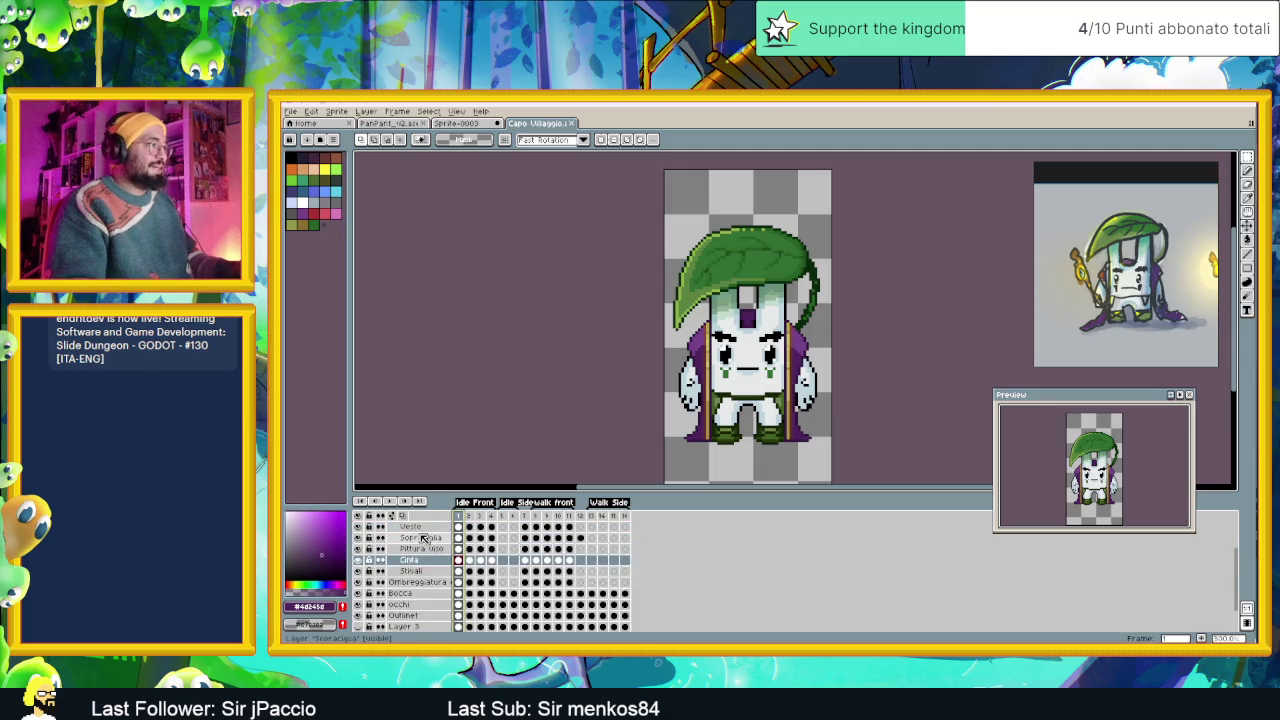
Add a new empty layer above Foglia and name it 'Bastone Magico'.
{"action": "scroll", "coordinate": [422, 538], "scroll_direction": "up", "scroll_amount": 2}
{"action": "scroll", "coordinate": [422, 540], "scroll_direction": "up", "scroll_amount": 2}
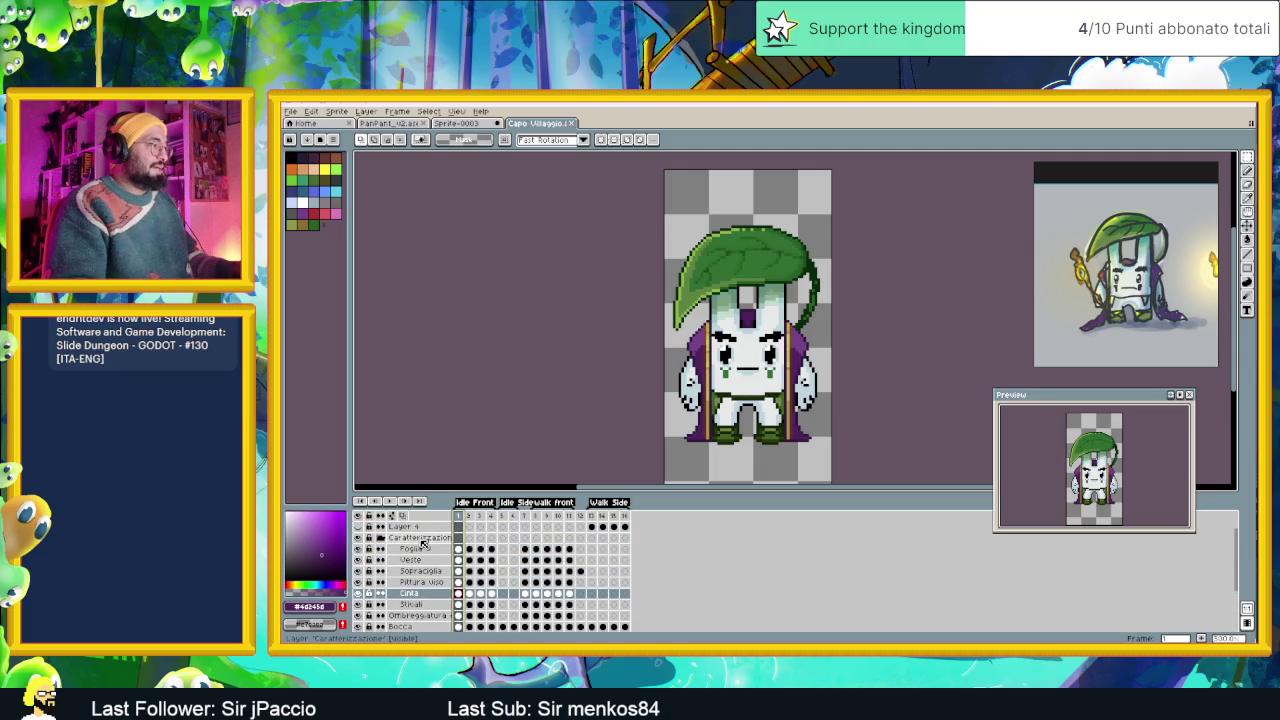
{"action": "right_click", "coordinate": [420, 550]}
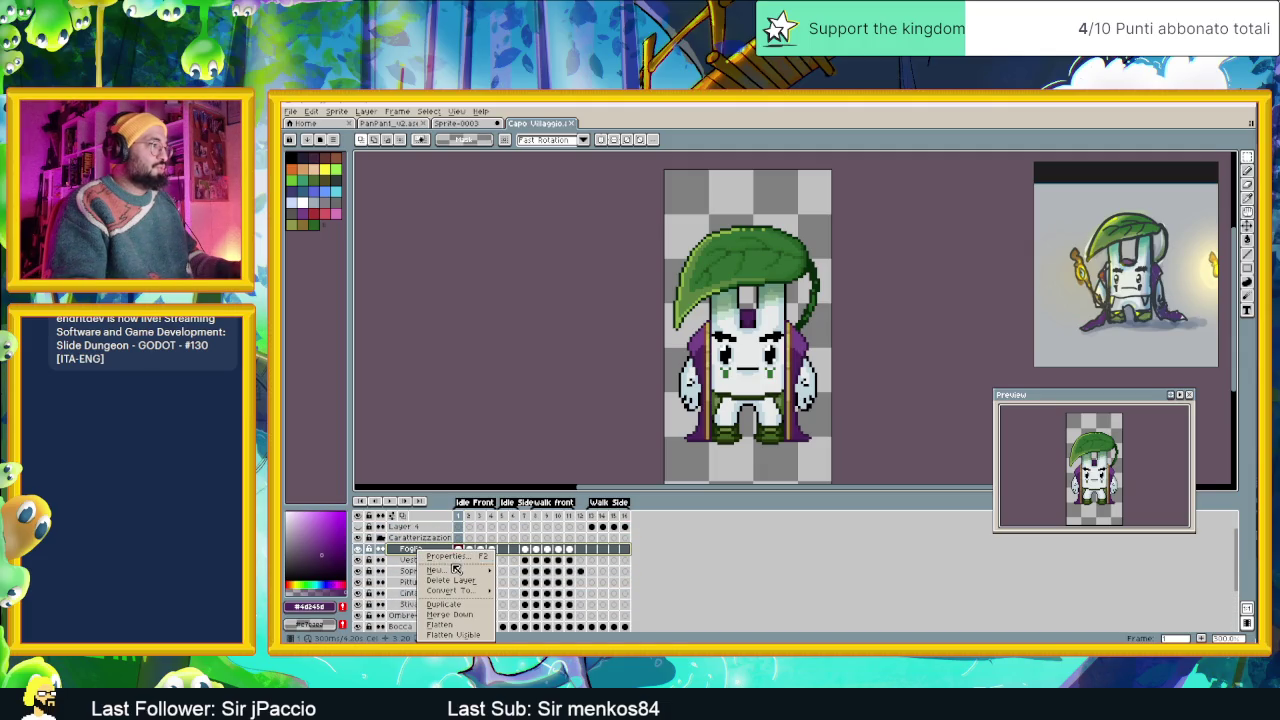
{"action": "left_click", "coordinate": [522, 572]}
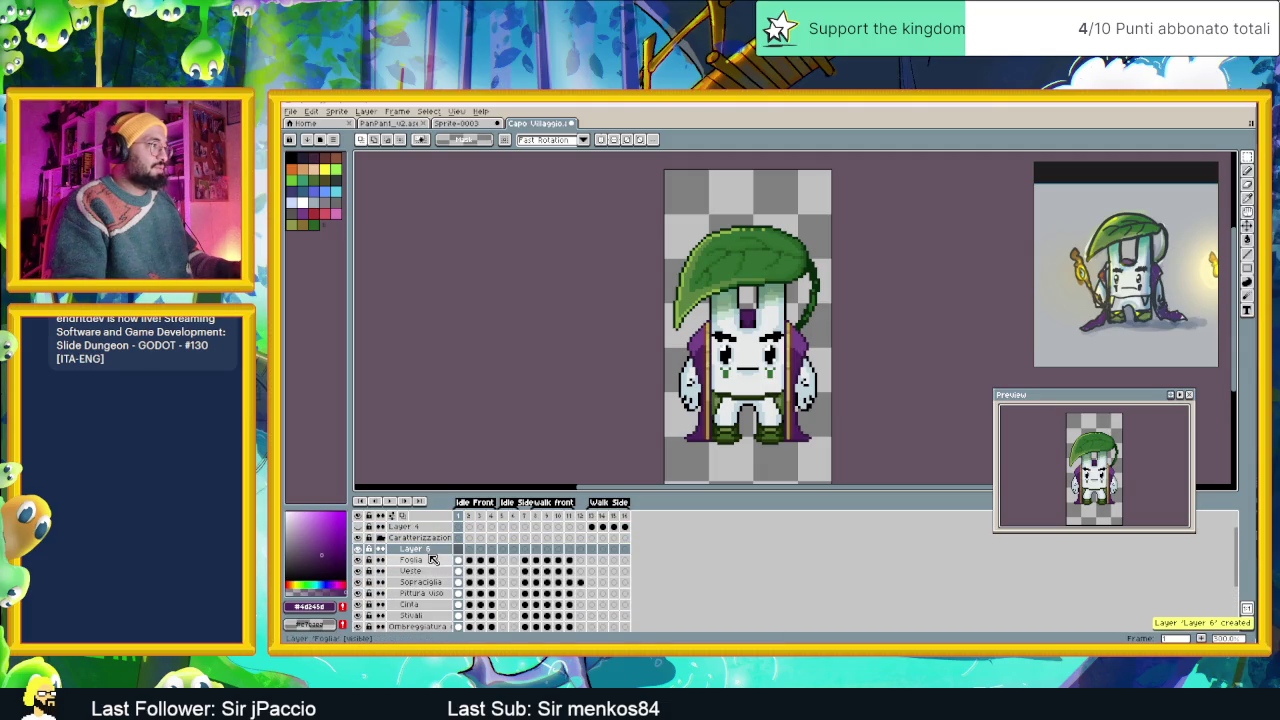
{"action": "double_click", "coordinate": [427, 551]}
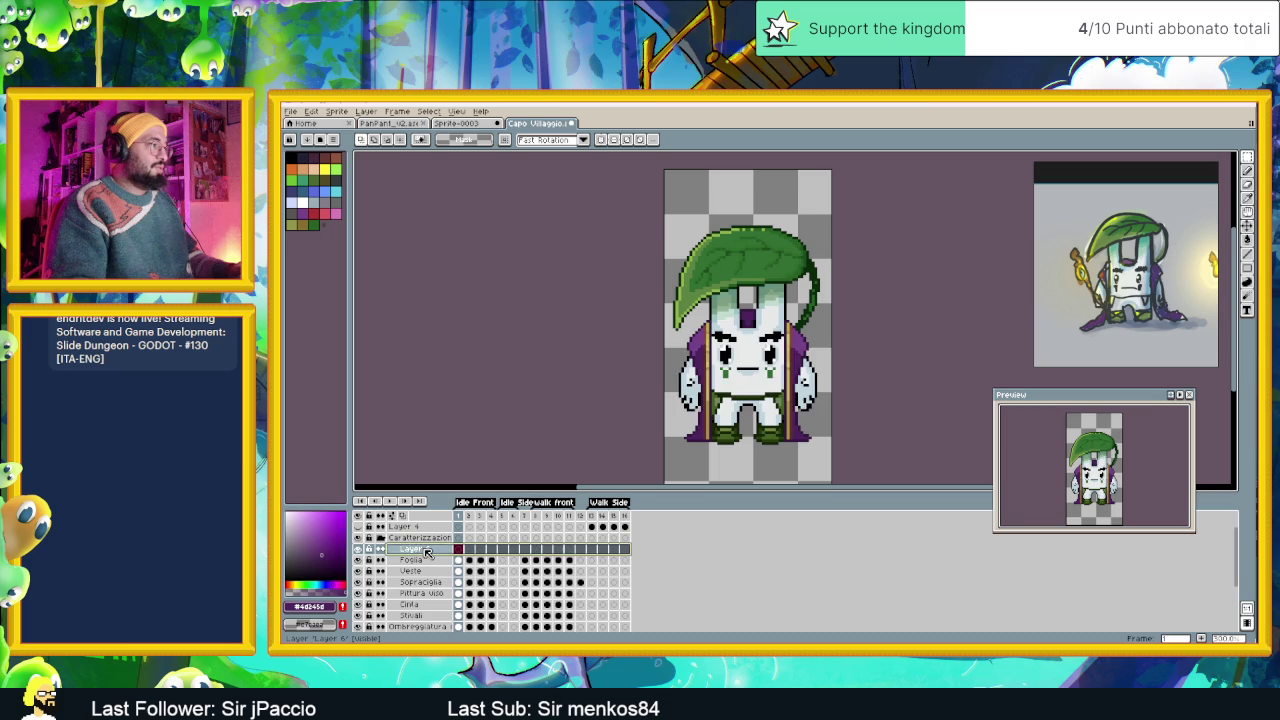
{"action": "type", "text": "Bastone Magi"}
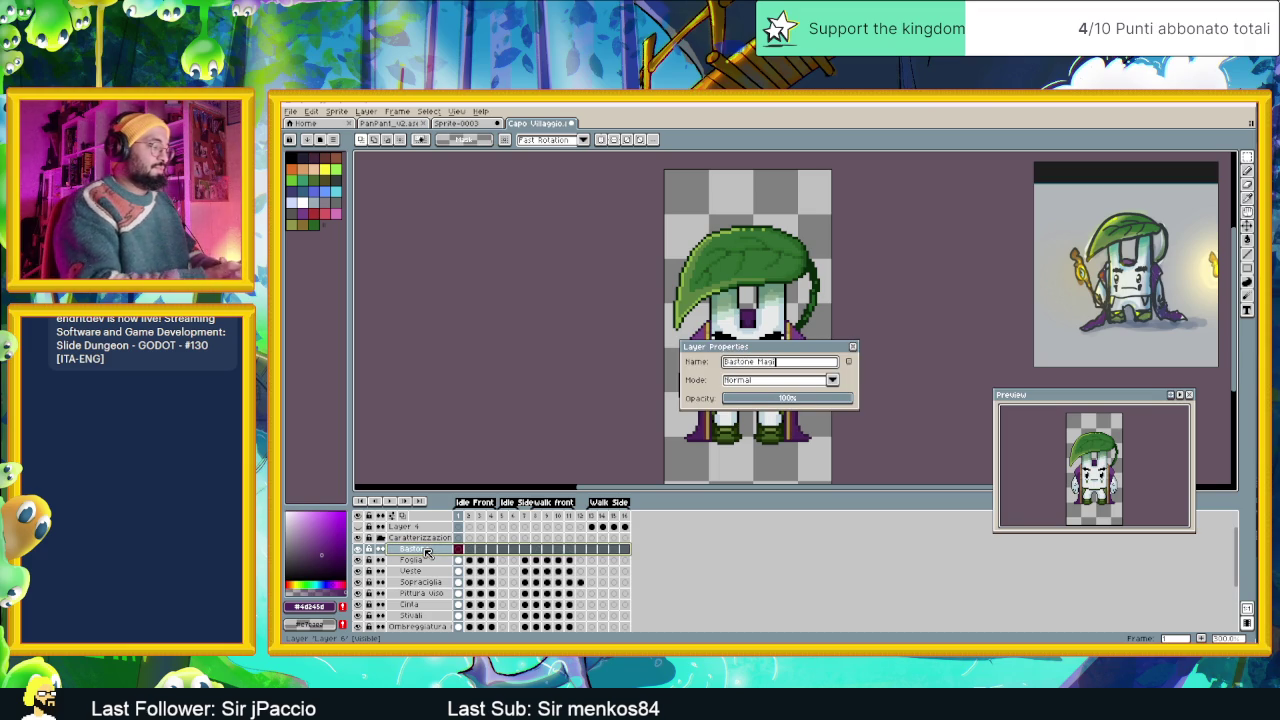
{"action": "type", "text": "co"}
{"action": "key", "text": "Return"}
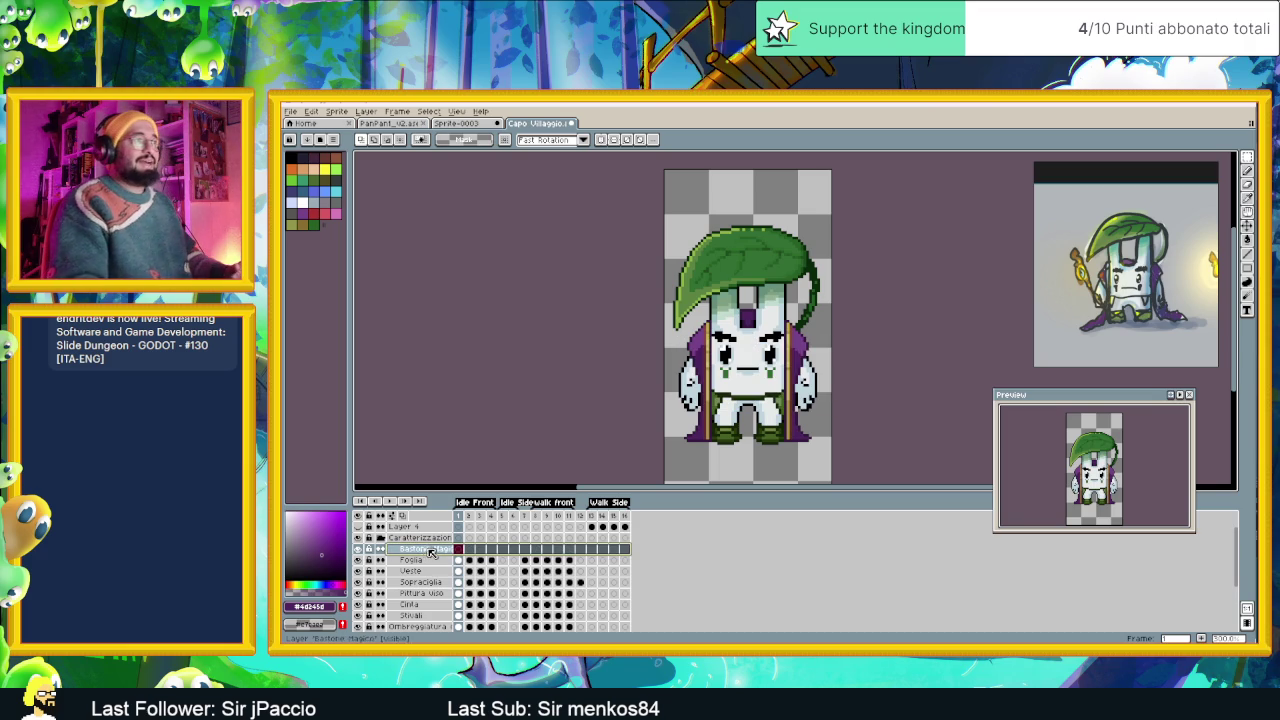
{"action": "scroll", "coordinate": [770, 368], "scroll_direction": "down", "scroll_amount": 1}
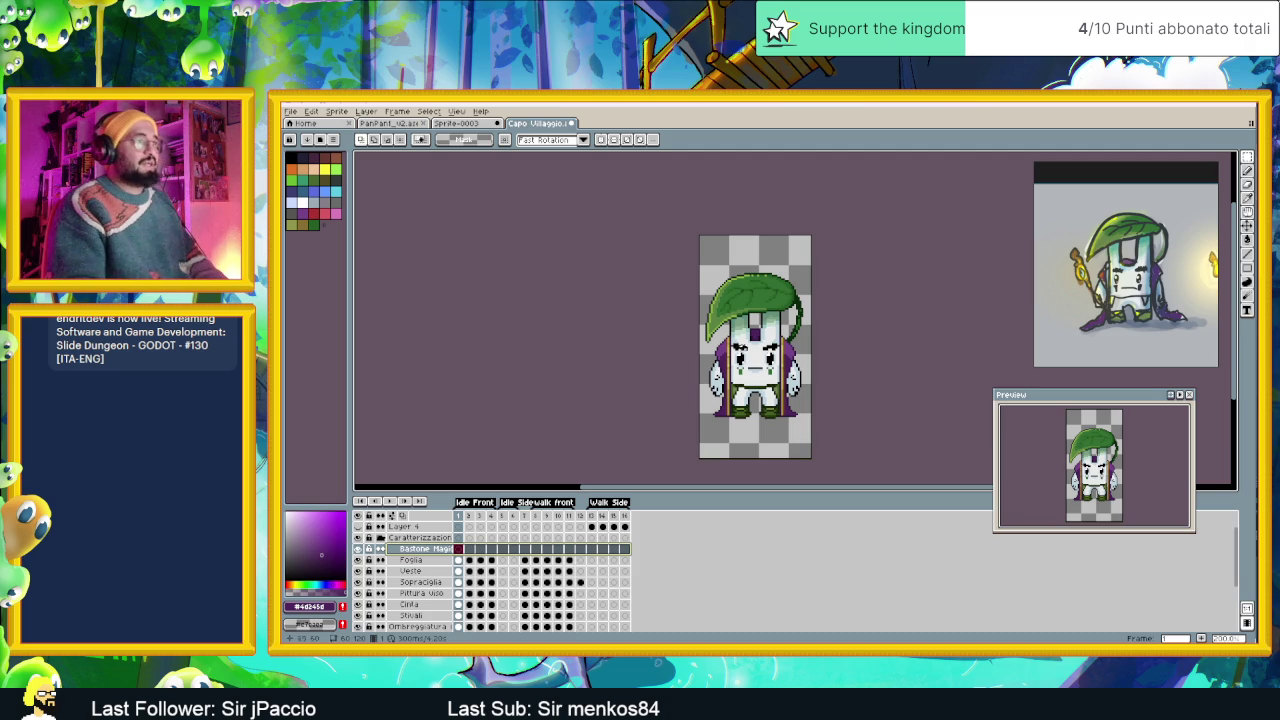
{"action": "left_click", "coordinate": [340, 113]}
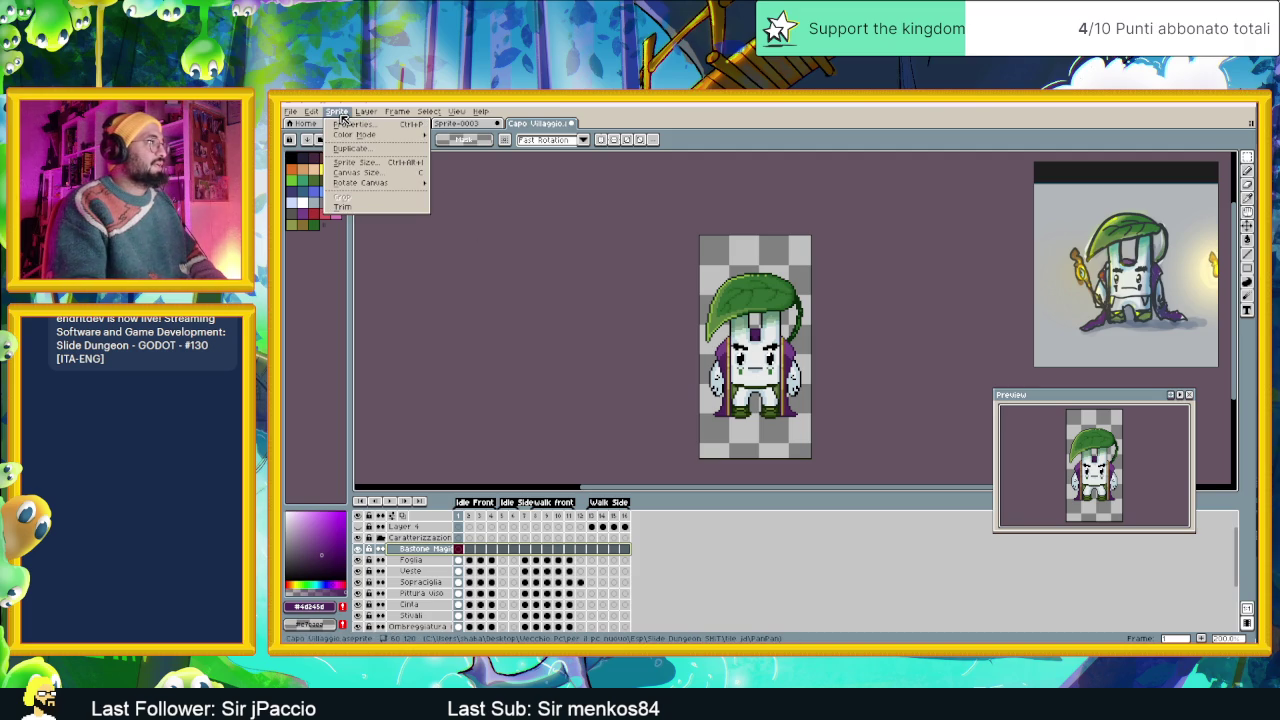
Widen the sprite canvas to 120 px with Canvas Size, keeping the mage centered.
{"action": "left_click", "coordinate": [358, 172]}
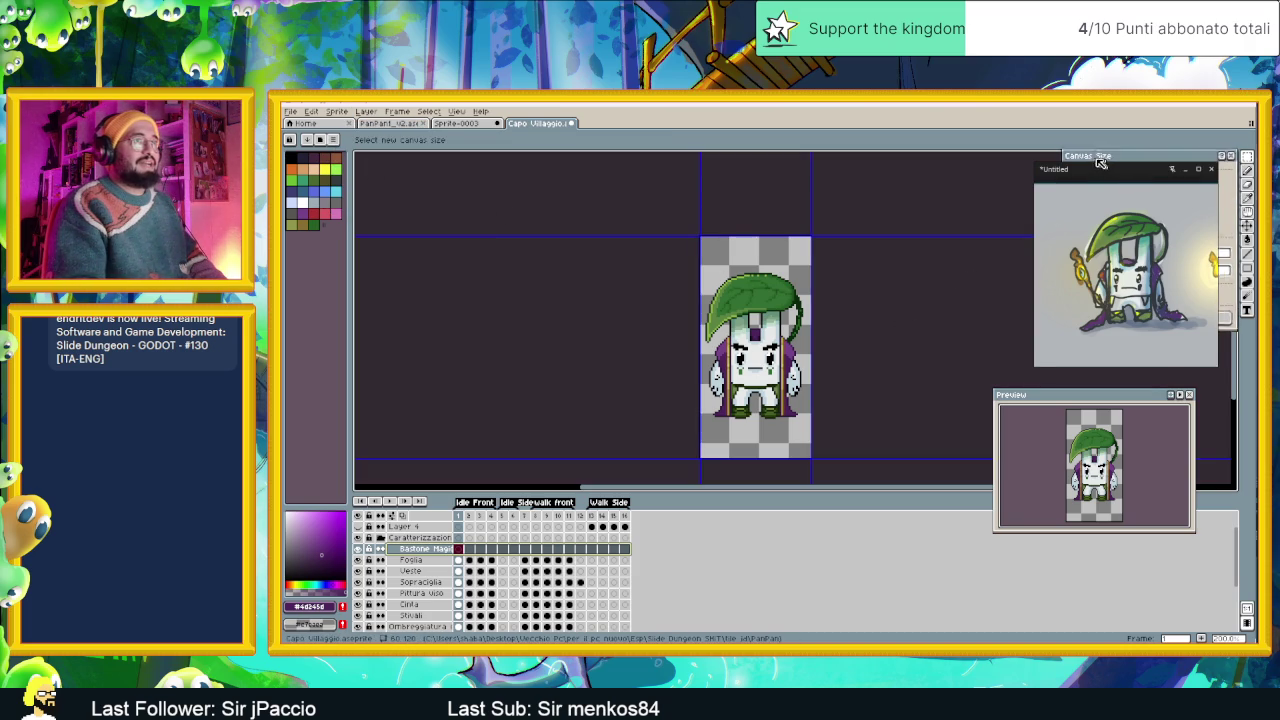
{"action": "mouse_move", "coordinate": [1102, 163]}
{"action": "left_mouse_down"}
{"action": "mouse_move", "coordinate": [856, 163]}
{"action": "mouse_move", "coordinate": [839, 175]}
{"action": "left_mouse_up"}
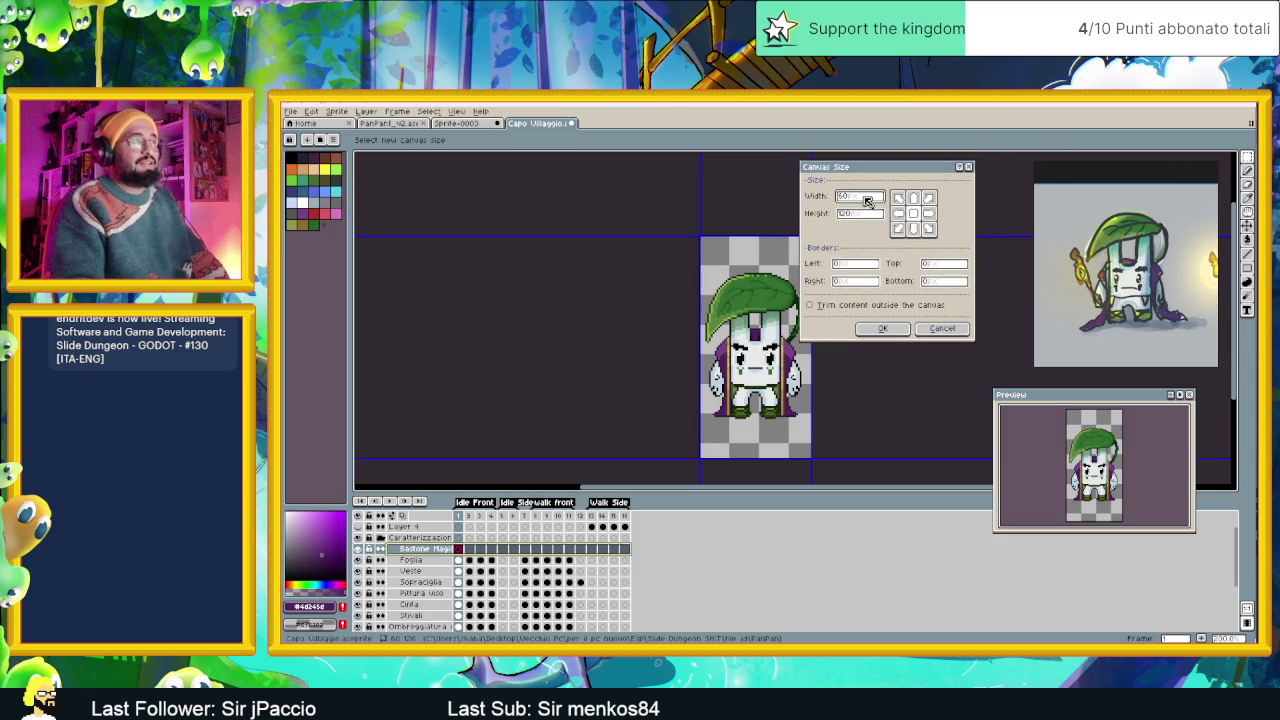
{"action": "left_click_drag", "start_coordinate": [867, 200], "coordinate": [829, 199]}
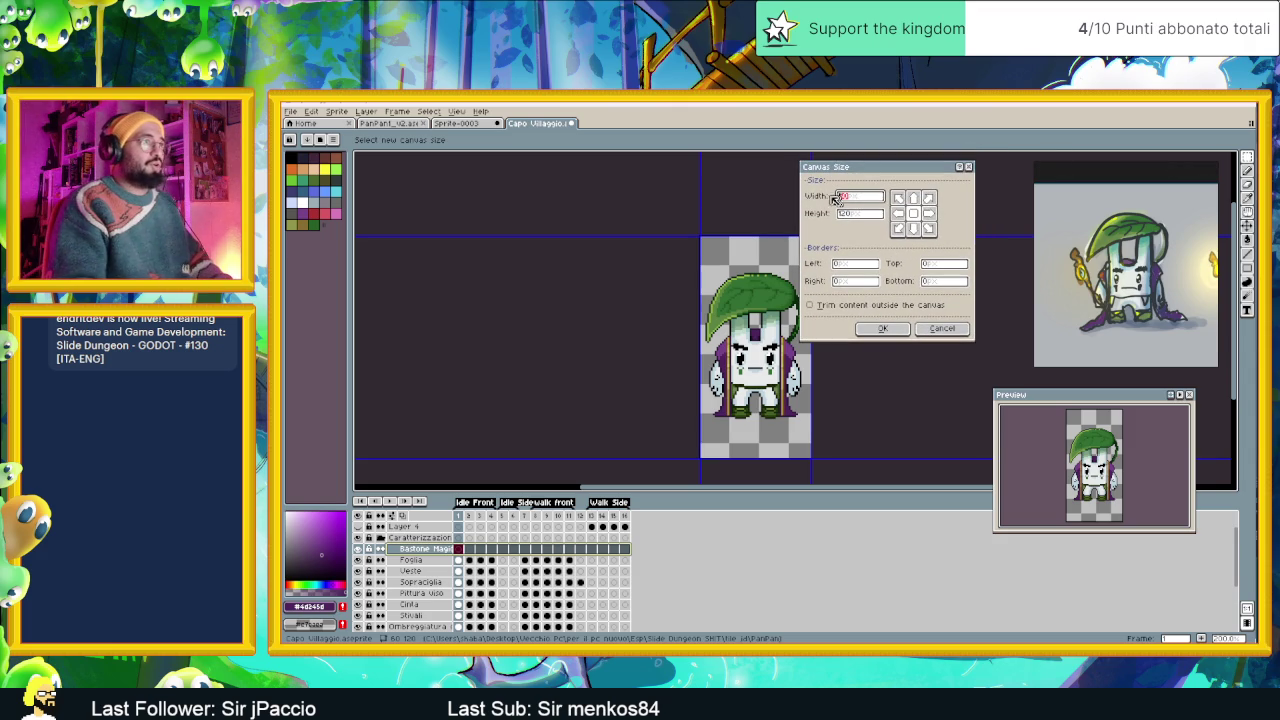
{"action": "type", "text": "120"}
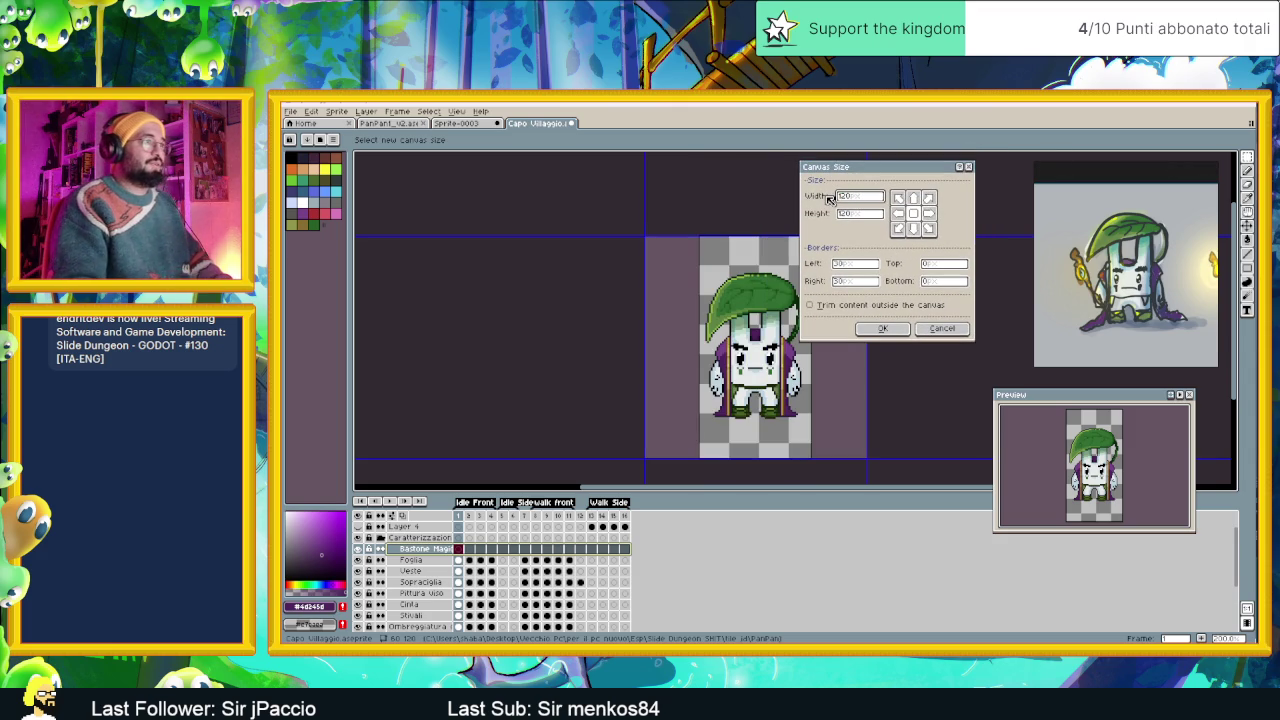
{"action": "left_click", "coordinate": [888, 328]}
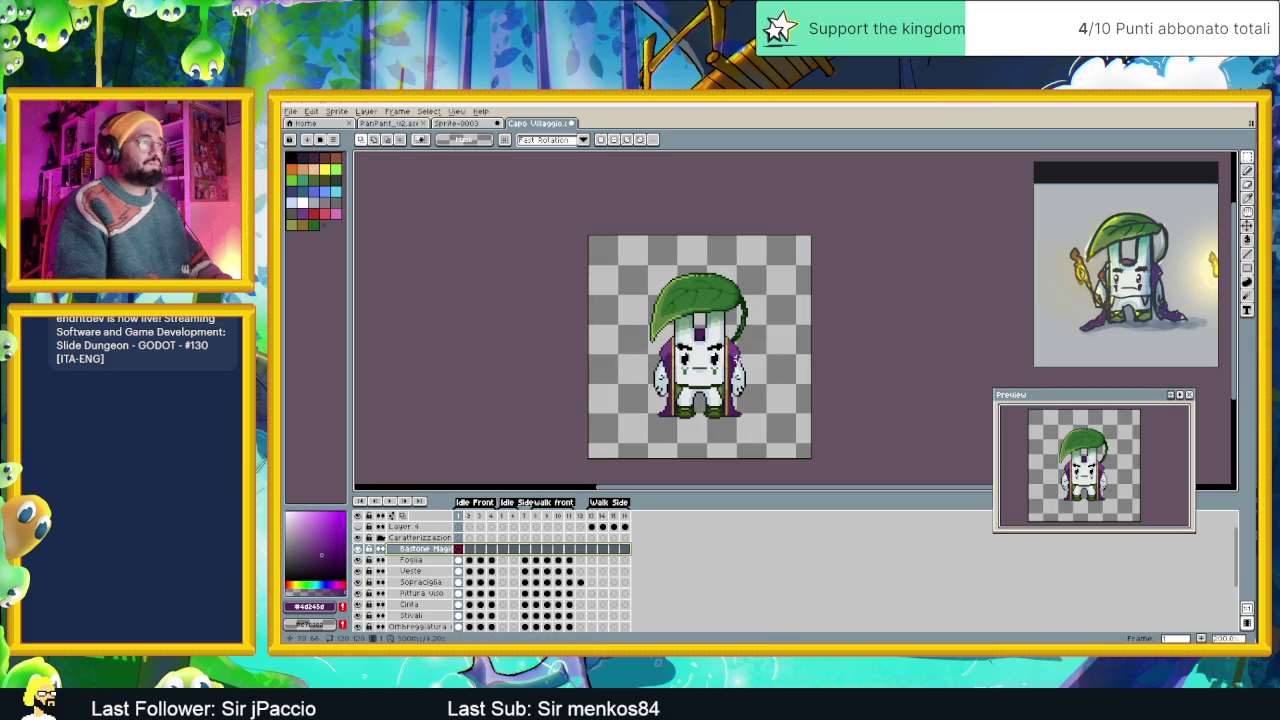
With the Pencil and the red swatch, place the first red pixel left of the mage's head.
{"action": "scroll", "coordinate": [697, 391], "scroll_direction": "up", "scroll_amount": 1}
{"action": "scroll", "coordinate": [690, 394], "scroll_direction": "up", "scroll_amount": 1}
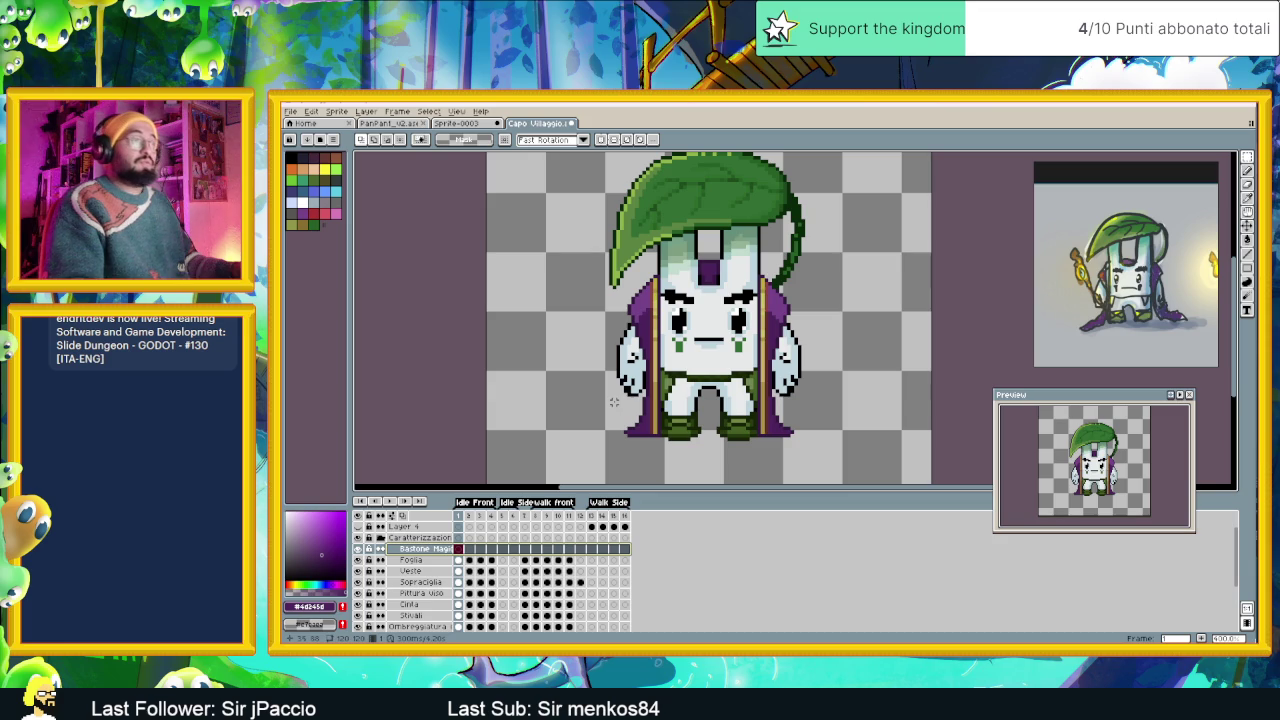
{"action": "left_click", "coordinate": [1247, 252]}
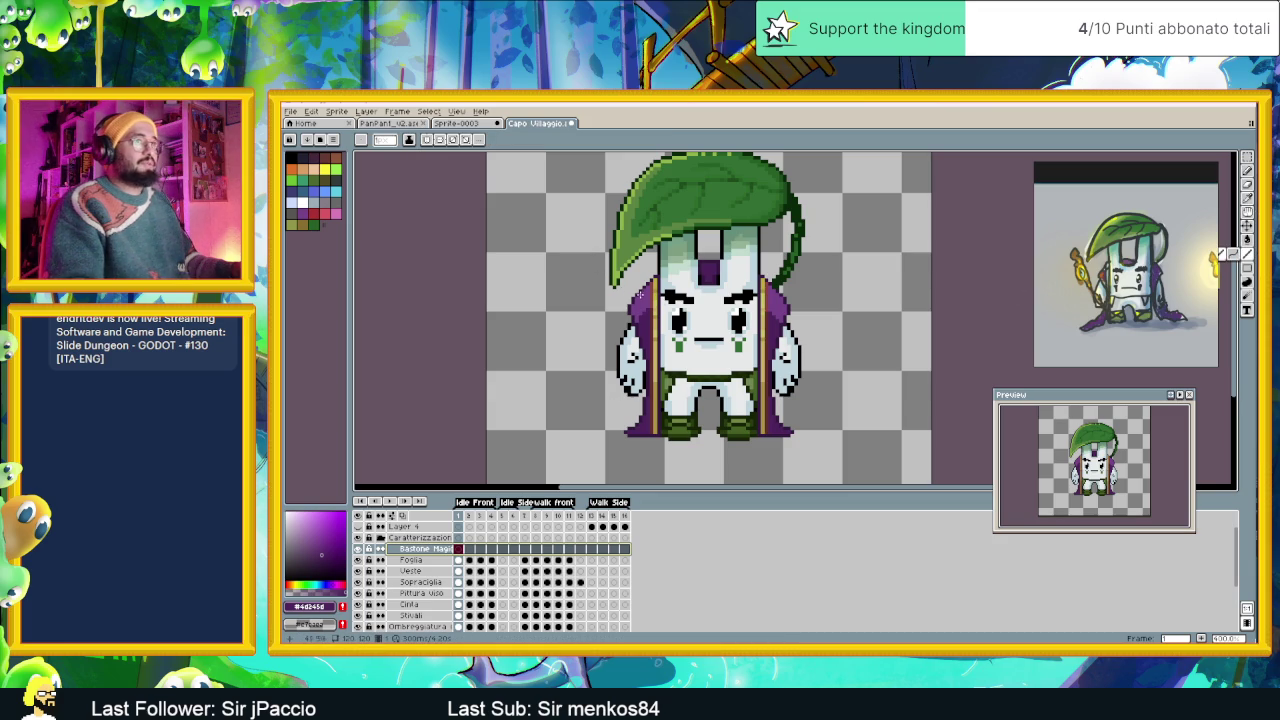
{"action": "left_click", "coordinate": [324, 158]}
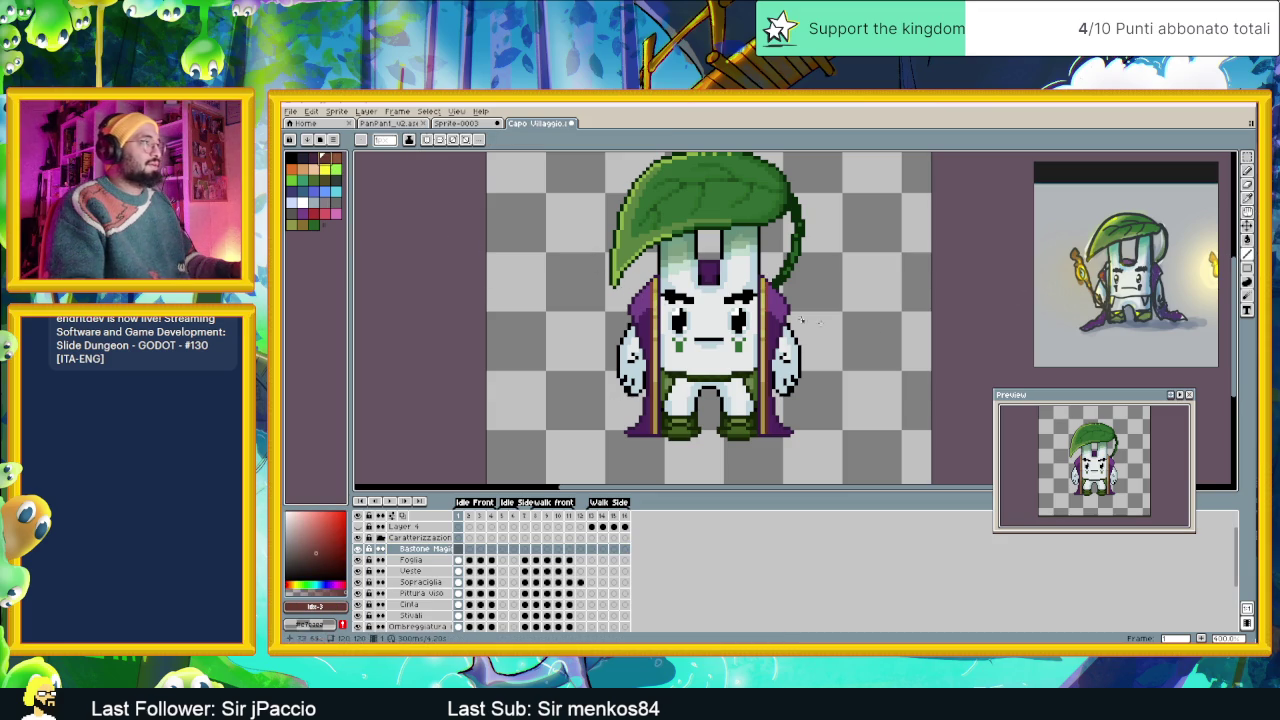
{"action": "scroll", "coordinate": [558, 320], "scroll_direction": "up", "scroll_amount": 2}
{"action": "scroll", "coordinate": [580, 323], "scroll_direction": "up", "scroll_amount": 1}
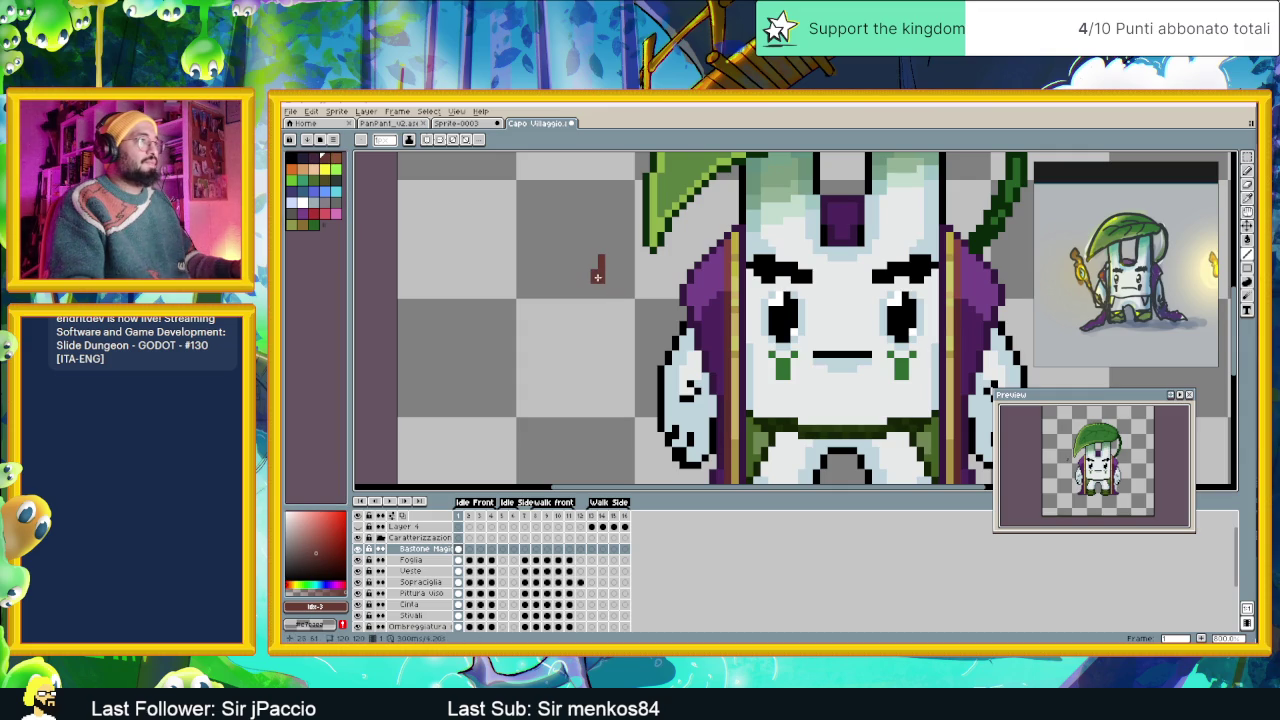
{"action": "left_click", "coordinate": [596, 275]}
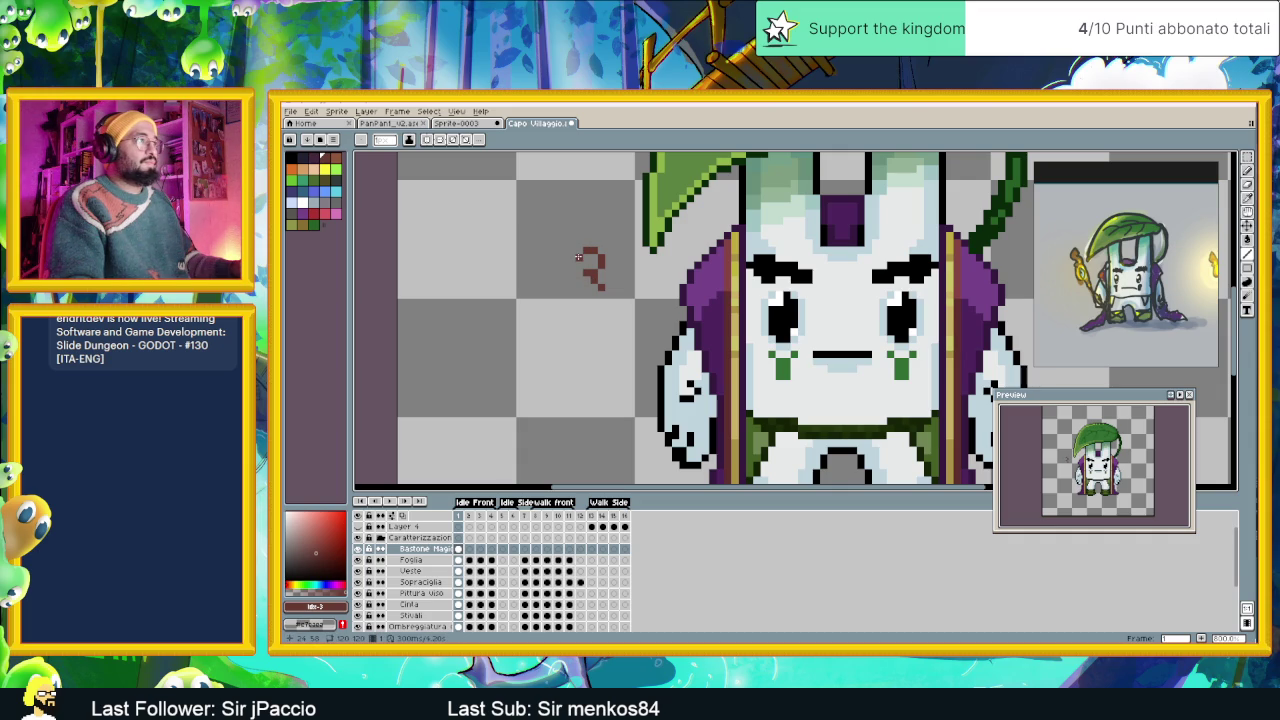
Reshape the red curl and extend its tail down and to the right.
{"action": "left_click_drag", "start_coordinate": [571, 264], "coordinate": [572, 283]}
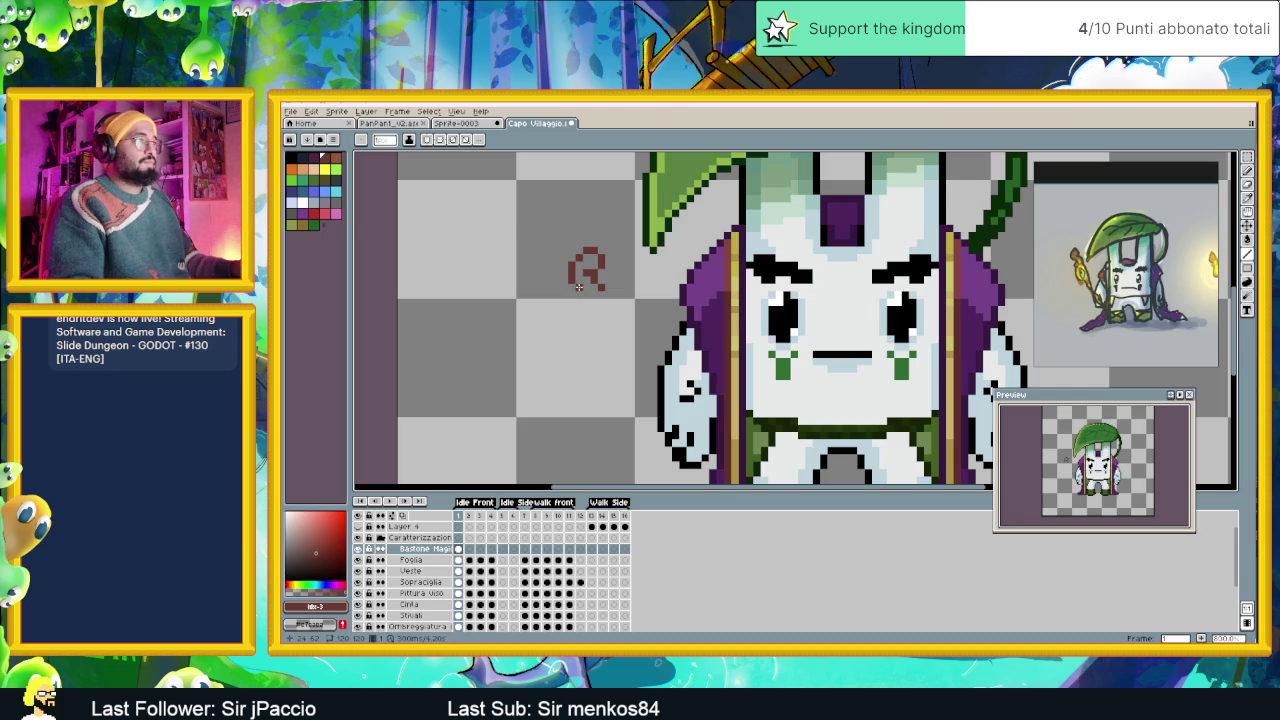
{"action": "left_click_drag", "start_coordinate": [582, 287], "coordinate": [579, 291]}
{"action": "left_click", "coordinate": [572, 307]}
{"action": "left_click", "coordinate": [582, 318]}
{"action": "left_click", "coordinate": [585, 323]}
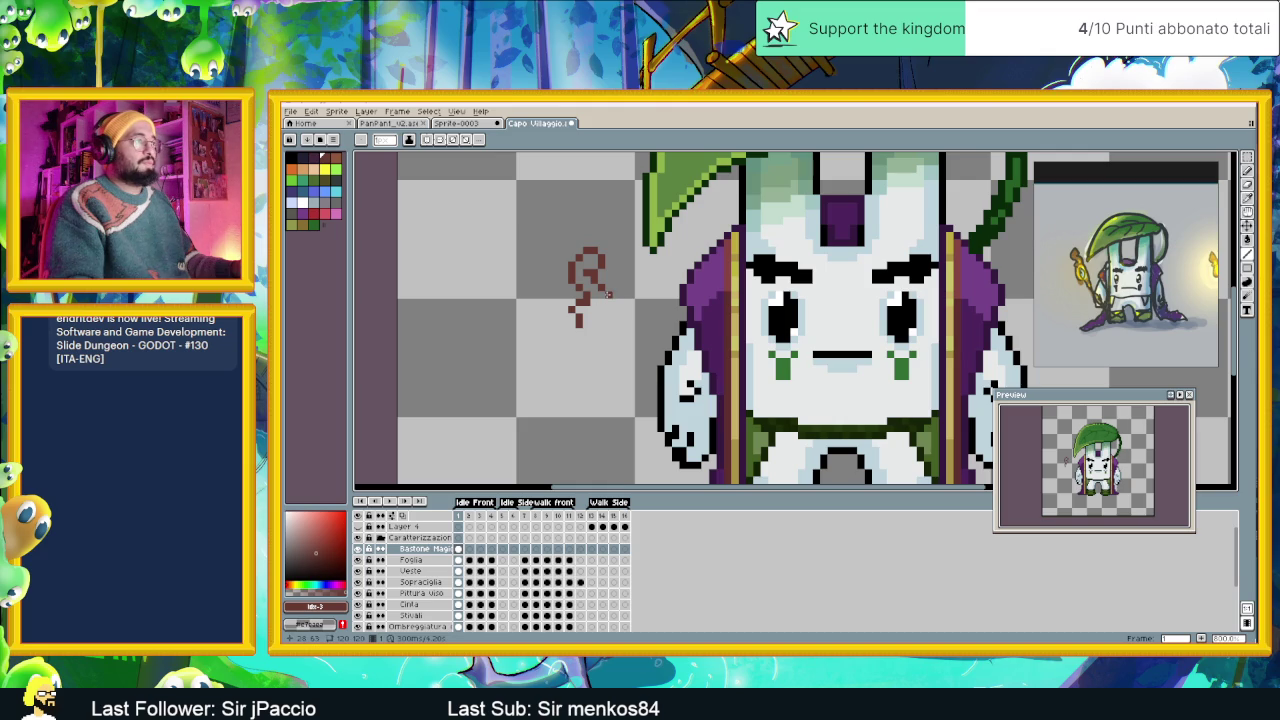
Add short strokes and a top line forming the rounded loop below the curl.
{"action": "scroll", "coordinate": [608, 293], "scroll_direction": "down", "scroll_amount": 1}
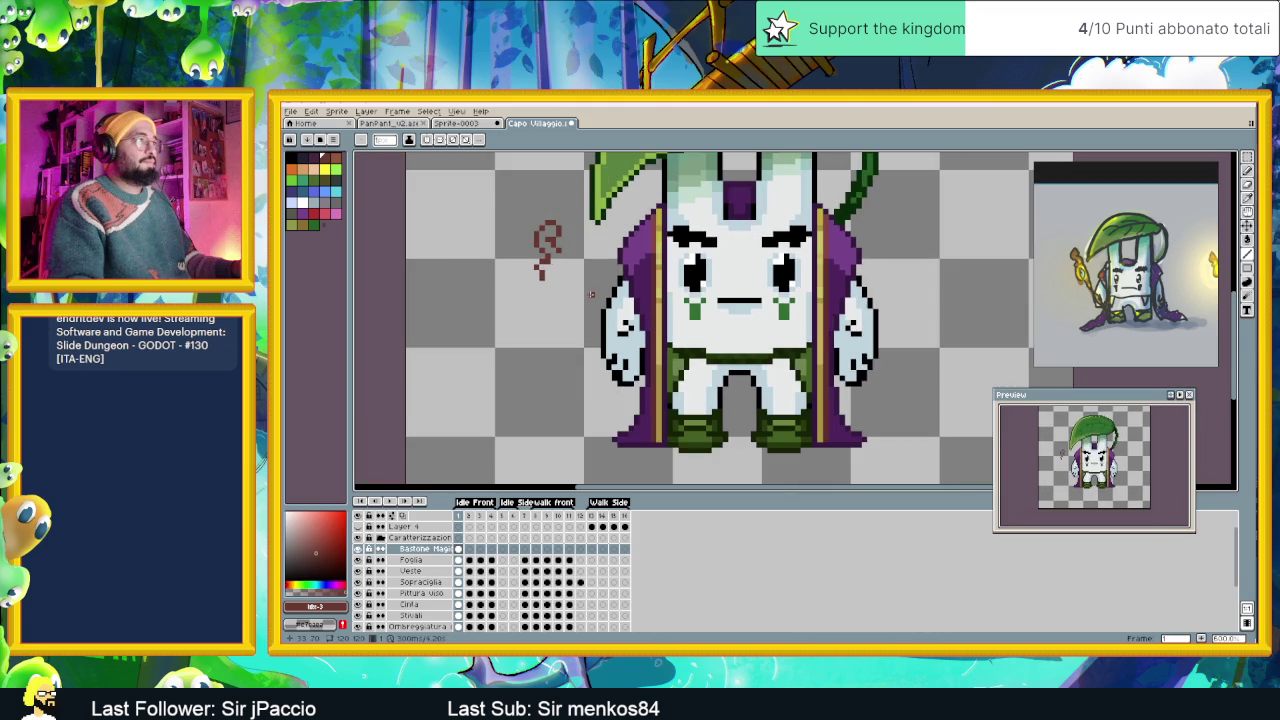
{"action": "scroll", "coordinate": [590, 295], "scroll_direction": "down", "scroll_amount": 1}
{"action": "scroll", "coordinate": [587, 294], "scroll_direction": "up", "scroll_amount": 1}
{"action": "scroll", "coordinate": [575, 285], "scroll_direction": "down", "scroll_amount": 1}
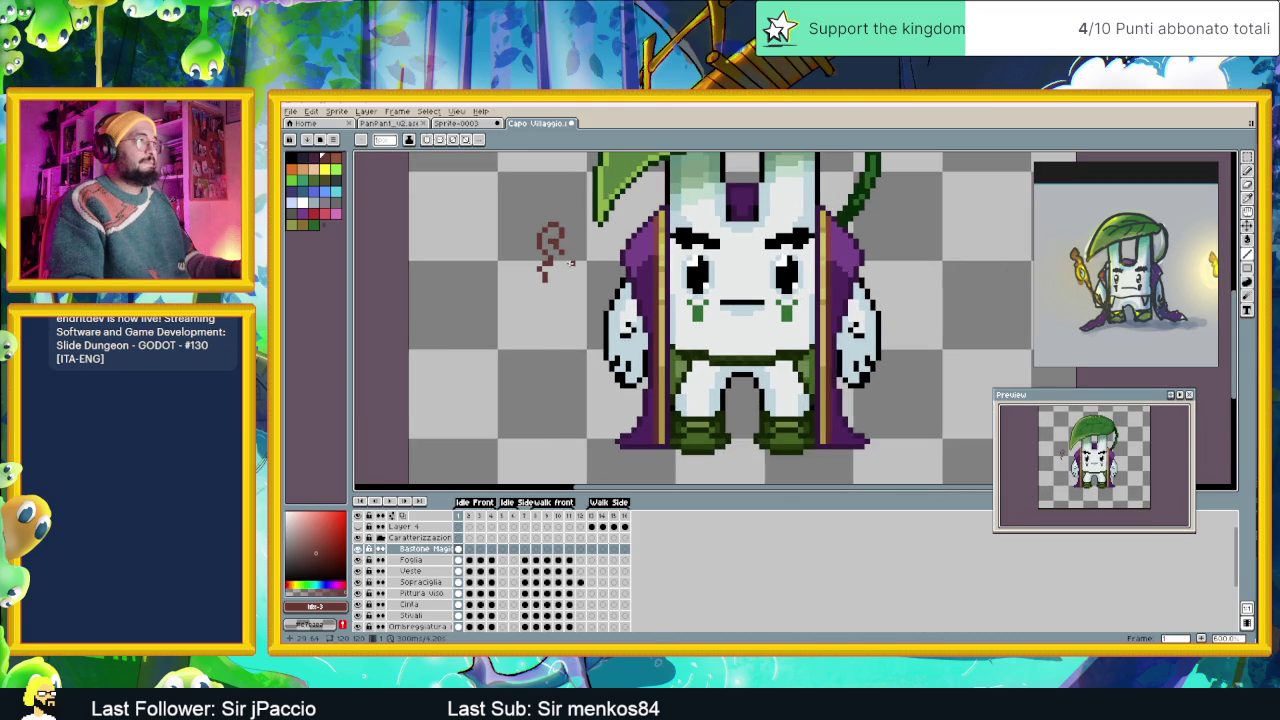
{"action": "left_click_drag", "start_coordinate": [561, 256], "coordinate": [561, 269]}
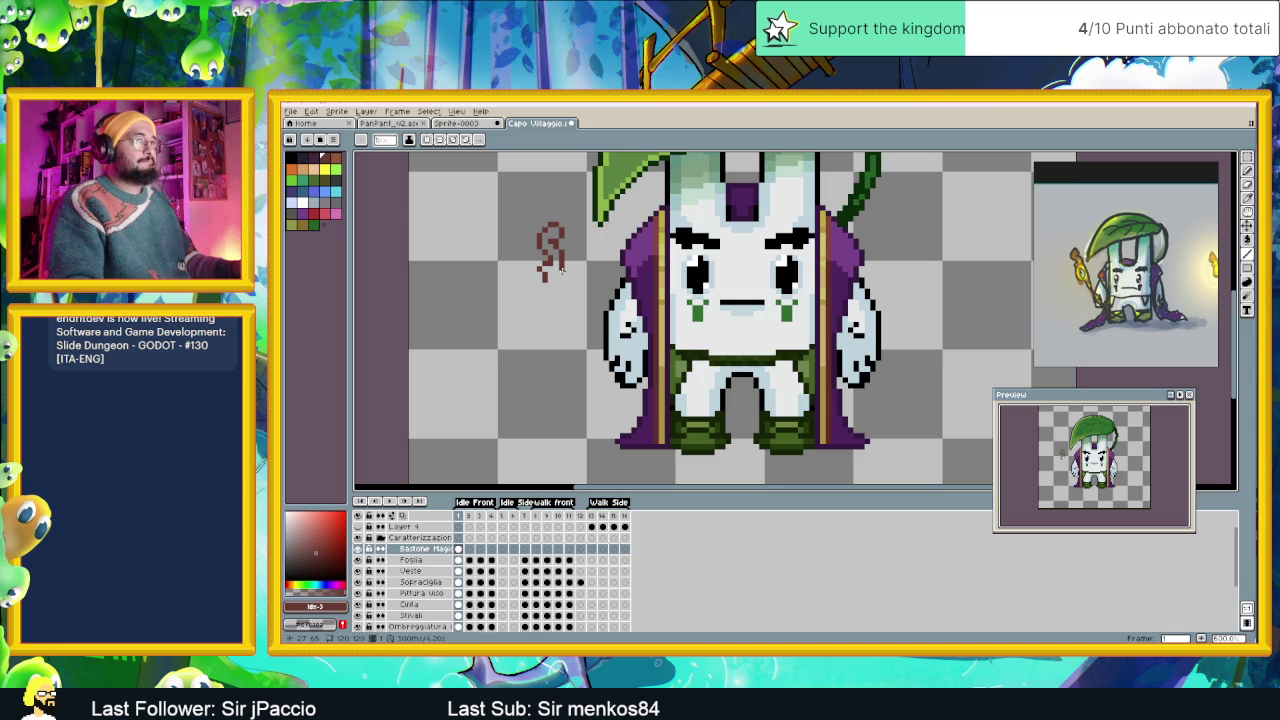
{"action": "scroll", "coordinate": [561, 270], "scroll_direction": "up", "scroll_amount": 1}
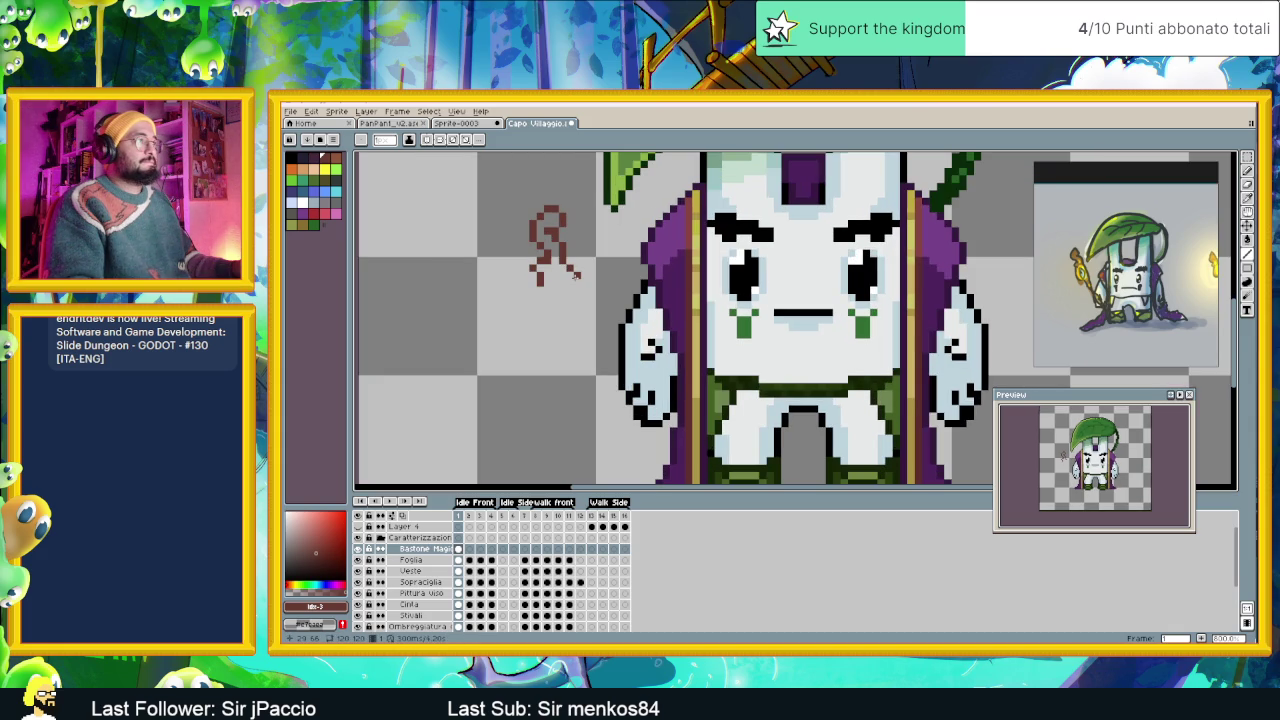
{"action": "left_click_drag", "start_coordinate": [575, 280], "coordinate": [574, 287]}
{"action": "left_click", "coordinate": [533, 287]}
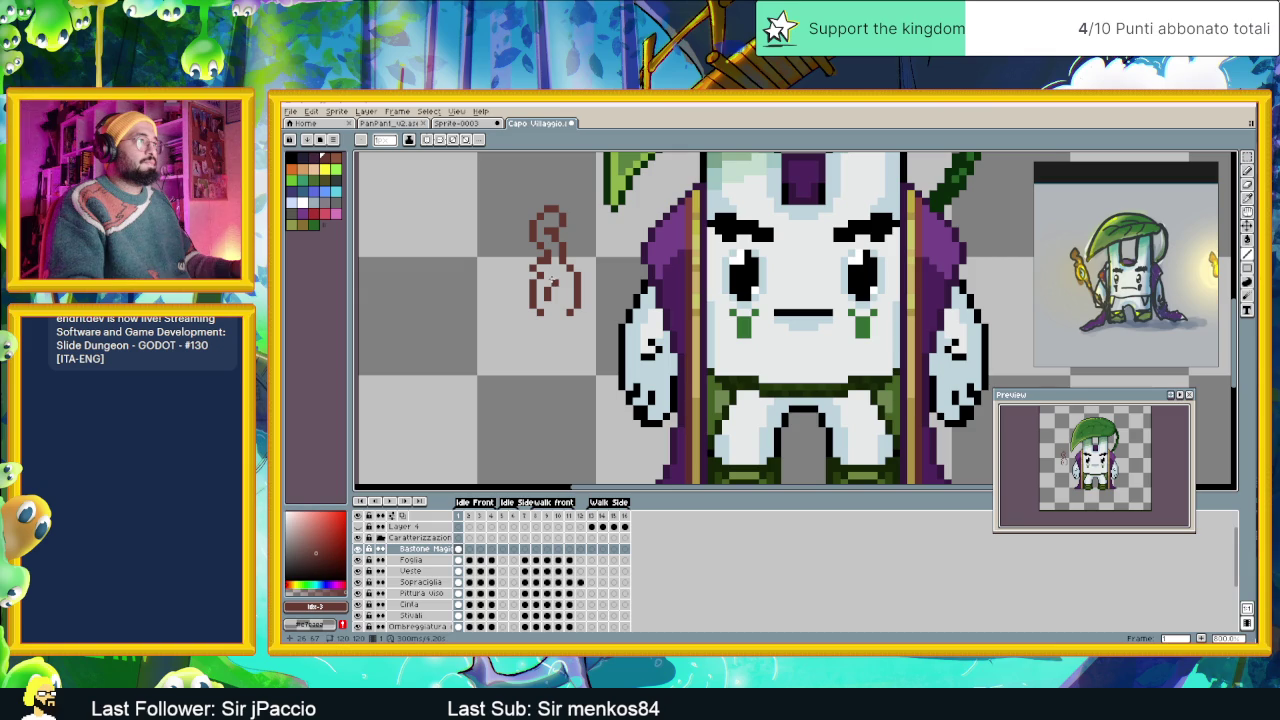
{"action": "left_click_drag", "start_coordinate": [552, 280], "coordinate": [566, 280]}
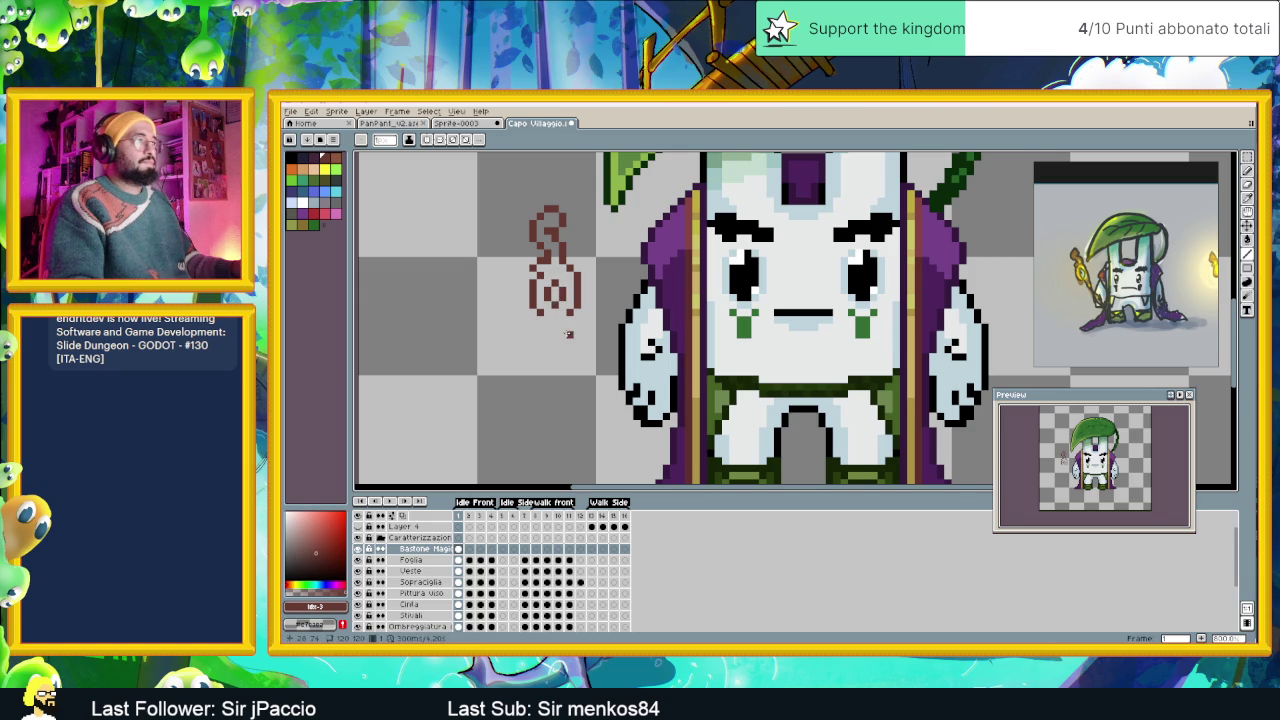
Draw two strokes extending the staff down to a bottom tip below the loop.
{"action": "scroll", "coordinate": [575, 335], "scroll_direction": "down", "scroll_amount": 1}
{"action": "scroll", "coordinate": [595, 345], "scroll_direction": "down", "scroll_amount": 1}
{"action": "scroll", "coordinate": [595, 345], "scroll_direction": "up", "scroll_amount": 1}
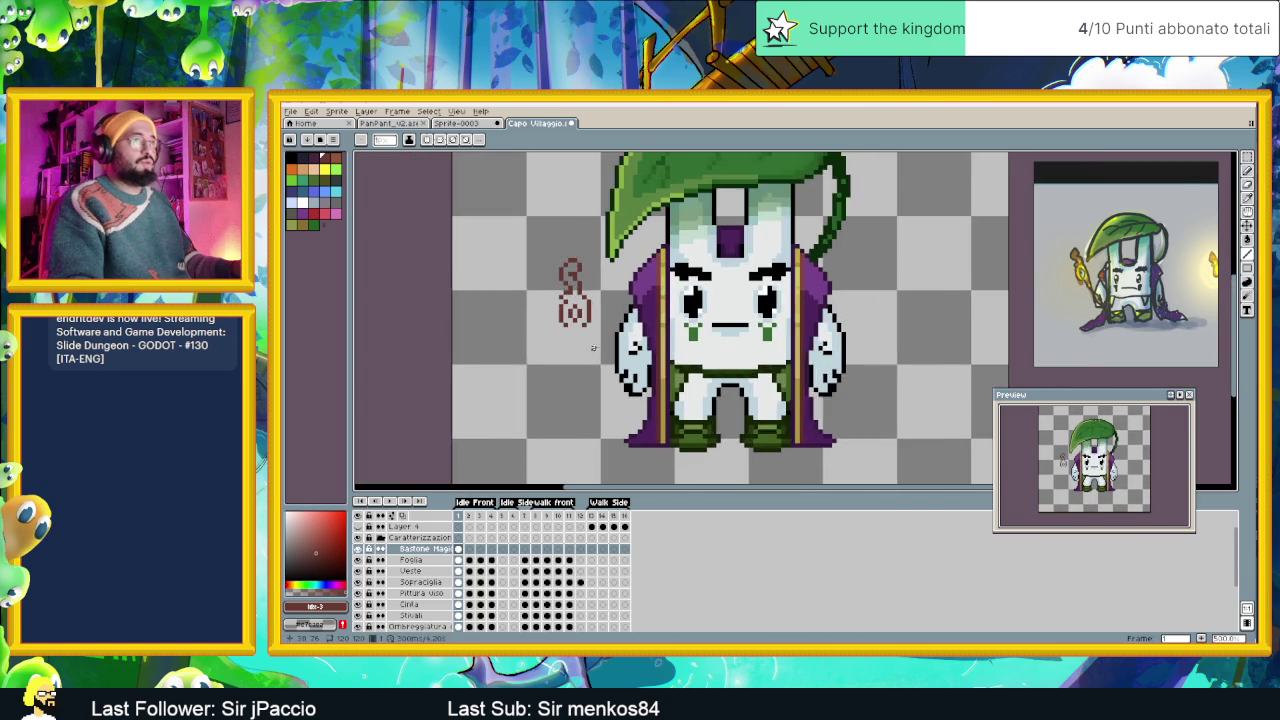
{"action": "scroll", "coordinate": [580, 338], "scroll_direction": "up", "scroll_amount": 1}
{"action": "scroll", "coordinate": [566, 330], "scroll_direction": "up", "scroll_amount": 1}
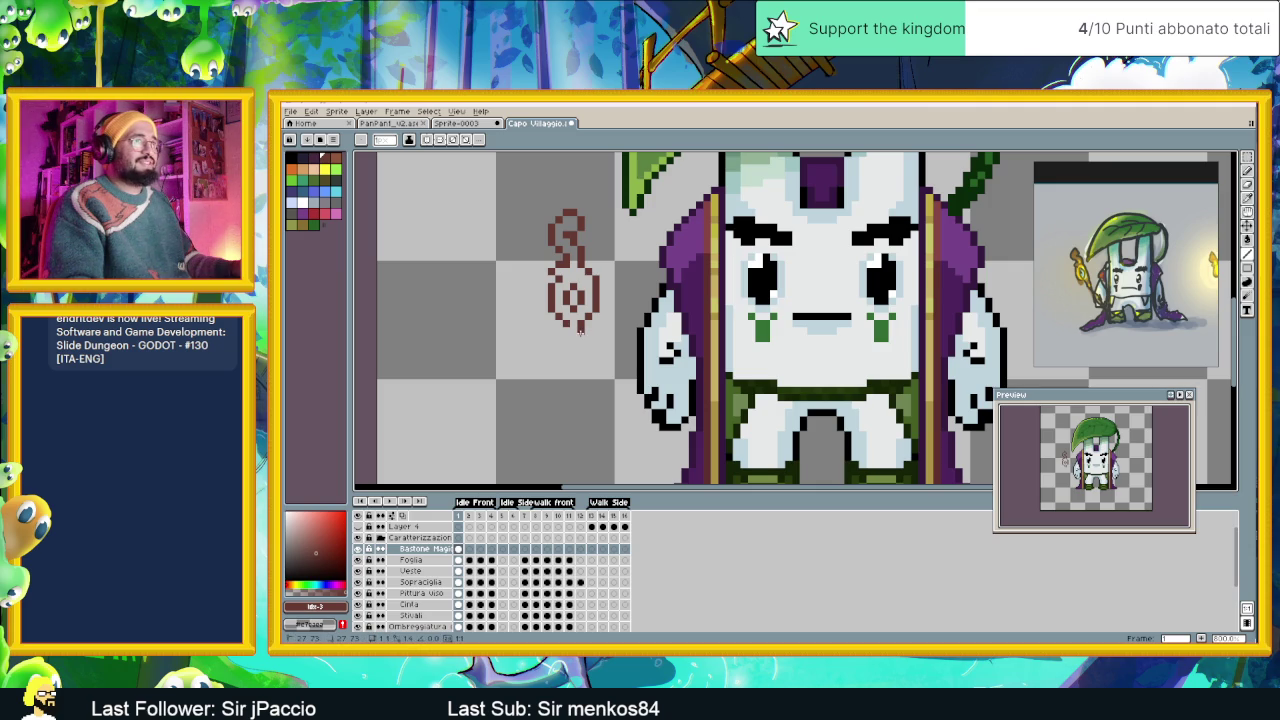
{"action": "left_click_drag", "start_coordinate": [578, 328], "coordinate": [573, 345]}
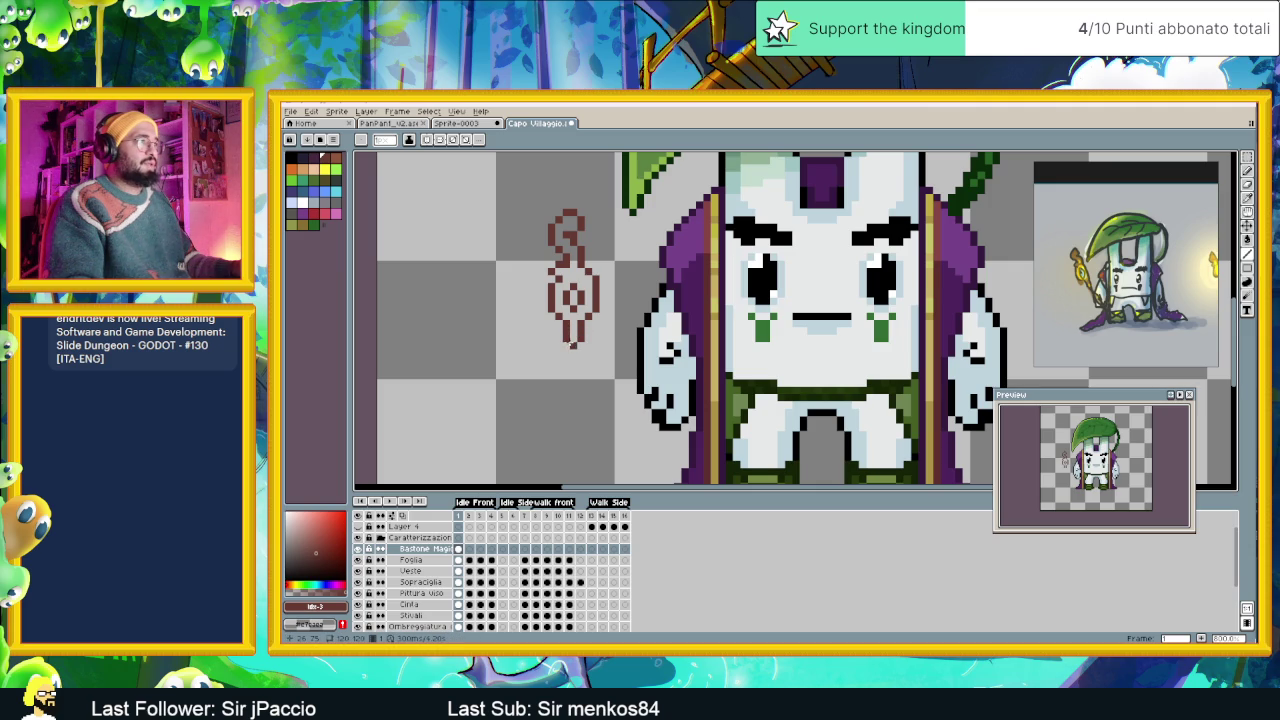
{"action": "left_click_drag", "start_coordinate": [572, 344], "coordinate": [567, 352]}
Undo the bottom-tip stroke and zoom around to inspect the staff.
{"action": "scroll", "coordinate": [578, 367], "scroll_direction": "down", "scroll_amount": 1}
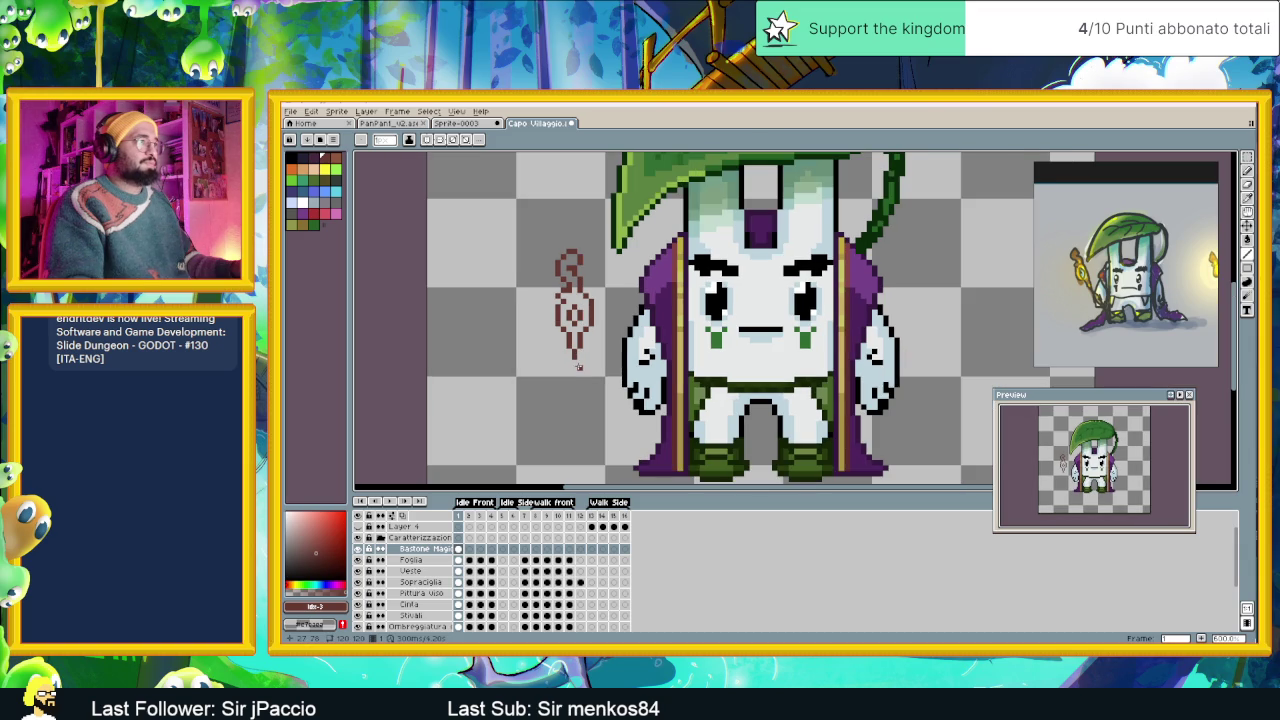
{"action": "scroll", "coordinate": [578, 367], "scroll_direction": "up", "scroll_amount": 1}
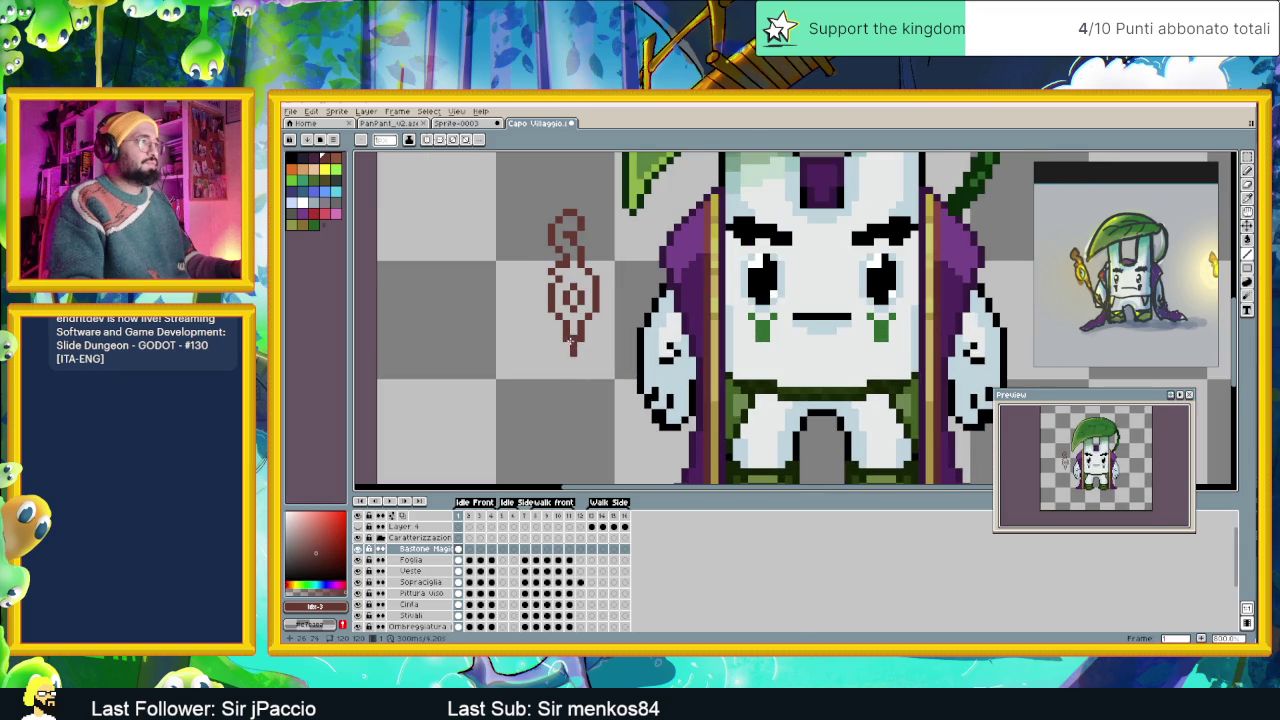
{"action": "key", "text": "ctrl+z"}
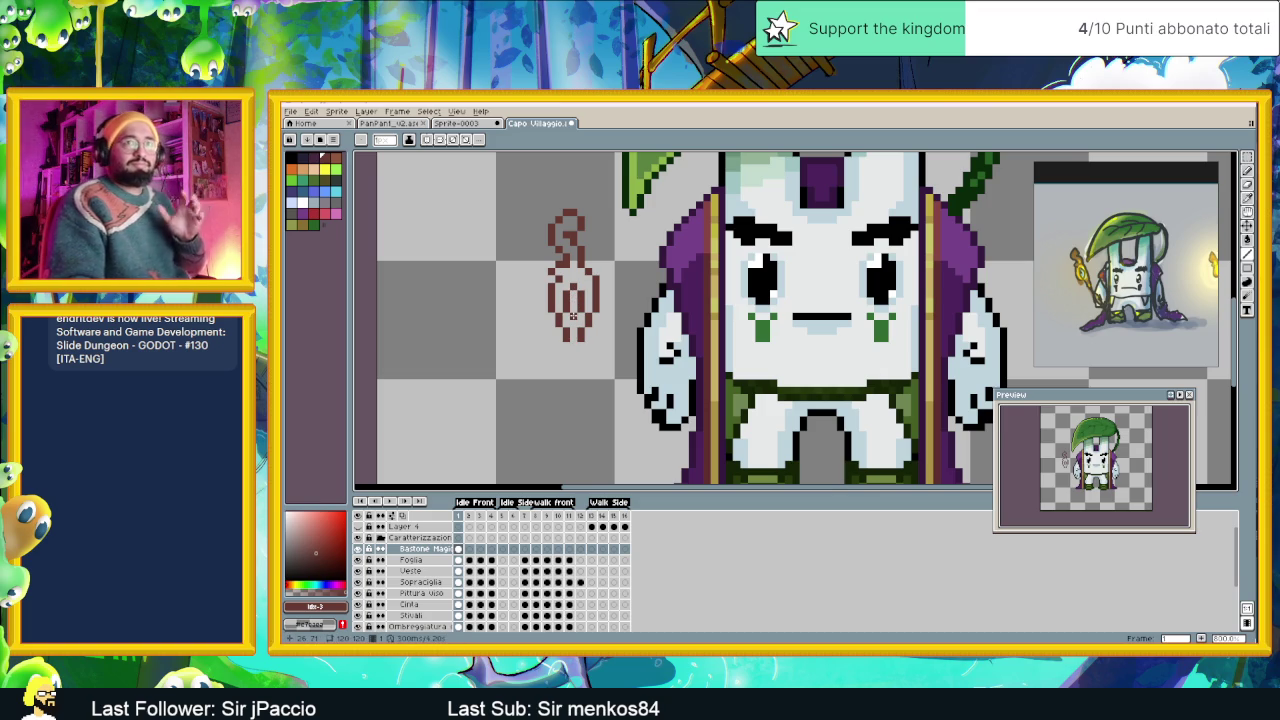
{"action": "scroll", "coordinate": [573, 316], "scroll_direction": "down", "scroll_amount": 1}
{"action": "scroll", "coordinate": [570, 340], "scroll_direction": "down", "scroll_amount": 1}
{"action": "scroll", "coordinate": [575, 345], "scroll_direction": "up", "scroll_amount": 1}
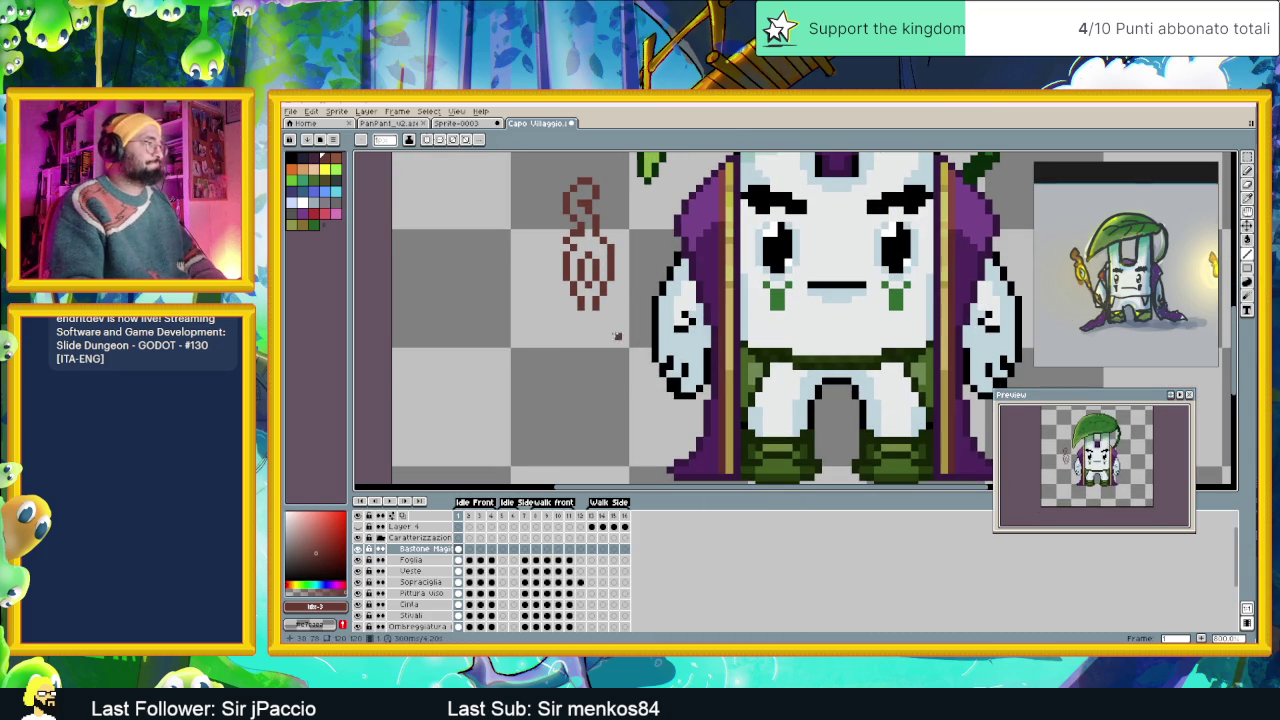
{"action": "scroll", "coordinate": [661, 370], "scroll_direction": "down", "scroll_amount": 1}
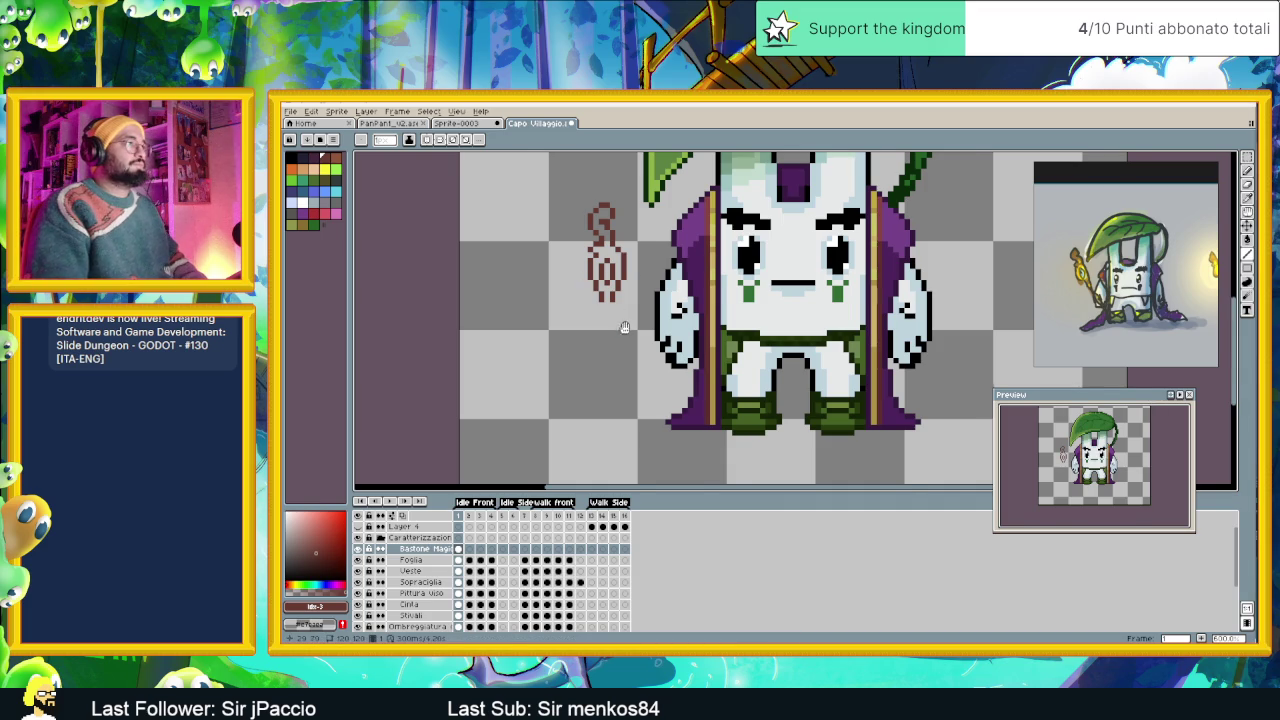
Extend the staff downward and draw the upper part of its shaft line.
{"action": "scroll", "coordinate": [592, 285], "scroll_direction": "down", "scroll_amount": 1}
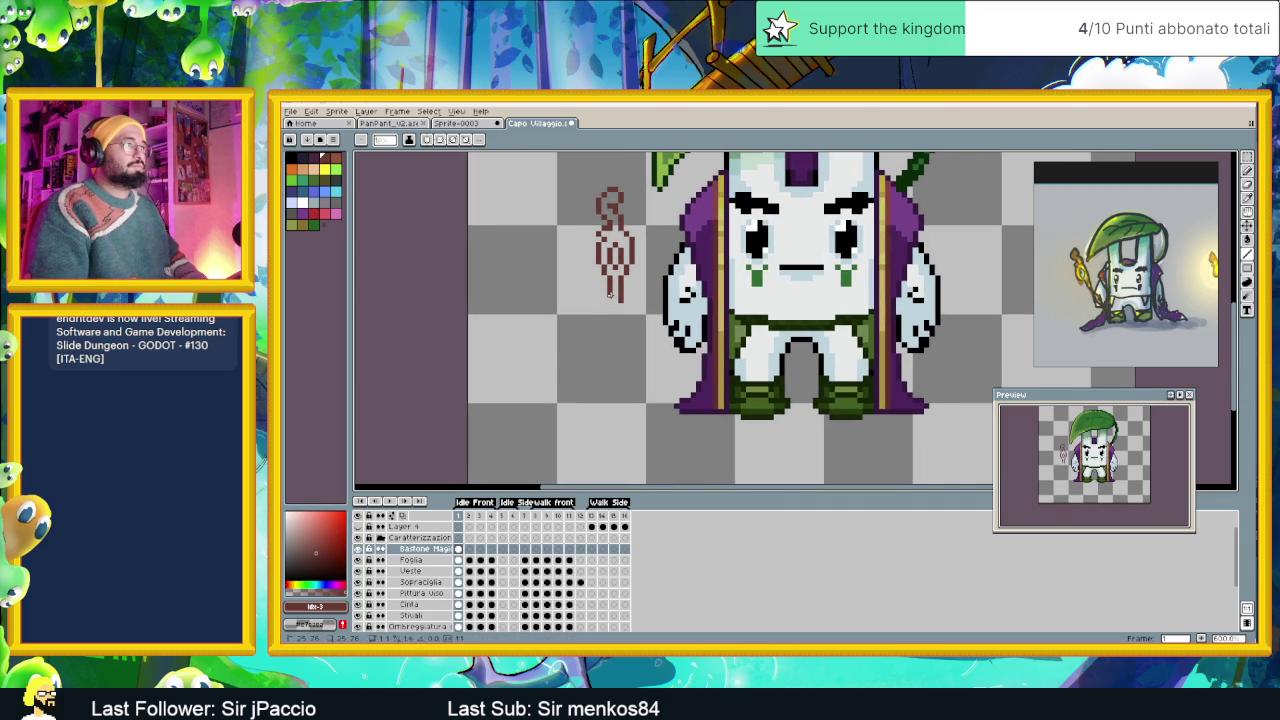
{"action": "left_click_drag", "start_coordinate": [614, 298], "coordinate": [615, 306]}
{"action": "left_click_drag", "start_coordinate": [610, 305], "coordinate": [618, 324]}
{"action": "mouse_move", "coordinate": [619, 323]}
{"action": "left_mouse_down"}
{"action": "mouse_move", "coordinate": [608, 349]}
{"action": "mouse_move", "coordinate": [619, 371]}
{"action": "left_mouse_up"}
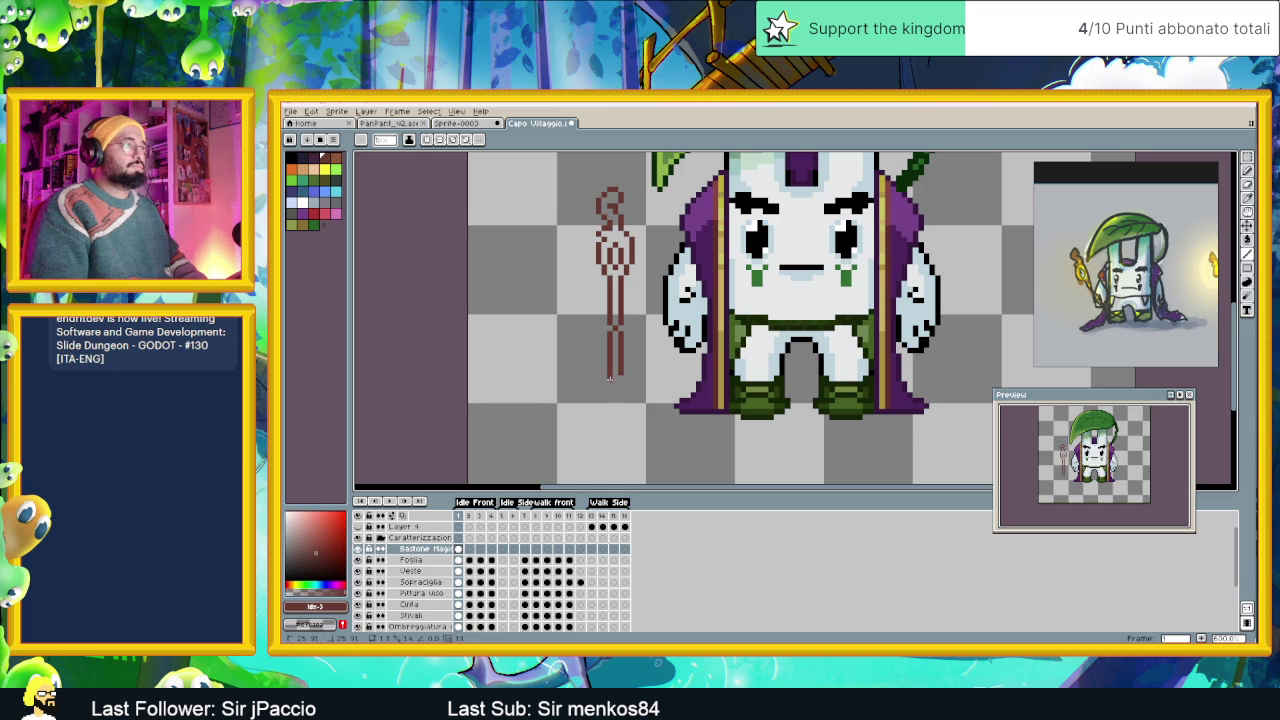
Extend both shaft edges down to the base at the mage's feet level.
{"action": "left_click_drag", "start_coordinate": [614, 377], "coordinate": [615, 402]}
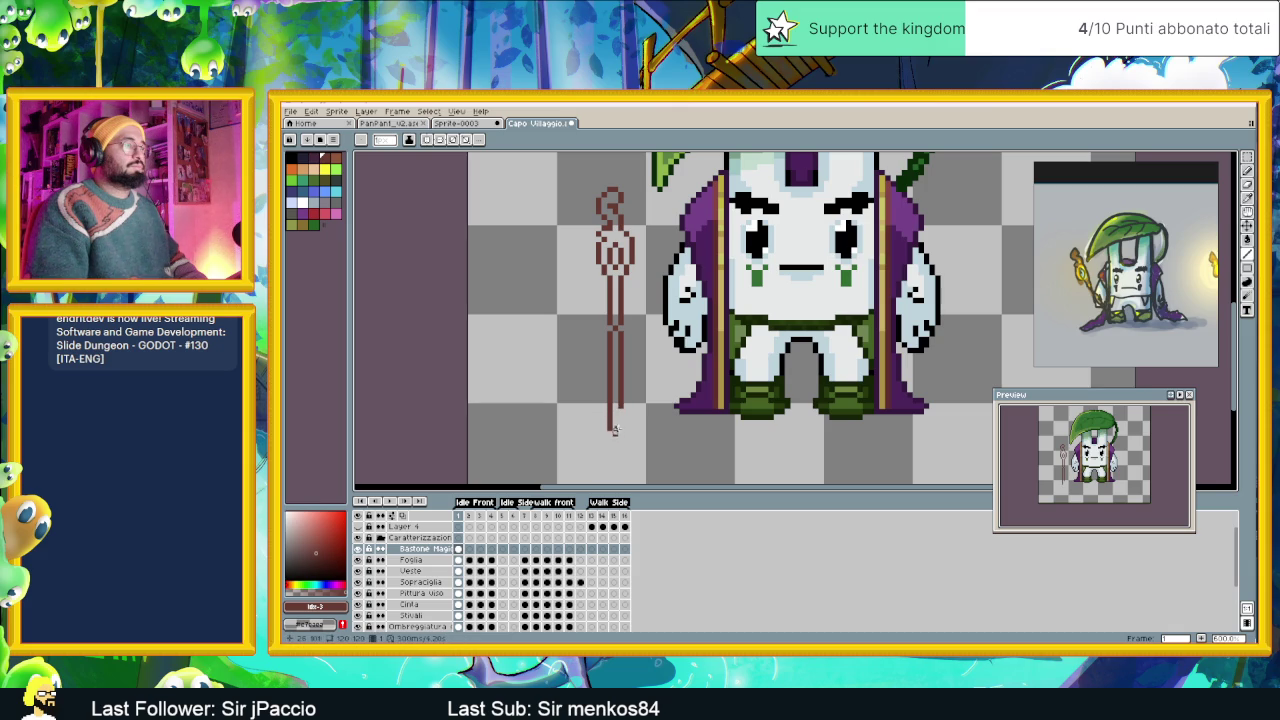
{"action": "left_click_drag", "start_coordinate": [619, 409], "coordinate": [615, 433]}
{"action": "scroll", "coordinate": [658, 355], "scroll_direction": "down", "scroll_amount": 2}
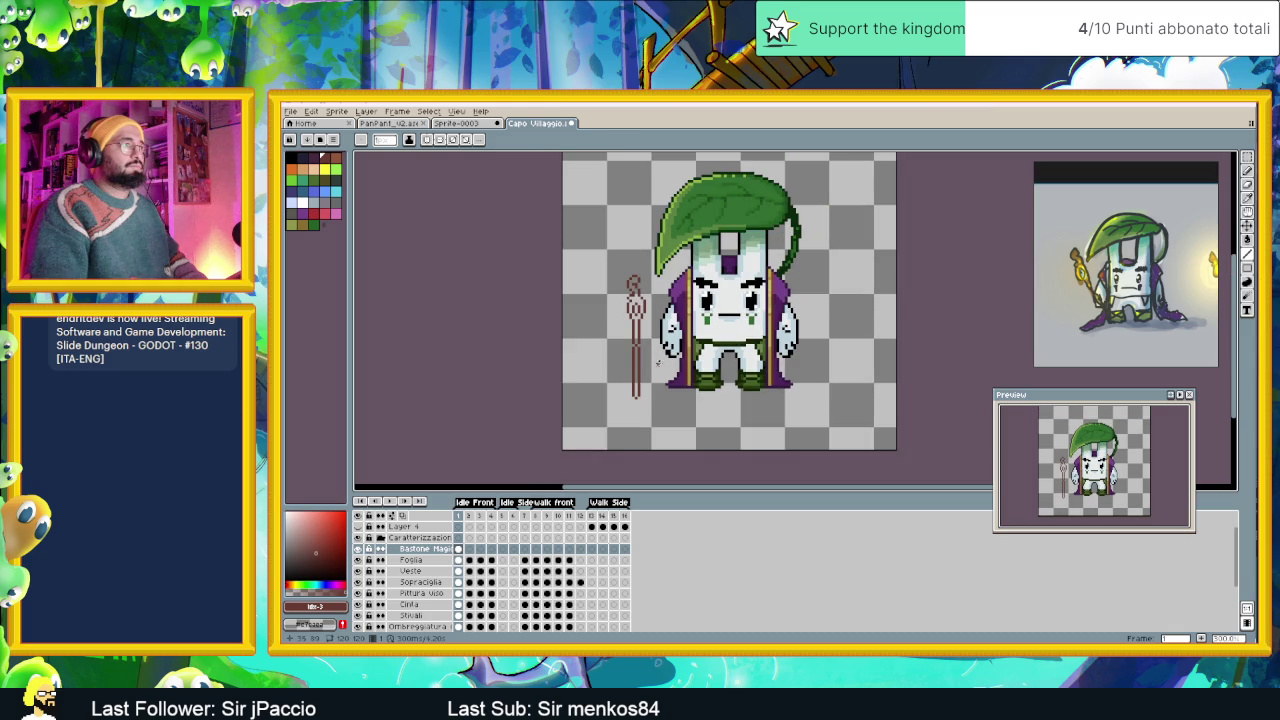
{"action": "scroll", "coordinate": [646, 352], "scroll_direction": "up", "scroll_amount": 1}
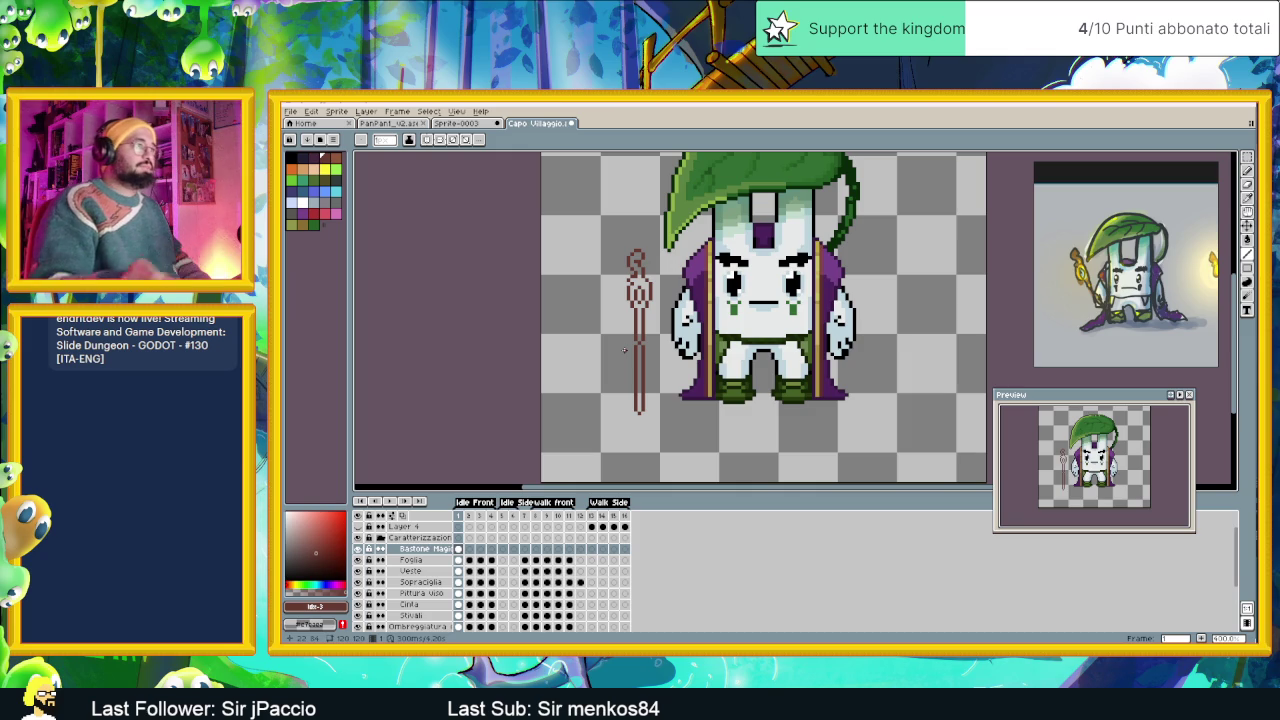
{"action": "scroll", "coordinate": [607, 320], "scroll_direction": "up", "scroll_amount": 1}
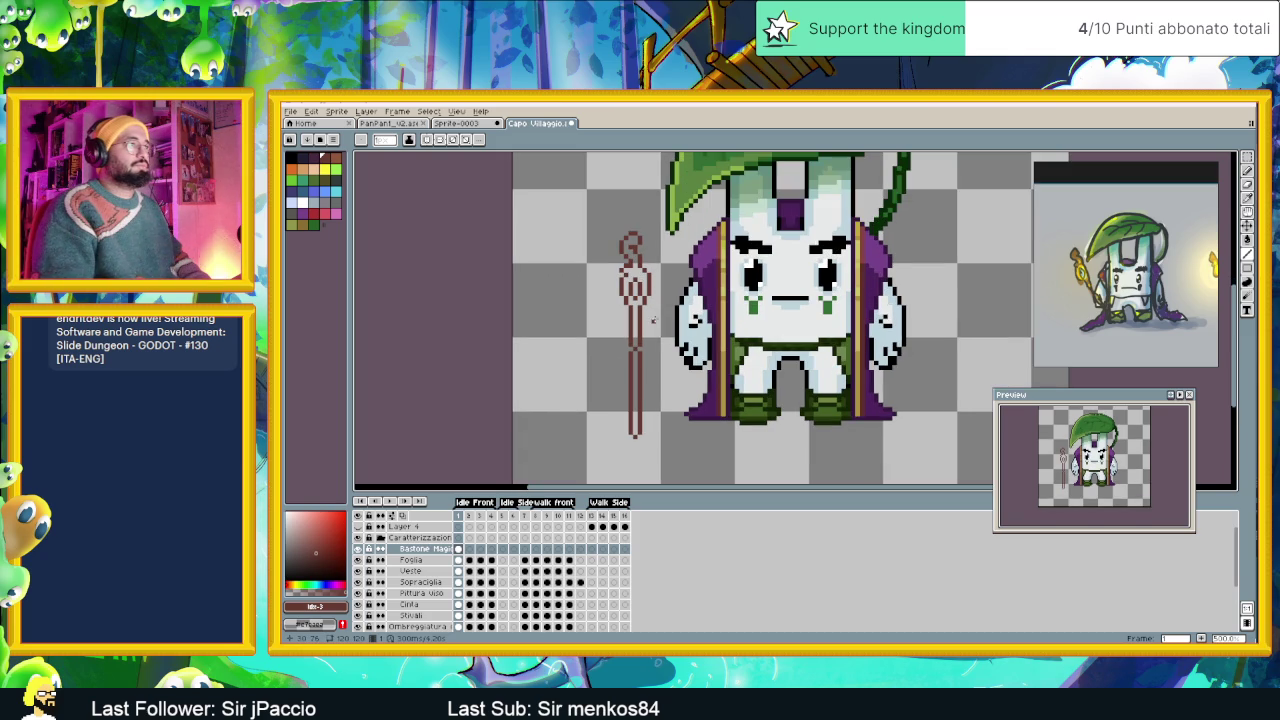
{"action": "scroll", "coordinate": [653, 317], "scroll_direction": "up", "scroll_amount": 1}
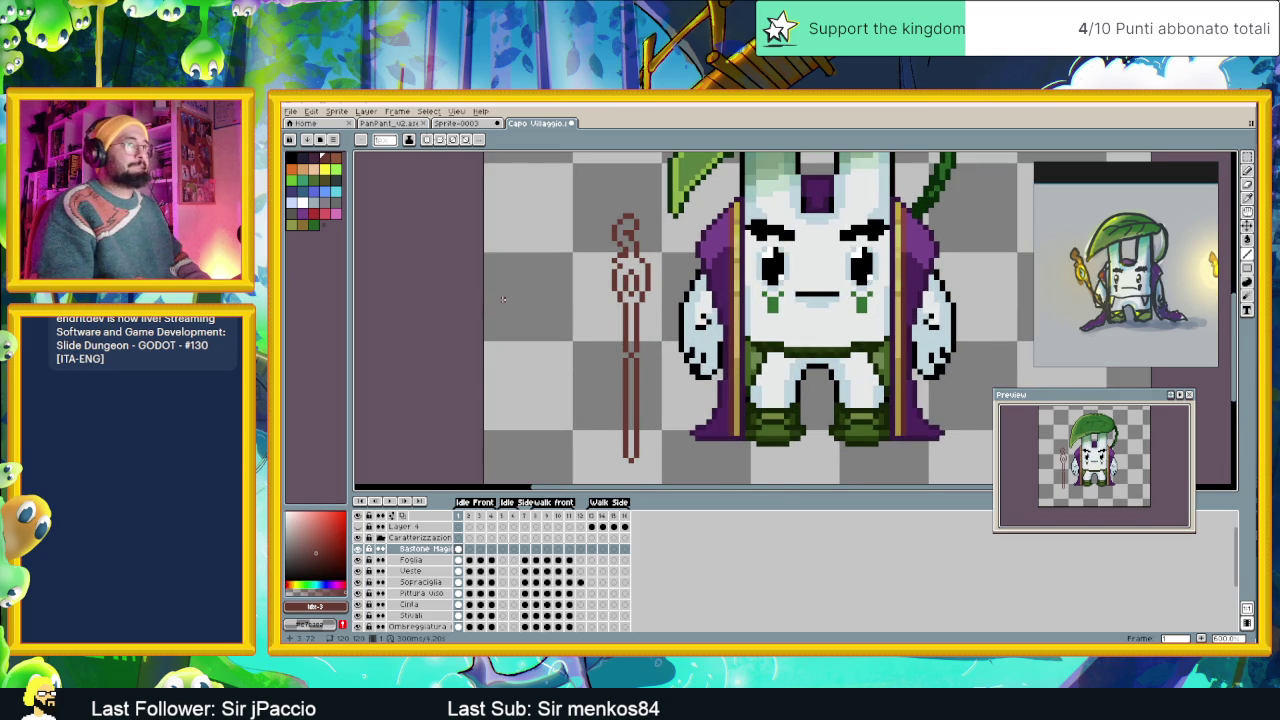
Bucket-fill the staff head, upper and lower shaft in brown, with cyan for the gem.
{"action": "left_click", "coordinate": [335, 191]}
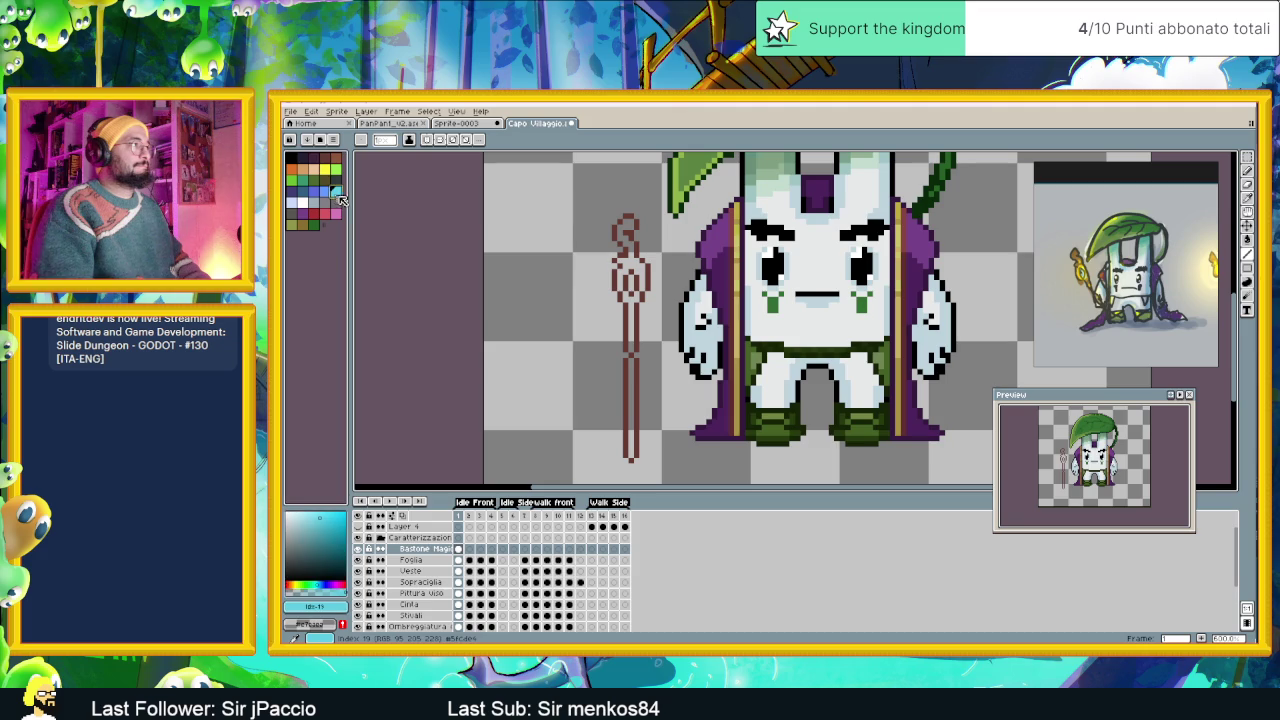
{"action": "key", "text": "g"}
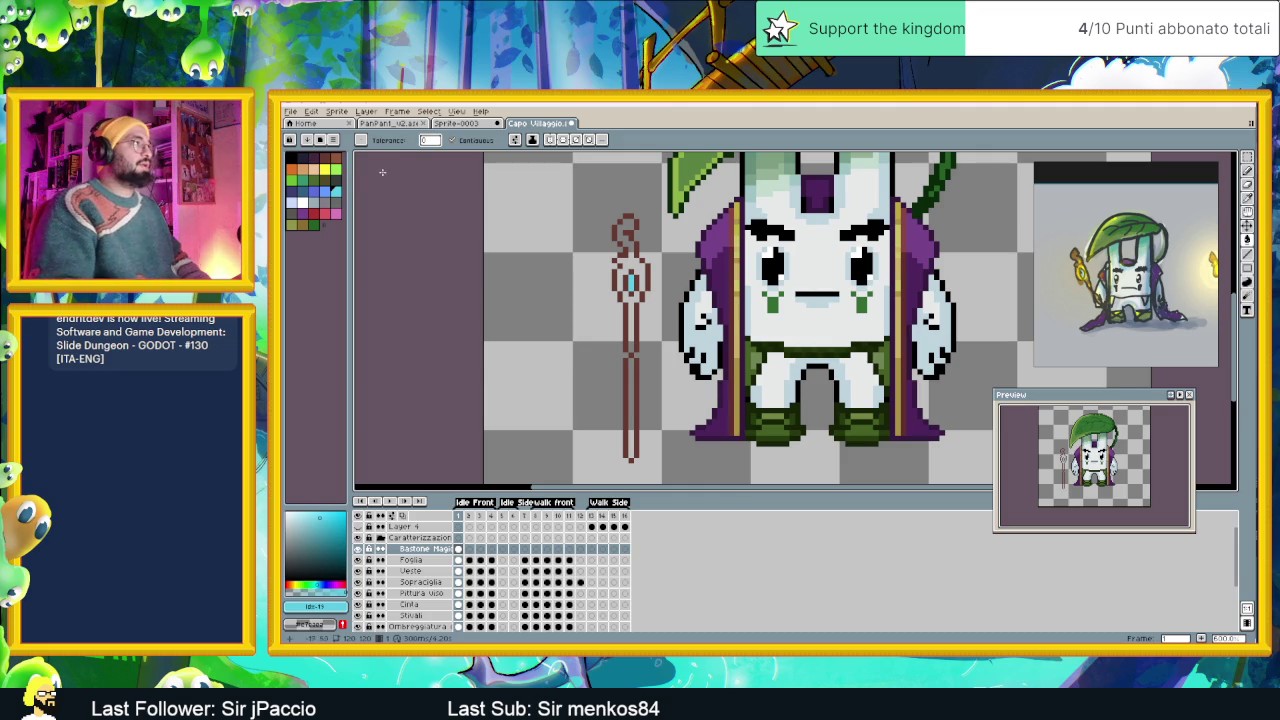
{"action": "left_click", "coordinate": [337, 160]}
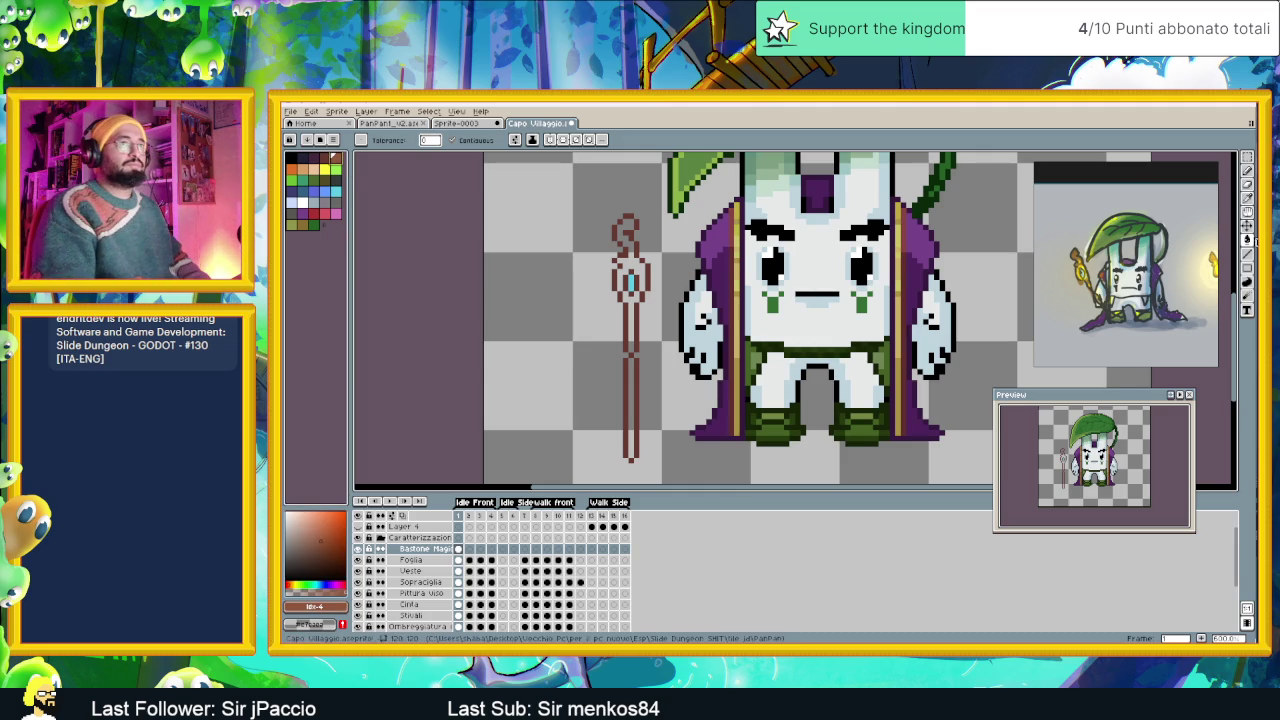
{"action": "left_click", "coordinate": [632, 258]}
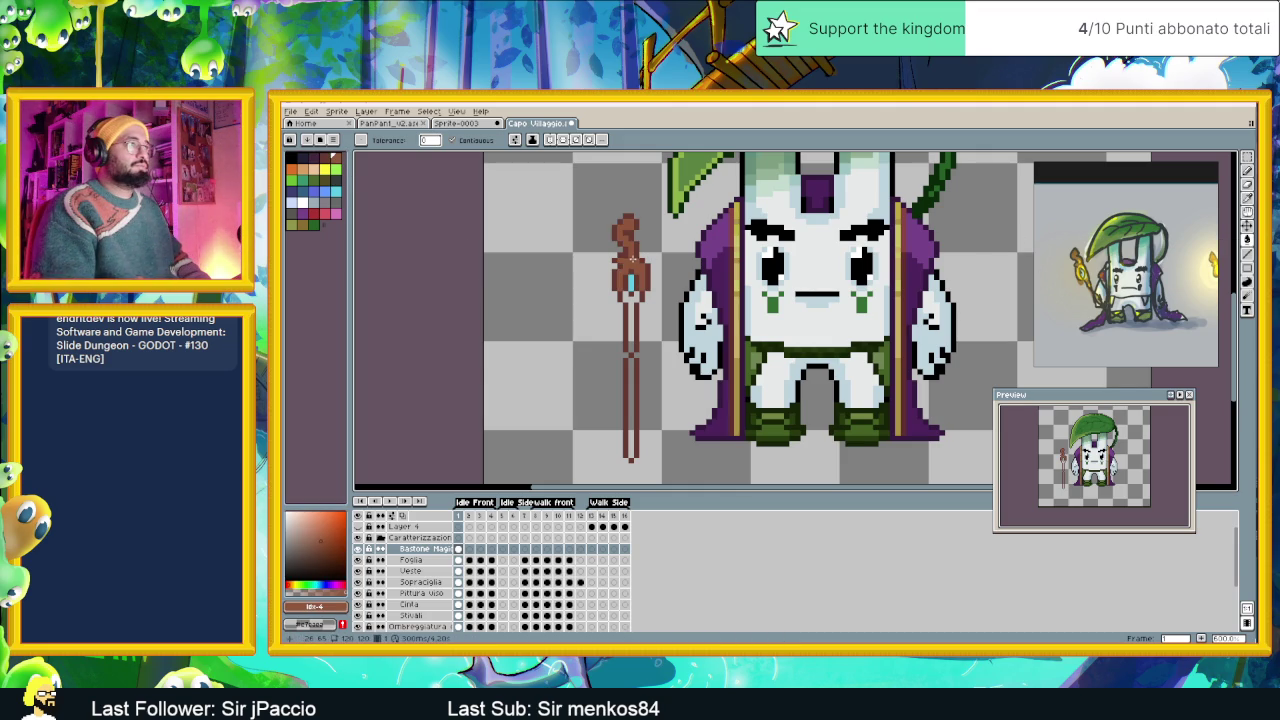
{"action": "left_click", "coordinate": [631, 322]}
{"action": "left_click", "coordinate": [631, 366]}
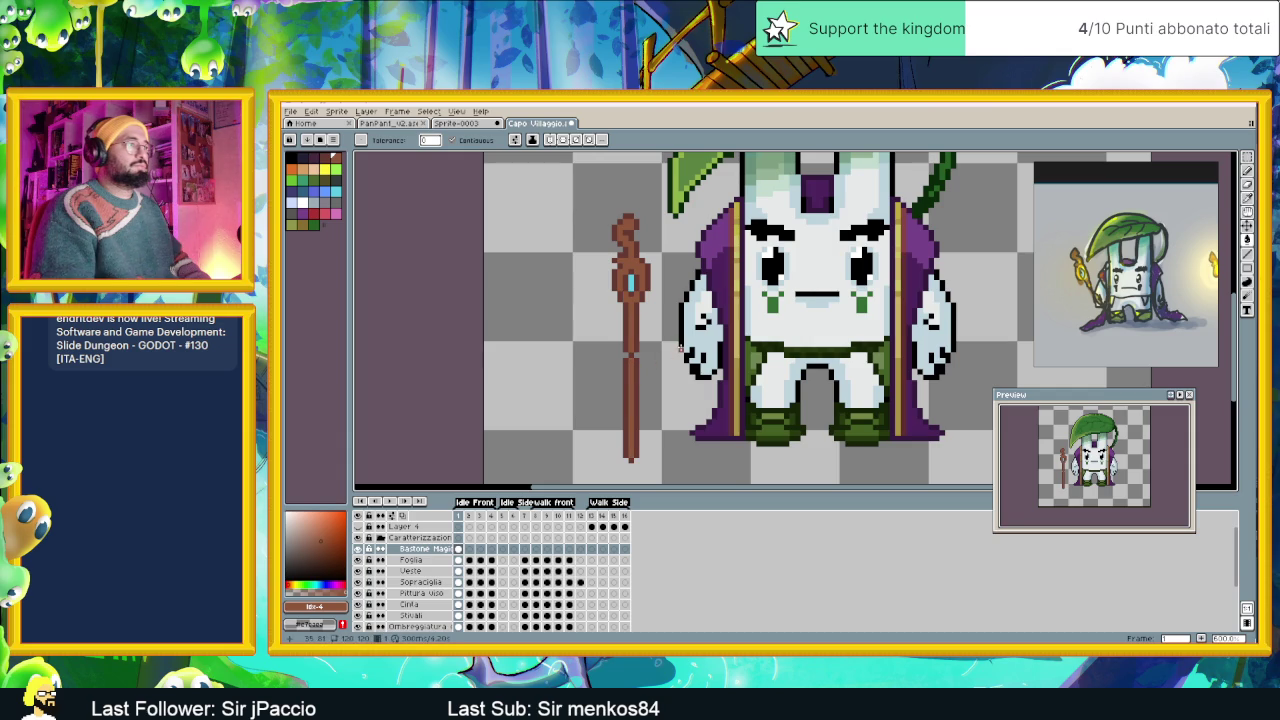
Choose a magenta drawing colour and return to the Pencil tool.
{"action": "scroll", "coordinate": [595, 256], "scroll_direction": "up", "scroll_amount": 1}
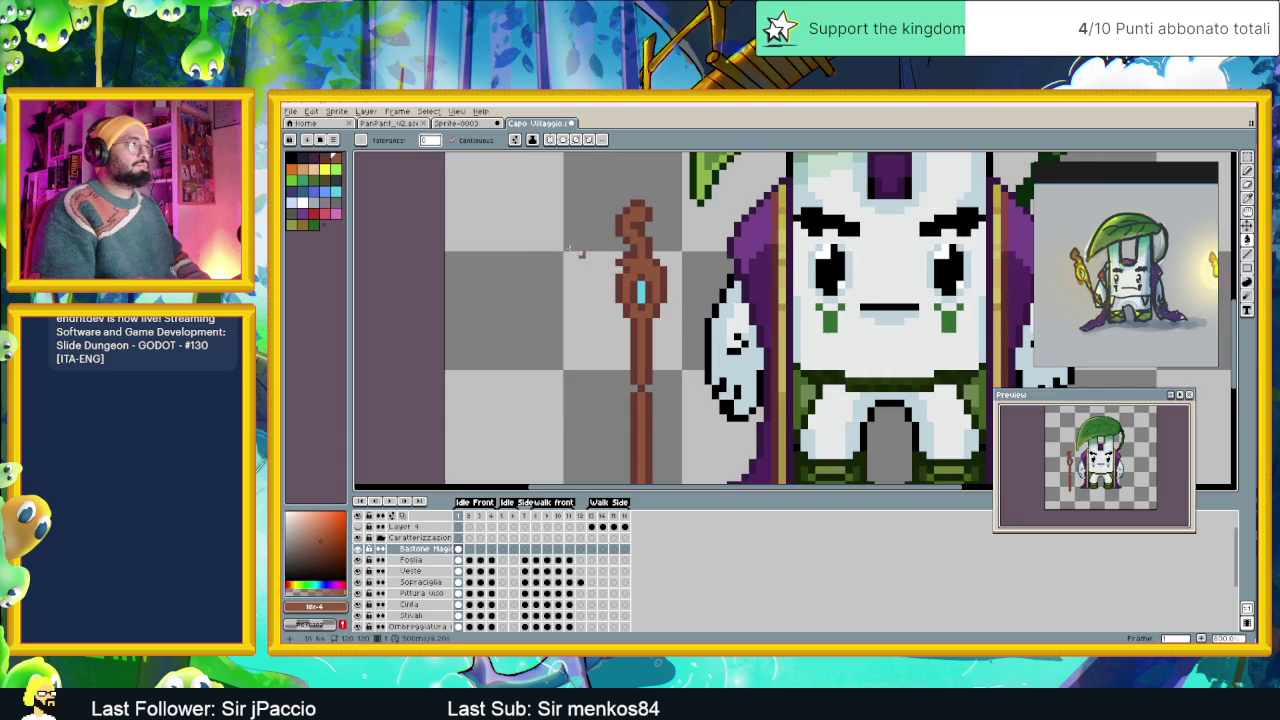
{"action": "left_click", "coordinate": [311, 158]}
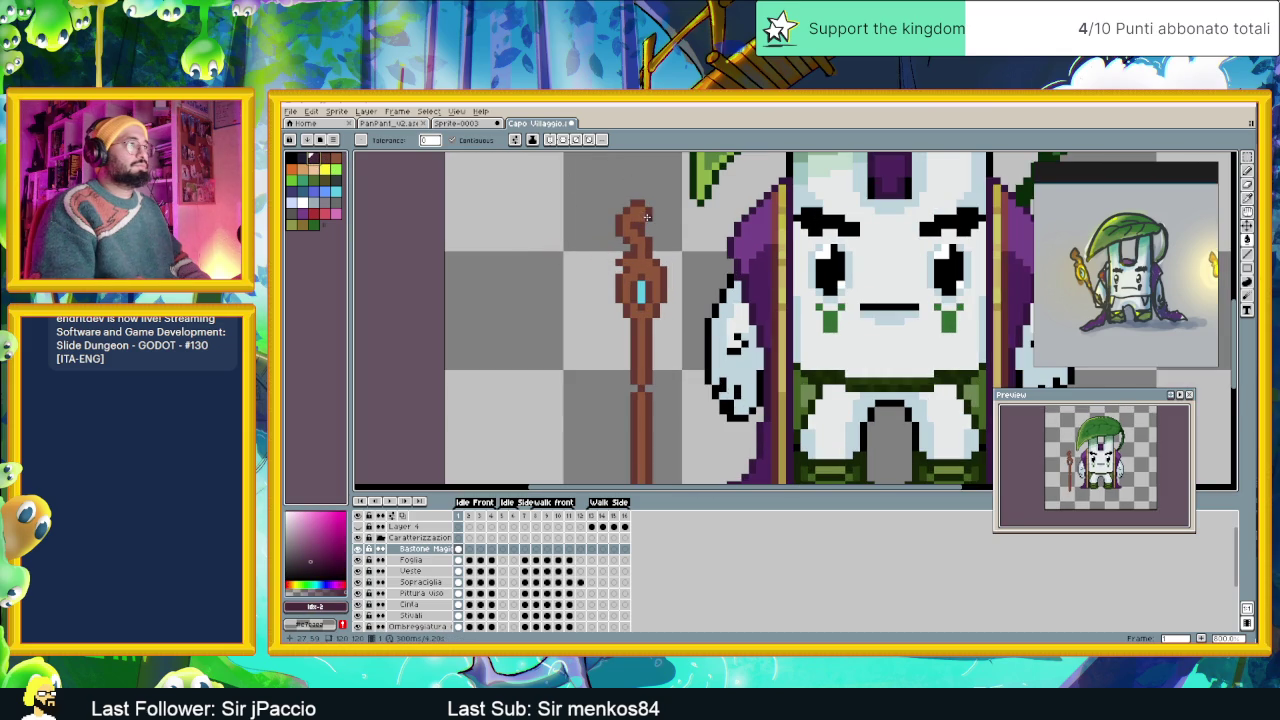
{"action": "left_click", "coordinate": [1247, 171]}
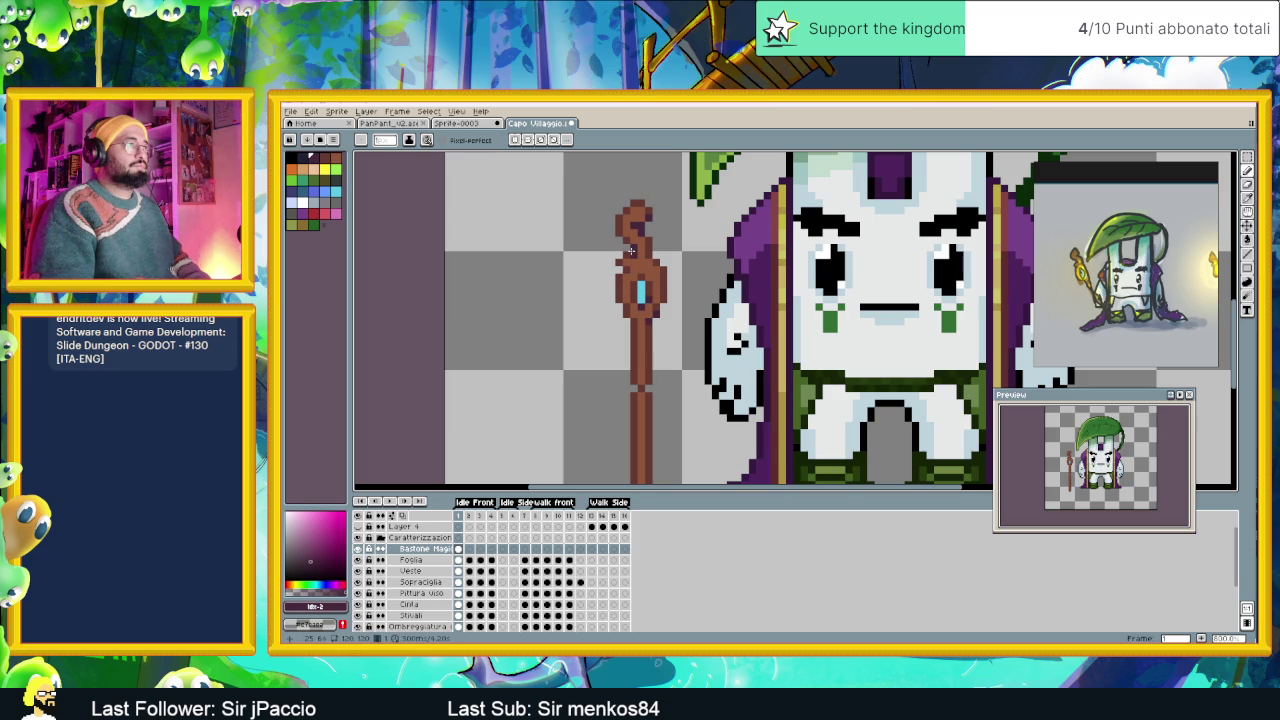
{"action": "scroll", "coordinate": [628, 320], "scroll_direction": "down", "scroll_amount": 1}
{"action": "scroll", "coordinate": [630, 318], "scroll_direction": "down", "scroll_amount": 1}
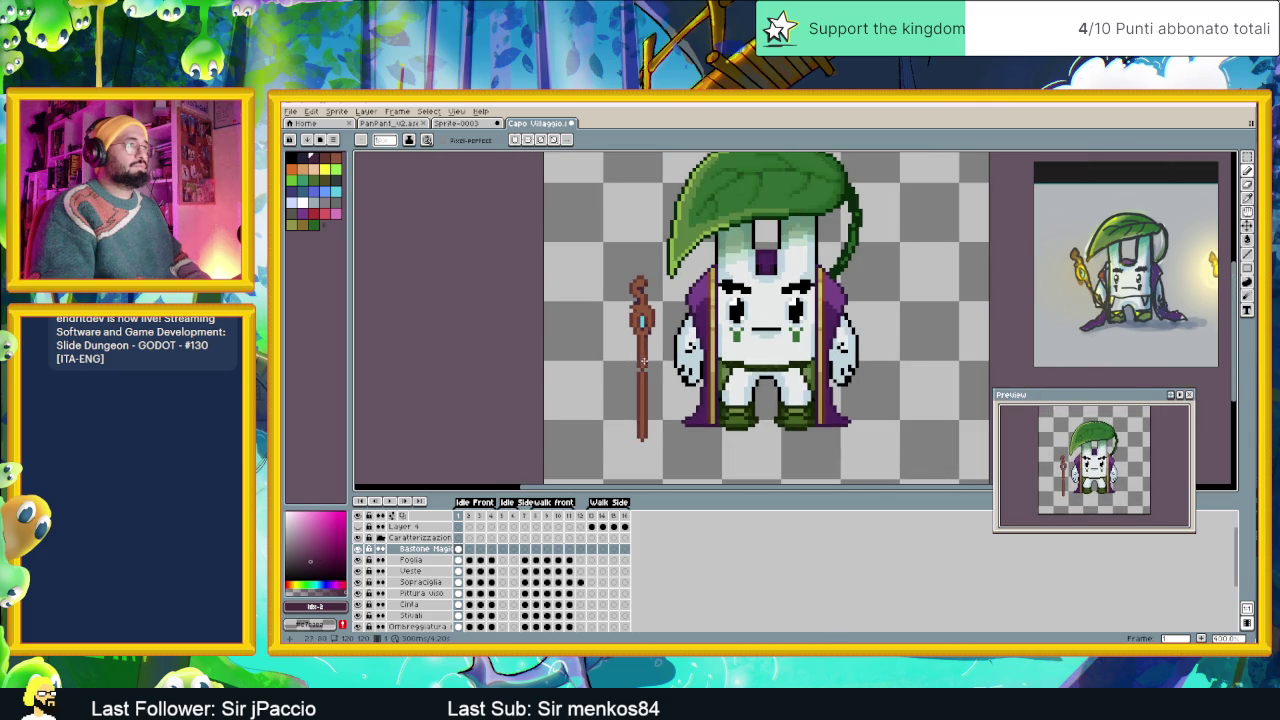
{"action": "scroll", "coordinate": [635, 316], "scroll_direction": "up", "scroll_amount": 1}
{"action": "scroll", "coordinate": [641, 313], "scroll_direction": "down", "scroll_amount": 1}
{"action": "scroll", "coordinate": [641, 313], "scroll_direction": "up", "scroll_amount": 1}
{"action": "scroll", "coordinate": [625, 262], "scroll_direction": "up", "scroll_amount": 1}
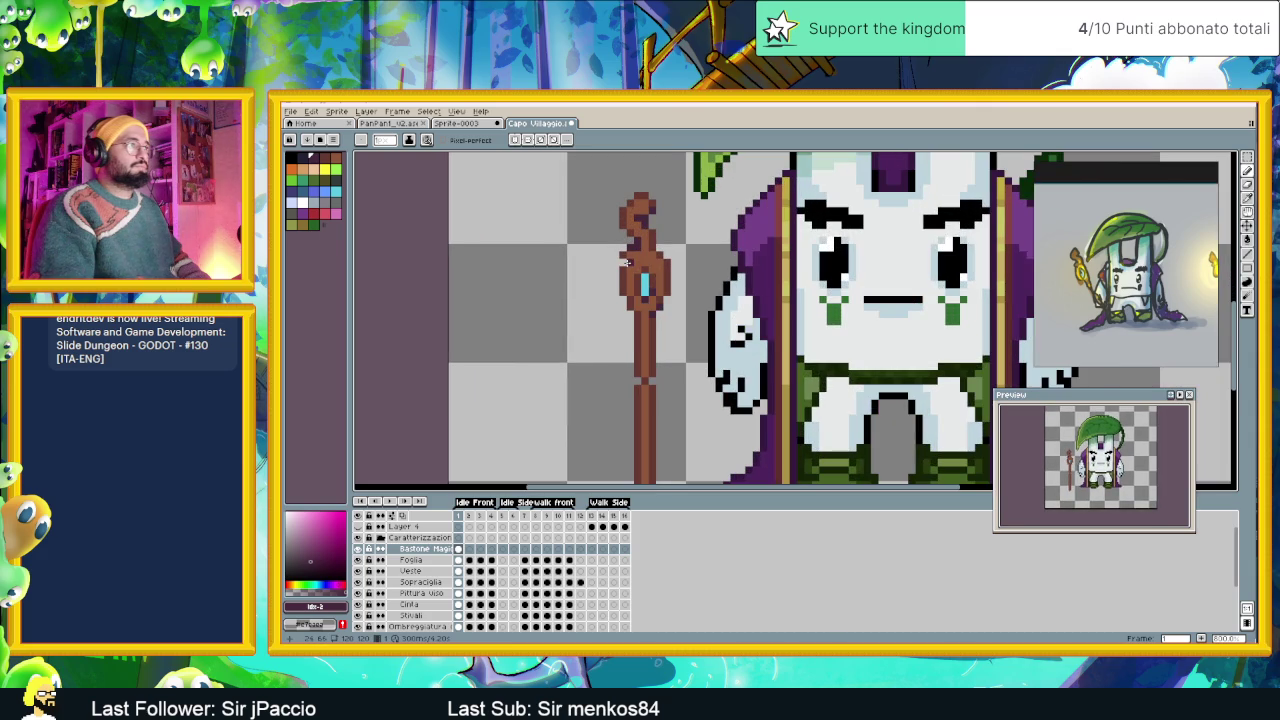
Sample the staff's darker purple-brown and extend shading down its right edge.
{"action": "left_click_drag", "start_coordinate": [646, 364], "coordinate": [646, 299]}
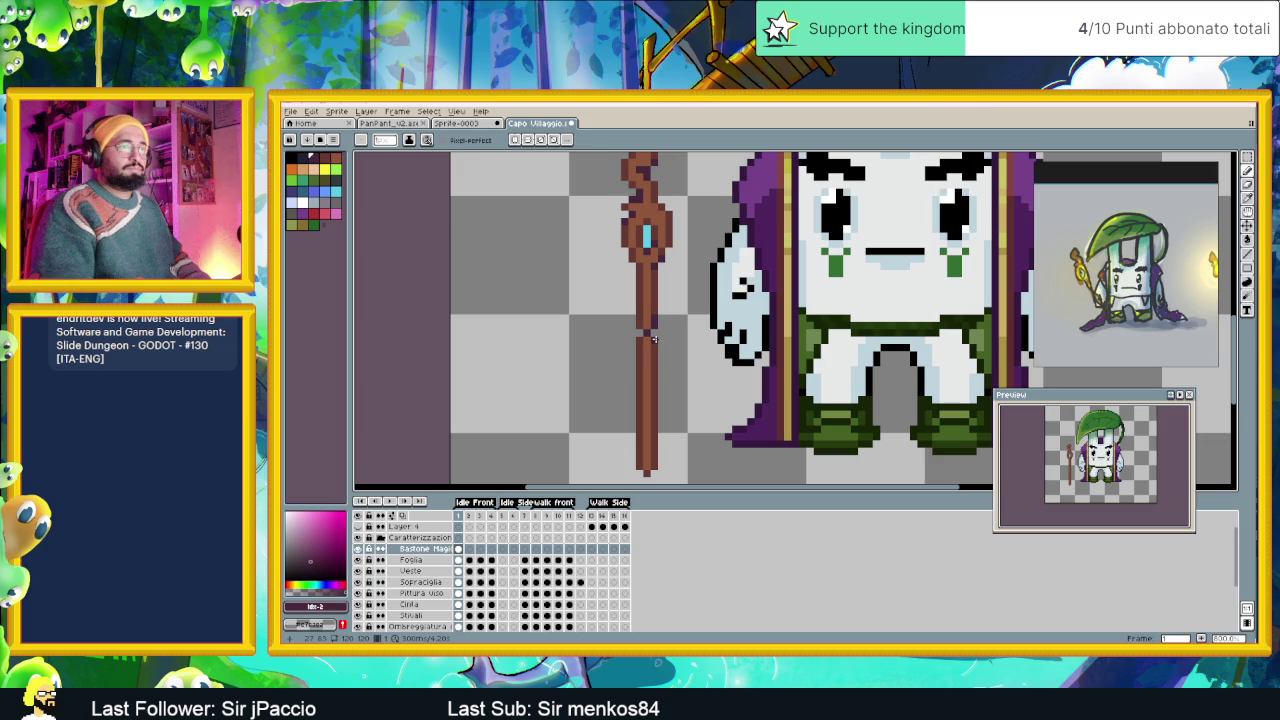
{"action": "scroll", "coordinate": [653, 340], "scroll_direction": "up", "scroll_amount": 1}
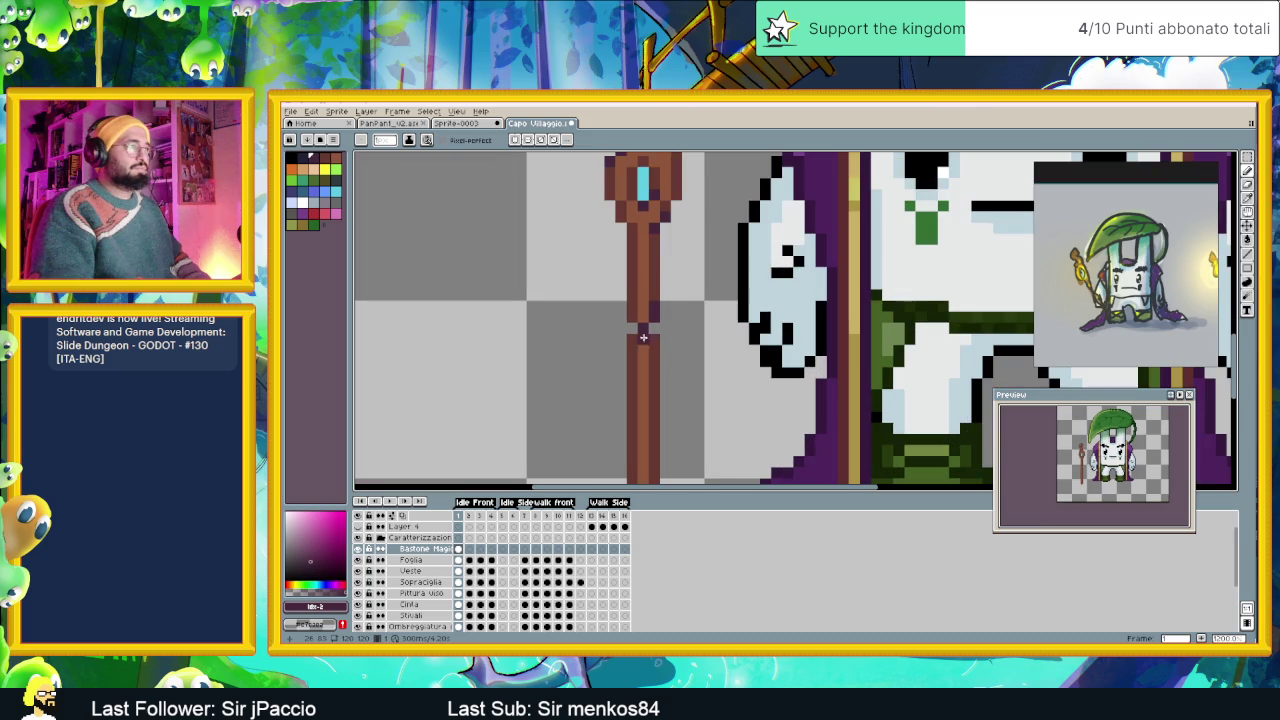
{"action": "left_click", "coordinate": [643, 328], "text": "alt"}
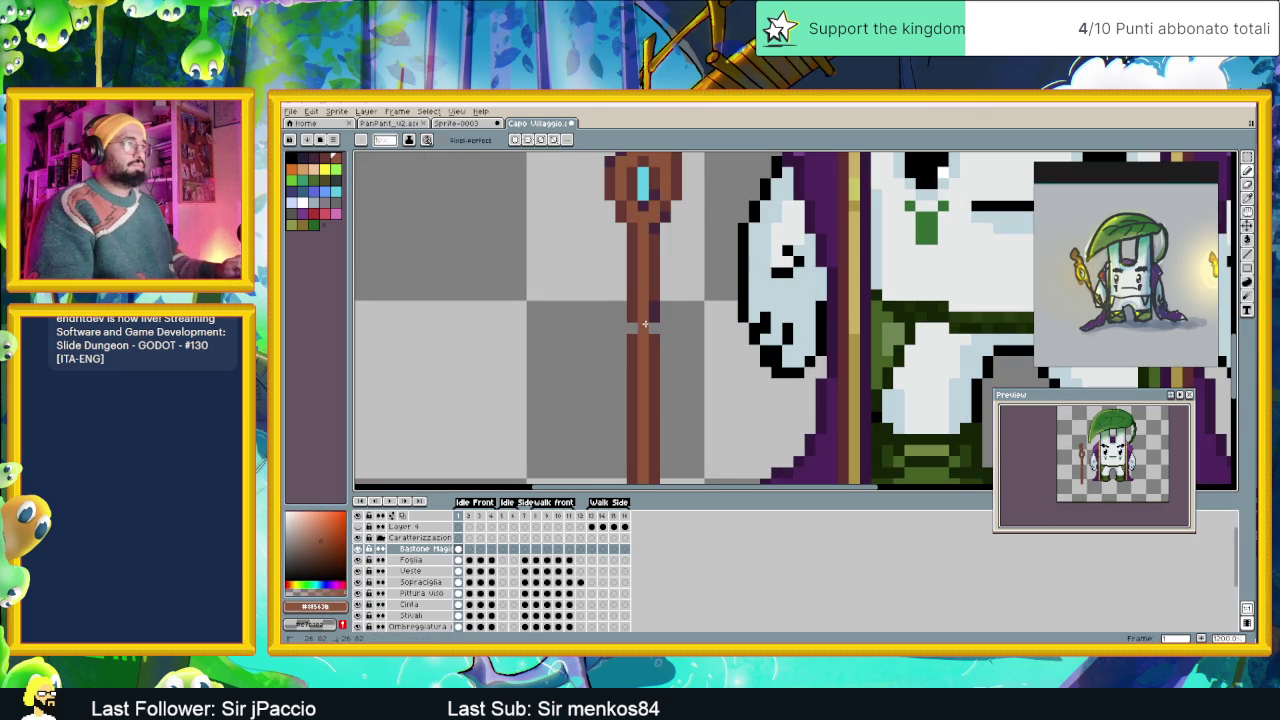
{"action": "left_click", "coordinate": [632, 324], "text": "alt"}
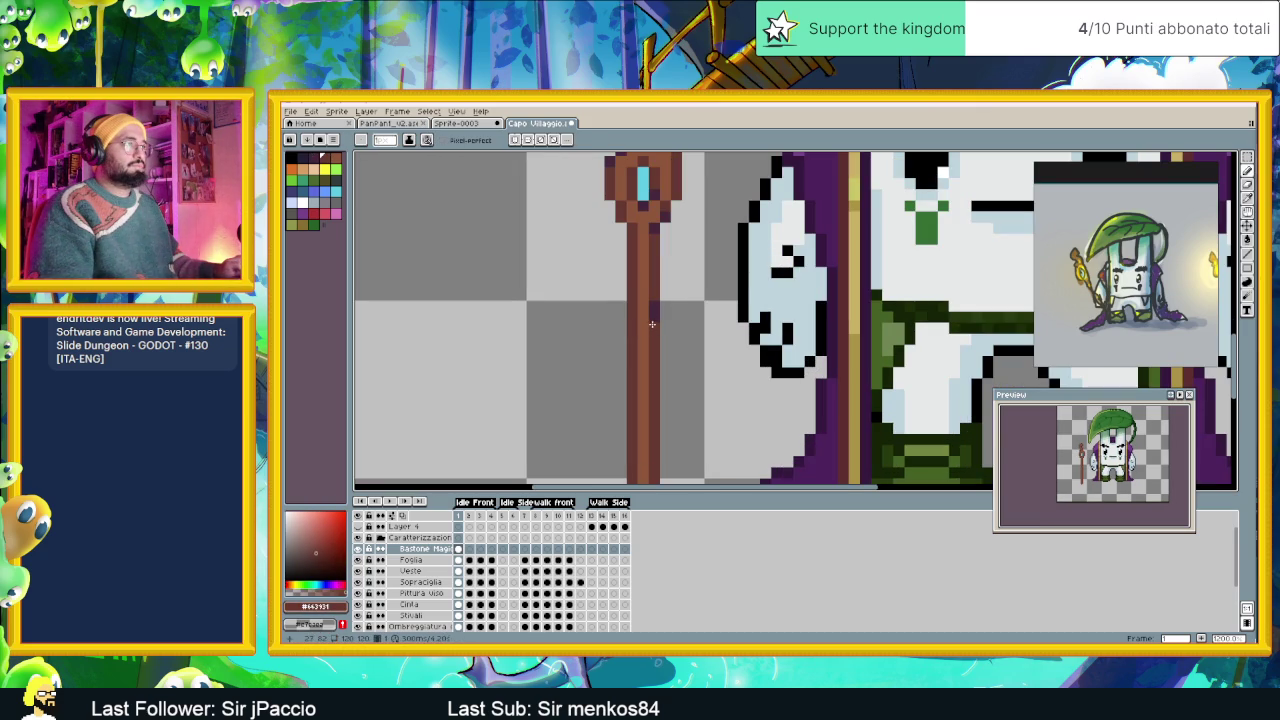
{"action": "left_click", "coordinate": [647, 326], "text": "alt"}
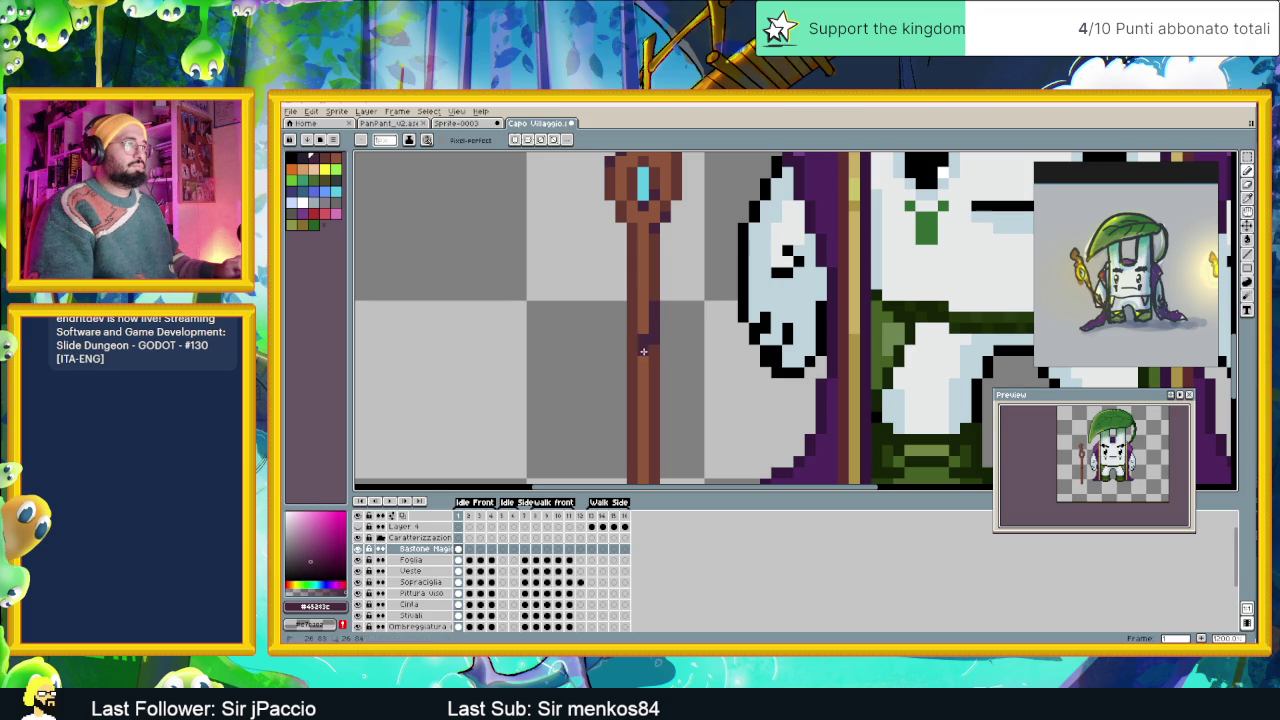
{"action": "left_click", "coordinate": [652, 360]}
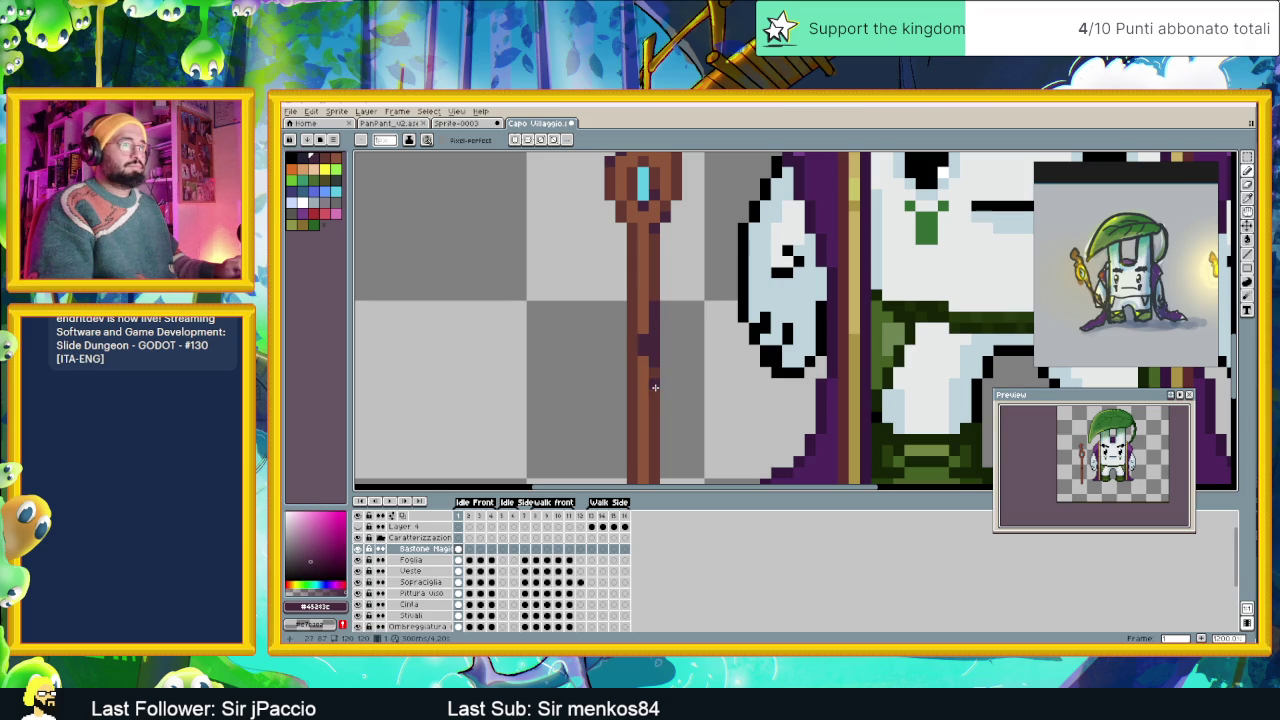
Shade the staff's left side in dark brown from shaft up toward the head.
{"action": "scroll", "coordinate": [655, 370], "scroll_direction": "down", "scroll_amount": 1}
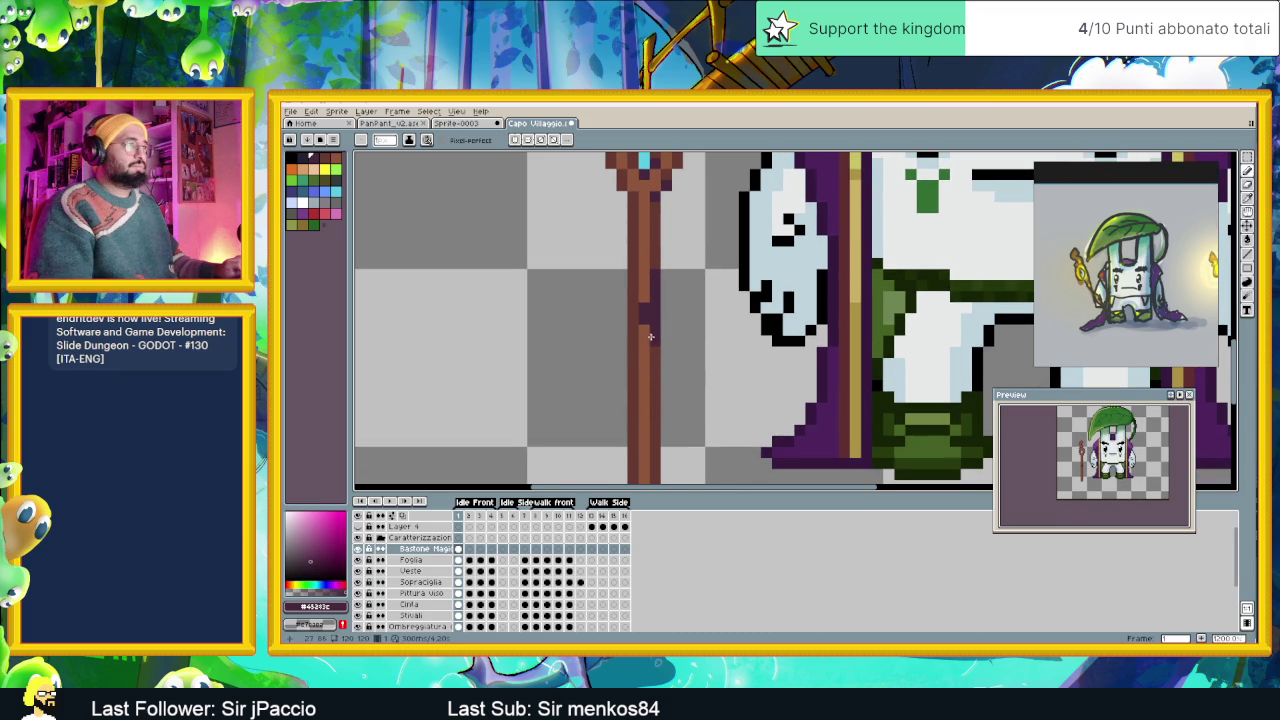
{"action": "scroll", "coordinate": [655, 360], "scroll_direction": "down", "scroll_amount": 1}
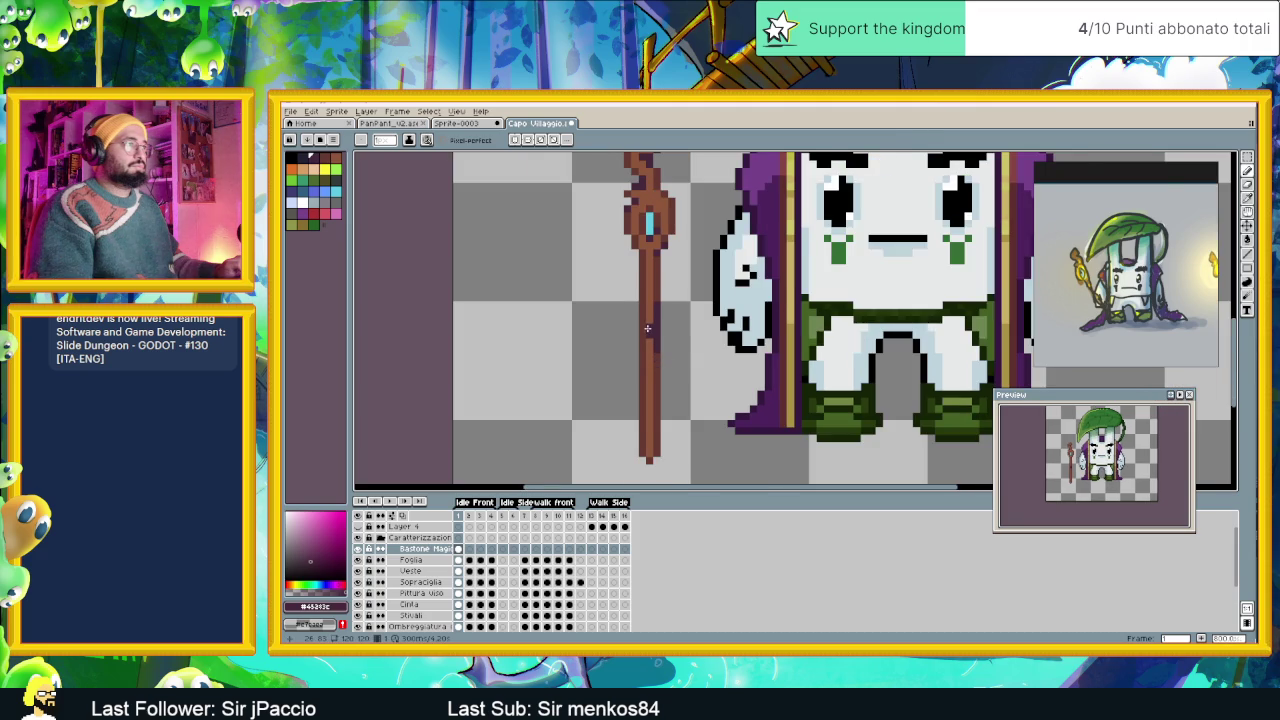
{"action": "scroll", "coordinate": [647, 328], "scroll_direction": "up", "scroll_amount": 1}
{"action": "left_click", "coordinate": [663, 277], "text": "alt"}
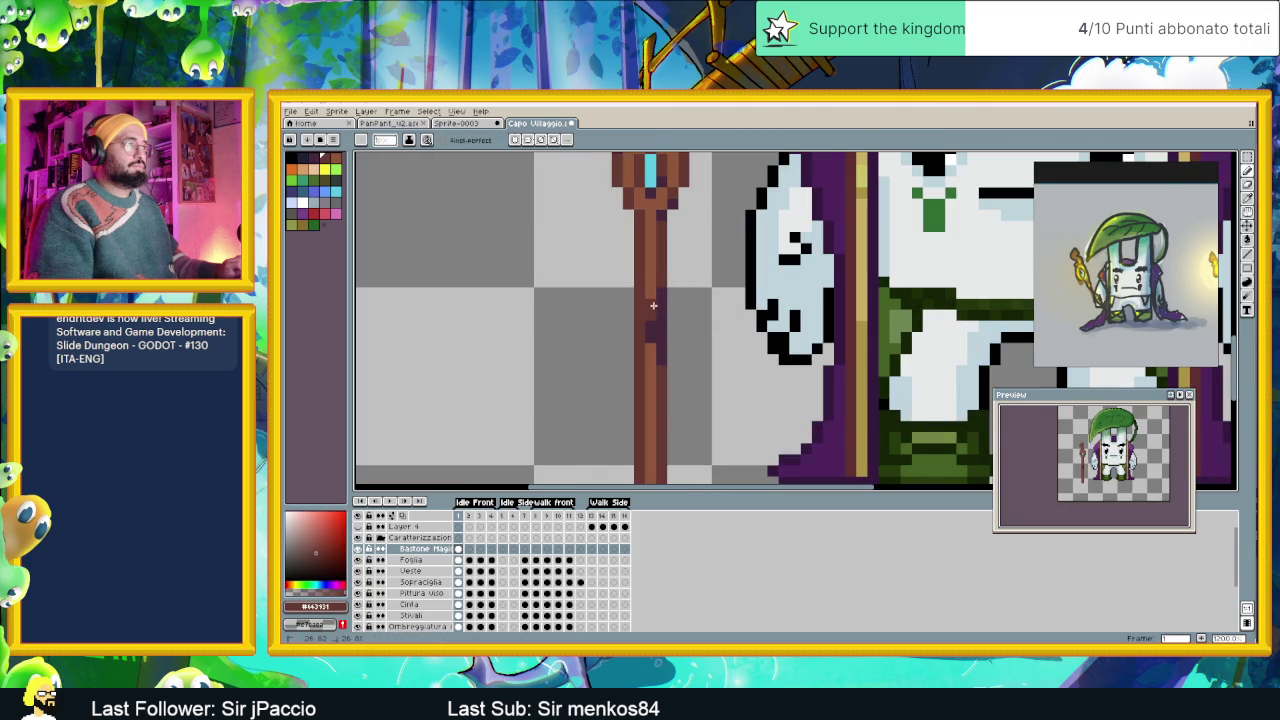
{"action": "left_click_drag", "start_coordinate": [653, 305], "coordinate": [651, 368]}
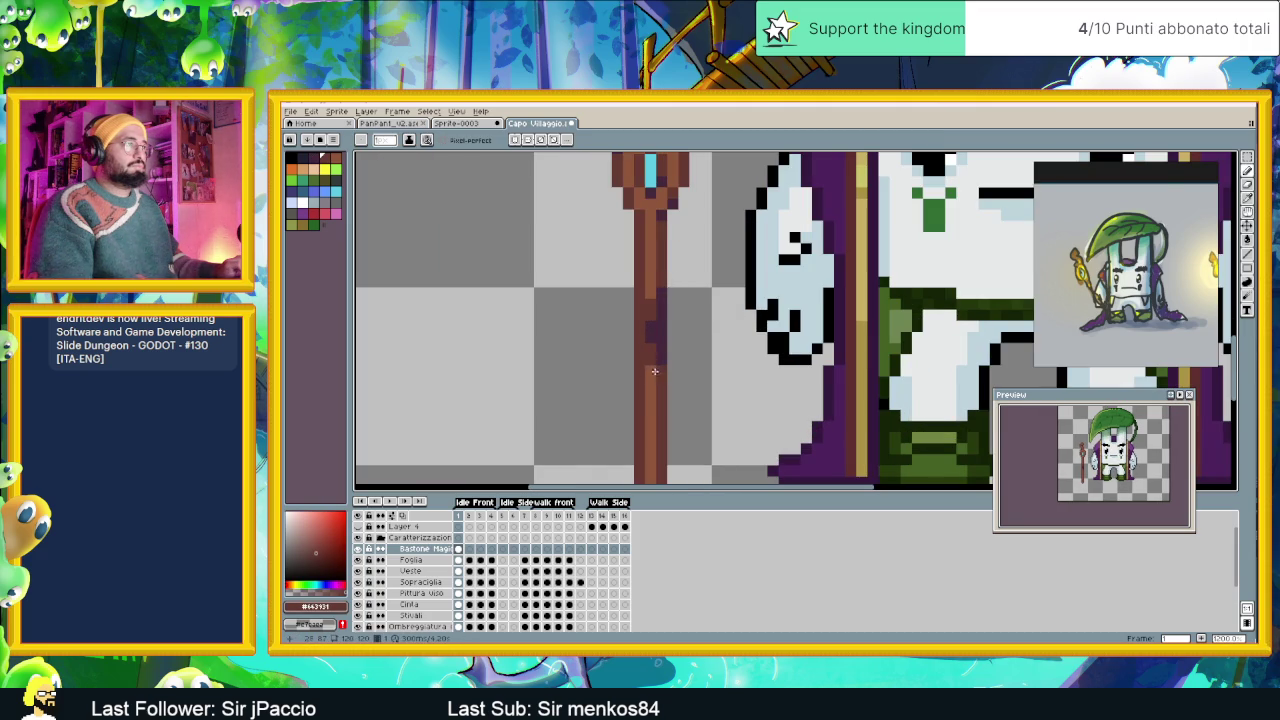
{"action": "left_click_drag", "start_coordinate": [652, 332], "coordinate": [655, 290]}
Sample the staff's purple and brown with Alt, then pick a new brown from the spectrum.
{"action": "scroll", "coordinate": [672, 372], "scroll_direction": "down", "scroll_amount": 1}
{"action": "scroll", "coordinate": [672, 375], "scroll_direction": "down", "scroll_amount": 1}
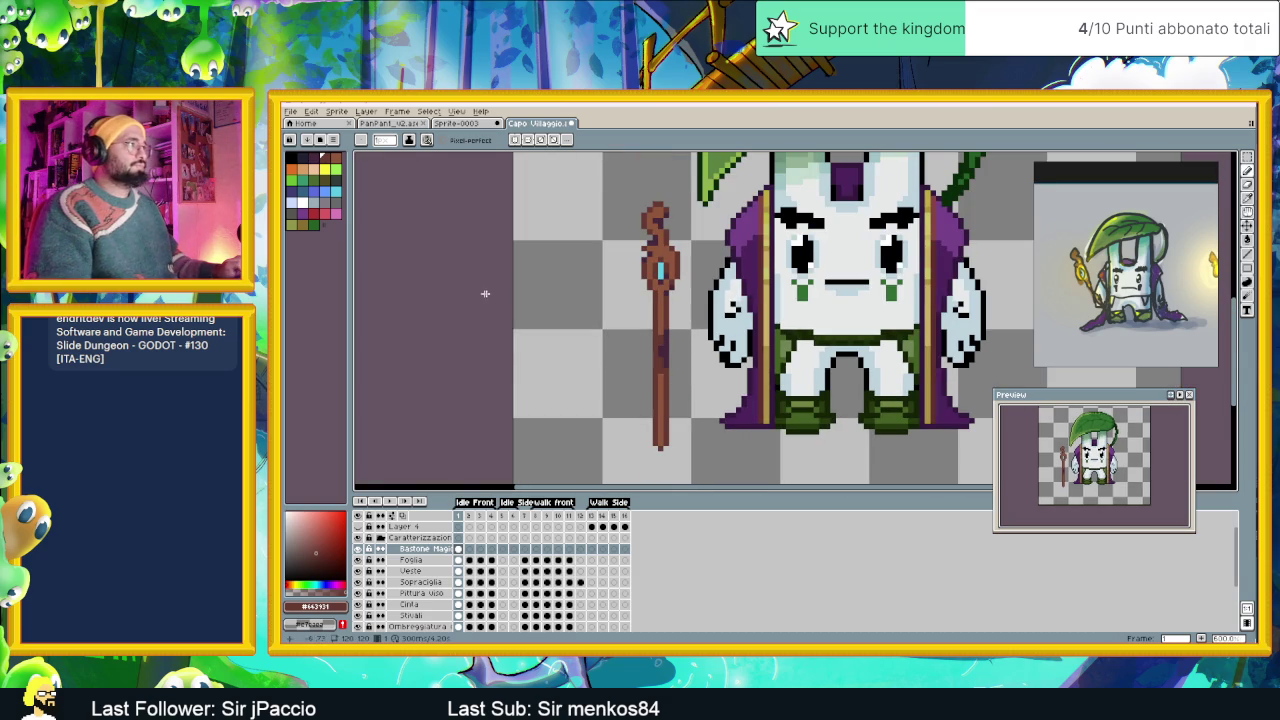
{"action": "scroll", "coordinate": [602, 320], "scroll_direction": "down", "scroll_amount": 1}
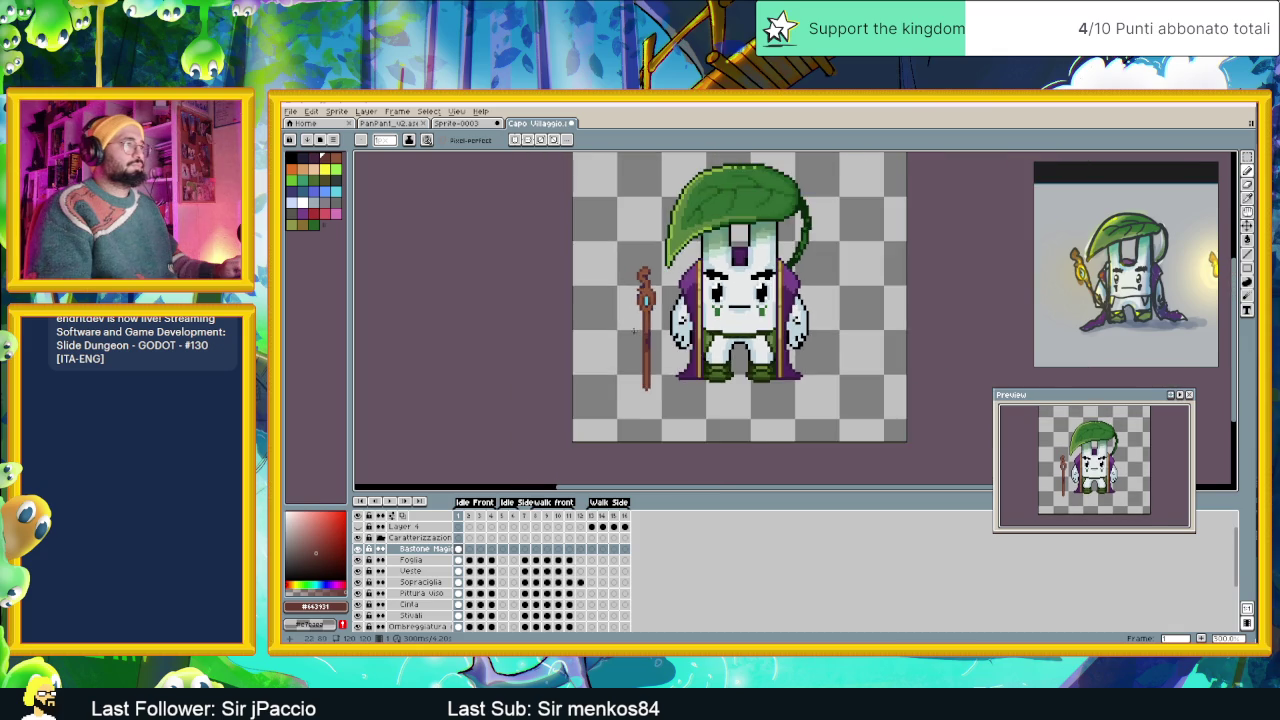
{"action": "scroll", "coordinate": [638, 331], "scroll_direction": "down", "scroll_amount": 1}
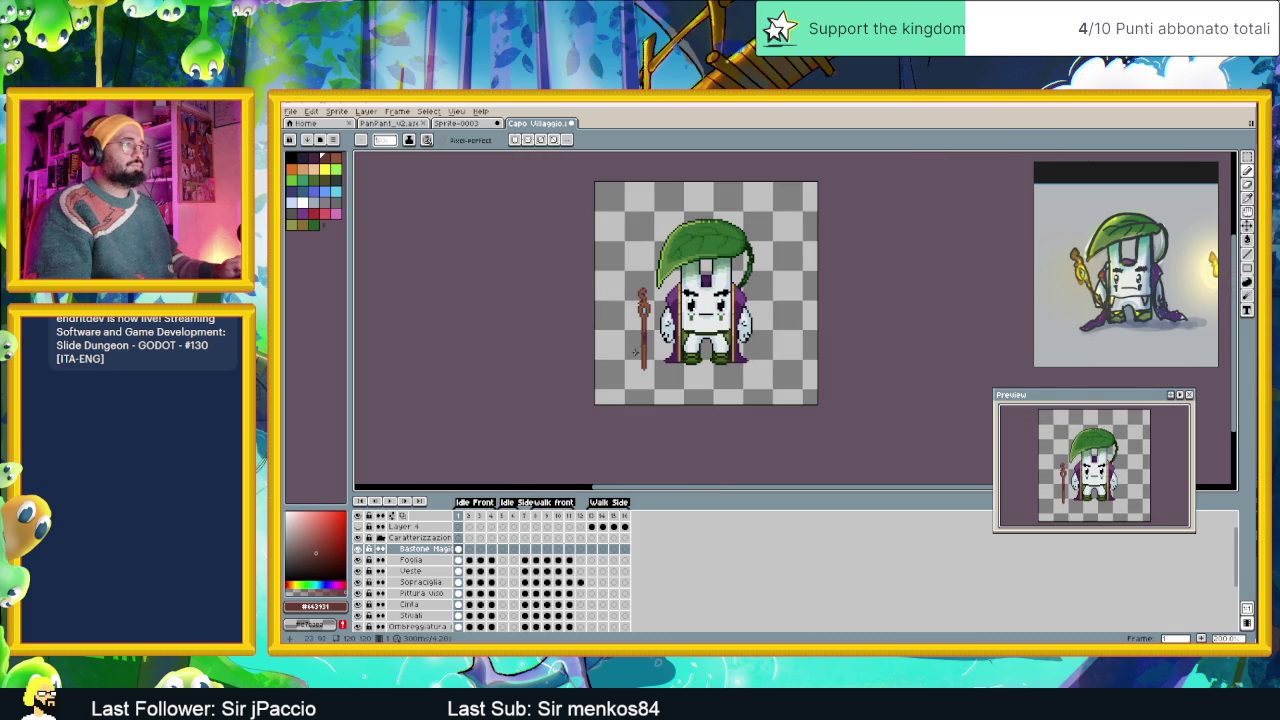
{"action": "scroll", "coordinate": [635, 352], "scroll_direction": "up", "scroll_amount": 1}
{"action": "scroll", "coordinate": [650, 300], "scroll_direction": "up", "scroll_amount": 1}
{"action": "key", "text": "alt"}
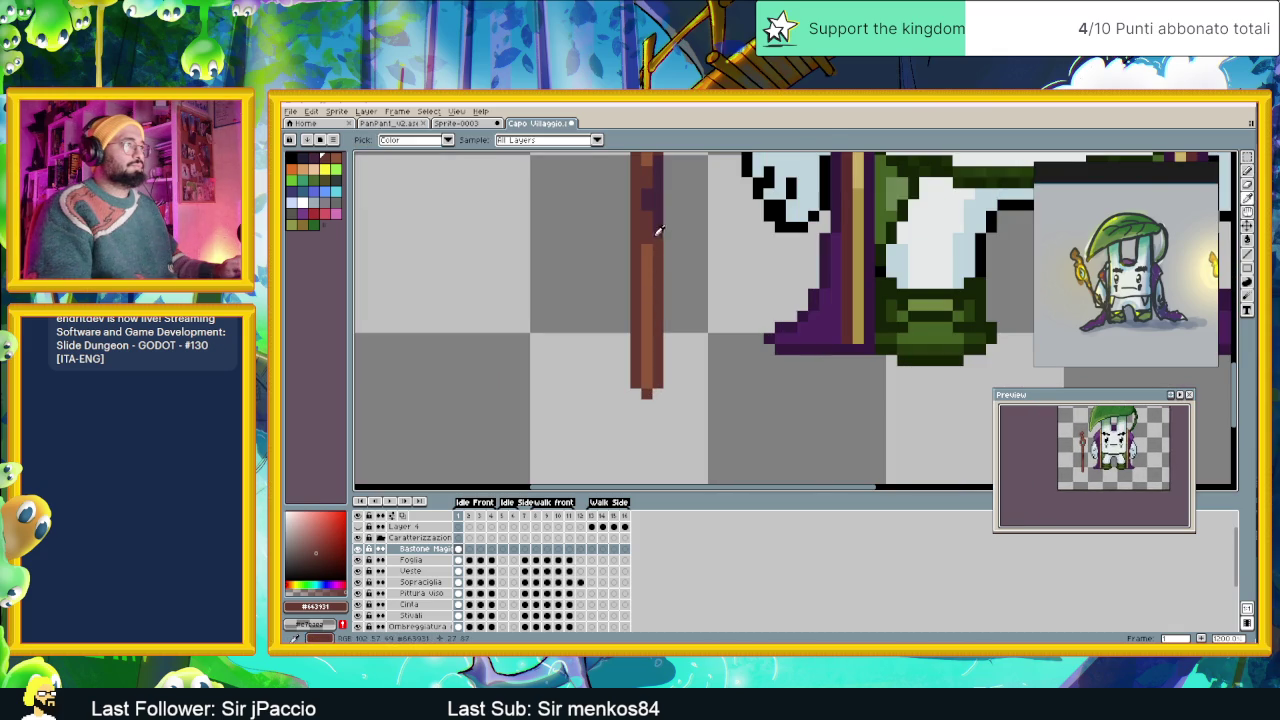
{"action": "left_click", "coordinate": [658, 230], "text": "alt"}
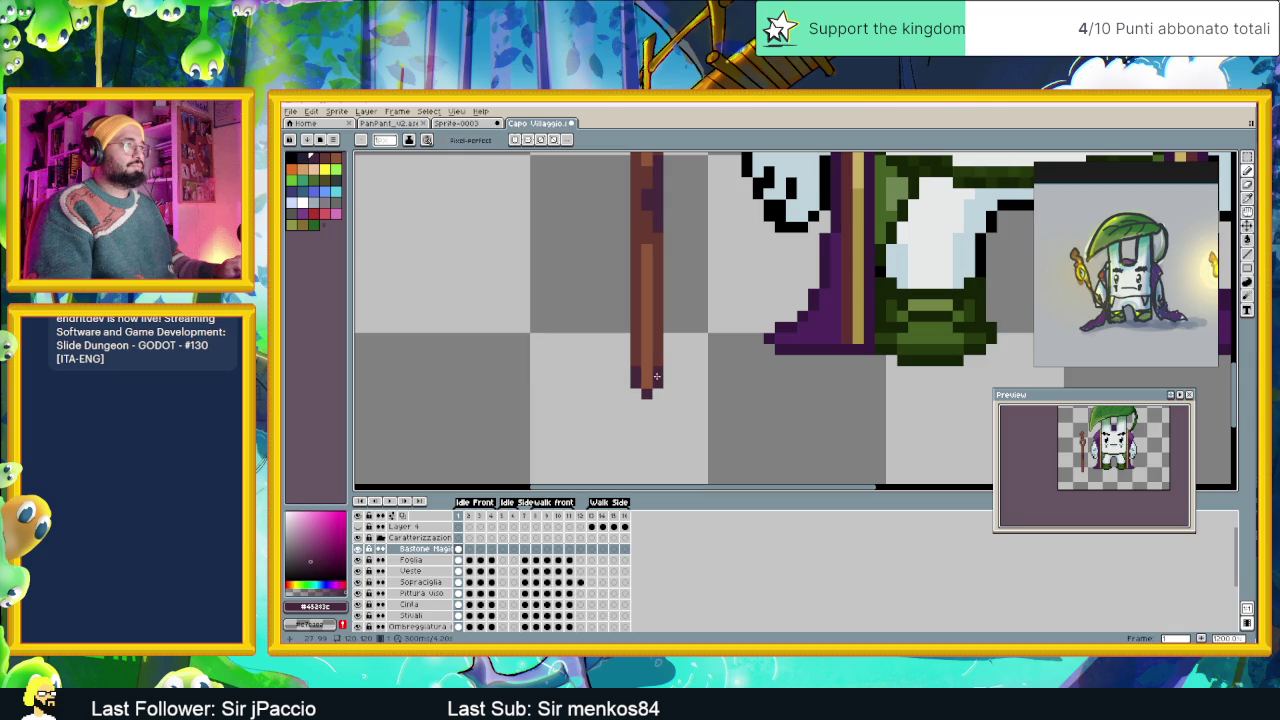
{"action": "key", "text": "alt"}
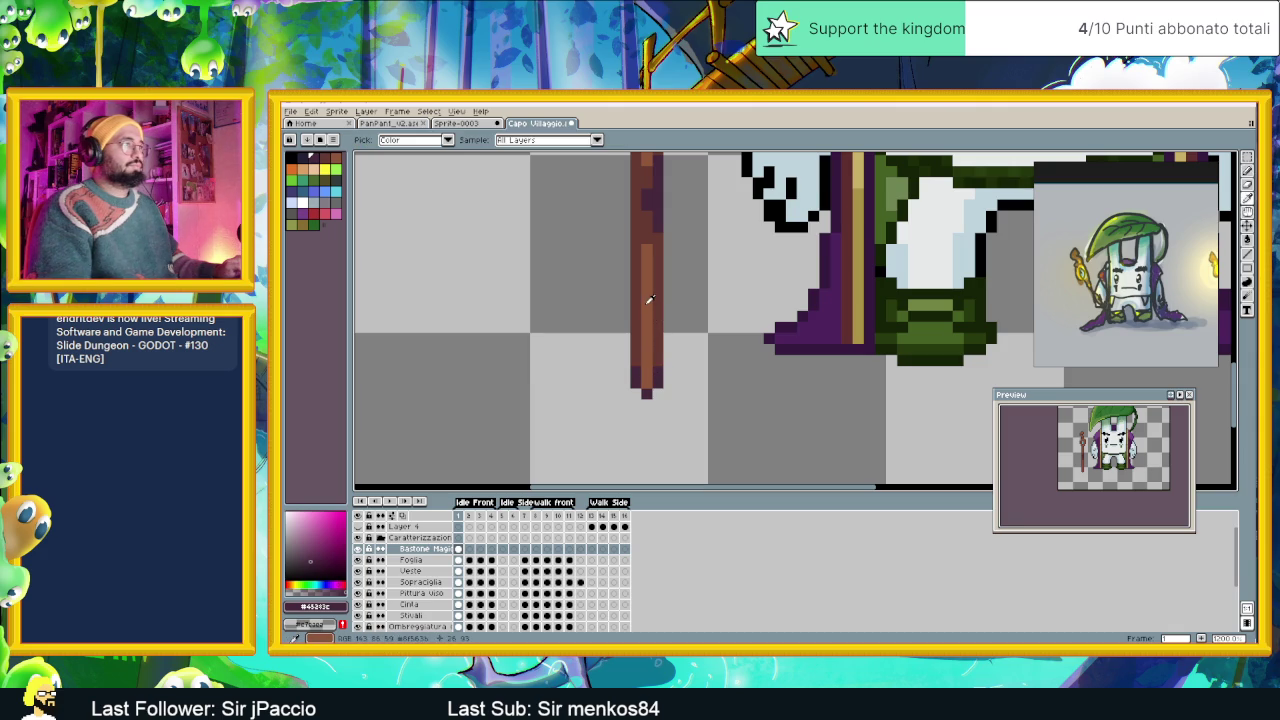
{"action": "left_click", "coordinate": [648, 300], "text": "alt"}
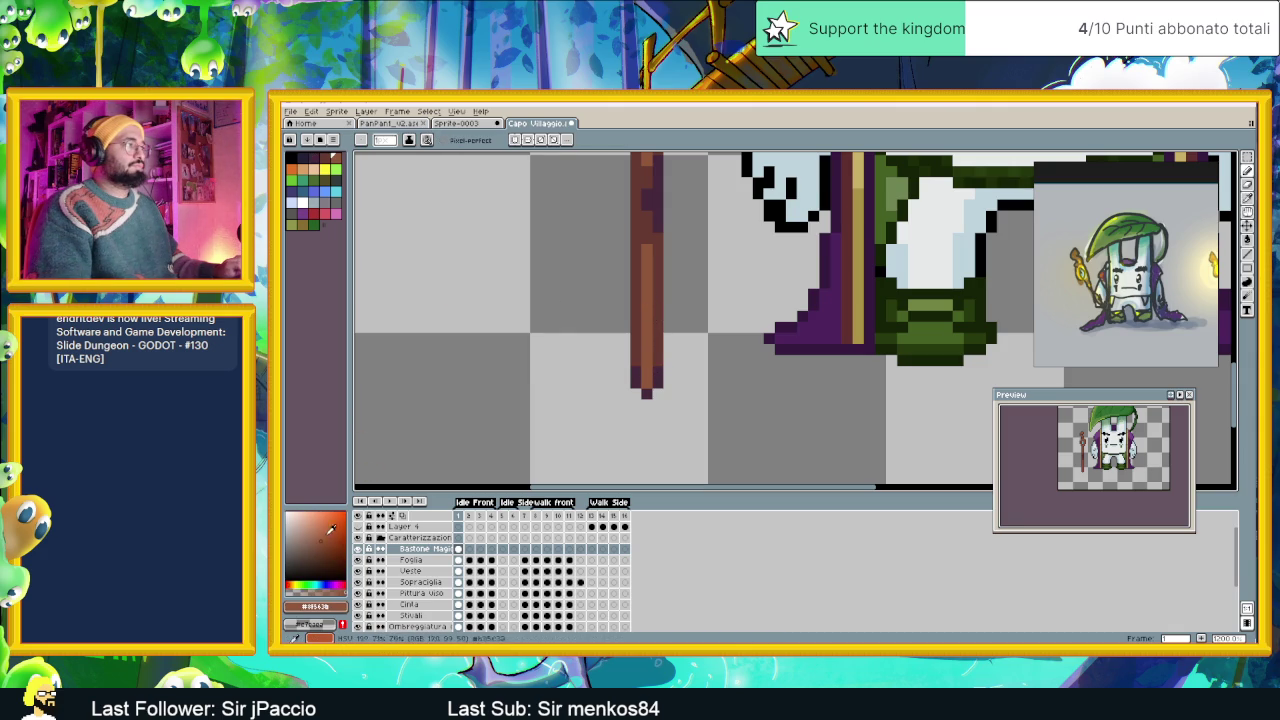
{"action": "left_click", "coordinate": [327, 534]}
{"action": "scroll", "coordinate": [607, 230], "scroll_direction": "up", "scroll_amount": 2}
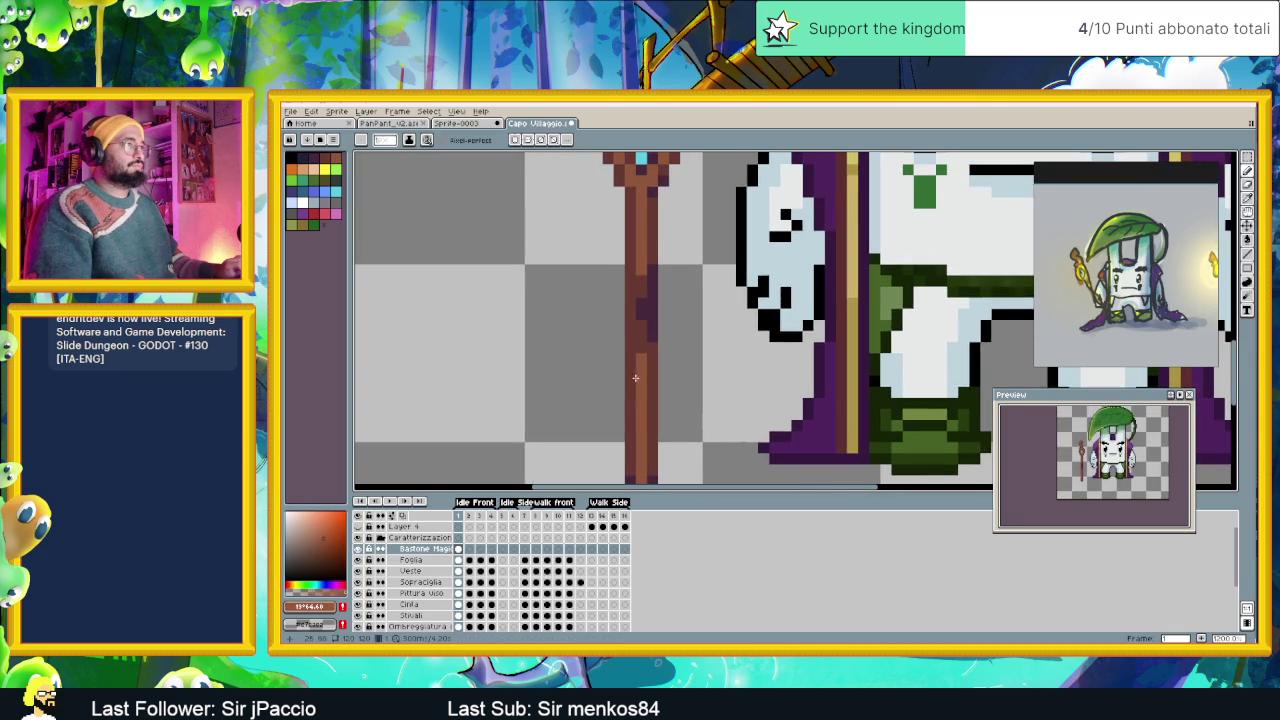
{"action": "scroll", "coordinate": [607, 230], "scroll_direction": "up", "scroll_amount": 2}
{"action": "scroll", "coordinate": [607, 230], "scroll_direction": "up", "scroll_amount": 2}
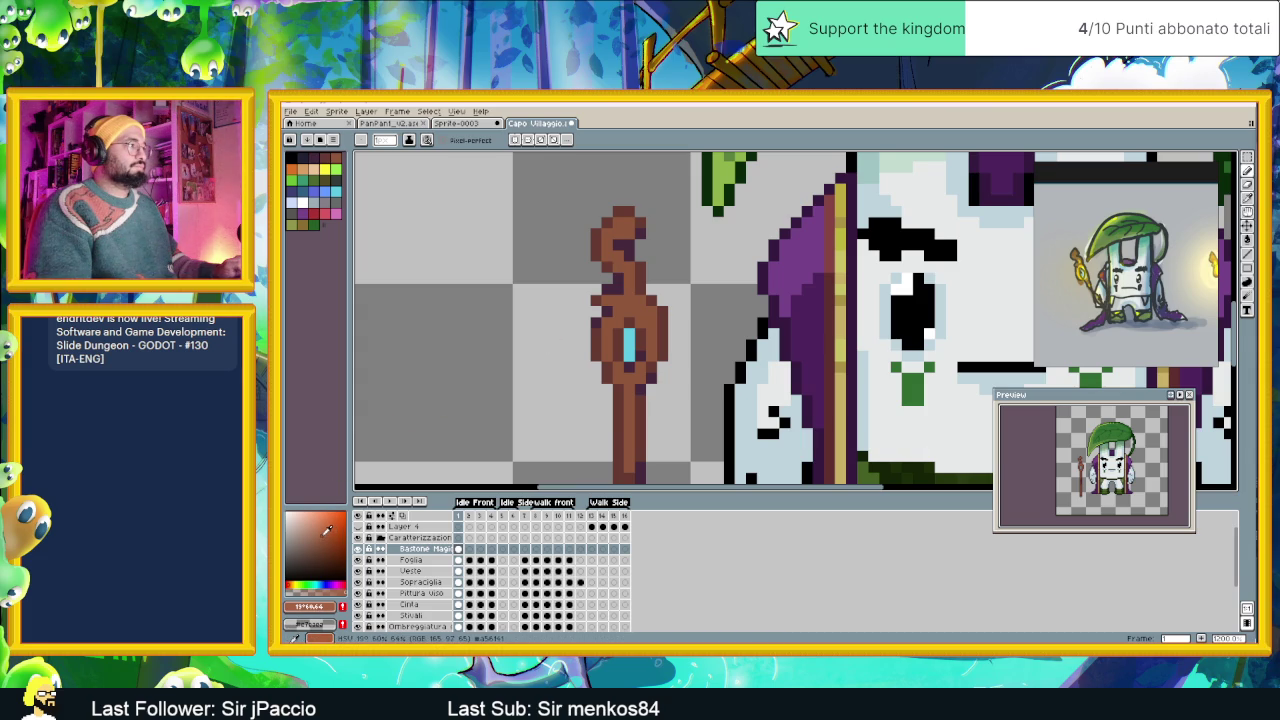
Adjust the brown's saturation and shift its hue to about 28°.
{"action": "left_click", "coordinate": [322, 532]}
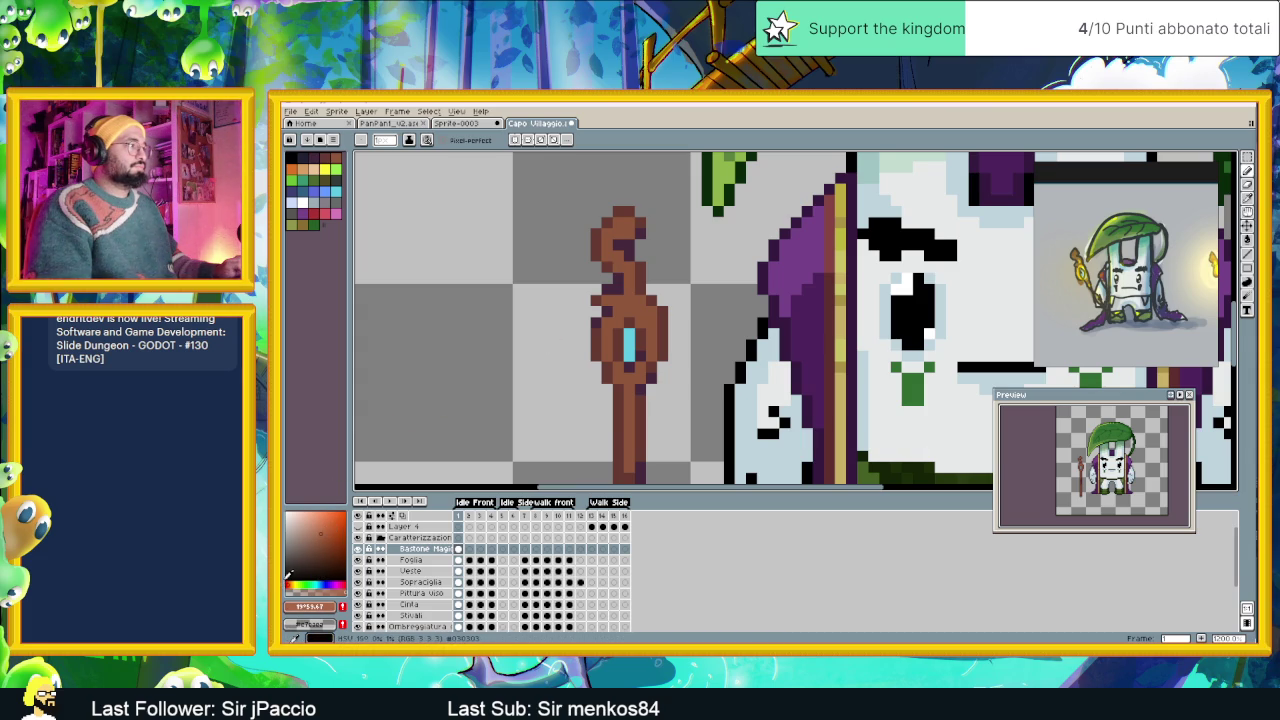
{"action": "left_click", "coordinate": [293, 582]}
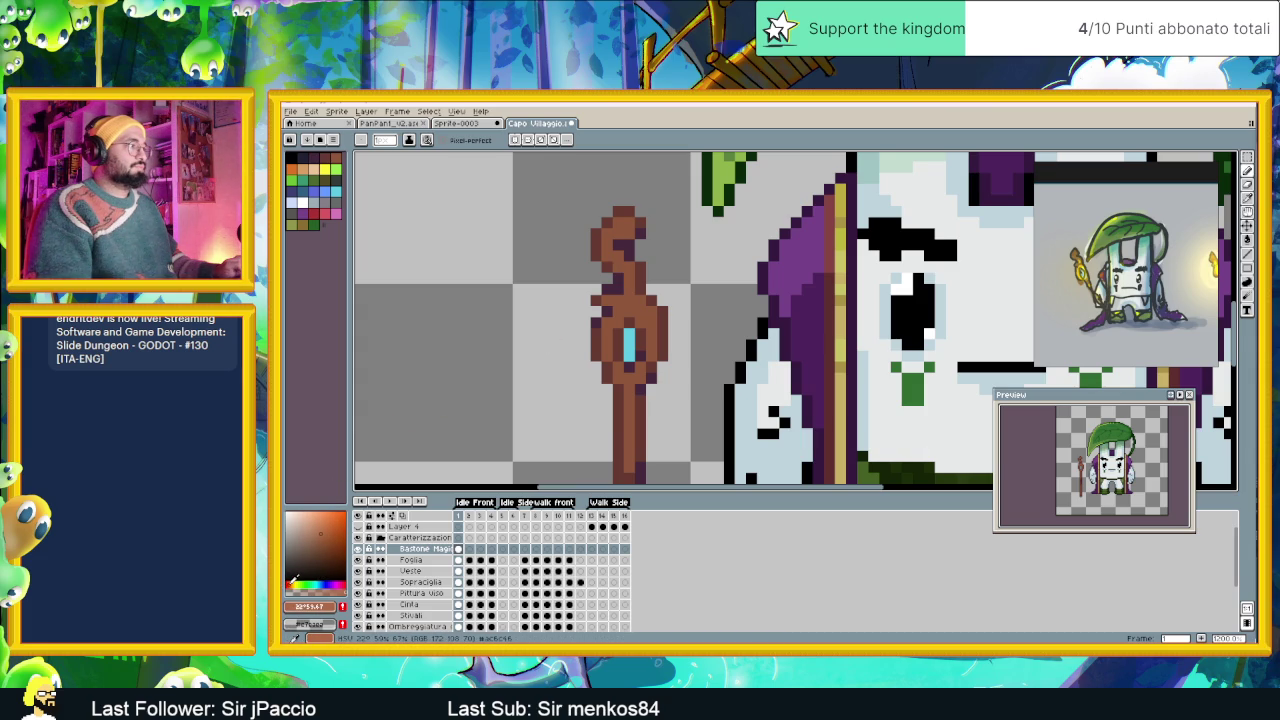
{"action": "left_click_drag", "start_coordinate": [293, 581], "coordinate": [296, 578]}
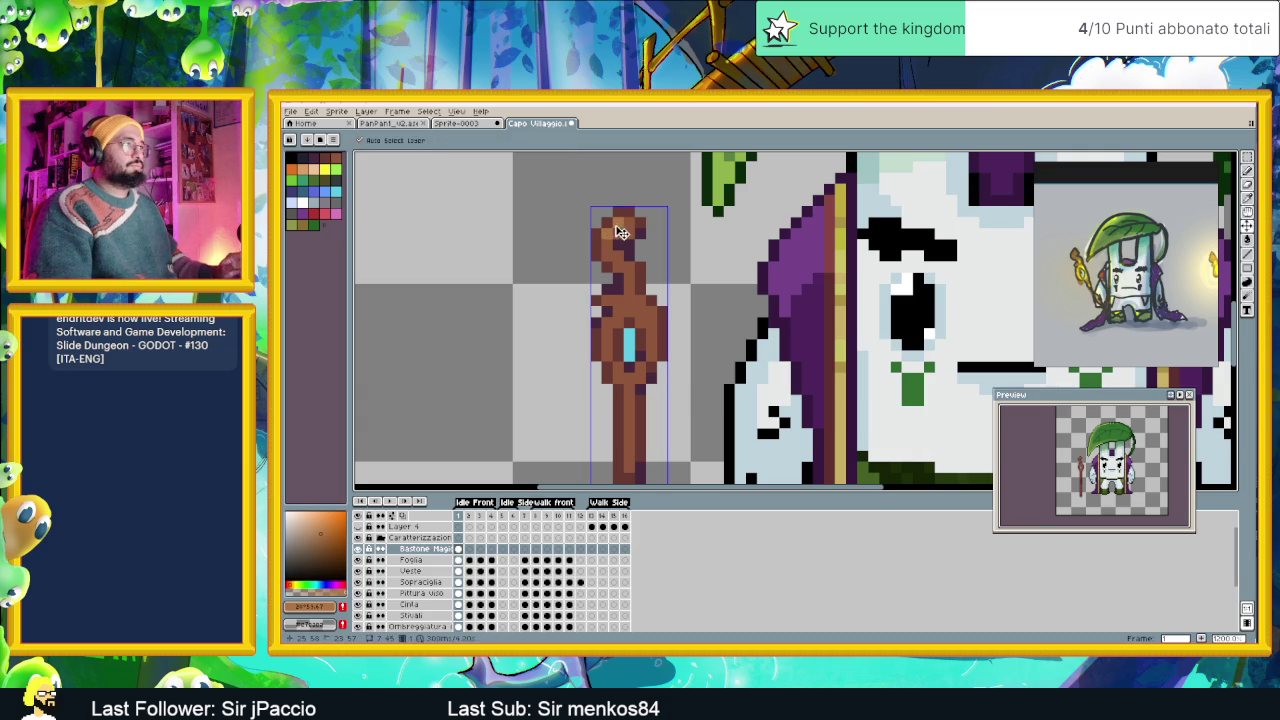
Undo the last head stroke and darken three pixels on the staff's top.
{"action": "key", "text": "ctrl+z"}
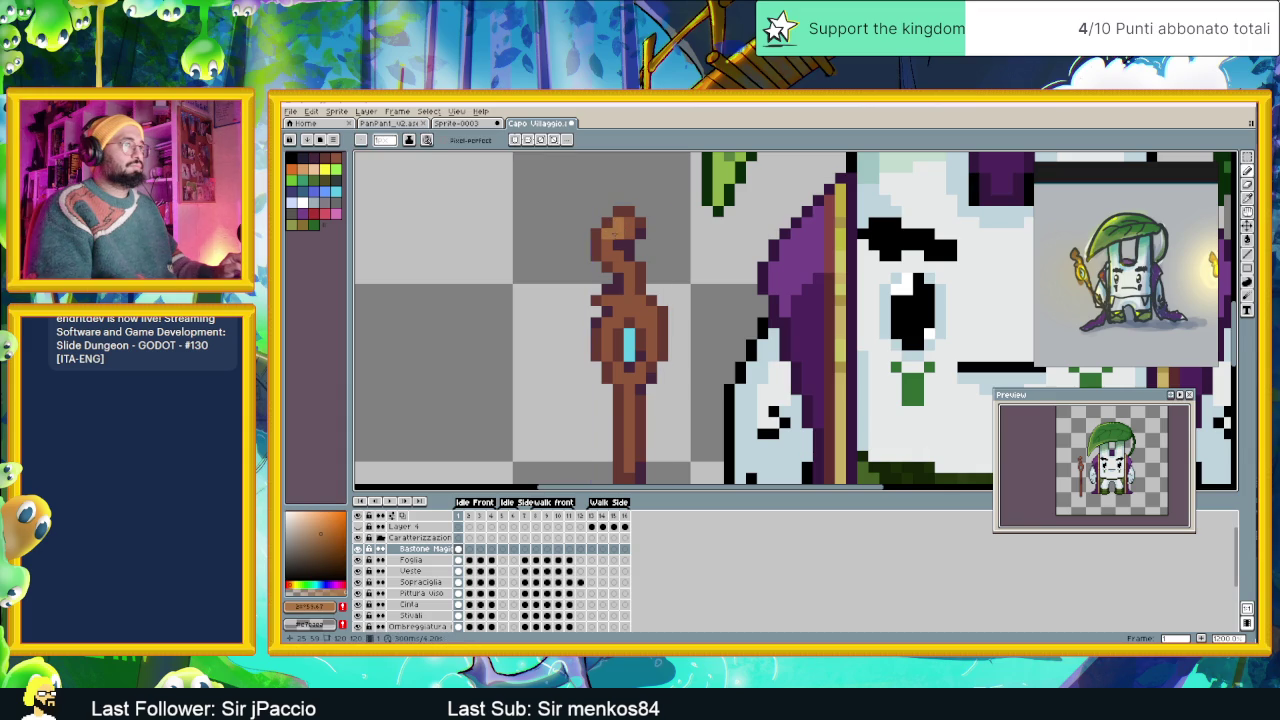
{"action": "left_click", "coordinate": [615, 235]}
{"action": "left_click", "coordinate": [607, 245]}
{"action": "left_click", "coordinate": [619, 232]}
Sample a staff colour and repaint three top pixels in lighter brown.
{"action": "key", "text": "alt"}
{"action": "left_click", "coordinate": [625, 206], "text": "alt"}
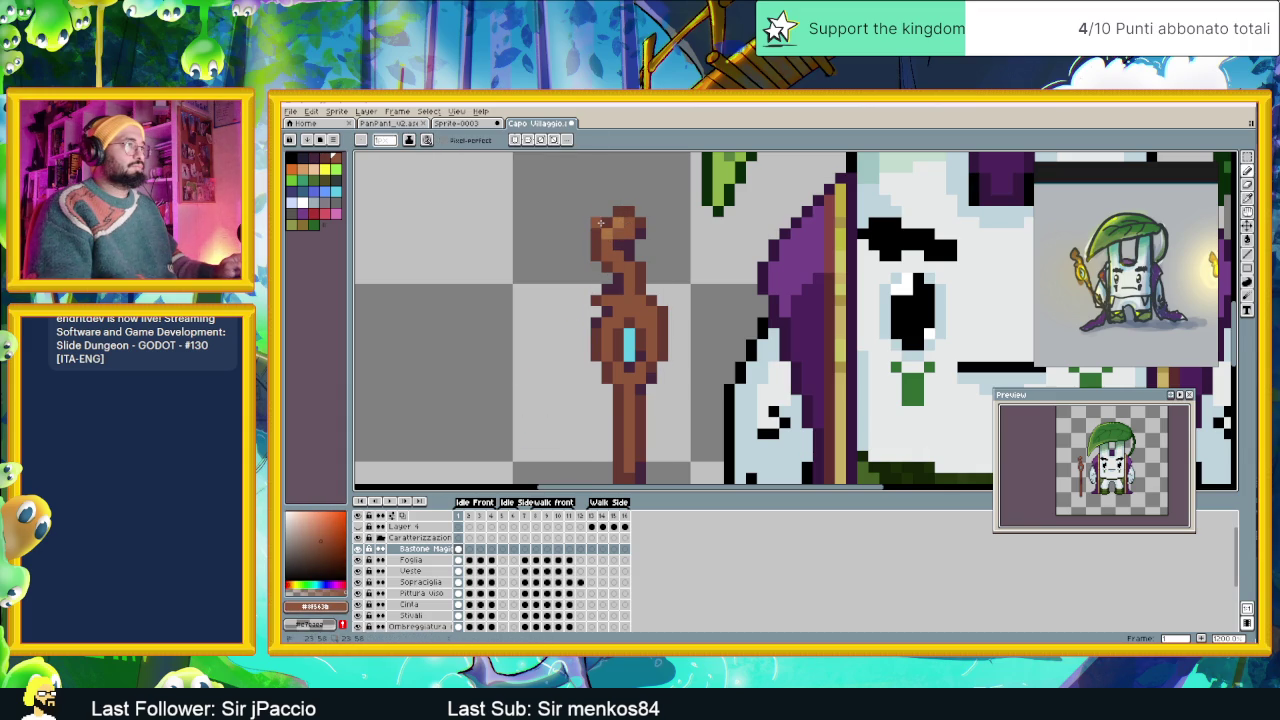
{"action": "left_click", "coordinate": [606, 218], "text": "alt"}
{"action": "left_click", "coordinate": [611, 213]}
{"action": "left_click", "coordinate": [613, 213]}
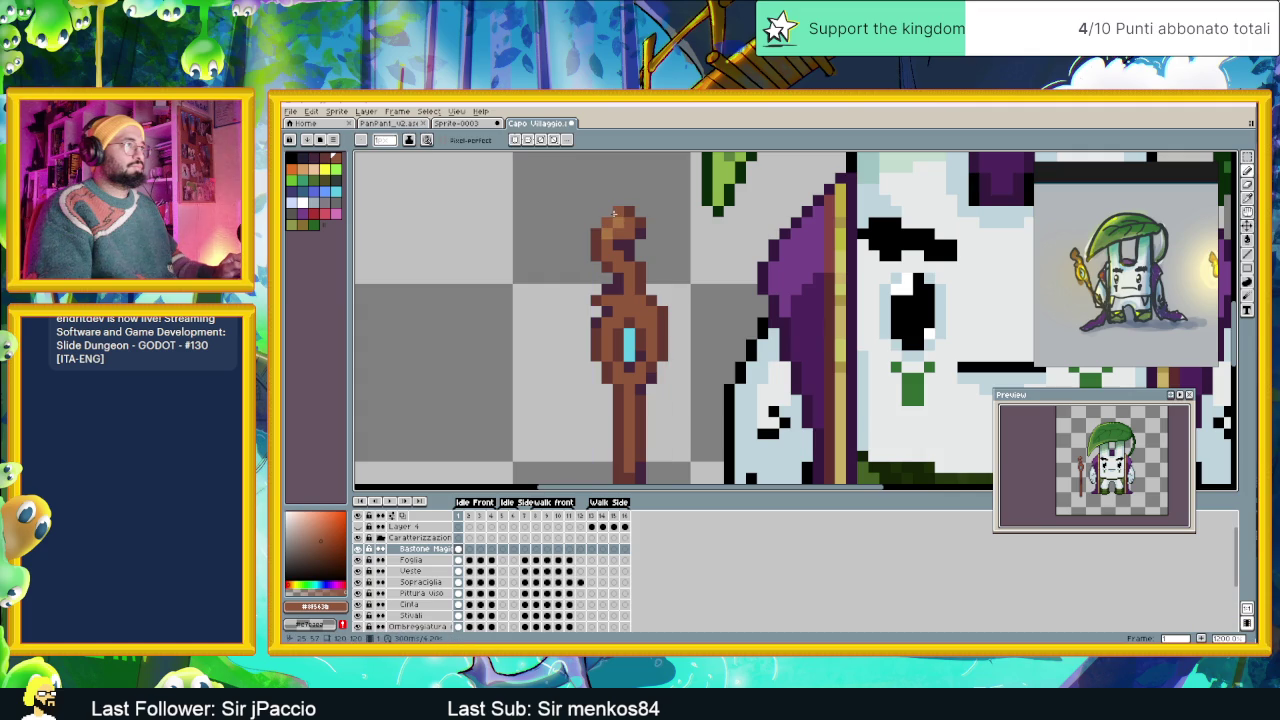
Sample the staff's brown and recolour two upper-staff pixels dark brown.
{"action": "scroll", "coordinate": [612, 285], "scroll_direction": "down", "scroll_amount": 3}
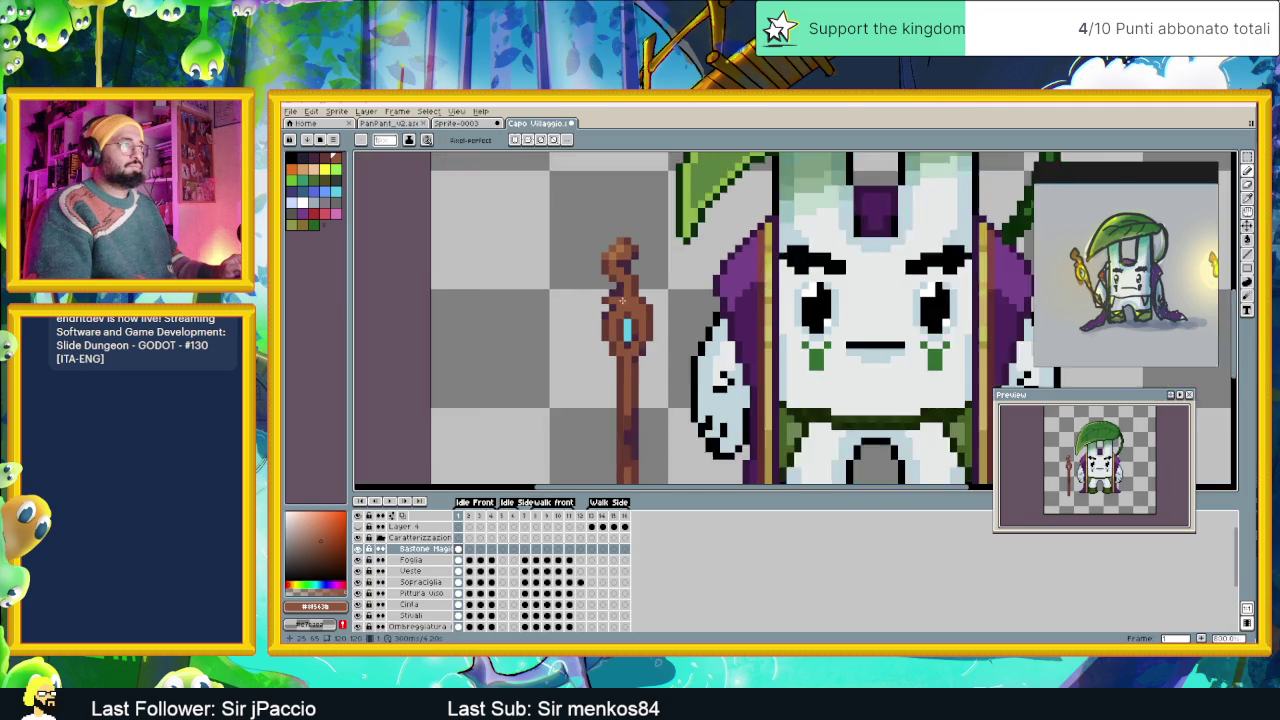
{"action": "scroll", "coordinate": [622, 301], "scroll_direction": "down", "scroll_amount": 1}
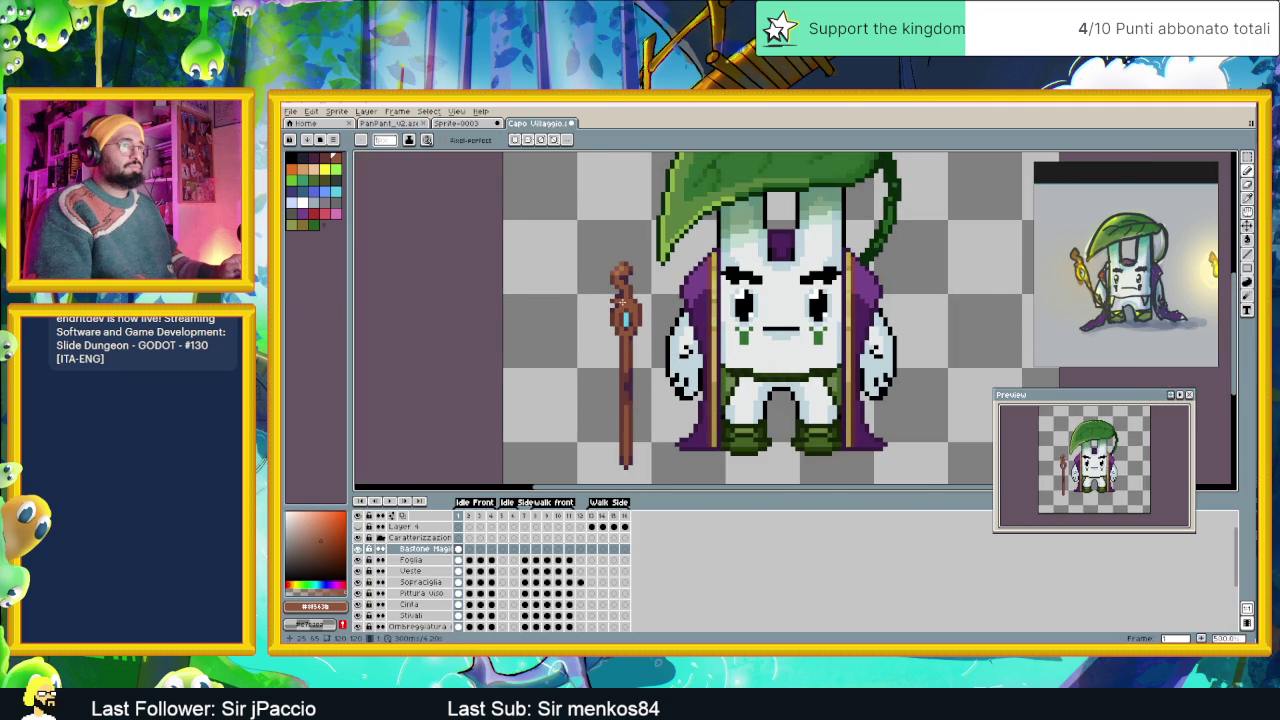
{"action": "scroll", "coordinate": [621, 302], "scroll_direction": "up", "scroll_amount": 1}
{"action": "scroll", "coordinate": [612, 275], "scroll_direction": "up", "scroll_amount": 1}
{"action": "scroll", "coordinate": [610, 268], "scroll_direction": "up", "scroll_amount": 1}
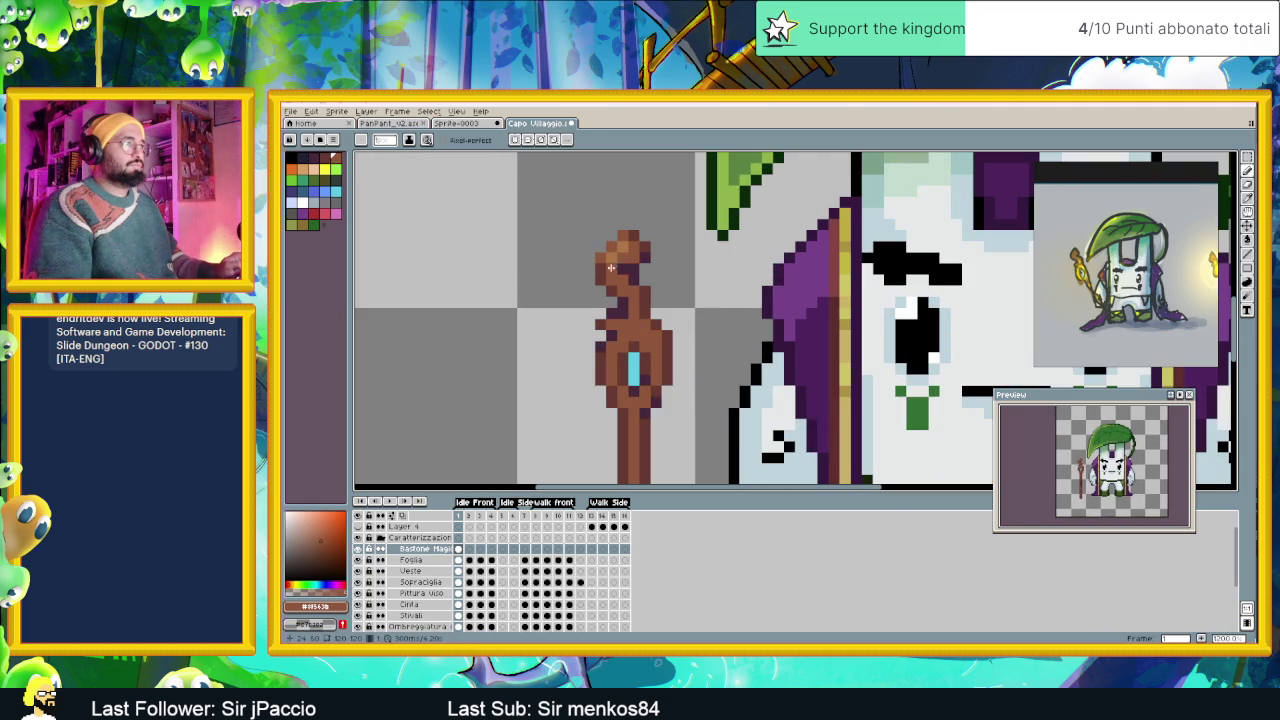
{"action": "left_click", "coordinate": [610, 268], "text": "alt"}
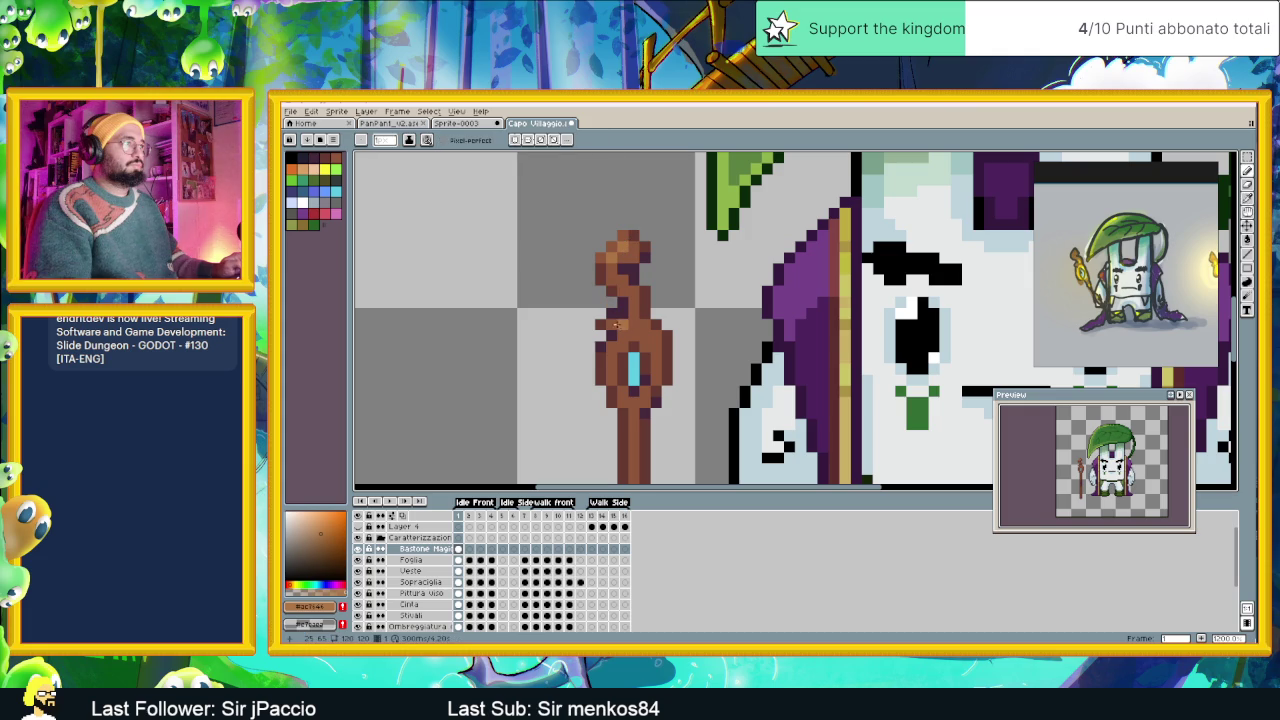
{"action": "left_click", "coordinate": [601, 325]}
{"action": "left_click", "coordinate": [601, 325]}
{"action": "left_click", "coordinate": [595, 324], "text": "alt"}
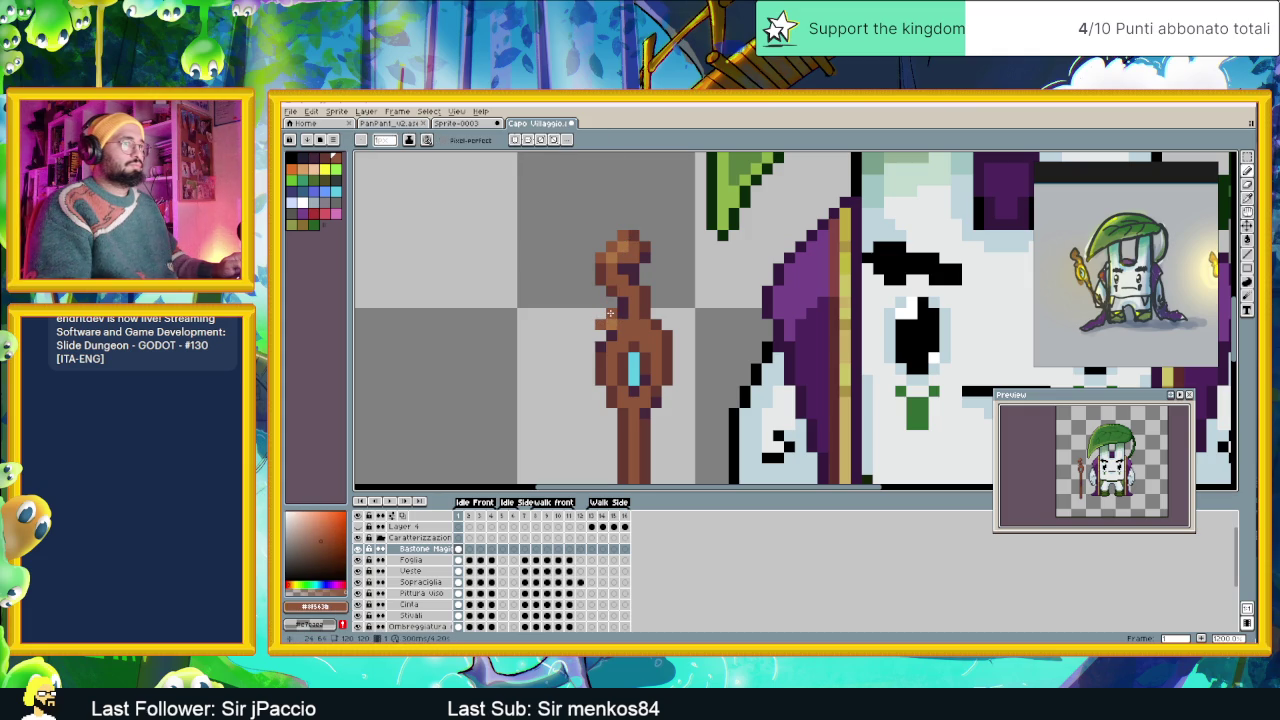
Sample another brown, darken a few more staff pixels, then zoom and pan to view it.
{"action": "scroll", "coordinate": [632, 330], "scroll_direction": "down", "scroll_amount": 1}
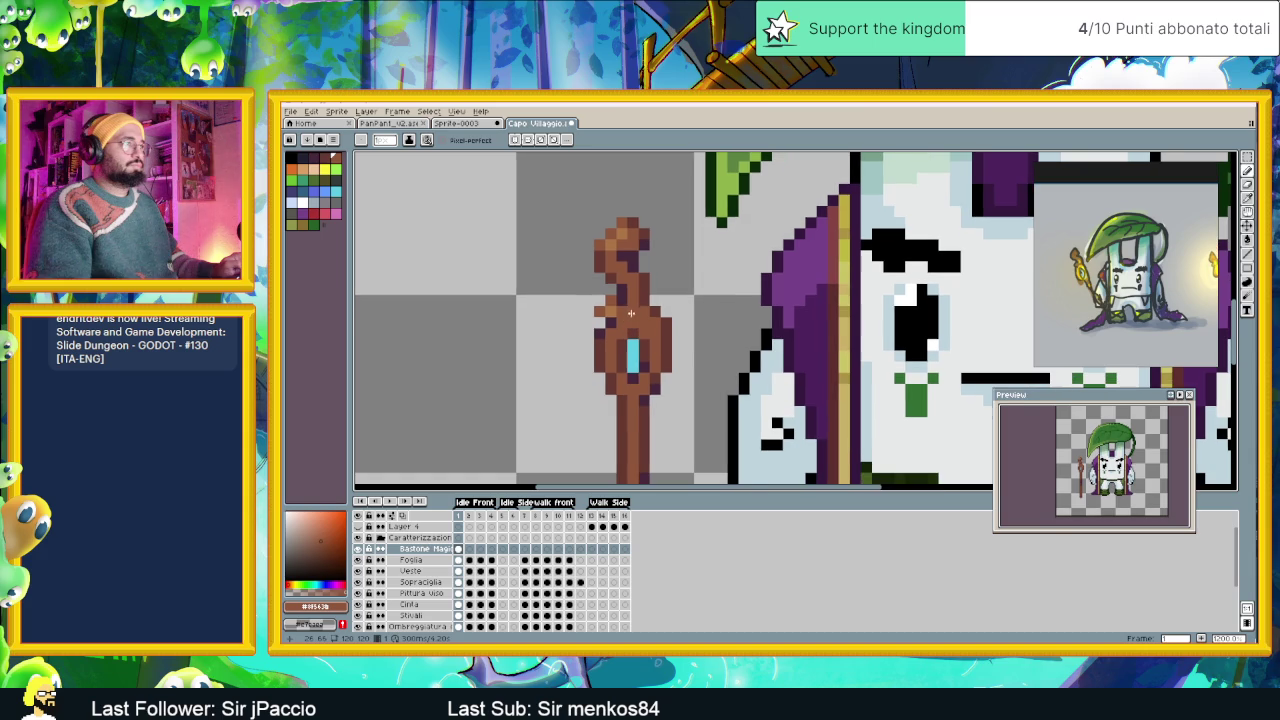
{"action": "left_click", "coordinate": [609, 313], "text": "alt"}
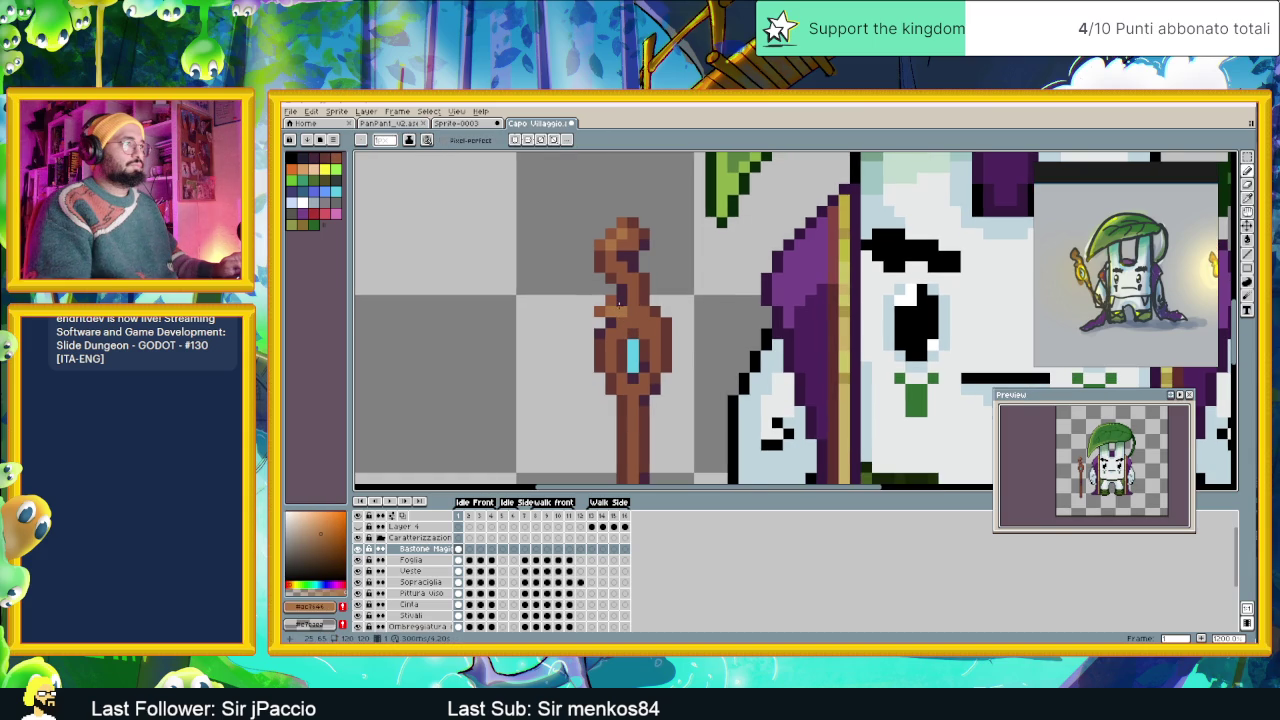
{"action": "left_click", "coordinate": [615, 310]}
{"action": "scroll", "coordinate": [610, 320], "scroll_direction": "down", "scroll_amount": 1}
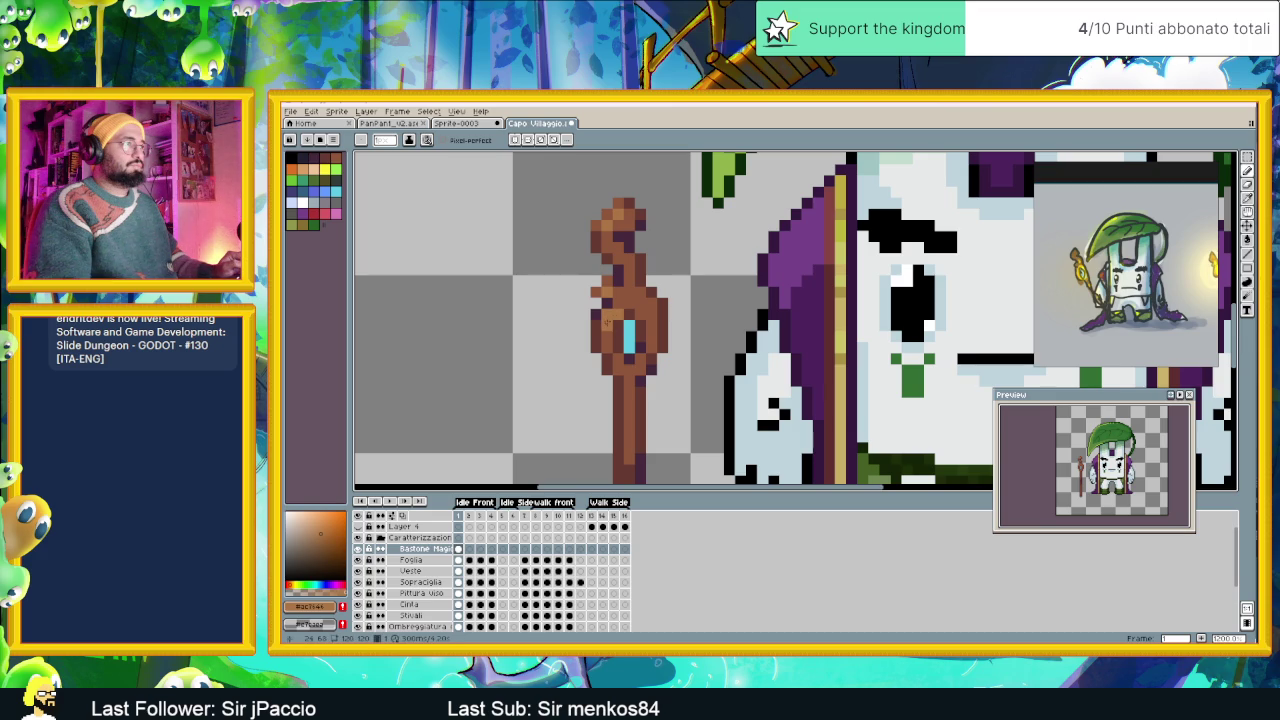
{"action": "scroll", "coordinate": [636, 402], "scroll_direction": "down", "scroll_amount": 1}
{"action": "scroll", "coordinate": [632, 348], "scroll_direction": "down", "scroll_amount": 1}
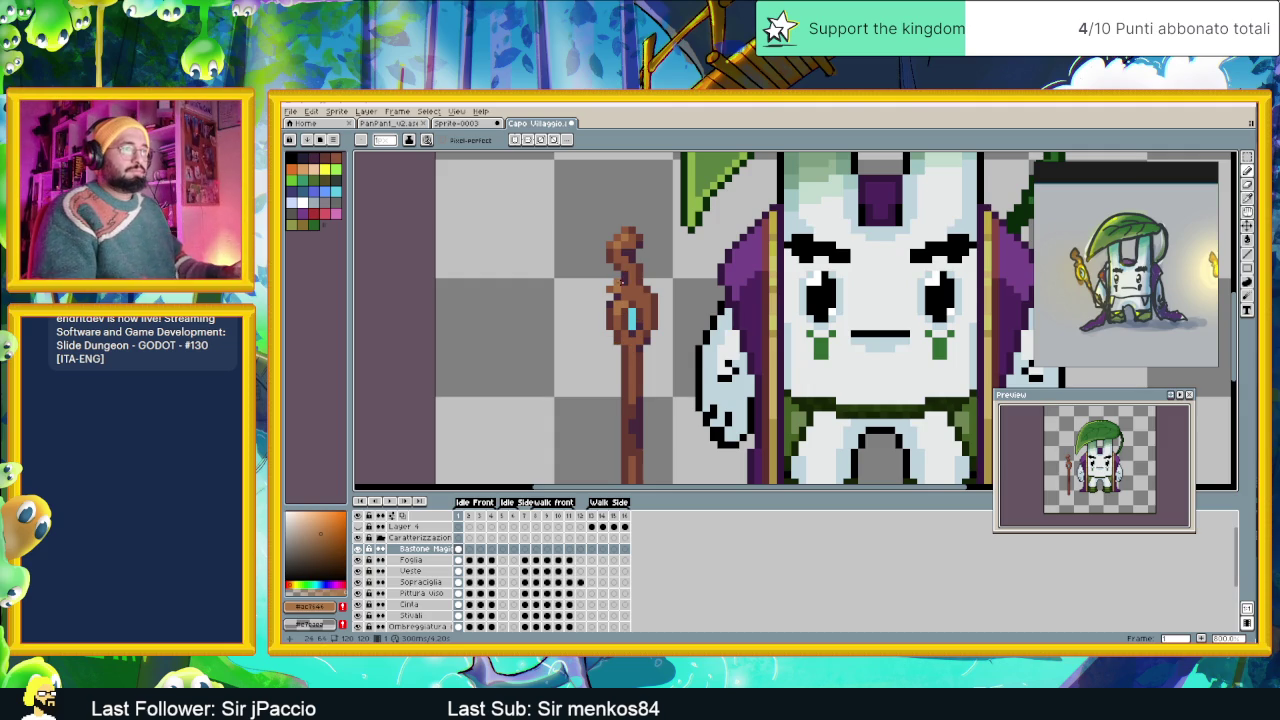
{"action": "scroll", "coordinate": [621, 300], "scroll_direction": "down", "scroll_amount": 2}
{"action": "scroll", "coordinate": [625, 295], "scroll_direction": "down", "scroll_amount": 1}
{"action": "scroll", "coordinate": [625, 295], "scroll_direction": "down", "scroll_amount": 1}
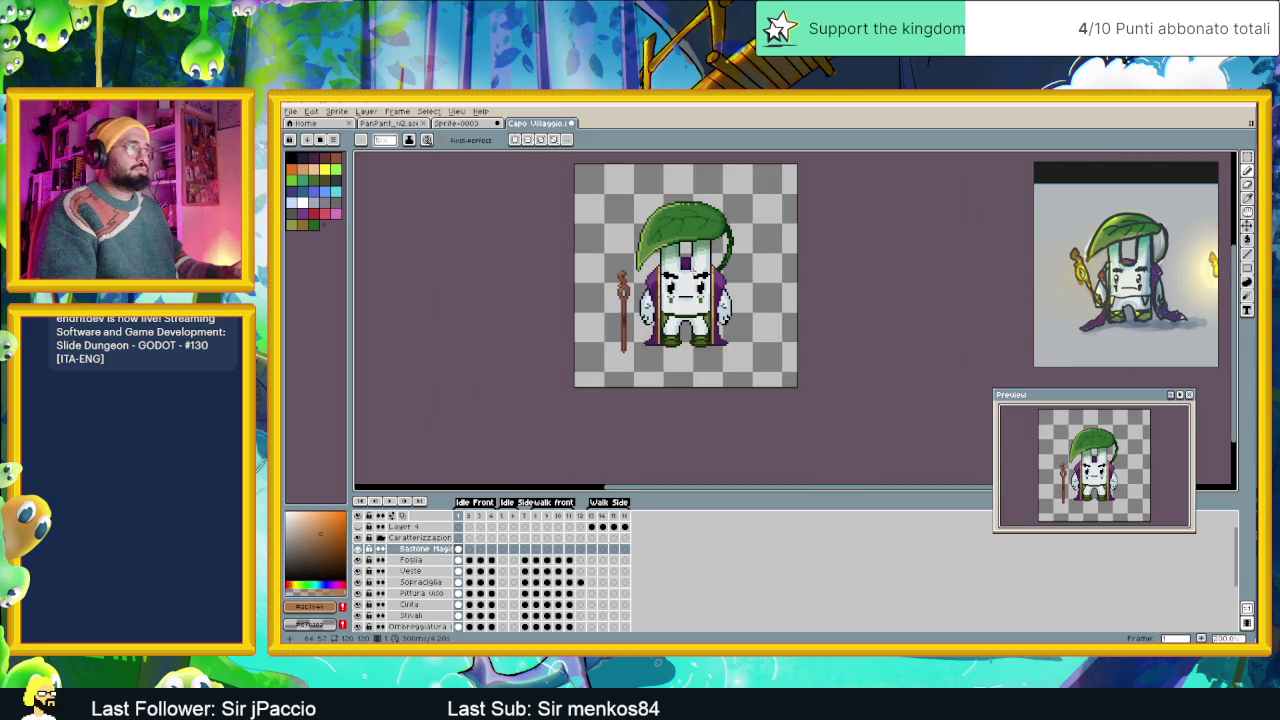
{"action": "scroll", "coordinate": [656, 318], "scroll_direction": "down", "scroll_amount": 1}
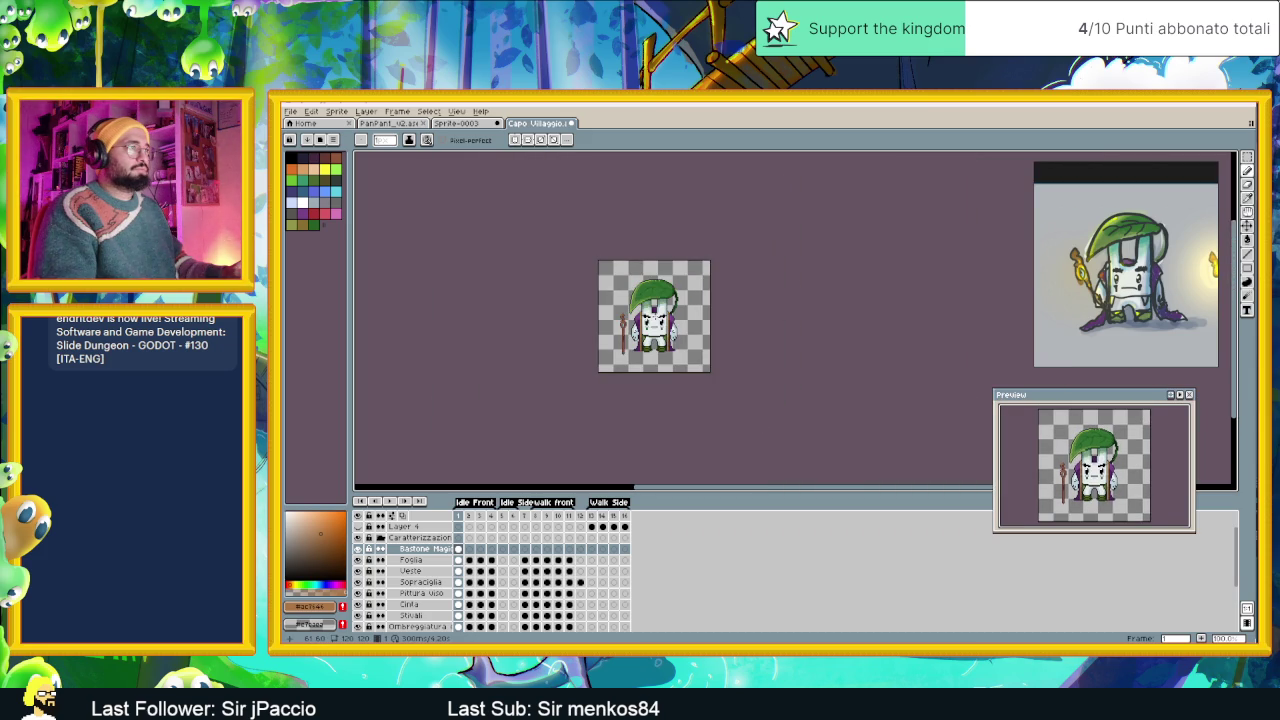
{"action": "scroll", "coordinate": [622, 318], "scroll_direction": "up", "scroll_amount": 2}
{"action": "scroll", "coordinate": [620, 318], "scroll_direction": "up", "scroll_amount": 1}
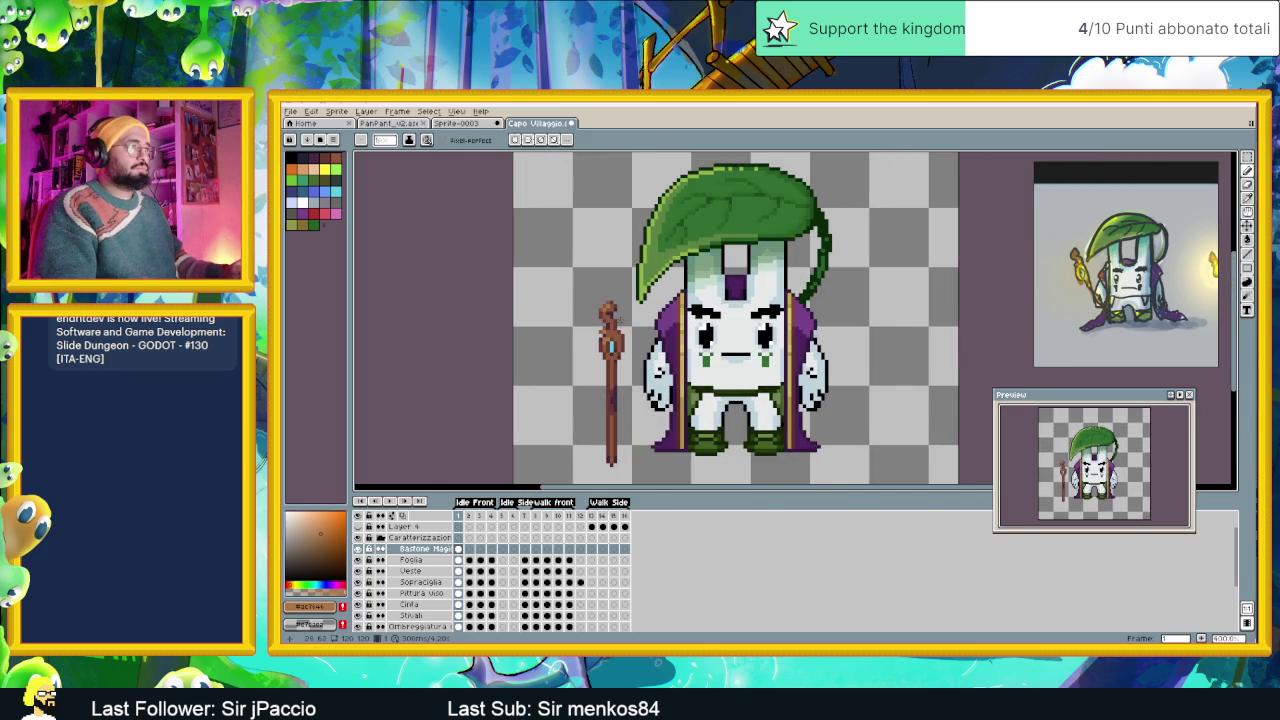
{"action": "scroll", "coordinate": [615, 318], "scroll_direction": "up", "scroll_amount": 1}
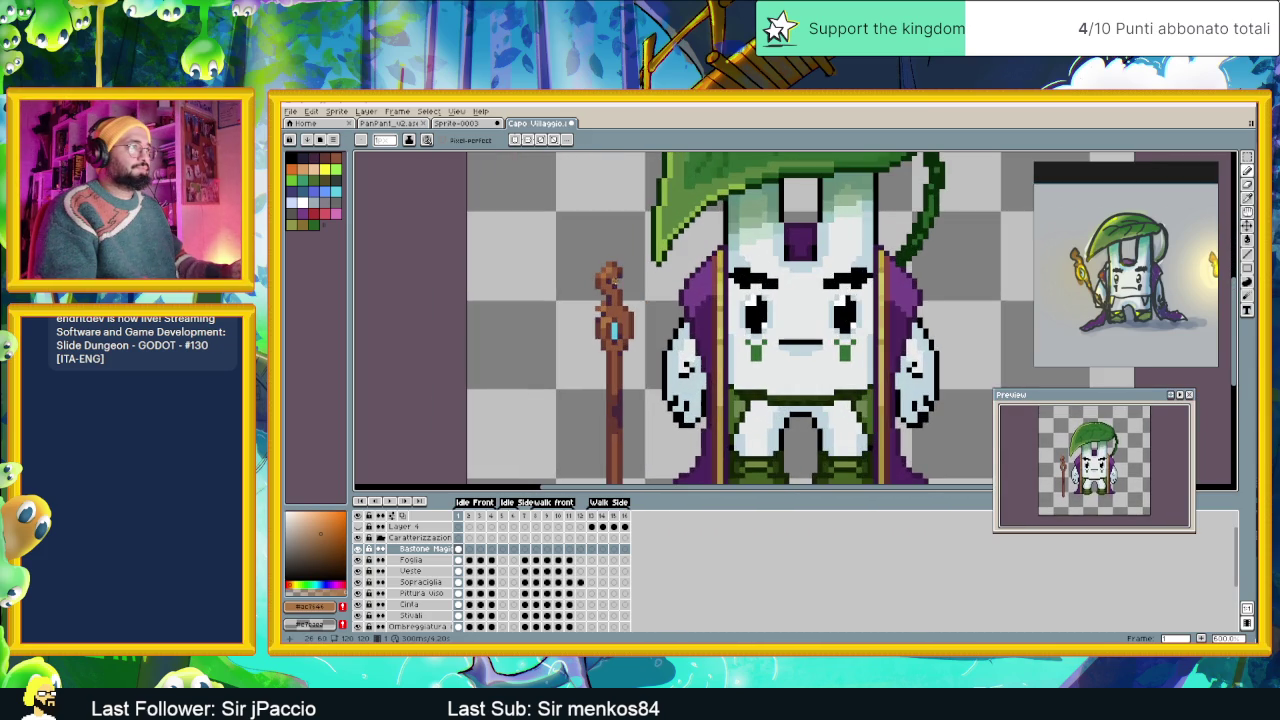
{"action": "mouse_move", "coordinate": [630, 298]}
{"action": "left_mouse_down"}
{"action": "mouse_move", "coordinate": [630, 262]}
{"action": "mouse_move", "coordinate": [612, 258]}
{"action": "left_mouse_up"}
{"action": "scroll", "coordinate": [606, 252], "scroll_direction": "up", "scroll_amount": 1}
Frame the staff, eyedrop its dark brown and adjust the drawing colour to a new shade.
{"action": "scroll", "coordinate": [607, 263], "scroll_direction": "up", "scroll_amount": 1}
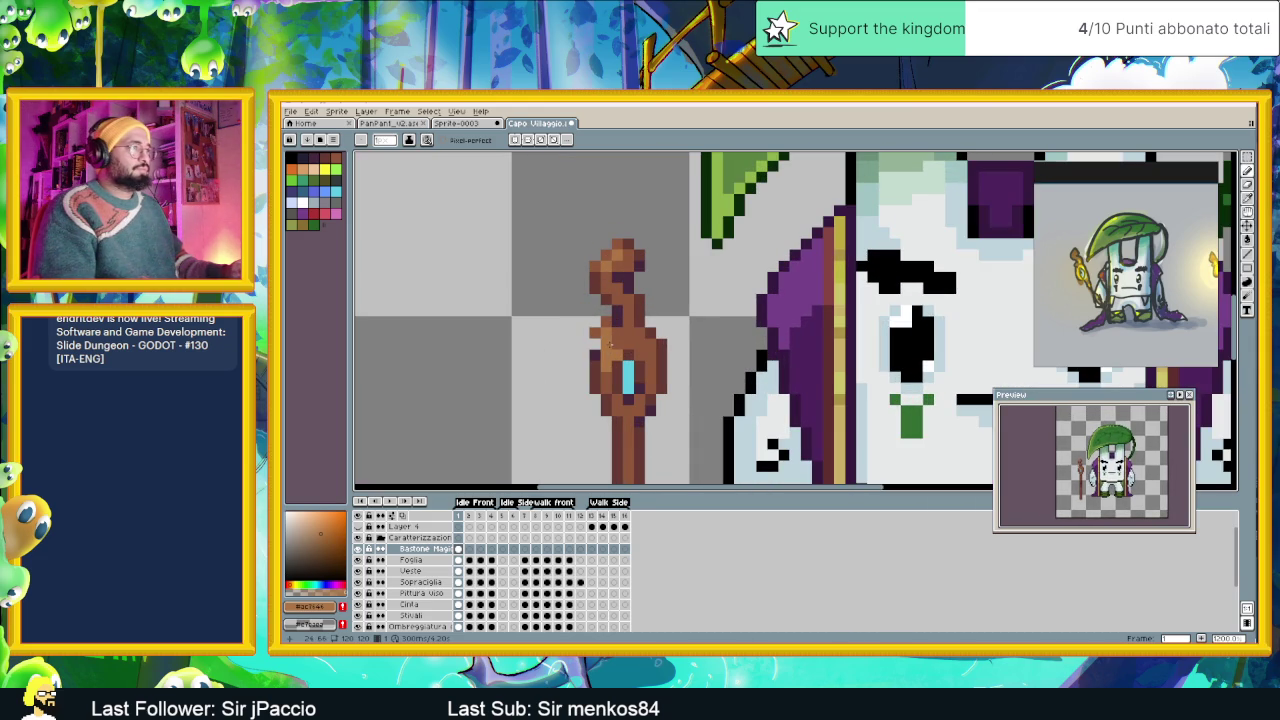
{"action": "left_click_drag", "start_coordinate": [611, 344], "coordinate": [650, 299]}
{"action": "scroll", "coordinate": [650, 299], "scroll_direction": "down", "scroll_amount": 1}
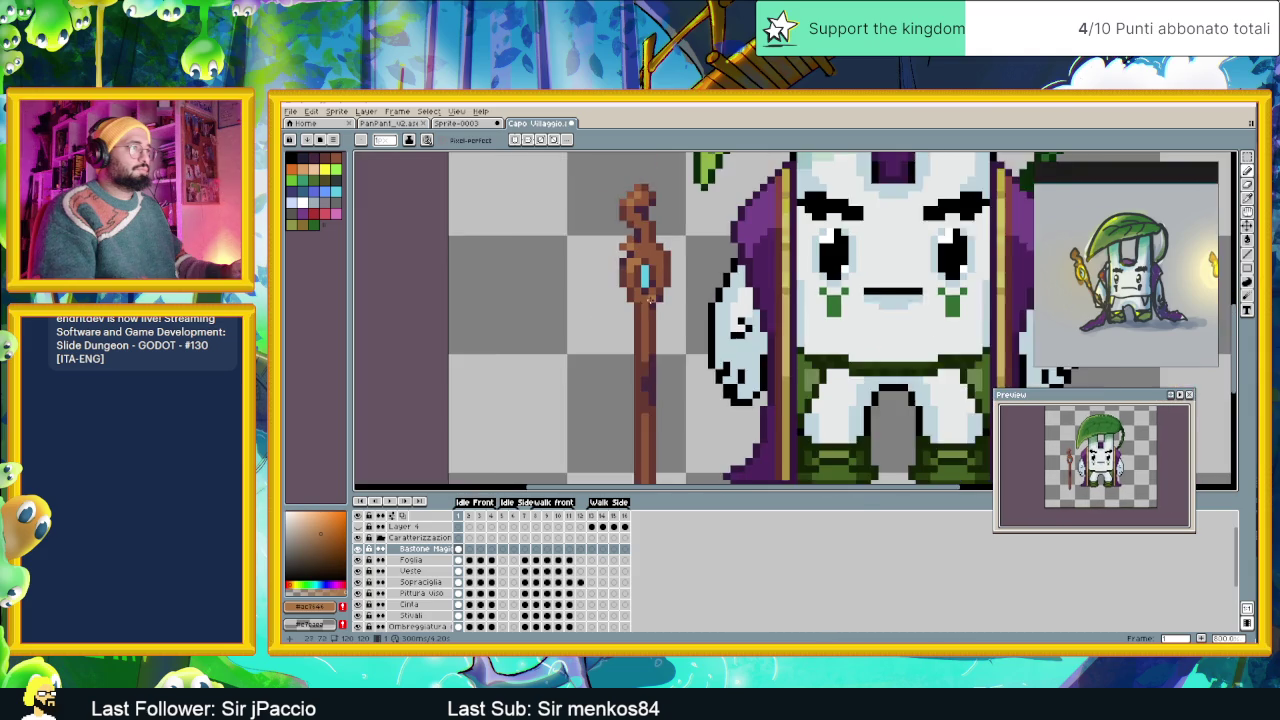
{"action": "scroll", "coordinate": [639, 313], "scroll_direction": "down", "scroll_amount": 1}
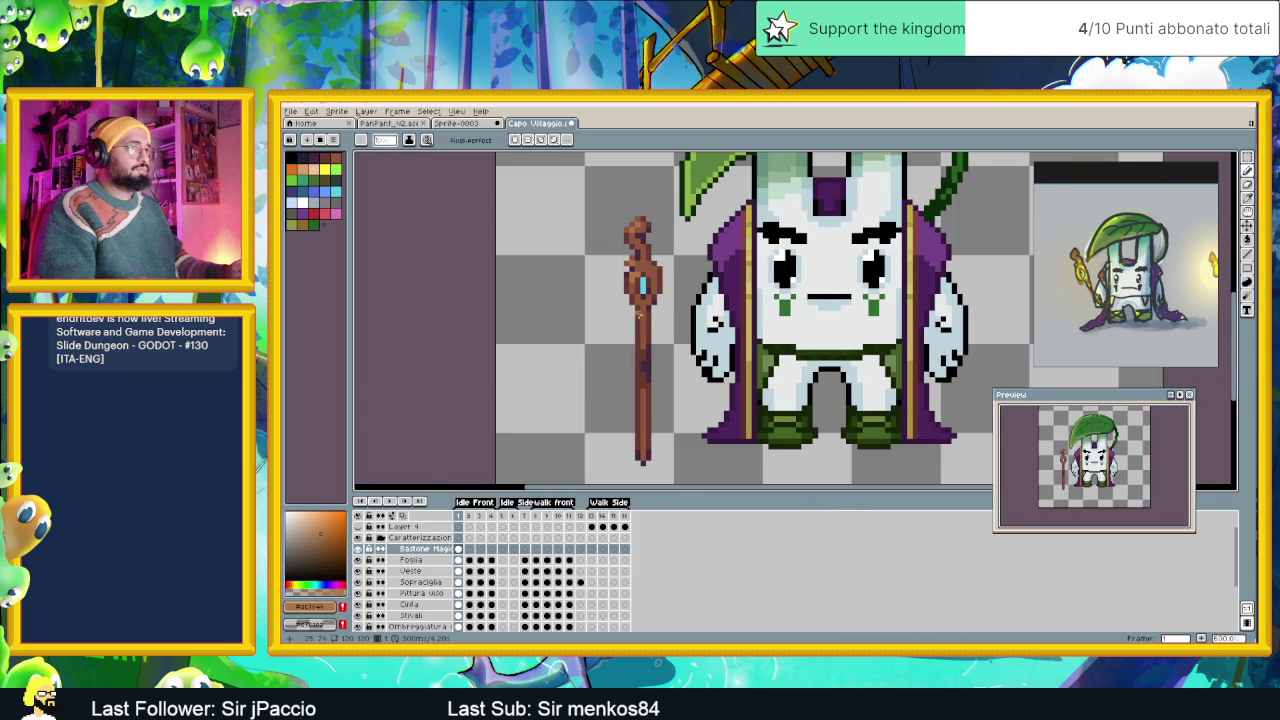
{"action": "scroll", "coordinate": [640, 313], "scroll_direction": "up", "scroll_amount": 1}
{"action": "scroll", "coordinate": [645, 312], "scroll_direction": "up", "scroll_amount": 1}
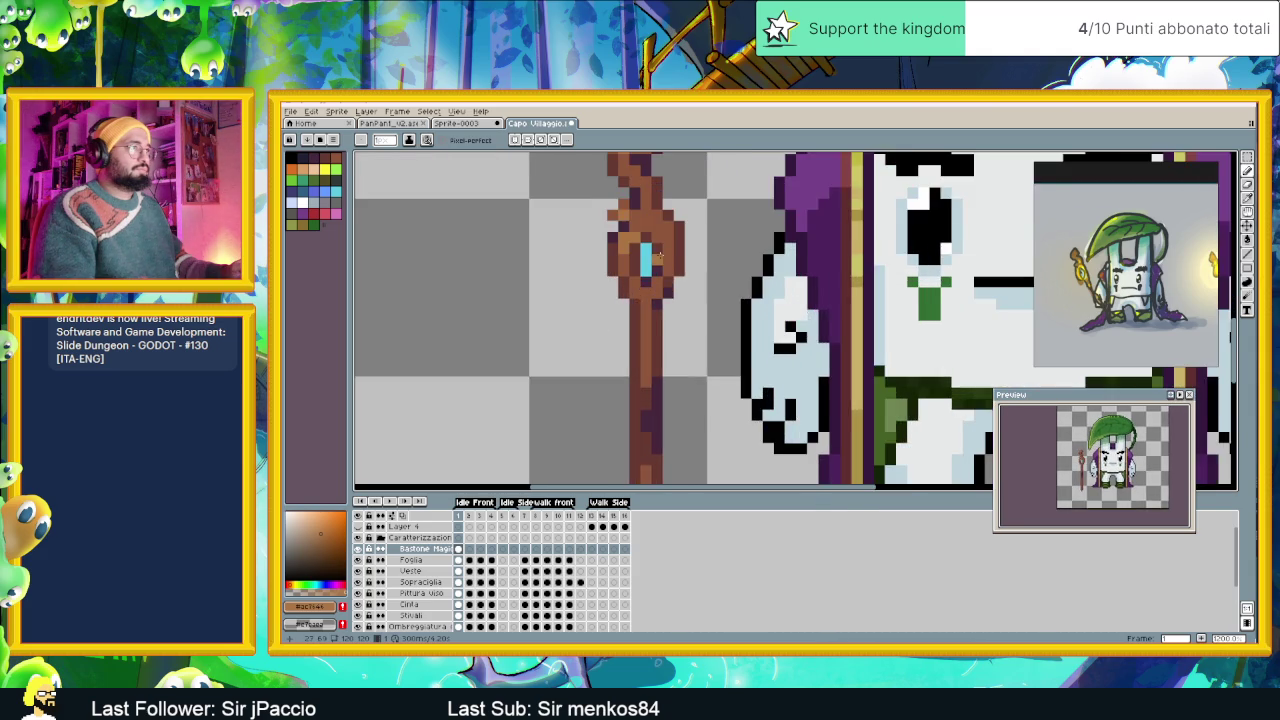
{"action": "scroll", "coordinate": [660, 310], "scroll_direction": "up", "scroll_amount": 1}
{"action": "key", "text": "alt"}
{"action": "left_click", "coordinate": [683, 310], "text": "alt"}
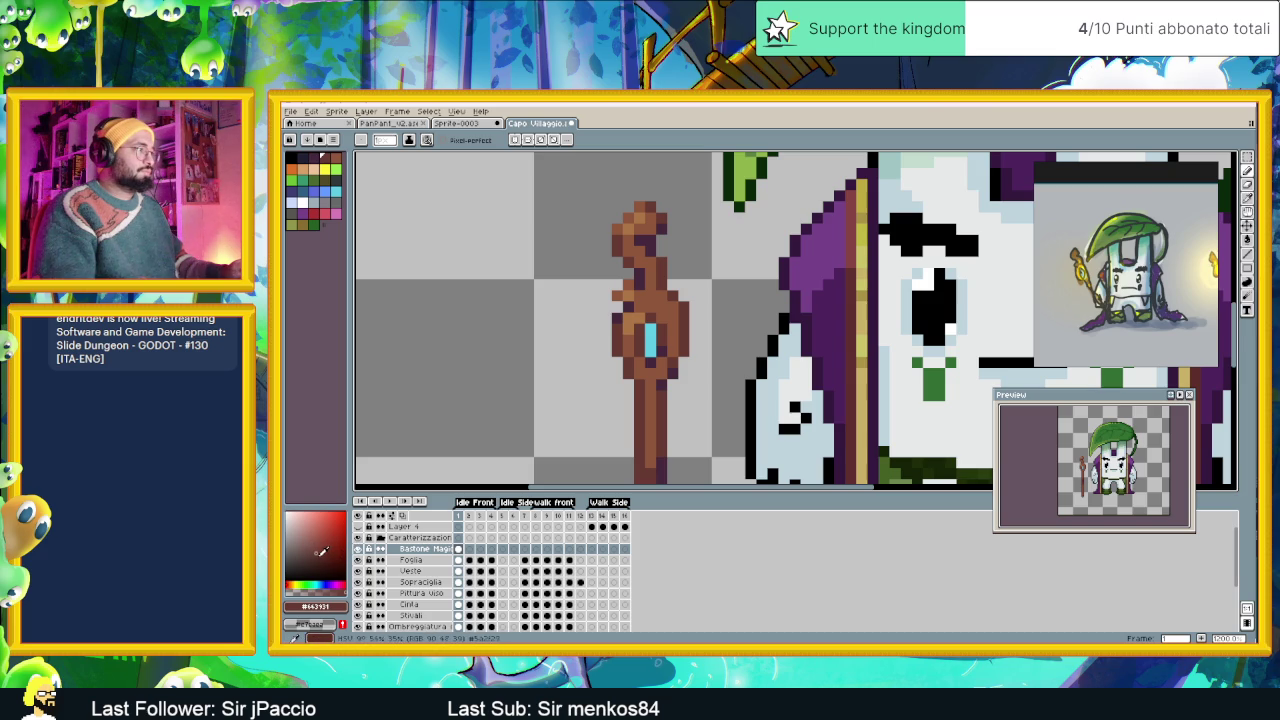
{"action": "left_click", "coordinate": [322, 551]}
Paint dark brown #45343c shading down the middle of the staff's shaft, then sample reddish #54242c.
{"action": "scroll", "coordinate": [660, 400], "scroll_direction": "down", "scroll_amount": 2}
{"action": "scroll", "coordinate": [681, 412], "scroll_direction": "up", "scroll_amount": 2}
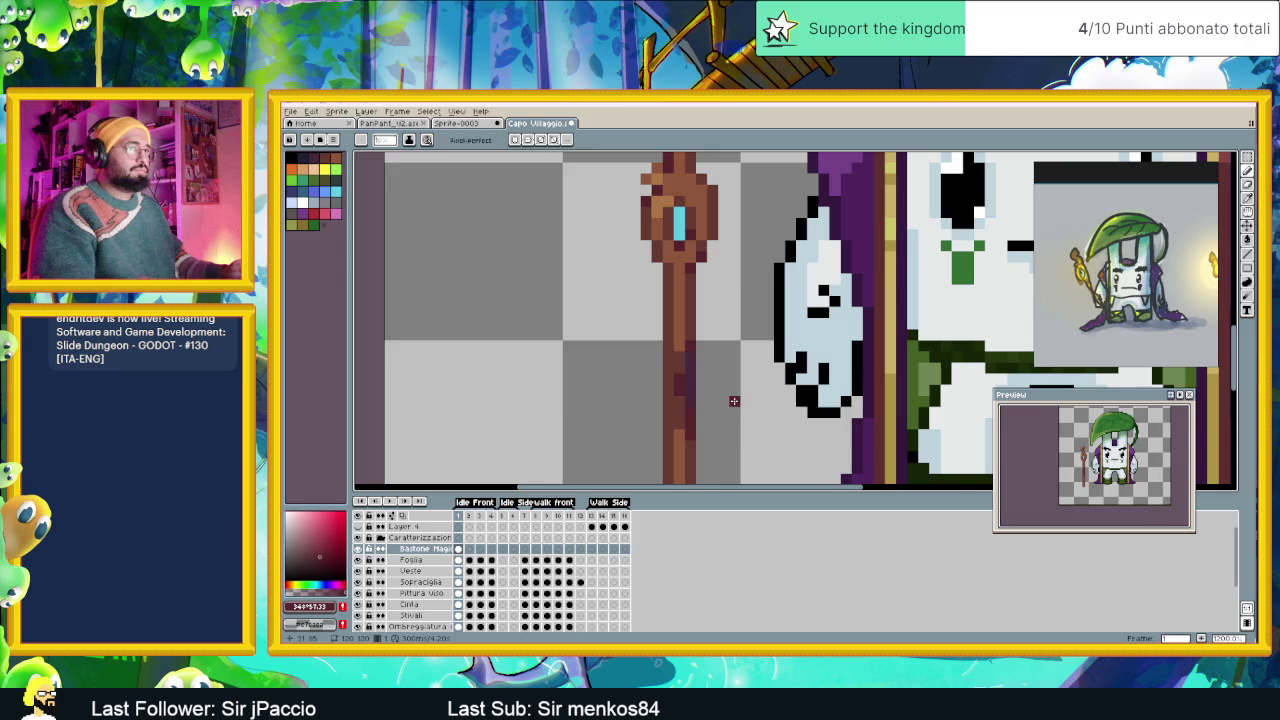
{"action": "scroll", "coordinate": [734, 401], "scroll_direction": "down", "scroll_amount": 2}
{"action": "scroll", "coordinate": [734, 401], "scroll_direction": "down", "scroll_amount": 1}
{"action": "scroll", "coordinate": [733, 401], "scroll_direction": "down", "scroll_amount": 1}
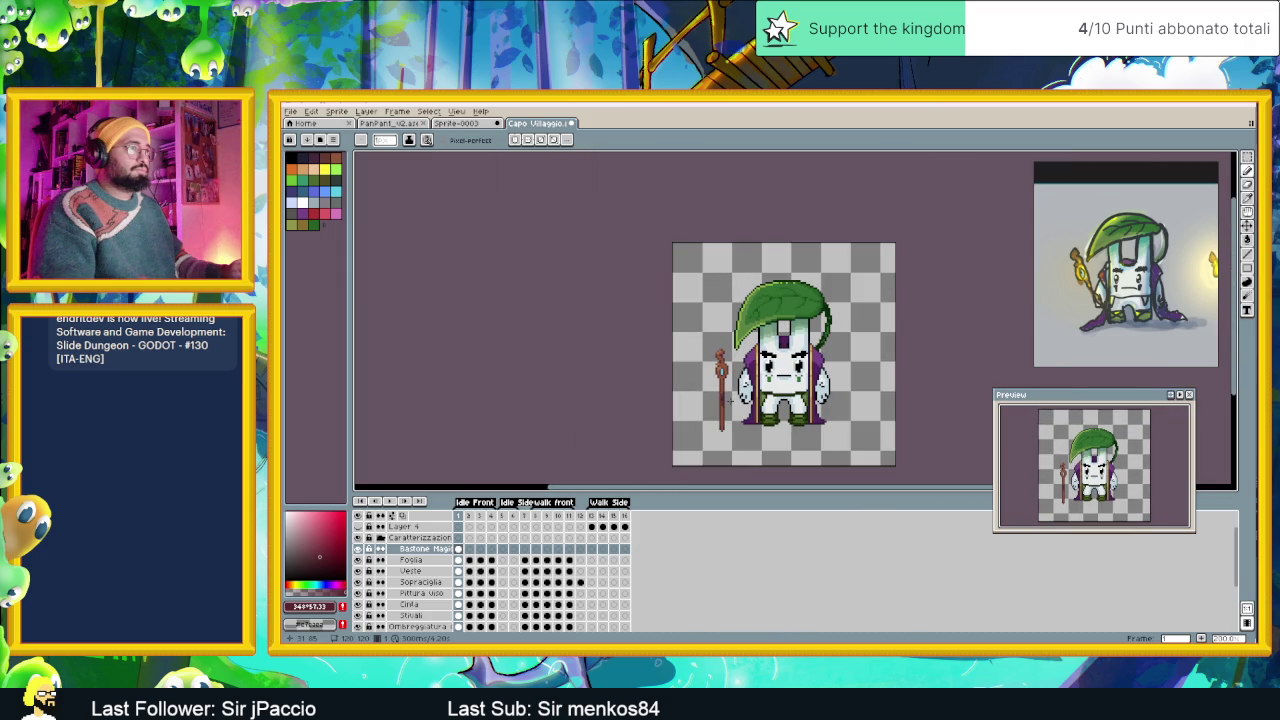
{"action": "scroll", "coordinate": [722, 405], "scroll_direction": "up", "scroll_amount": 1}
{"action": "scroll", "coordinate": [722, 400], "scroll_direction": "up", "scroll_amount": 1}
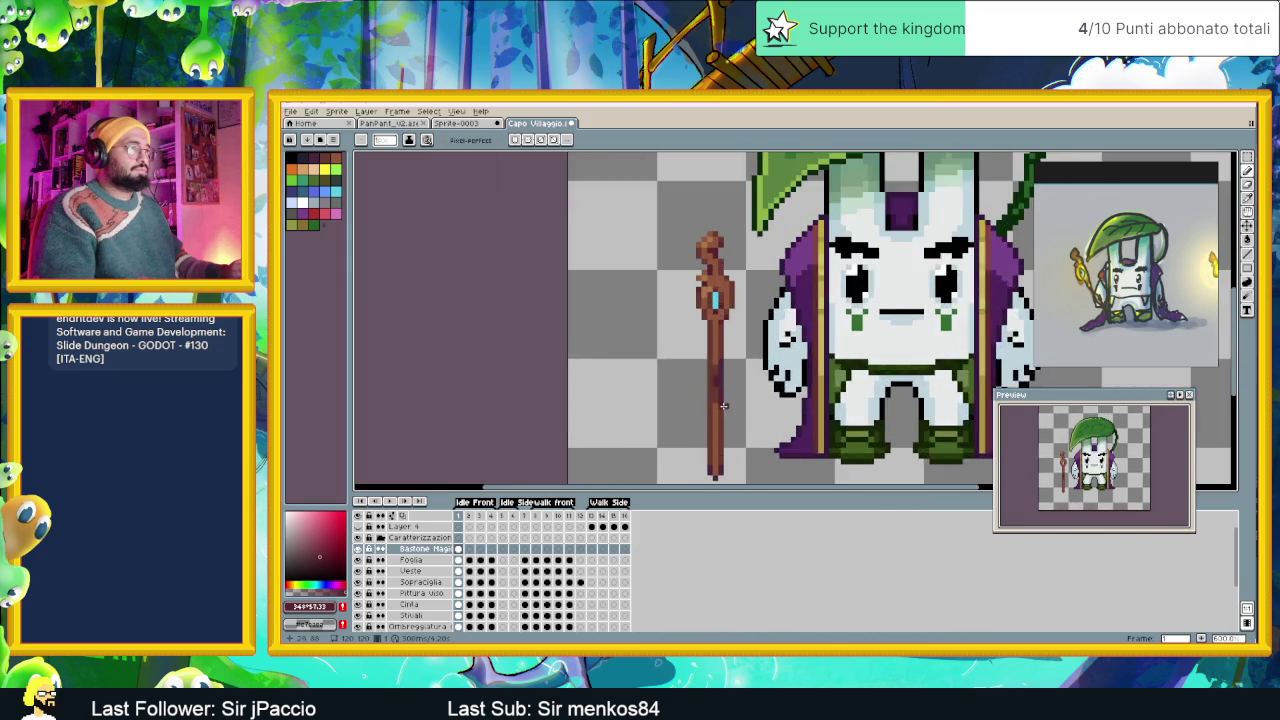
{"action": "scroll", "coordinate": [725, 380], "scroll_direction": "up", "scroll_amount": 1}
{"action": "key", "text": "alt"}
{"action": "left_click", "coordinate": [724, 355], "text": "alt"}
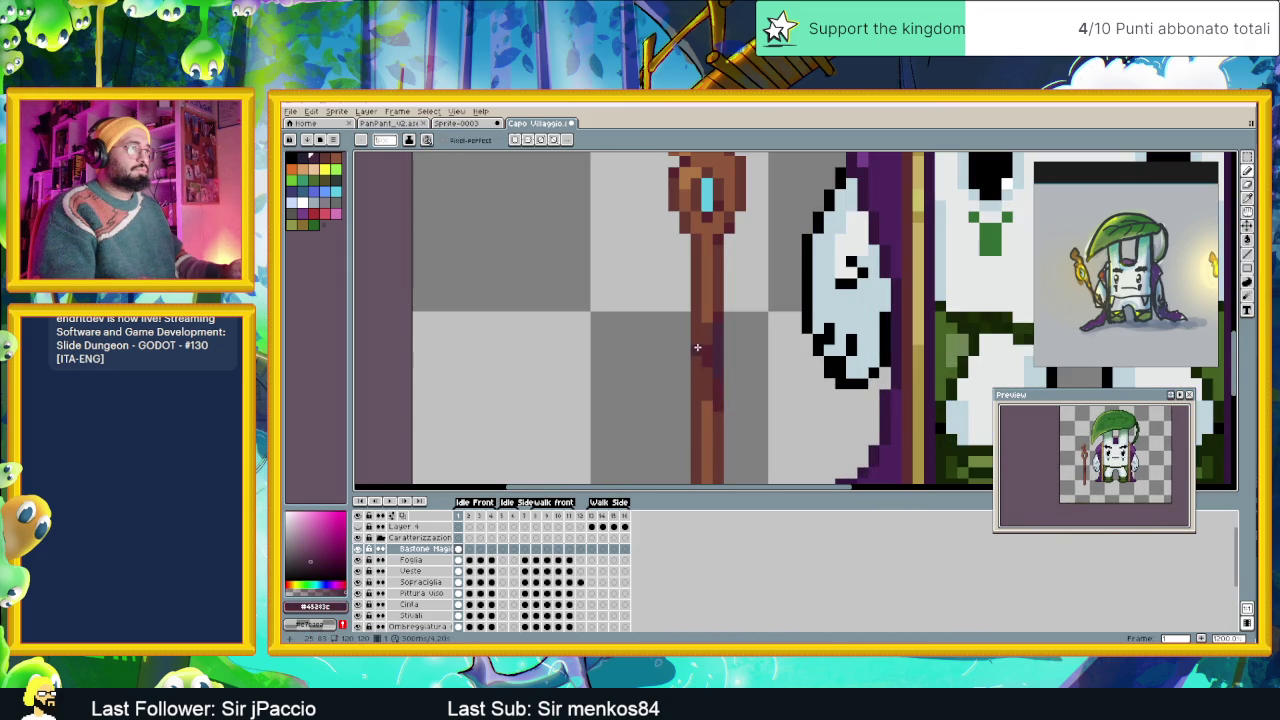
{"action": "mouse_move", "coordinate": [697, 350]}
{"action": "left_mouse_down"}
{"action": "mouse_move", "coordinate": [697, 375]}
{"action": "mouse_move", "coordinate": [698, 336]}
{"action": "left_mouse_up"}
{"action": "left_click", "coordinate": [698, 340], "text": "alt"}
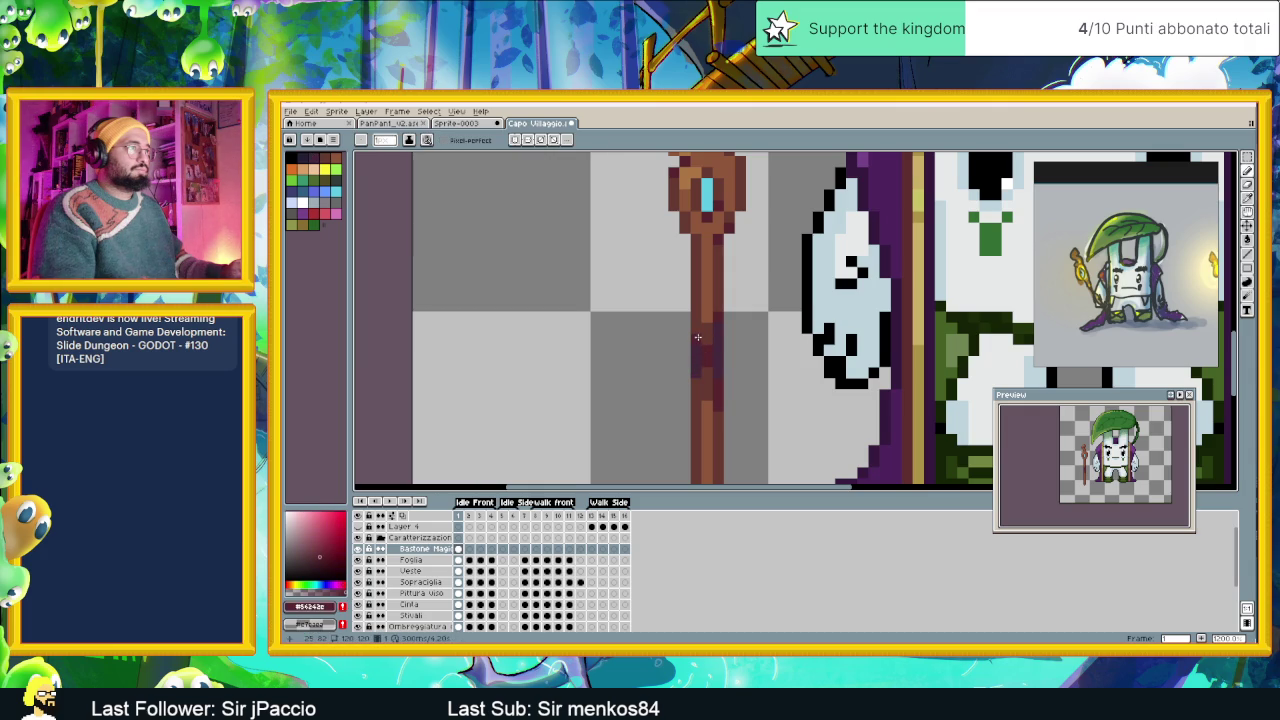
{"action": "scroll", "coordinate": [704, 378], "scroll_direction": "down", "scroll_amount": 2}
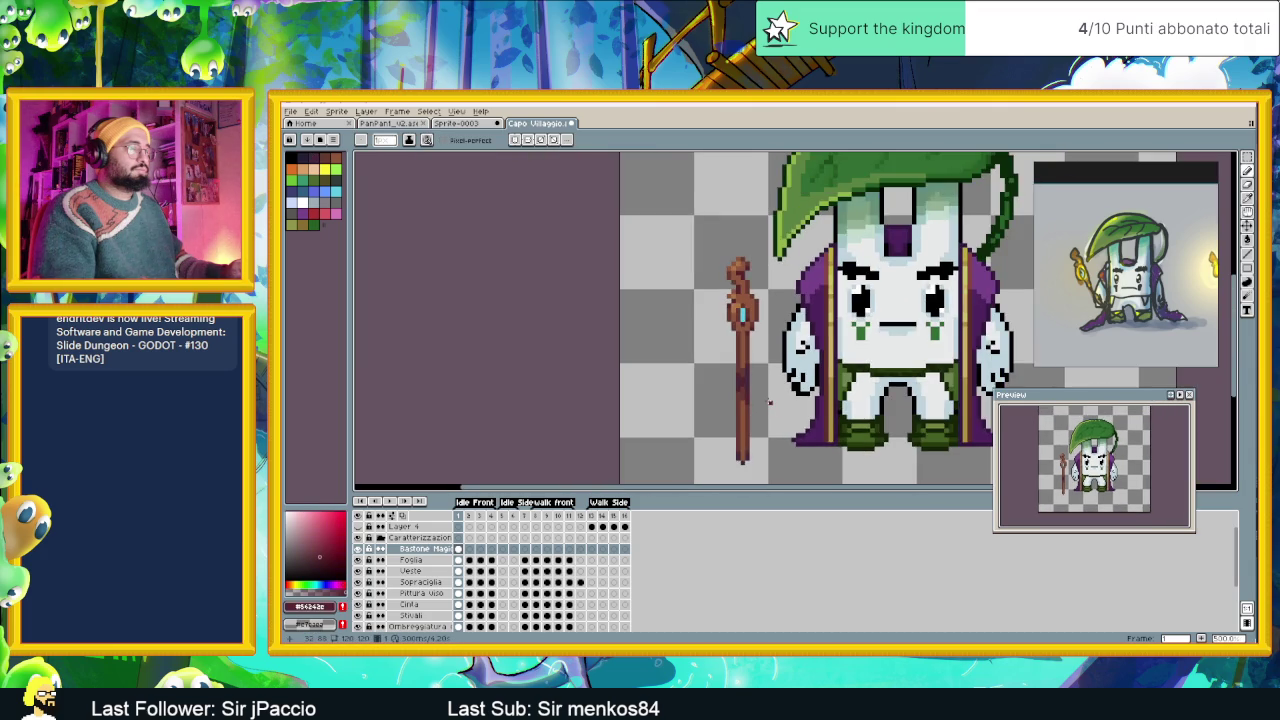
{"action": "scroll", "coordinate": [769, 401], "scroll_direction": "down", "scroll_amount": 1}
{"action": "scroll", "coordinate": [769, 401], "scroll_direction": "down", "scroll_amount": 1}
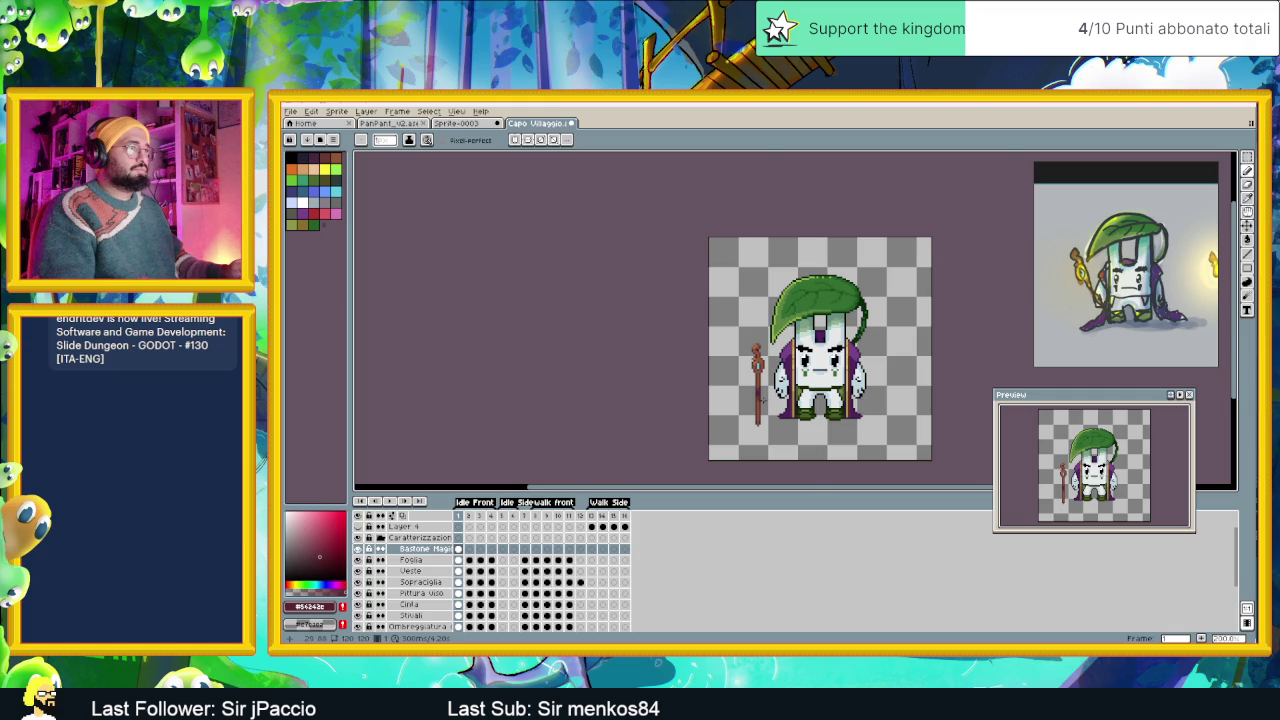
Eyedrop browns from the staff's lower shaft as the Pencil drawing colour.
{"action": "scroll", "coordinate": [761, 399], "scroll_direction": "up", "scroll_amount": 1}
{"action": "scroll", "coordinate": [761, 390], "scroll_direction": "up", "scroll_amount": 1}
{"action": "scroll", "coordinate": [762, 360], "scroll_direction": "up", "scroll_amount": 1}
{"action": "scroll", "coordinate": [762, 330], "scroll_direction": "up", "scroll_amount": 1}
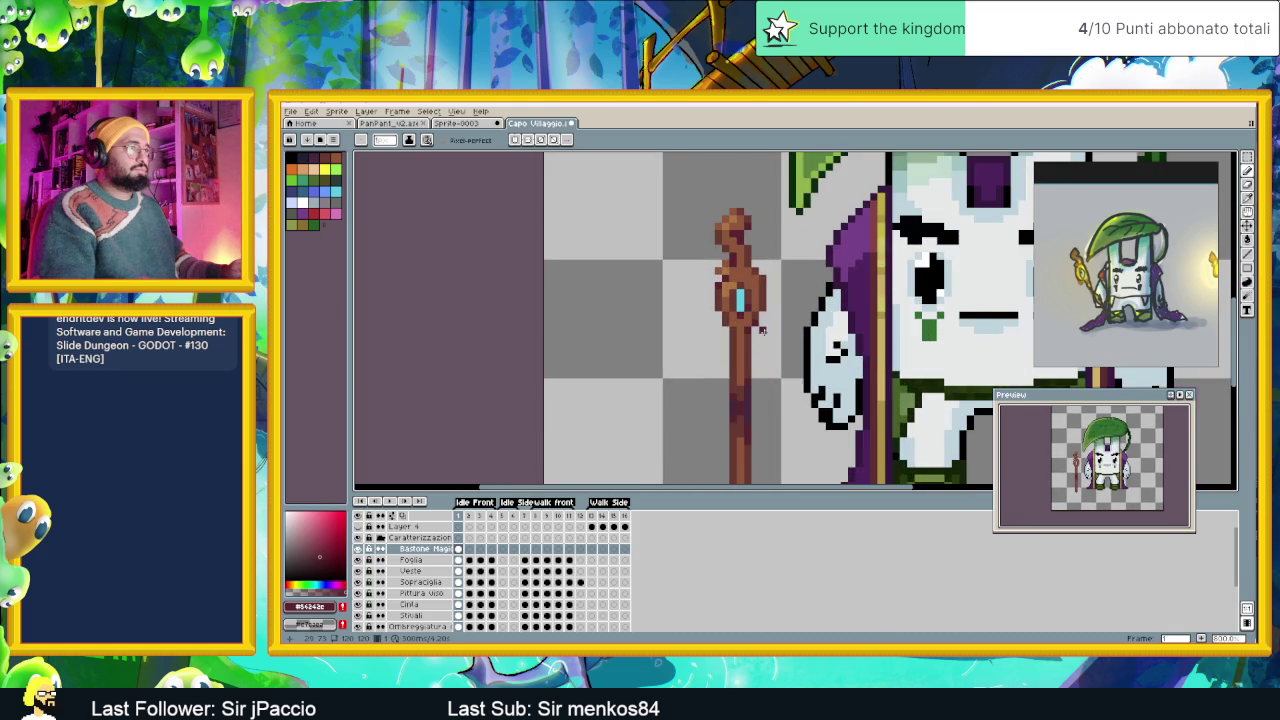
{"action": "scroll", "coordinate": [762, 330], "scroll_direction": "up", "scroll_amount": 1}
{"action": "key", "text": "i"}
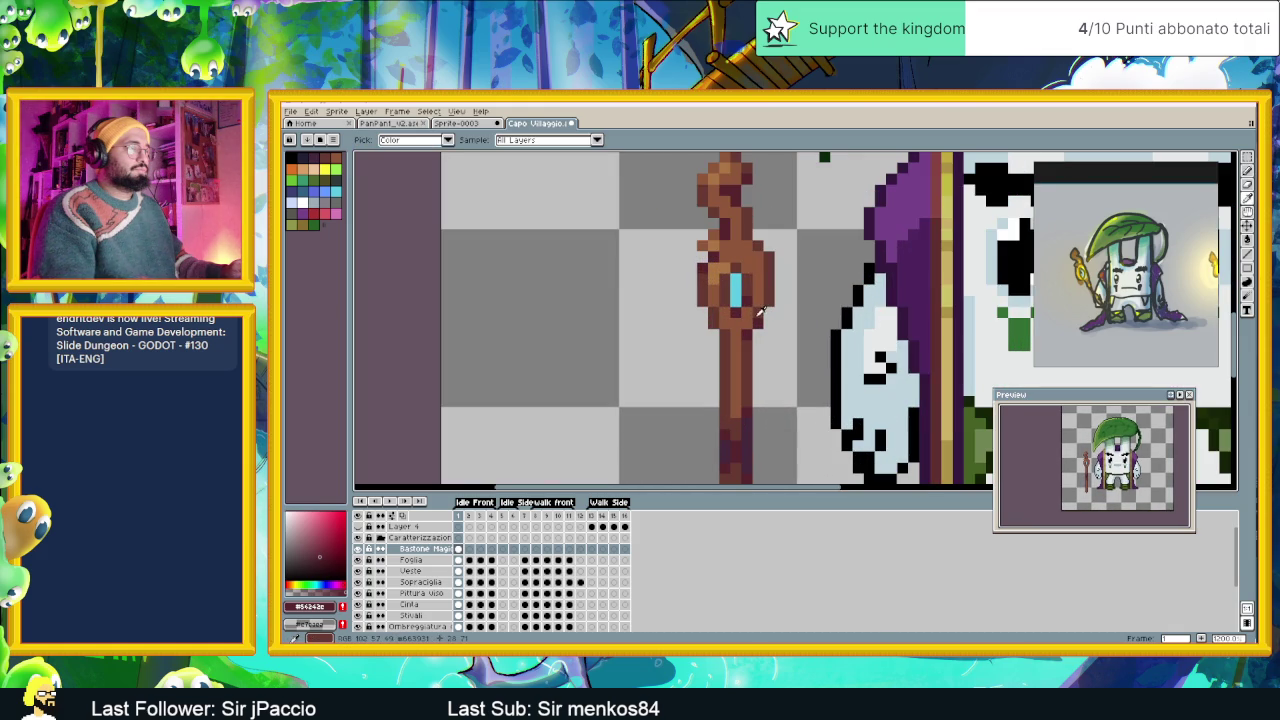
{"action": "left_click", "coordinate": [753, 423]}
{"action": "key", "text": "b"}
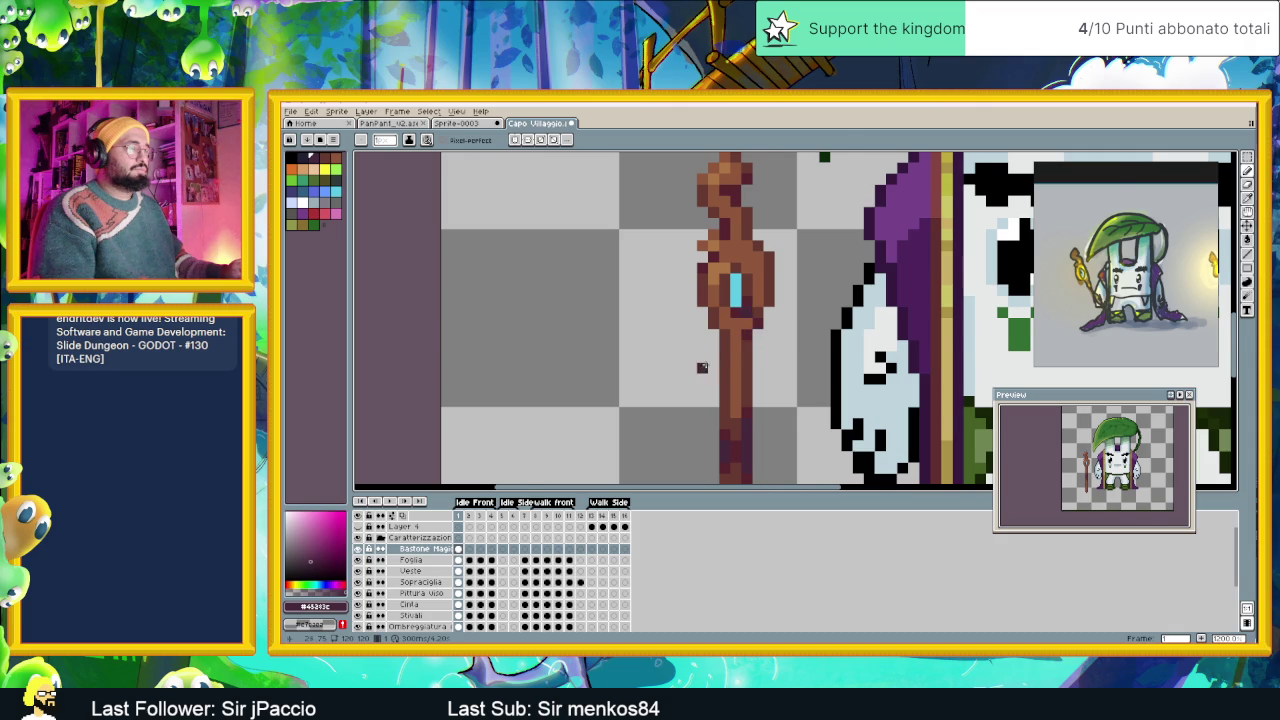
{"action": "scroll", "coordinate": [710, 368], "scroll_direction": "down", "scroll_amount": 1}
{"action": "scroll", "coordinate": [740, 320], "scroll_direction": "up", "scroll_amount": 1}
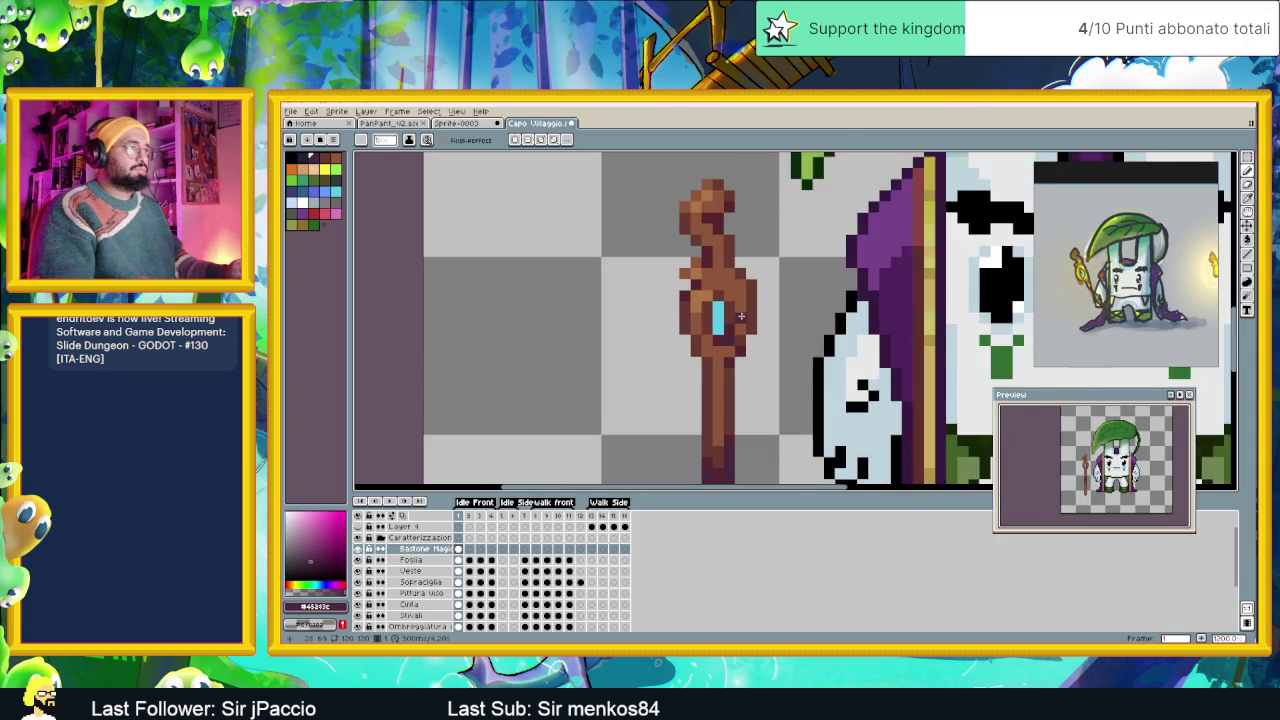
{"action": "scroll", "coordinate": [736, 338], "scroll_direction": "up", "scroll_amount": 1}
{"action": "left_click", "coordinate": [726, 353], "text": "alt"}
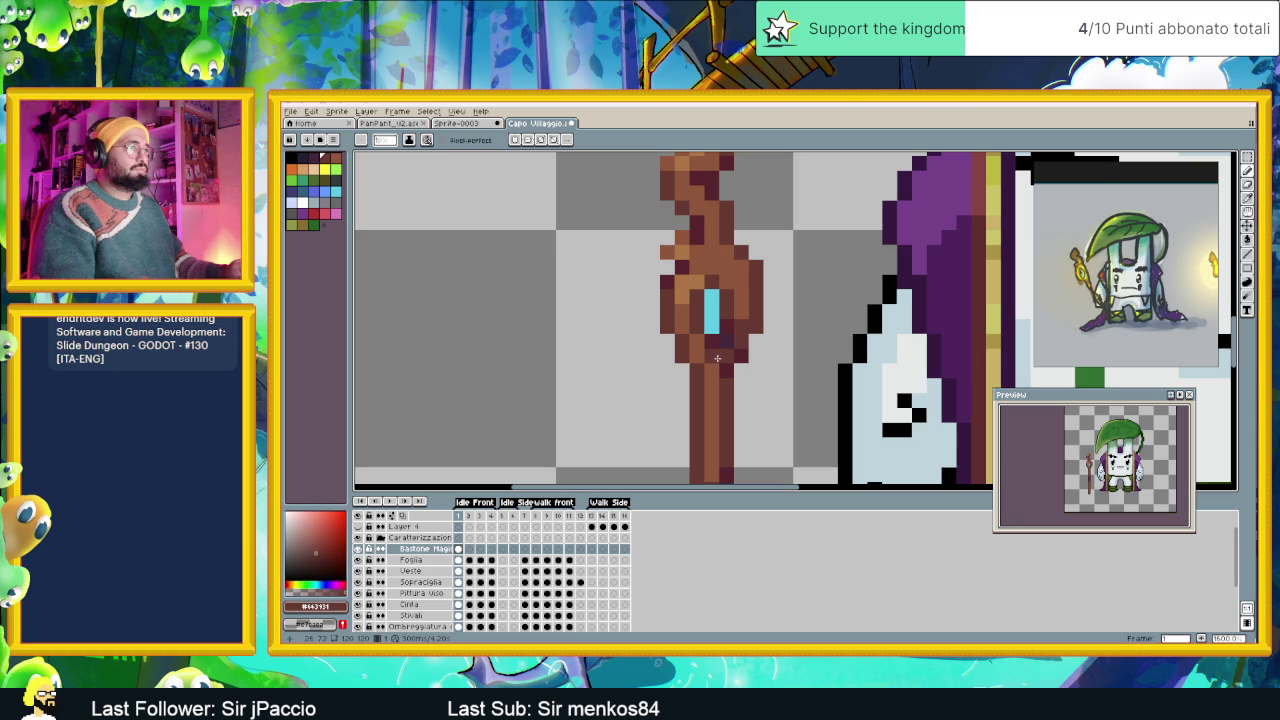
Sample the staff's brown and choose a slightly darker brown for shading.
{"action": "scroll", "coordinate": [728, 372], "scroll_direction": "down", "scroll_amount": 1}
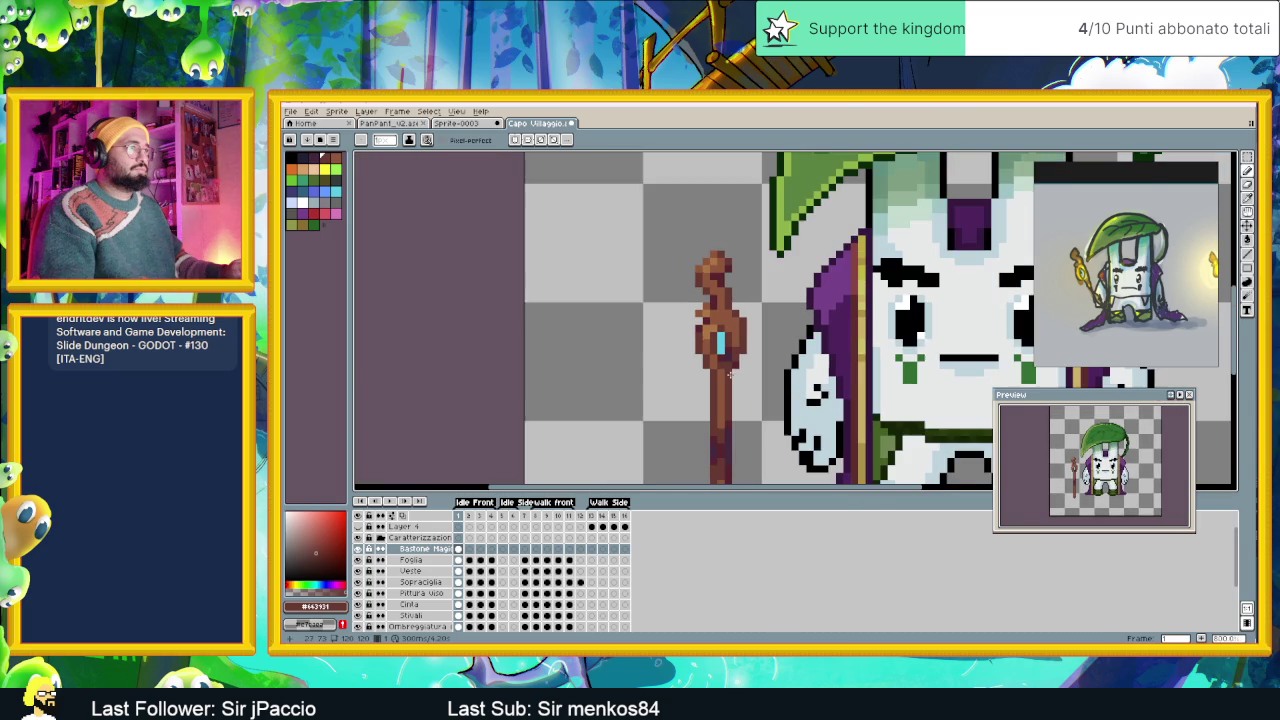
{"action": "scroll", "coordinate": [727, 364], "scroll_direction": "up", "scroll_amount": 1}
{"action": "key", "text": "alt"}
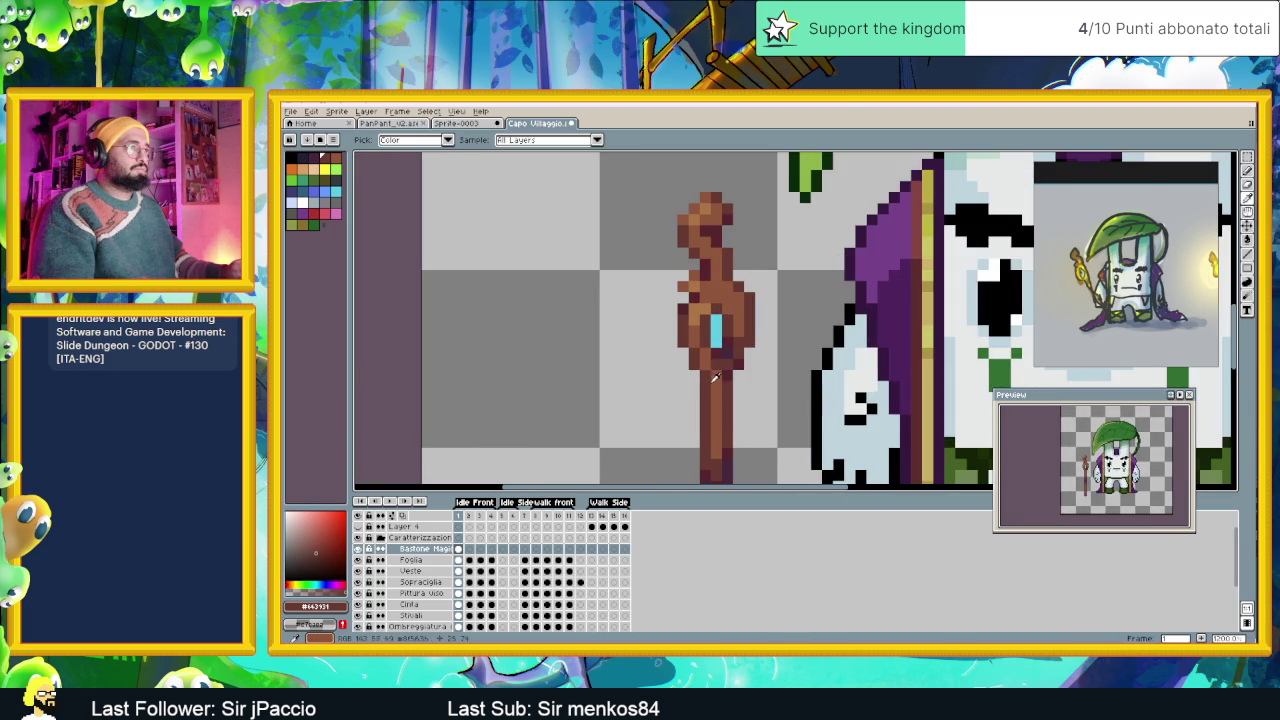
{"action": "left_click", "coordinate": [718, 376]}
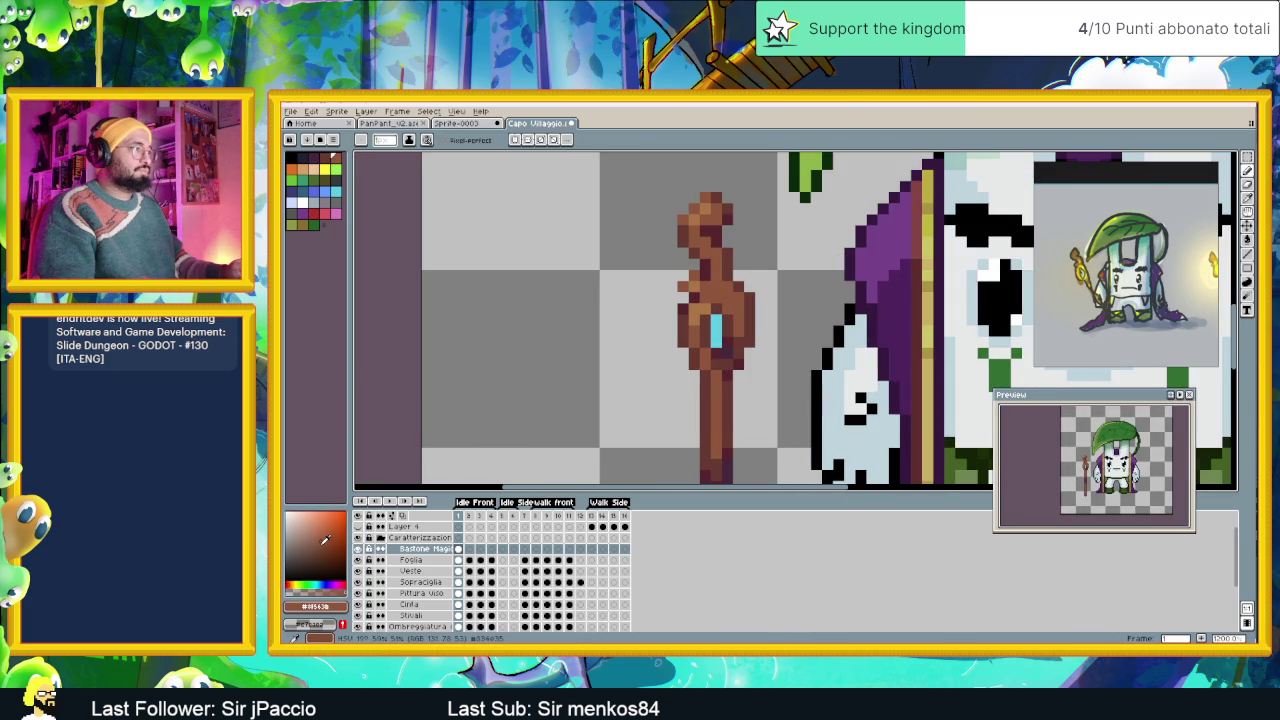
{"action": "left_click", "coordinate": [325, 540]}
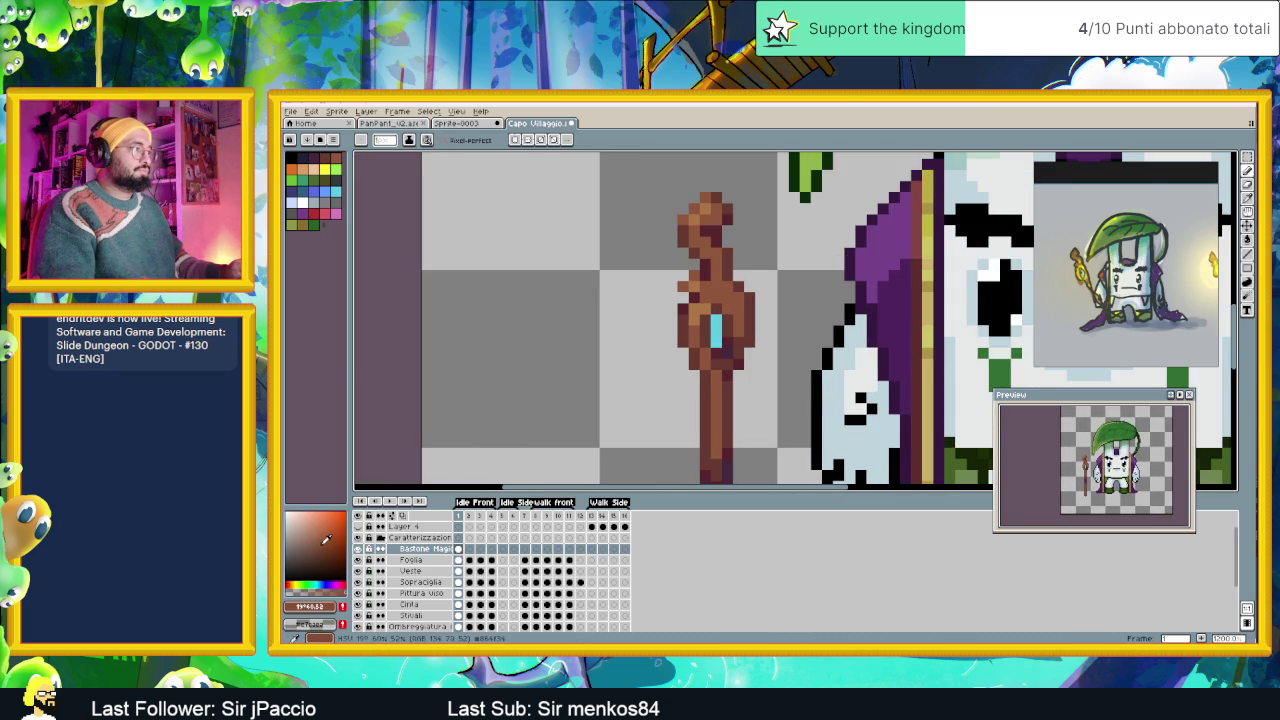
{"action": "left_click", "coordinate": [705, 395], "text": "alt"}
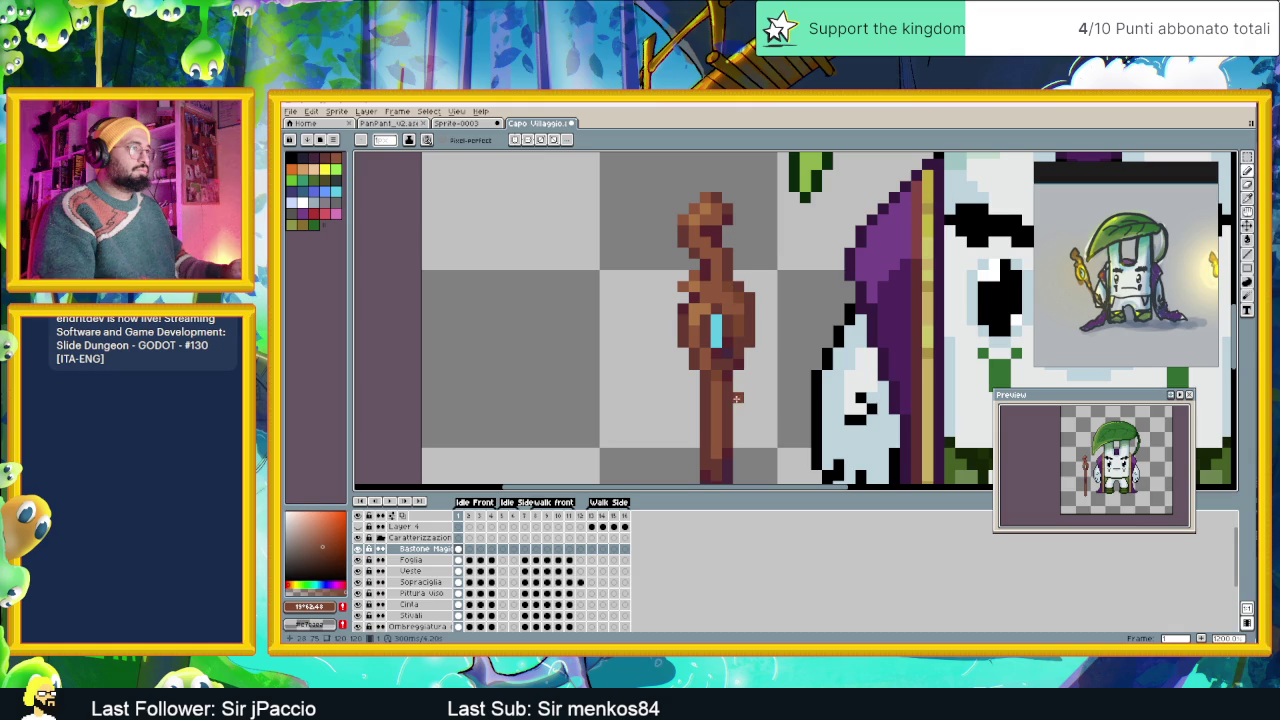
Sample dark reddish #54242b and darken pixels at the staff's bottom end.
{"action": "scroll", "coordinate": [735, 420], "scroll_direction": "down", "scroll_amount": 2}
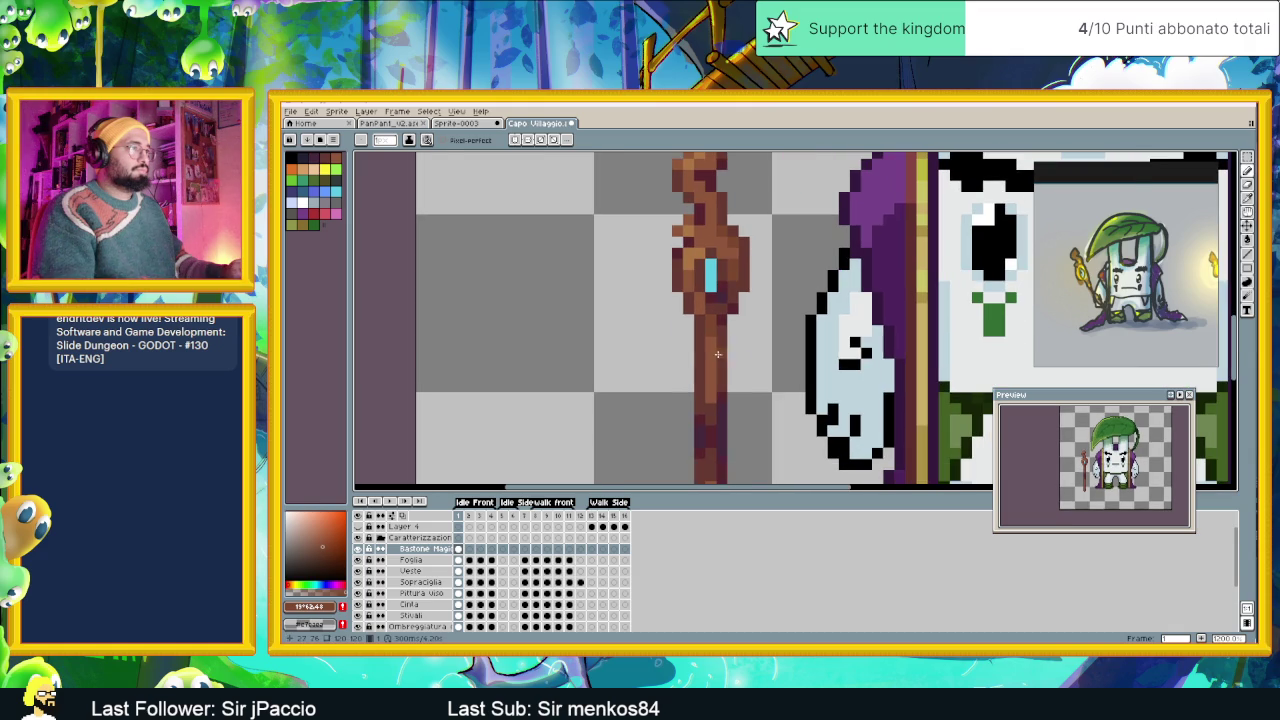
{"action": "scroll", "coordinate": [712, 355], "scroll_direction": "down", "scroll_amount": 3}
{"action": "scroll", "coordinate": [720, 375], "scroll_direction": "up", "scroll_amount": 1}
{"action": "scroll", "coordinate": [725, 385], "scroll_direction": "up", "scroll_amount": 1}
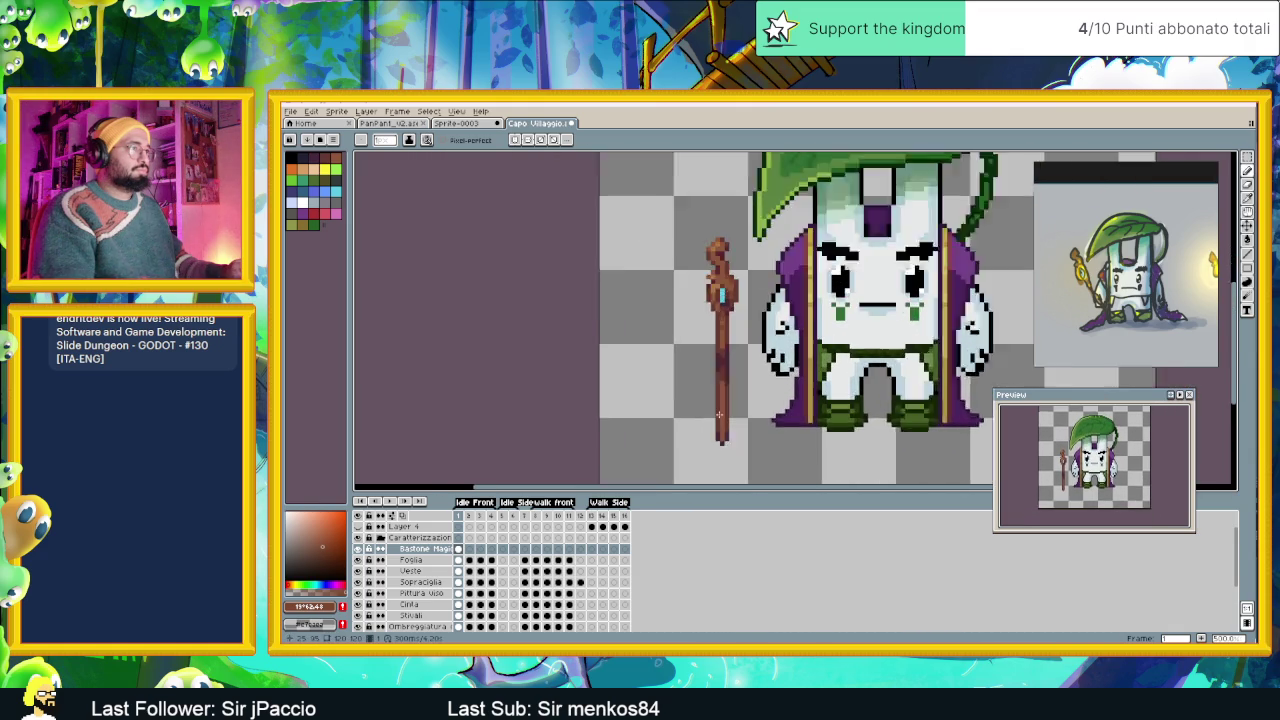
{"action": "scroll", "coordinate": [727, 393], "scroll_direction": "up", "scroll_amount": 1}
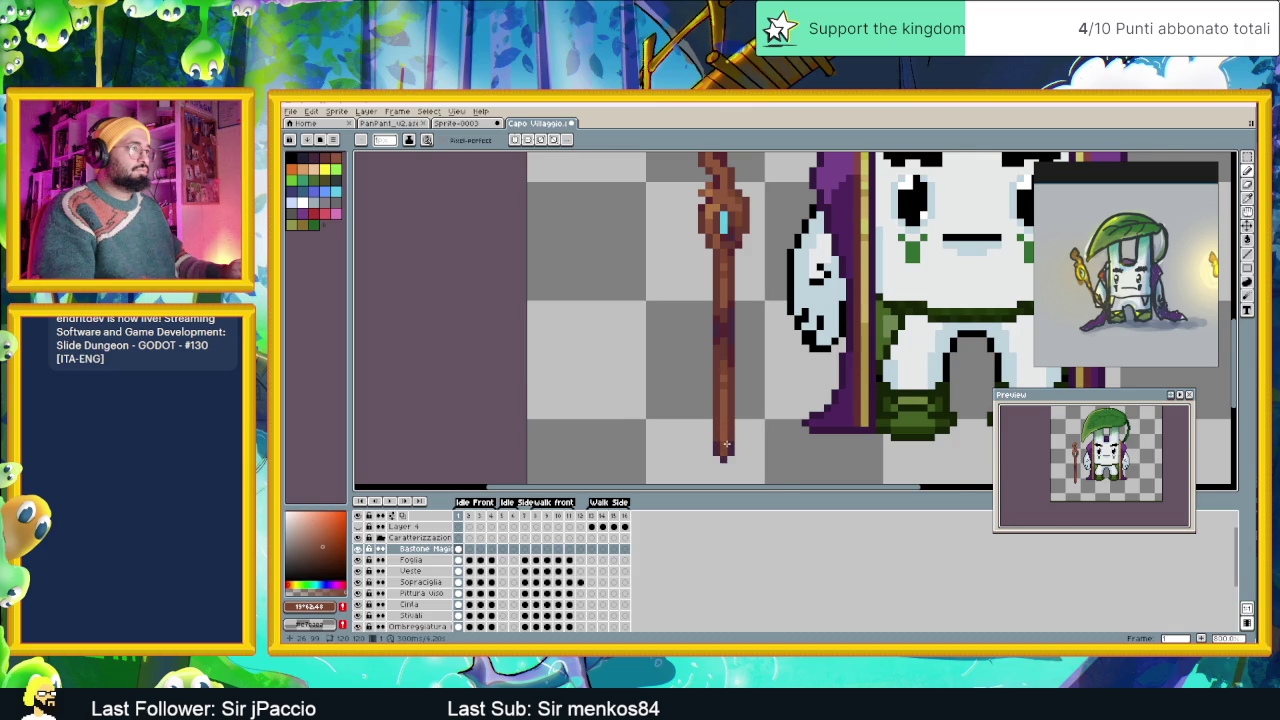
{"action": "scroll", "coordinate": [726, 444], "scroll_direction": "up", "scroll_amount": 1}
{"action": "scroll", "coordinate": [745, 380], "scroll_direction": "down", "scroll_amount": 1}
{"action": "left_click", "coordinate": [727, 290], "text": "alt"}
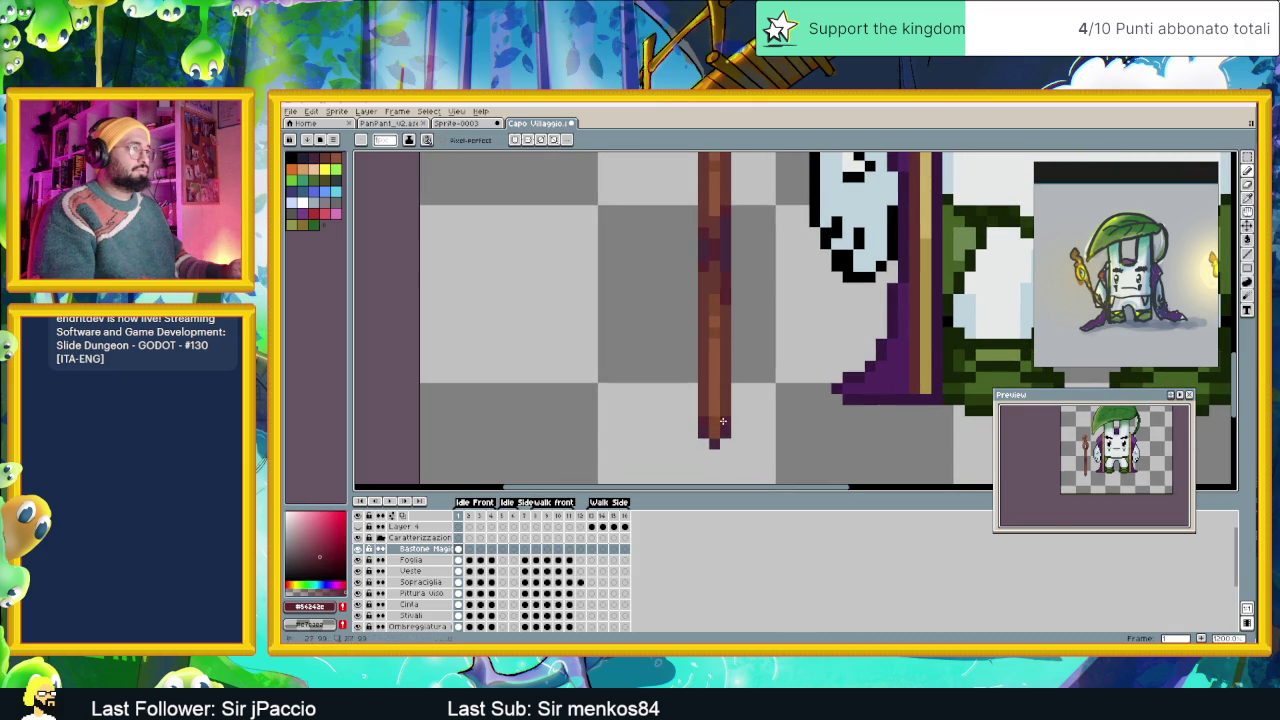
{"action": "left_click", "coordinate": [714, 430]}
{"action": "scroll", "coordinate": [747, 467], "scroll_direction": "down", "scroll_amount": 1}
{"action": "scroll", "coordinate": [760, 460], "scroll_direction": "down", "scroll_amount": 1}
{"action": "scroll", "coordinate": [773, 453], "scroll_direction": "down", "scroll_amount": 1}
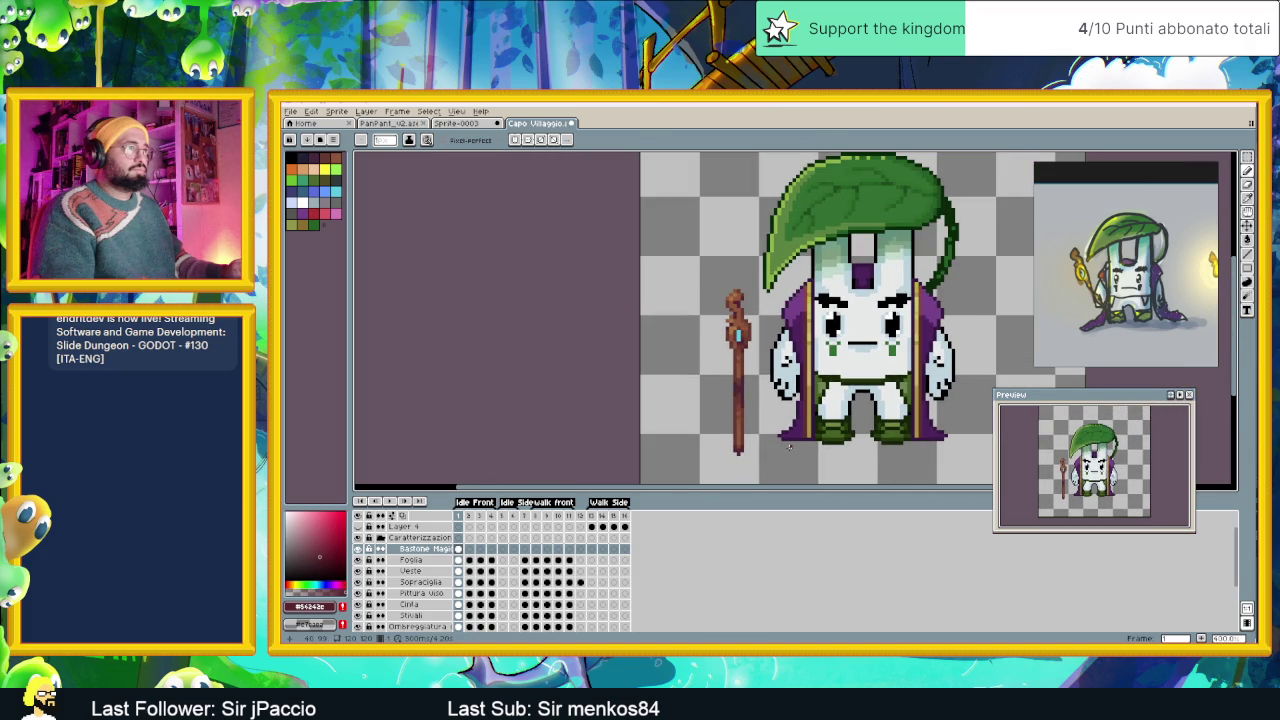
{"action": "scroll", "coordinate": [776, 442], "scroll_direction": "down", "scroll_amount": 1}
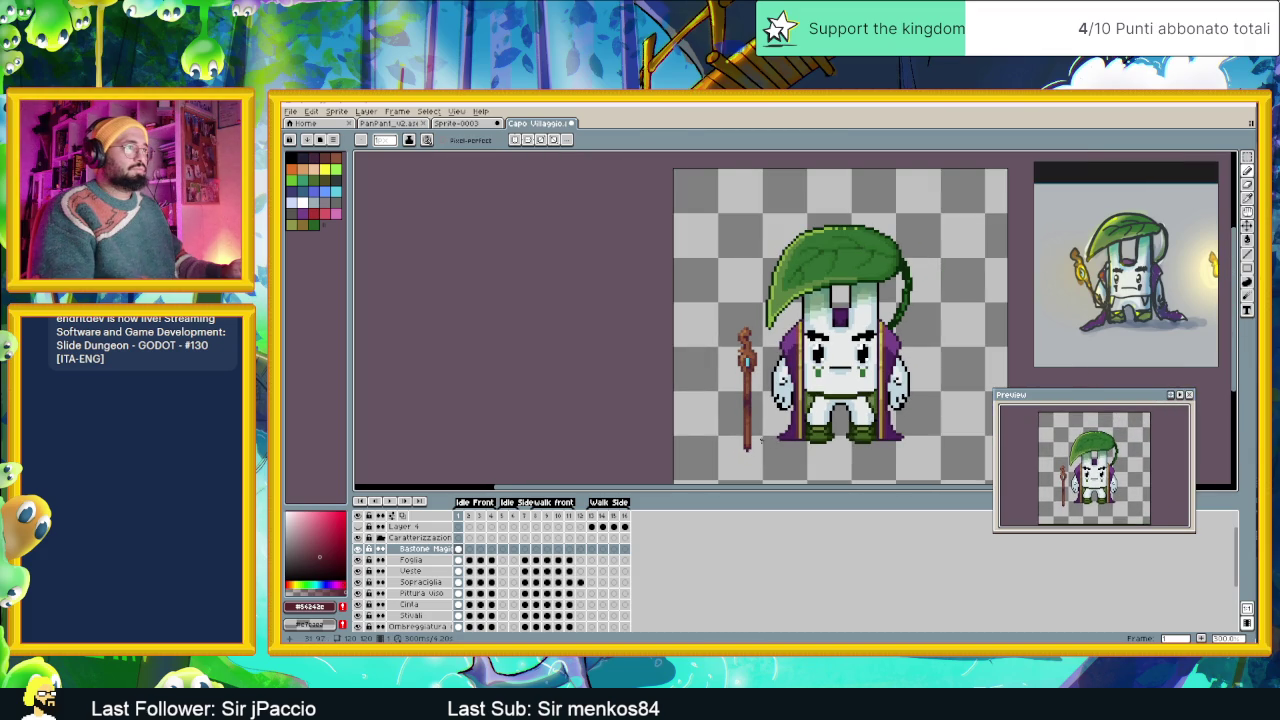
{"action": "scroll", "coordinate": [754, 428], "scroll_direction": "down", "scroll_amount": 1}
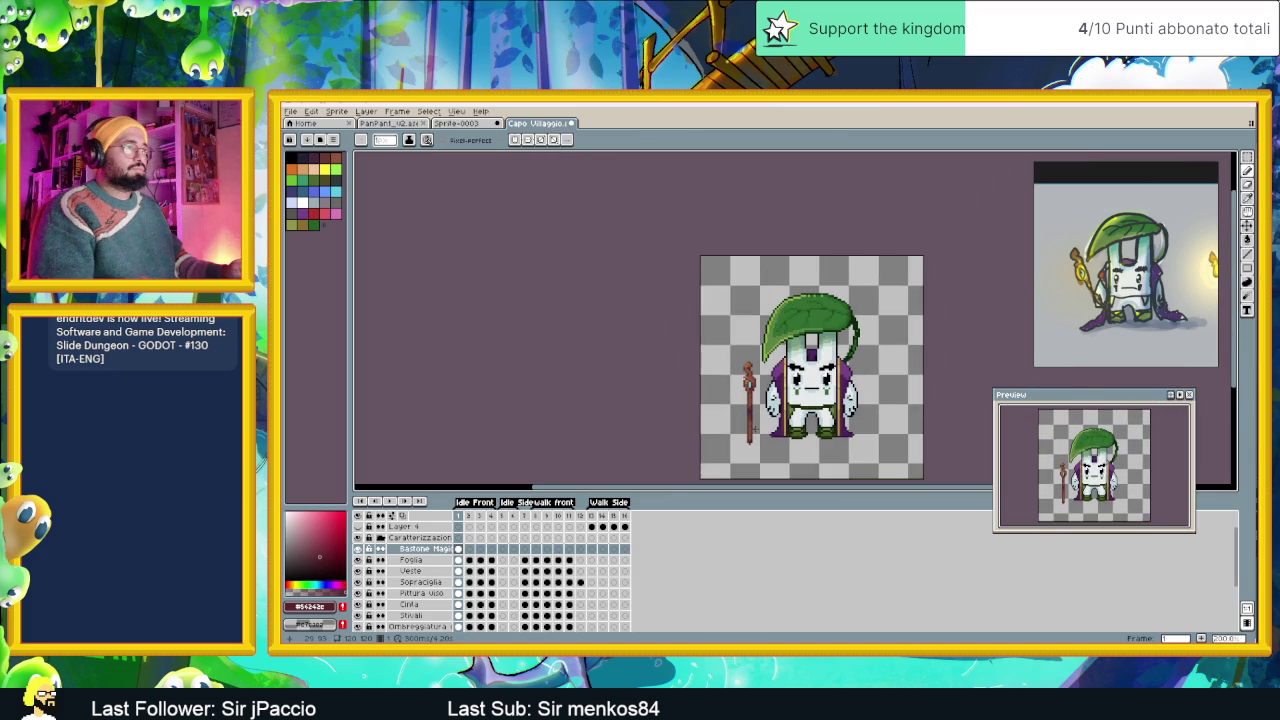
{"action": "scroll", "coordinate": [755, 429], "scroll_direction": "down", "scroll_amount": 1}
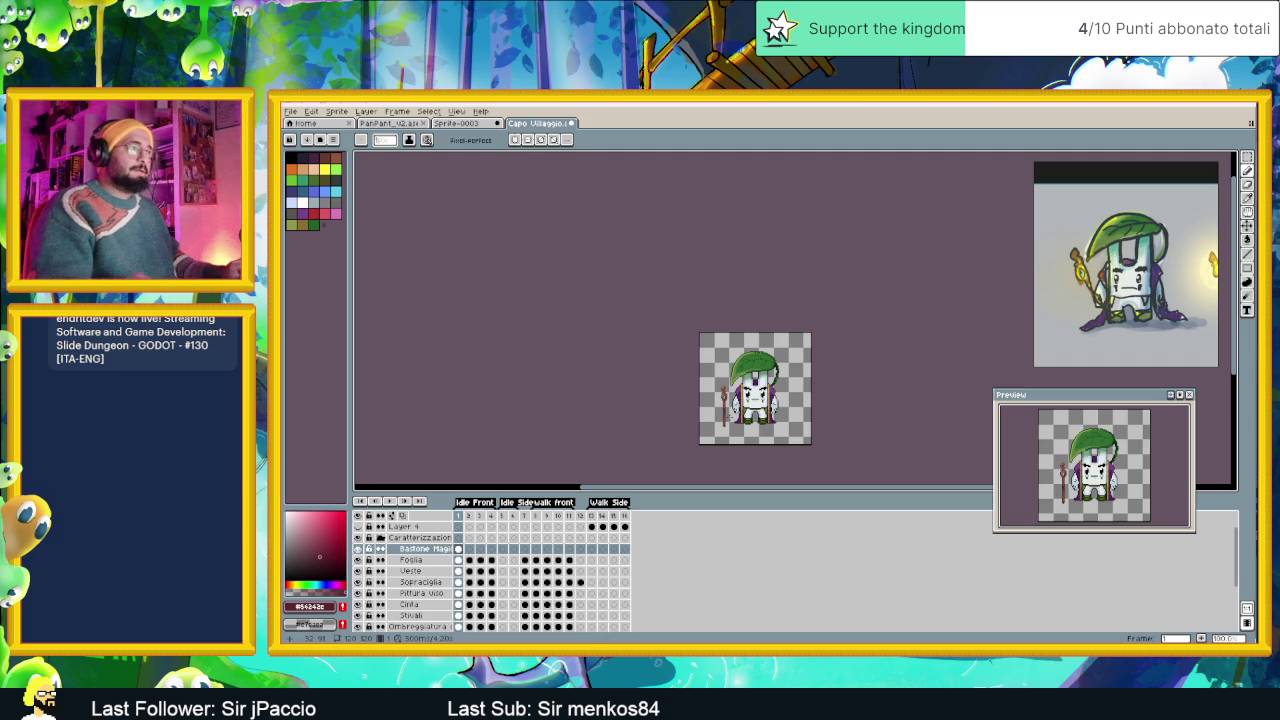
{"action": "scroll", "coordinate": [789, 395], "scroll_direction": "up", "scroll_amount": 2}
{"action": "scroll", "coordinate": [789, 395], "scroll_direction": "up", "scroll_amount": 2}
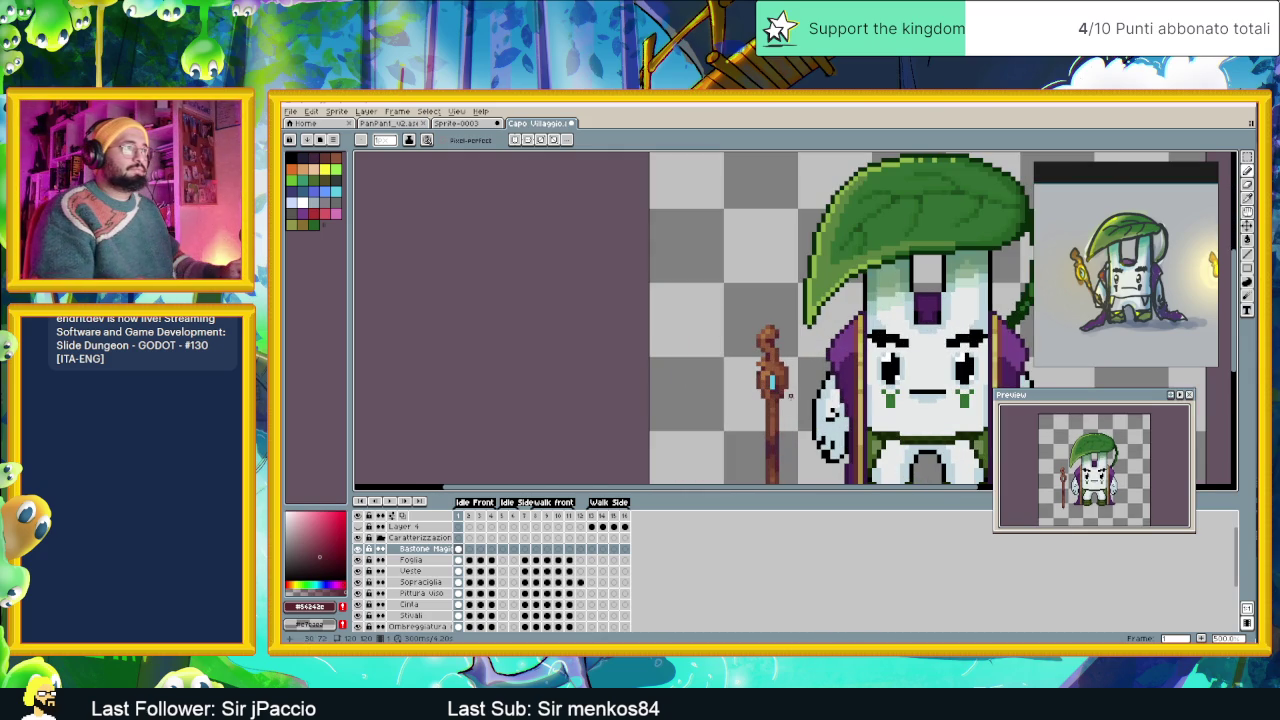
{"action": "scroll", "coordinate": [789, 395], "scroll_direction": "up", "scroll_amount": 1}
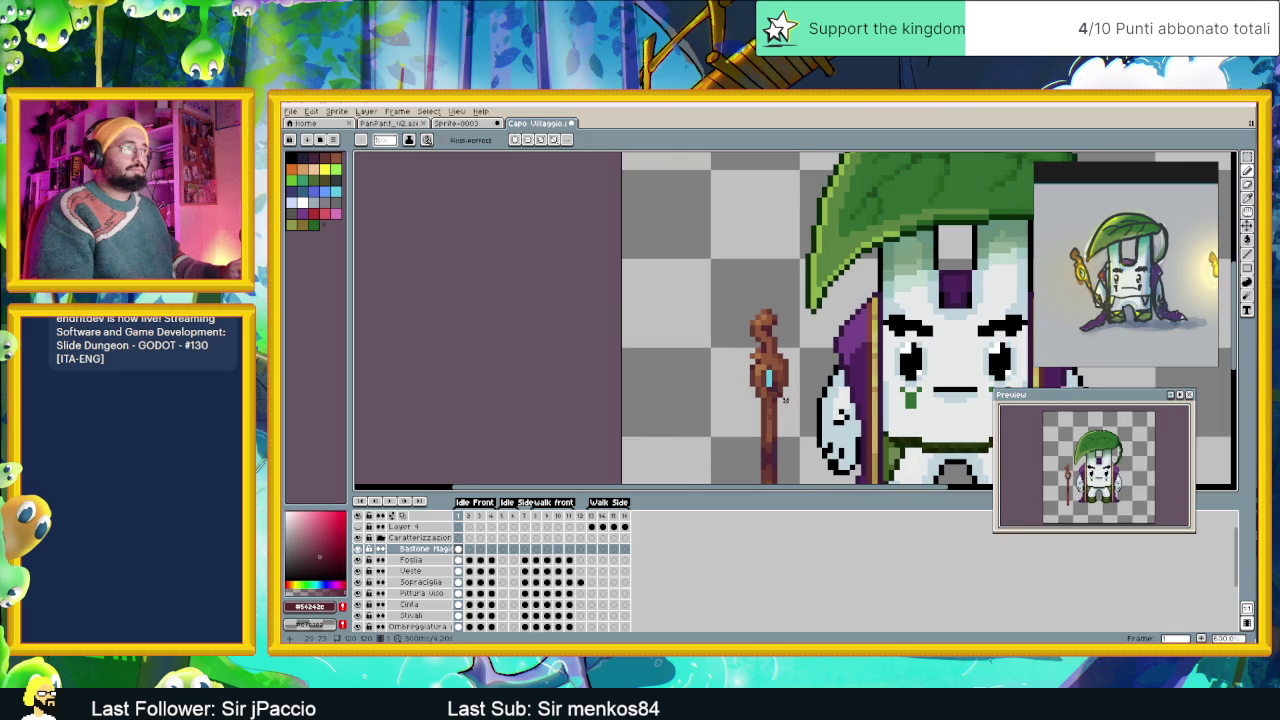
{"action": "scroll", "coordinate": [785, 400], "scroll_direction": "up", "scroll_amount": 1}
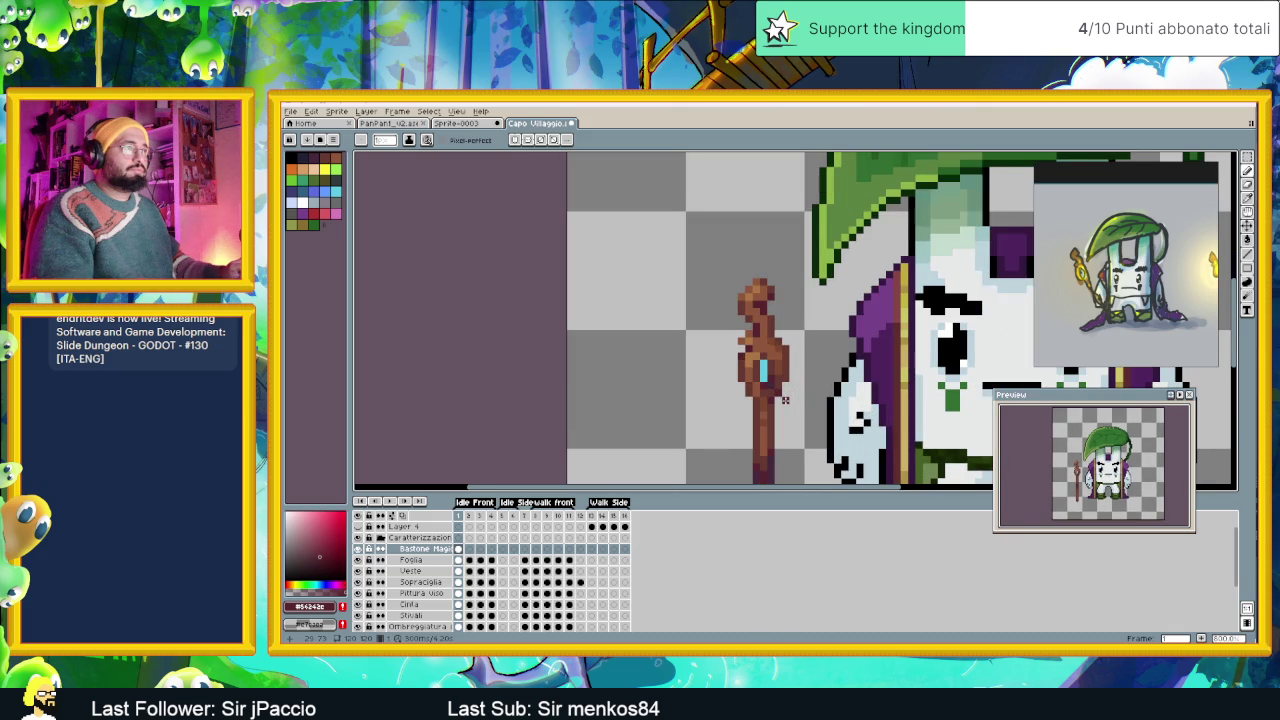
{"action": "scroll", "coordinate": [785, 400], "scroll_direction": "up", "scroll_amount": 1}
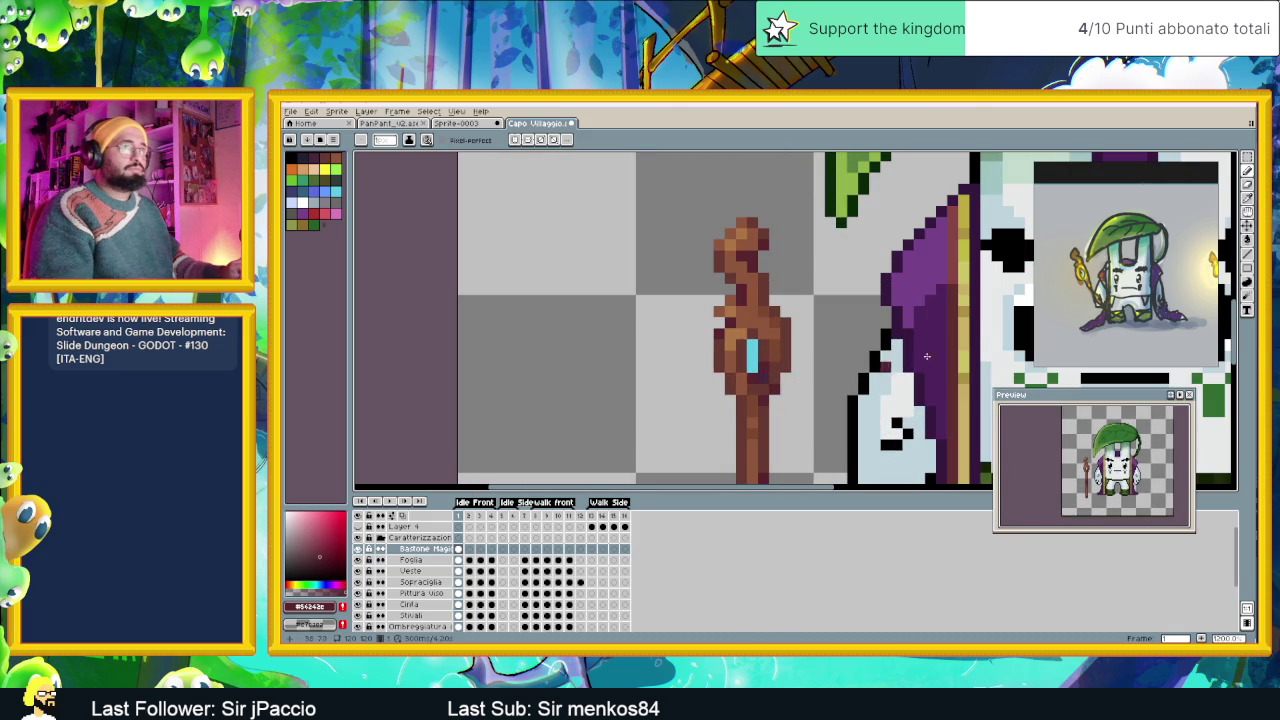
Marquee-select the staff's middle section with the gem and move it 1 px left.
{"action": "left_click", "coordinate": [1247, 158]}
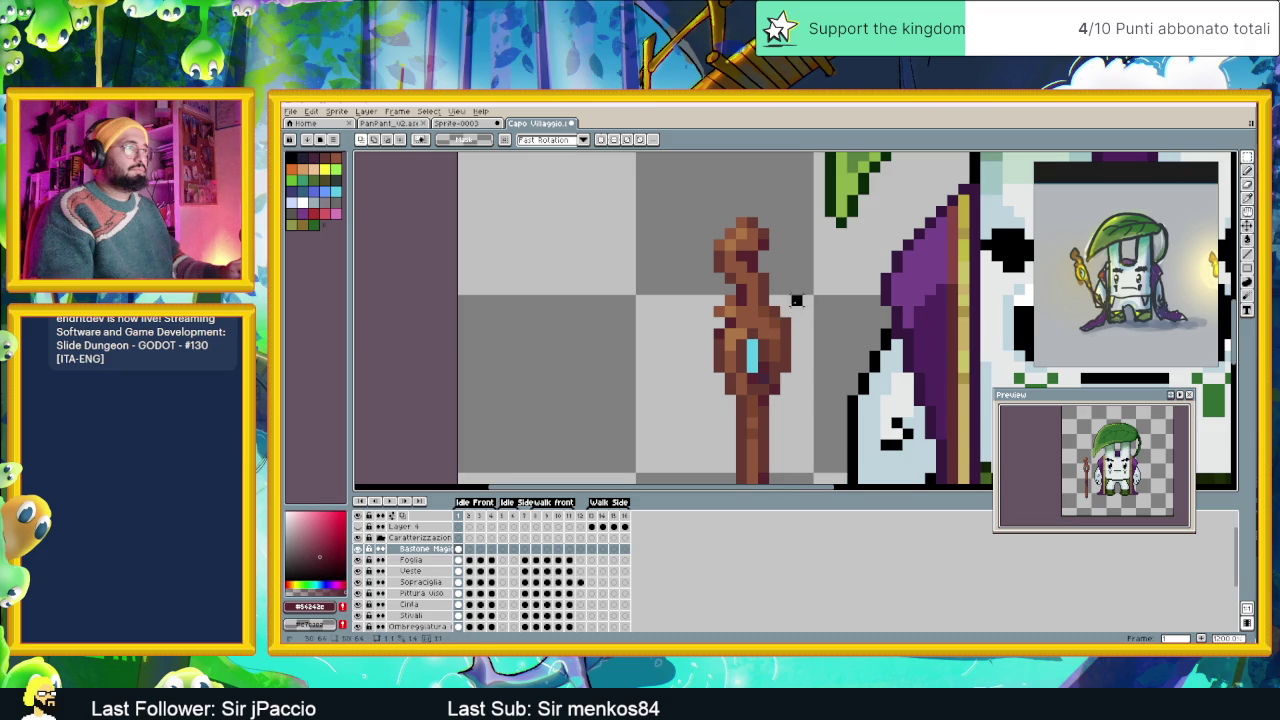
{"action": "left_click_drag", "start_coordinate": [785, 300], "coordinate": [705, 400]}
{"action": "left_click", "coordinate": [757, 383]}
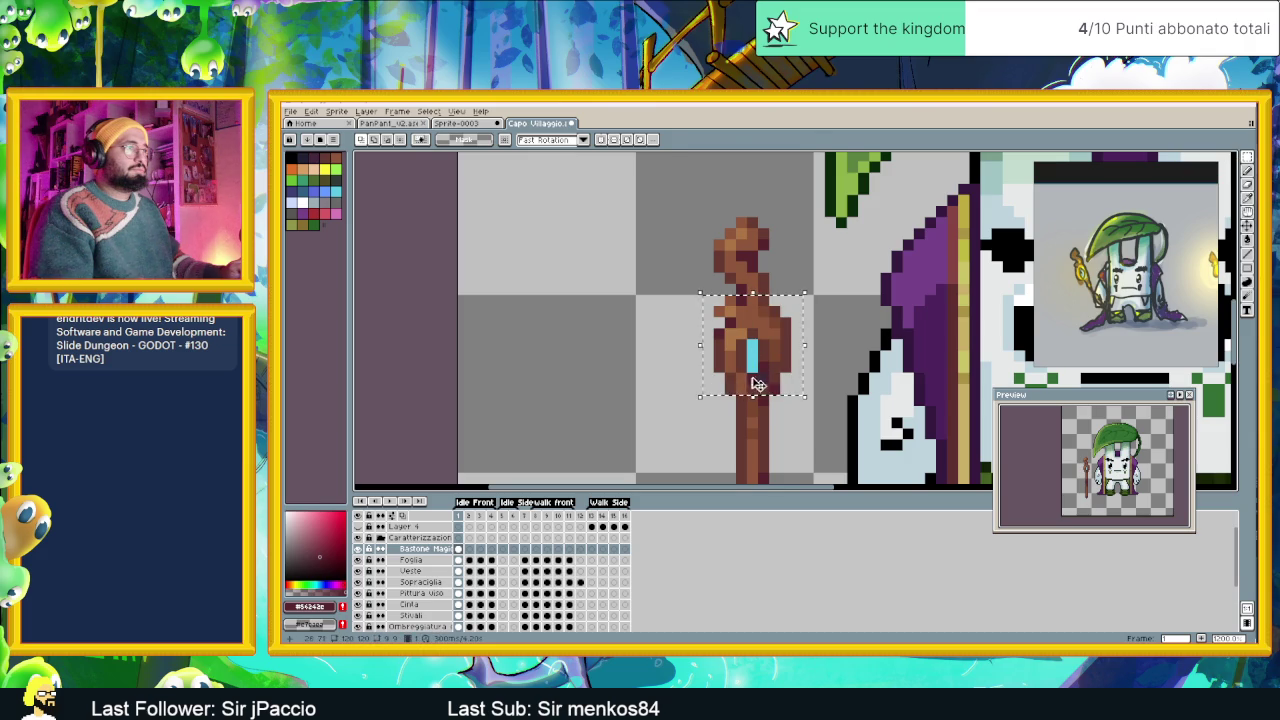
{"action": "left_click_drag", "start_coordinate": [752, 383], "coordinate": [749, 384]}
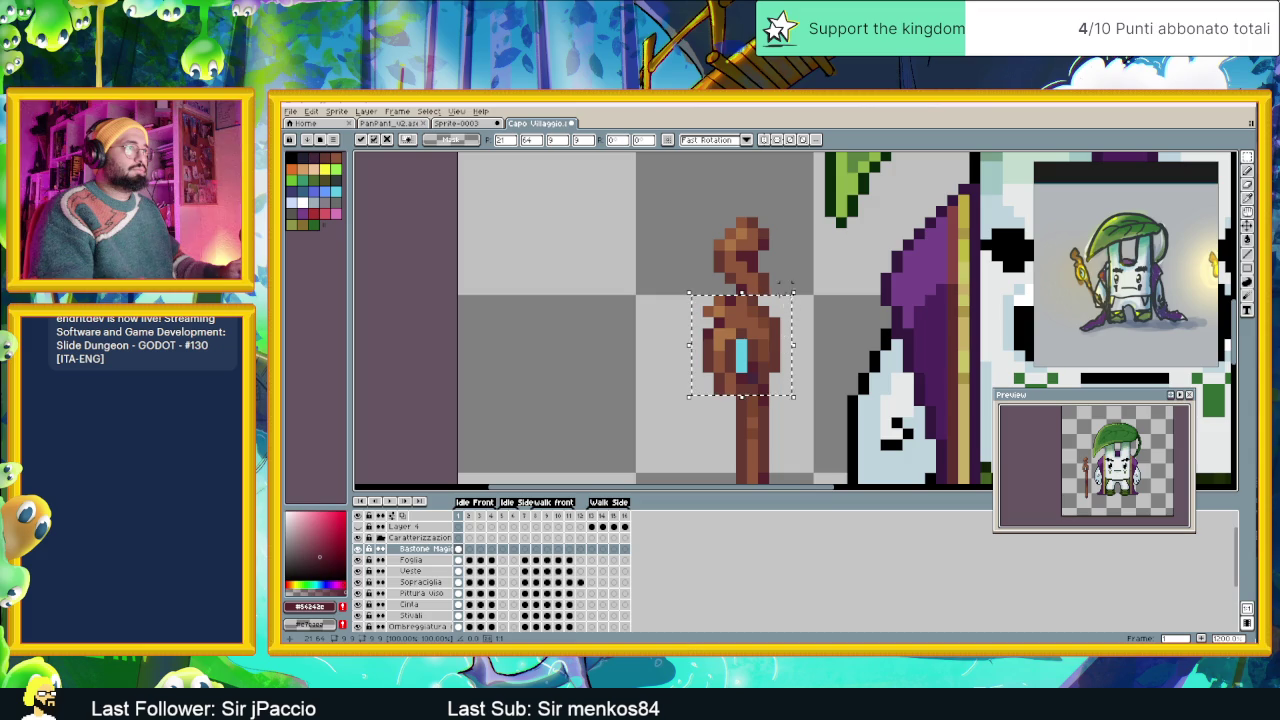
{"action": "key", "text": "Return"}
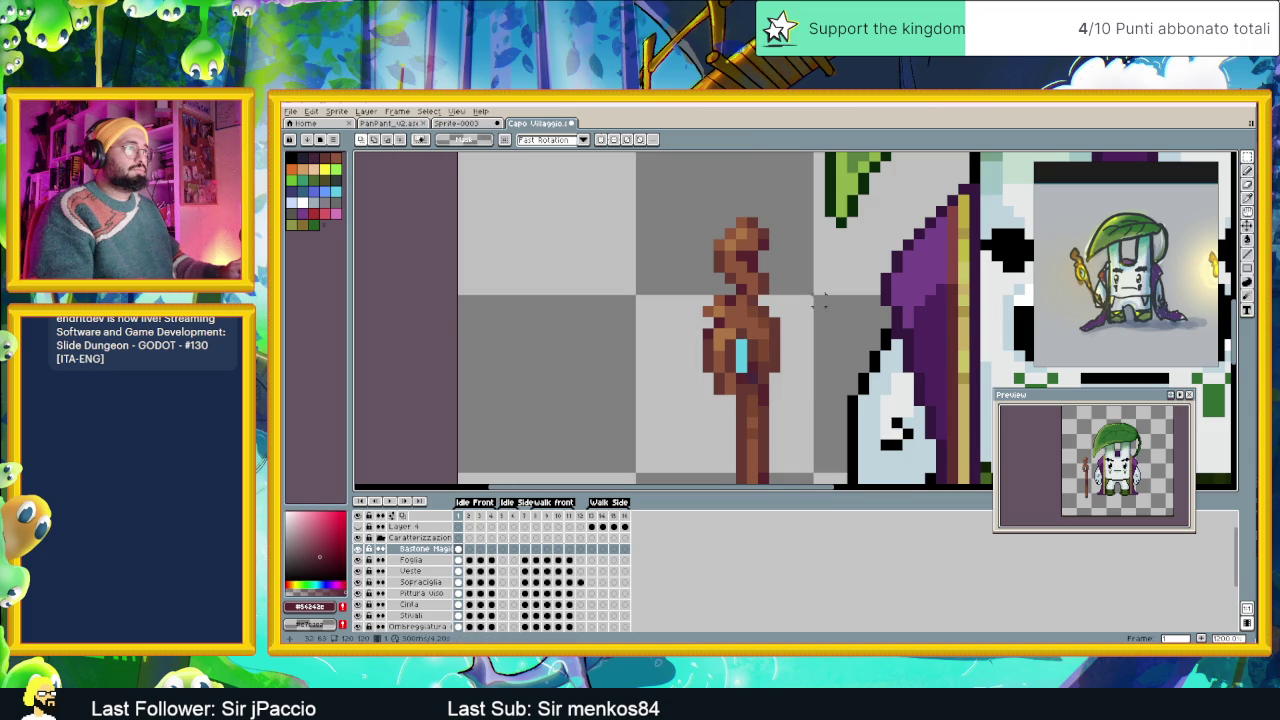
{"action": "scroll", "coordinate": [800, 379], "scroll_direction": "down", "scroll_amount": 1}
{"action": "scroll", "coordinate": [800, 379], "scroll_direction": "down", "scroll_amount": 1}
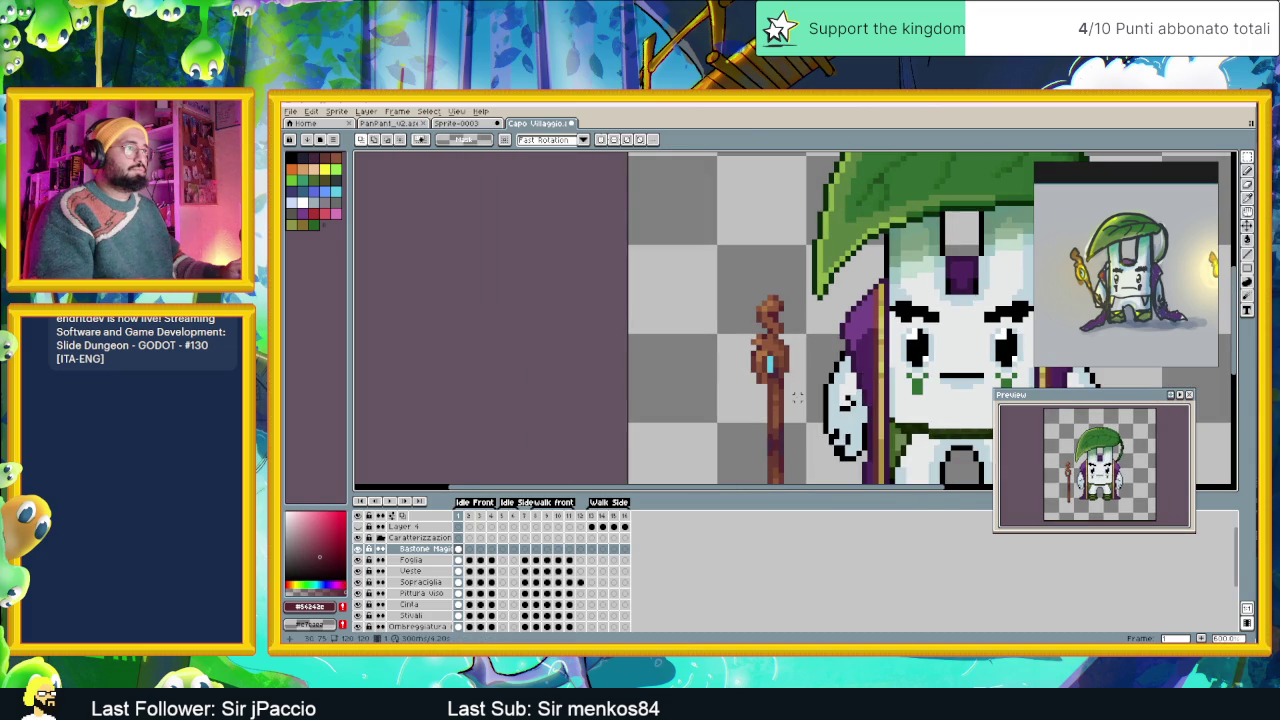
{"action": "scroll", "coordinate": [791, 397], "scroll_direction": "up", "scroll_amount": 1}
{"action": "scroll", "coordinate": [787, 399], "scroll_direction": "up", "scroll_amount": 1}
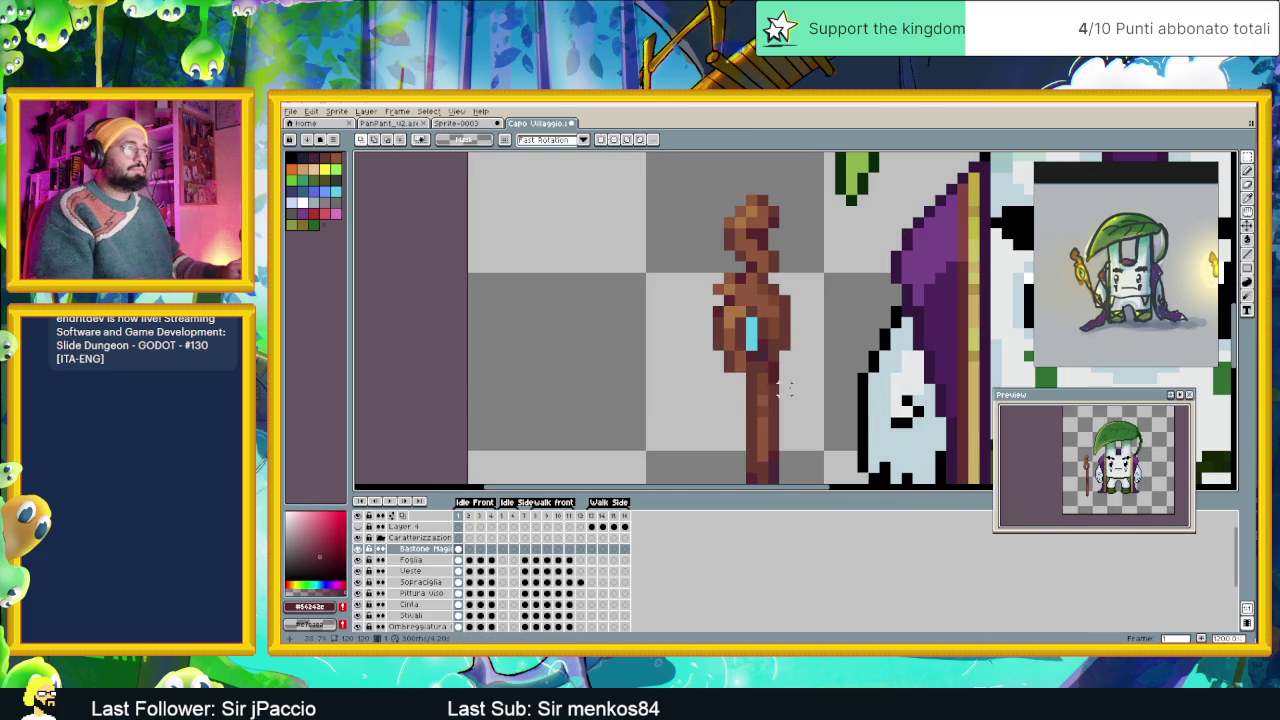
Eyedrop dark and lighter browns from the staff.
{"action": "key", "text": "i"}
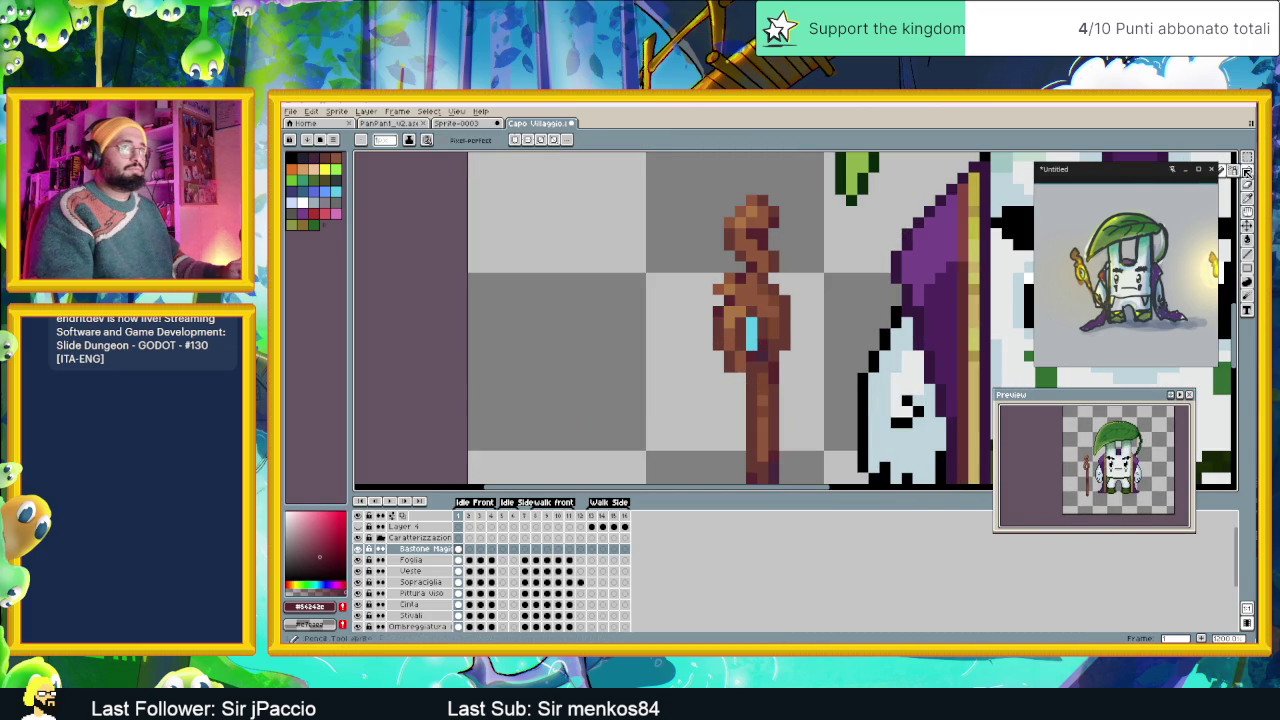
{"action": "left_click", "coordinate": [735, 365], "text": "alt"}
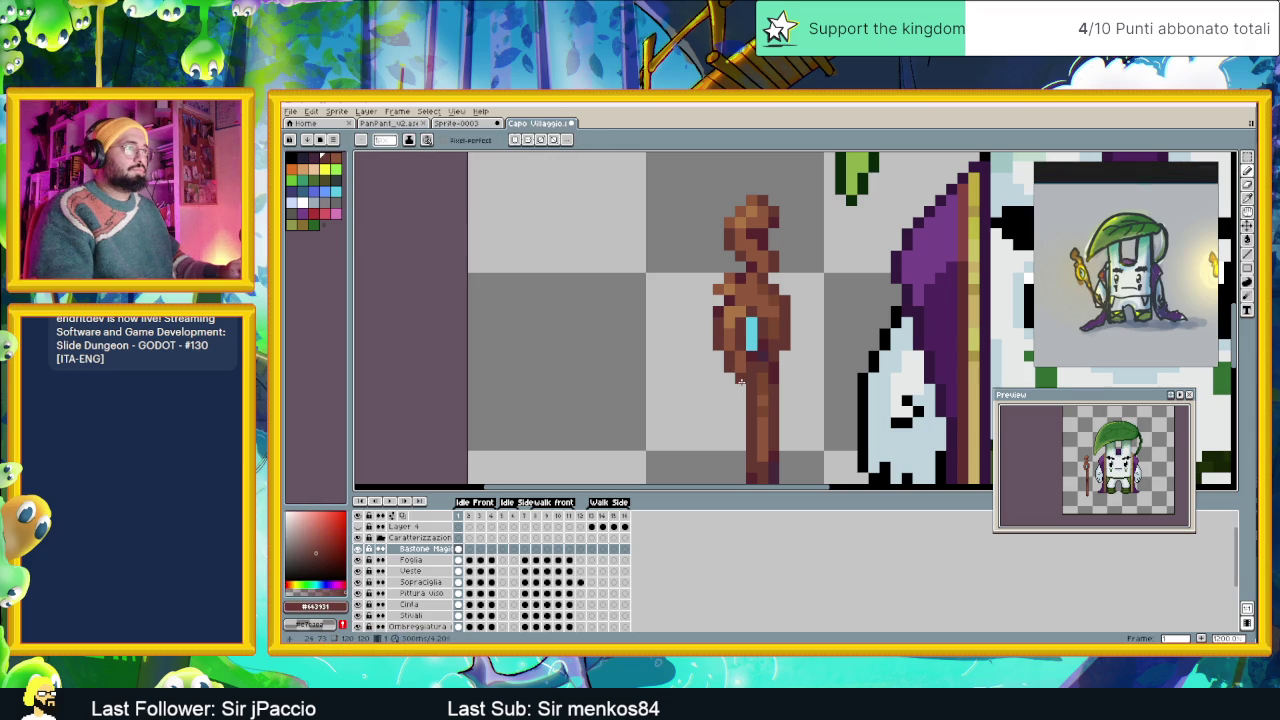
{"action": "left_click", "coordinate": [750, 372], "text": "alt"}
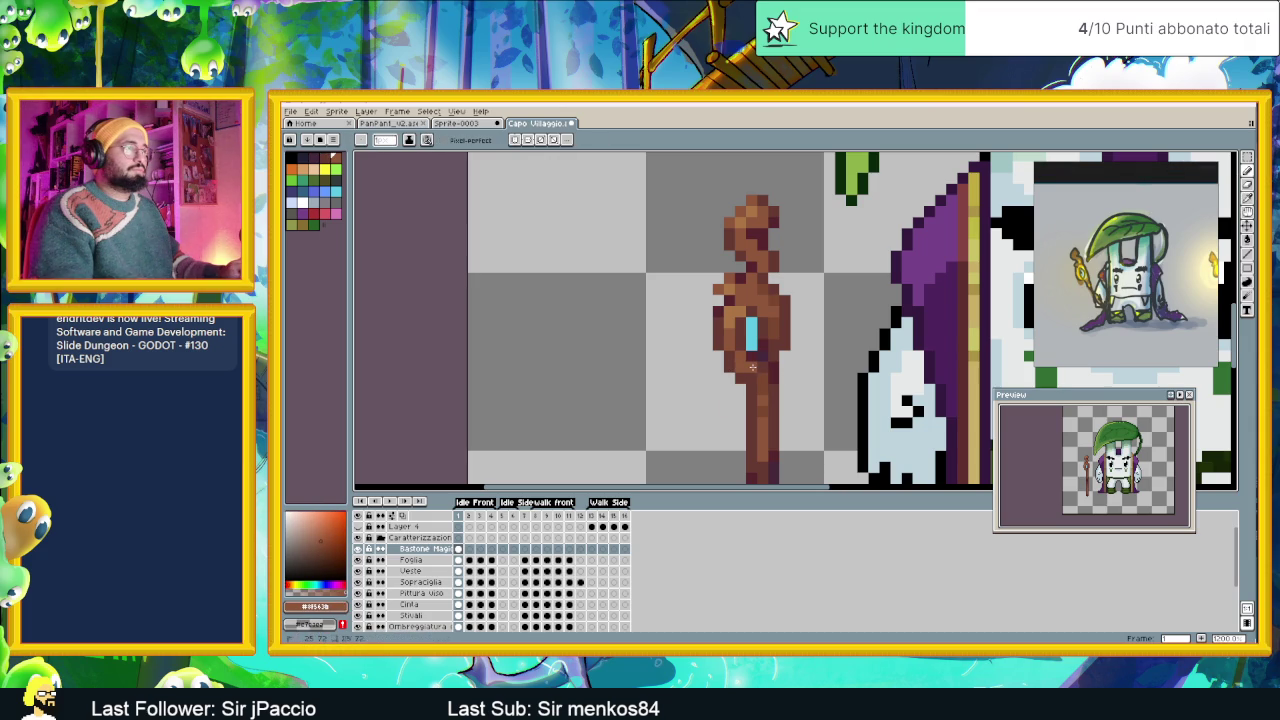
{"action": "scroll", "coordinate": [763, 445], "scroll_direction": "down", "scroll_amount": 2}
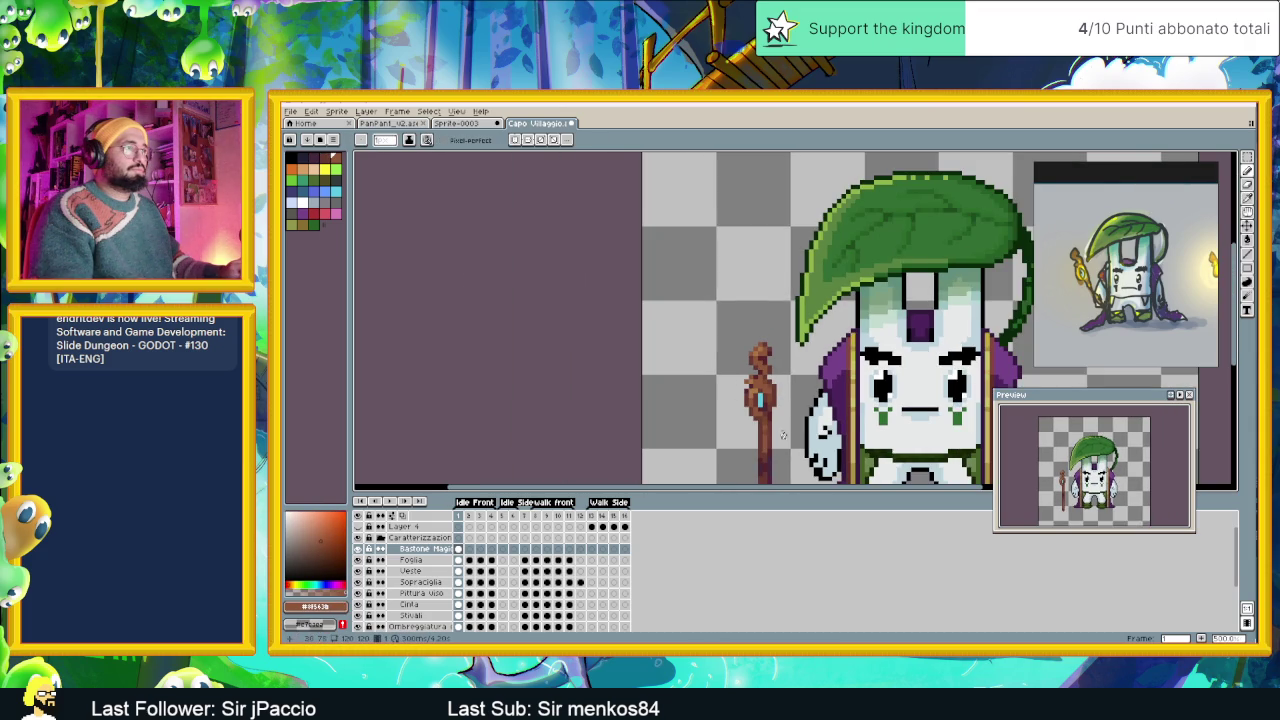
{"action": "left_click_drag", "start_coordinate": [783, 435], "coordinate": [800, 340]}
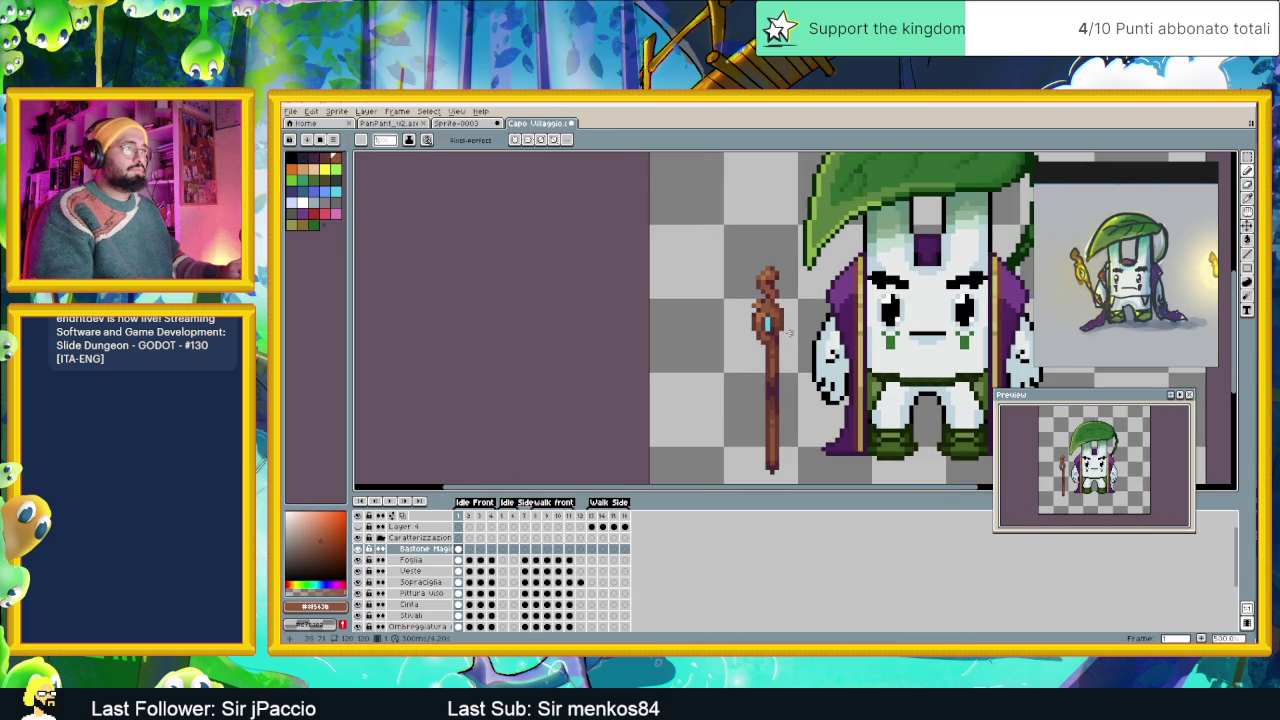
{"action": "scroll", "coordinate": [786, 306], "scroll_direction": "up", "scroll_amount": 1}
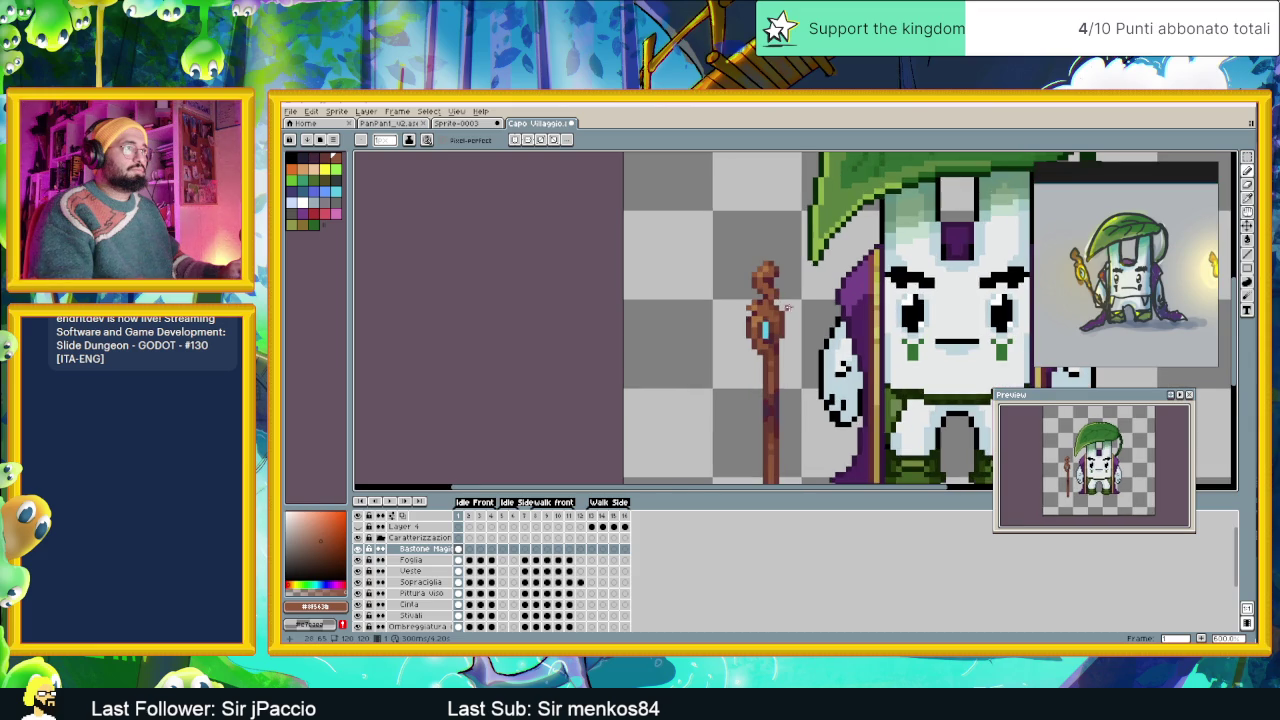
{"action": "scroll", "coordinate": [784, 304], "scroll_direction": "up", "scroll_amount": 1}
{"action": "scroll", "coordinate": [772, 300], "scroll_direction": "up", "scroll_amount": 1}
{"action": "left_click", "coordinate": [763, 297], "text": "alt"}
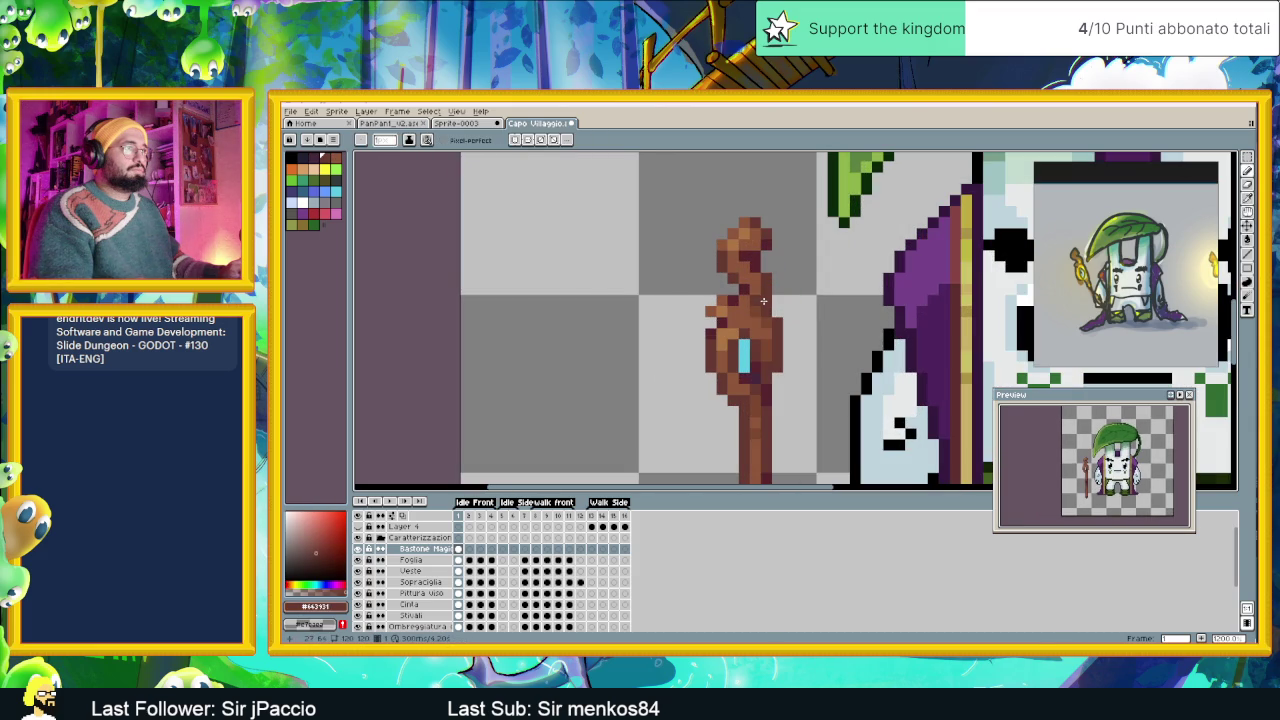
Recentre on the mage and staff and sample darker reddish browns from the staff.
{"action": "scroll", "coordinate": [797, 325], "scroll_direction": "down", "scroll_amount": 3}
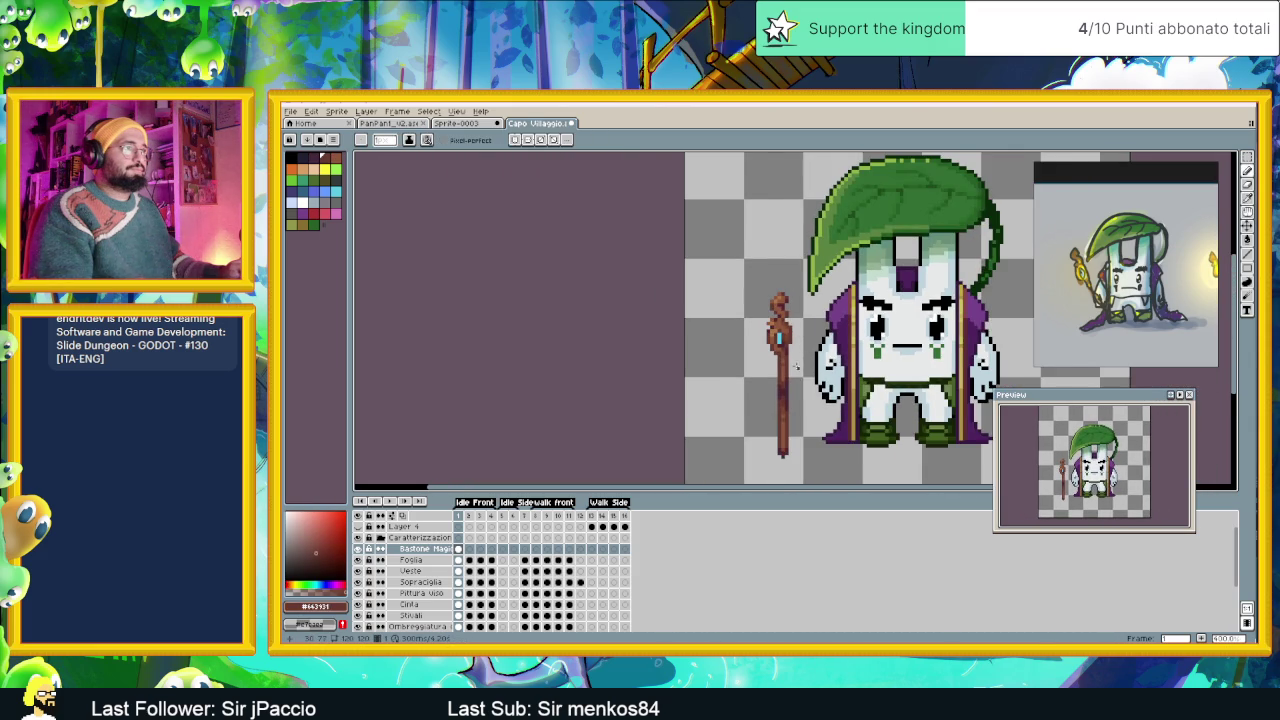
{"action": "left_click_drag", "start_coordinate": [795, 365], "coordinate": [779, 339]}
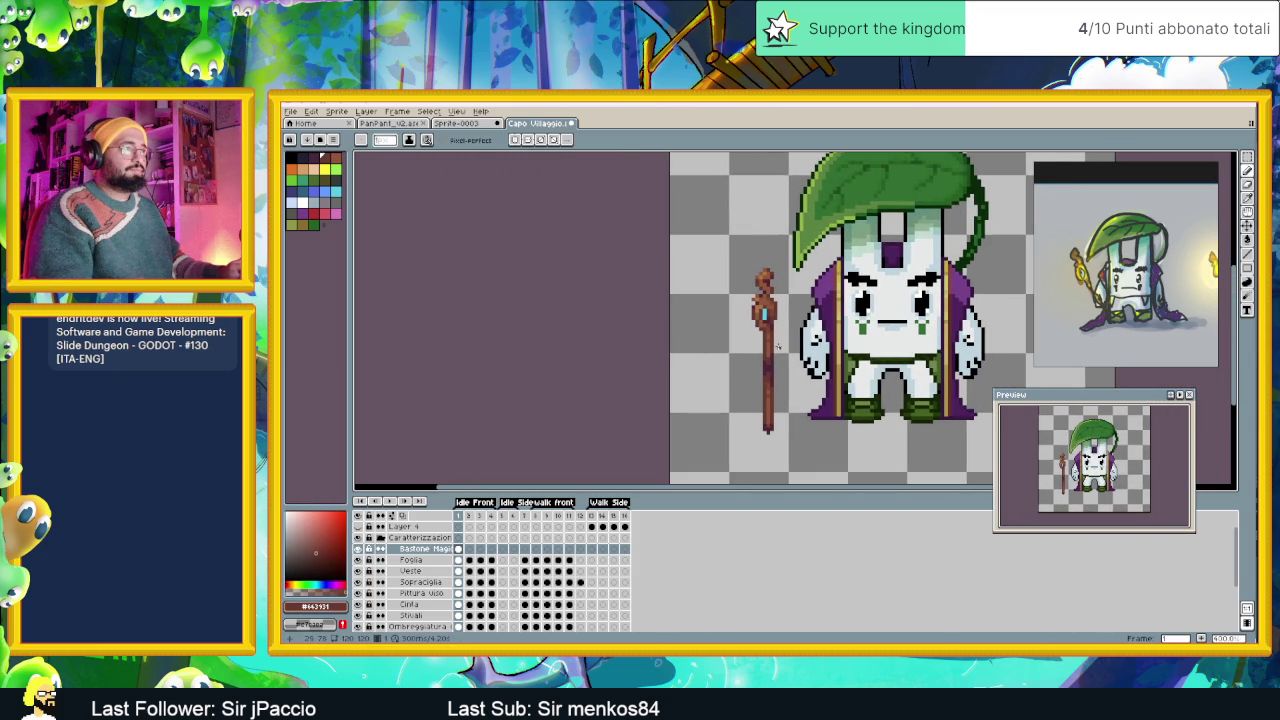
{"action": "scroll", "coordinate": [770, 326], "scroll_direction": "up", "scroll_amount": 2}
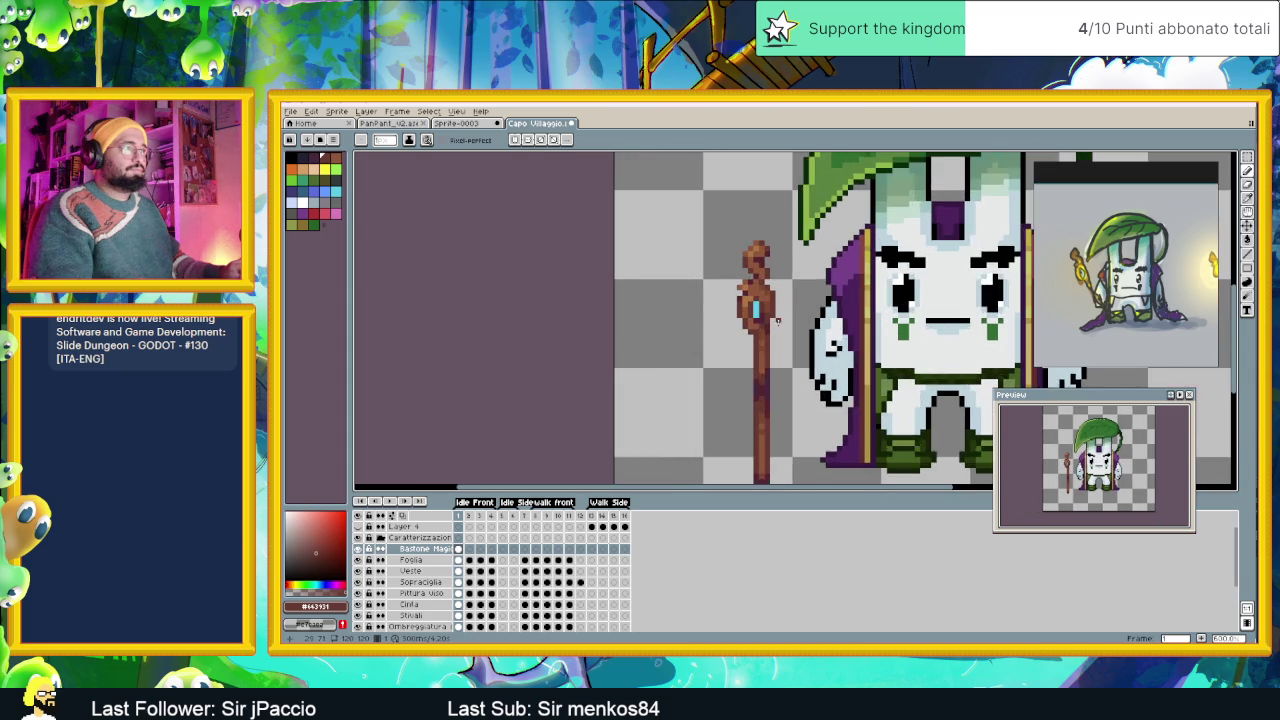
{"action": "scroll", "coordinate": [760, 318], "scroll_direction": "up", "scroll_amount": 3}
{"action": "left_click", "coordinate": [752, 312], "text": "alt"}
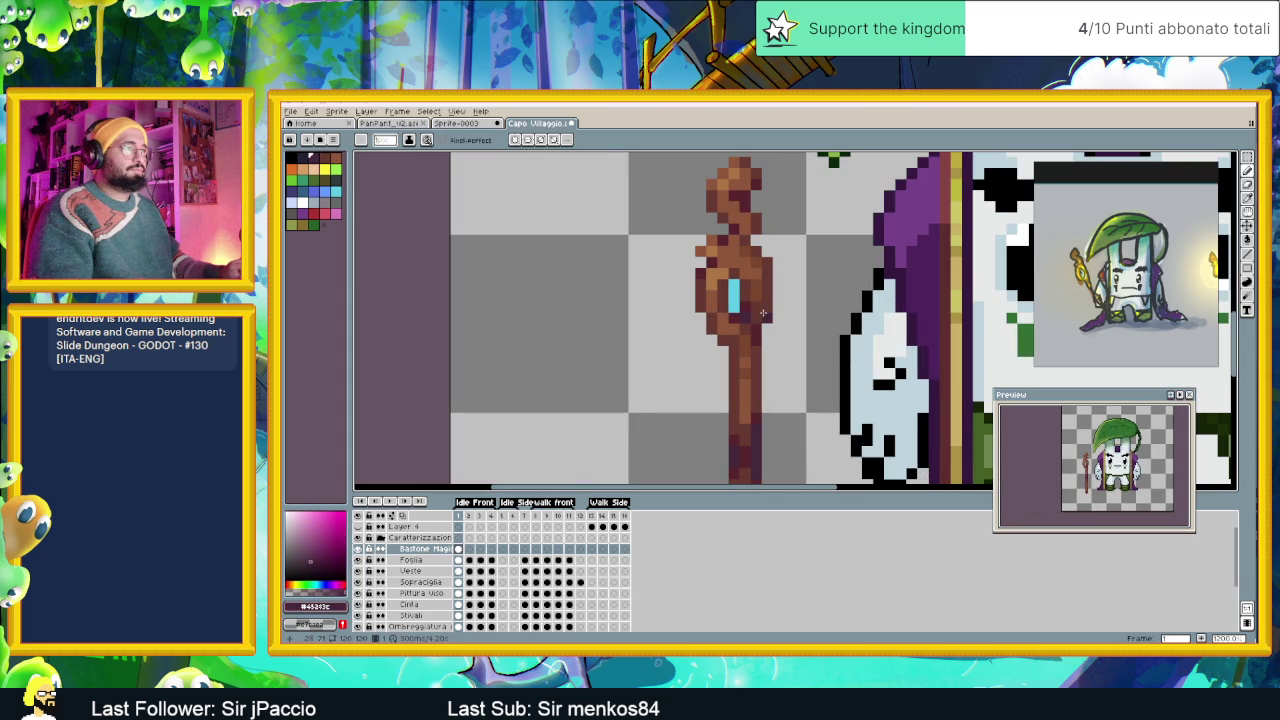
{"action": "left_click", "coordinate": [767, 304], "text": "alt"}
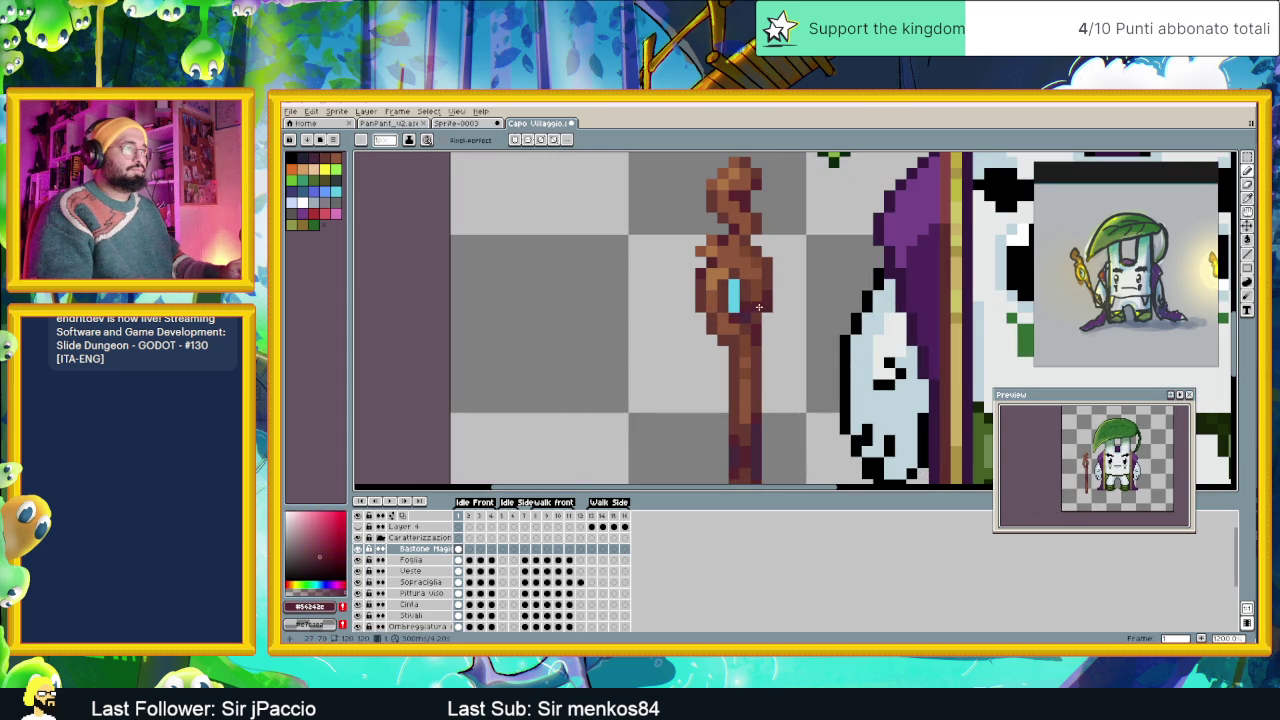
{"action": "scroll", "coordinate": [777, 369], "scroll_direction": "down", "scroll_amount": 2}
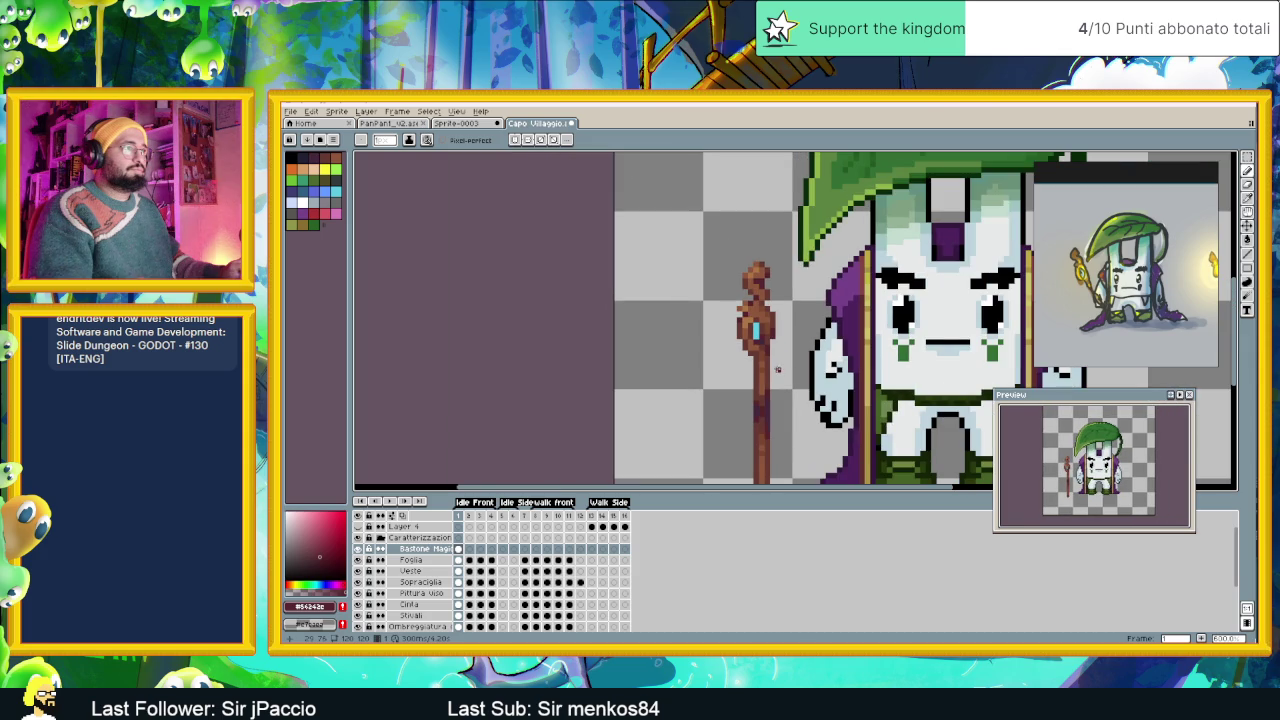
{"action": "scroll", "coordinate": [777, 358], "scroll_direction": "up", "scroll_amount": 2}
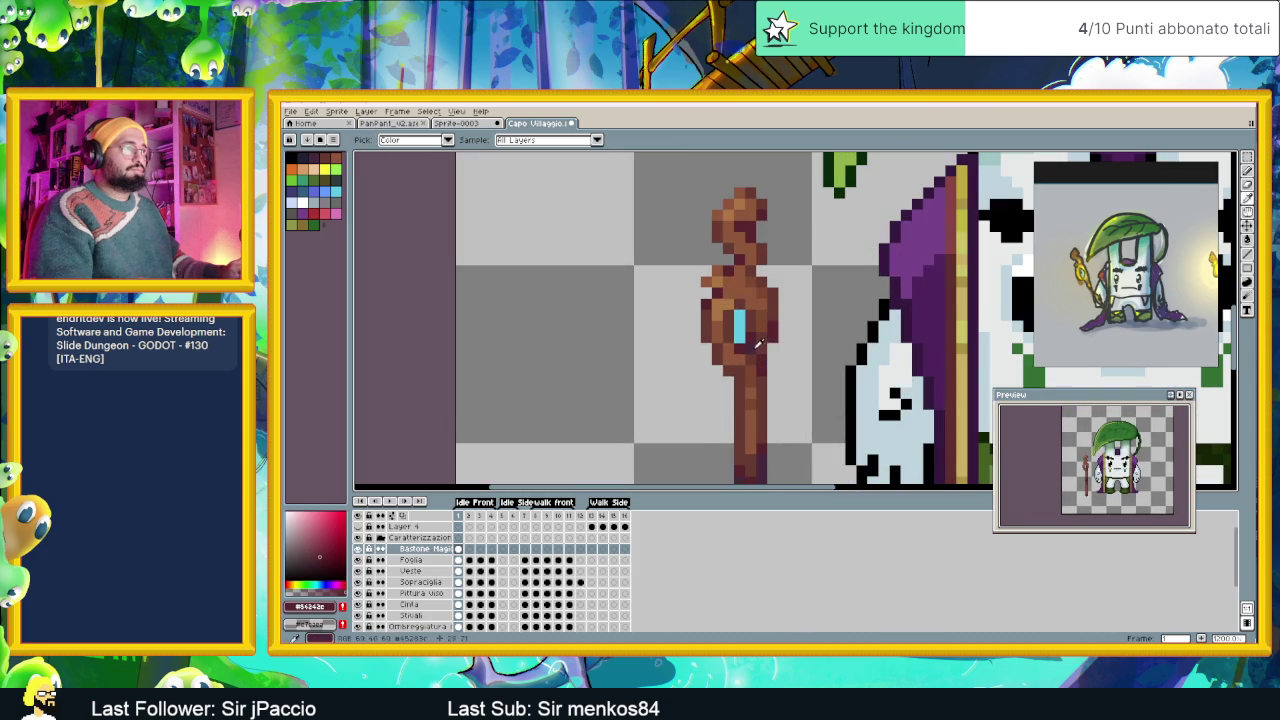
{"action": "left_click", "coordinate": [770, 345], "text": "alt"}
{"action": "scroll", "coordinate": [767, 370], "scroll_direction": "down", "scroll_amount": 2}
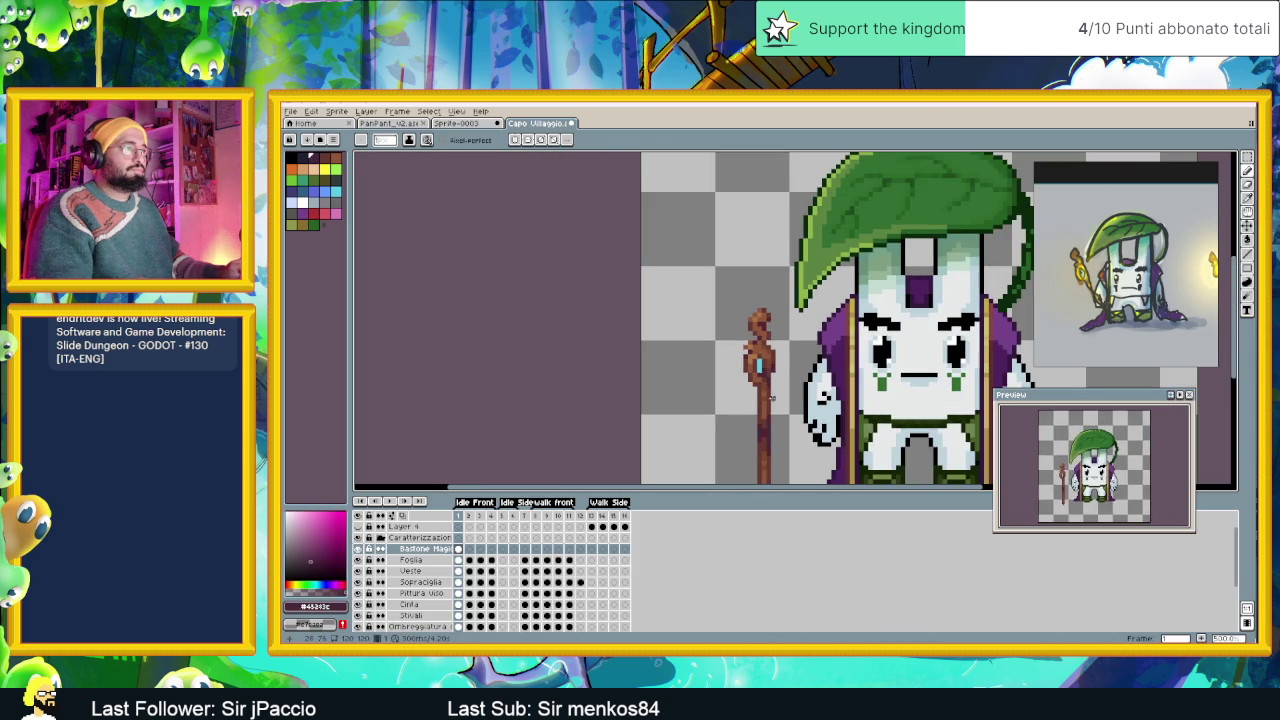
Zoom in on the staff and sample its colours, including the gem's cyan.
{"action": "scroll", "coordinate": [765, 400], "scroll_direction": "down", "scroll_amount": 1}
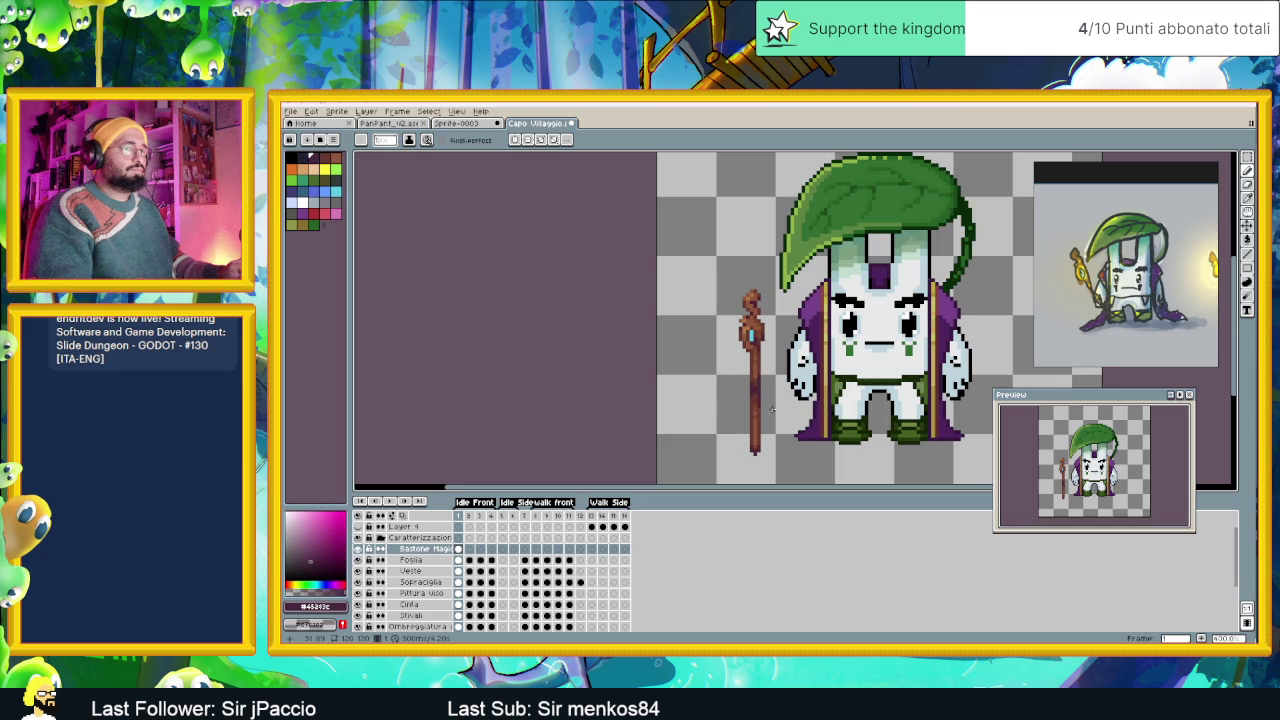
{"action": "scroll", "coordinate": [769, 404], "scroll_direction": "up", "scroll_amount": 1}
{"action": "scroll", "coordinate": [769, 404], "scroll_direction": "up", "scroll_amount": 1}
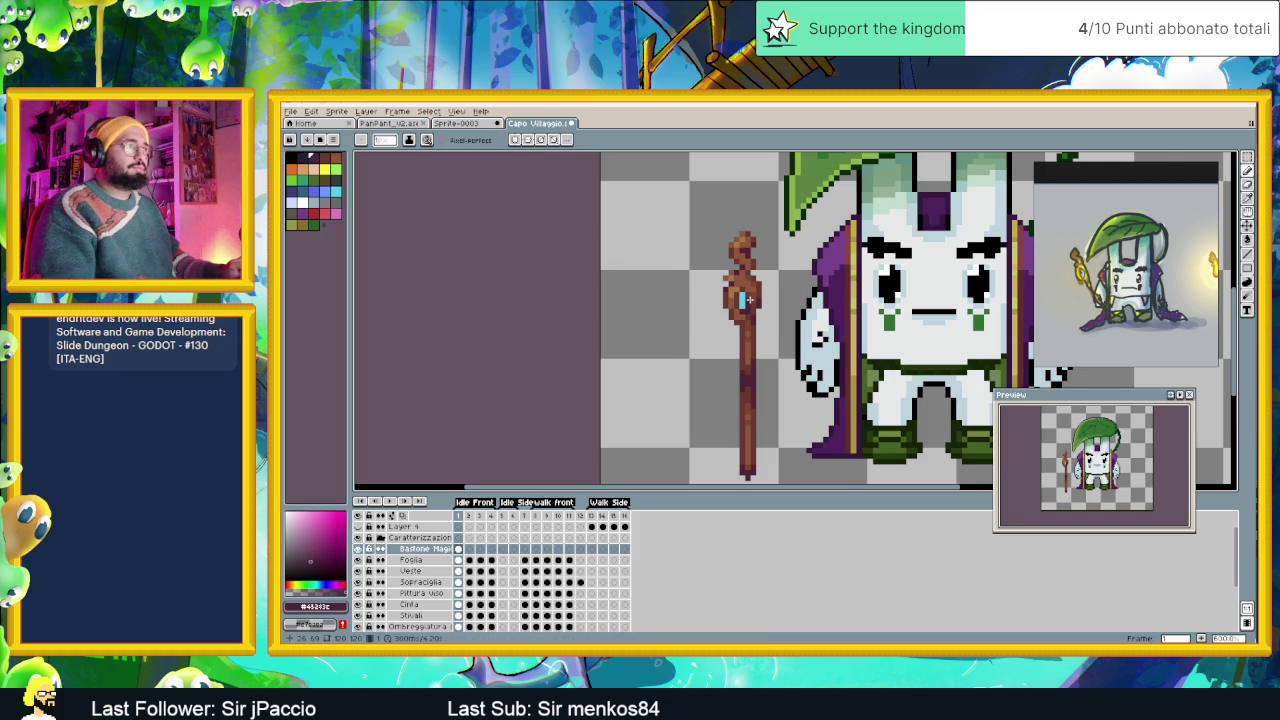
{"action": "scroll", "coordinate": [746, 299], "scroll_direction": "up", "scroll_amount": 1}
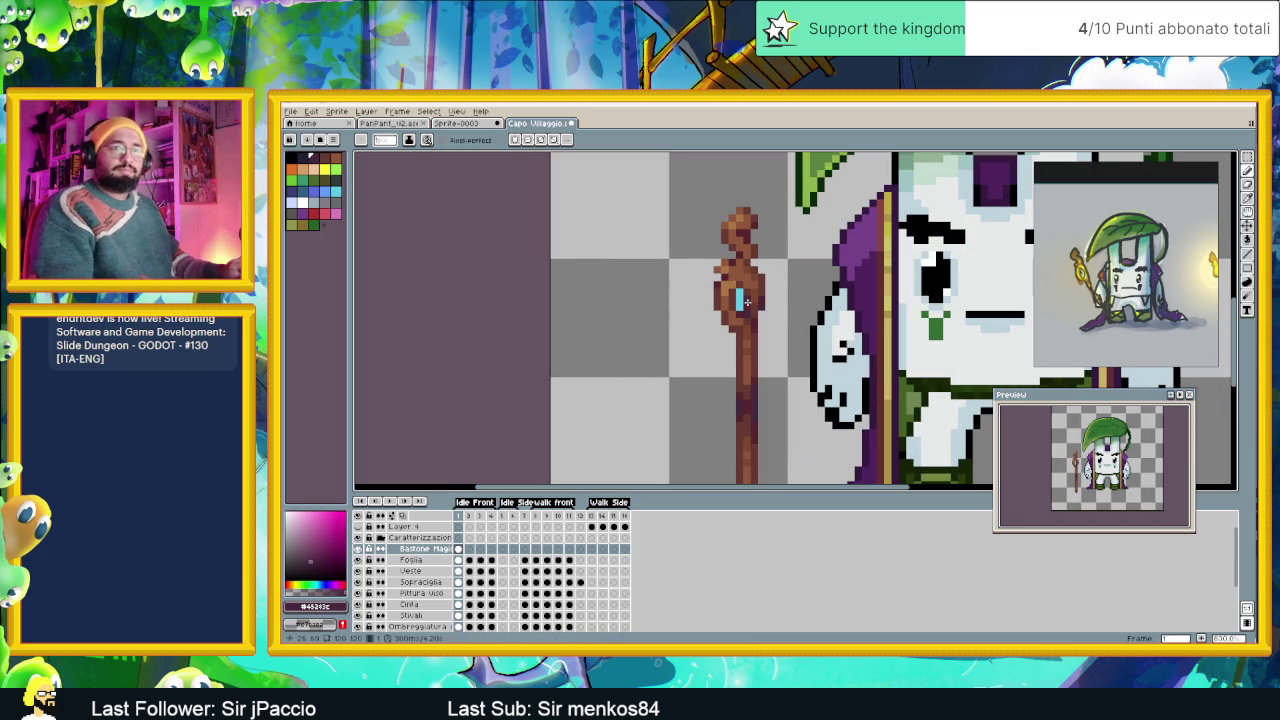
{"action": "scroll", "coordinate": [748, 301], "scroll_direction": "up", "scroll_amount": 1}
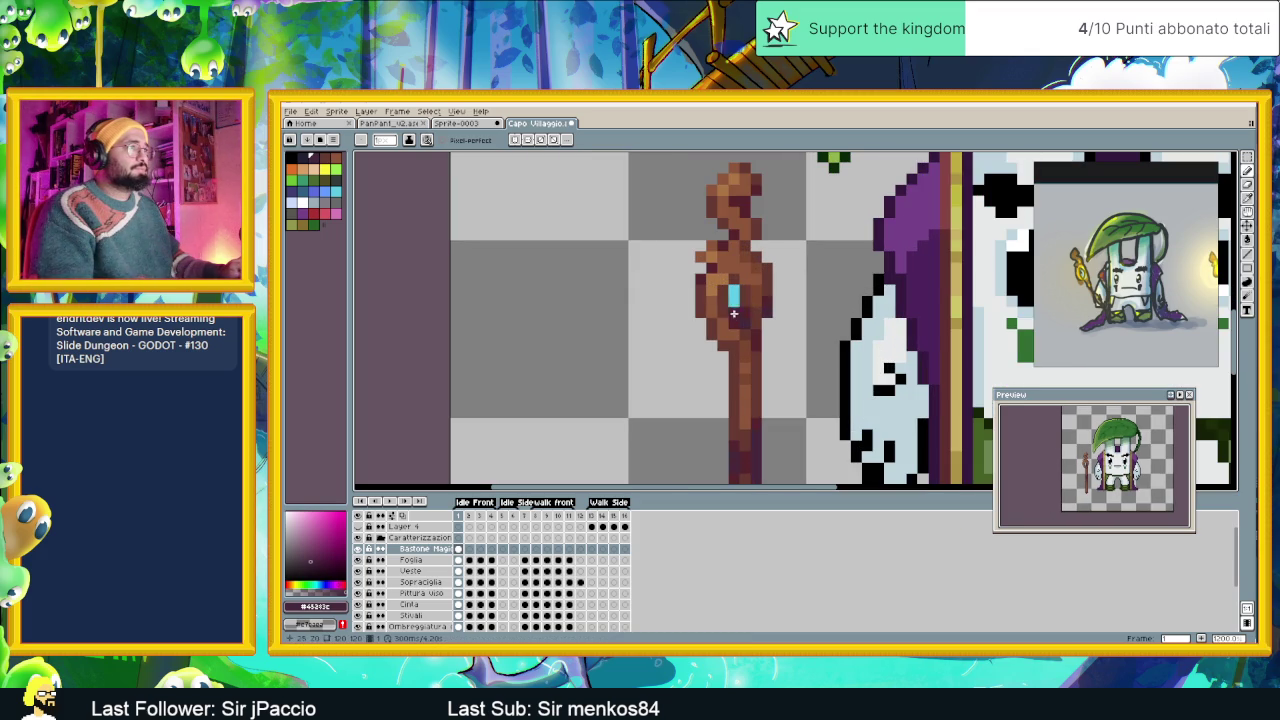
{"action": "left_click", "coordinate": [701, 287], "text": "alt"}
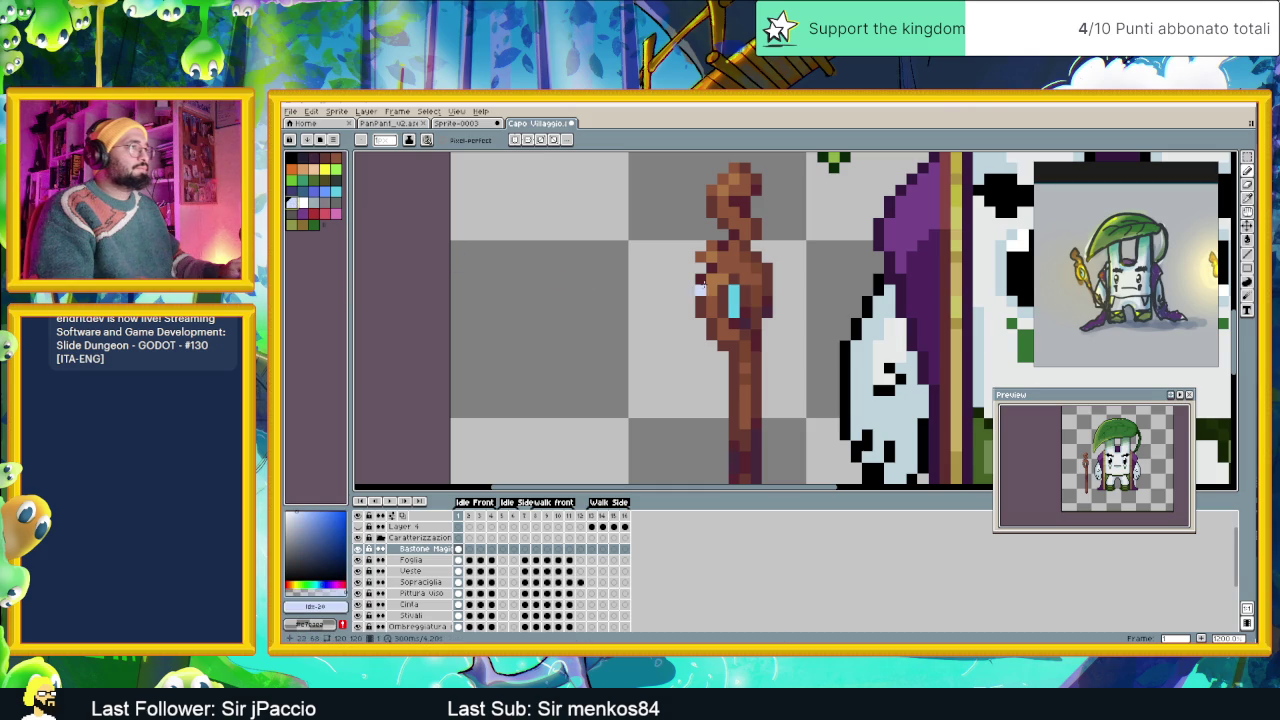
{"action": "left_click", "coordinate": [733, 295], "text": "alt"}
Zoom out to review the whole sprite, then zoom back in on the staff.
{"action": "scroll", "coordinate": [768, 347], "scroll_direction": "down", "scroll_amount": 1}
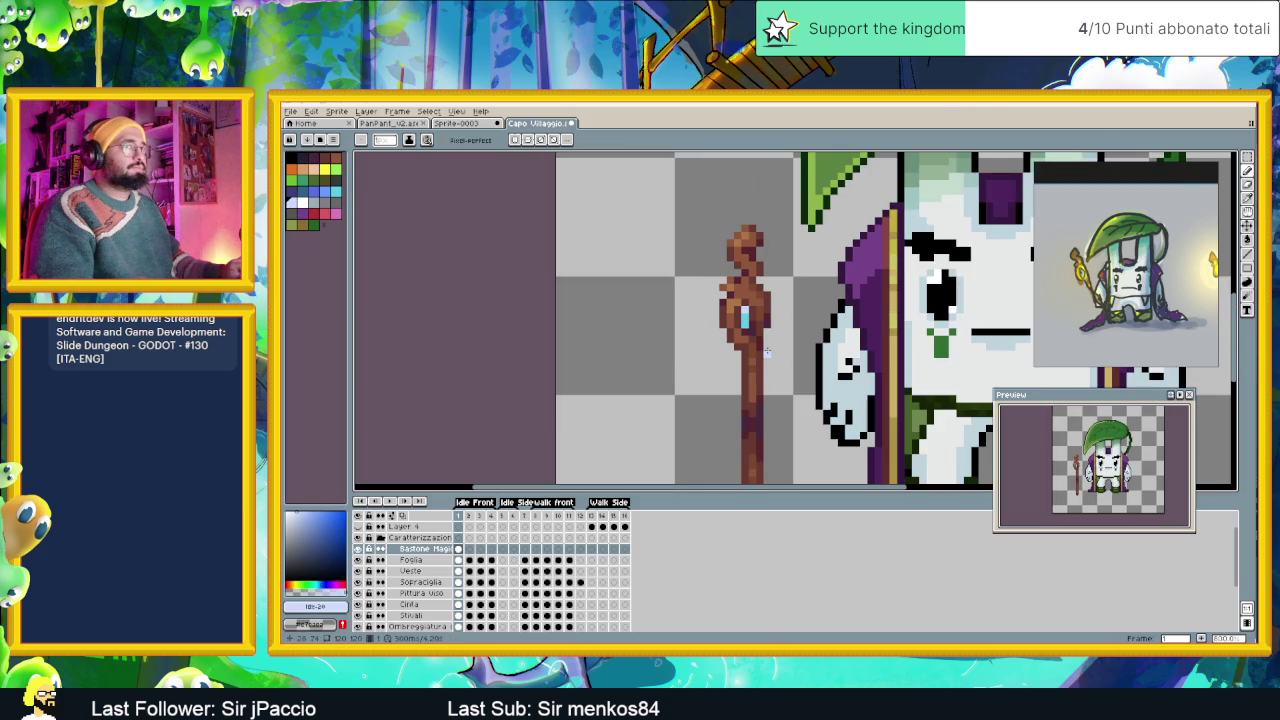
{"action": "scroll", "coordinate": [767, 338], "scroll_direction": "down", "scroll_amount": 1}
{"action": "scroll", "coordinate": [767, 338], "scroll_direction": "down", "scroll_amount": 1}
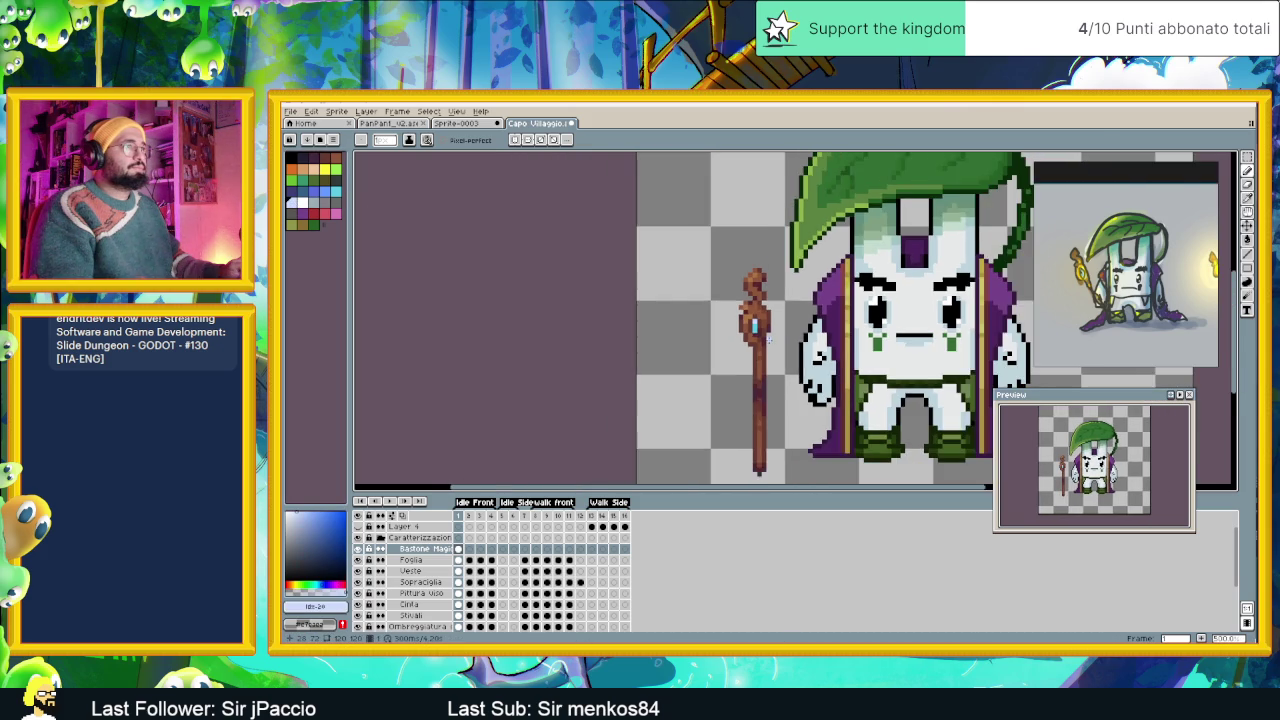
{"action": "scroll", "coordinate": [767, 338], "scroll_direction": "down", "scroll_amount": 1}
{"action": "scroll", "coordinate": [767, 338], "scroll_direction": "down", "scroll_amount": 1}
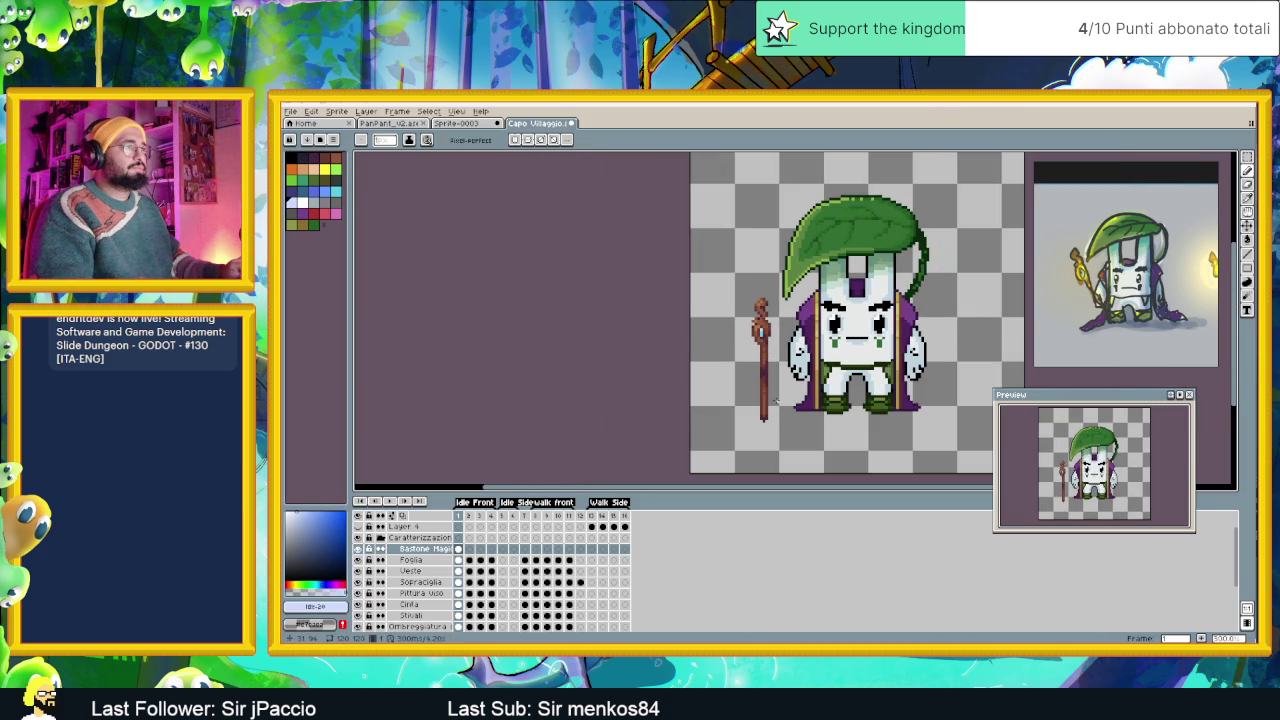
{"action": "scroll", "coordinate": [770, 402], "scroll_direction": "up", "scroll_amount": 1}
{"action": "scroll", "coordinate": [771, 402], "scroll_direction": "up", "scroll_amount": 1}
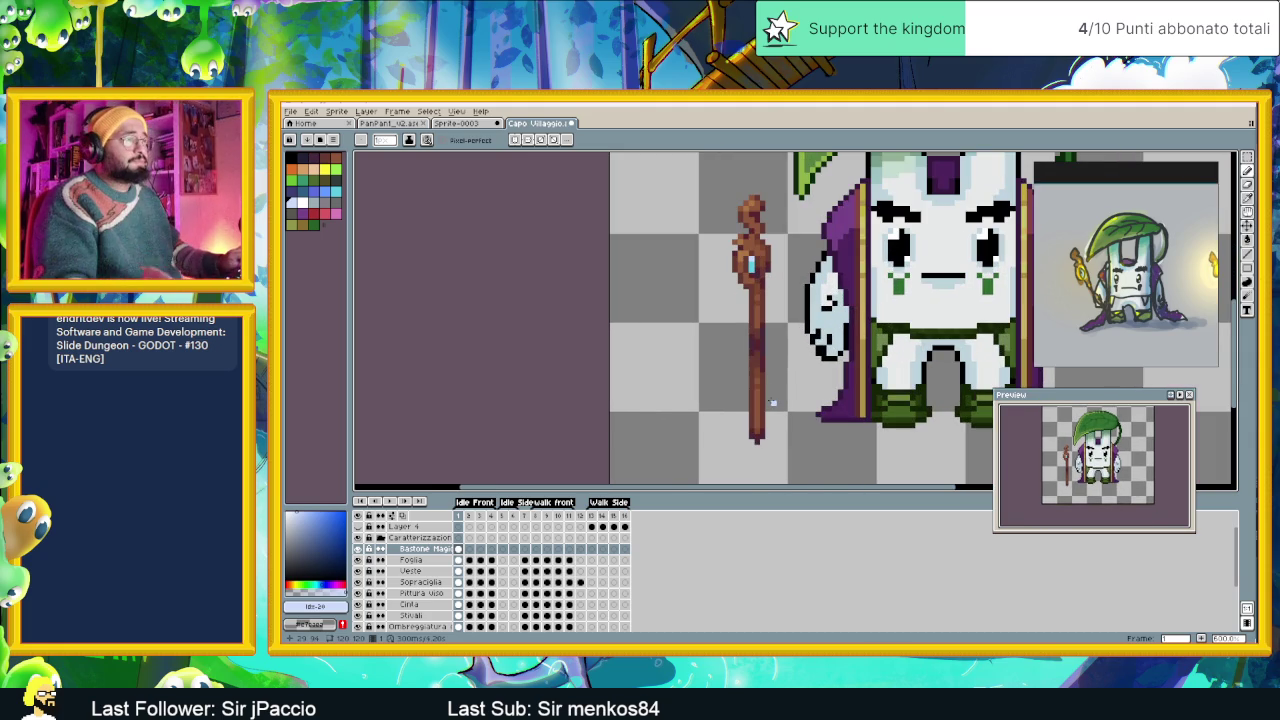
{"action": "scroll", "coordinate": [758, 325], "scroll_direction": "up", "scroll_amount": 1}
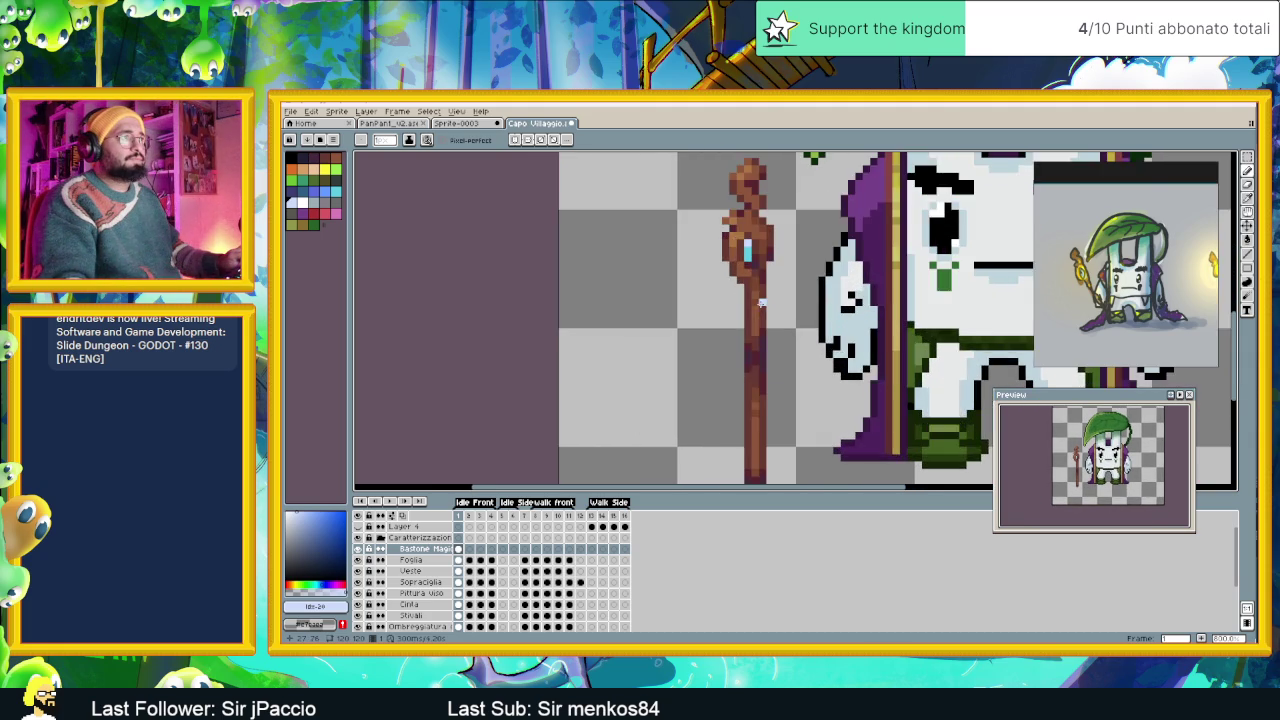
{"action": "scroll", "coordinate": [762, 305], "scroll_direction": "up", "scroll_amount": 1}
Shade the right side of the staff's middle with its dark brown.
{"action": "left_click", "coordinate": [771, 270], "text": "alt"}
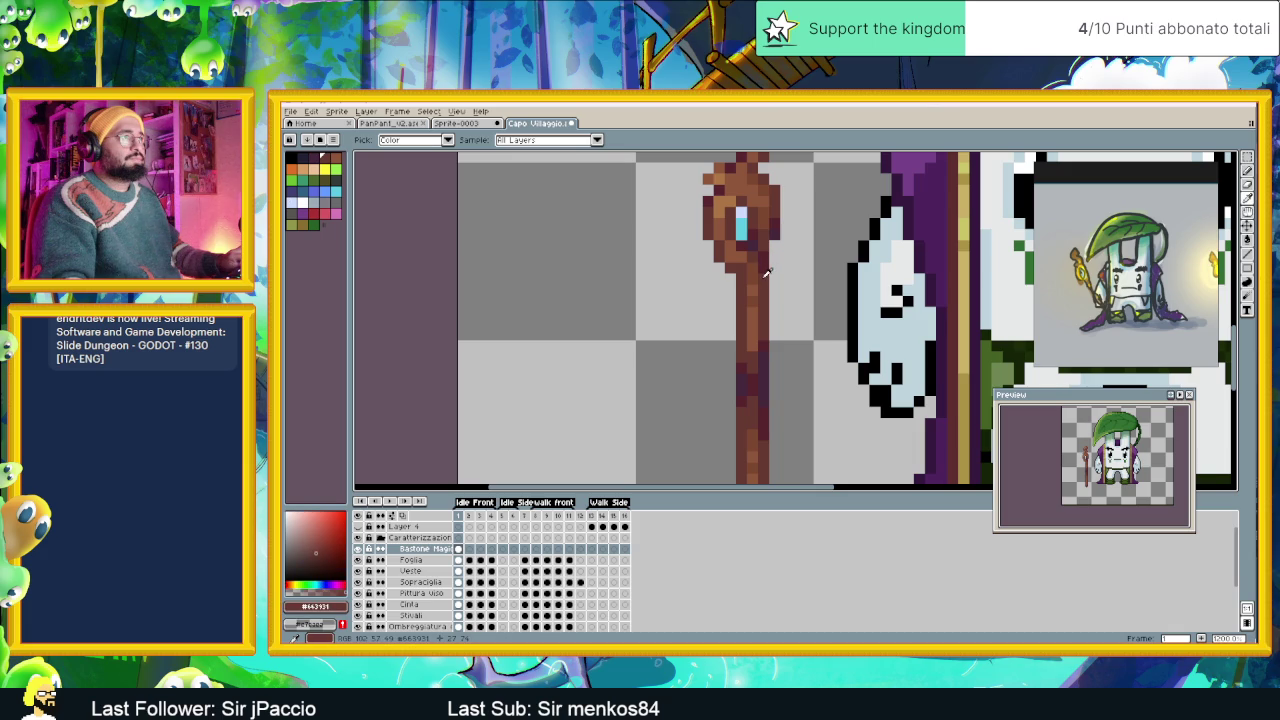
{"action": "left_click_drag", "start_coordinate": [774, 278], "coordinate": [769, 293]}
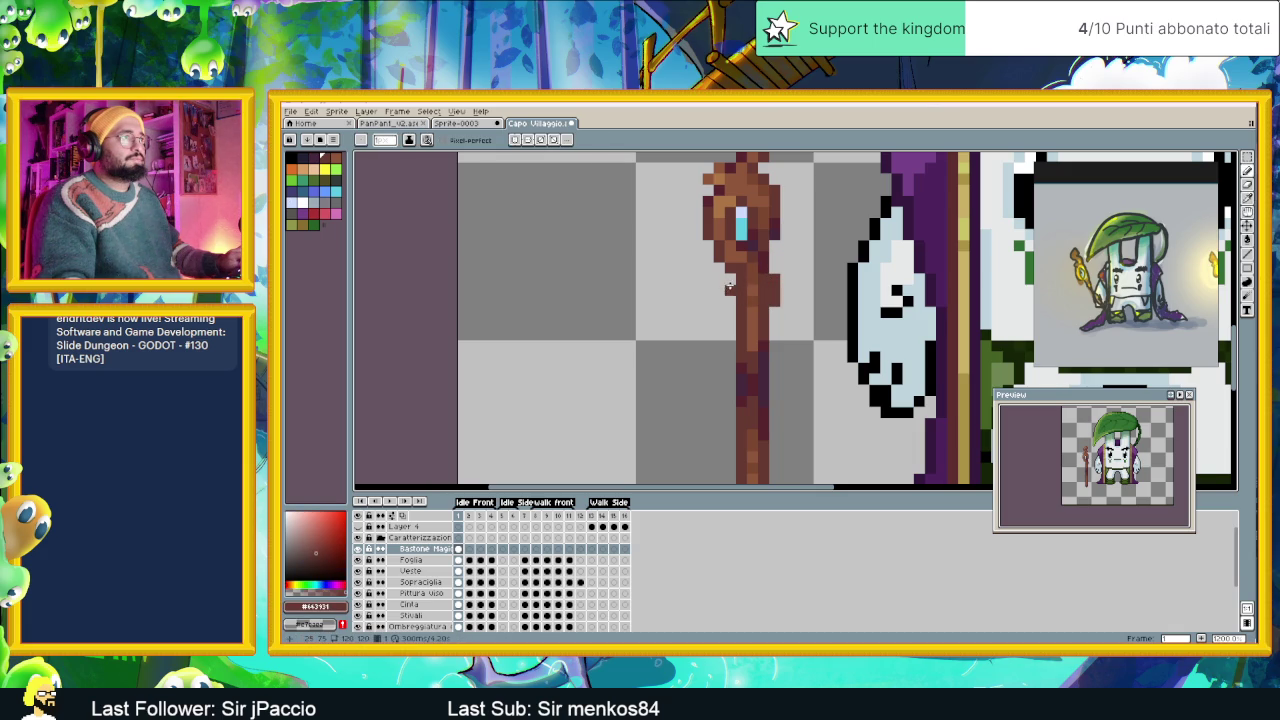
{"action": "key", "text": "m"}
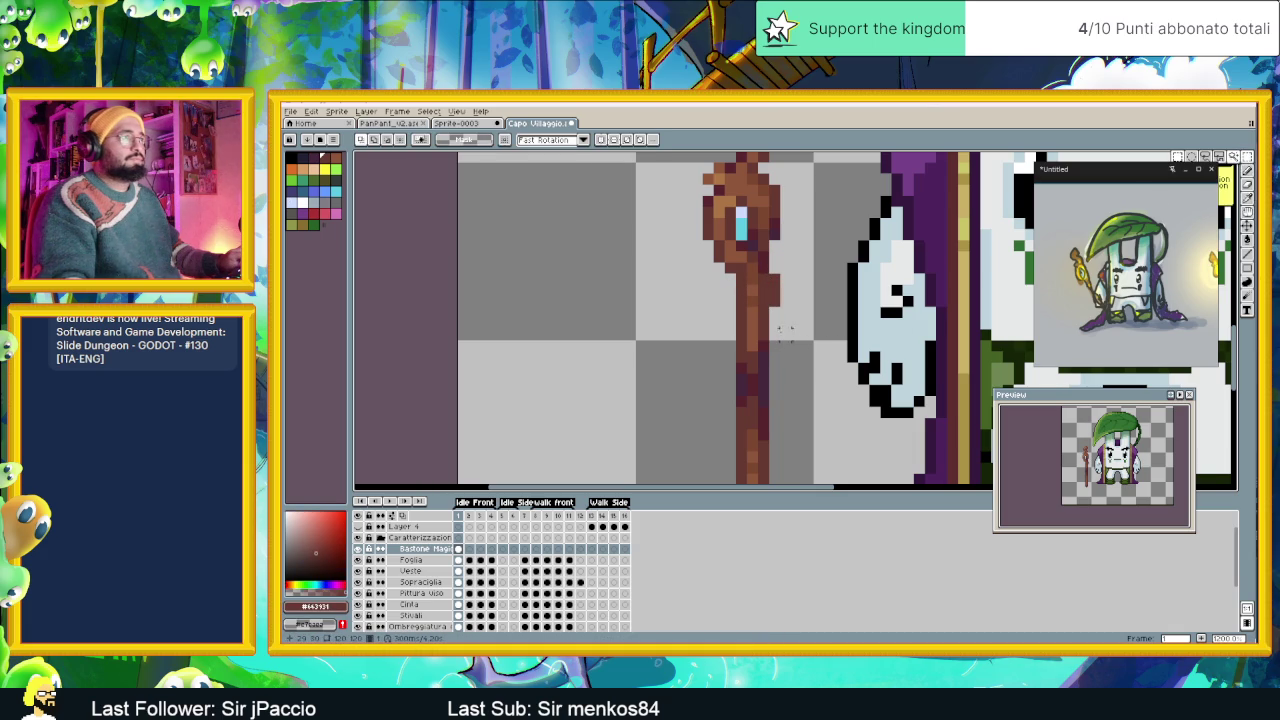
{"action": "left_click_drag", "start_coordinate": [741, 281], "coordinate": [760, 308]}
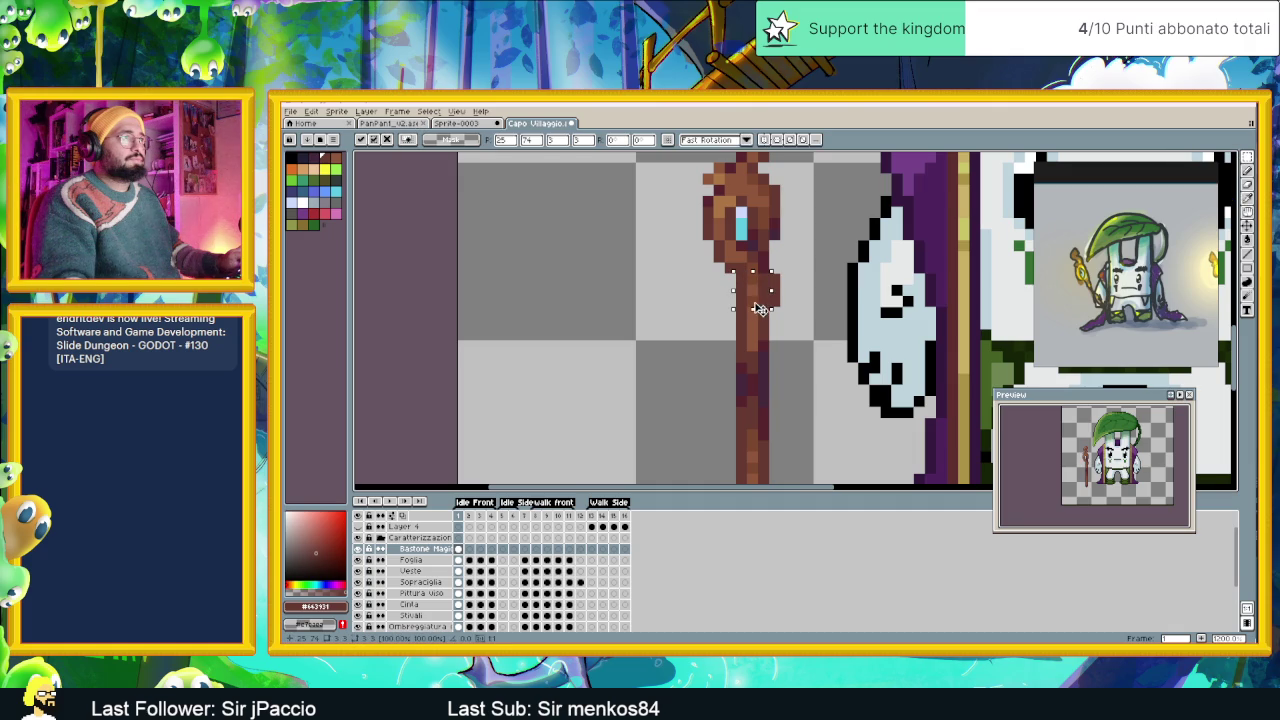
{"action": "key", "text": "ctrl+d"}
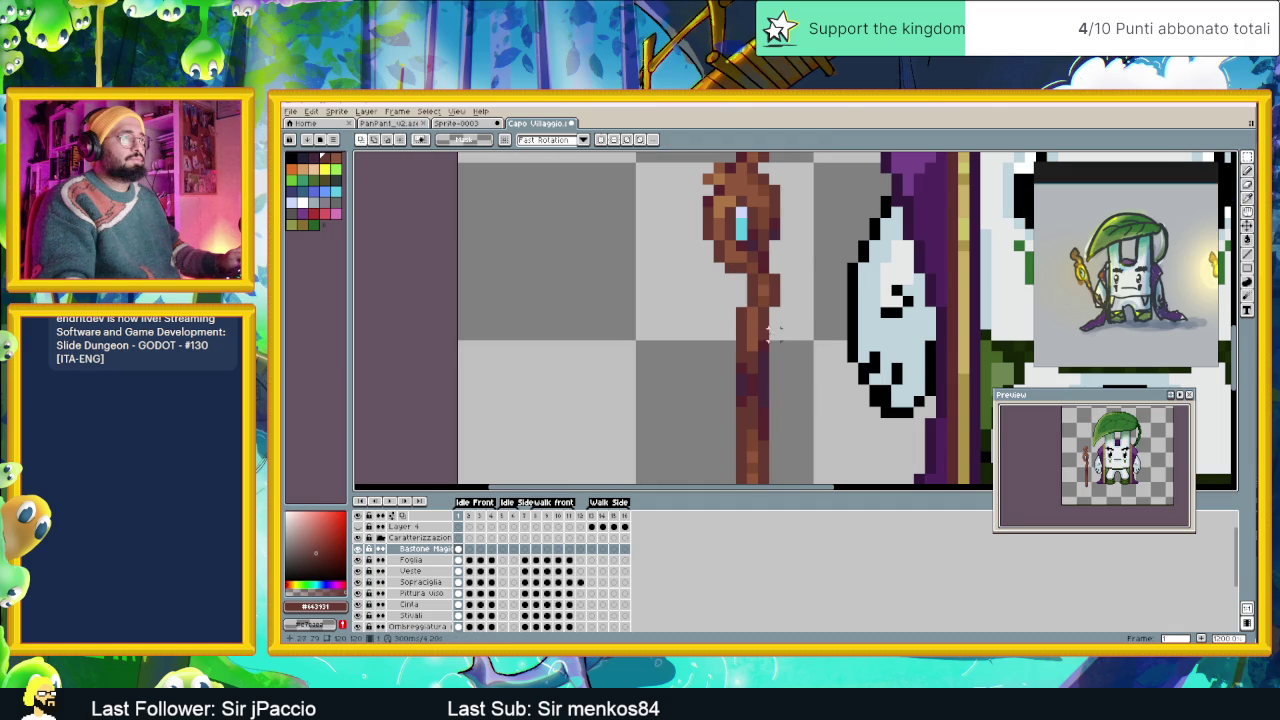
{"action": "scroll", "coordinate": [757, 335], "scroll_direction": "down", "scroll_amount": 2}
{"action": "scroll", "coordinate": [768, 333], "scroll_direction": "up", "scroll_amount": 2}
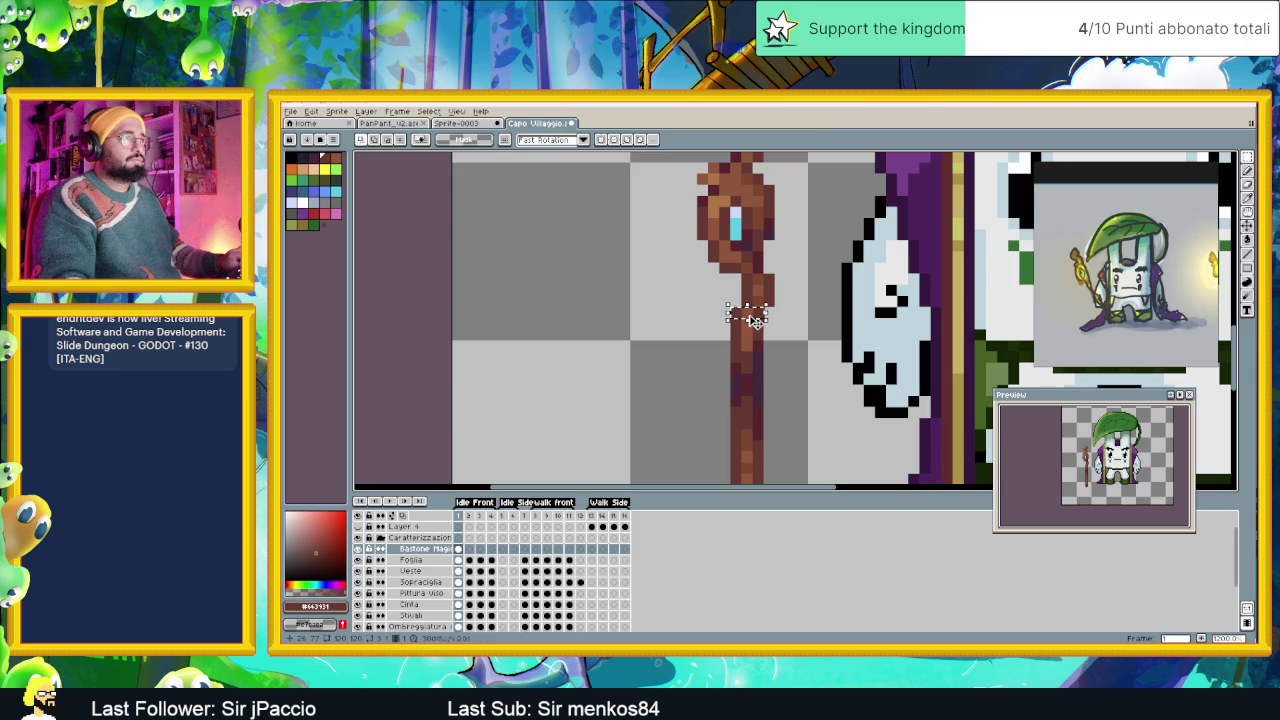
Nudge two small staff pieces one pixel right to give the shaft a twisted kink.
{"action": "left_click_drag", "start_coordinate": [738, 305], "coordinate": [777, 322]}
{"action": "key", "text": "Right"}
{"action": "key", "text": "Return"}
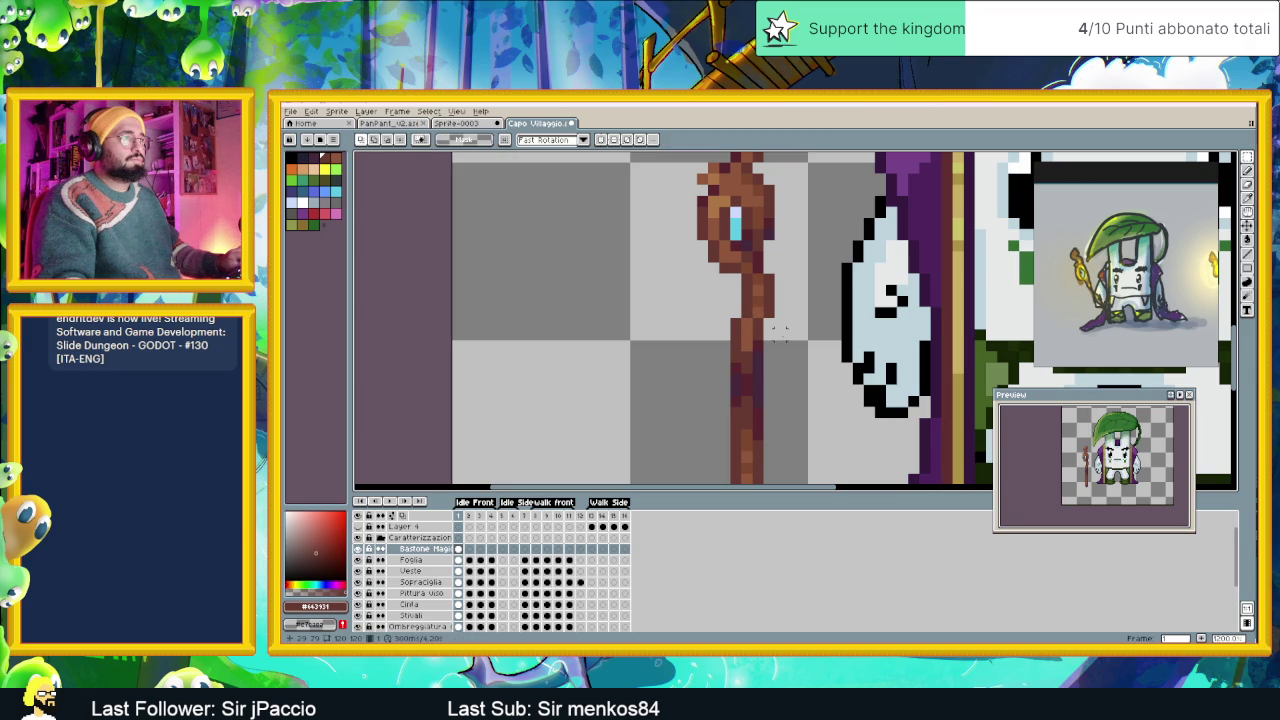
{"action": "left_click_drag", "start_coordinate": [728, 316], "coordinate": [766, 342]}
{"action": "key", "text": "Right"}
{"action": "key", "text": "Return"}
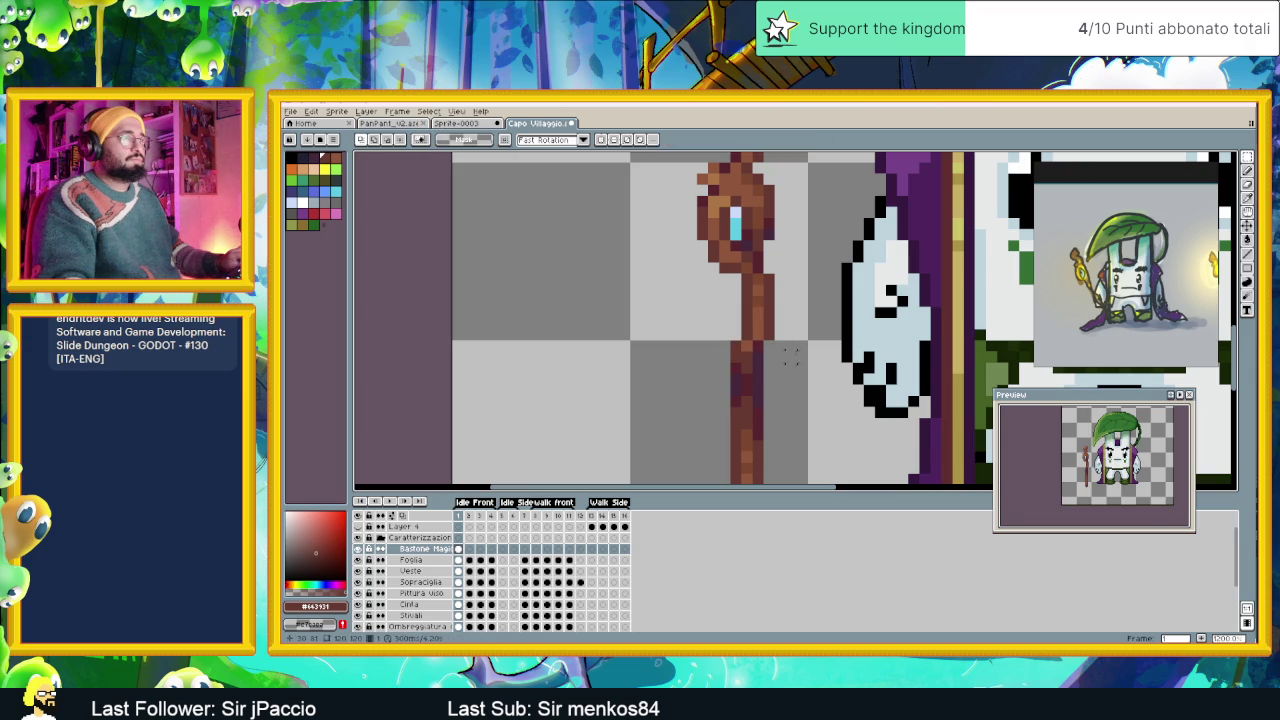
{"action": "scroll", "coordinate": [789, 378], "scroll_direction": "down", "scroll_amount": 2}
{"action": "scroll", "coordinate": [785, 383], "scroll_direction": "up", "scroll_amount": 2}
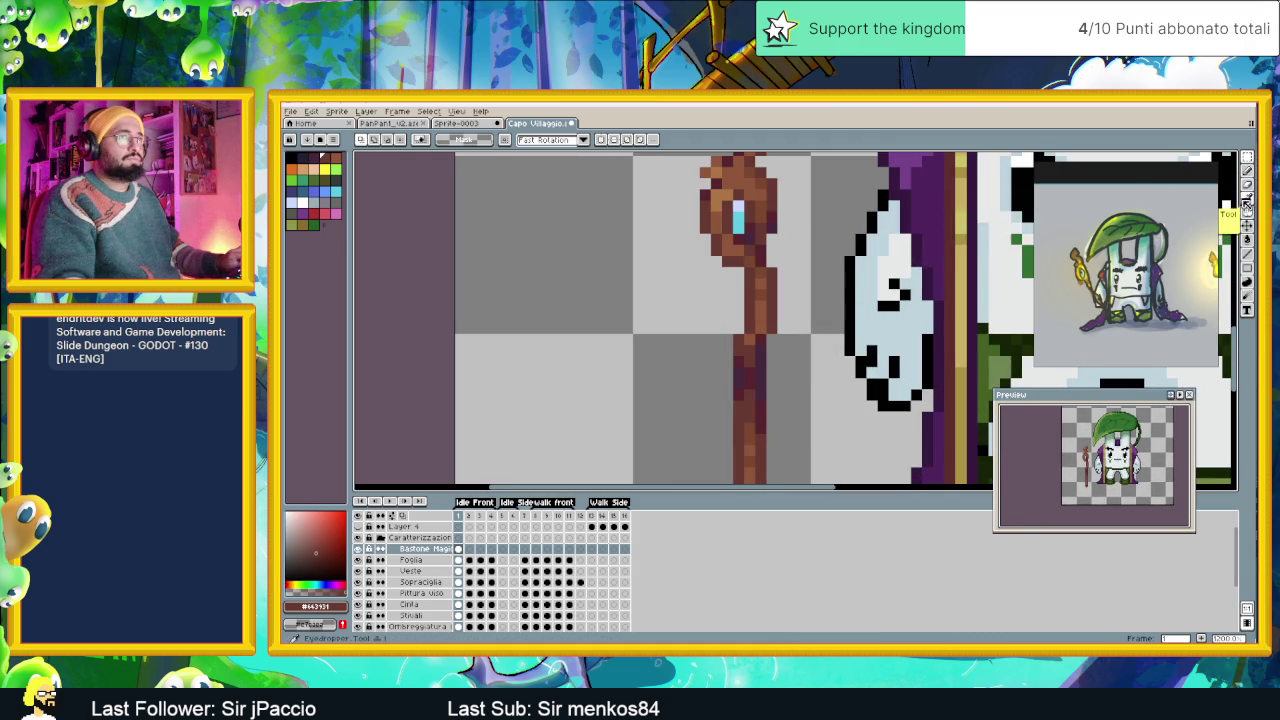
Switch to the Pencil, eyedrop the staff's lighter brown, and zoom out and back to review.
{"action": "key", "text": "b"}
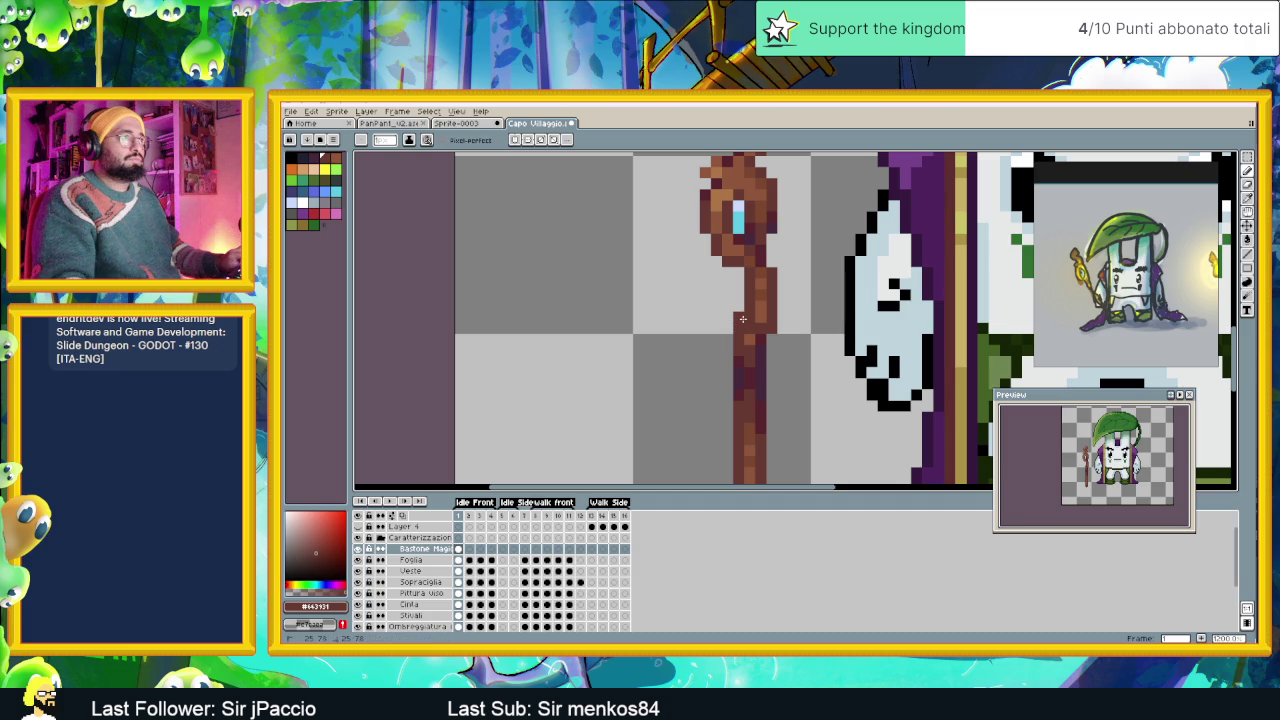
{"action": "left_click", "coordinate": [752, 331], "text": "alt"}
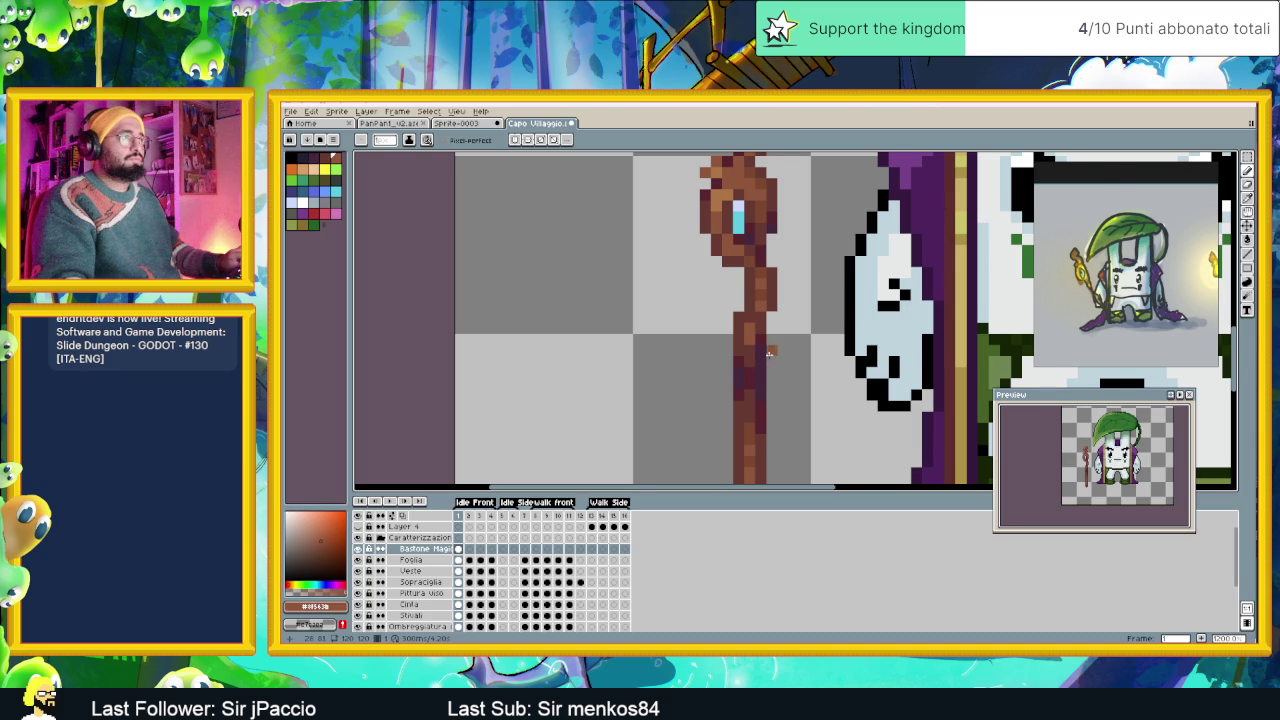
{"action": "scroll", "coordinate": [770, 353], "scroll_direction": "down", "scroll_amount": 2}
{"action": "scroll", "coordinate": [770, 353], "scroll_direction": "up", "scroll_amount": 1}
{"action": "scroll", "coordinate": [770, 355], "scroll_direction": "down", "scroll_amount": 2}
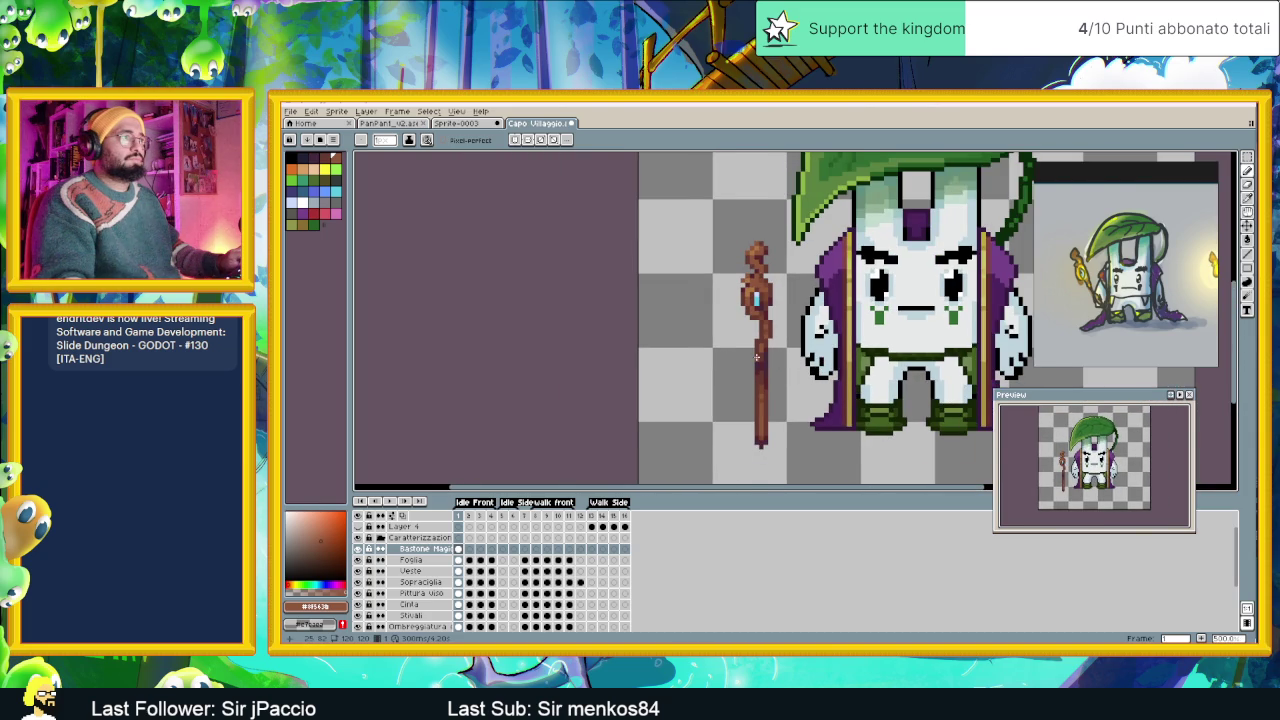
{"action": "scroll", "coordinate": [756, 357], "scroll_direction": "up", "scroll_amount": 1}
{"action": "scroll", "coordinate": [756, 357], "scroll_direction": "up", "scroll_amount": 1}
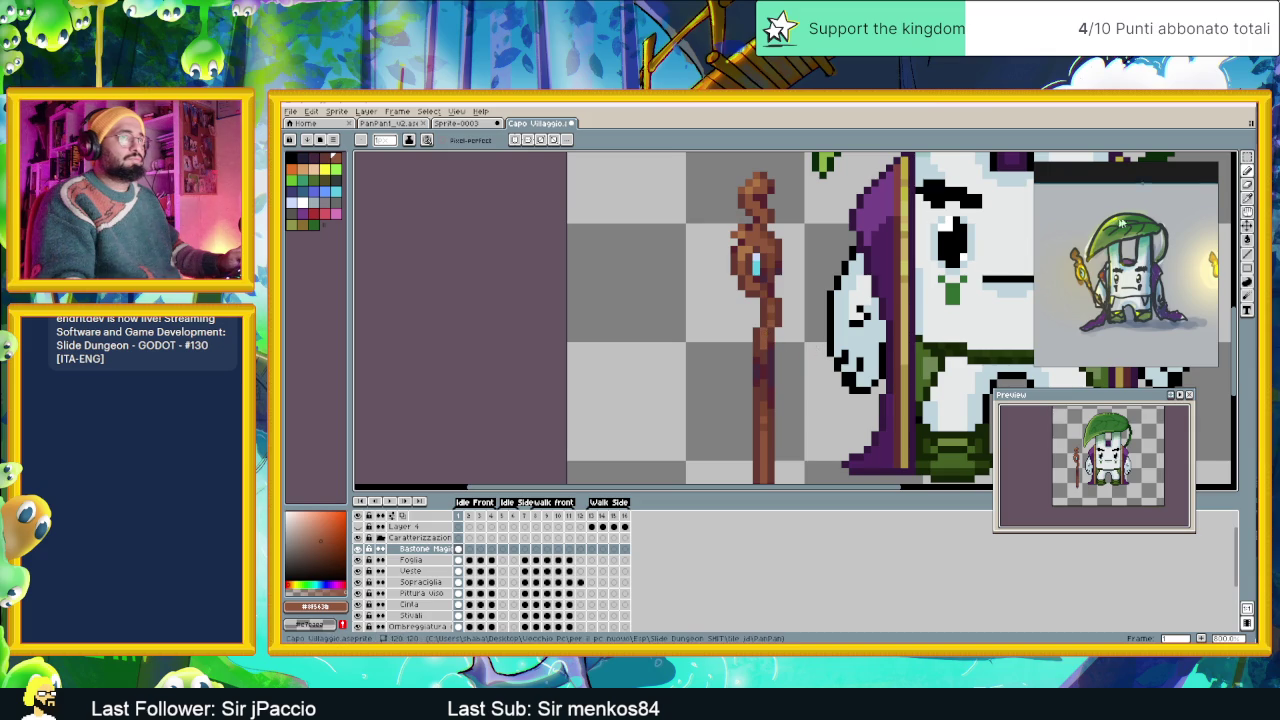
Select the staff's lower-middle section and commit its moved position.
{"action": "key", "text": "m"}
{"action": "scroll", "coordinate": [742, 370], "scroll_direction": "up", "scroll_amount": 1}
{"action": "scroll", "coordinate": [768, 343], "scroll_direction": "up", "scroll_amount": 1}
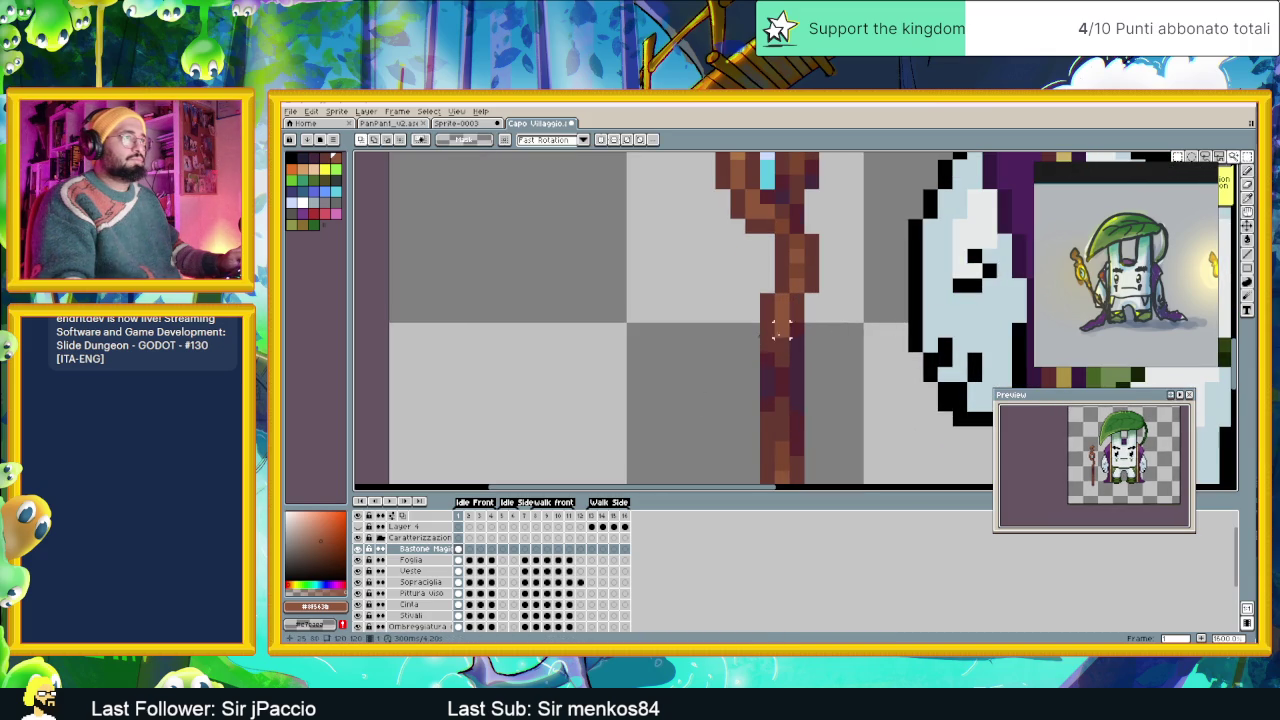
{"action": "mouse_move", "coordinate": [800, 308]}
{"action": "left_mouse_down"}
{"action": "mouse_move", "coordinate": [746, 408]}
{"action": "mouse_move", "coordinate": [764, 388]}
{"action": "left_mouse_up"}
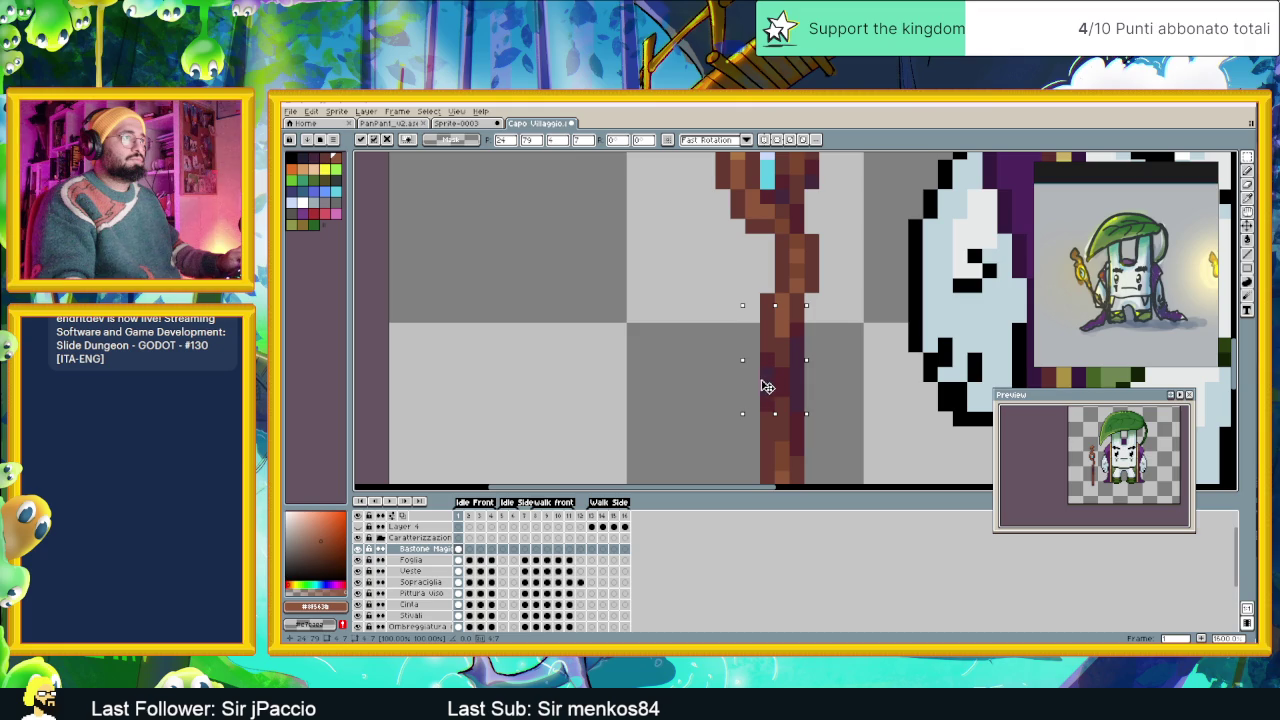
{"action": "key", "text": "Return"}
{"action": "scroll", "coordinate": [828, 395], "scroll_direction": "down", "scroll_amount": 1}
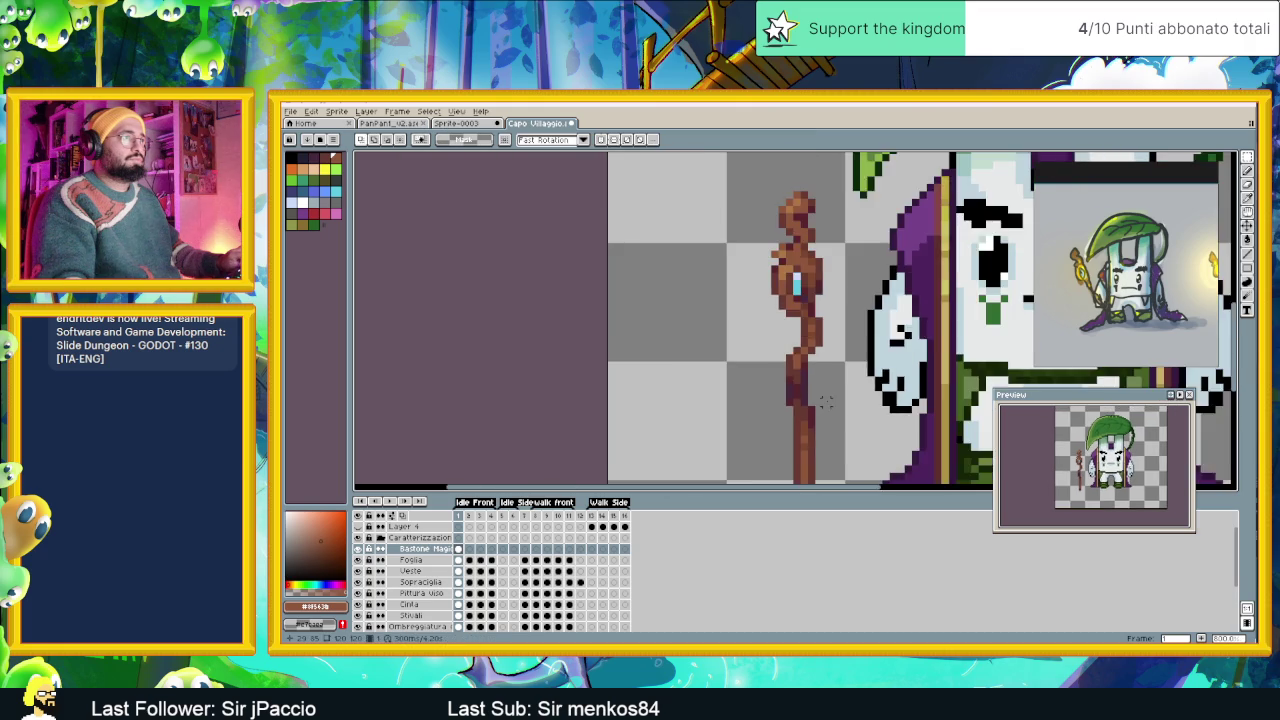
{"action": "scroll", "coordinate": [830, 400], "scroll_direction": "down", "scroll_amount": 1}
{"action": "scroll", "coordinate": [830, 405], "scroll_direction": "down", "scroll_amount": 1}
{"action": "scroll", "coordinate": [830, 405], "scroll_direction": "down", "scroll_amount": 1}
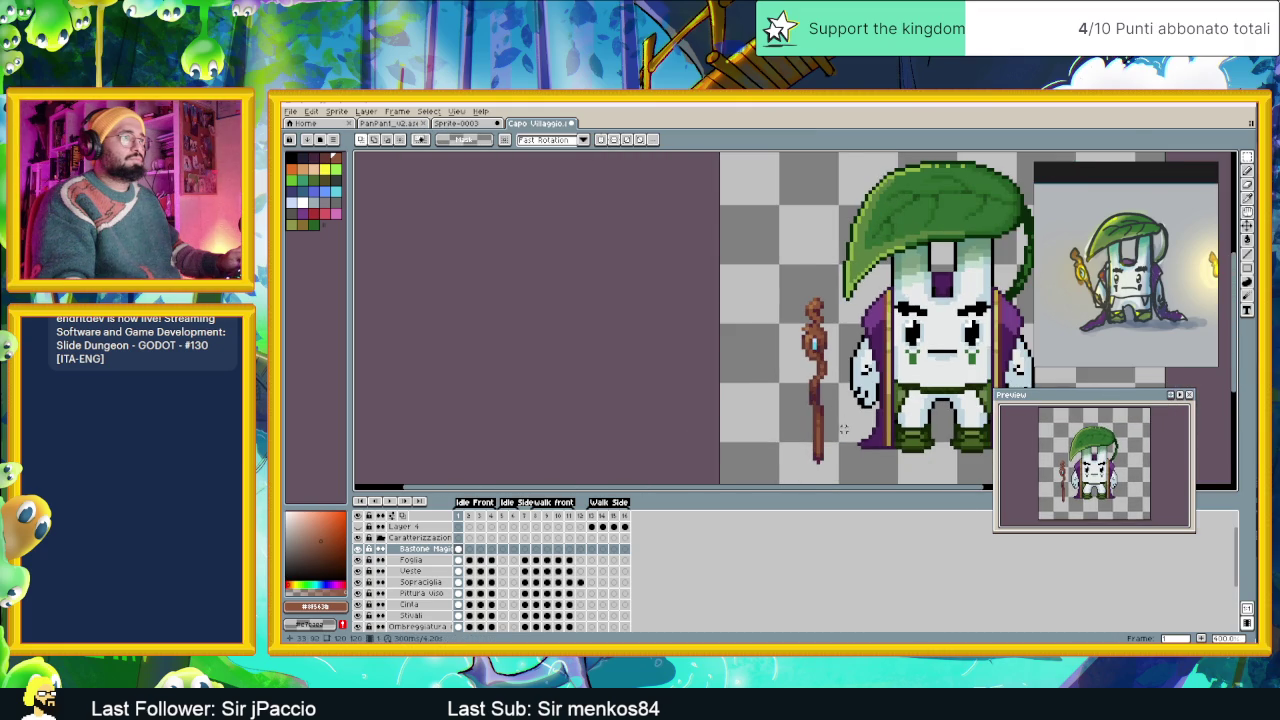
{"action": "scroll", "coordinate": [843, 428], "scroll_direction": "down", "scroll_amount": 1}
{"action": "scroll", "coordinate": [815, 418], "scroll_direction": "down", "scroll_amount": 1}
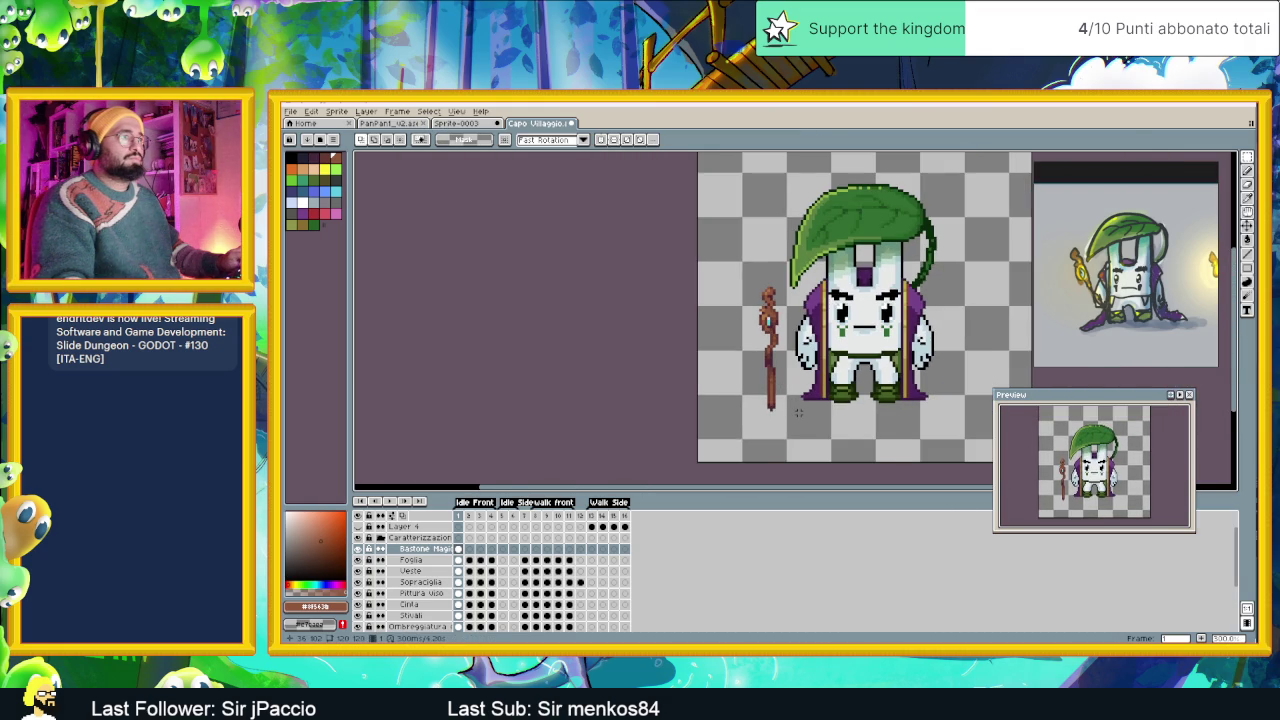
{"action": "scroll", "coordinate": [798, 413], "scroll_direction": "down", "scroll_amount": 1}
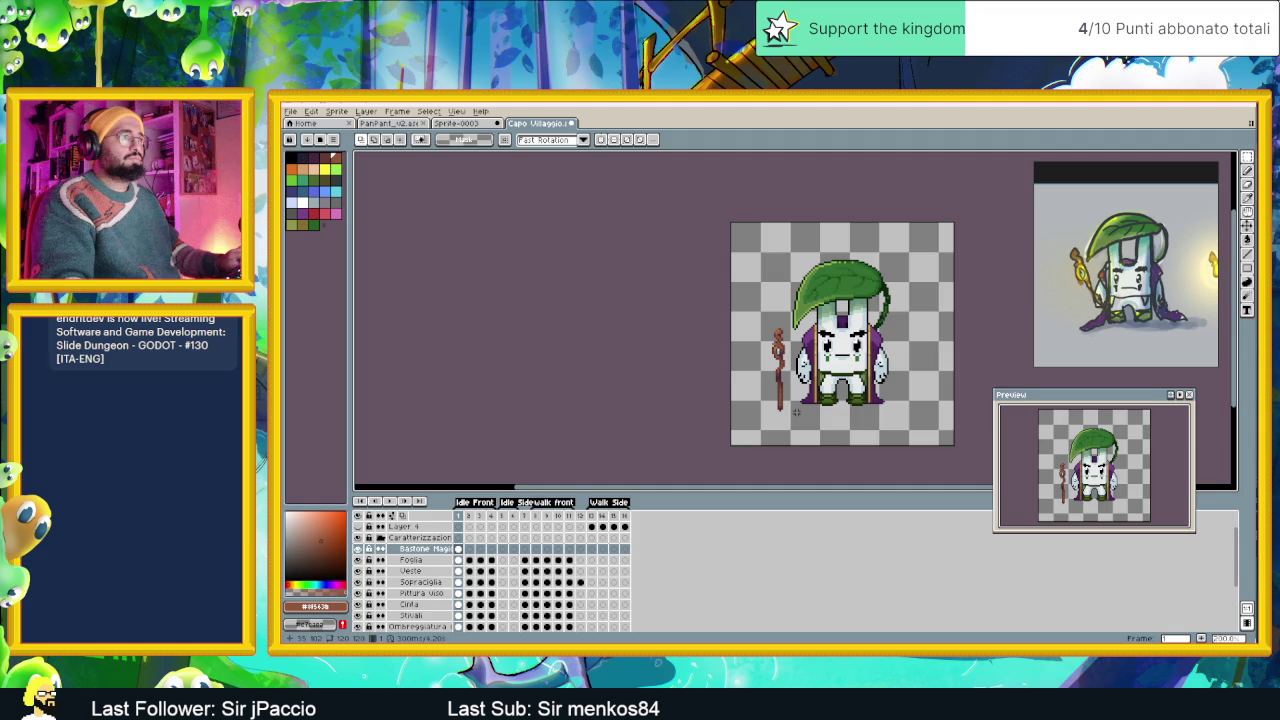
{"action": "scroll", "coordinate": [779, 389], "scroll_direction": "up", "scroll_amount": 2}
{"action": "scroll", "coordinate": [782, 383], "scroll_direction": "up", "scroll_amount": 2}
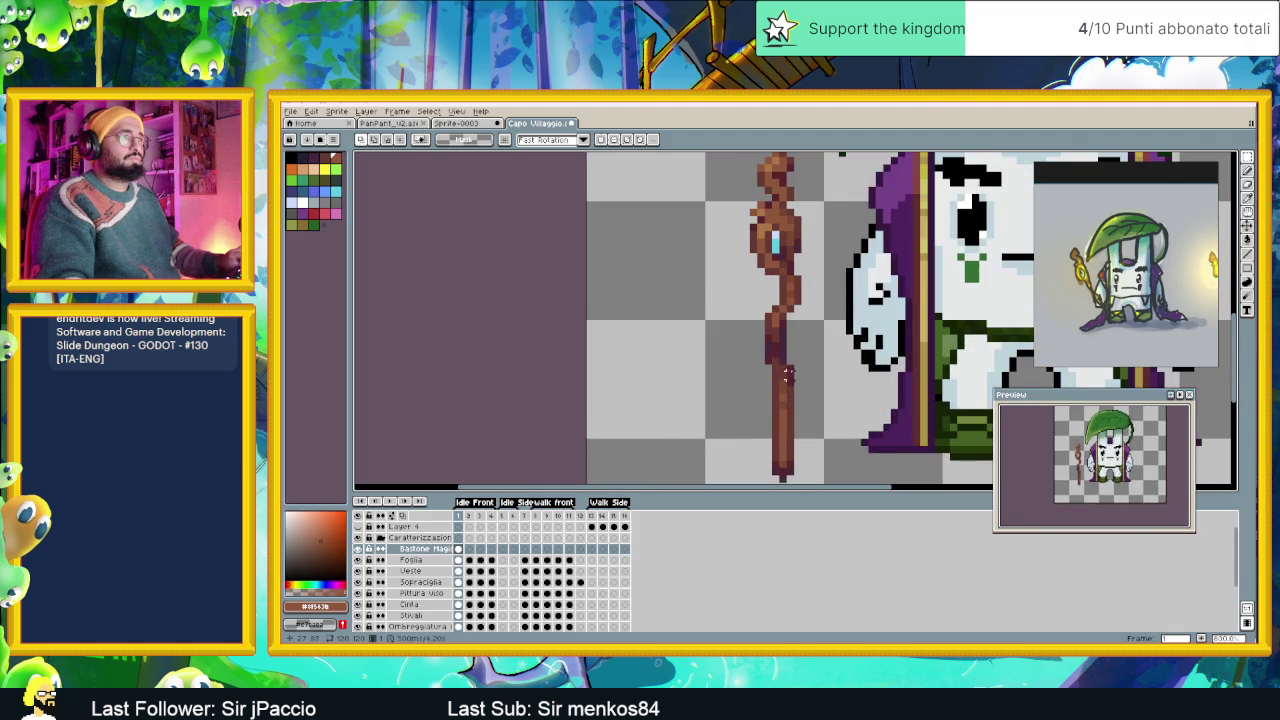
{"action": "scroll", "coordinate": [785, 370], "scroll_direction": "up", "scroll_amount": 2}
{"action": "scroll", "coordinate": [818, 380], "scroll_direction": "down", "scroll_amount": 1}
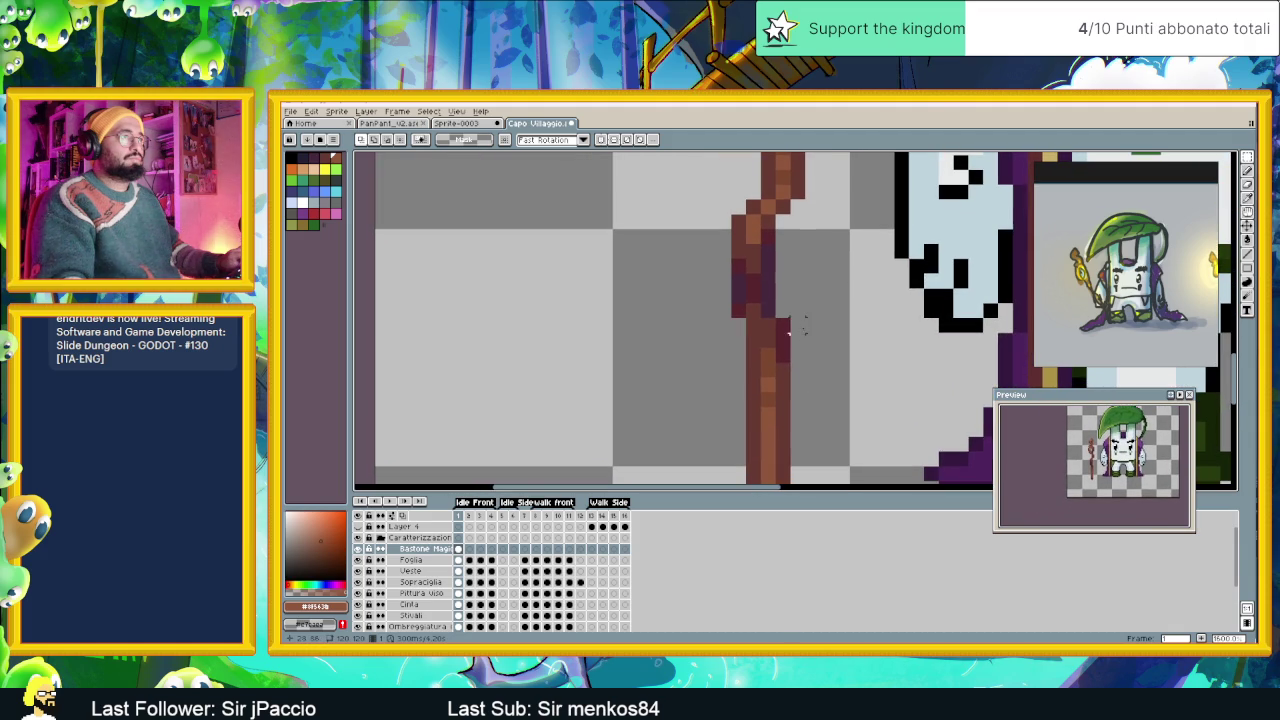
With the pencil, sample the staff browns and repaint shaft pixels in the lighter brown.
{"action": "left_click", "coordinate": [1251, 172]}
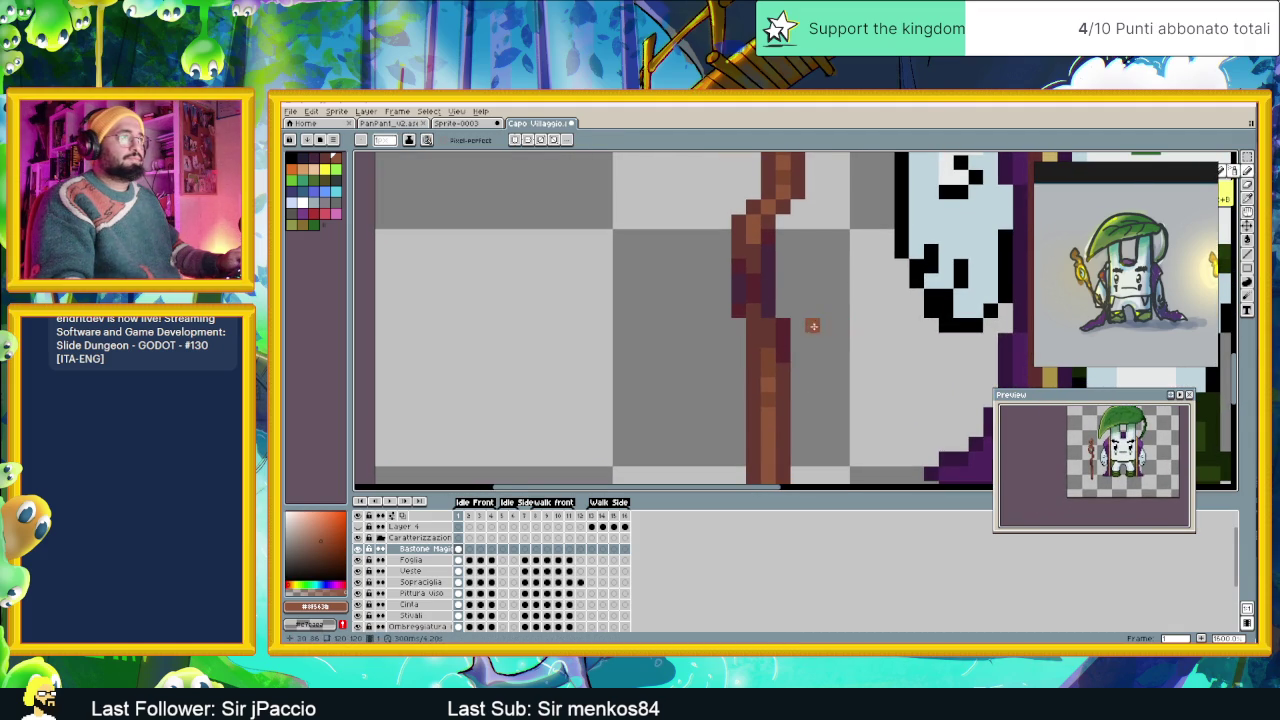
{"action": "scroll", "coordinate": [815, 326], "scroll_direction": "up", "scroll_amount": 1}
{"action": "scroll", "coordinate": [758, 266], "scroll_direction": "down", "scroll_amount": 1}
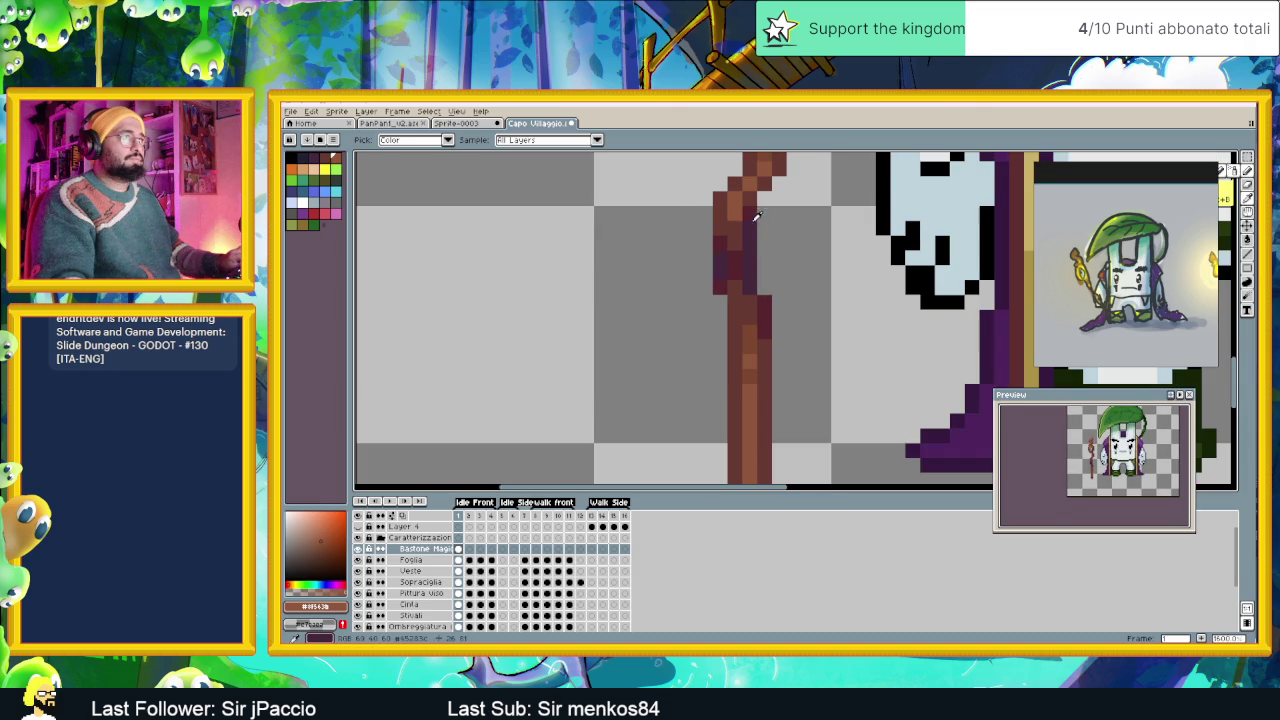
{"action": "left_click", "coordinate": [747, 207], "text": "alt"}
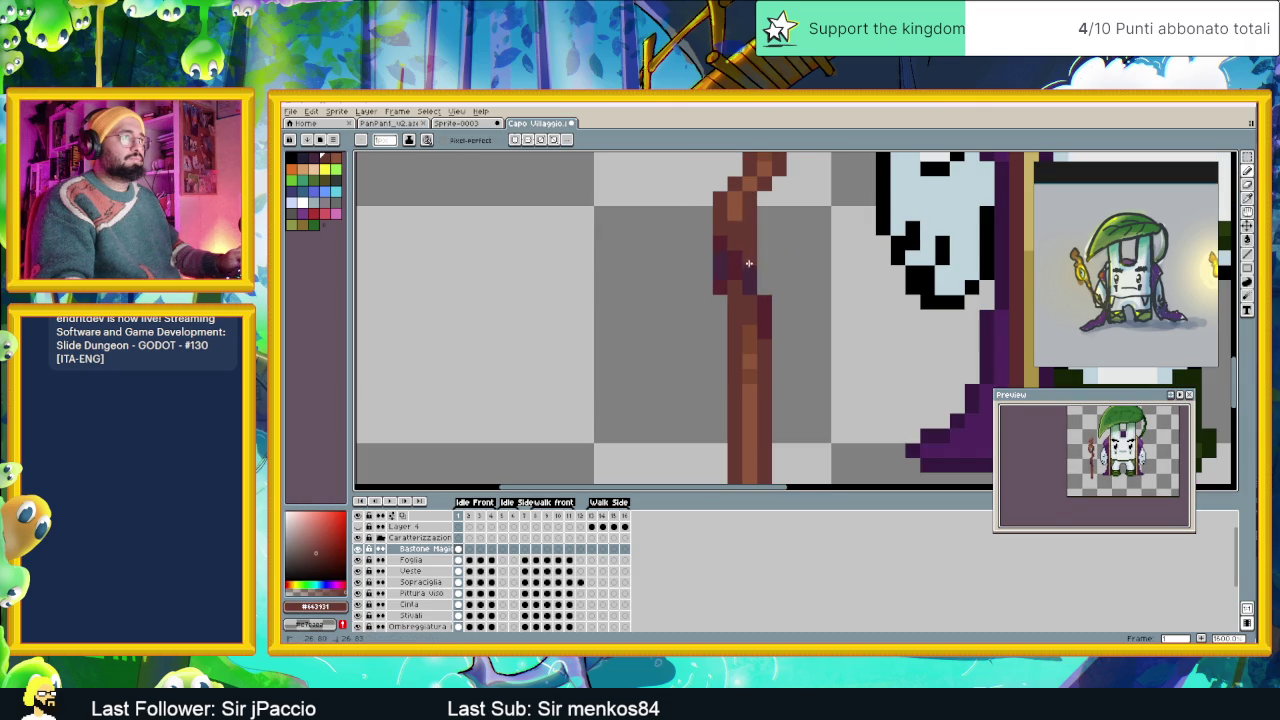
{"action": "left_click", "coordinate": [737, 219], "text": "alt"}
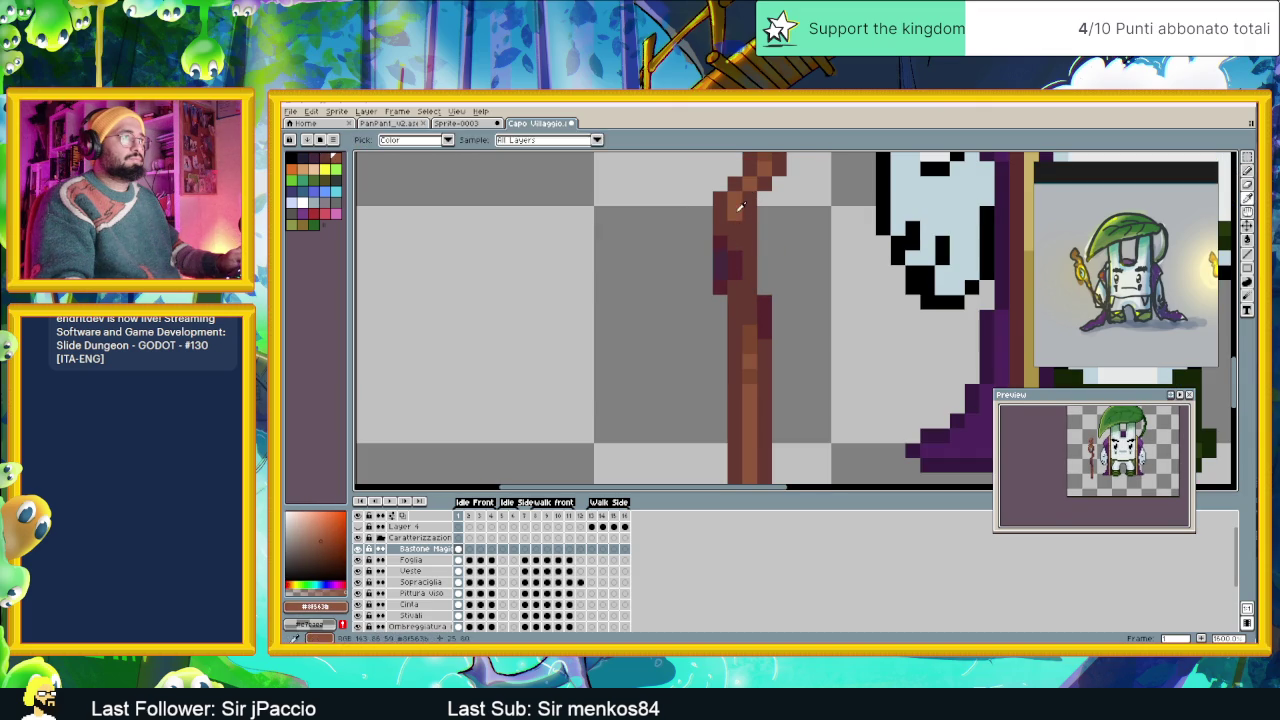
{"action": "left_click_drag", "start_coordinate": [737, 219], "coordinate": [751, 330]}
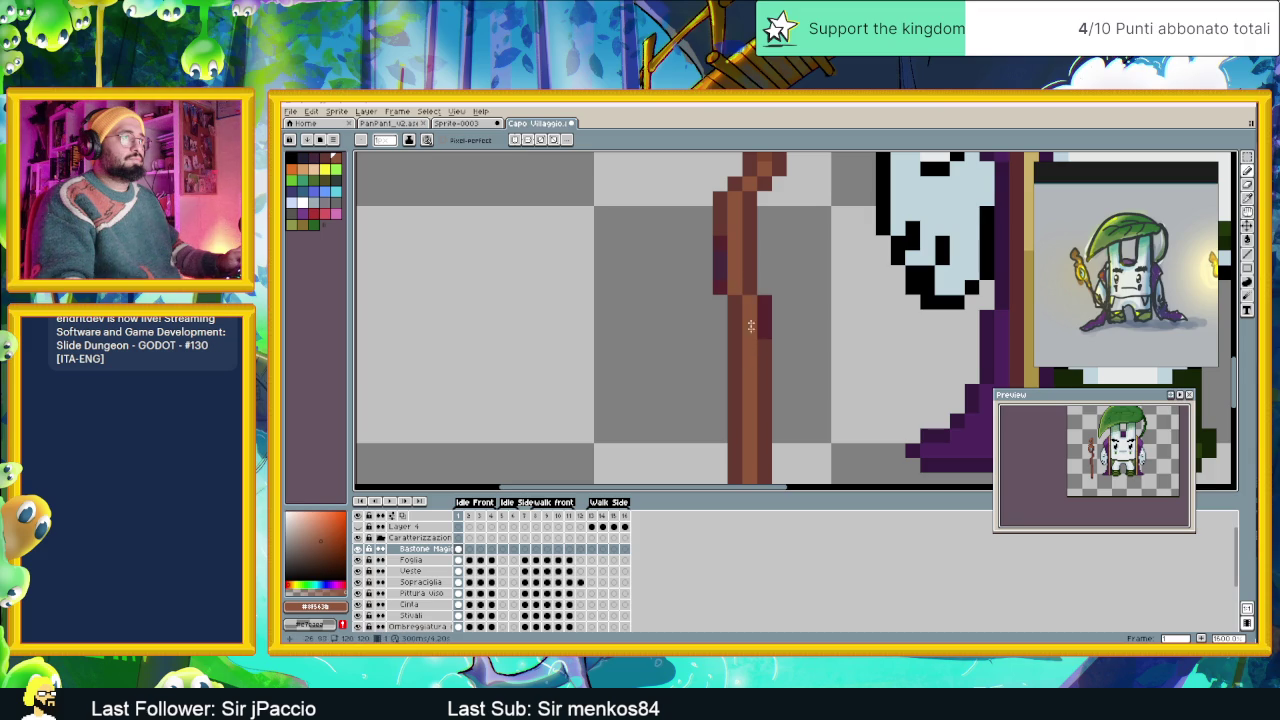
Add dark purple and reddish shading pixels along the staff shaft's edge.
{"action": "key", "text": "alt"}
{"action": "left_click", "coordinate": [720, 275]}
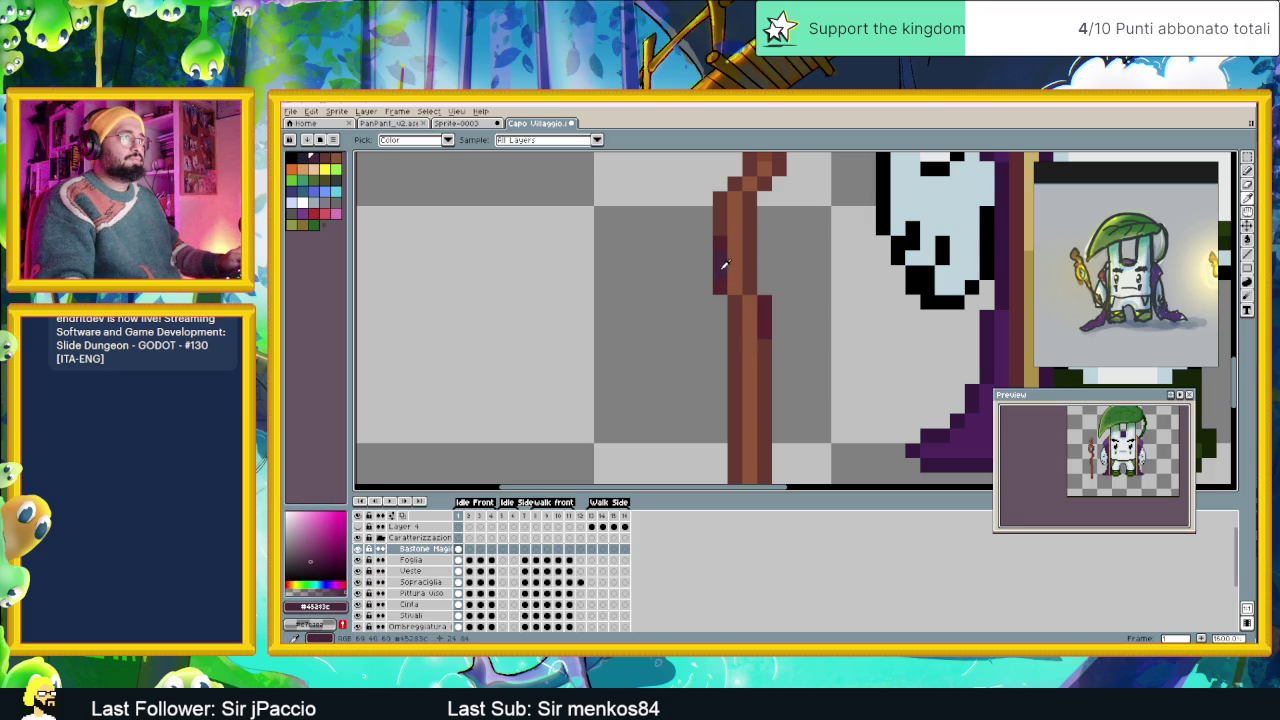
{"action": "left_click", "coordinate": [737, 312]}
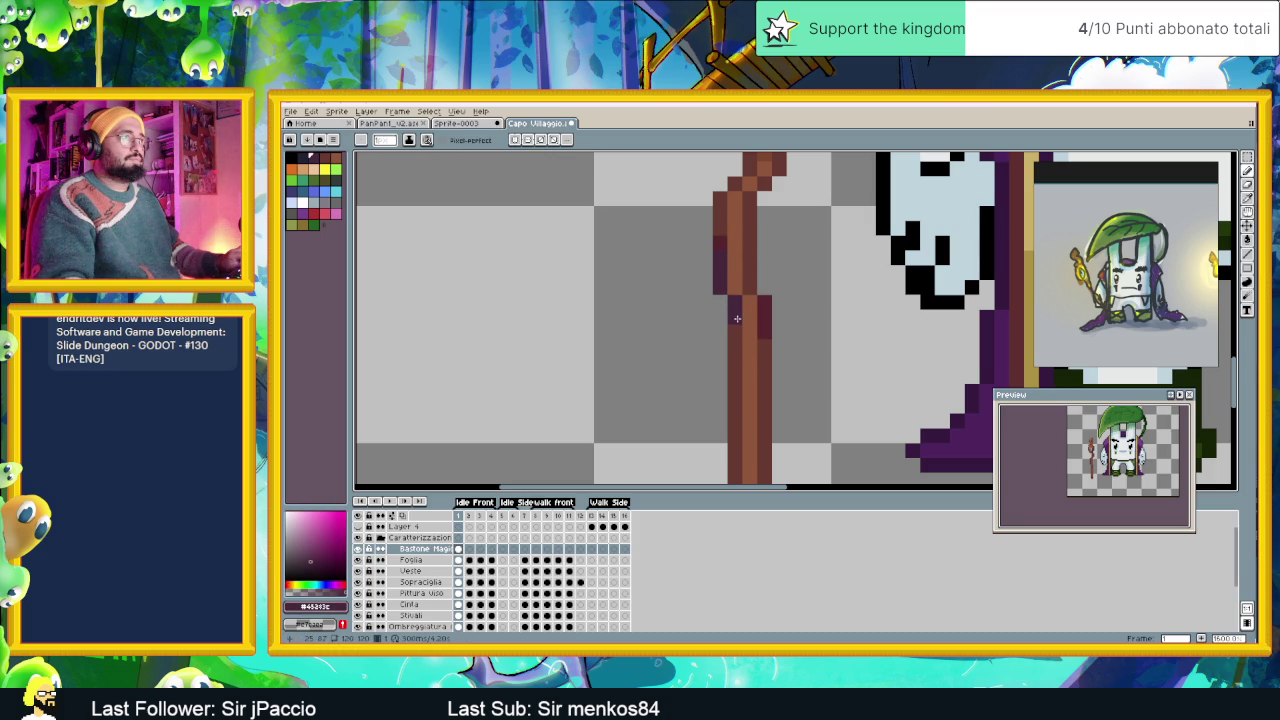
{"action": "left_click", "coordinate": [726, 242], "text": "alt"}
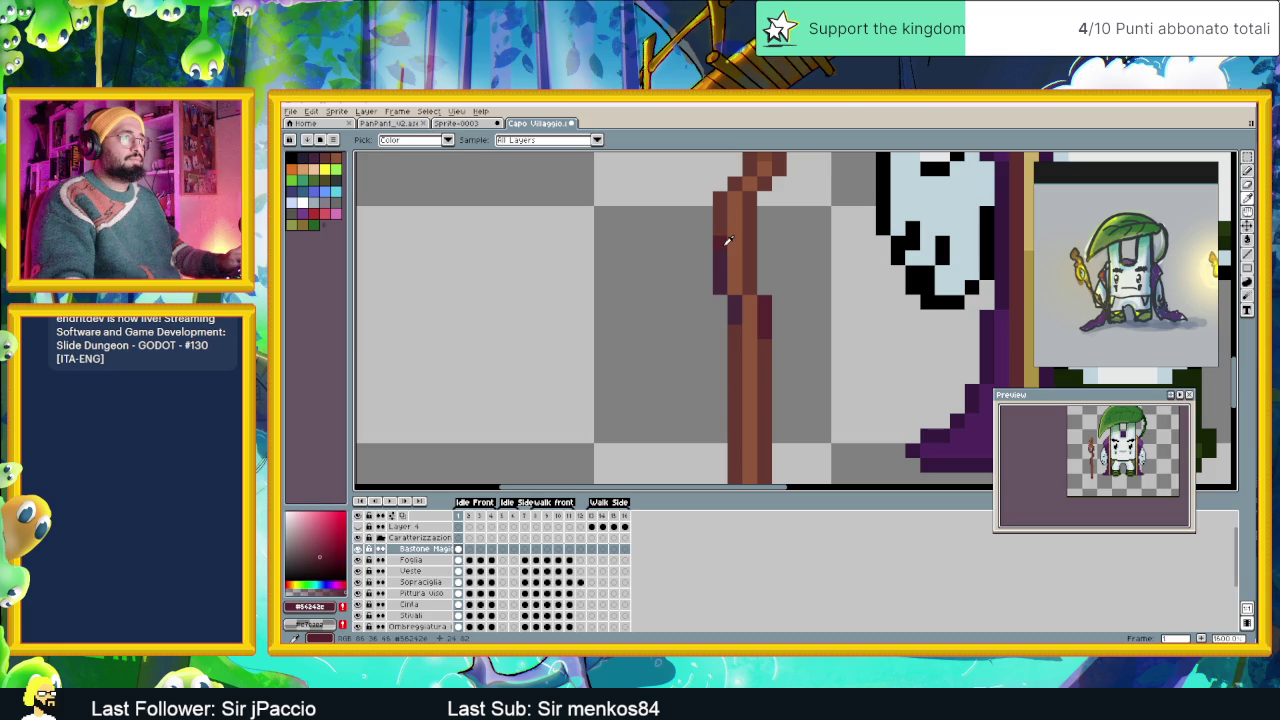
{"action": "left_click", "coordinate": [733, 317]}
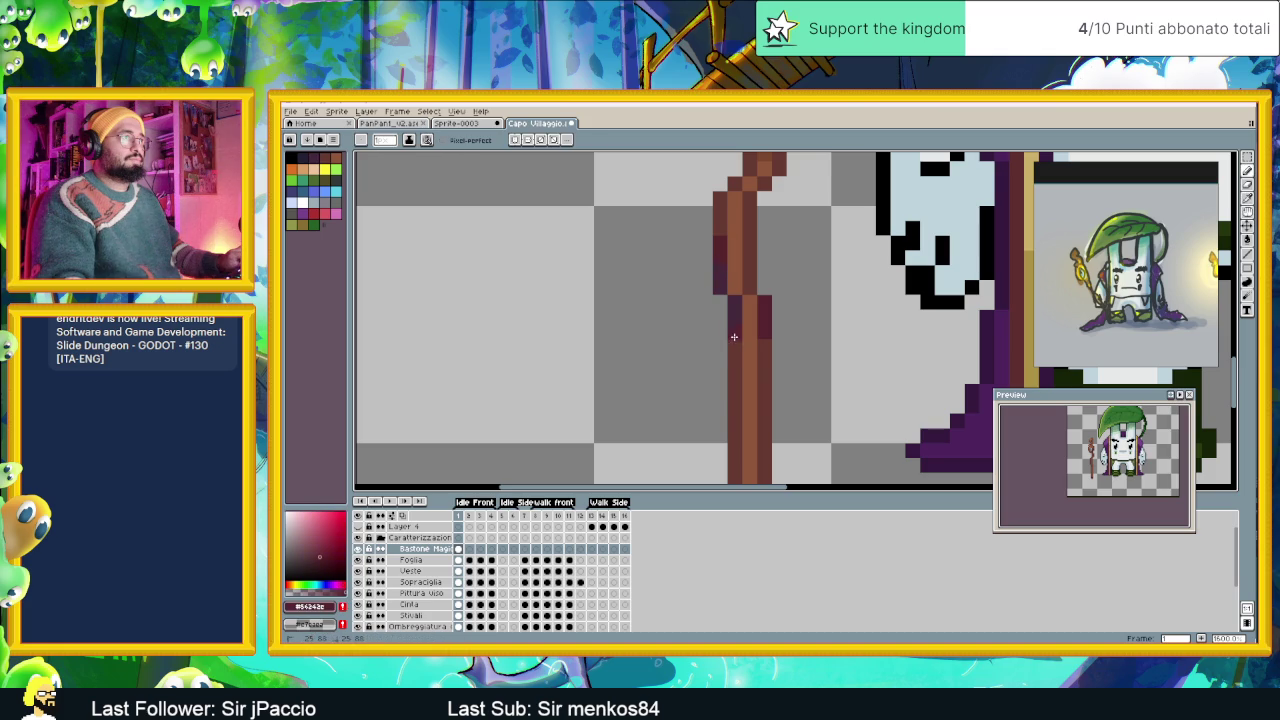
{"action": "left_click", "coordinate": [747, 278], "text": "alt"}
{"action": "left_click", "coordinate": [736, 279]}
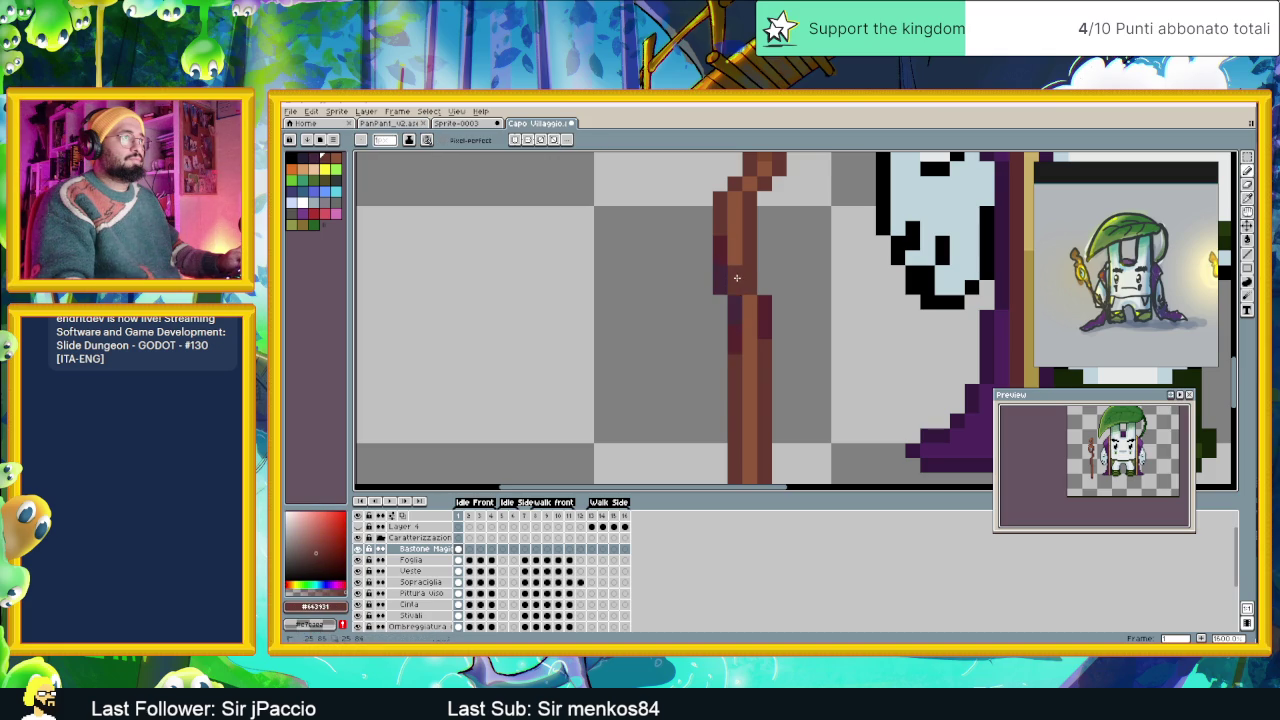
{"action": "key", "text": "alt"}
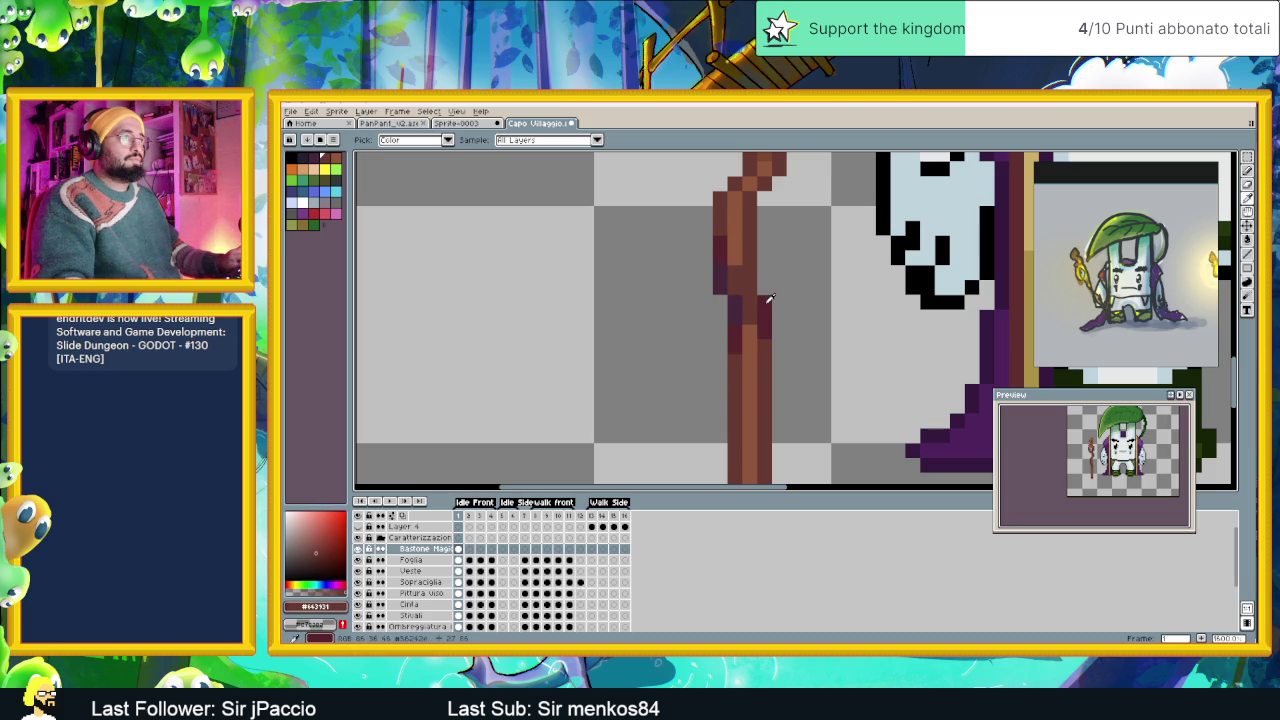
{"action": "left_click", "coordinate": [769, 298], "text": "alt"}
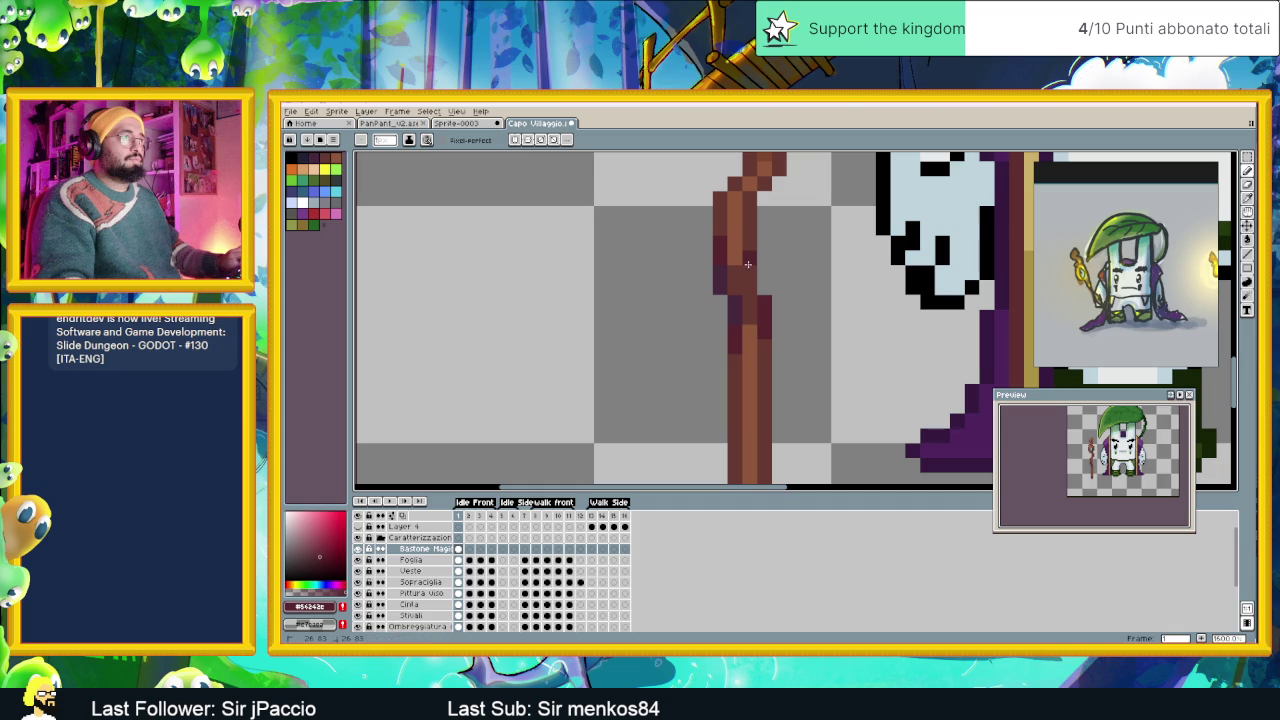
{"action": "left_click", "coordinate": [752, 287]}
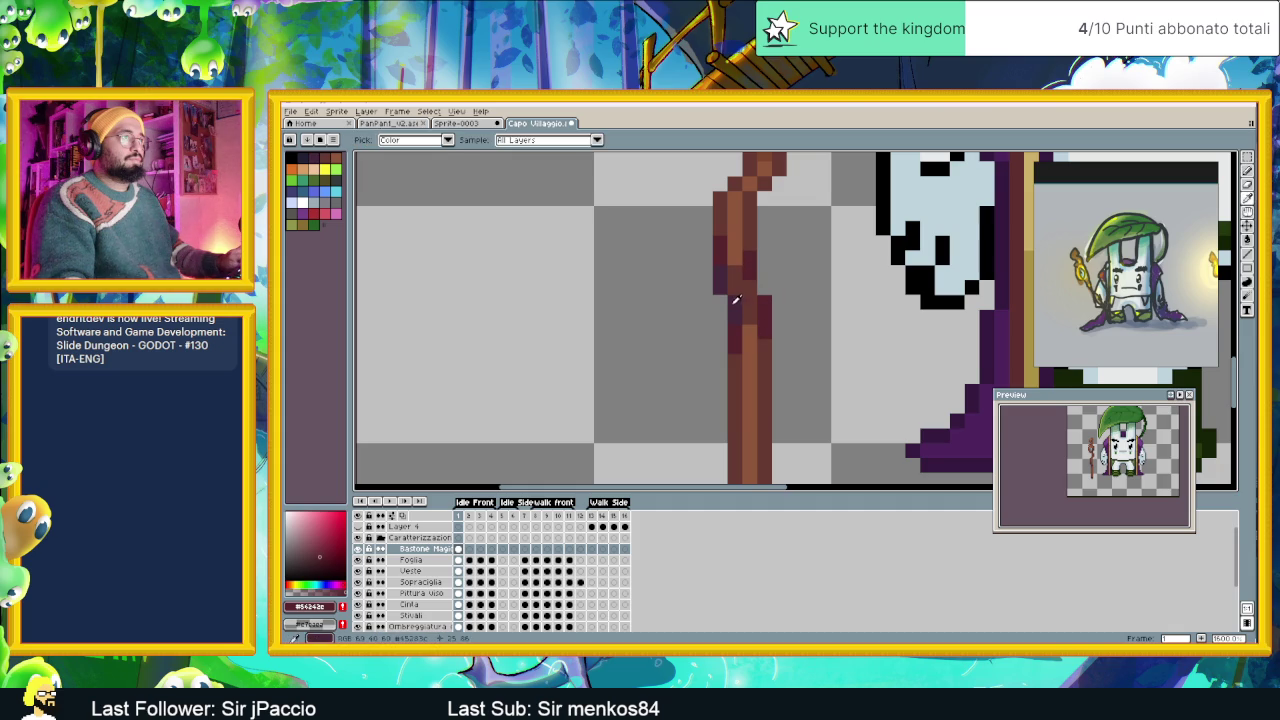
{"action": "left_click", "coordinate": [736, 300], "text": "alt"}
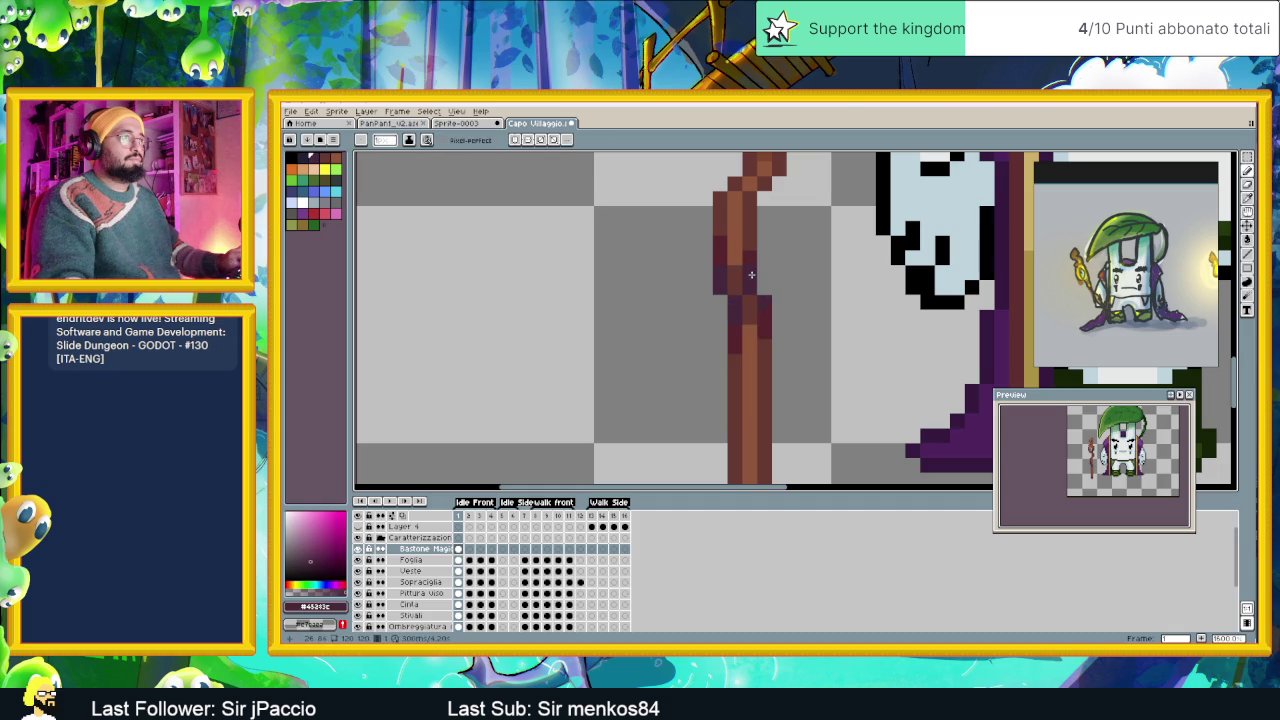
{"action": "left_click", "coordinate": [752, 238], "text": "alt"}
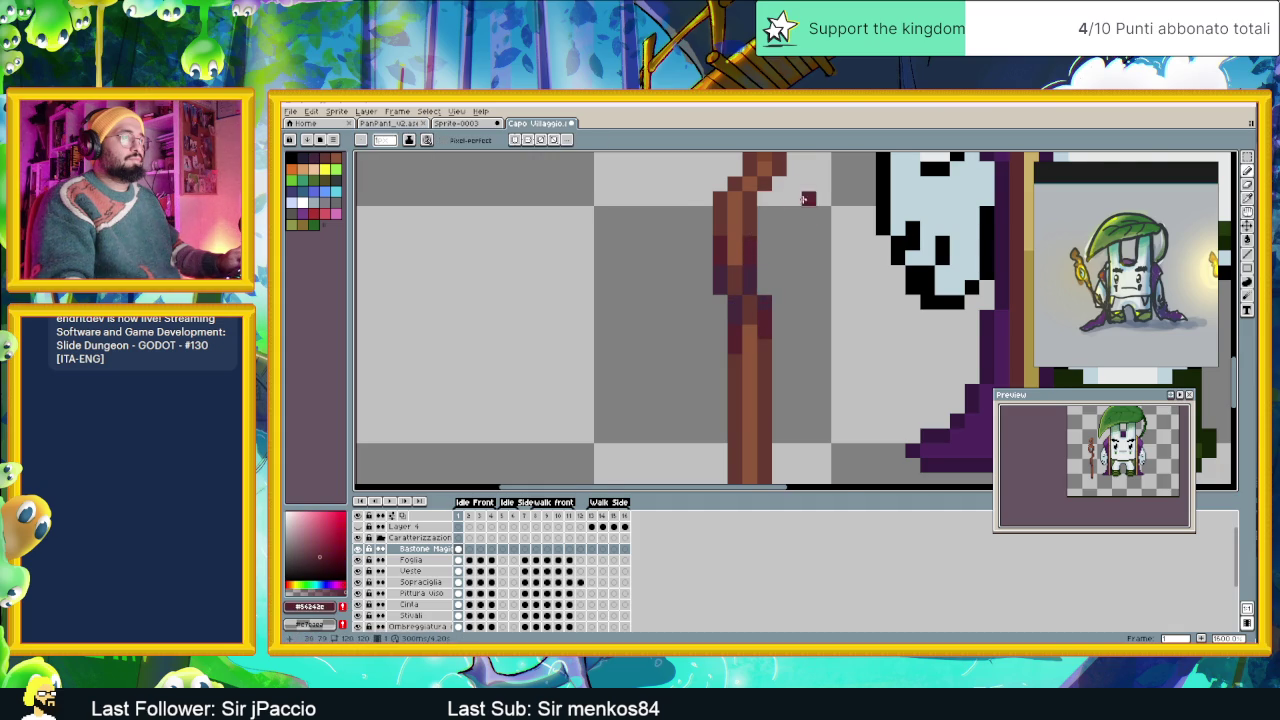
Pan up to the staff's blue gem and sample the dark brown.
{"action": "left_click_drag", "start_coordinate": [806, 200], "coordinate": [812, 280]}
{"action": "left_click_drag", "start_coordinate": [792, 270], "coordinate": [772, 330]}
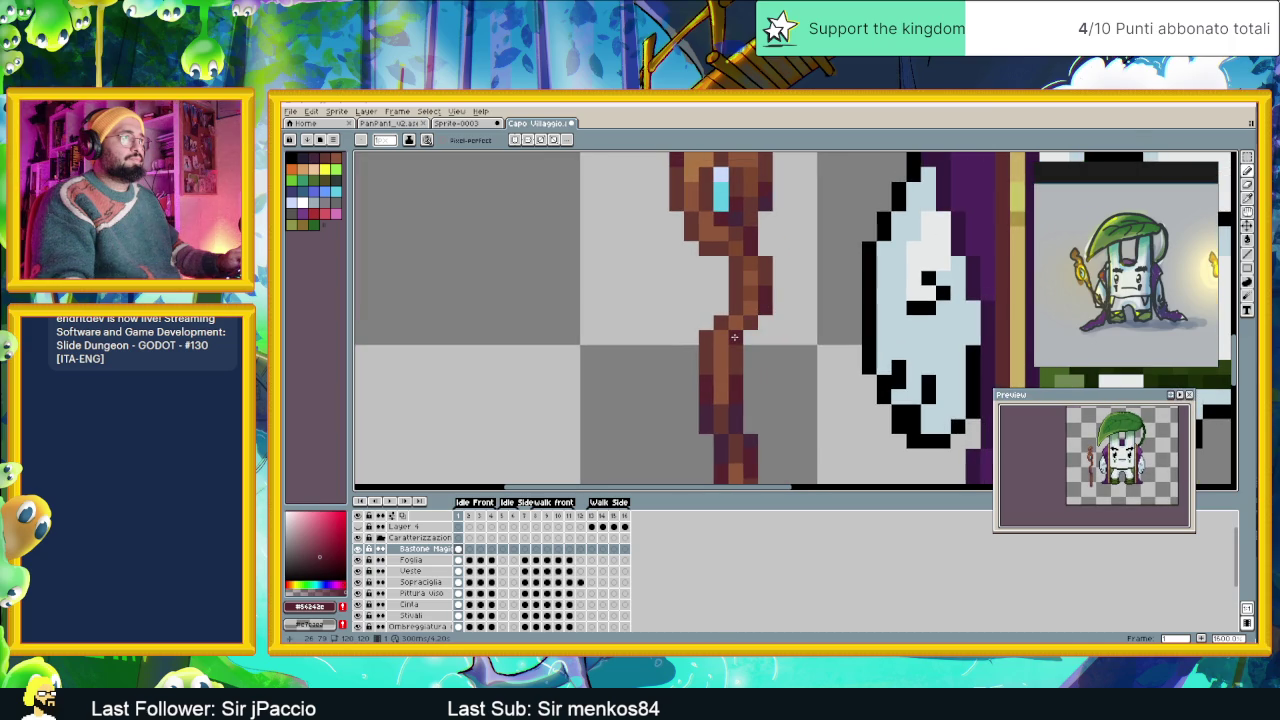
{"action": "left_click", "coordinate": [755, 434], "text": "alt"}
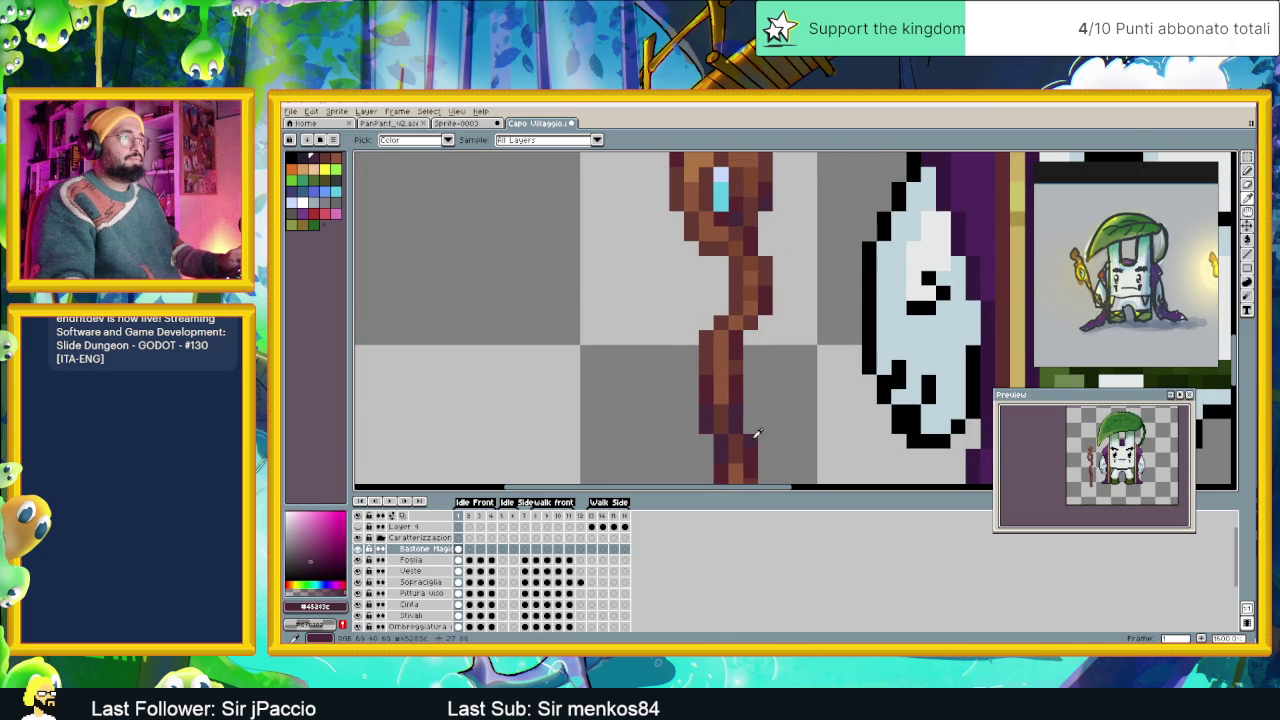
Zoom in and sample the warmer brown #7C472F from the staff.
{"action": "scroll", "coordinate": [795, 336], "scroll_direction": "down", "scroll_amount": 3}
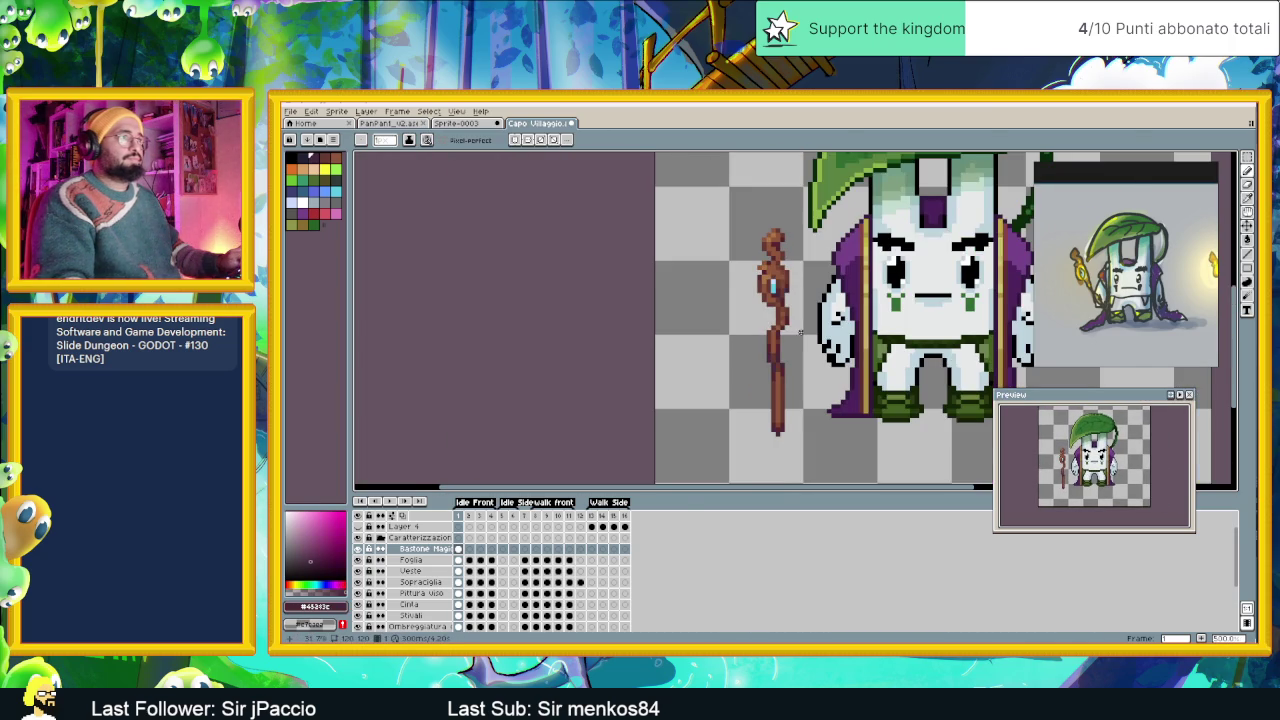
{"action": "scroll", "coordinate": [800, 338], "scroll_direction": "down", "scroll_amount": 1}
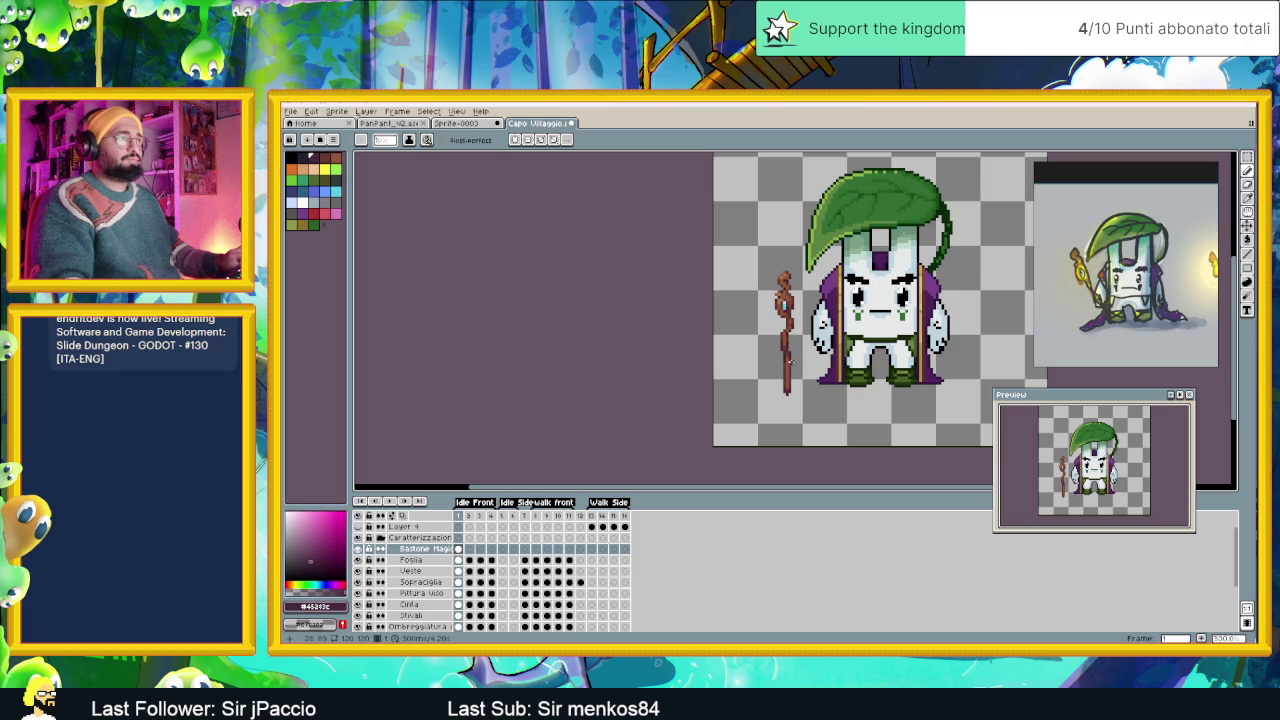
{"action": "scroll", "coordinate": [788, 358], "scroll_direction": "up", "scroll_amount": 1}
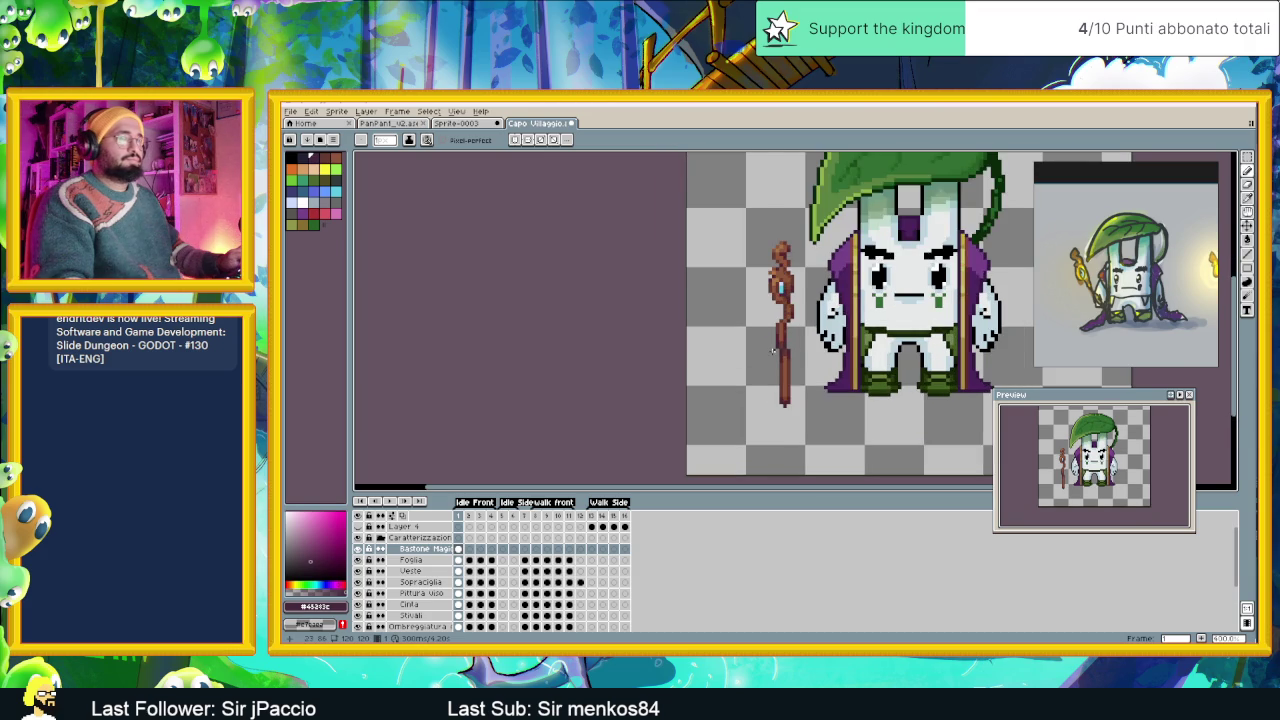
{"action": "scroll", "coordinate": [792, 345], "scroll_direction": "up", "scroll_amount": 2}
{"action": "scroll", "coordinate": [796, 331], "scroll_direction": "up", "scroll_amount": 2}
{"action": "left_click", "coordinate": [786, 318], "text": "alt"}
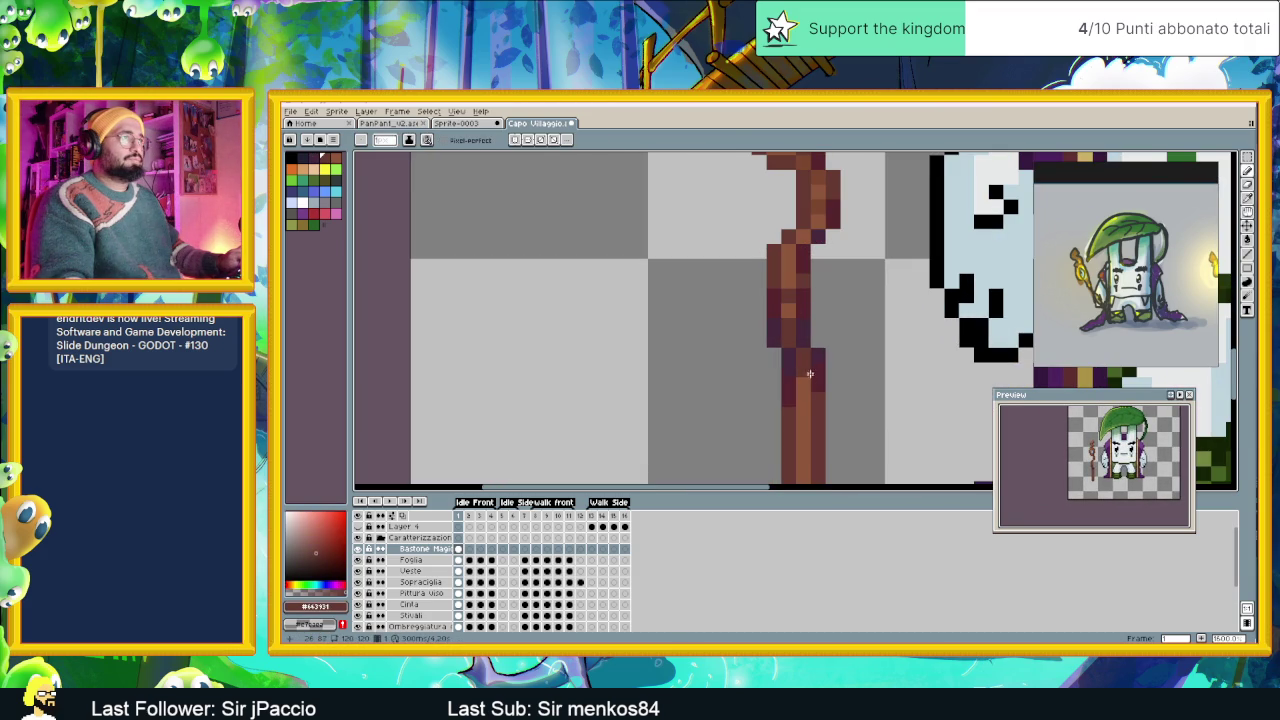
{"action": "scroll", "coordinate": [830, 420], "scroll_direction": "down", "scroll_amount": 3}
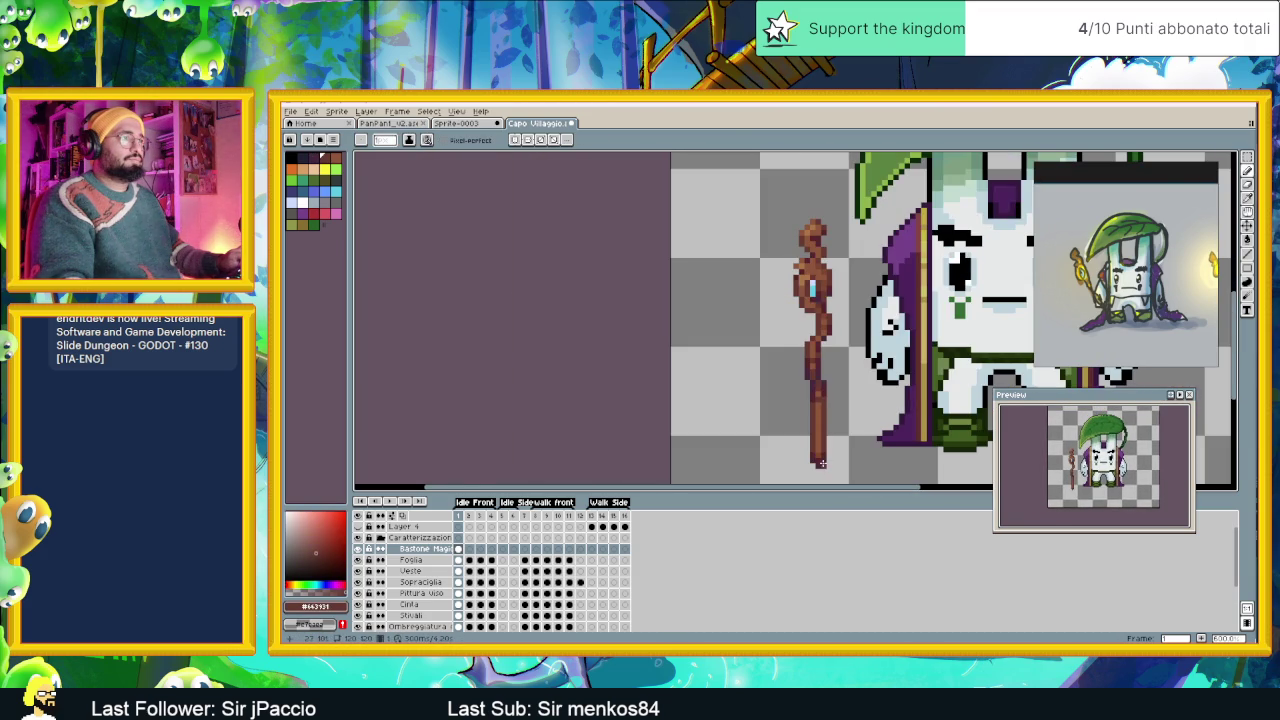
{"action": "scroll", "coordinate": [820, 450], "scroll_direction": "up", "scroll_amount": 3}
{"action": "left_click", "coordinate": [805, 436], "text": "alt"}
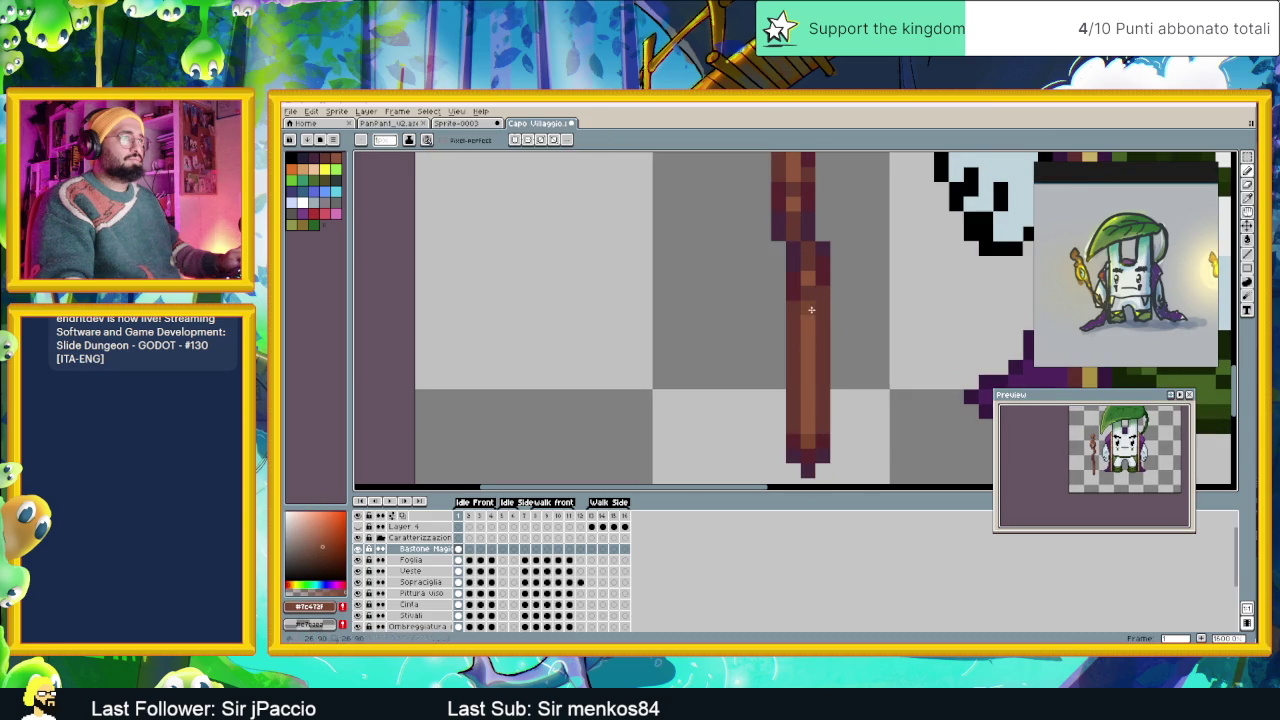
Pan up the shaft to the cyan gem, then centre the whole sprite for review.
{"action": "left_click_drag", "start_coordinate": [834, 206], "coordinate": [832, 326]}
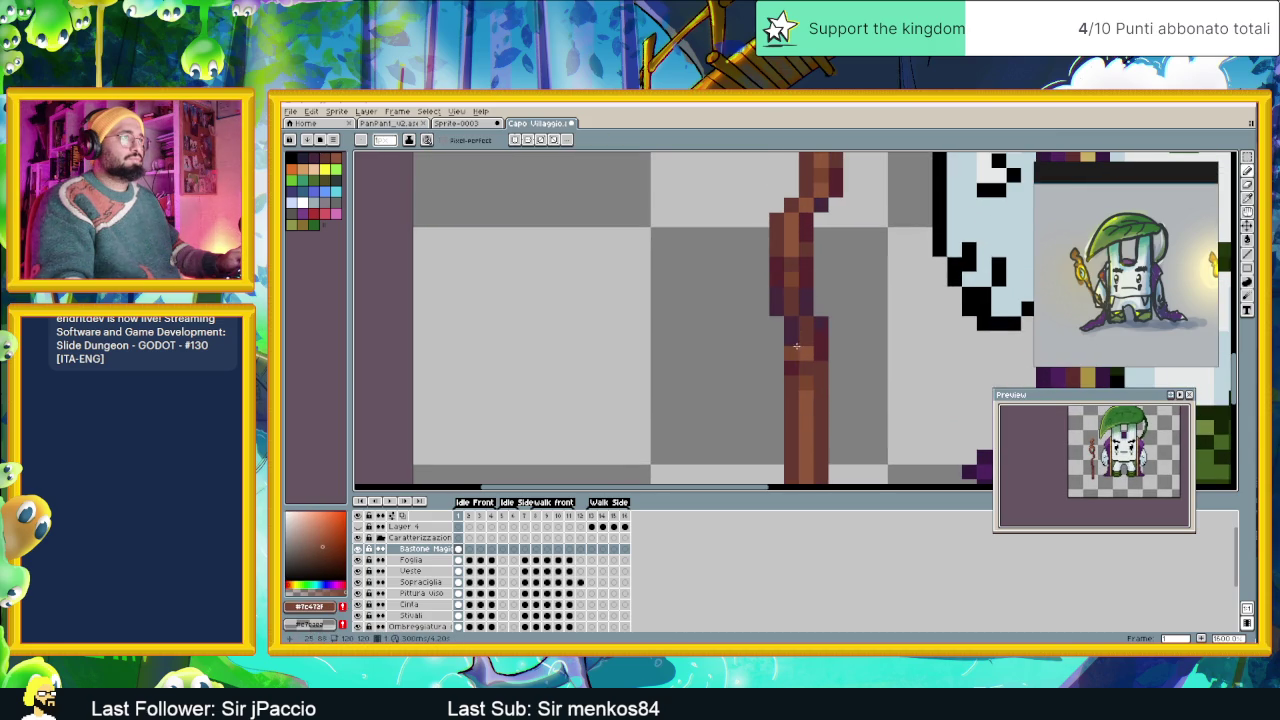
{"action": "left_click_drag", "start_coordinate": [810, 247], "coordinate": [812, 279]}
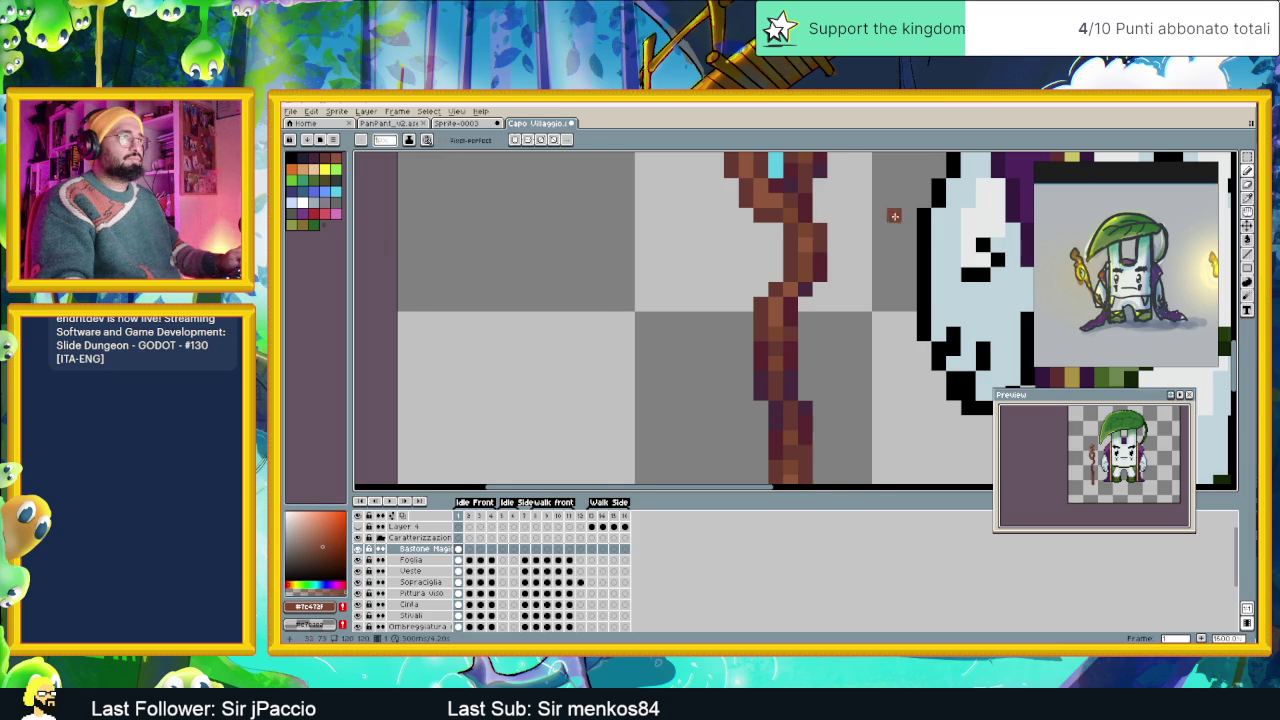
{"action": "left_click_drag", "start_coordinate": [894, 215], "coordinate": [900, 265]}
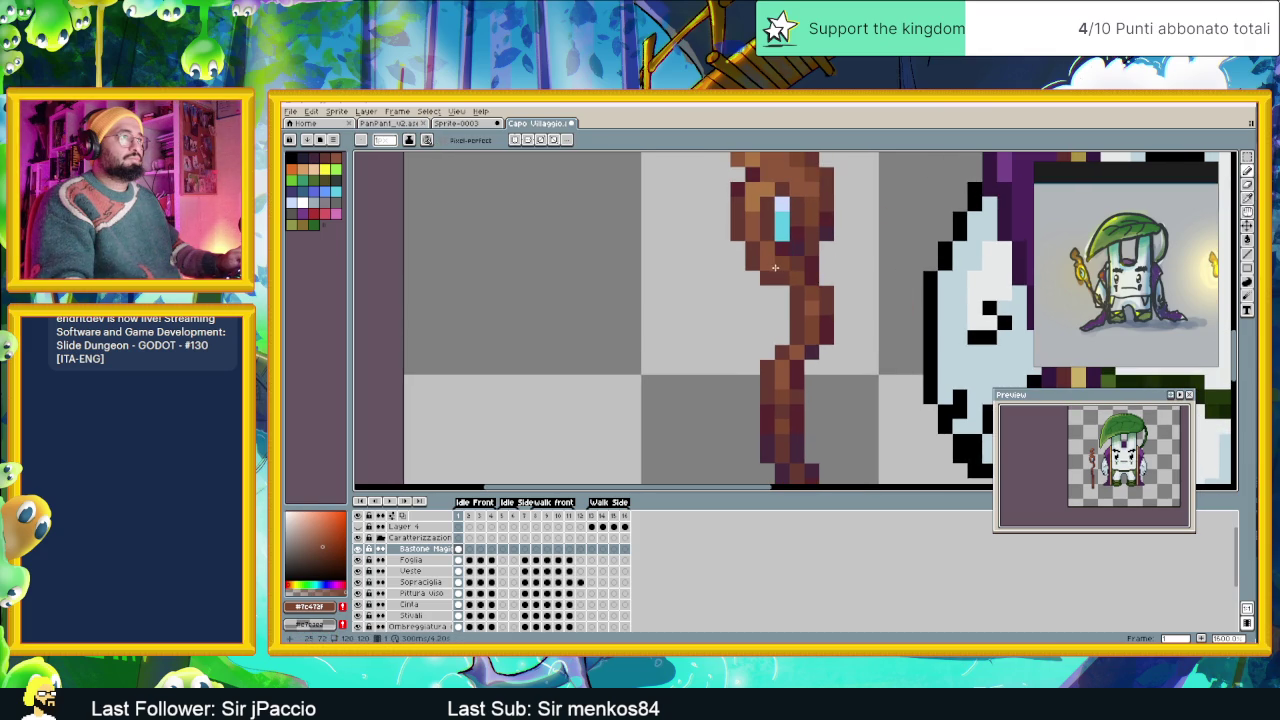
{"action": "scroll", "coordinate": [828, 294], "scroll_direction": "down", "scroll_amount": 1}
{"action": "scroll", "coordinate": [840, 305], "scroll_direction": "down", "scroll_amount": 1}
{"action": "scroll", "coordinate": [860, 330], "scroll_direction": "down", "scroll_amount": 1}
{"action": "scroll", "coordinate": [868, 340], "scroll_direction": "down", "scroll_amount": 1}
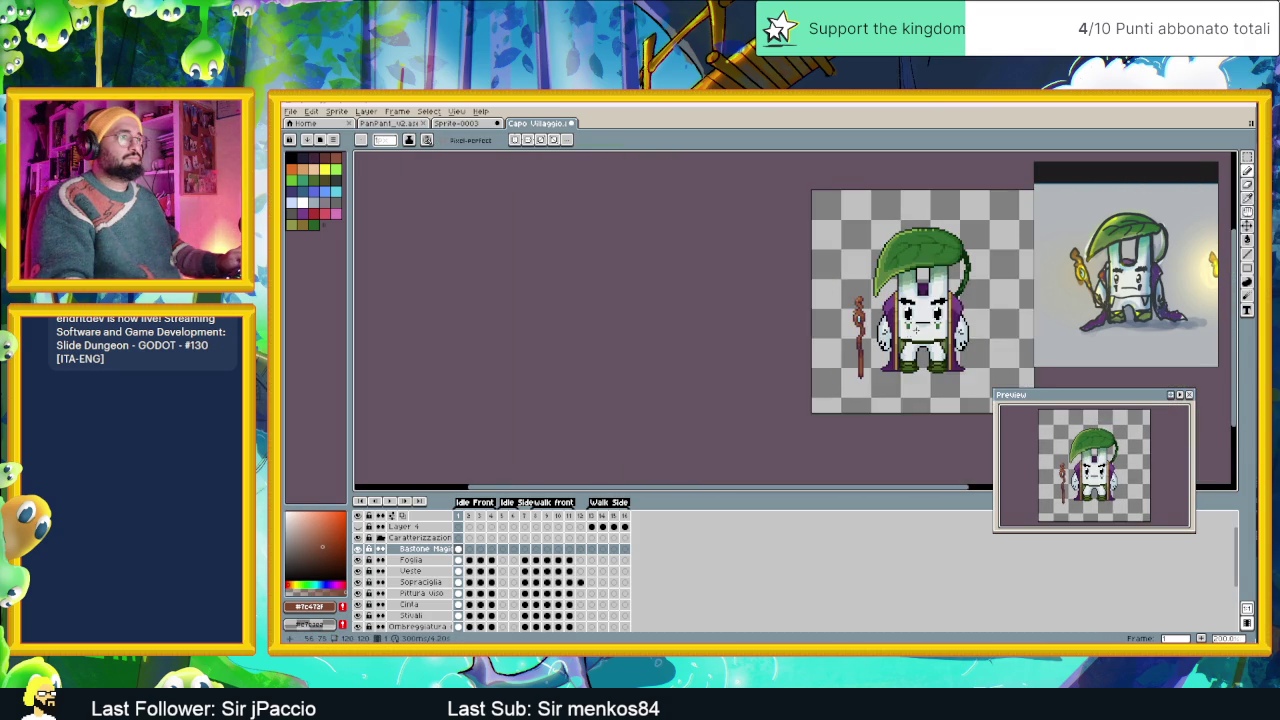
{"action": "left_click_drag", "start_coordinate": [916, 330], "coordinate": [817, 348]}
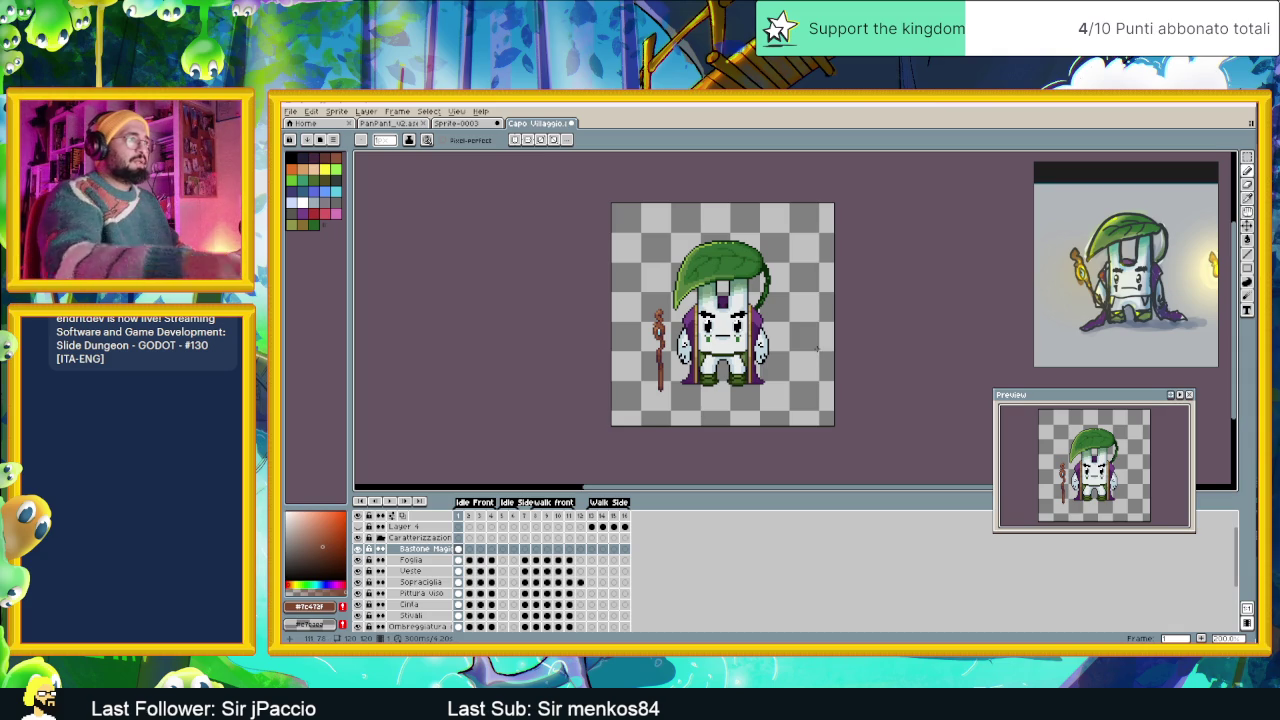
{"action": "scroll", "coordinate": [672, 365], "scroll_direction": "up", "scroll_amount": 2}
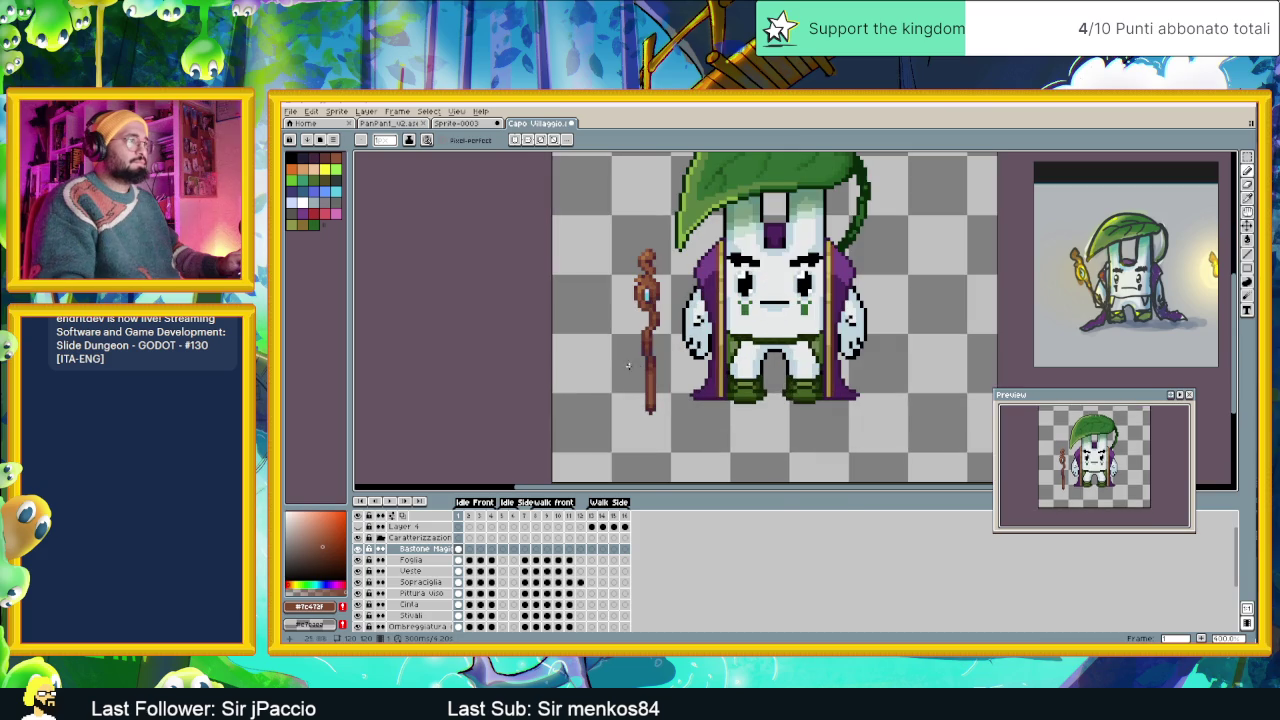
{"action": "scroll", "coordinate": [647, 363], "scroll_direction": "up", "scroll_amount": 1}
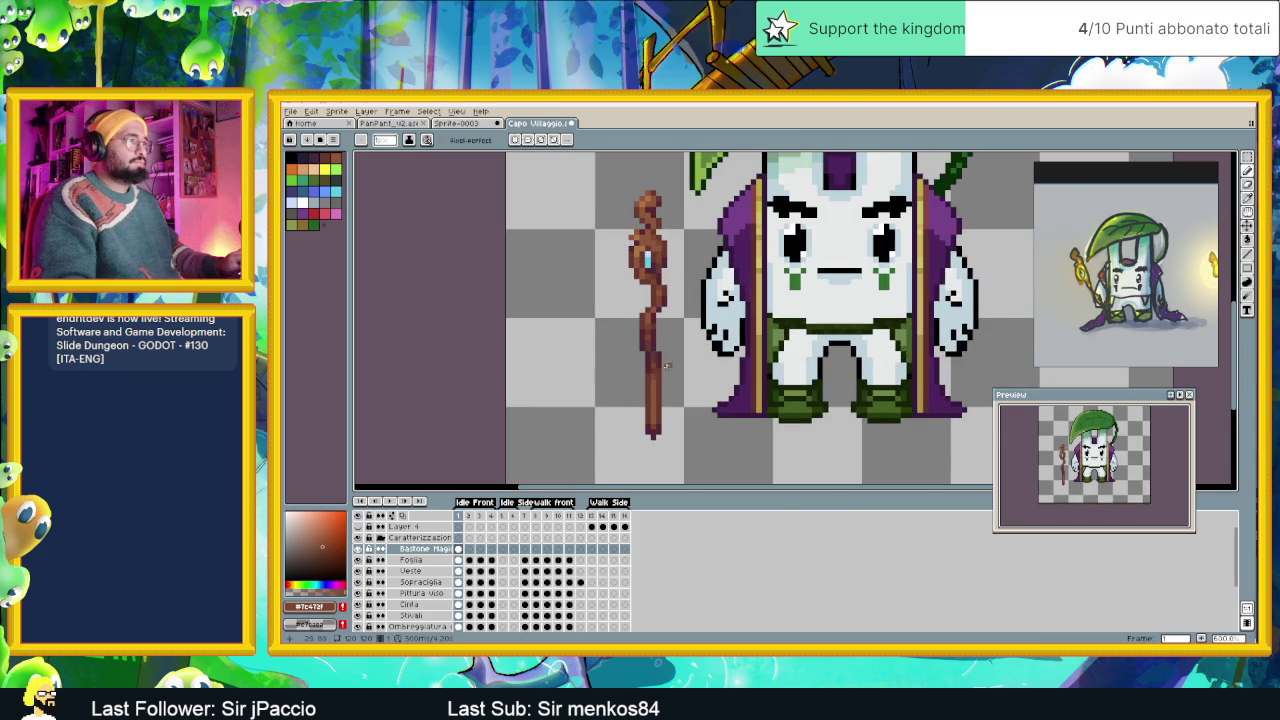
{"action": "scroll", "coordinate": [666, 365], "scroll_direction": "up", "scroll_amount": 1}
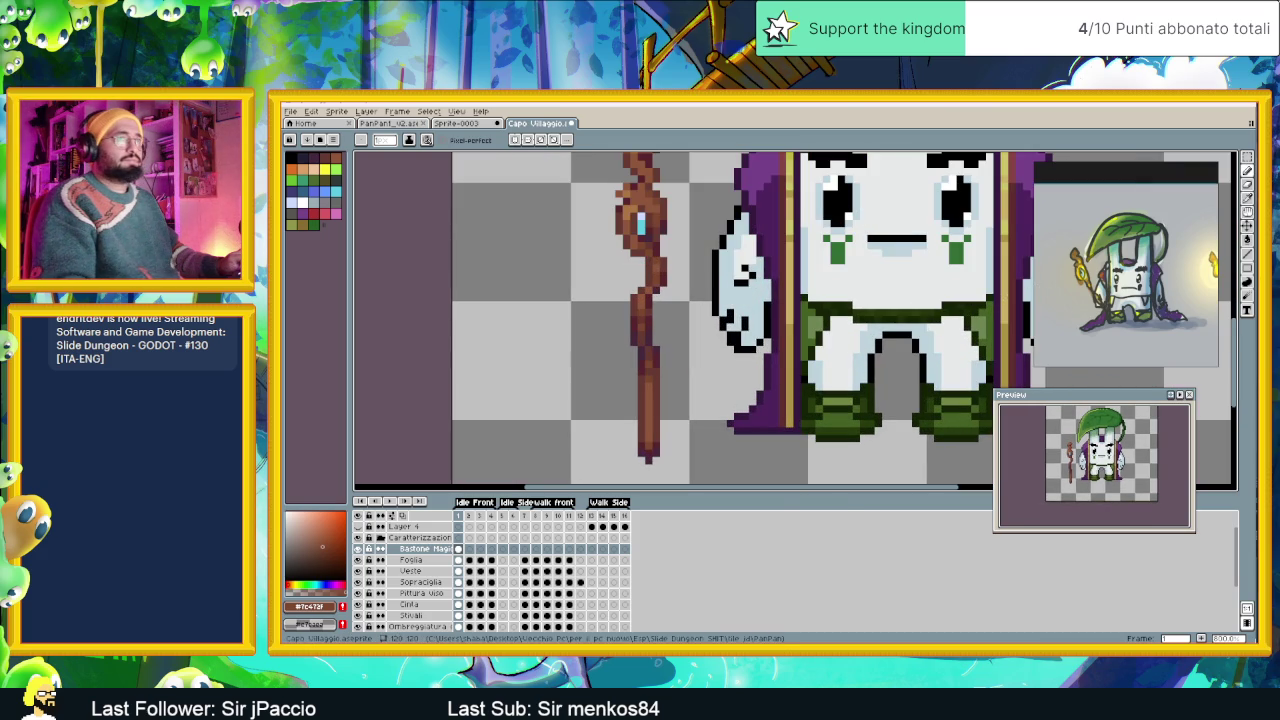
Try shifting the selected lower staff piece right, then undo the shift.
{"action": "left_click", "coordinate": [1247, 157]}
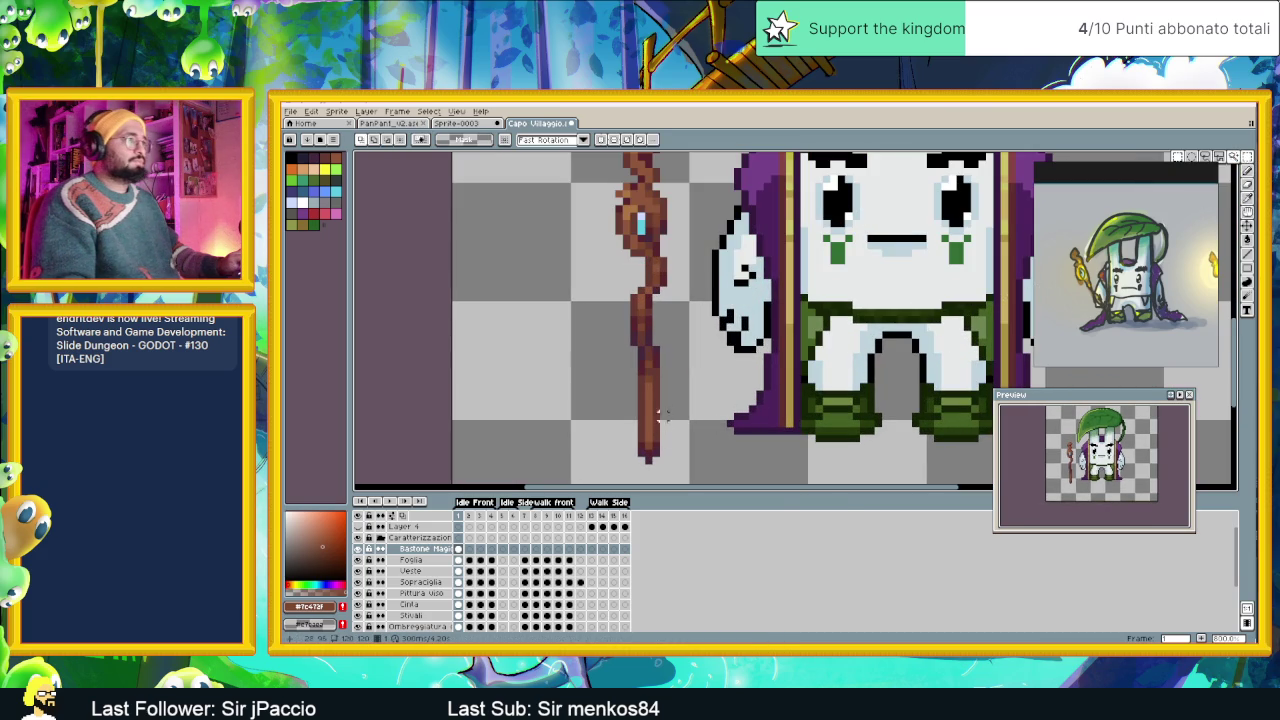
{"action": "left_click_drag", "start_coordinate": [633, 351], "coordinate": [698, 482]}
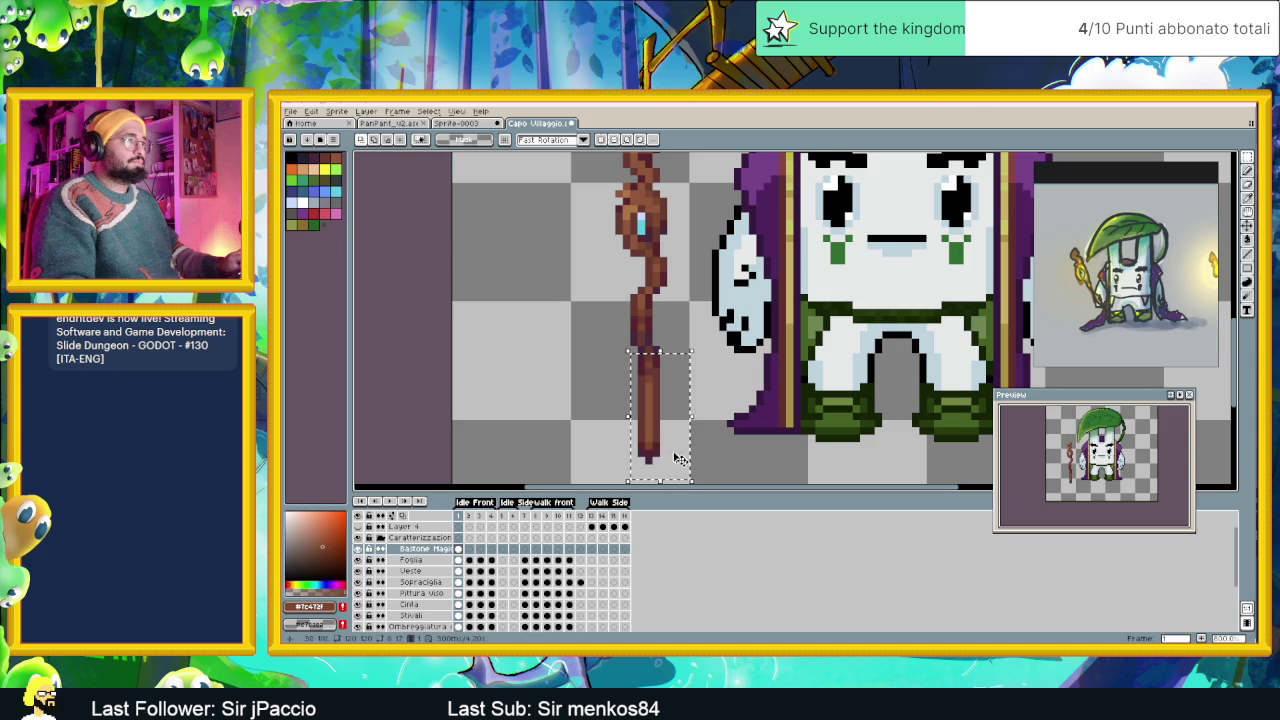
{"action": "left_click_drag", "start_coordinate": [658, 430], "coordinate": [652, 428]}
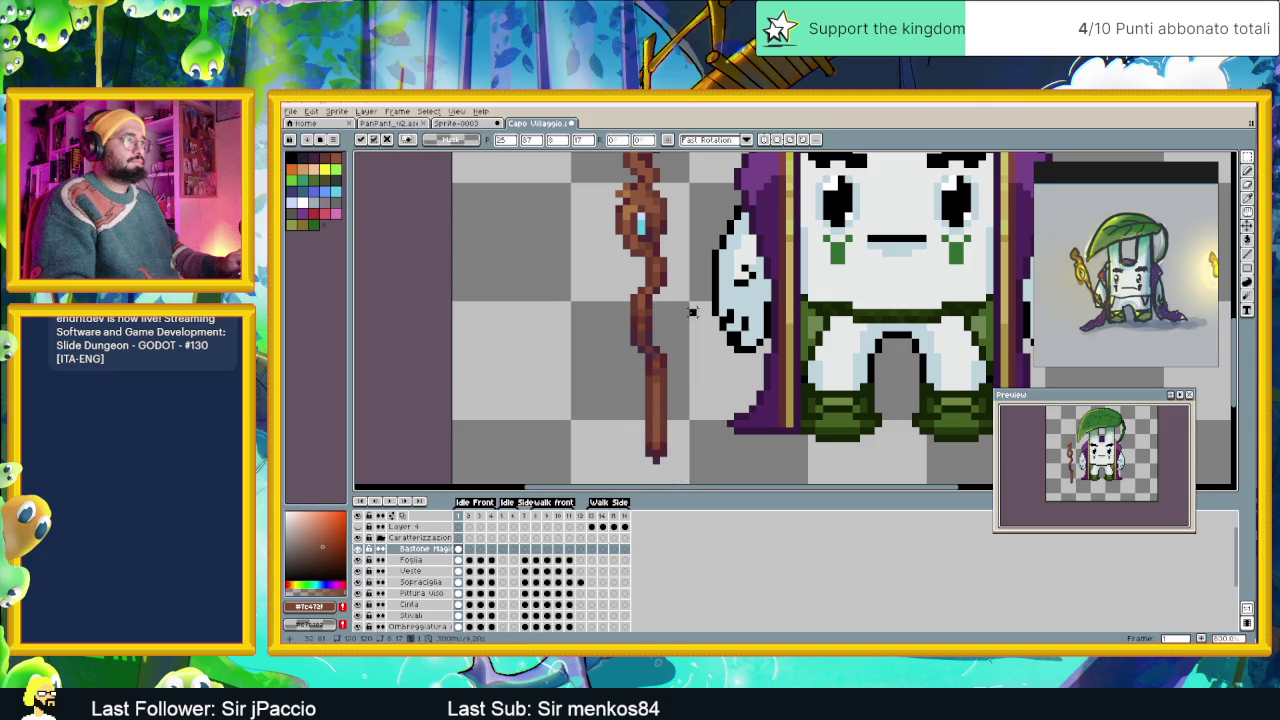
{"action": "key", "text": "ctrl+d"}
{"action": "scroll", "coordinate": [742, 398], "scroll_direction": "down", "scroll_amount": 2}
{"action": "scroll", "coordinate": [742, 398], "scroll_direction": "down", "scroll_amount": 1}
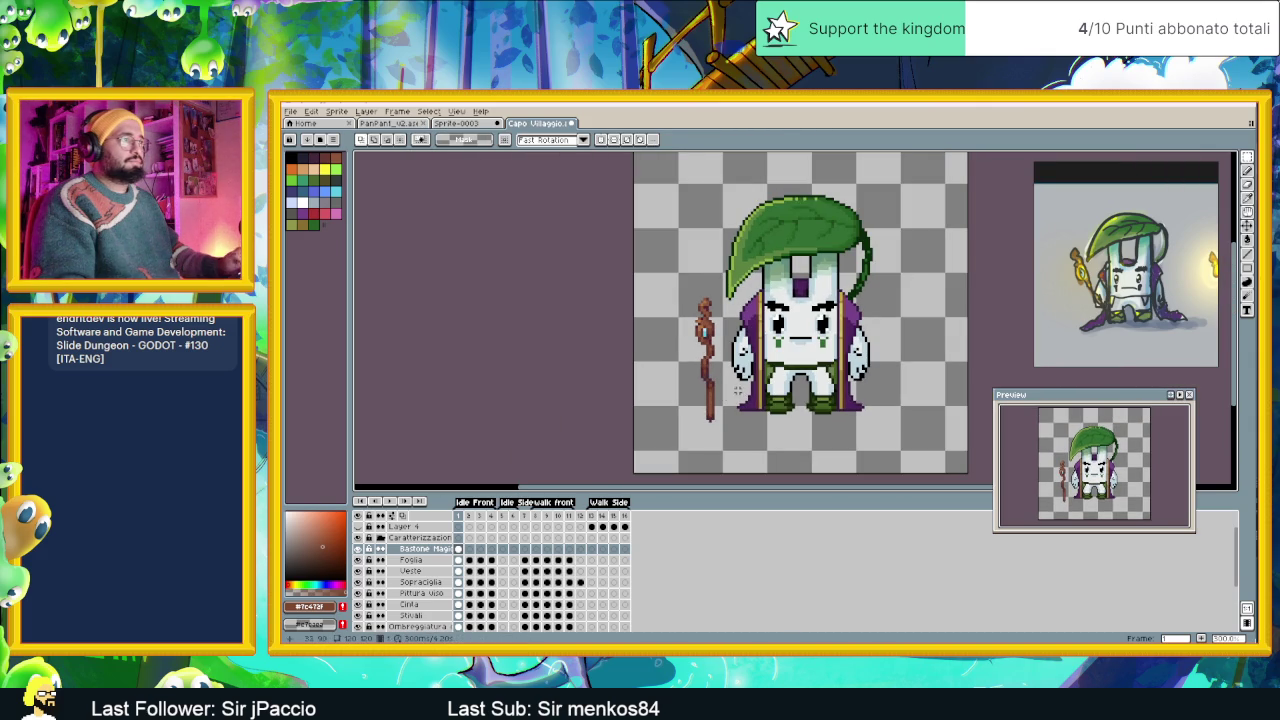
{"action": "key", "text": "ctrl+z"}
{"action": "key", "text": "ctrl+z"}
Reselect the lower staff section, commit its new position, and zoom out.
{"action": "scroll", "coordinate": [733, 392], "scroll_direction": "up", "scroll_amount": 1}
{"action": "scroll", "coordinate": [733, 392], "scroll_direction": "up", "scroll_amount": 1}
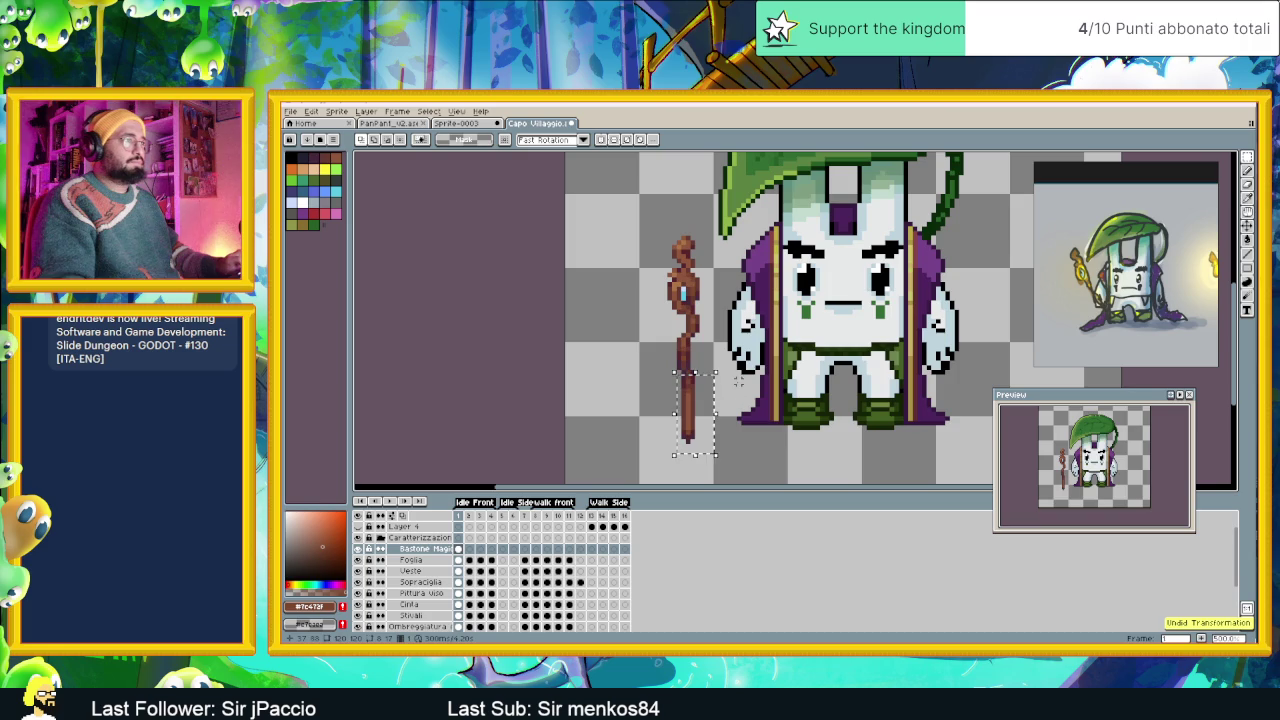
{"action": "scroll", "coordinate": [684, 393], "scroll_direction": "up", "scroll_amount": 1}
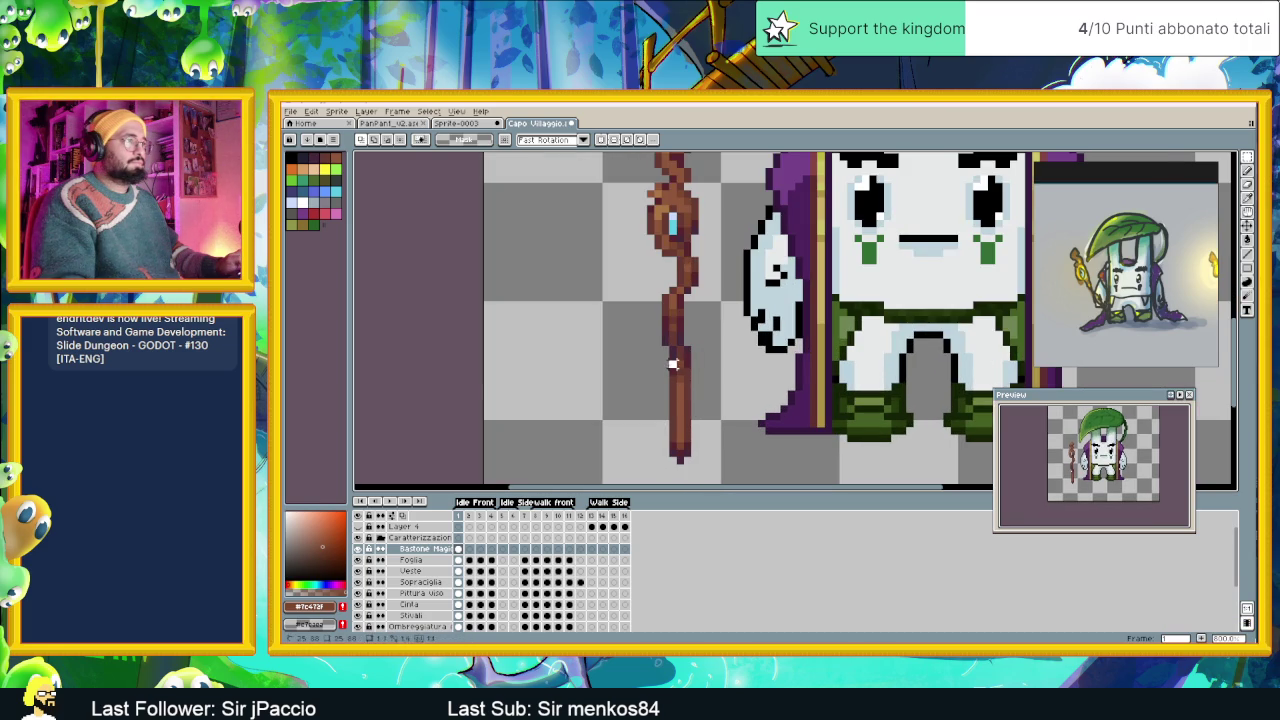
{"action": "left_click_drag", "start_coordinate": [668, 359], "coordinate": [700, 474]}
{"action": "left_click", "coordinate": [724, 416]}
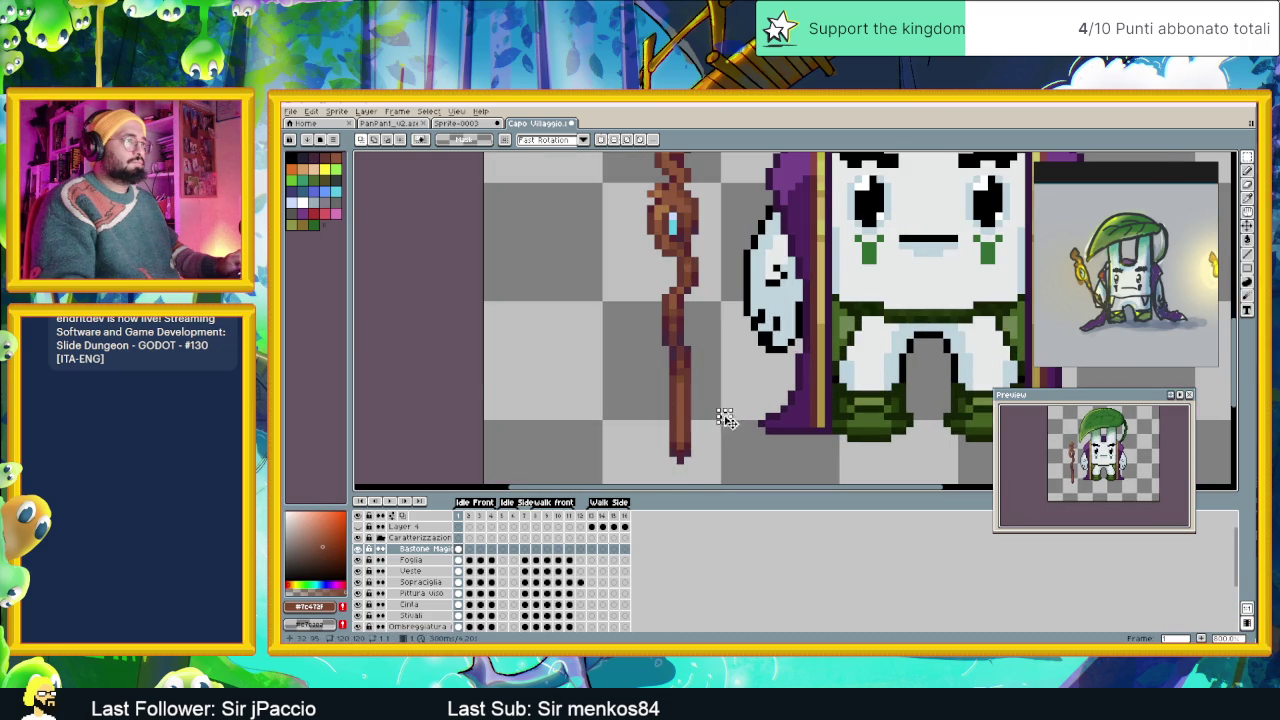
{"action": "mouse_move", "coordinate": [668, 359]}
{"action": "left_mouse_down"}
{"action": "mouse_move", "coordinate": [700, 466]}
{"action": "mouse_move", "coordinate": [697, 437]}
{"action": "left_mouse_up"}
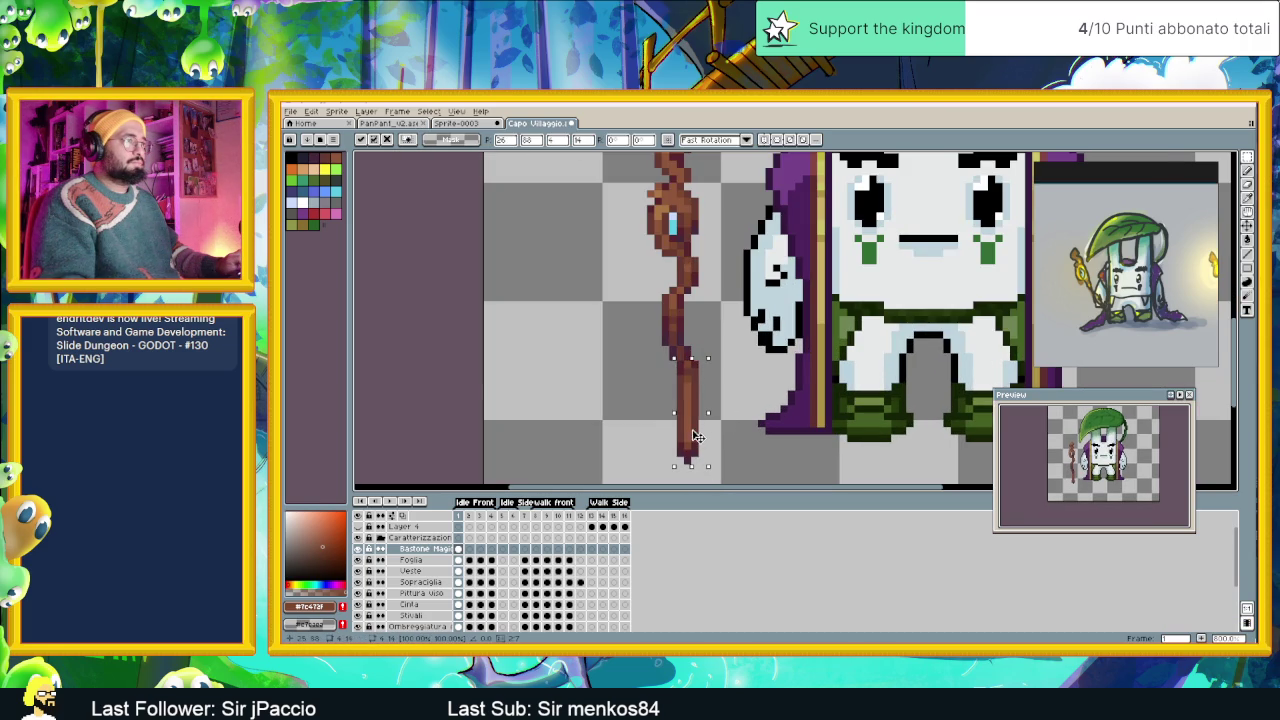
{"action": "key", "text": "Return"}
{"action": "scroll", "coordinate": [716, 382], "scroll_direction": "down", "scroll_amount": 1}
{"action": "scroll", "coordinate": [716, 382], "scroll_direction": "down", "scroll_amount": 2}
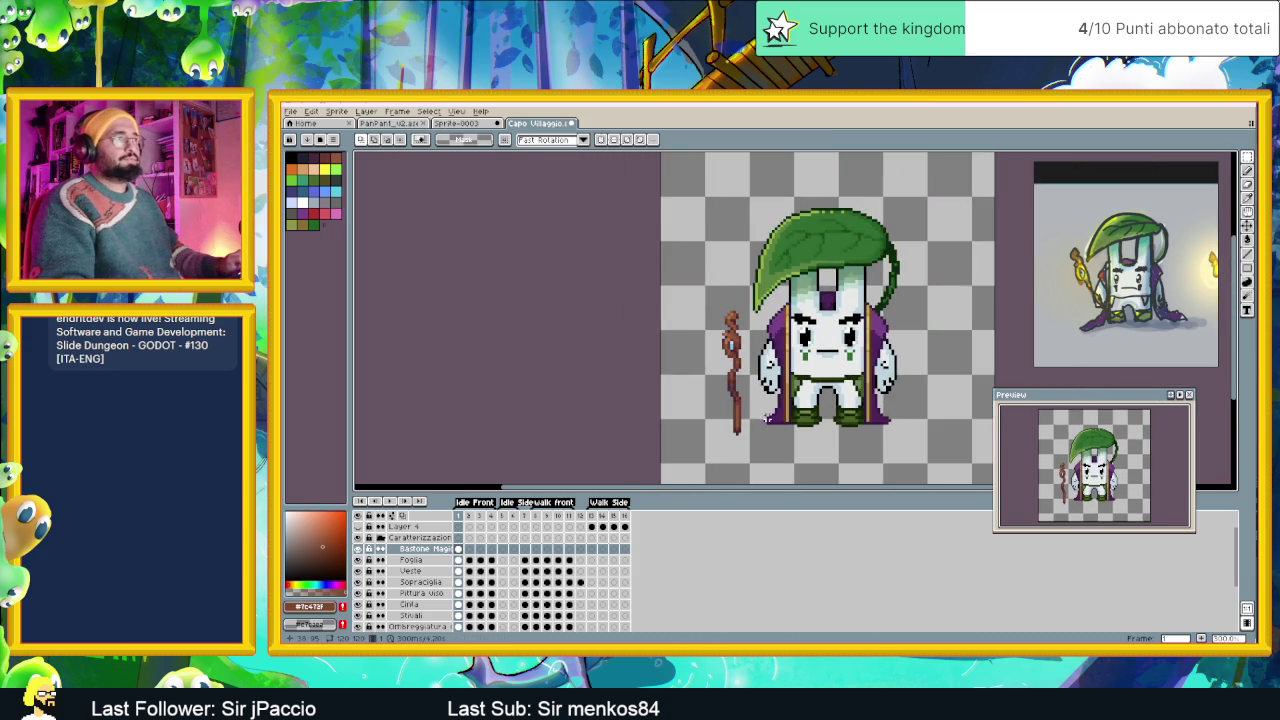
{"action": "scroll", "coordinate": [811, 407], "scroll_direction": "down", "scroll_amount": 1}
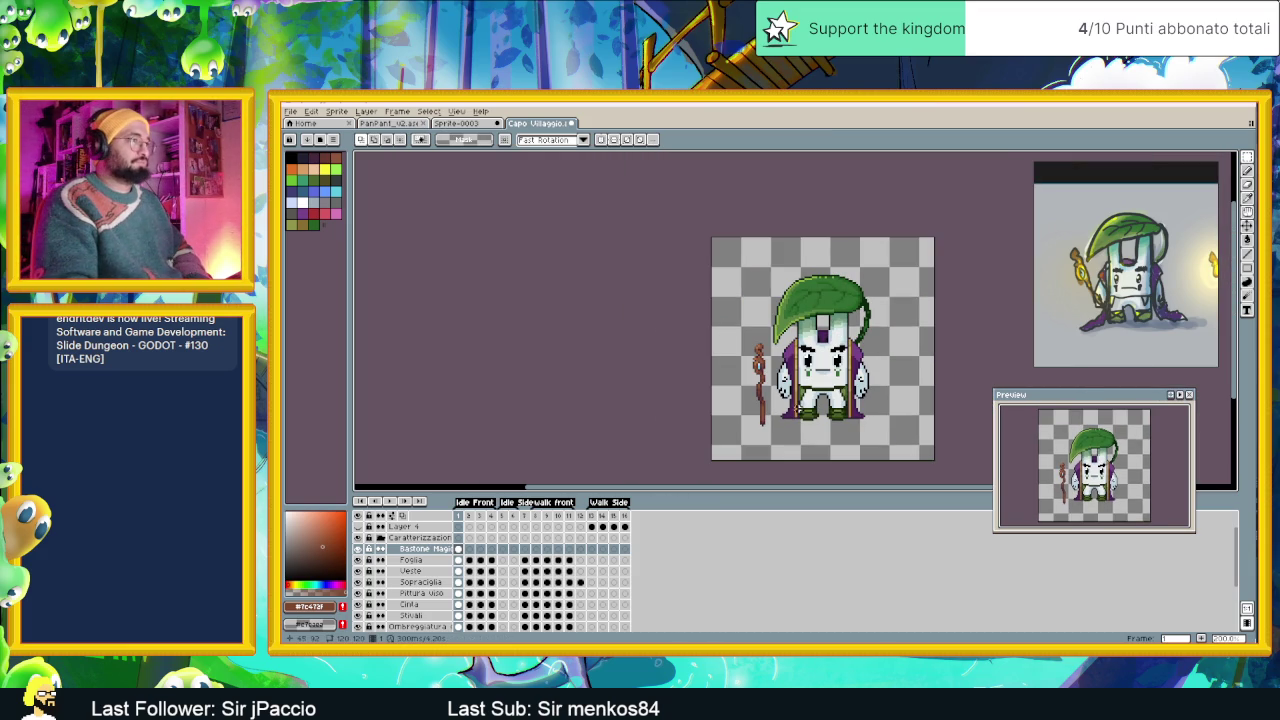
Sample the staff's brown and add knot pixels on the left of its upper twist.
{"action": "scroll", "coordinate": [772, 385], "scroll_direction": "up", "scroll_amount": 1}
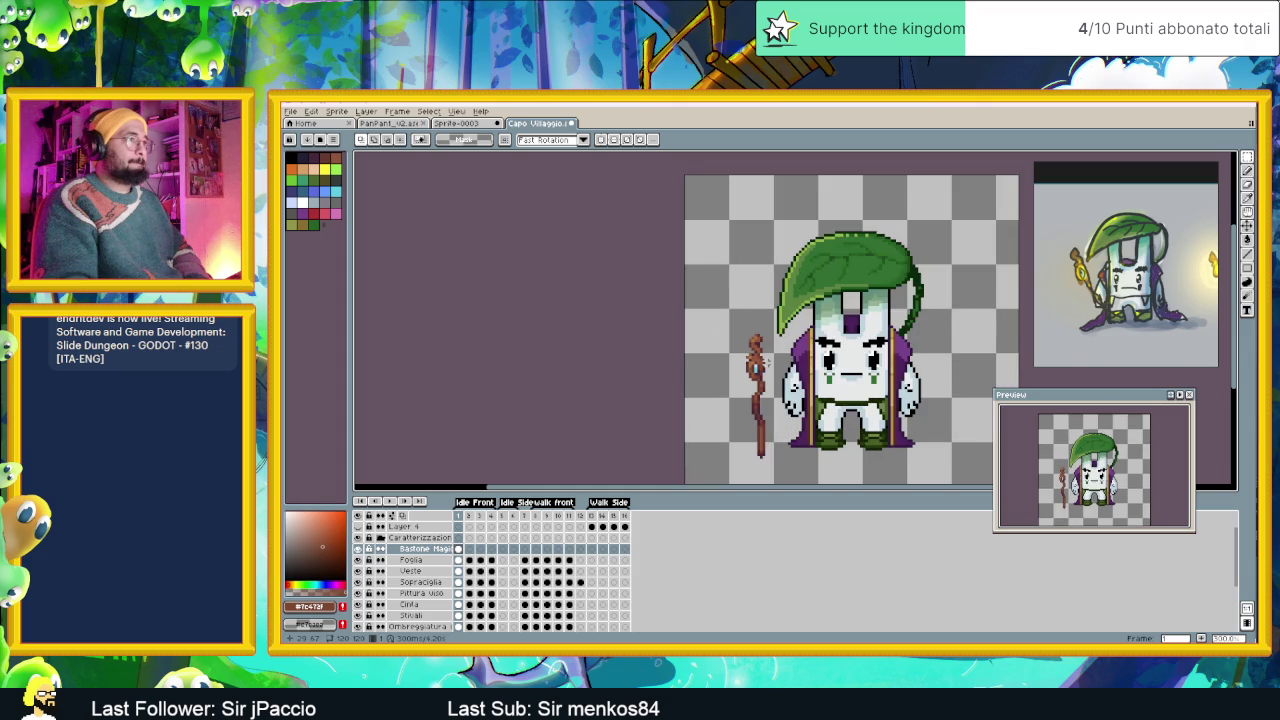
{"action": "scroll", "coordinate": [770, 375], "scroll_direction": "up", "scroll_amount": 1}
{"action": "scroll", "coordinate": [766, 362], "scroll_direction": "up", "scroll_amount": 1}
{"action": "scroll", "coordinate": [768, 361], "scroll_direction": "up", "scroll_amount": 1}
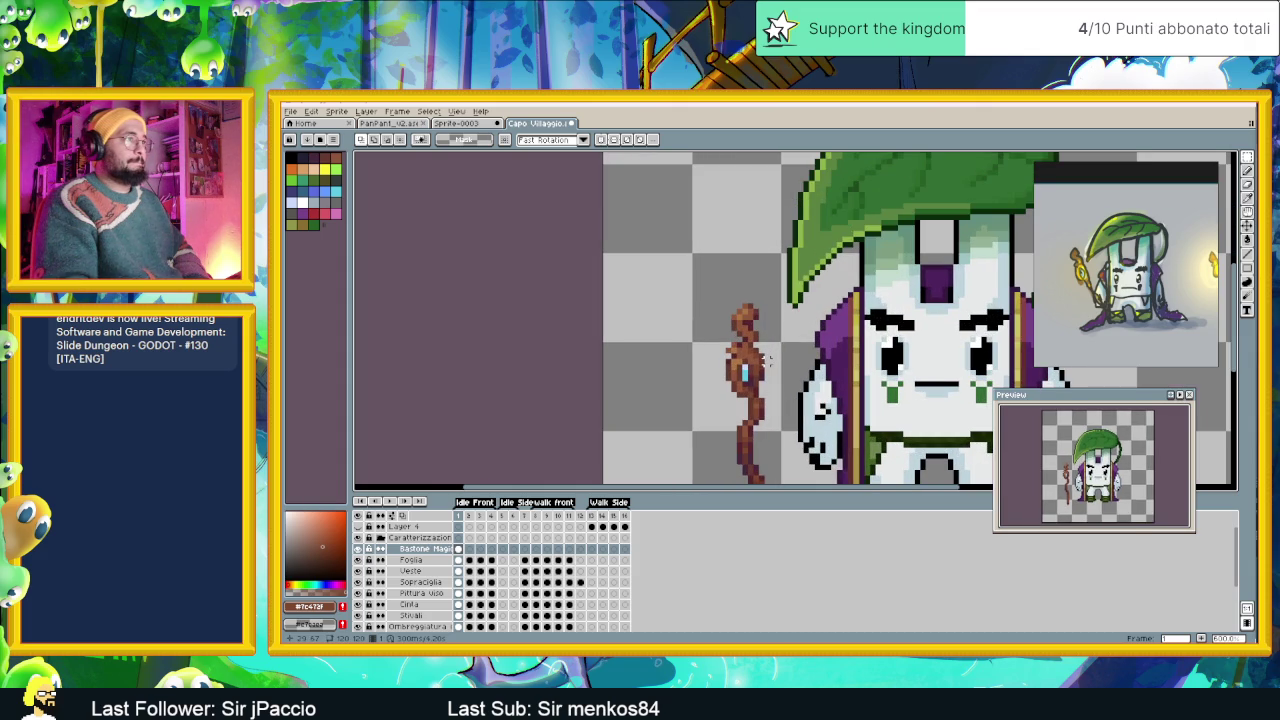
{"action": "scroll", "coordinate": [768, 356], "scroll_direction": "up", "scroll_amount": 1}
{"action": "scroll", "coordinate": [750, 340], "scroll_direction": "up", "scroll_amount": 1}
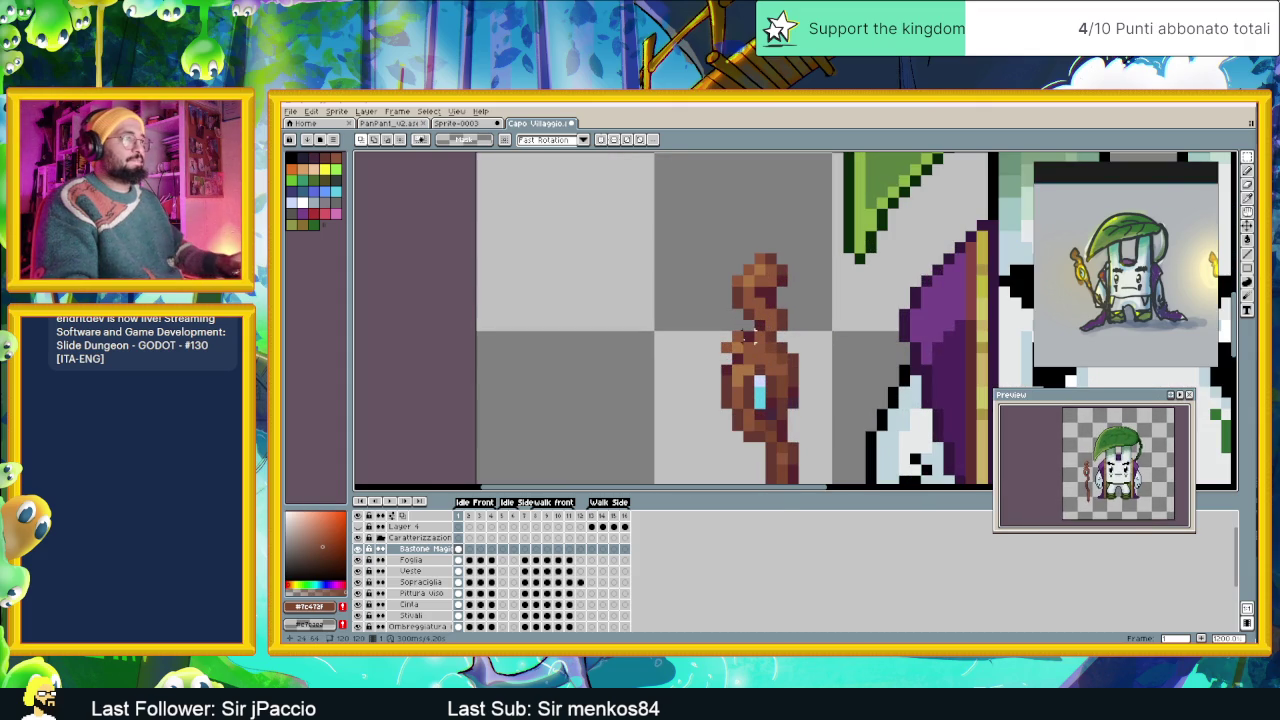
{"action": "key", "text": "alt"}
{"action": "left_click", "coordinate": [742, 330], "text": "alt"}
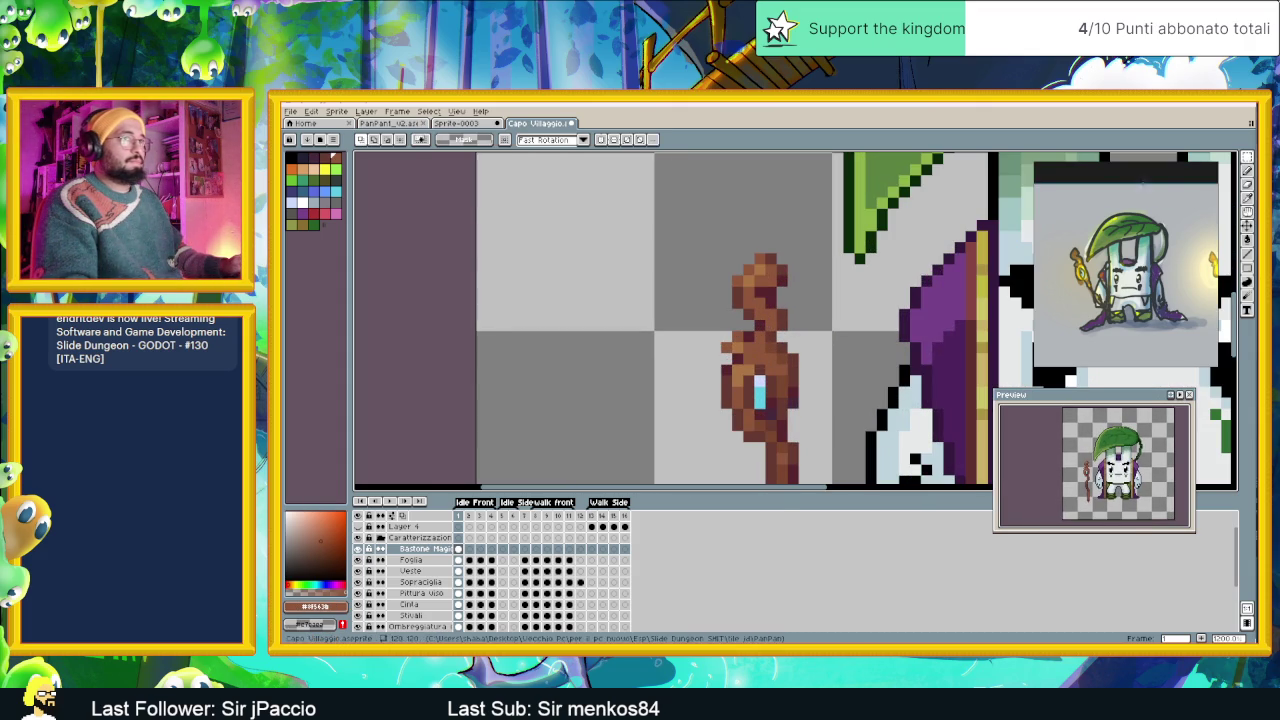
{"action": "key", "text": "b"}
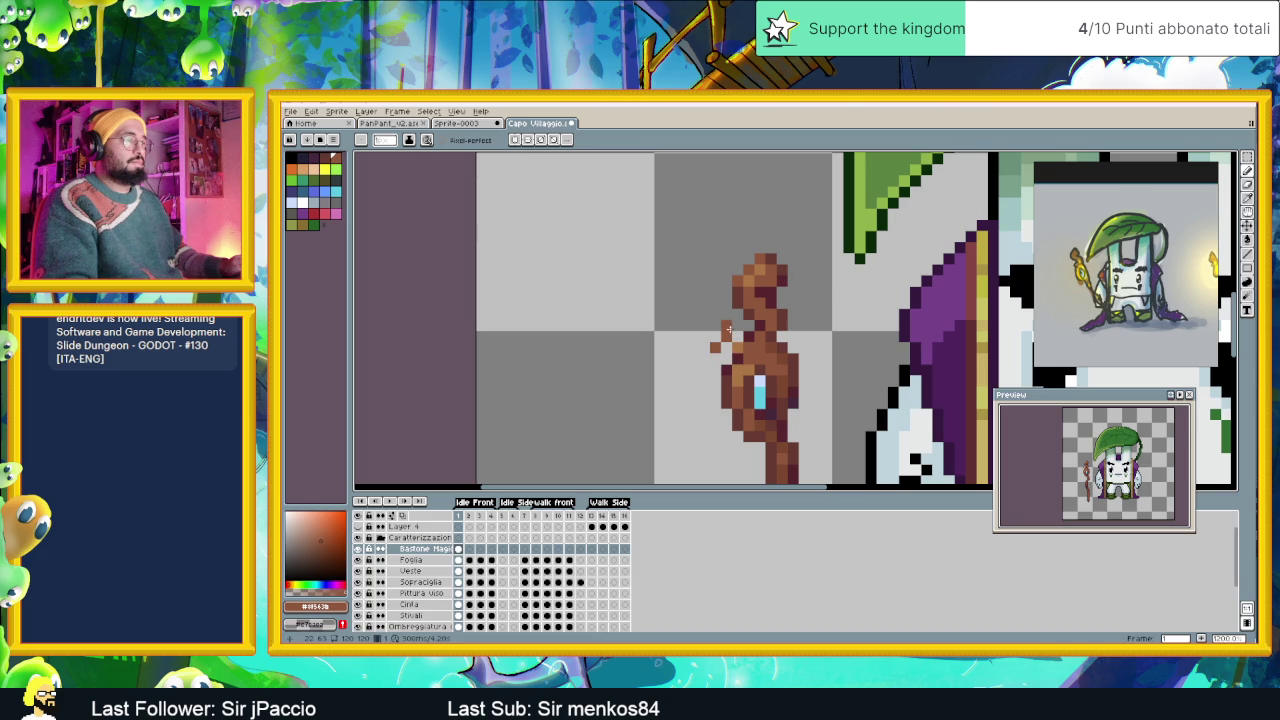
{"action": "left_click", "coordinate": [737, 326]}
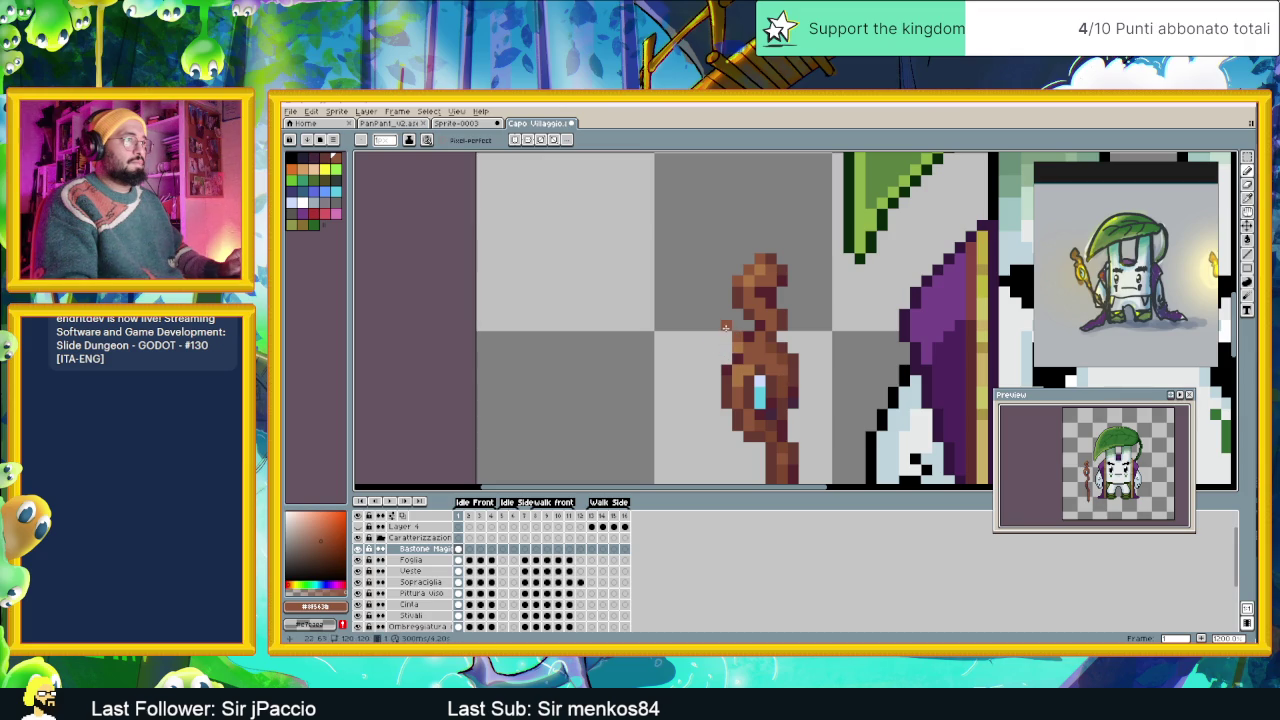
{"action": "left_click", "coordinate": [715, 335]}
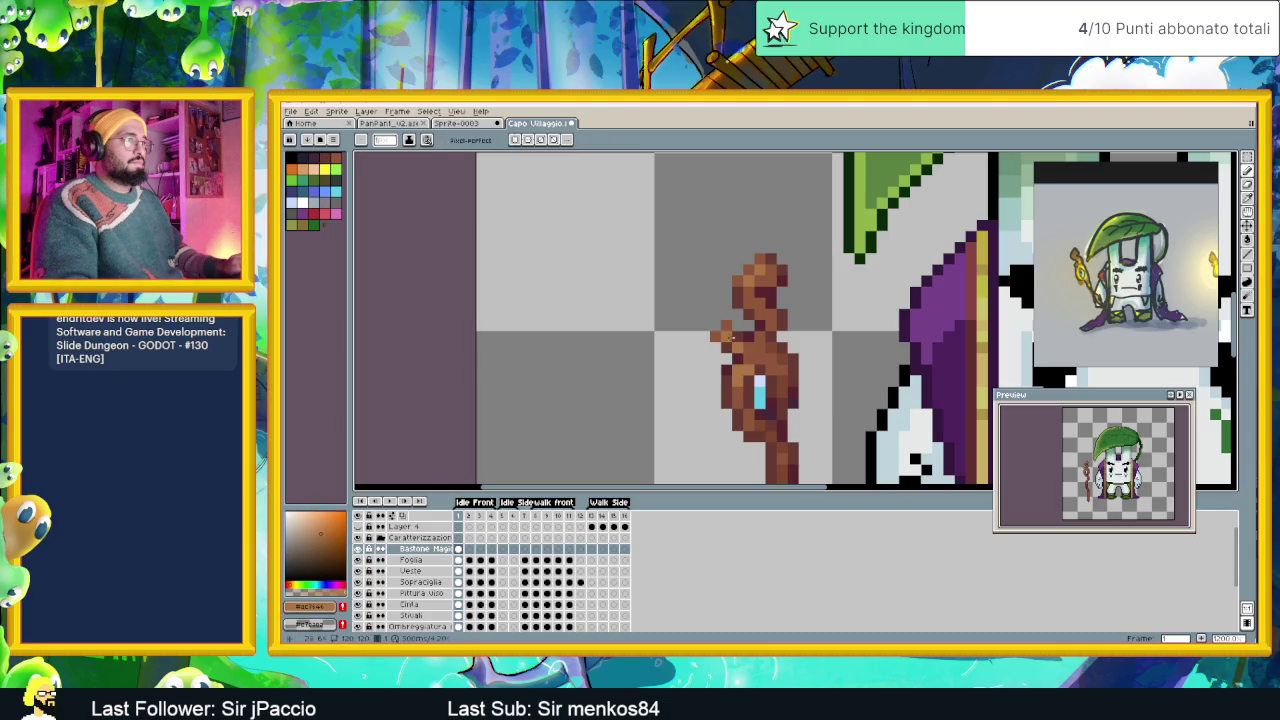
{"action": "left_click", "coordinate": [736, 349], "text": "alt"}
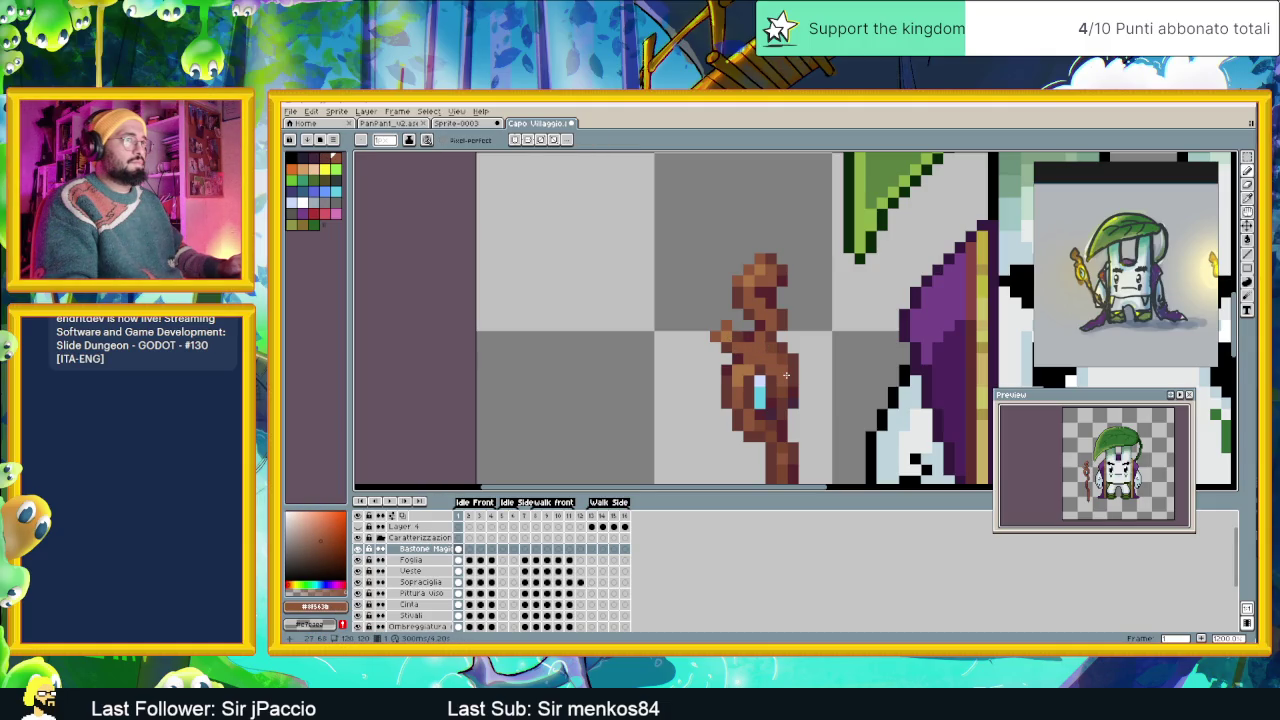
Shift the view to the staff and pick its darker brown #7c4737 for the pencil.
{"action": "scroll", "coordinate": [802, 384], "scroll_direction": "down", "scroll_amount": 2}
{"action": "scroll", "coordinate": [802, 384], "scroll_direction": "down", "scroll_amount": 1}
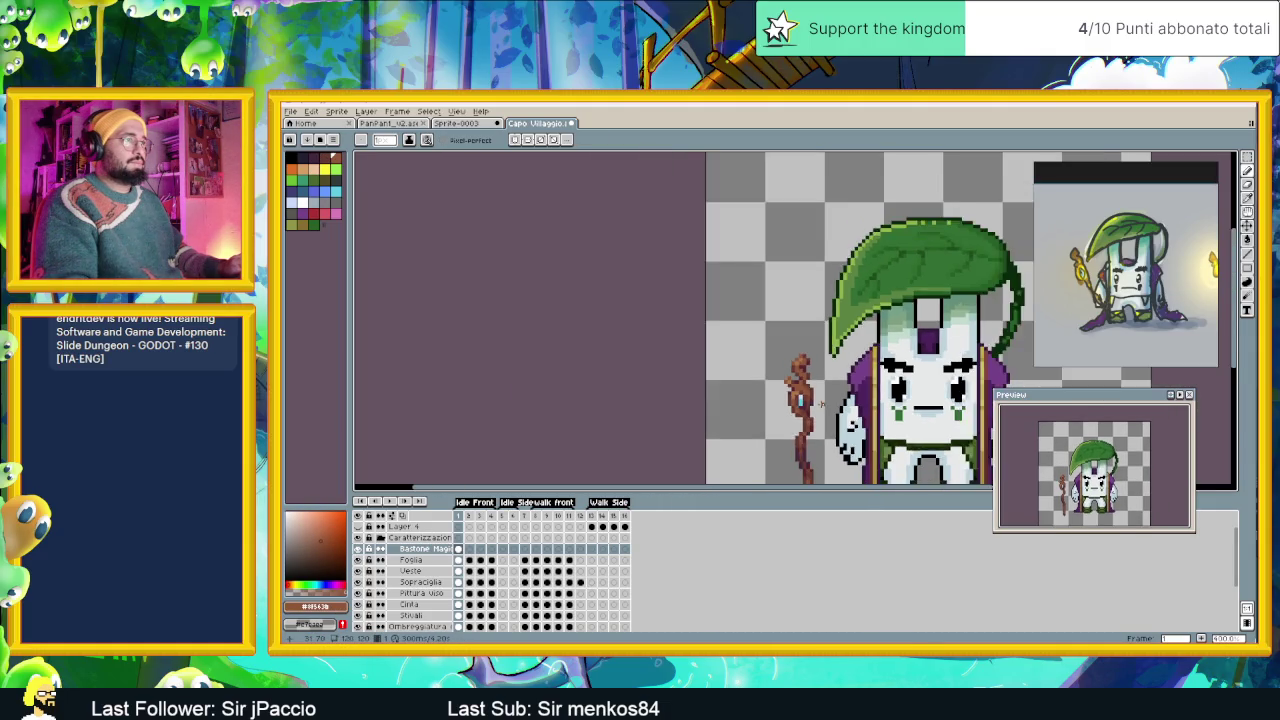
{"action": "scroll", "coordinate": [802, 384], "scroll_direction": "down", "scroll_amount": 1}
{"action": "scroll", "coordinate": [804, 392], "scroll_direction": "down", "scroll_amount": 1}
{"action": "left_click_drag", "start_coordinate": [818, 405], "coordinate": [746, 373]}
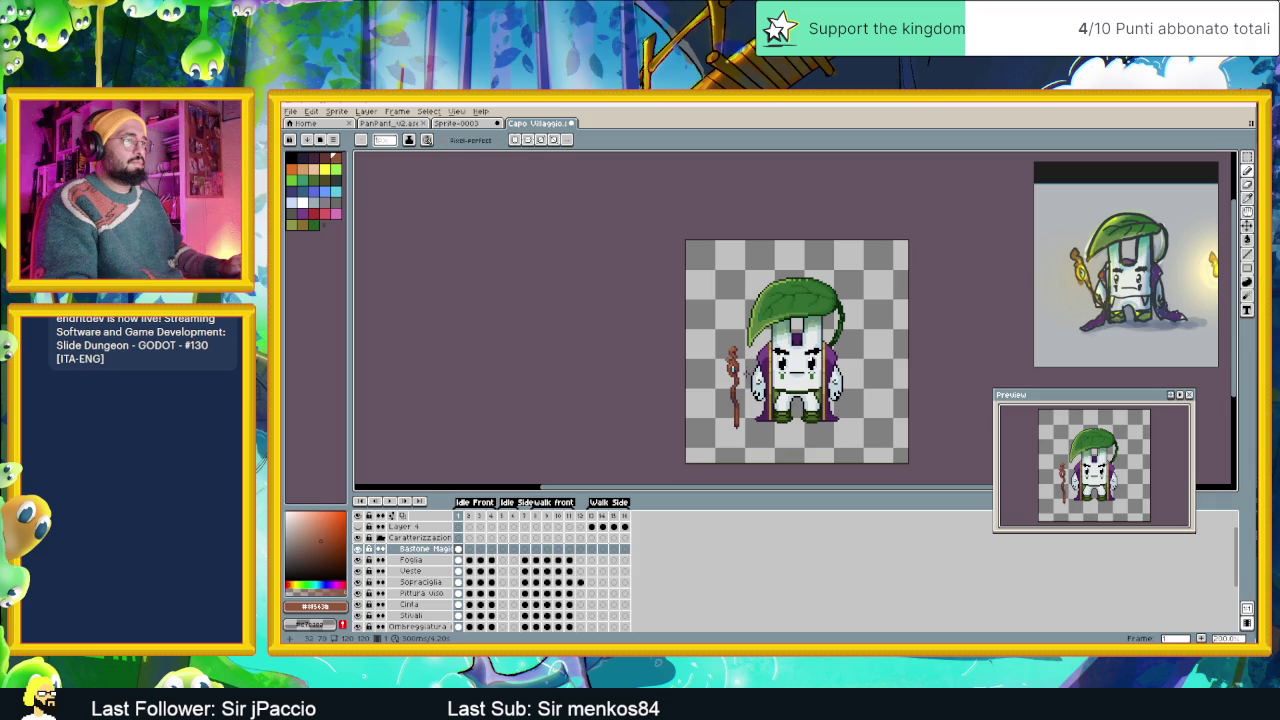
{"action": "scroll", "coordinate": [736, 370], "scroll_direction": "up", "scroll_amount": 2}
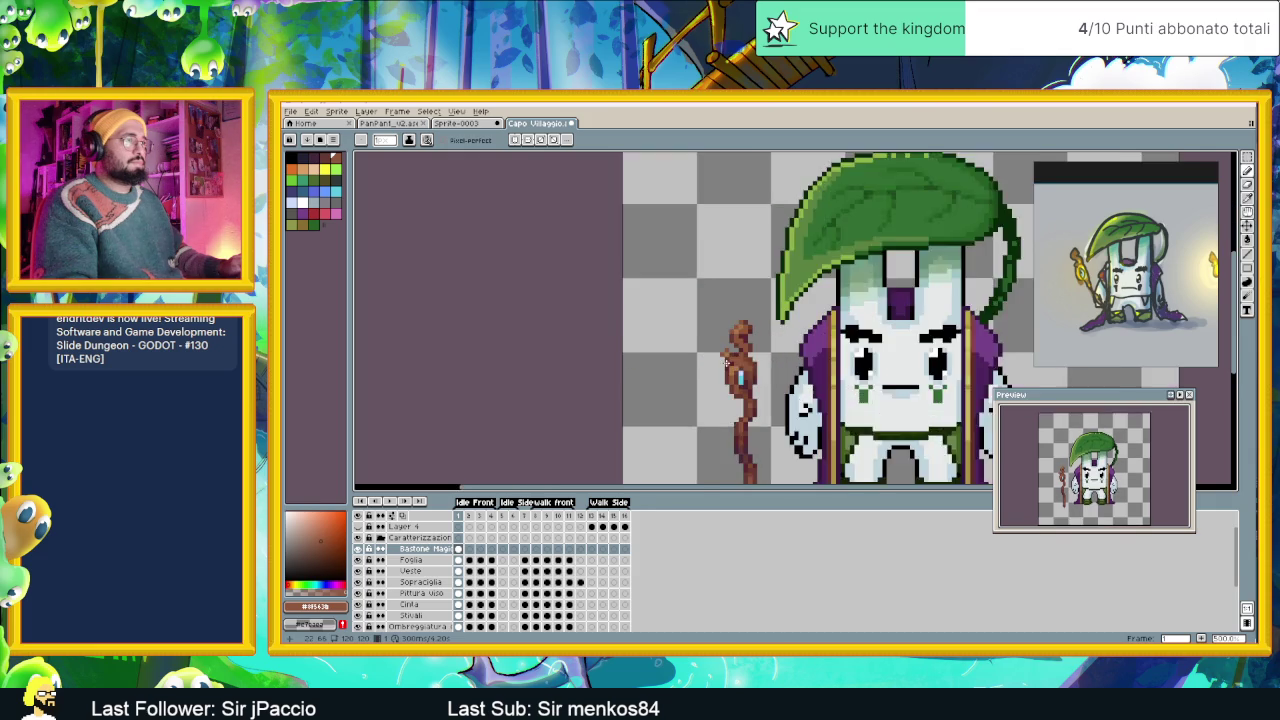
{"action": "scroll", "coordinate": [736, 370], "scroll_direction": "up", "scroll_amount": 1}
{"action": "scroll", "coordinate": [805, 360], "scroll_direction": "up", "scroll_amount": 1}
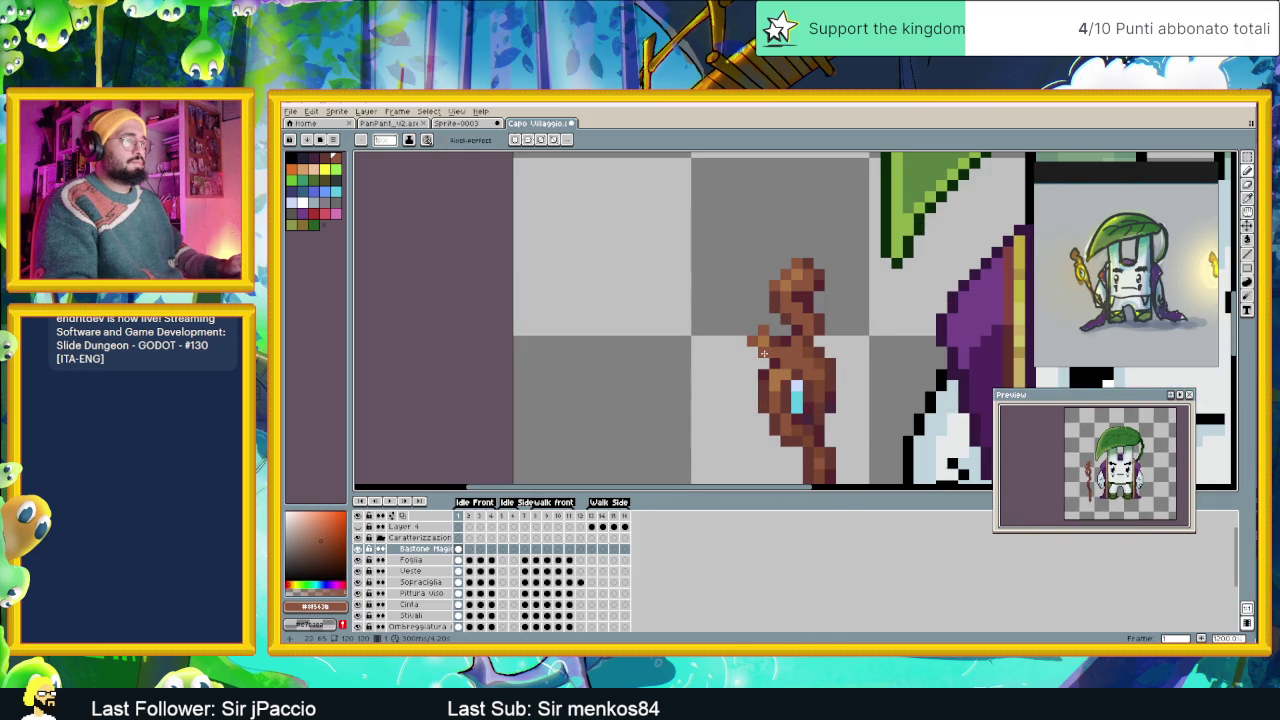
{"action": "key", "text": "i"}
{"action": "left_click", "coordinate": [768, 350]}
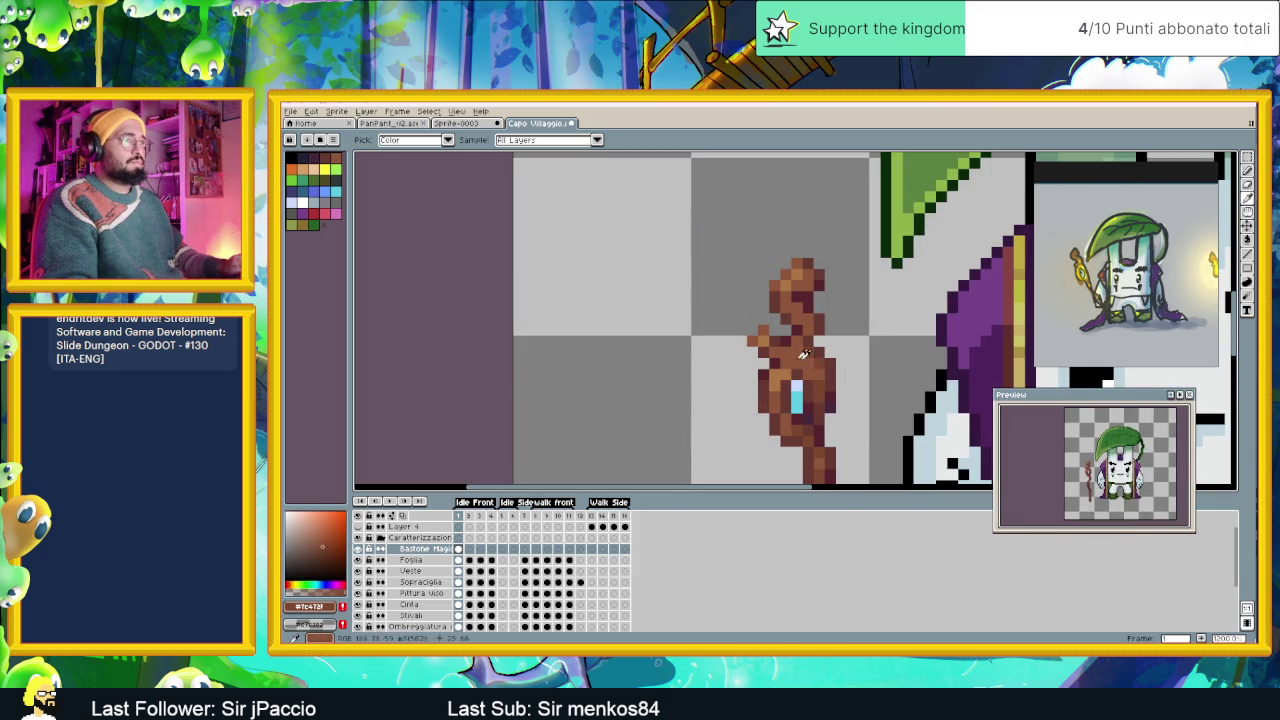
{"action": "key", "text": "b"}
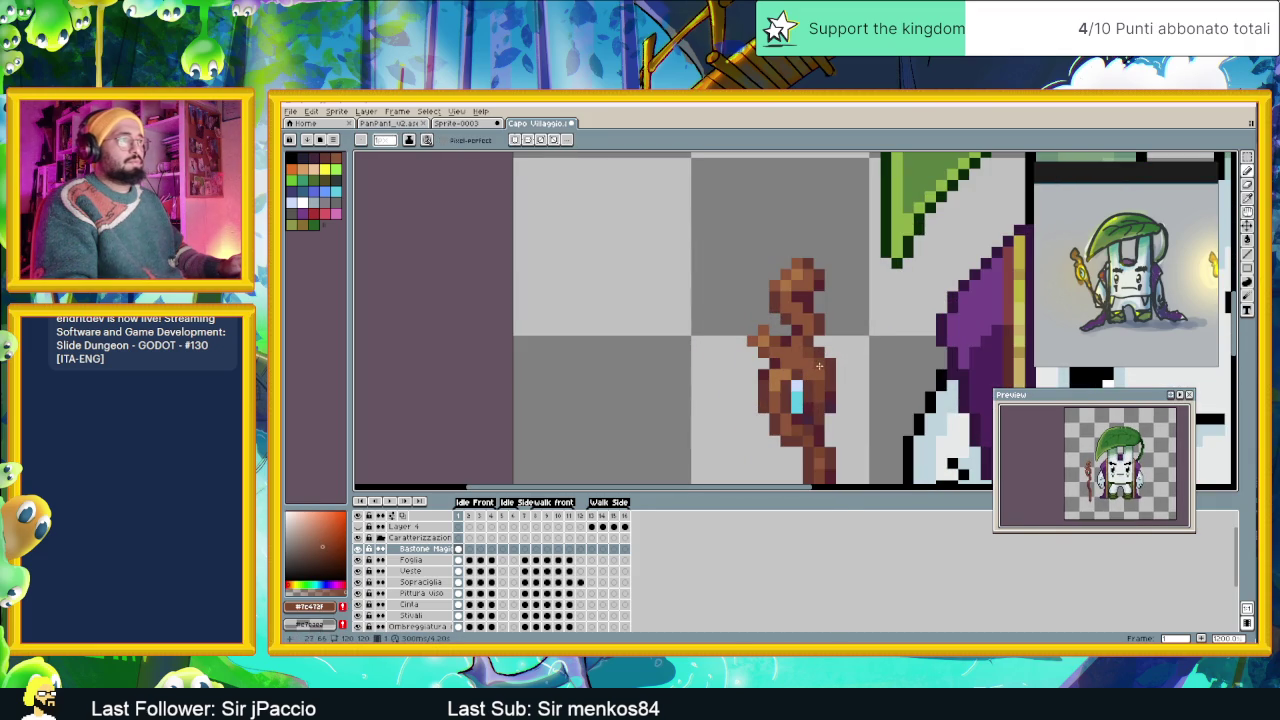
Recentre the whole character, then bring the staff's top into view.
{"action": "scroll", "coordinate": [811, 379], "scroll_direction": "down", "scroll_amount": 2}
{"action": "scroll", "coordinate": [811, 379], "scroll_direction": "down", "scroll_amount": 1}
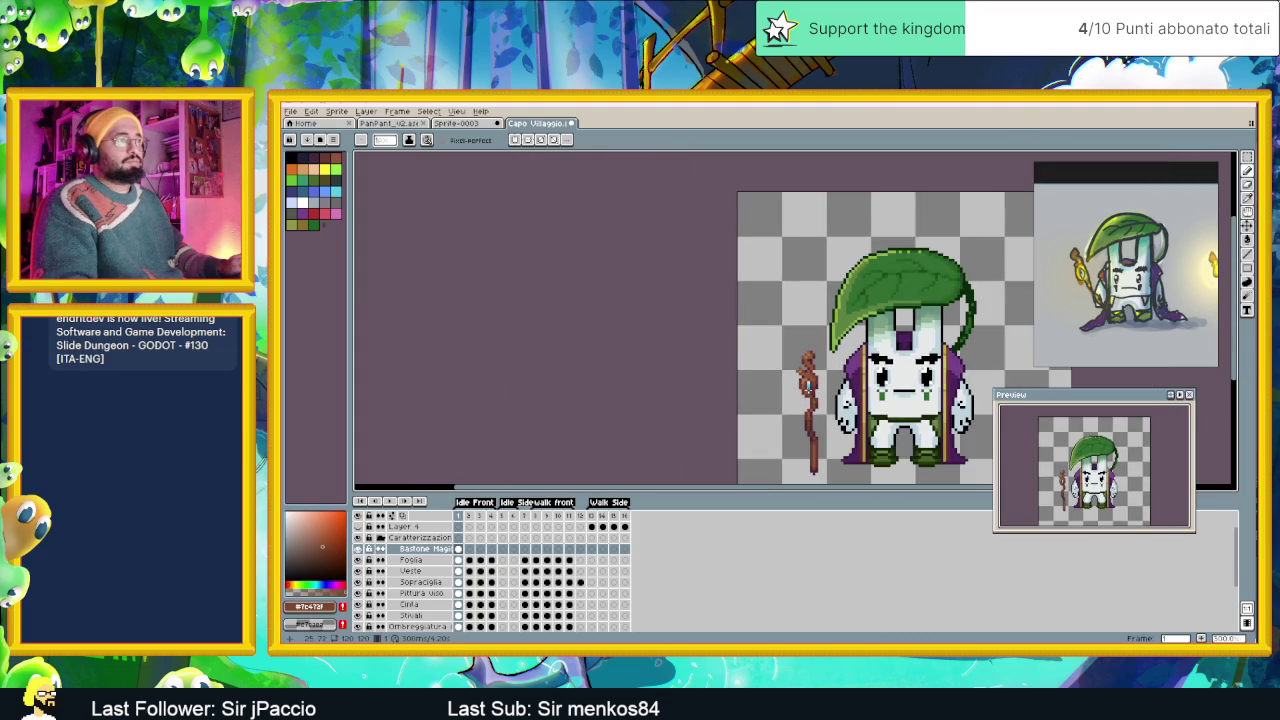
{"action": "scroll", "coordinate": [835, 418], "scroll_direction": "down", "scroll_amount": 1}
{"action": "left_click_drag", "start_coordinate": [835, 418], "coordinate": [716, 372]}
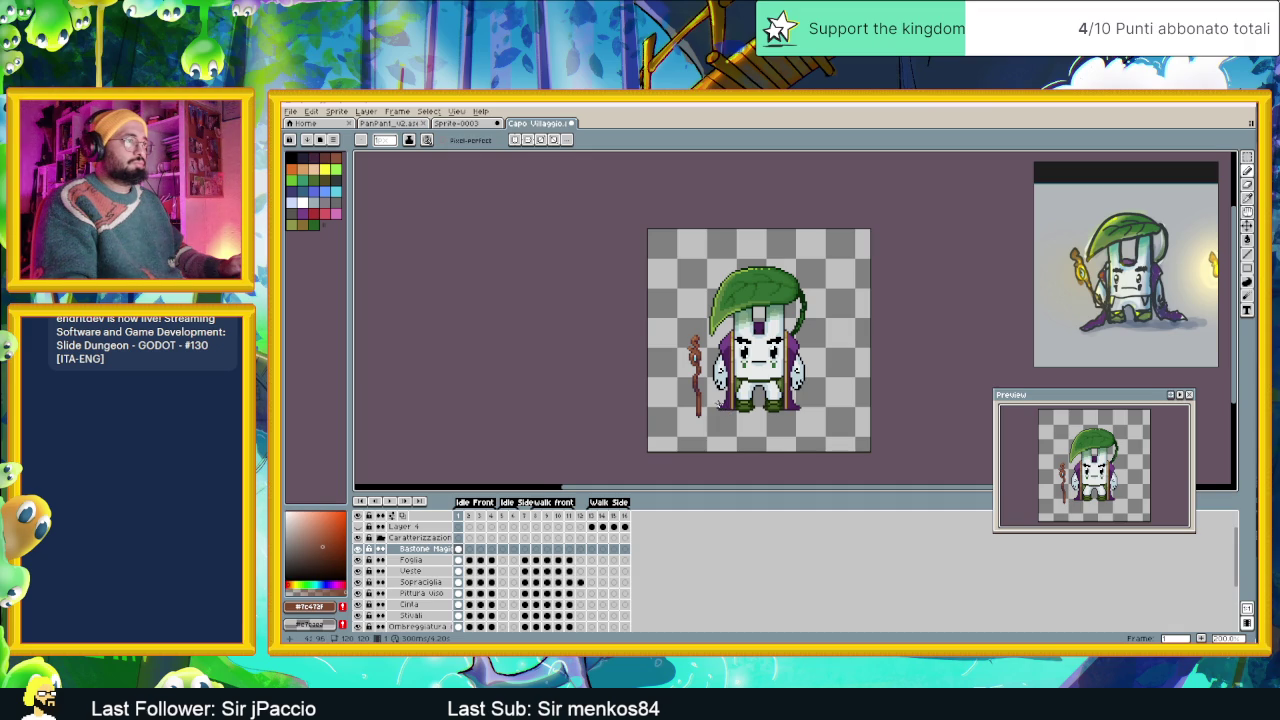
{"action": "scroll", "coordinate": [684, 343], "scroll_direction": "up", "scroll_amount": 2}
{"action": "scroll", "coordinate": [684, 343], "scroll_direction": "up", "scroll_amount": 2}
{"action": "scroll", "coordinate": [684, 343], "scroll_direction": "up", "scroll_amount": 1}
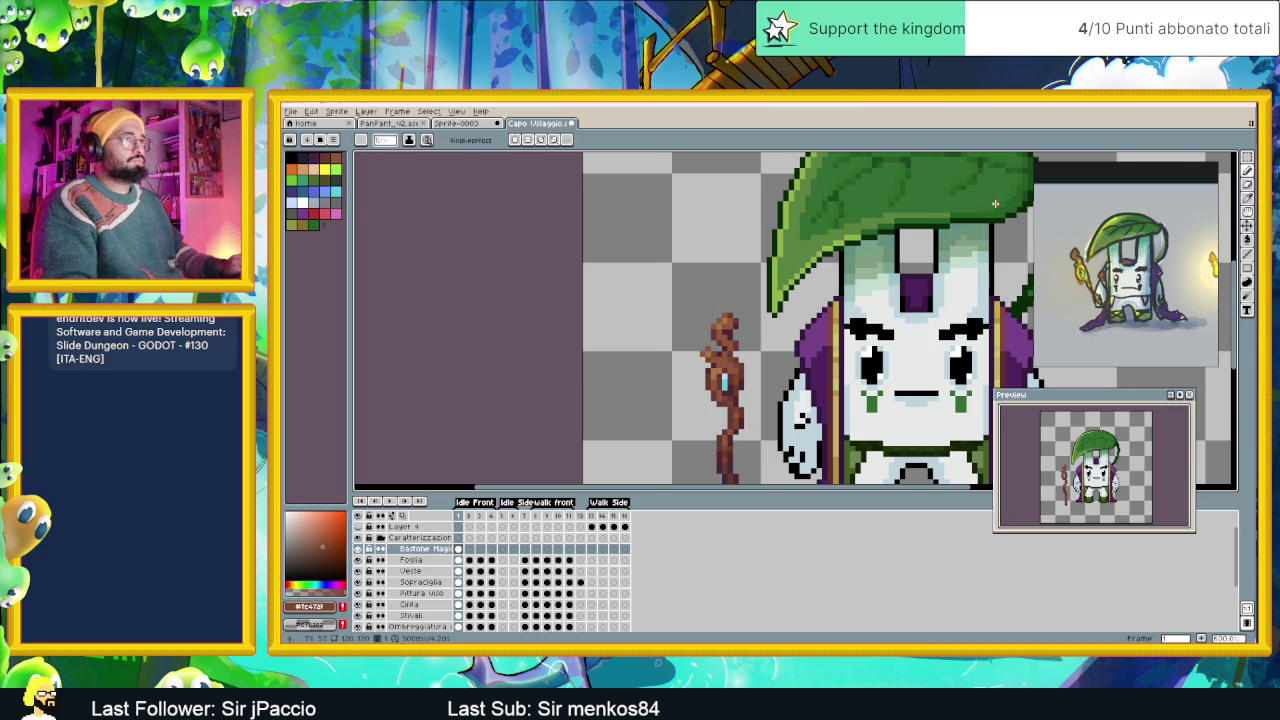
{"action": "left_click_drag", "start_coordinate": [994, 216], "coordinate": [998, 256]}
Draw a dark green #082908 stem curving up-left from the staff top.
{"action": "left_click", "coordinate": [998, 256], "text": "alt"}
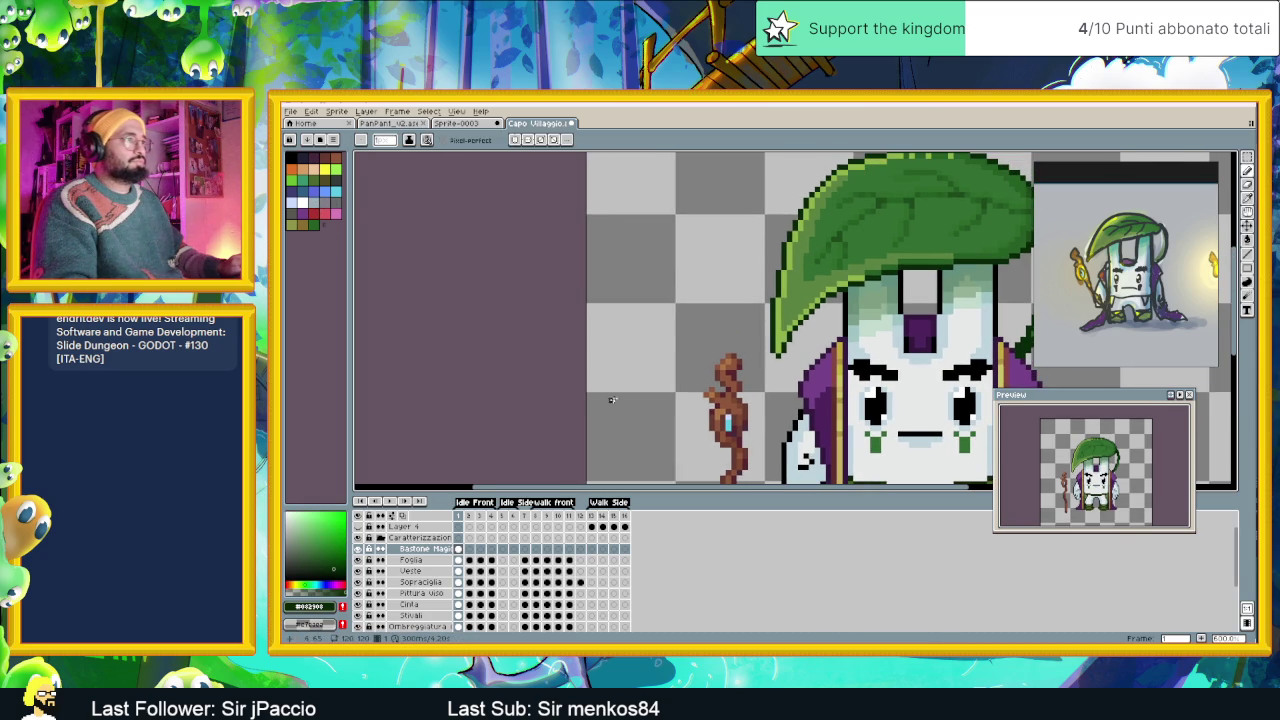
{"action": "scroll", "coordinate": [677, 219], "scroll_direction": "up", "scroll_amount": 2}
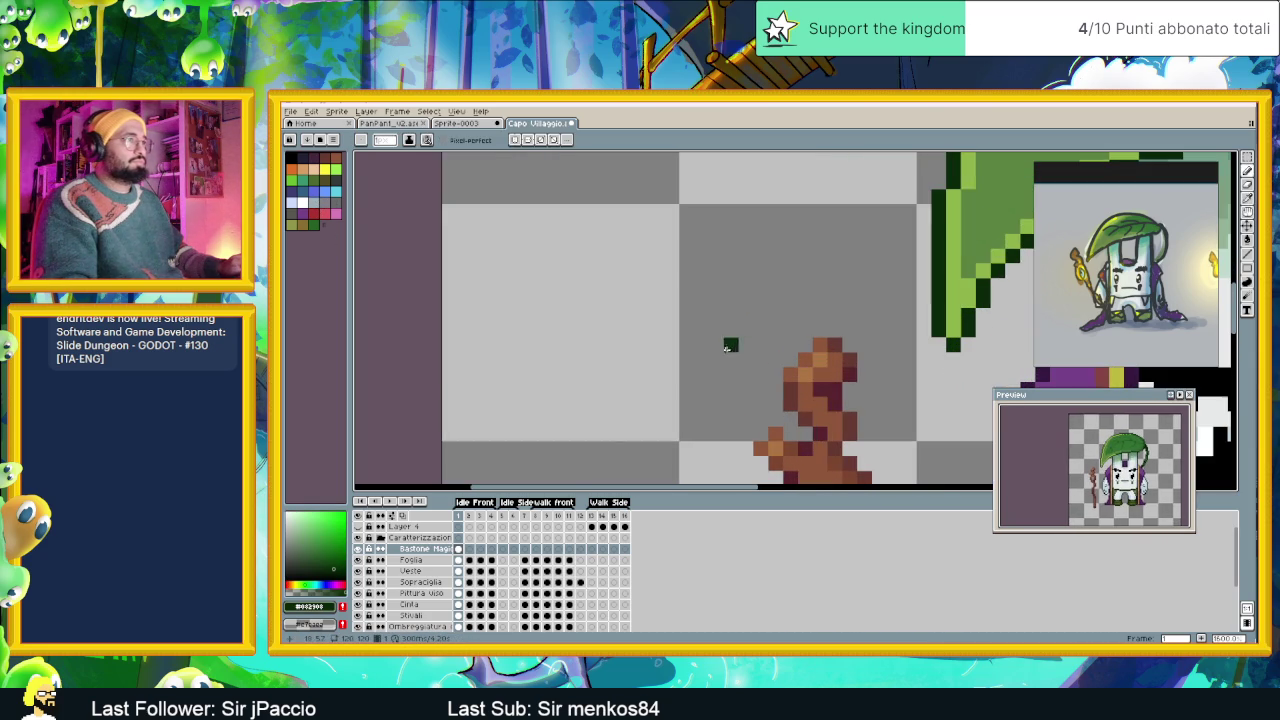
{"action": "left_click", "coordinate": [820, 330]}
{"action": "left_click_drag", "start_coordinate": [819, 315], "coordinate": [805, 299]}
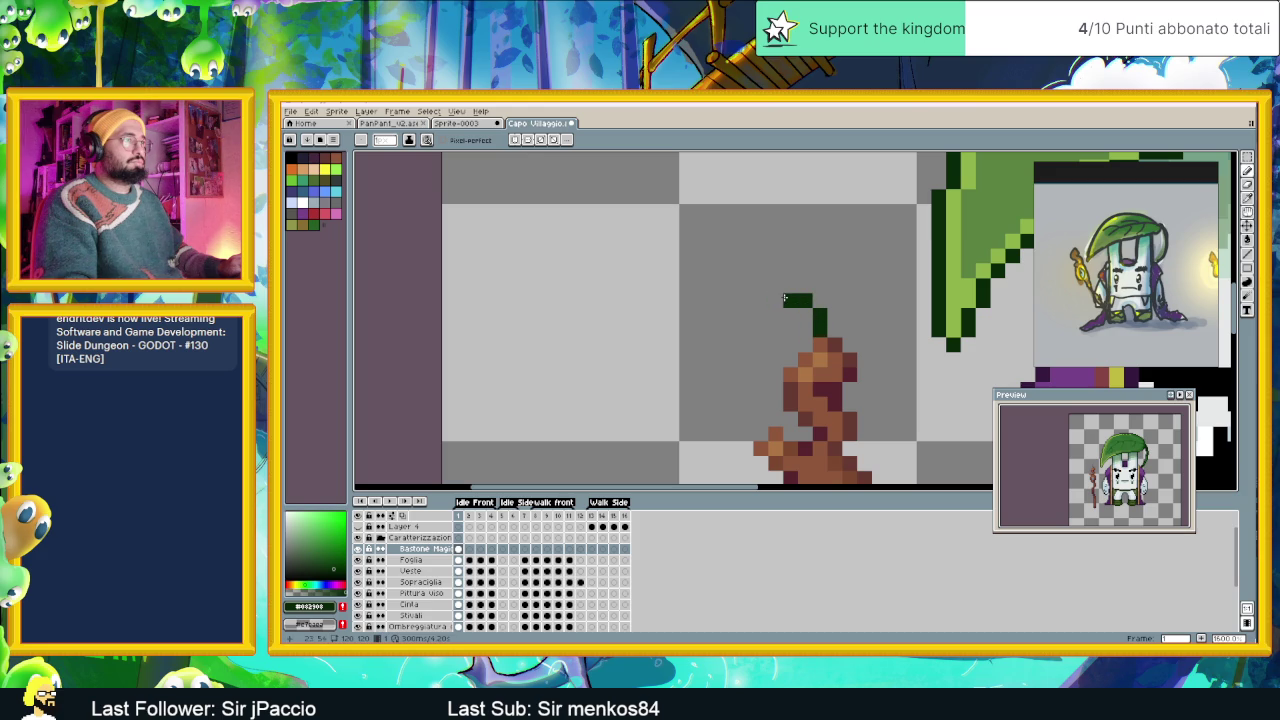
{"action": "left_click_drag", "start_coordinate": [785, 298], "coordinate": [786, 289]}
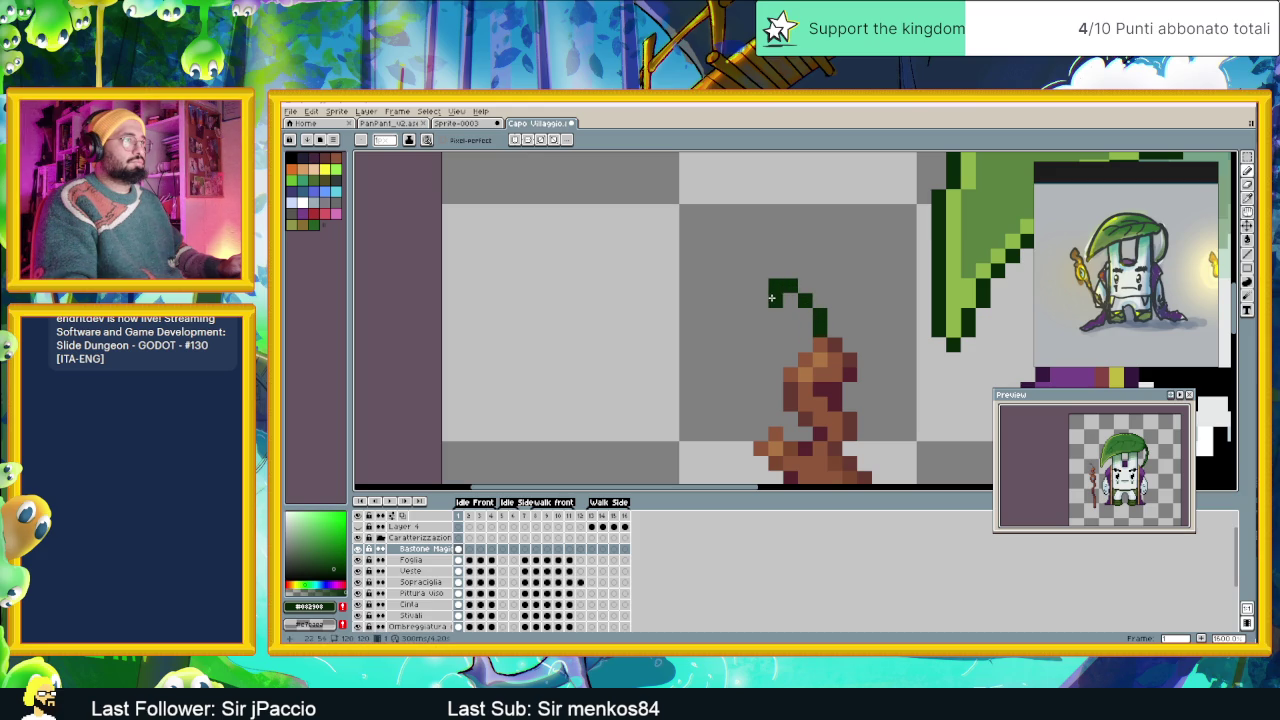
{"action": "left_click_drag", "start_coordinate": [765, 284], "coordinate": [760, 270]}
Outline the sprout leaf in dark green, closing it at its left end.
{"action": "left_click", "coordinate": [761, 314]}
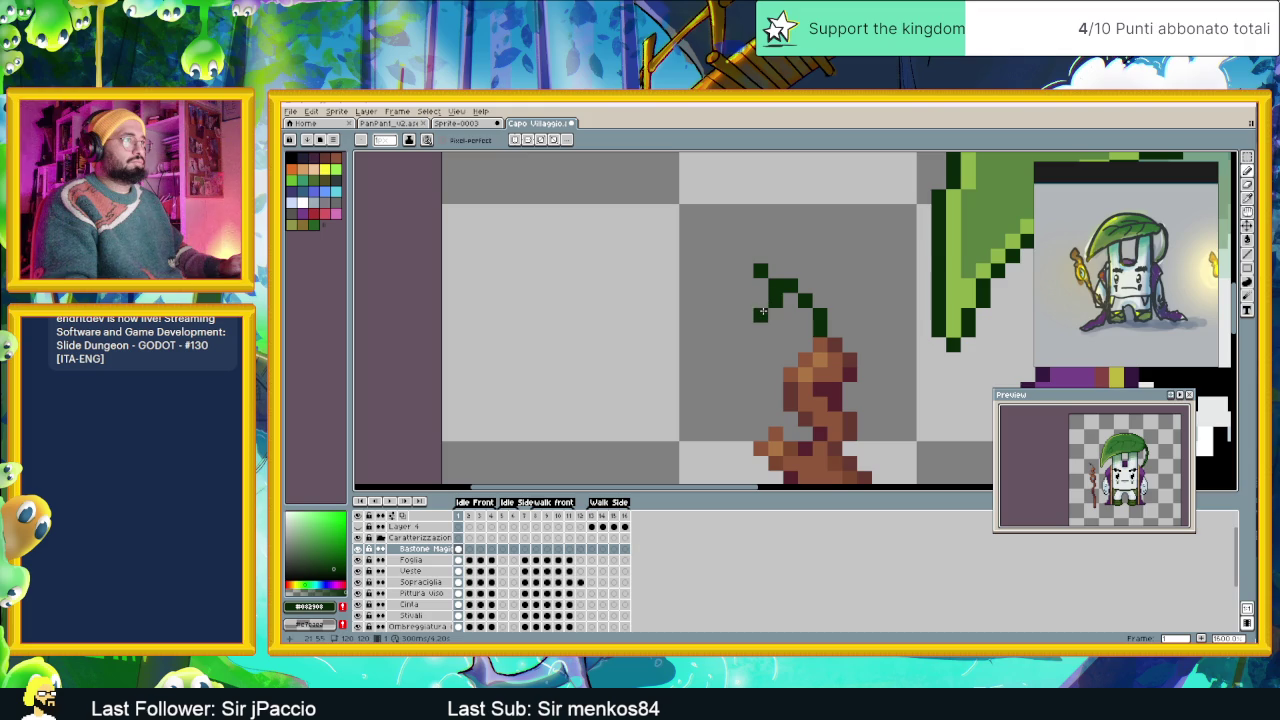
{"action": "mouse_move", "coordinate": [731, 316]}
{"action": "left_mouse_down"}
{"action": "mouse_move", "coordinate": [743, 318]}
{"action": "mouse_move", "coordinate": [731, 330]}
{"action": "left_mouse_up"}
{"action": "left_click", "coordinate": [746, 270]}
{"action": "left_click", "coordinate": [731, 285]}
{"action": "left_click", "coordinate": [716, 300]}
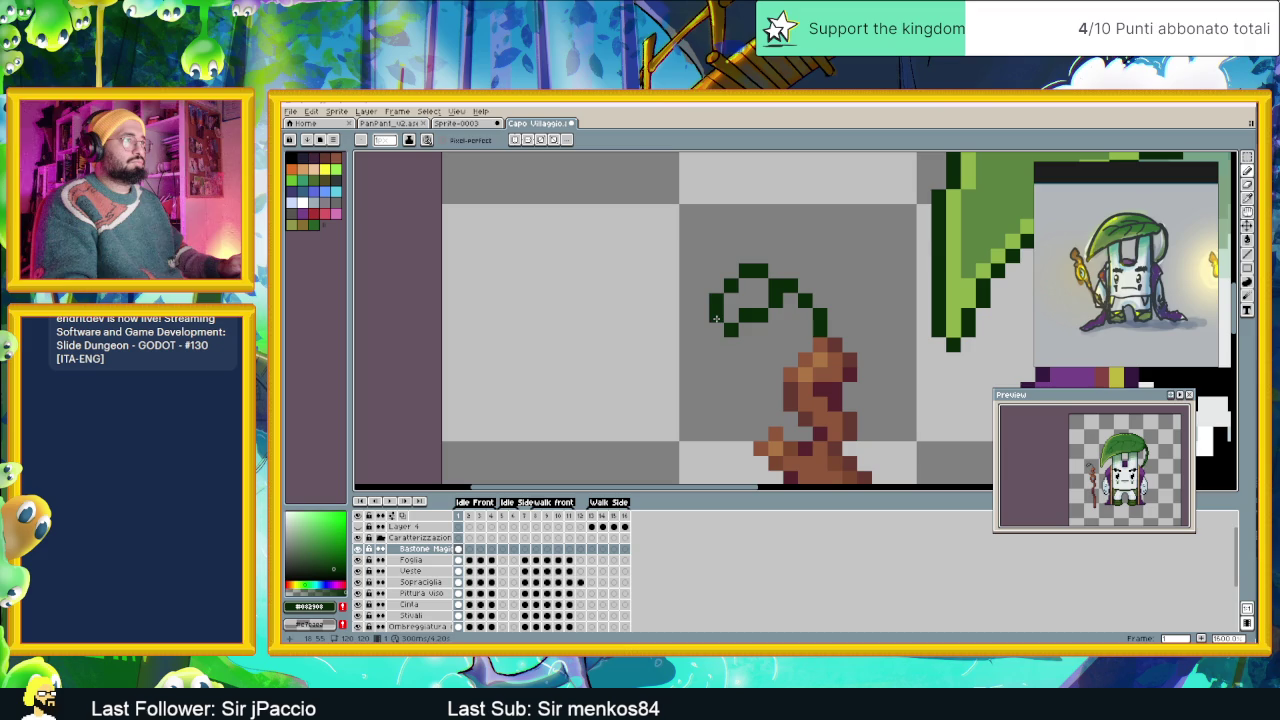
{"action": "left_click", "coordinate": [716, 330]}
{"action": "left_click", "coordinate": [790, 373]}
Sample a lighter green from the leaf hat to fill the sprout.
{"action": "scroll", "coordinate": [785, 380], "scroll_direction": "down", "scroll_amount": 3}
{"action": "key", "text": "i"}
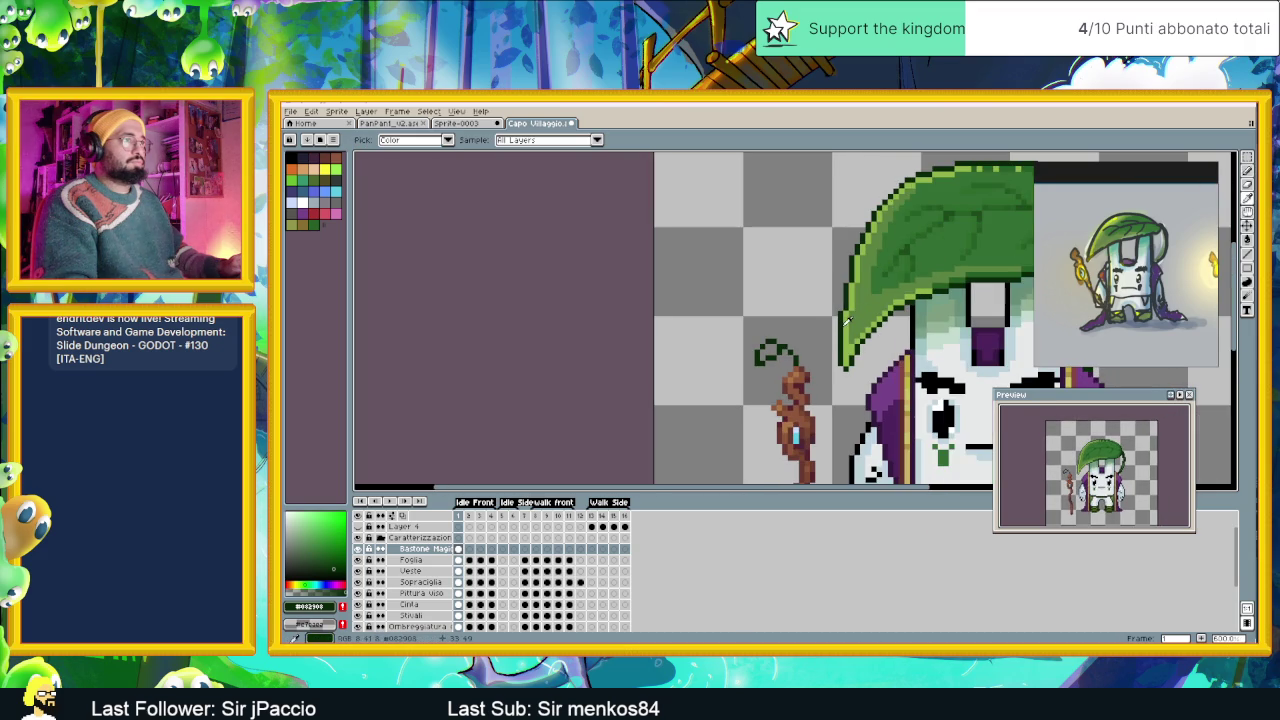
{"action": "left_click", "coordinate": [847, 318], "text": "alt"}
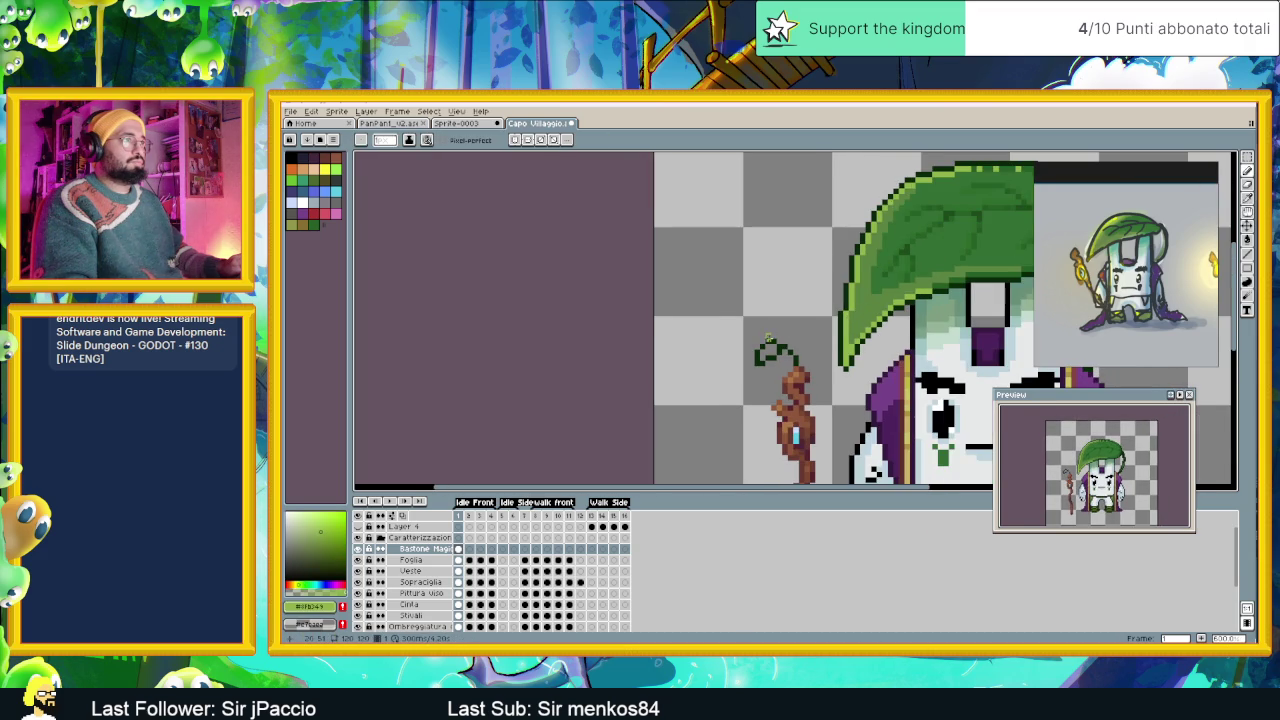
{"action": "scroll", "coordinate": [768, 341], "scroll_direction": "up", "scroll_amount": 1}
{"action": "scroll", "coordinate": [769, 338], "scroll_direction": "up", "scroll_amount": 1}
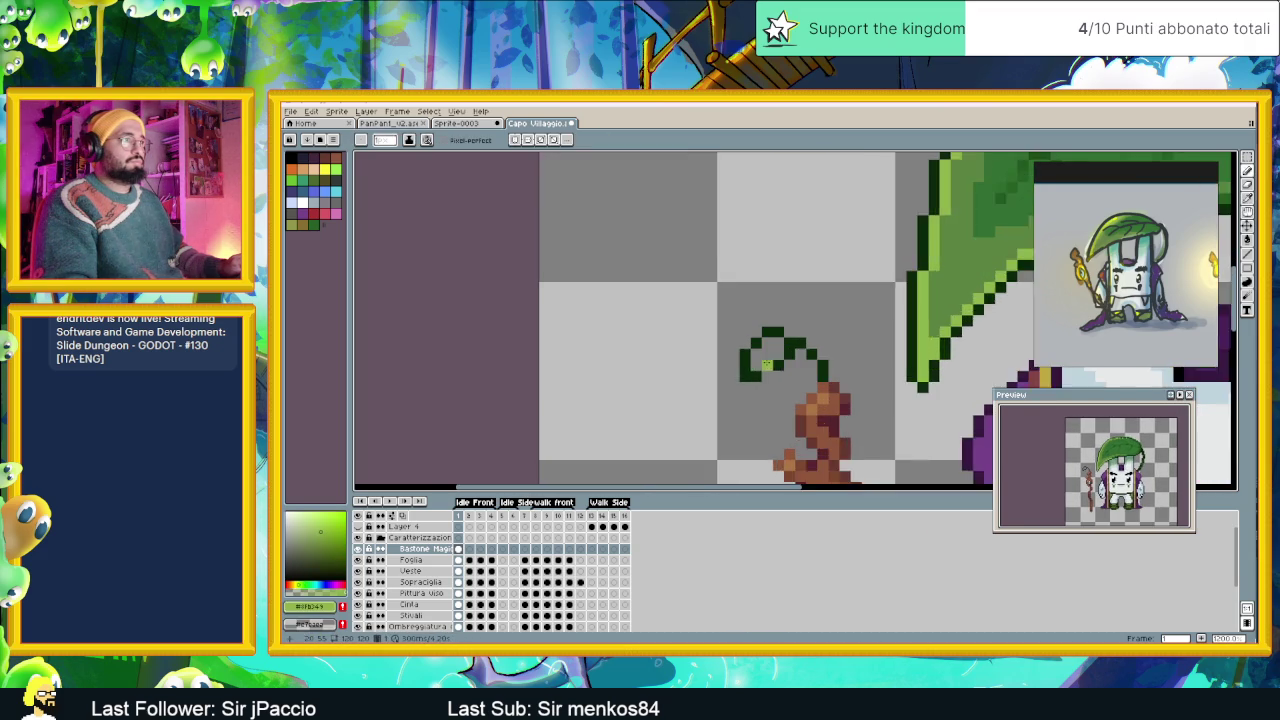
{"action": "scroll", "coordinate": [769, 338], "scroll_direction": "up", "scroll_amount": 1}
{"action": "scroll", "coordinate": [769, 338], "scroll_direction": "down", "scroll_amount": 1}
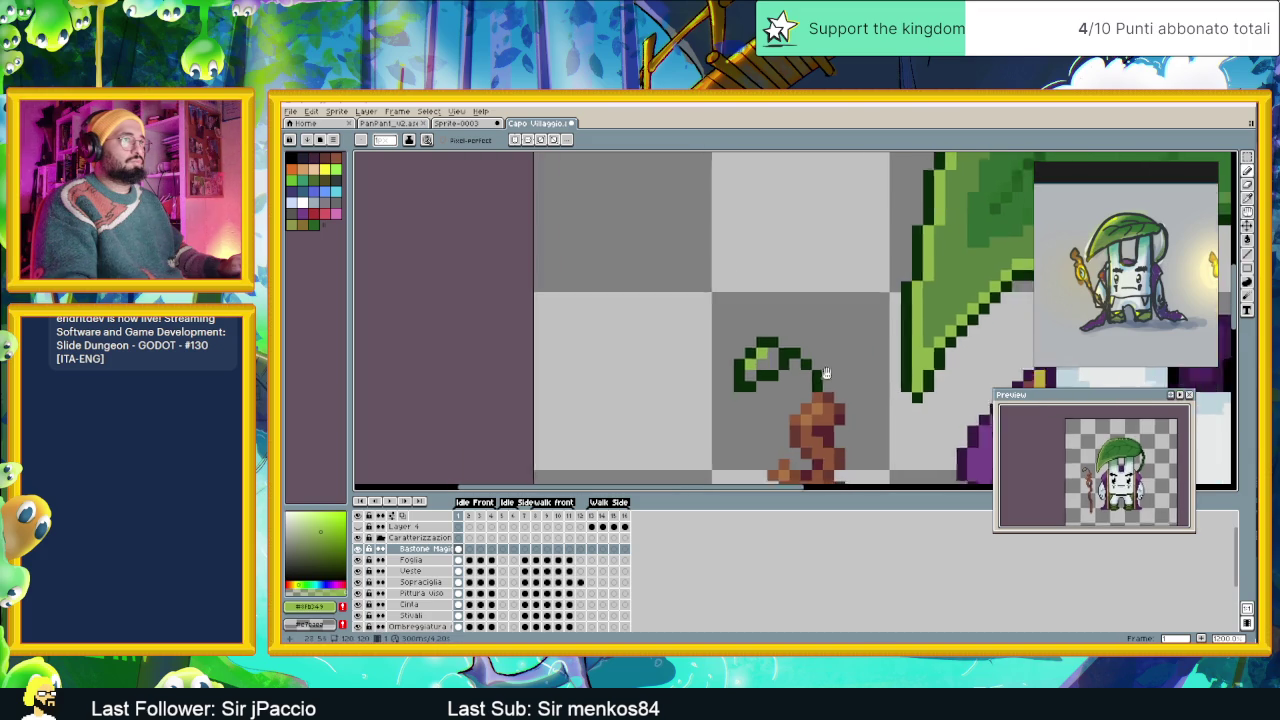
Eyedrop the hat leaf's greens (#266026, #5c6341) and paint shaded pixels on the sprout leaf.
{"action": "left_click", "coordinate": [1006, 238], "text": "alt"}
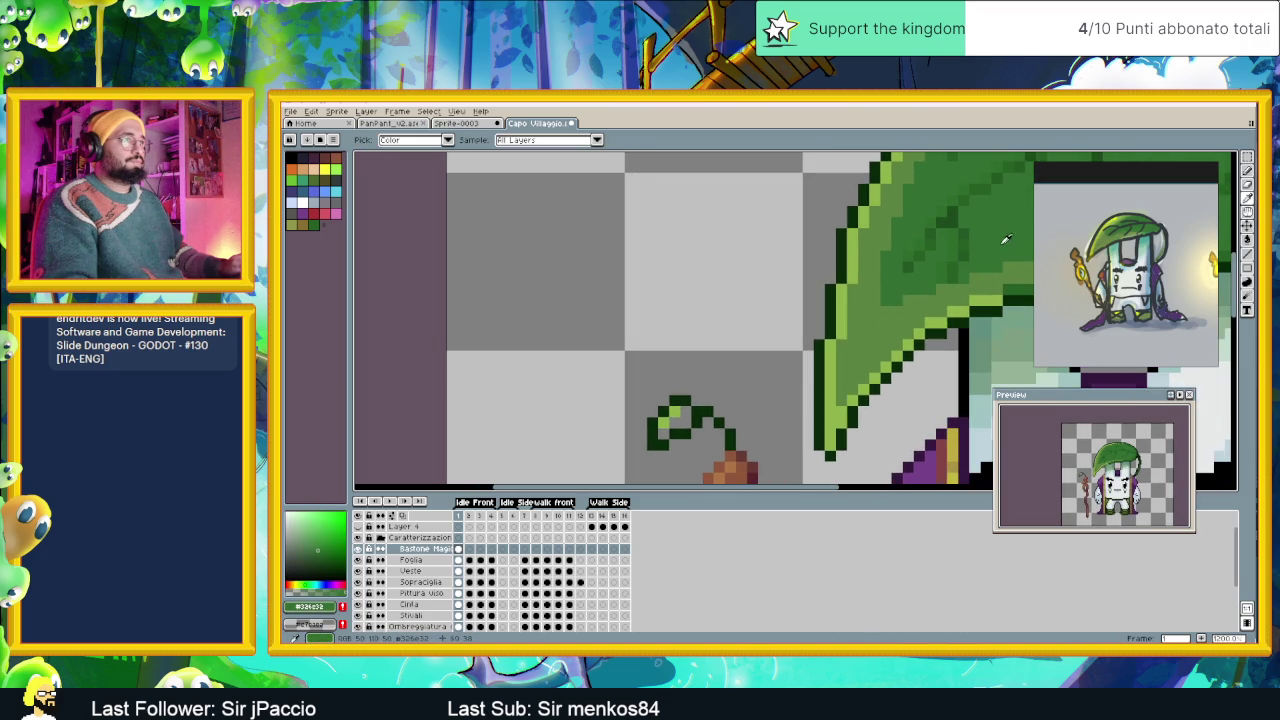
{"action": "left_click", "coordinate": [665, 434]}
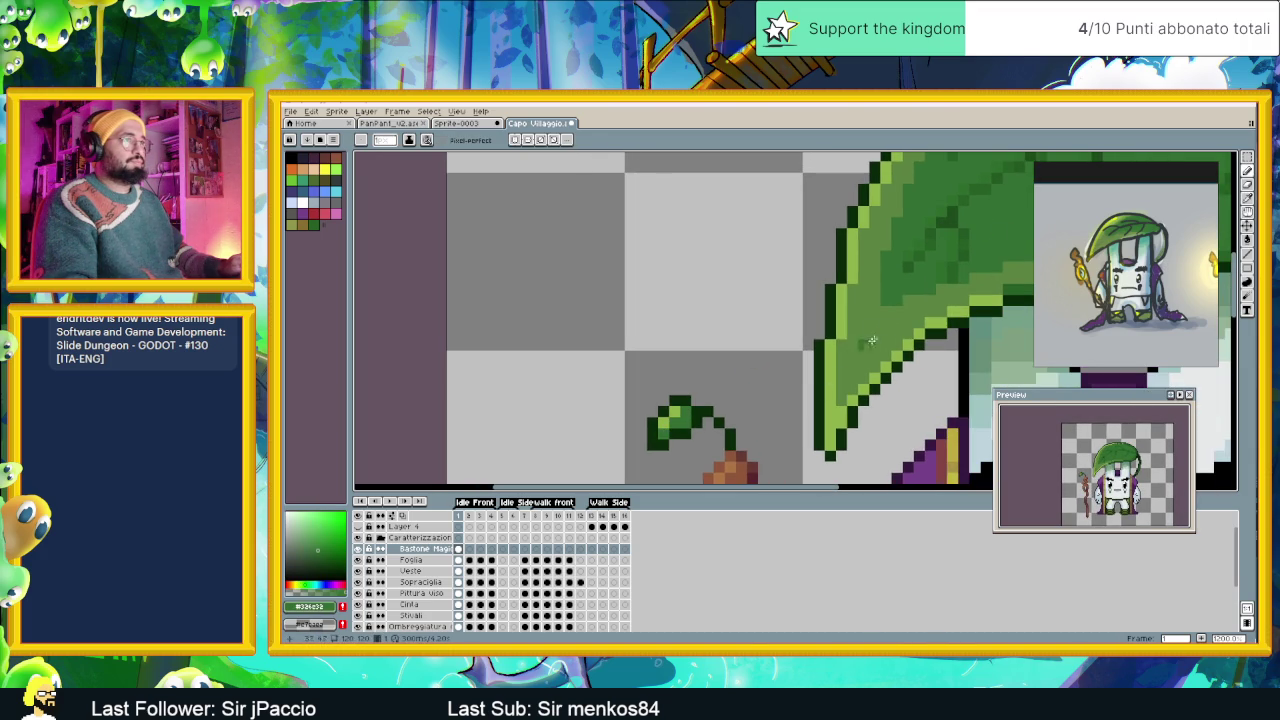
{"action": "scroll", "coordinate": [967, 299], "scroll_direction": "down", "scroll_amount": 2}
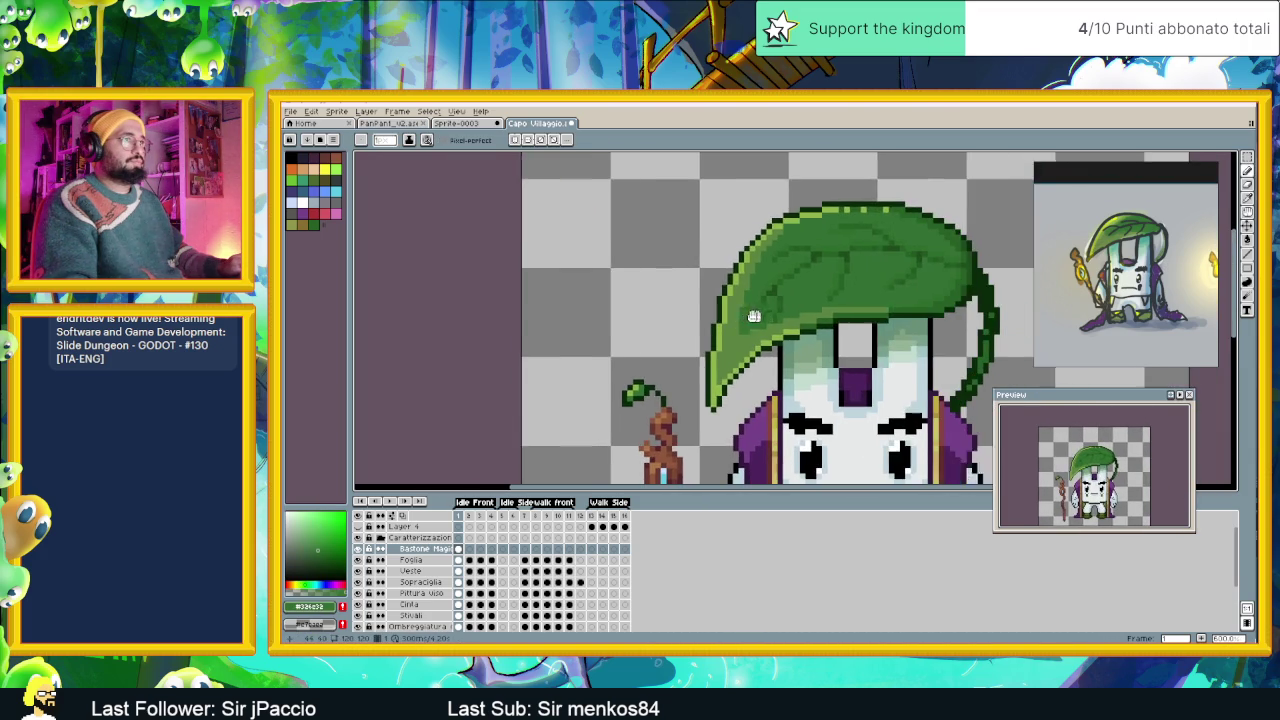
{"action": "left_click", "coordinate": [598, 392], "text": "alt"}
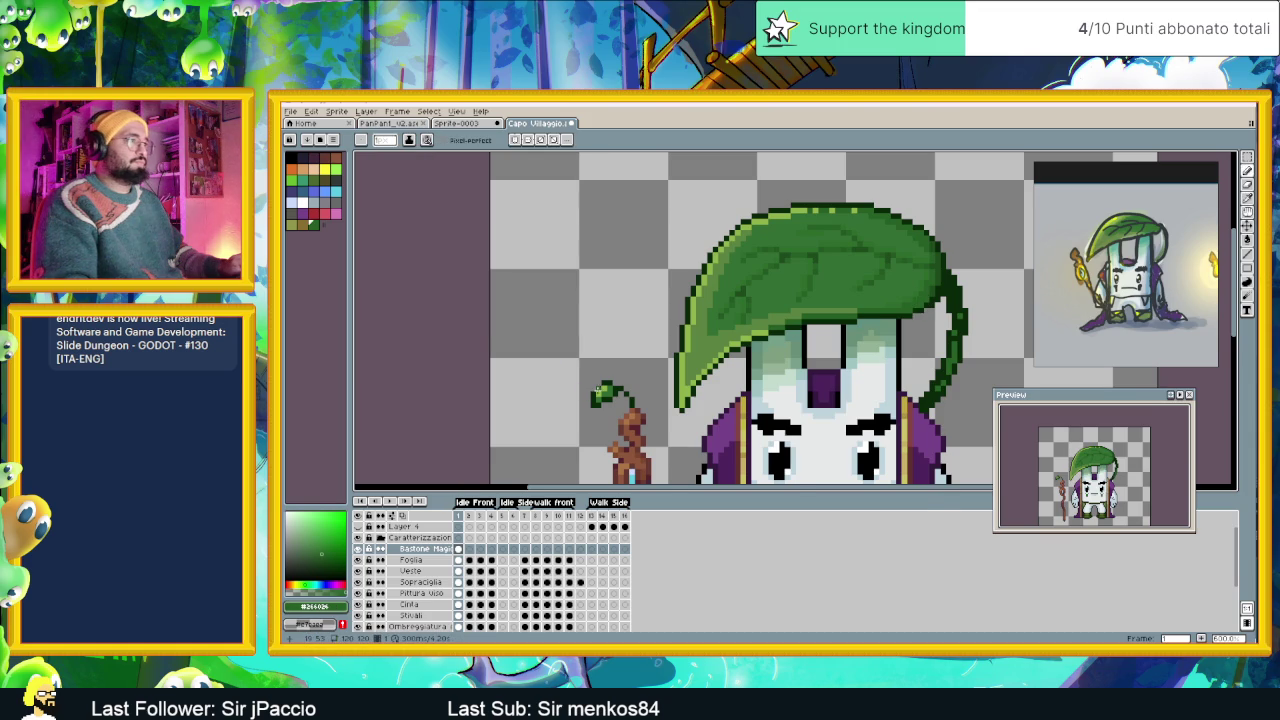
{"action": "scroll", "coordinate": [597, 390], "scroll_direction": "up", "scroll_amount": 2}
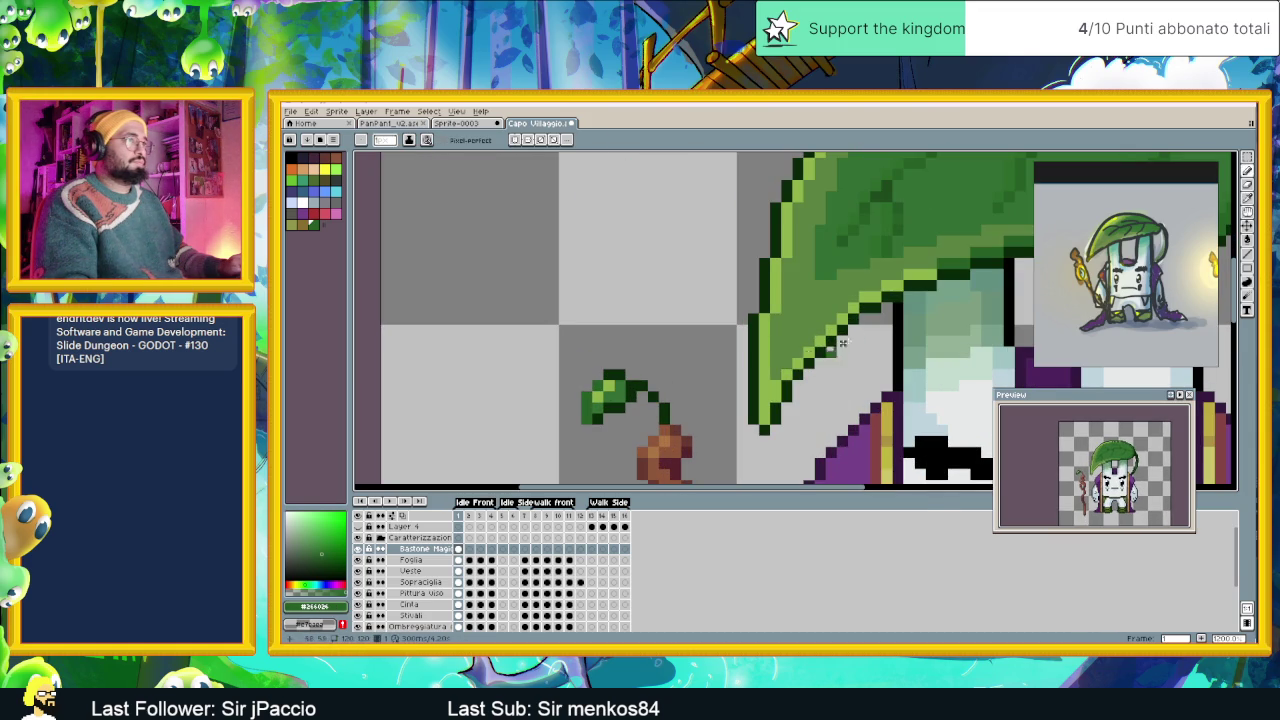
{"action": "left_click", "coordinate": [668, 384], "text": "alt"}
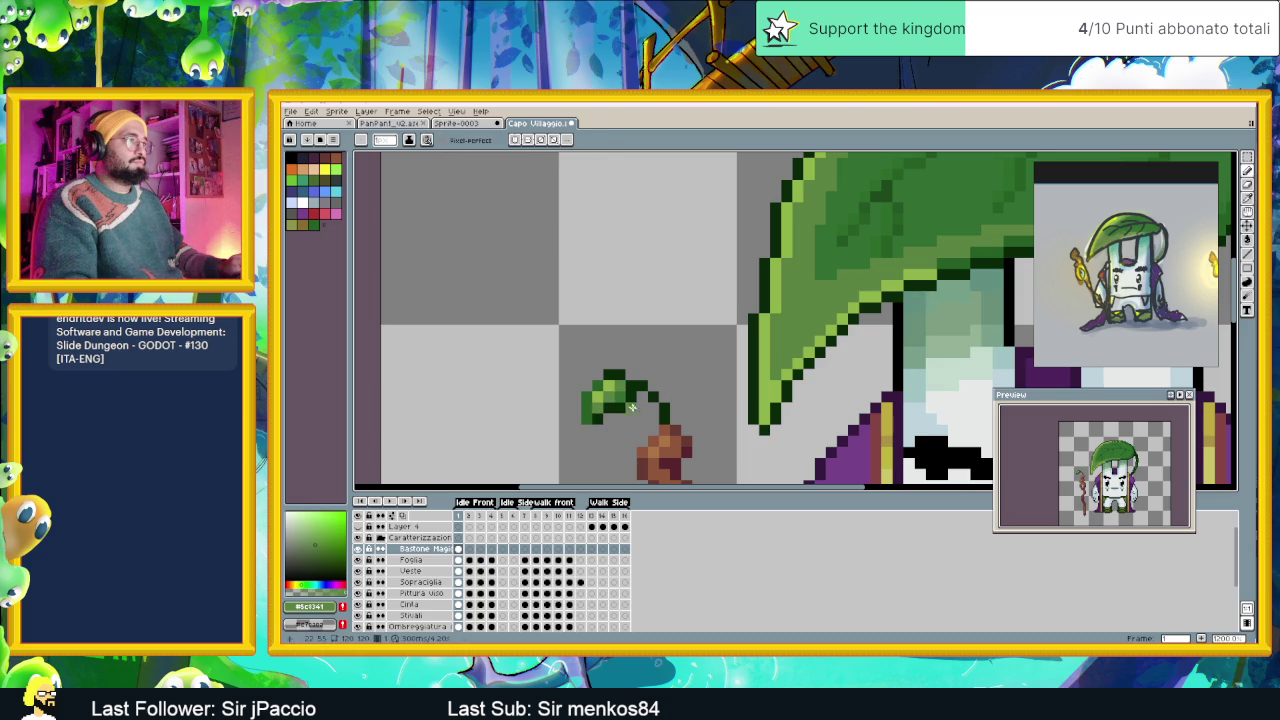
{"action": "left_click", "coordinate": [621, 390], "text": "alt"}
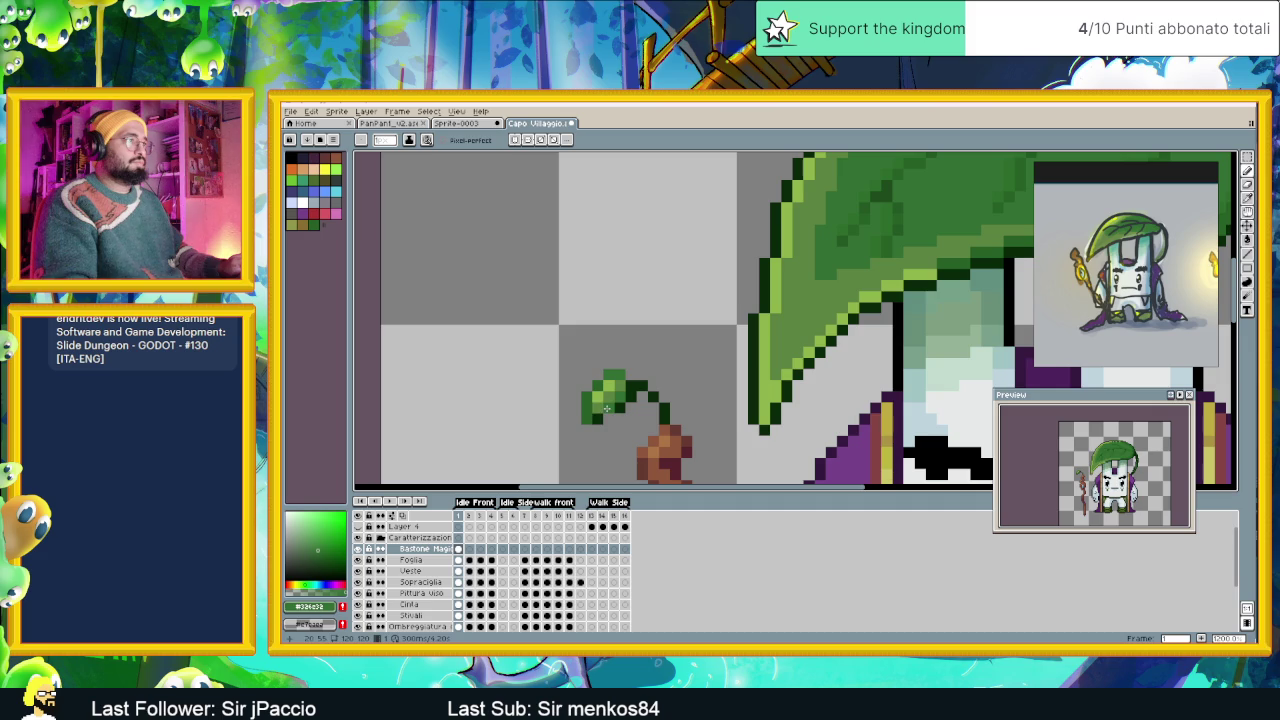
Zoom and pan to bring the staff sprout and its leaf edge into view.
{"action": "scroll", "coordinate": [664, 408], "scroll_direction": "down", "scroll_amount": 1}
{"action": "scroll", "coordinate": [664, 408], "scroll_direction": "down", "scroll_amount": 1}
{"action": "scroll", "coordinate": [664, 408], "scroll_direction": "down", "scroll_amount": 1}
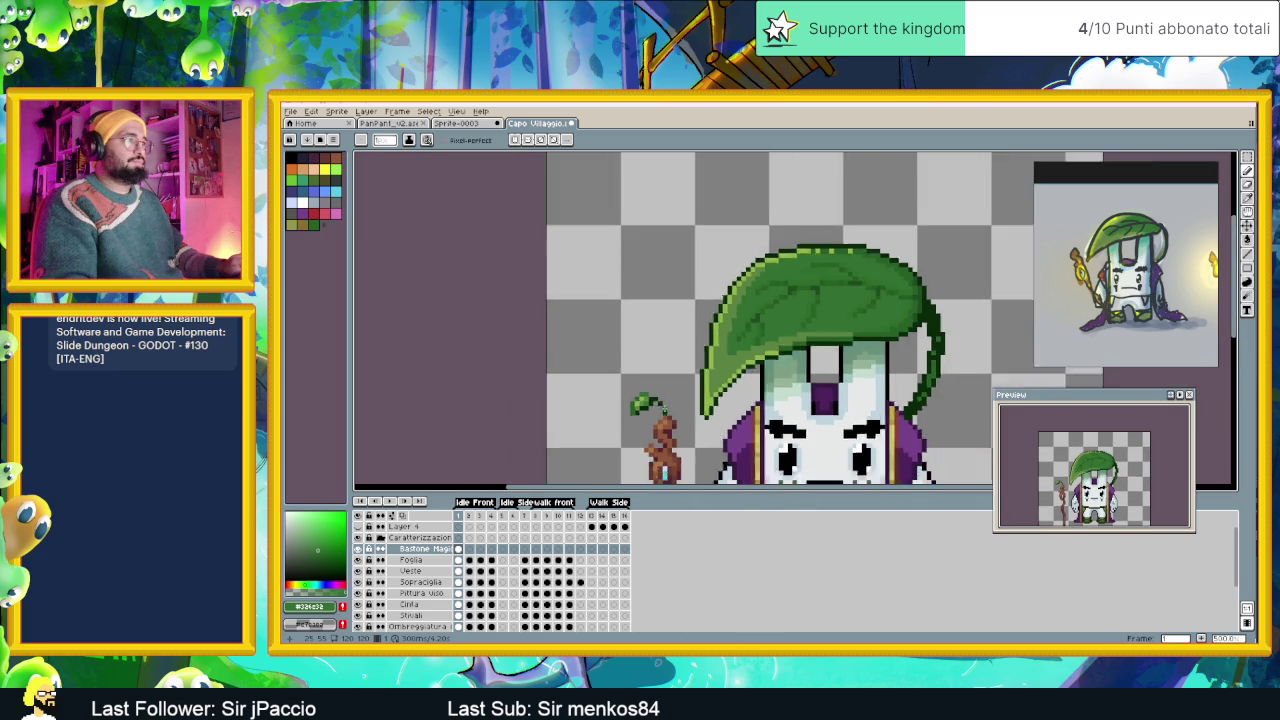
{"action": "scroll", "coordinate": [680, 410], "scroll_direction": "down", "scroll_amount": 1}
{"action": "scroll", "coordinate": [680, 410], "scroll_direction": "down", "scroll_amount": 1}
{"action": "scroll", "coordinate": [680, 410], "scroll_direction": "up", "scroll_amount": 1}
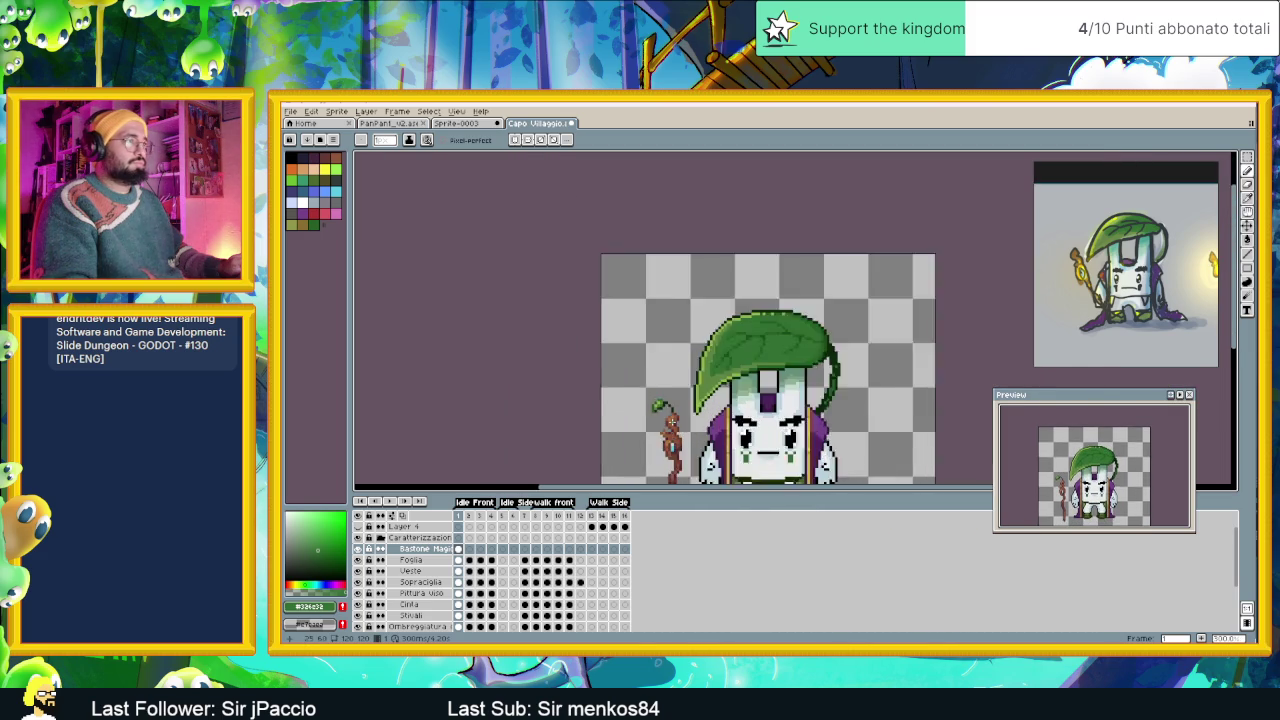
{"action": "scroll", "coordinate": [690, 400], "scroll_direction": "up", "scroll_amount": 2}
{"action": "scroll", "coordinate": [771, 358], "scroll_direction": "up", "scroll_amount": 1}
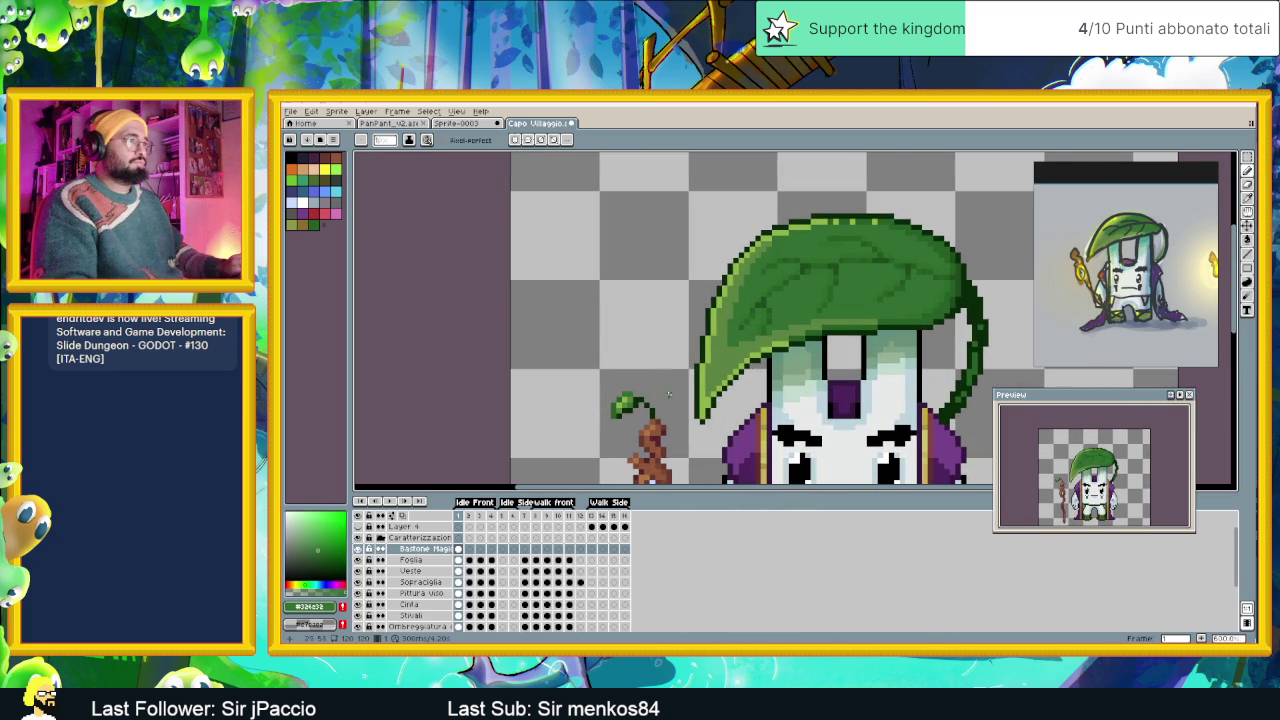
{"action": "scroll", "coordinate": [633, 402], "scroll_direction": "up", "scroll_amount": 1}
{"action": "scroll", "coordinate": [640, 404], "scroll_direction": "up", "scroll_amount": 1}
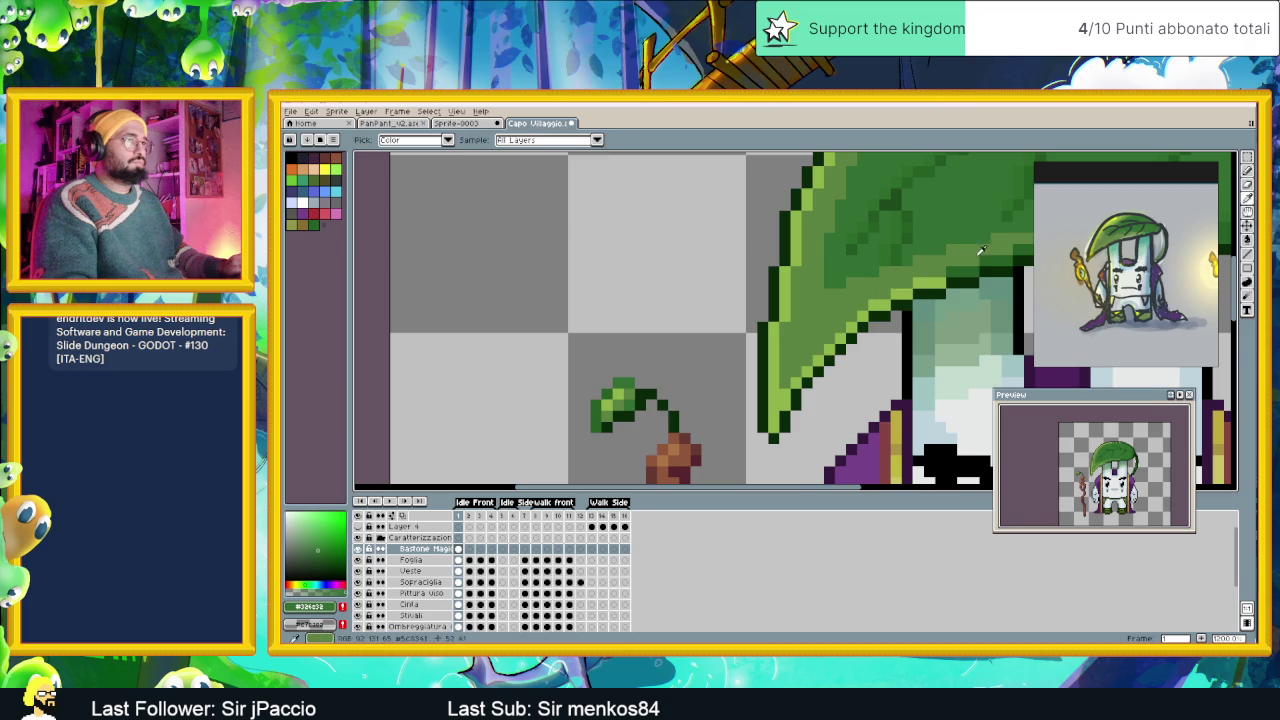
{"action": "scroll", "coordinate": [967, 260], "scroll_direction": "down", "scroll_amount": 1}
{"action": "left_click_drag", "start_coordinate": [972, 256], "coordinate": [826, 301]}
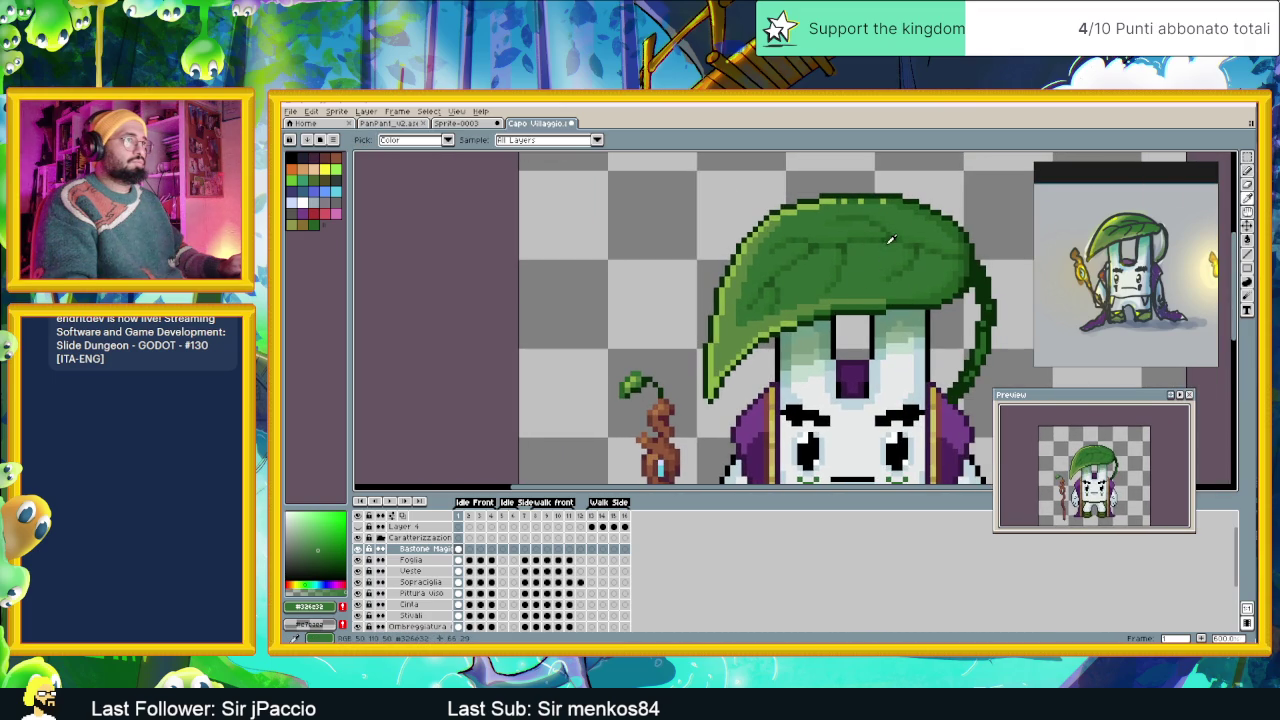
{"action": "scroll", "coordinate": [657, 368], "scroll_direction": "up", "scroll_amount": 2}
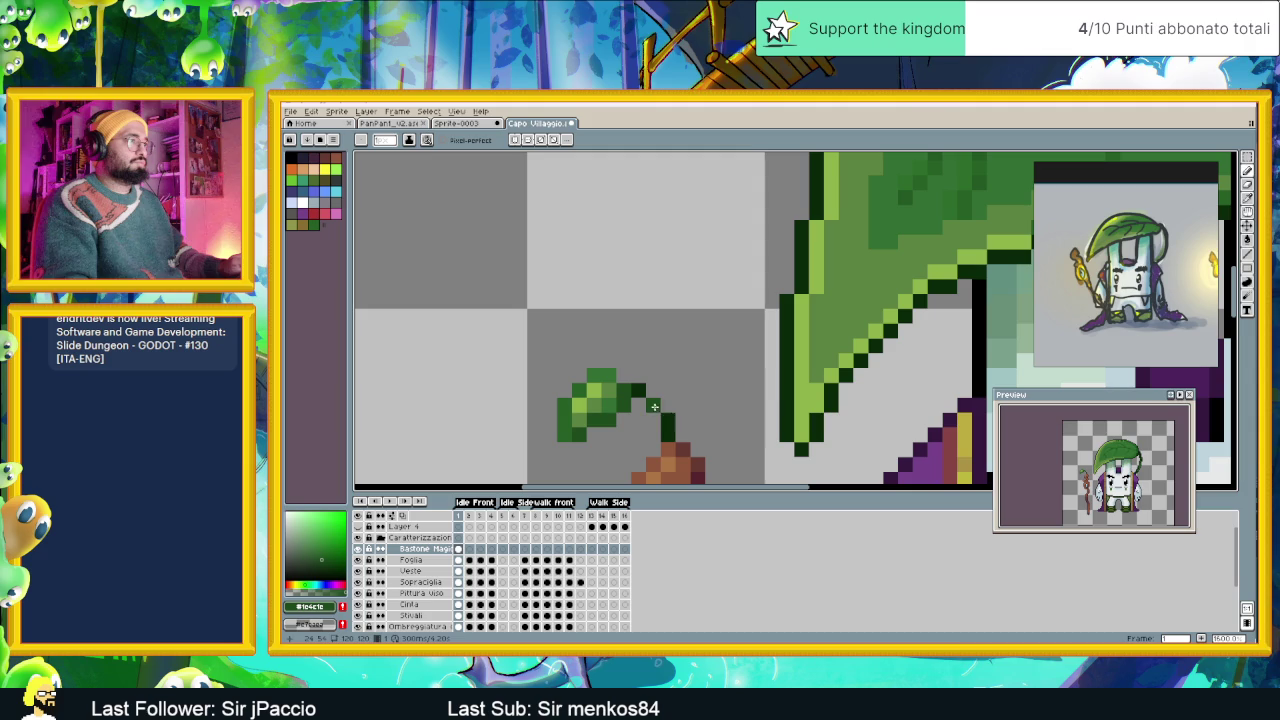
{"action": "scroll", "coordinate": [668, 420], "scroll_direction": "down", "scroll_amount": 1}
{"action": "scroll", "coordinate": [690, 428], "scroll_direction": "down", "scroll_amount": 2}
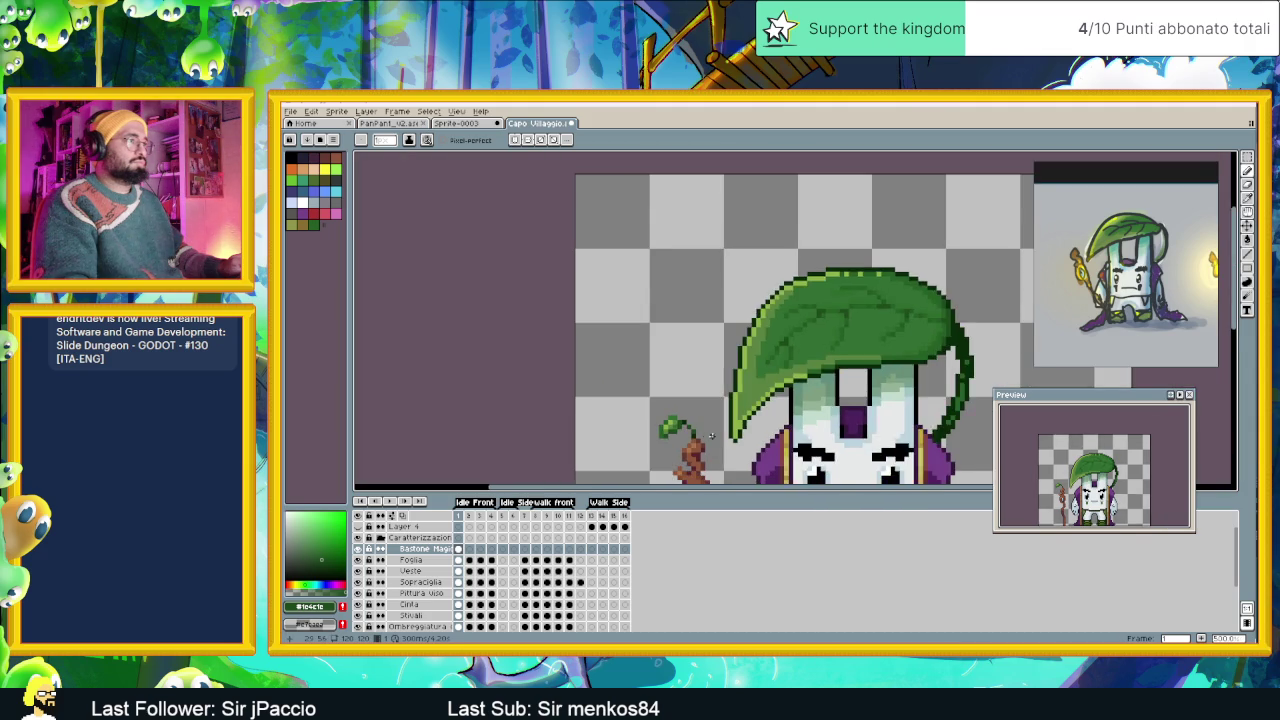
{"action": "scroll", "coordinate": [705, 433], "scroll_direction": "down", "scroll_amount": 1}
{"action": "scroll", "coordinate": [710, 400], "scroll_direction": "down", "scroll_amount": 1}
Sample black from the outline and paint black pixels along the sprout leaf's top edge.
{"action": "scroll", "coordinate": [712, 412], "scroll_direction": "down", "scroll_amount": 3}
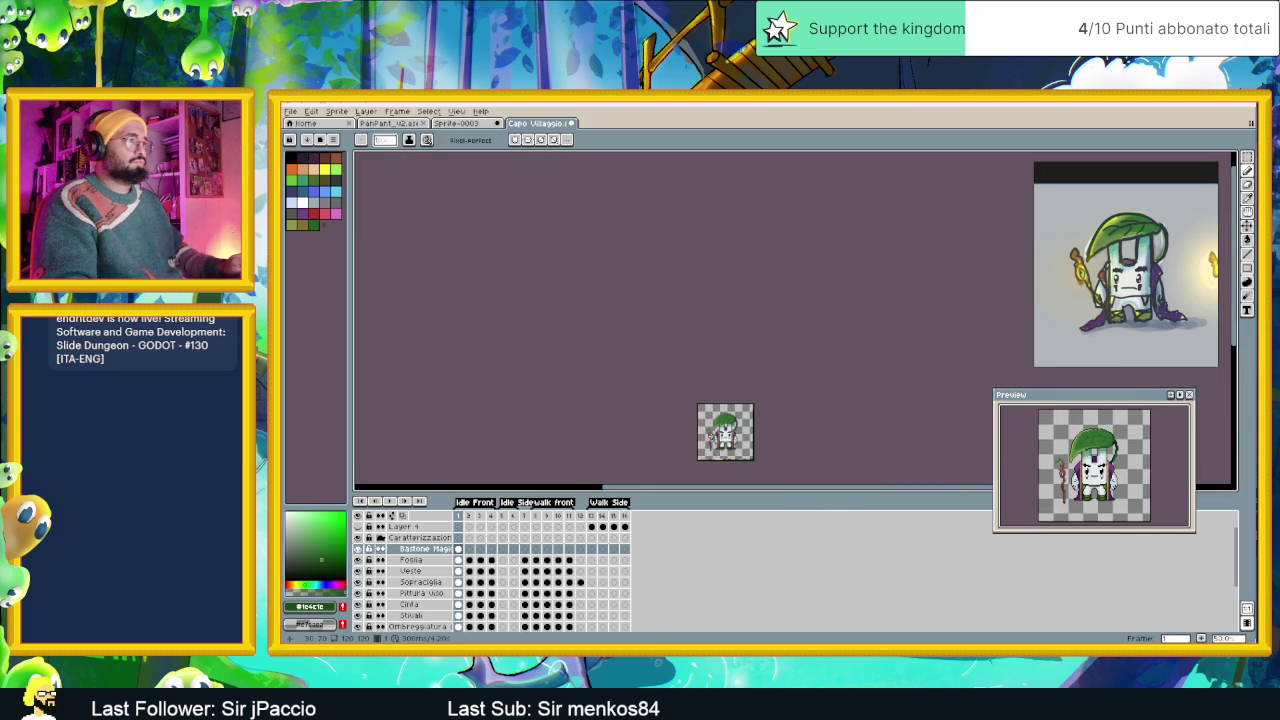
{"action": "scroll", "coordinate": [716, 429], "scroll_direction": "up", "scroll_amount": 1}
{"action": "scroll", "coordinate": [708, 413], "scroll_direction": "up", "scroll_amount": 2}
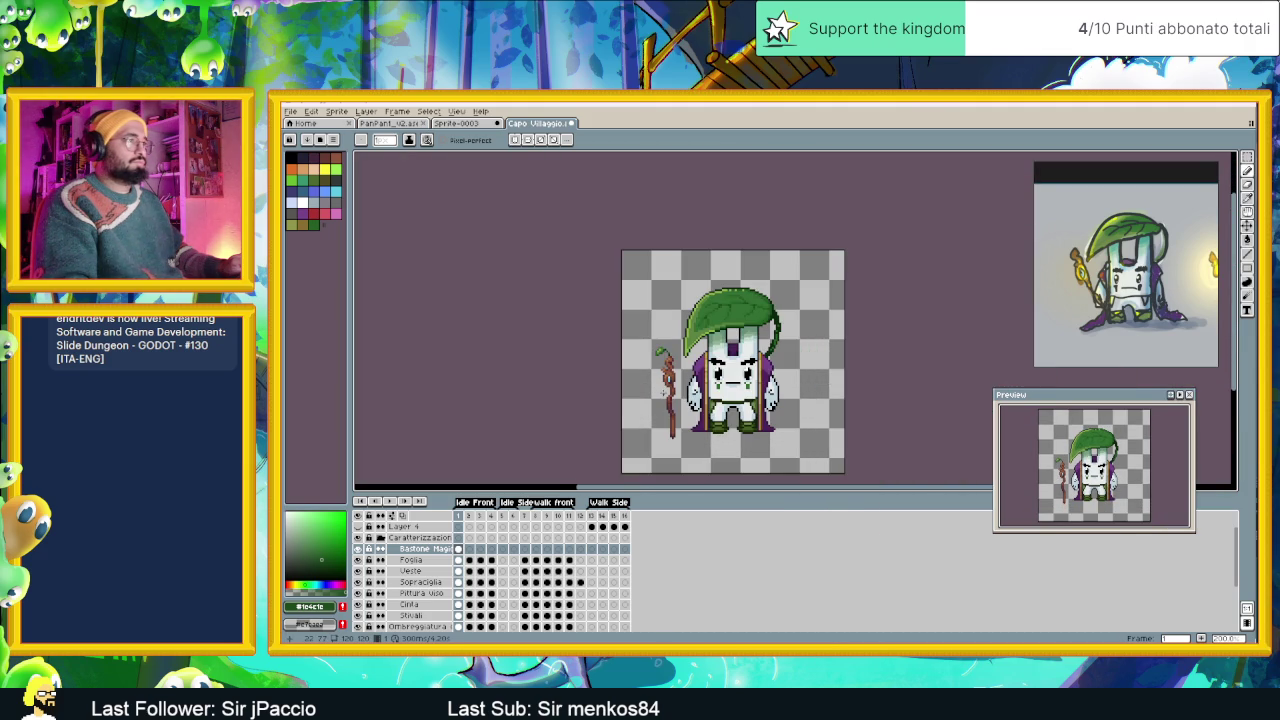
{"action": "scroll", "coordinate": [664, 392], "scroll_direction": "up", "scroll_amount": 2}
{"action": "scroll", "coordinate": [670, 392], "scroll_direction": "up", "scroll_amount": 1}
{"action": "scroll", "coordinate": [680, 393], "scroll_direction": "up", "scroll_amount": 1}
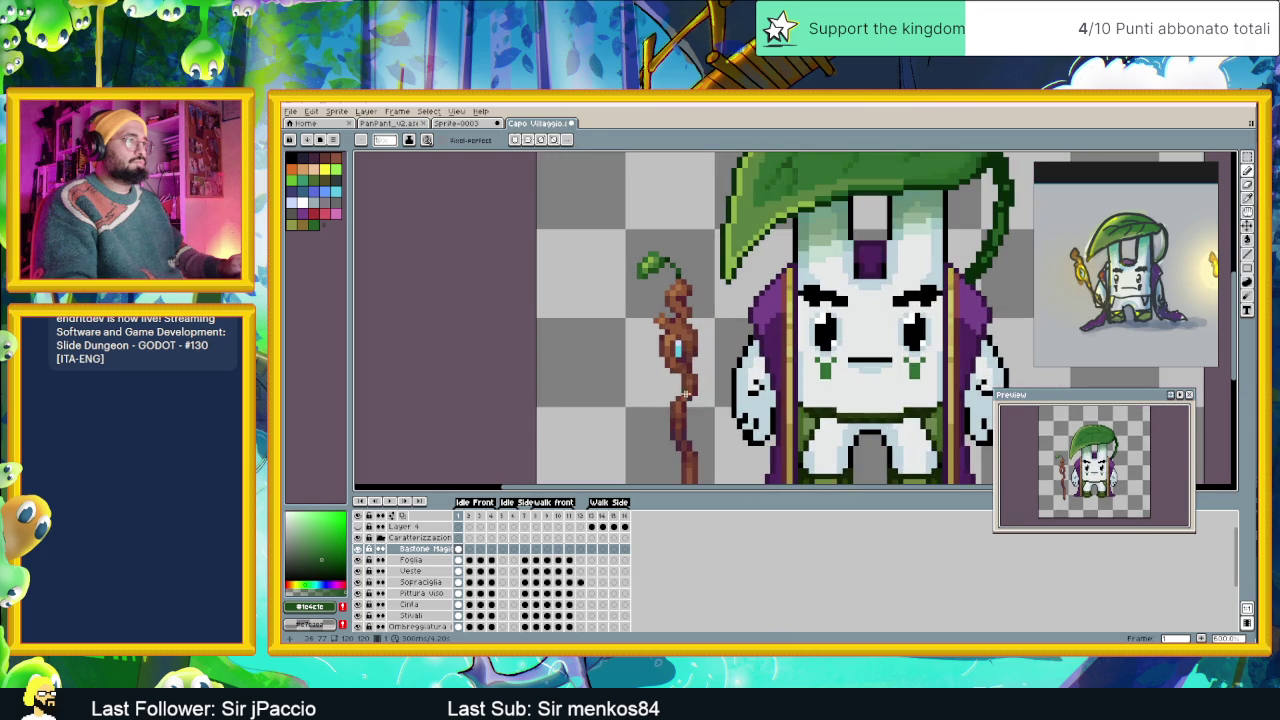
{"action": "left_click", "coordinate": [740, 378], "text": "alt"}
{"action": "scroll", "coordinate": [650, 253], "scroll_direction": "up", "scroll_amount": 1}
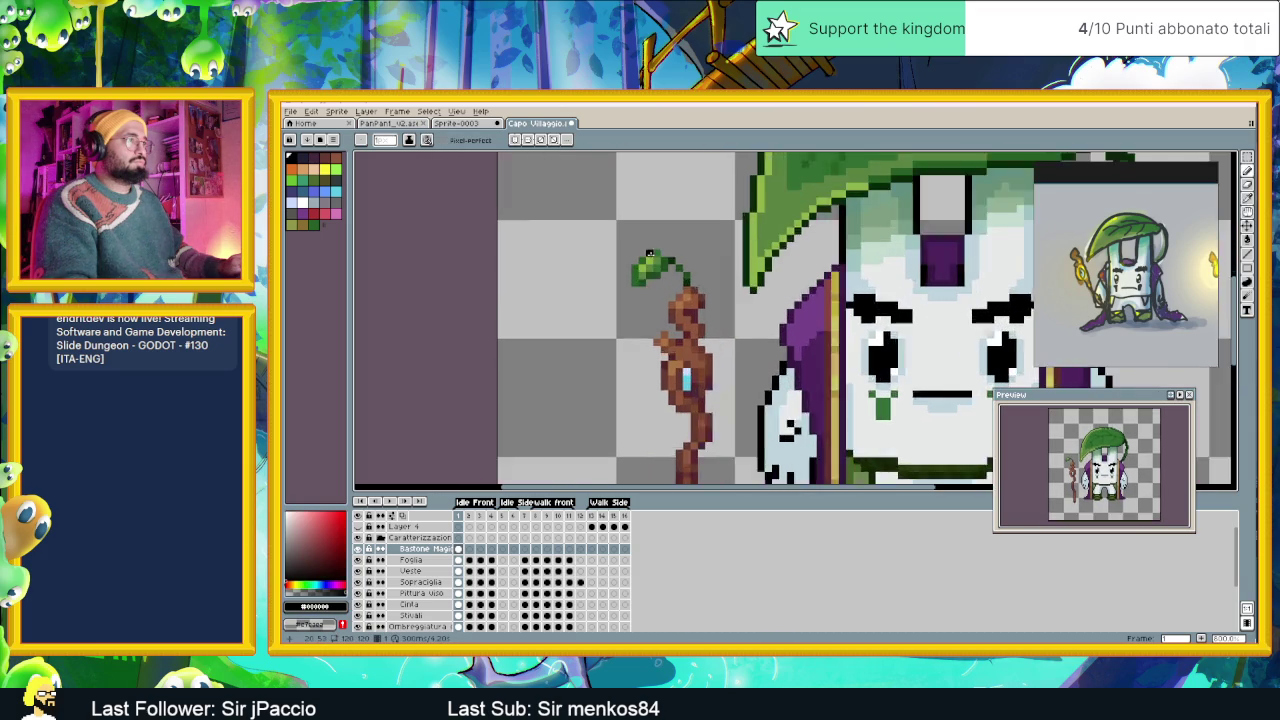
{"action": "scroll", "coordinate": [648, 253], "scroll_direction": "up", "scroll_amount": 2}
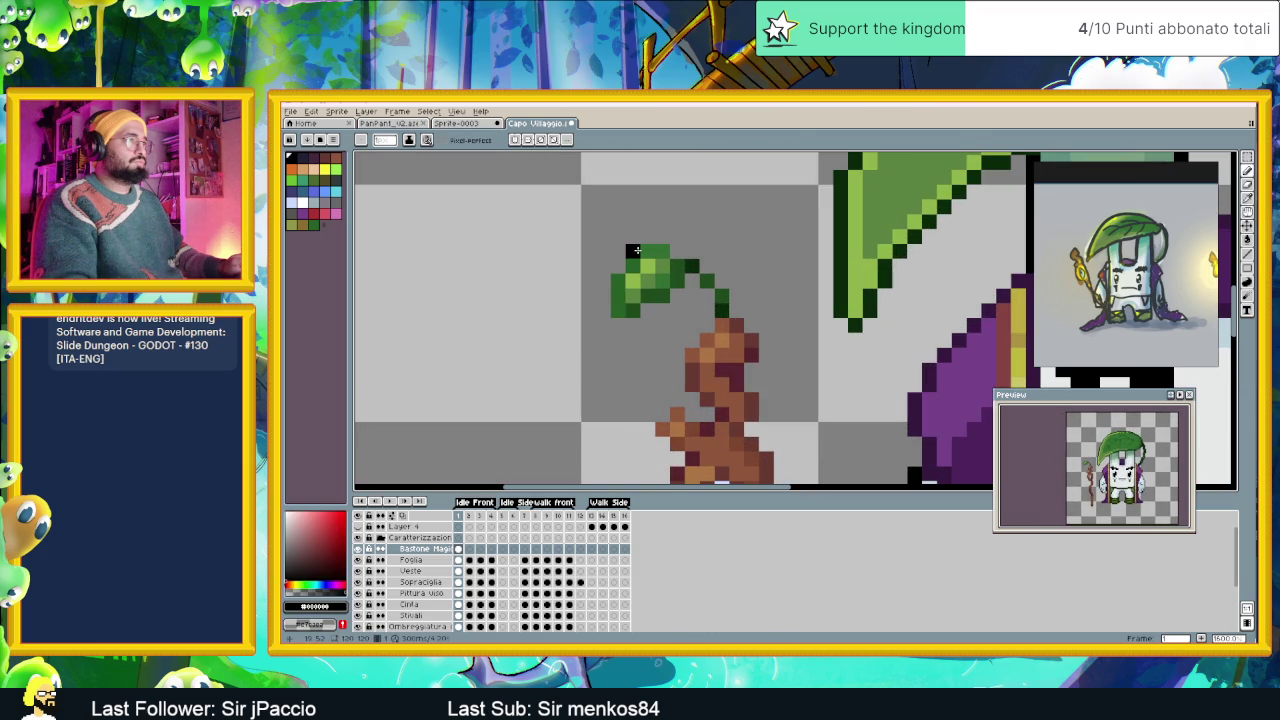
{"action": "left_click_drag", "start_coordinate": [633, 250], "coordinate": [662, 236]}
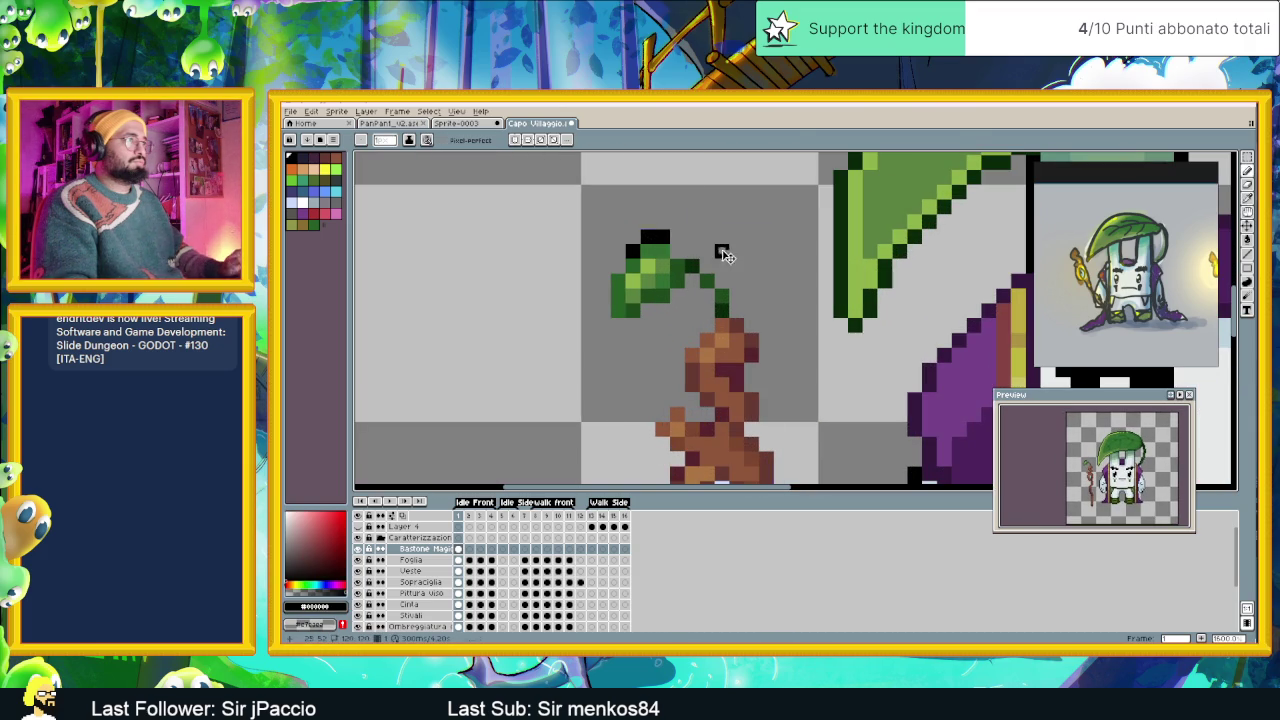
Save the sprite file with Ctrl+S.
{"action": "scroll", "coordinate": [700, 270], "scroll_direction": "down", "scroll_amount": 2}
{"action": "scroll", "coordinate": [692, 288], "scroll_direction": "down", "scroll_amount": 1}
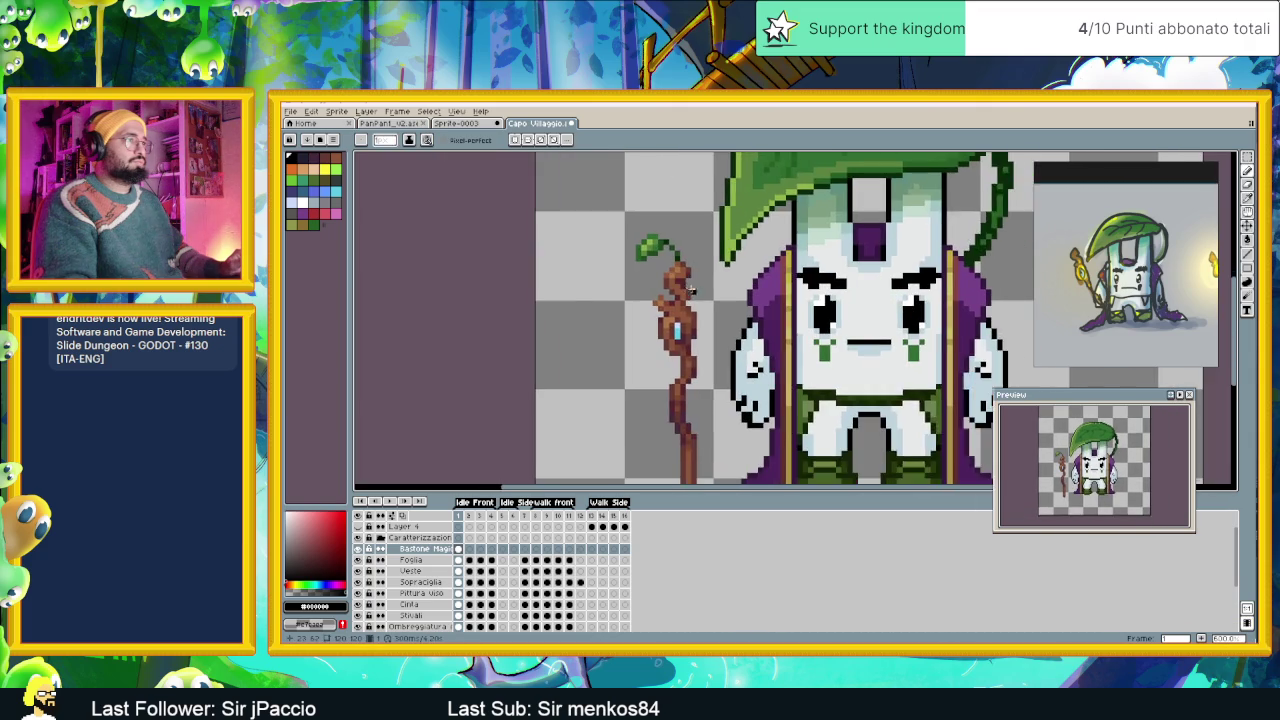
{"action": "scroll", "coordinate": [690, 290], "scroll_direction": "down", "scroll_amount": 1}
{"action": "scroll", "coordinate": [688, 292], "scroll_direction": "down", "scroll_amount": 1}
{"action": "key", "text": "ctrl+s"}
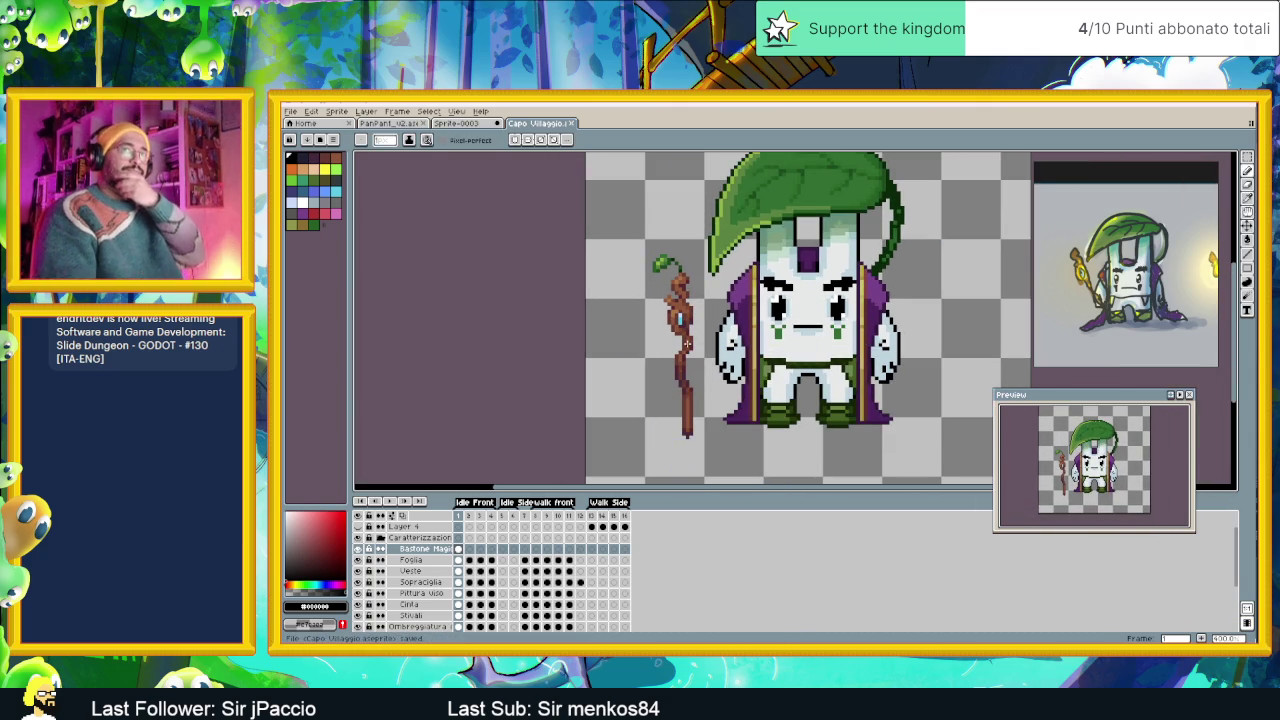
{"action": "left_click", "coordinate": [336, 111]}
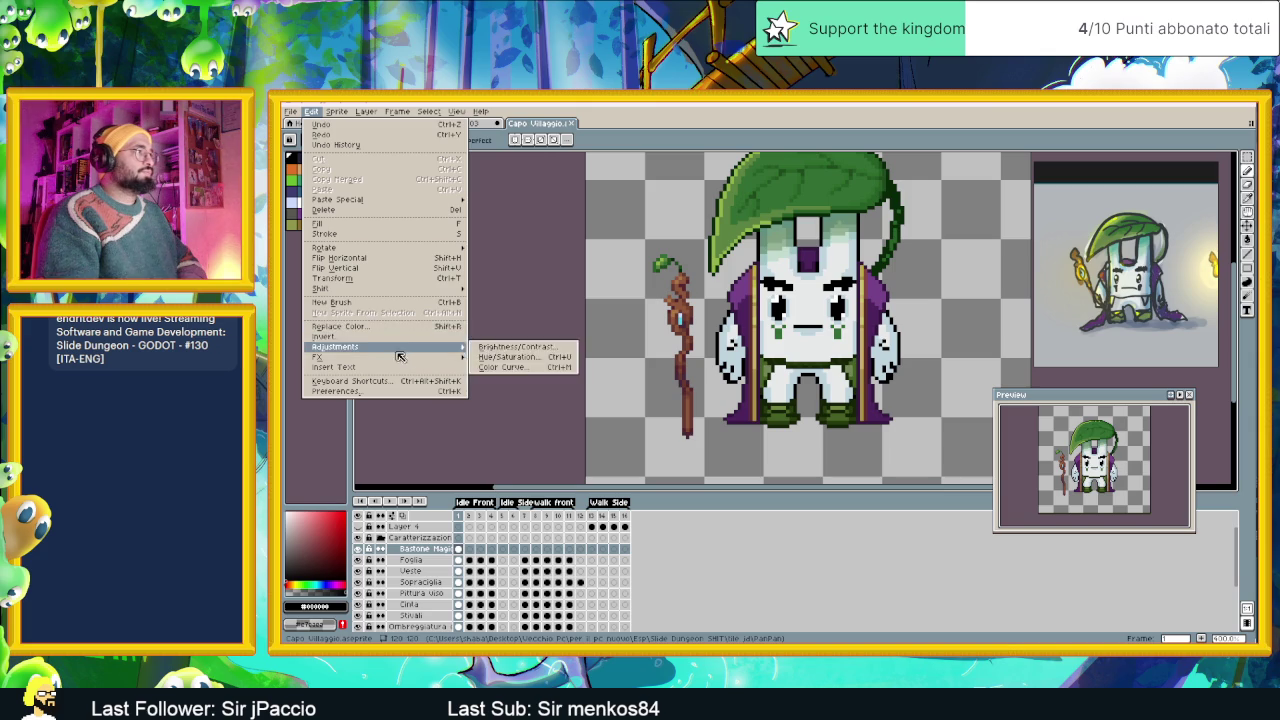
Apply a black outside Outline effect to the staff layer.
{"action": "mouse_move", "coordinate": [318, 357]}
{"action": "left_click", "coordinate": [482, 358]}
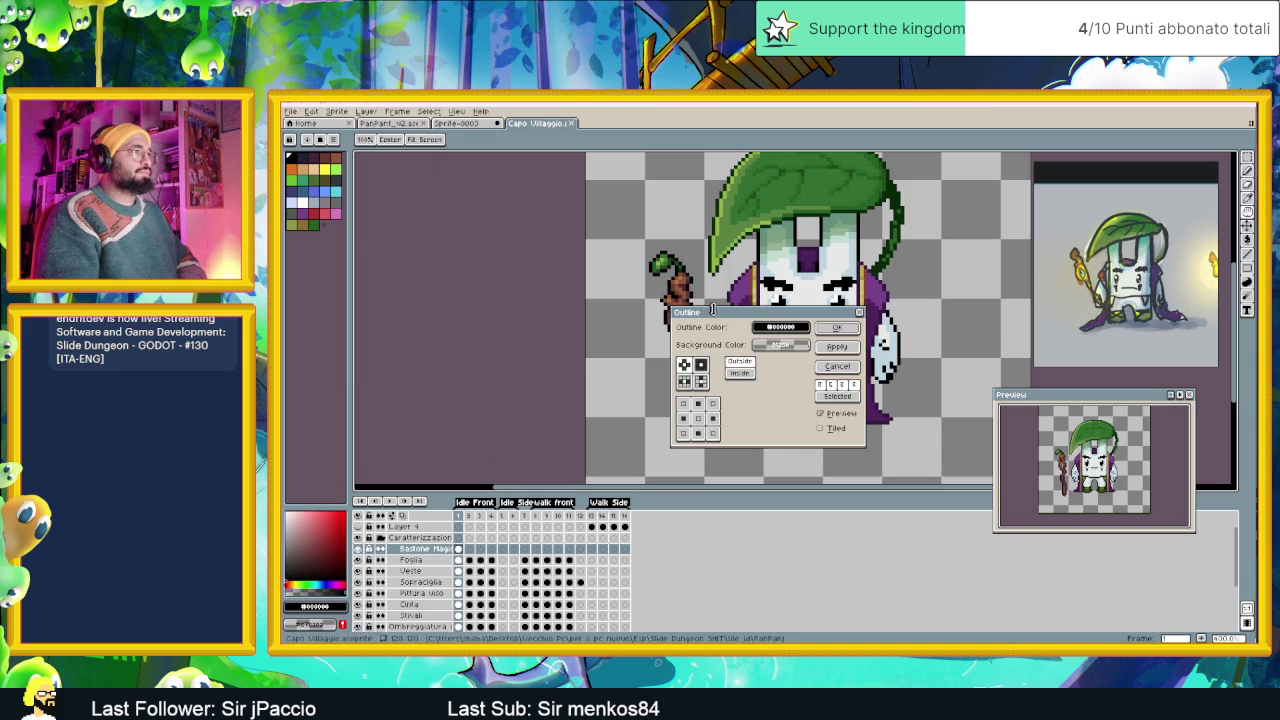
{"action": "left_click_drag", "start_coordinate": [743, 321], "coordinate": [843, 321]}
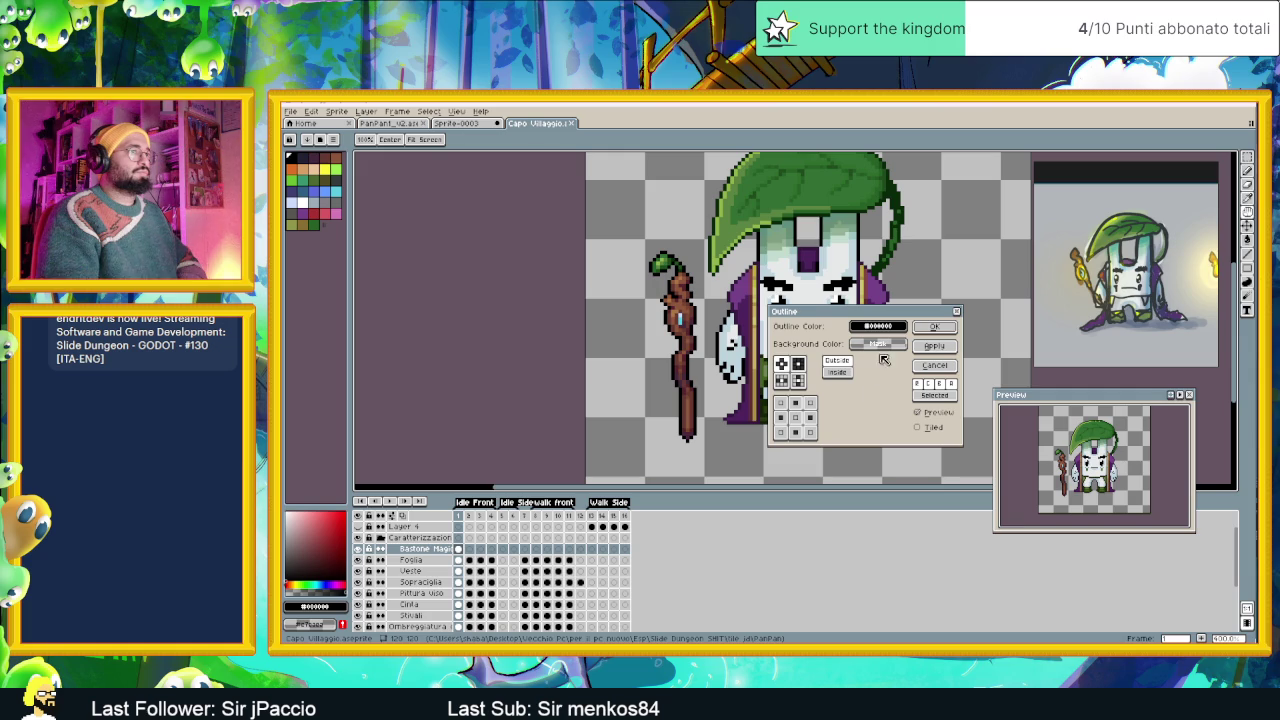
{"action": "left_click", "coordinate": [919, 328]}
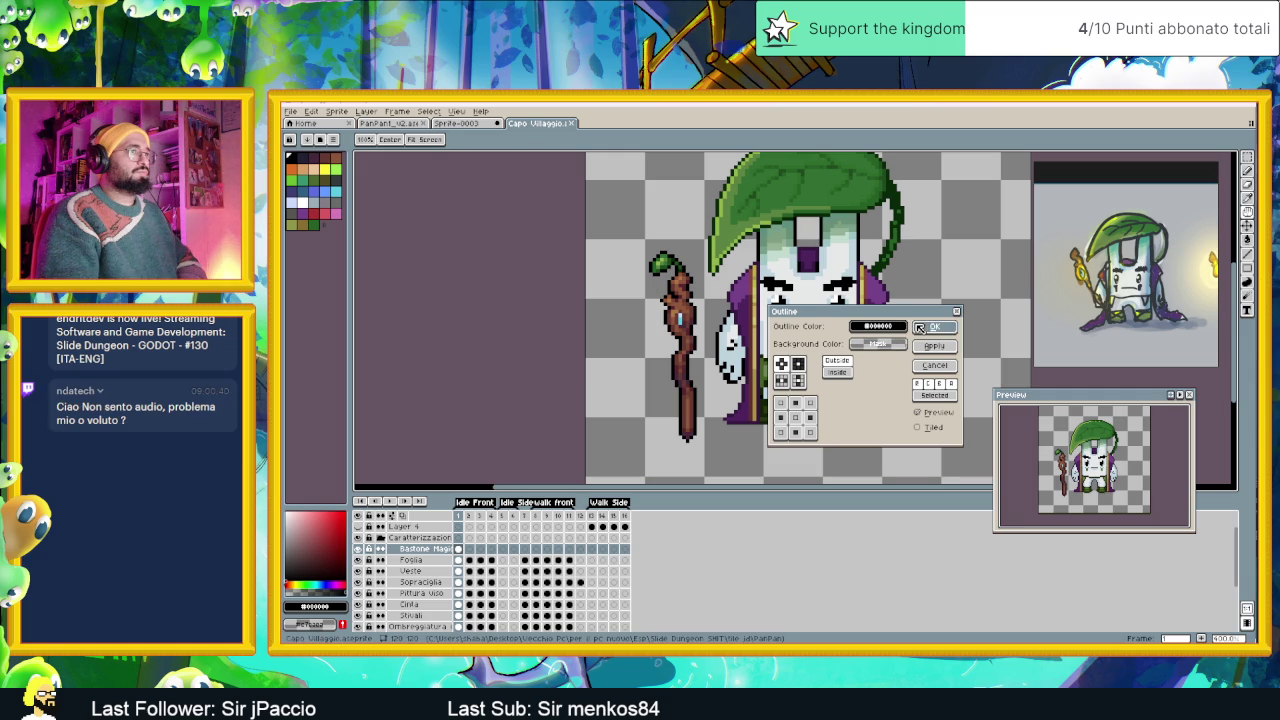
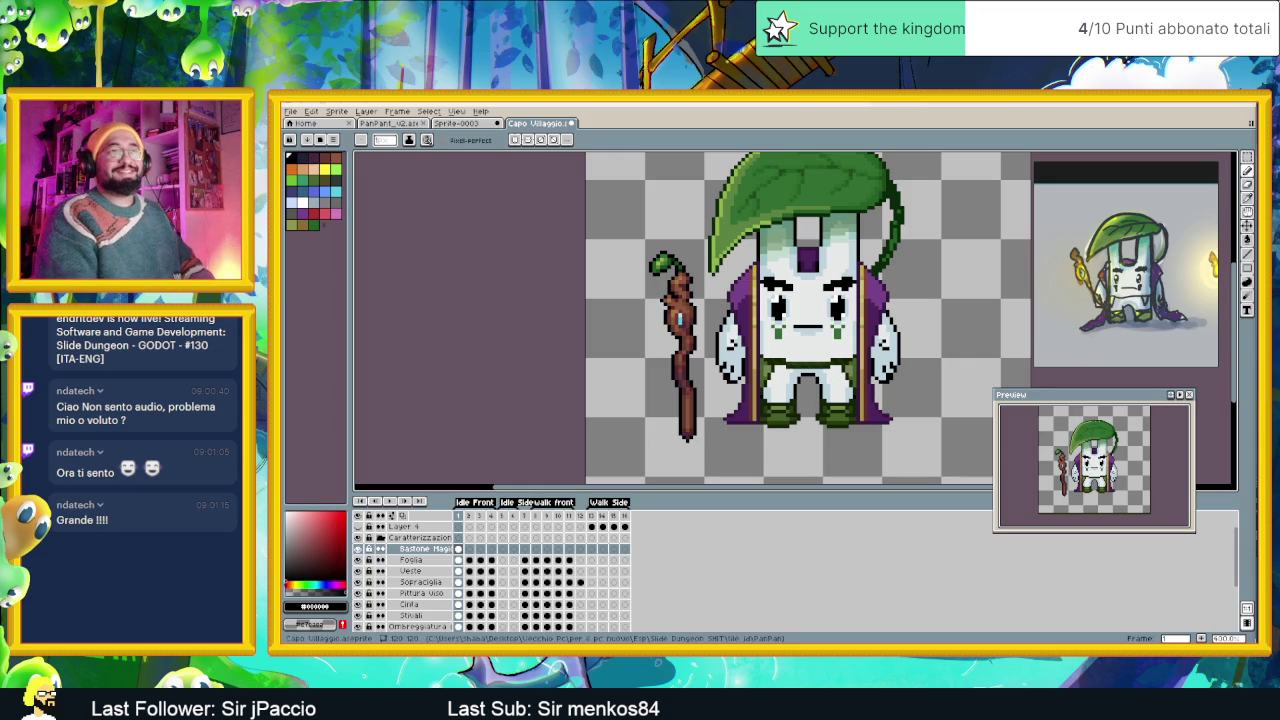
Paint pale-blue highlight pixels along the staff's twisted brown shaft, zooming in to check.
{"action": "scroll", "coordinate": [822, 320], "scroll_direction": "down", "scroll_amount": 3}
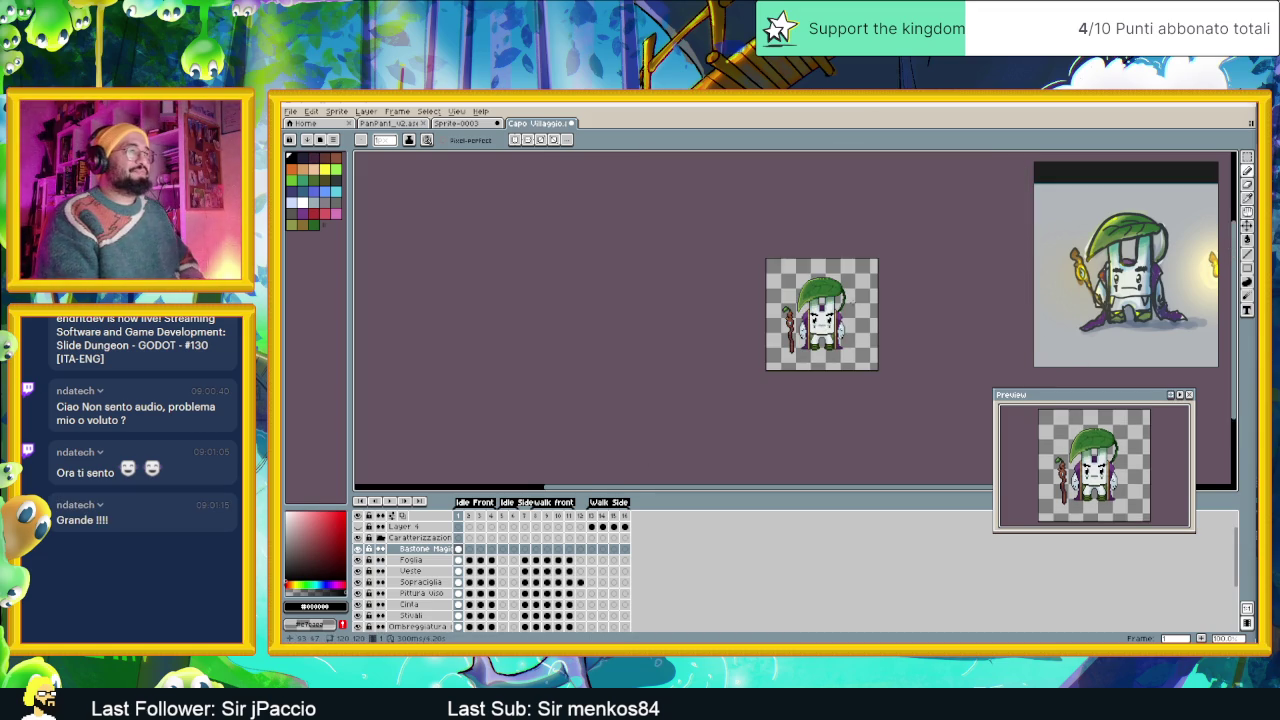
{"action": "left_click_drag", "start_coordinate": [822, 314], "coordinate": [760, 335]}
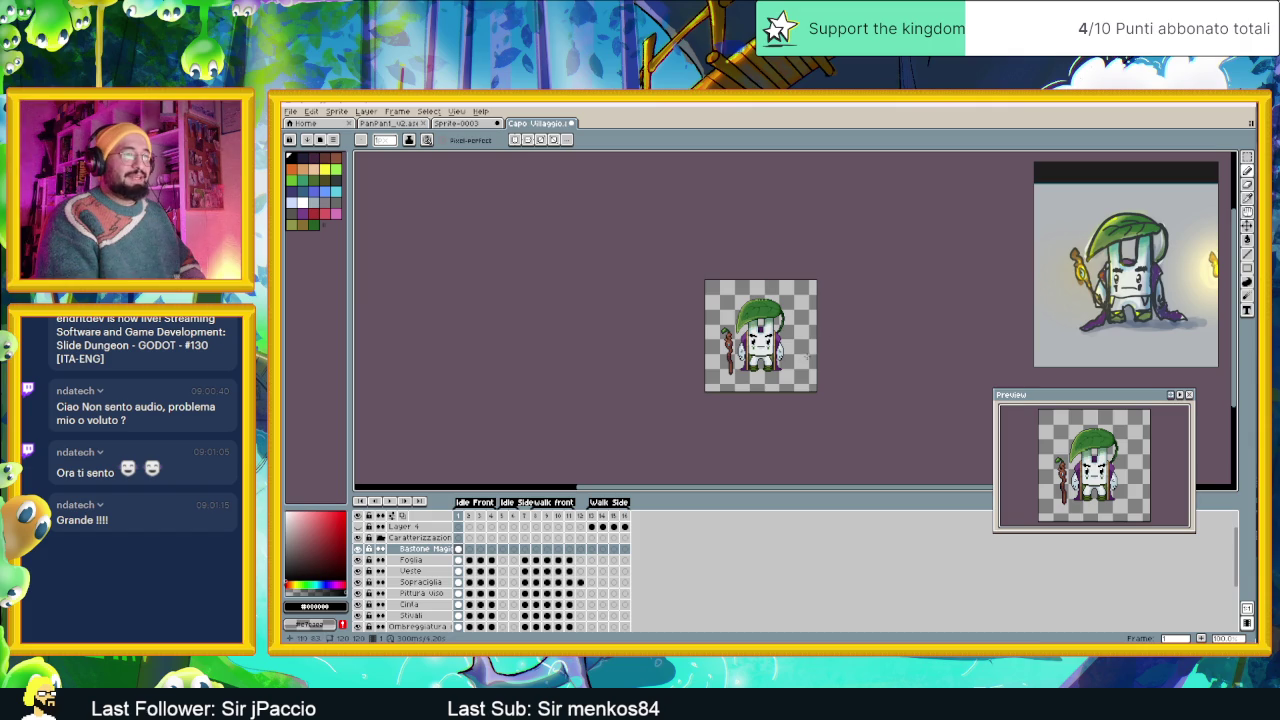
{"action": "scroll", "coordinate": [741, 351], "scroll_direction": "up", "scroll_amount": 2}
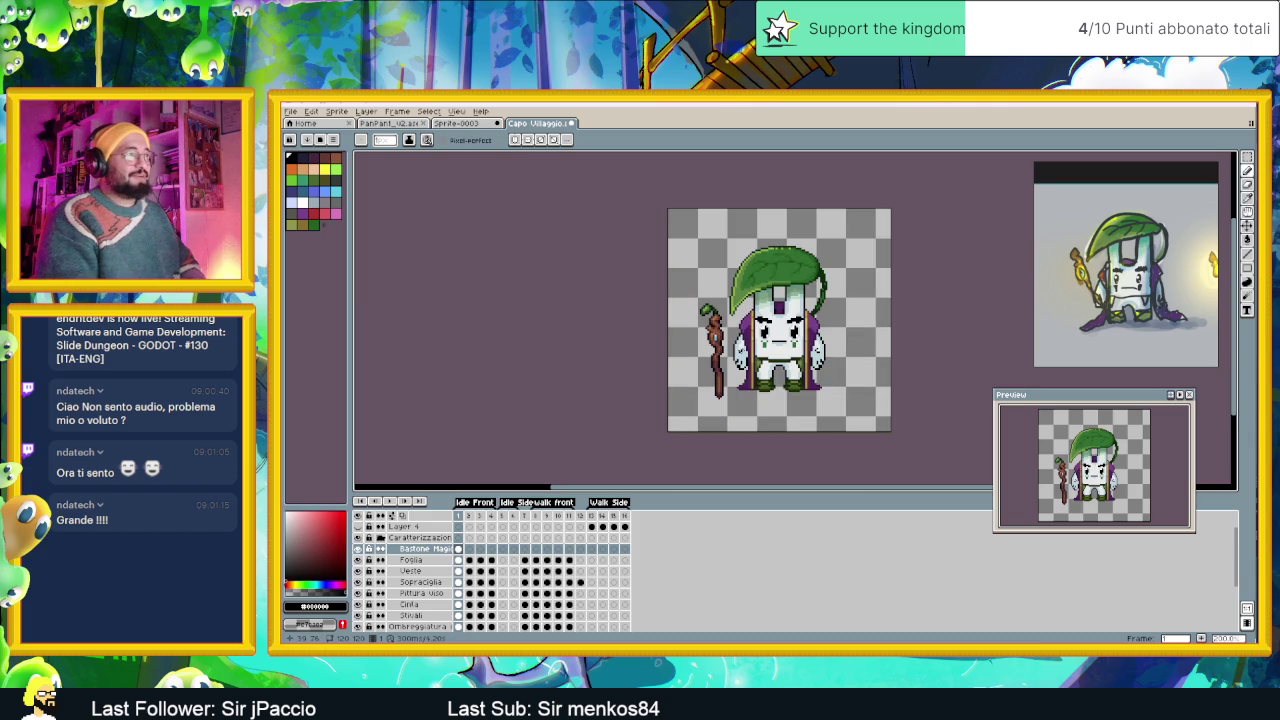
{"action": "scroll", "coordinate": [728, 362], "scroll_direction": "up", "scroll_amount": 1}
{"action": "scroll", "coordinate": [741, 355], "scroll_direction": "up", "scroll_amount": 1}
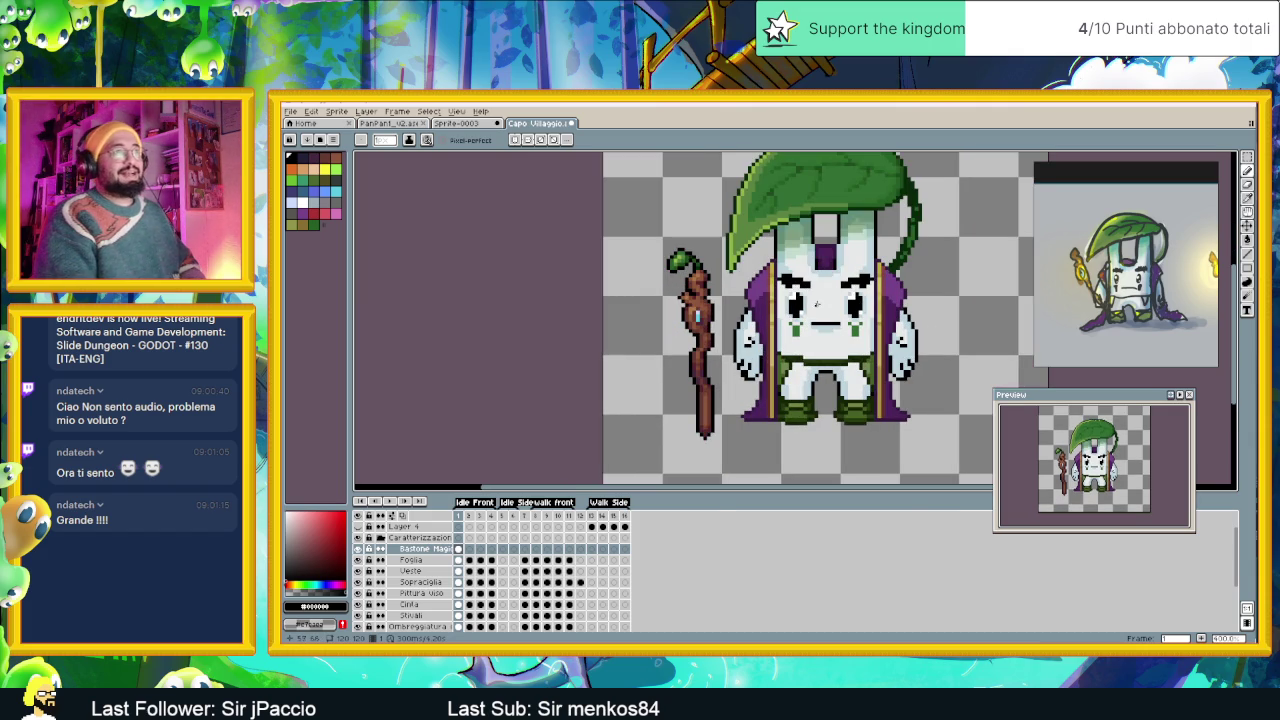
{"action": "scroll", "coordinate": [817, 303], "scroll_direction": "down", "scroll_amount": 1}
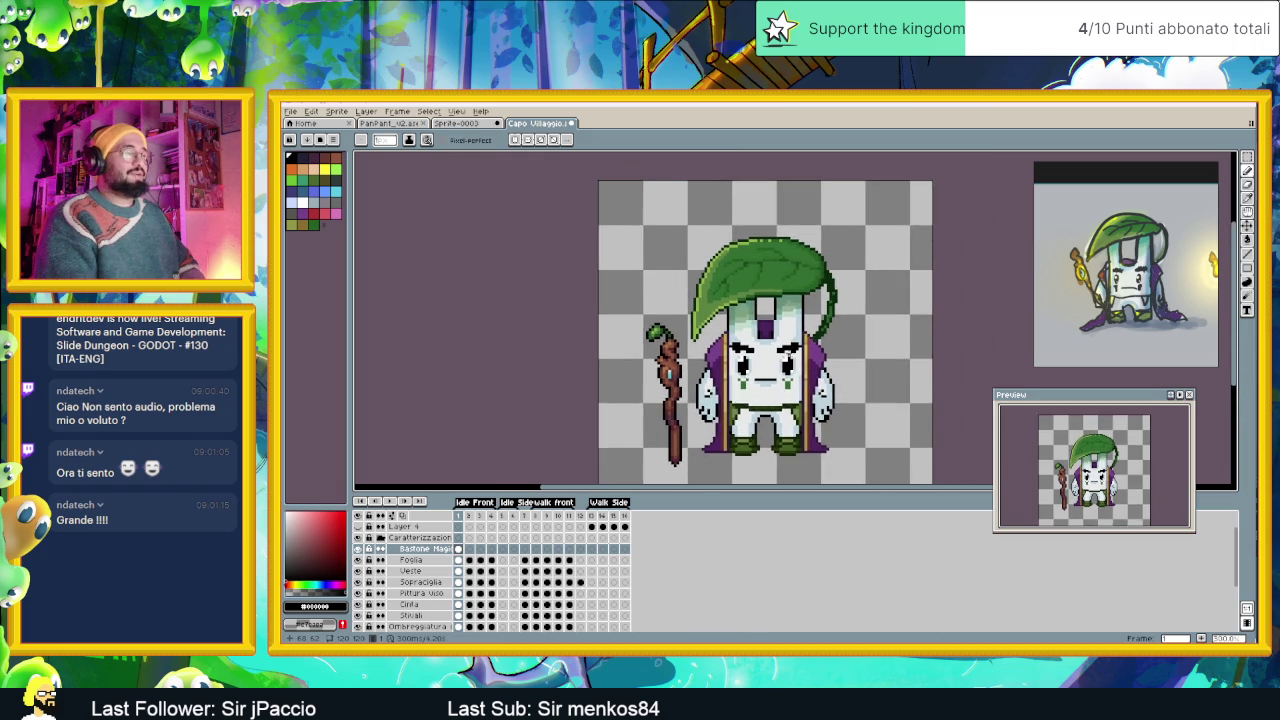
{"action": "scroll", "coordinate": [786, 354], "scroll_direction": "down", "scroll_amount": 1}
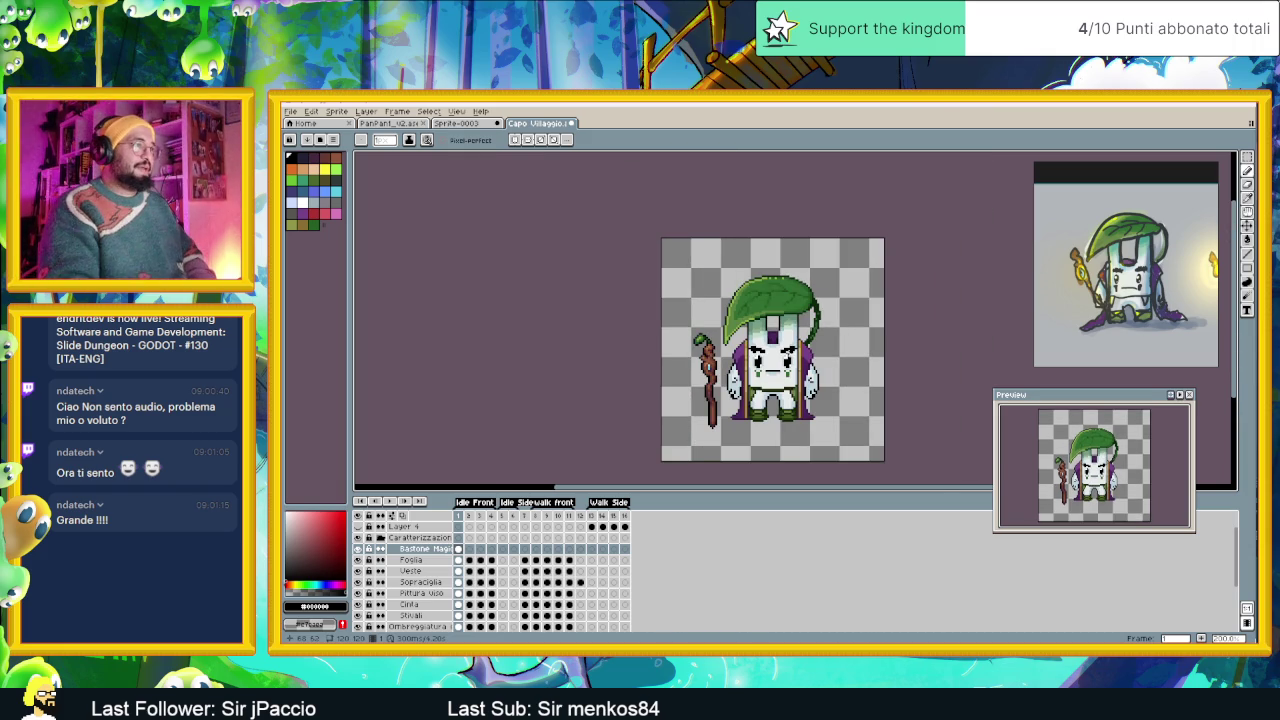
{"action": "scroll", "coordinate": [788, 353], "scroll_direction": "down", "scroll_amount": 1}
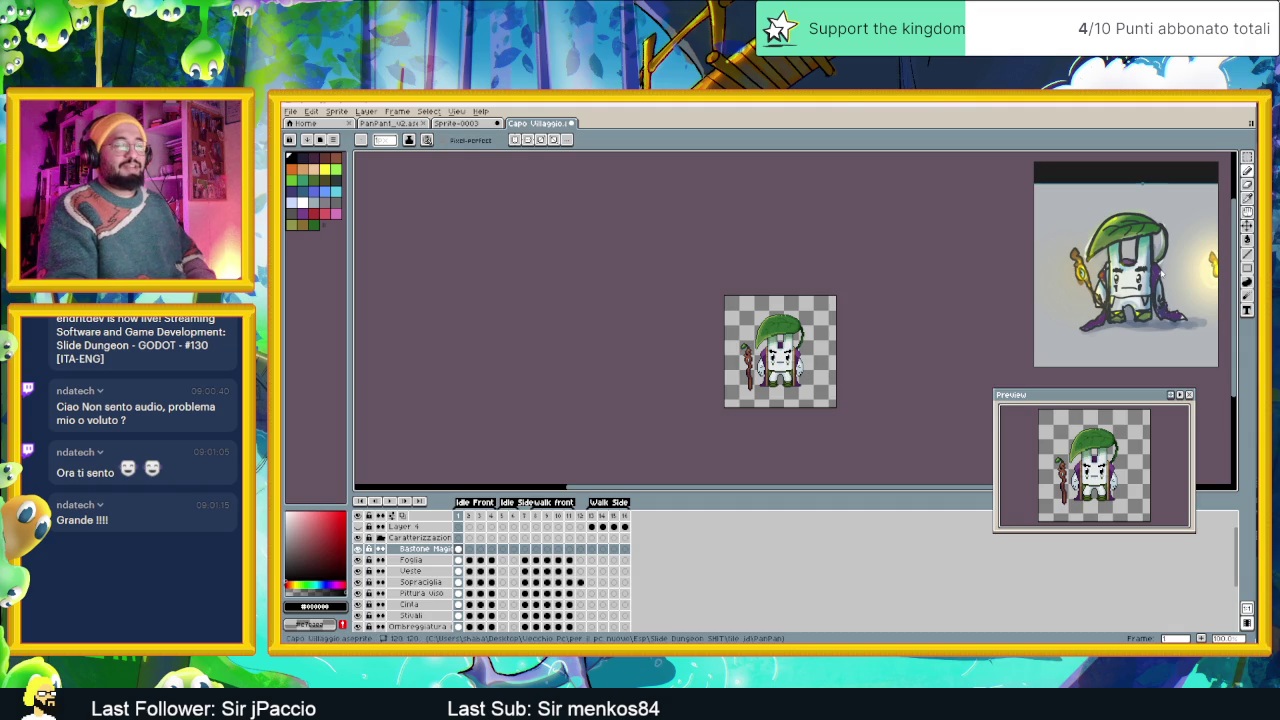
Pan the reference art to the second character and zoom in and out to compare the staff.
{"action": "mouse_move", "coordinate": [1142, 183]}
{"action": "left_mouse_down"}
{"action": "mouse_move", "coordinate": [1097, 183]}
{"action": "mouse_move", "coordinate": [1126, 183]}
{"action": "left_mouse_up"}
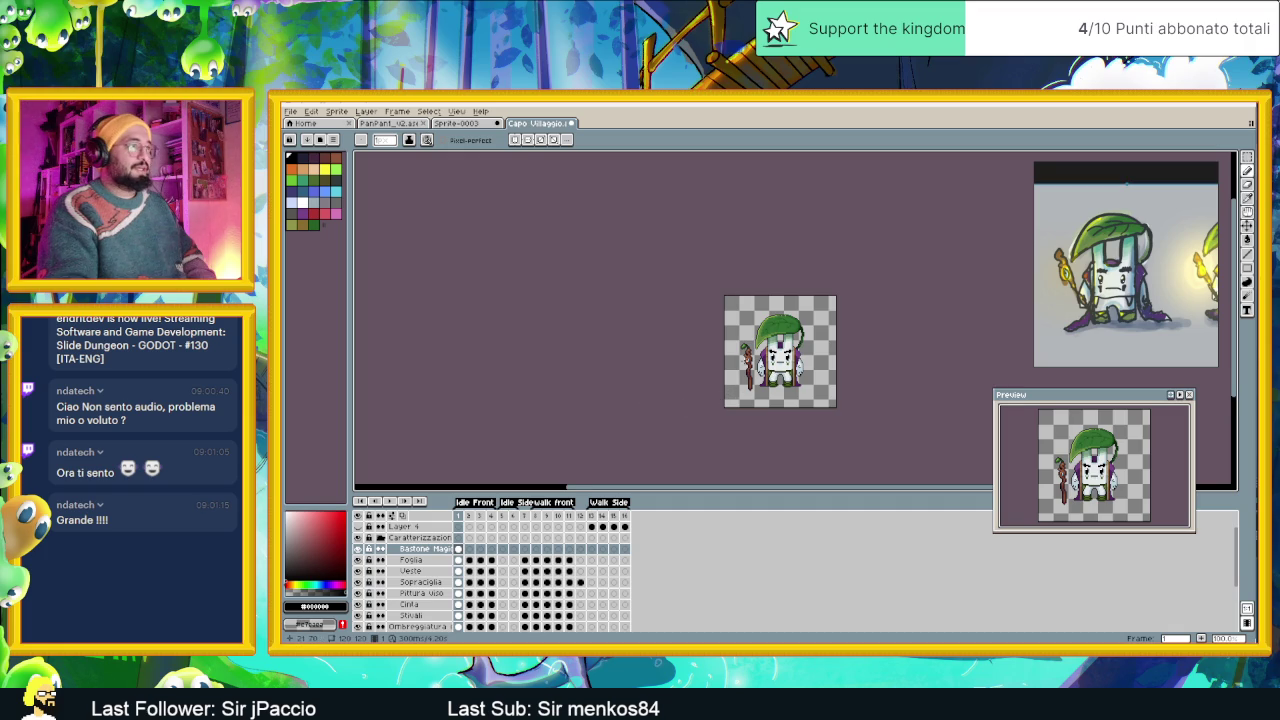
{"action": "scroll", "coordinate": [745, 362], "scroll_direction": "up", "scroll_amount": 1}
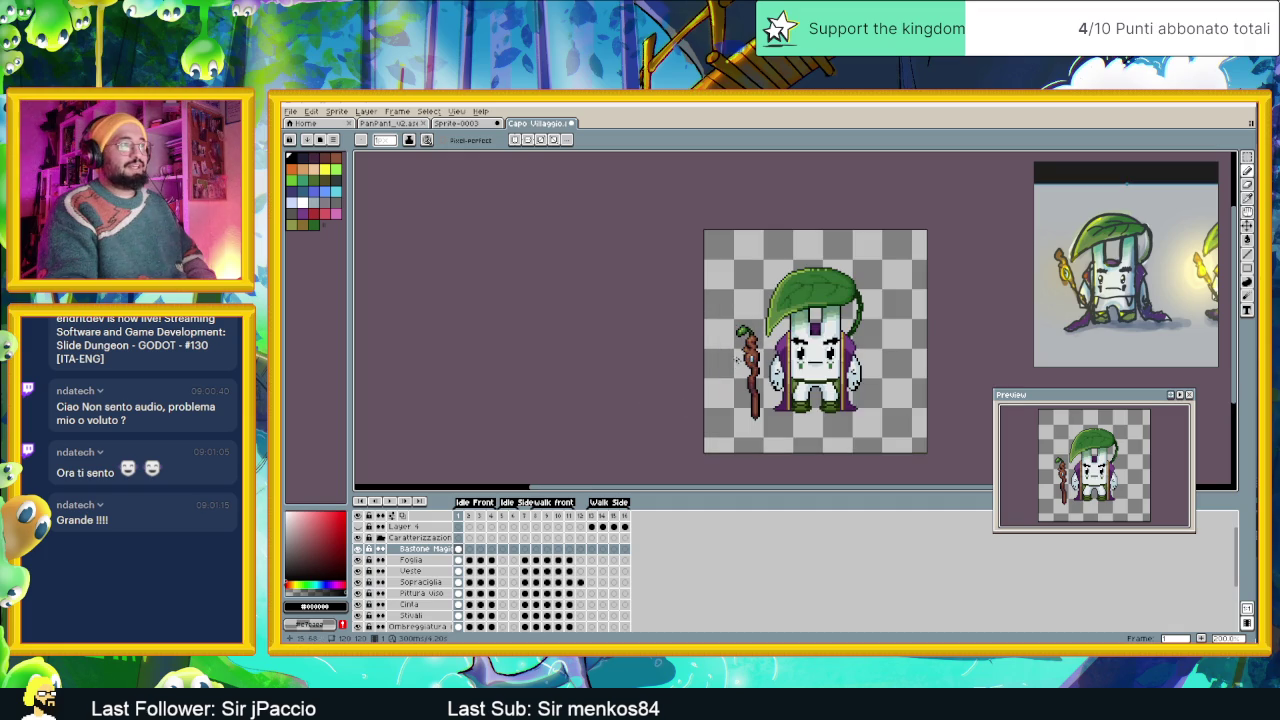
{"action": "scroll", "coordinate": [745, 355], "scroll_direction": "up", "scroll_amount": 2}
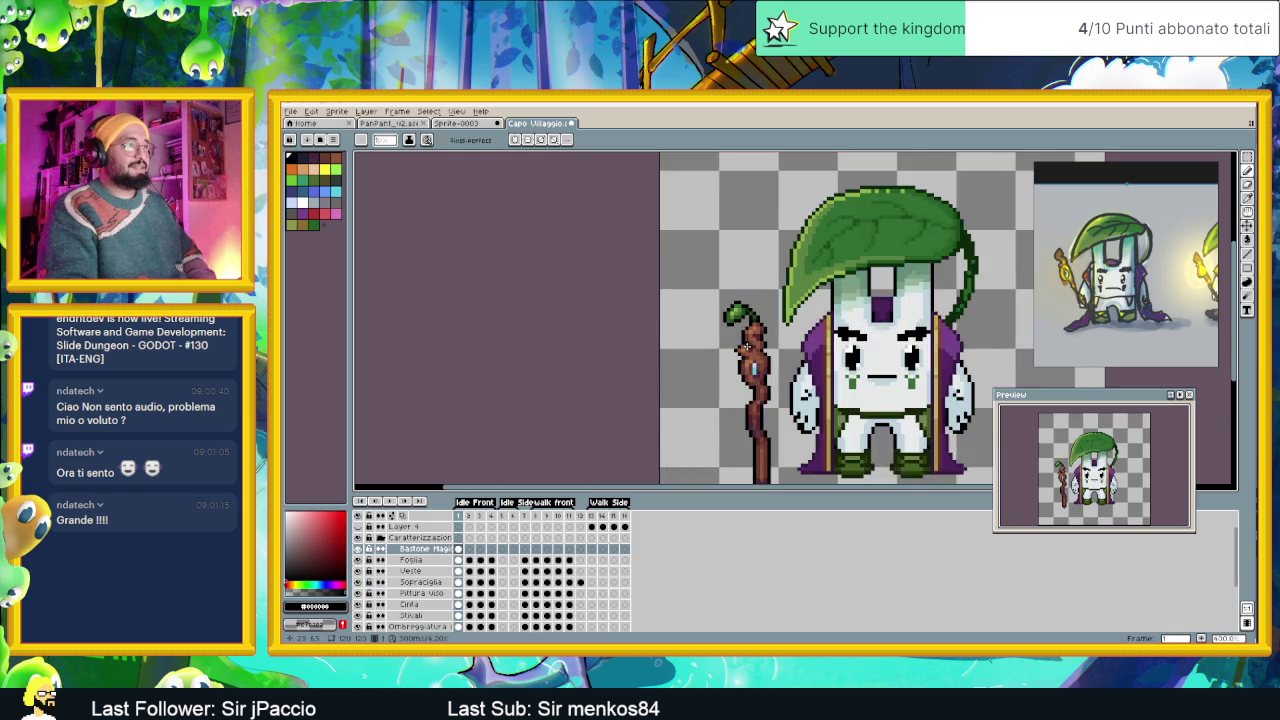
{"action": "scroll", "coordinate": [748, 350], "scroll_direction": "down", "scroll_amount": 1}
{"action": "scroll", "coordinate": [756, 373], "scroll_direction": "down", "scroll_amount": 1}
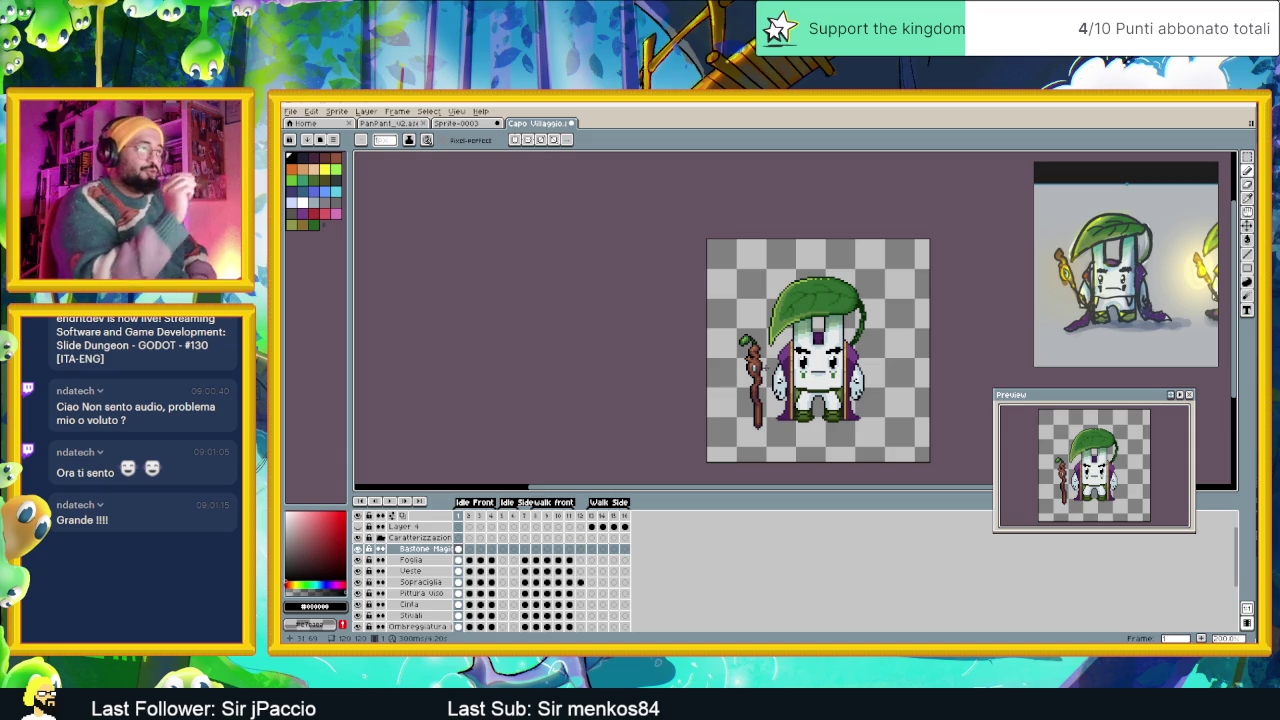
{"action": "scroll", "coordinate": [763, 373], "scroll_direction": "up", "scroll_amount": 1}
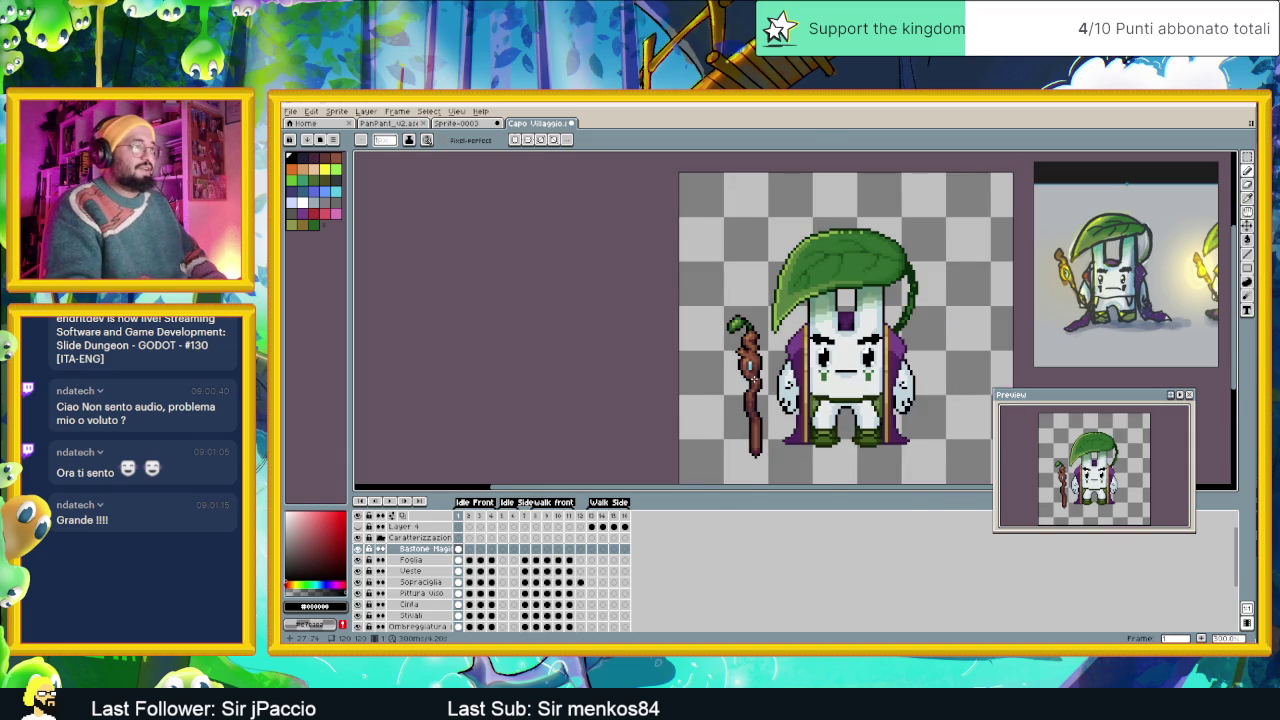
{"action": "scroll", "coordinate": [757, 380], "scroll_direction": "up", "scroll_amount": 1}
{"action": "scroll", "coordinate": [760, 362], "scroll_direction": "up", "scroll_amount": 1}
{"action": "scroll", "coordinate": [760, 362], "scroll_direction": "up", "scroll_amount": 2}
{"action": "scroll", "coordinate": [761, 362], "scroll_direction": "down", "scroll_amount": 1}
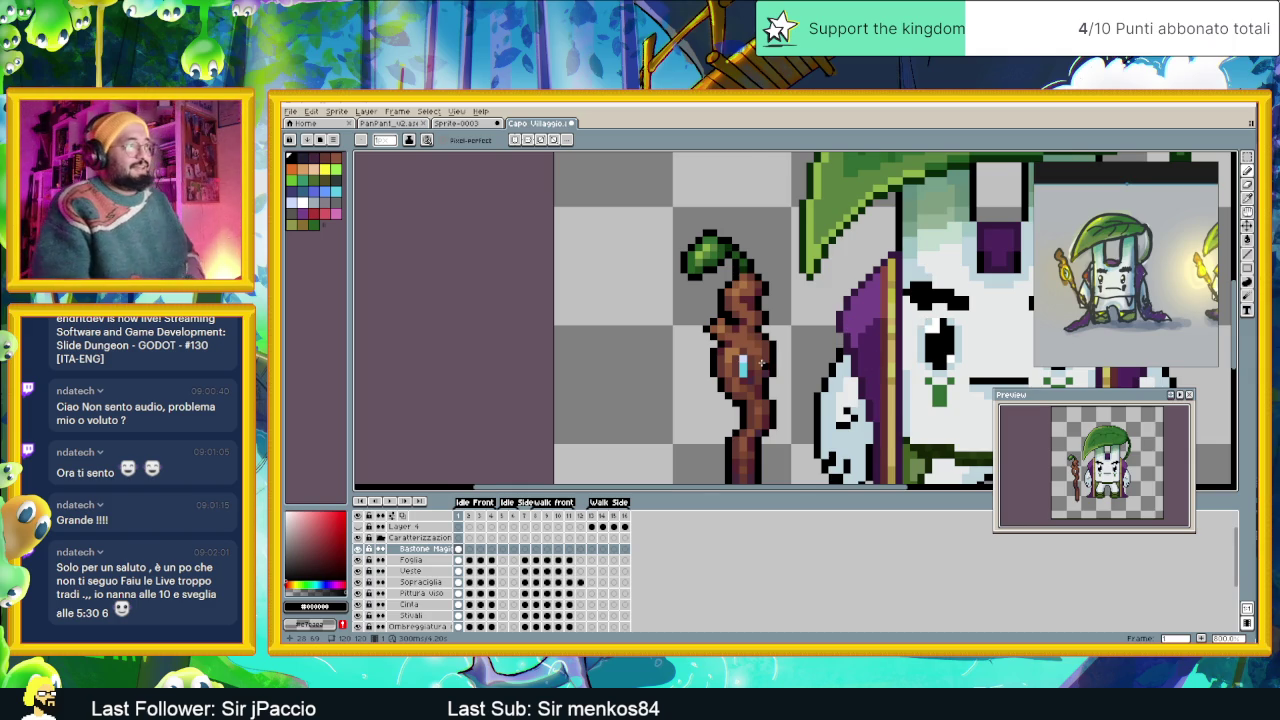
{"action": "scroll", "coordinate": [762, 363], "scroll_direction": "down", "scroll_amount": 2}
{"action": "scroll", "coordinate": [735, 338], "scroll_direction": "down", "scroll_amount": 1}
{"action": "scroll", "coordinate": [708, 312], "scroll_direction": "down", "scroll_amount": 1}
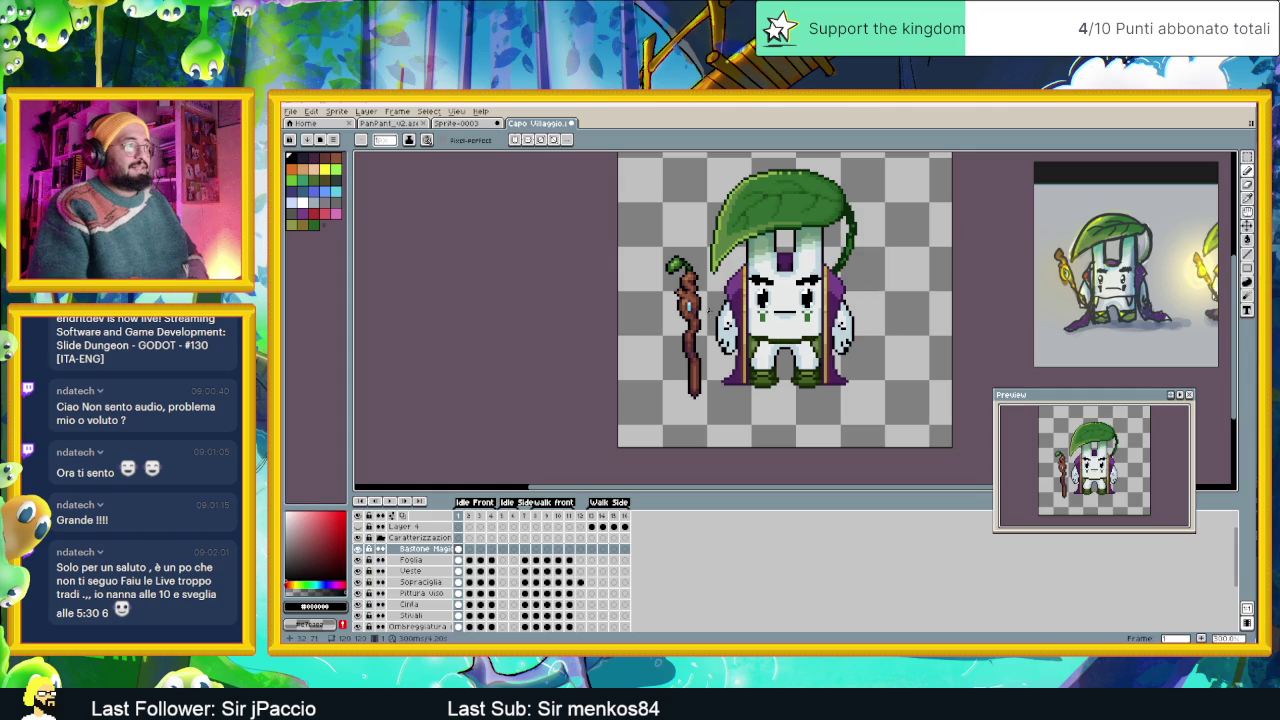
{"action": "scroll", "coordinate": [731, 345], "scroll_direction": "up", "scroll_amount": 1}
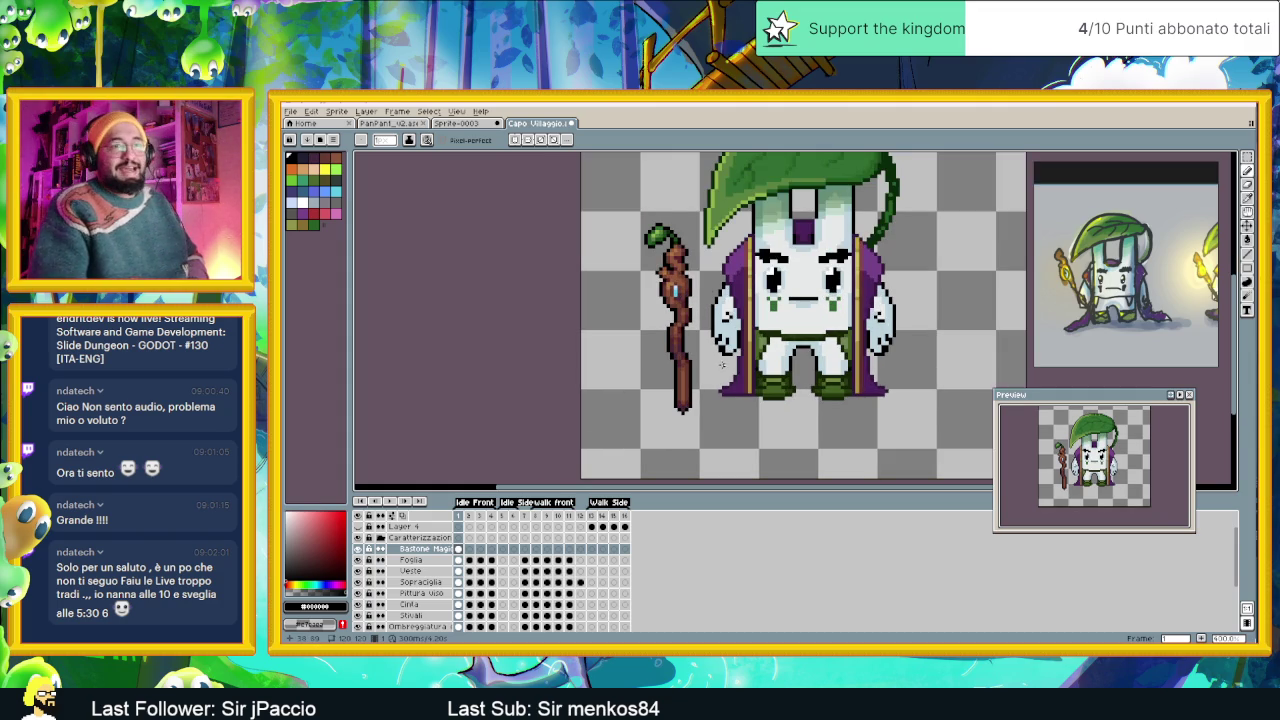
{"action": "scroll", "coordinate": [686, 322], "scroll_direction": "up", "scroll_amount": 1}
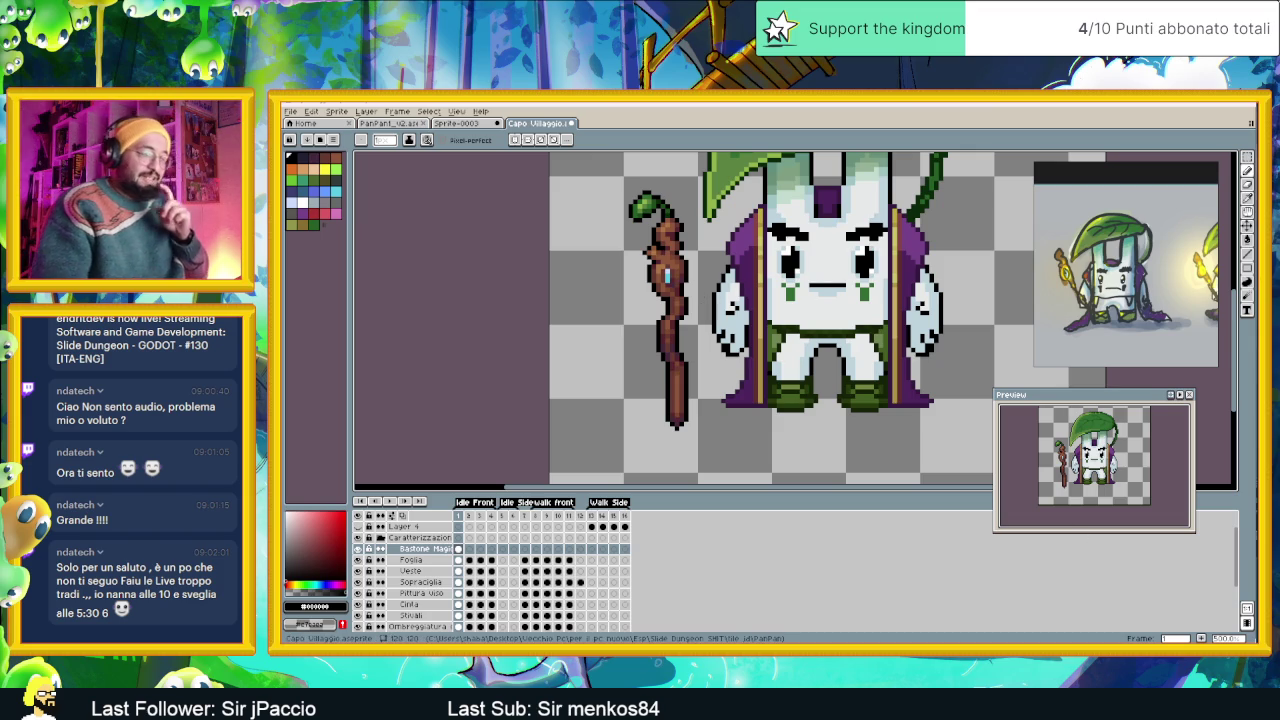
Switch to Discord and browse older posts in Yellow Hat Games' slide-dungeon channel.
{"action": "key", "text": "alt+Tab"}
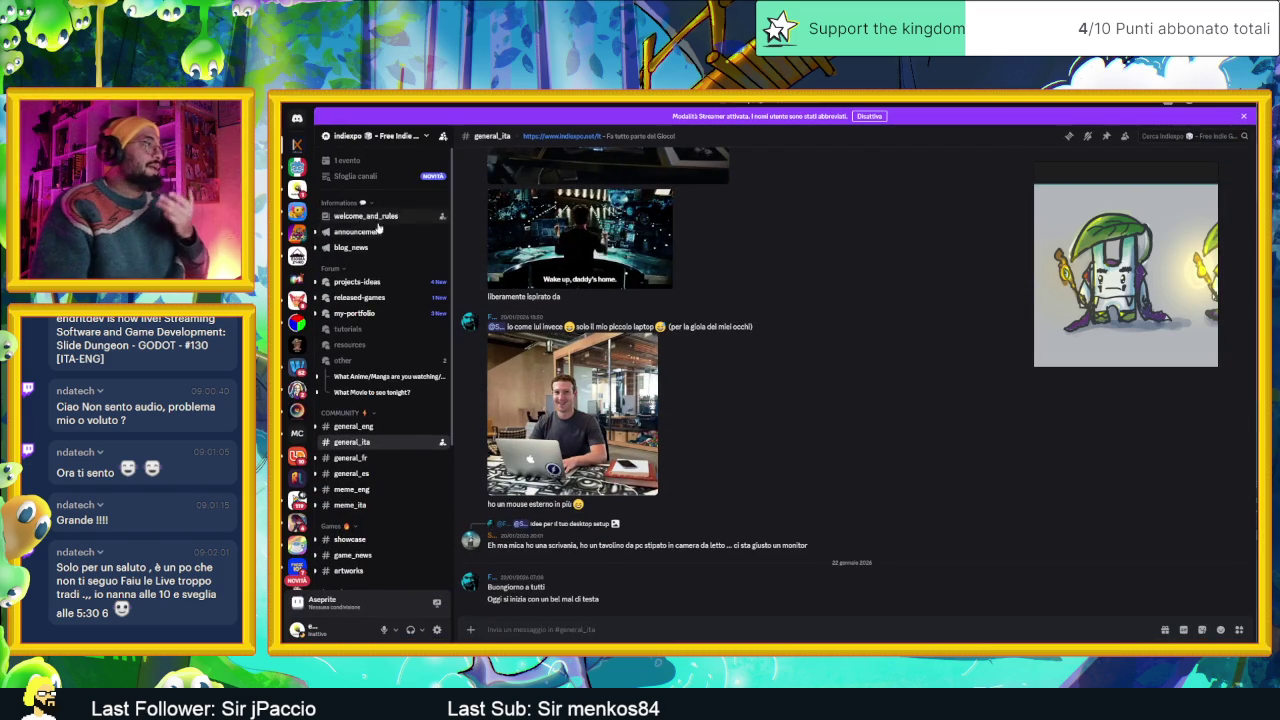
{"action": "left_click", "coordinate": [297, 211]}
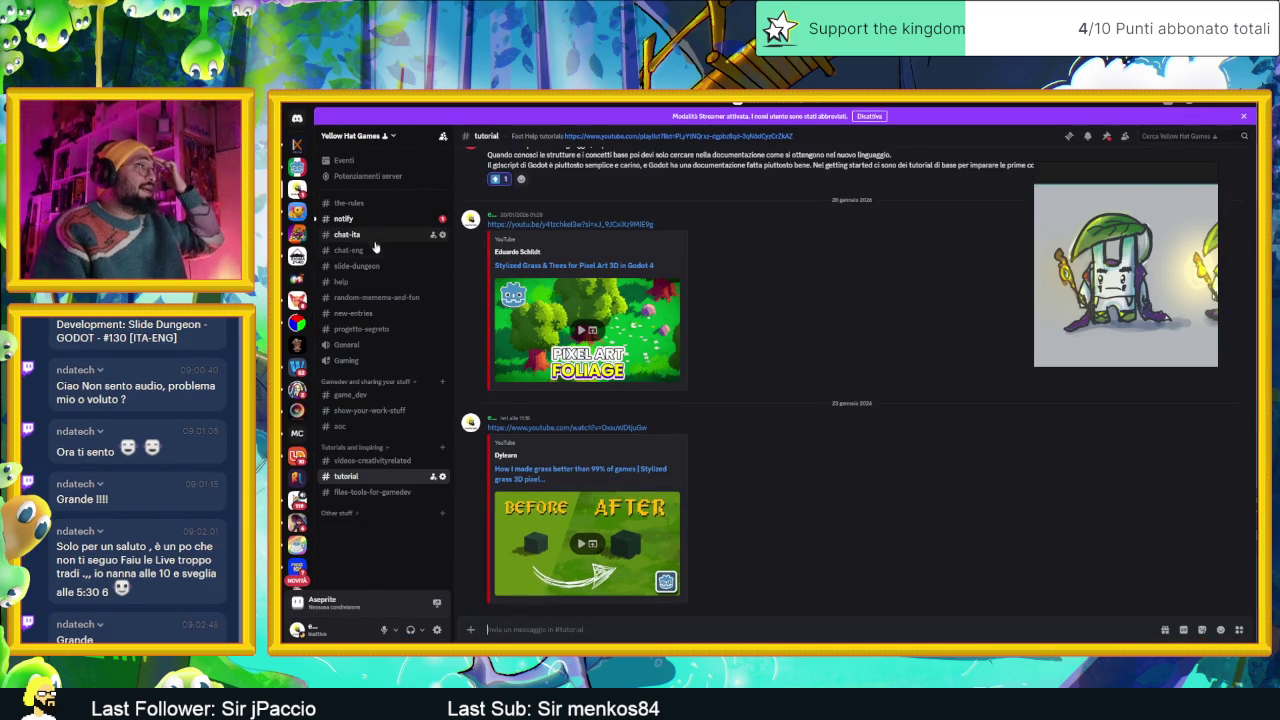
{"action": "left_click", "coordinate": [357, 266]}
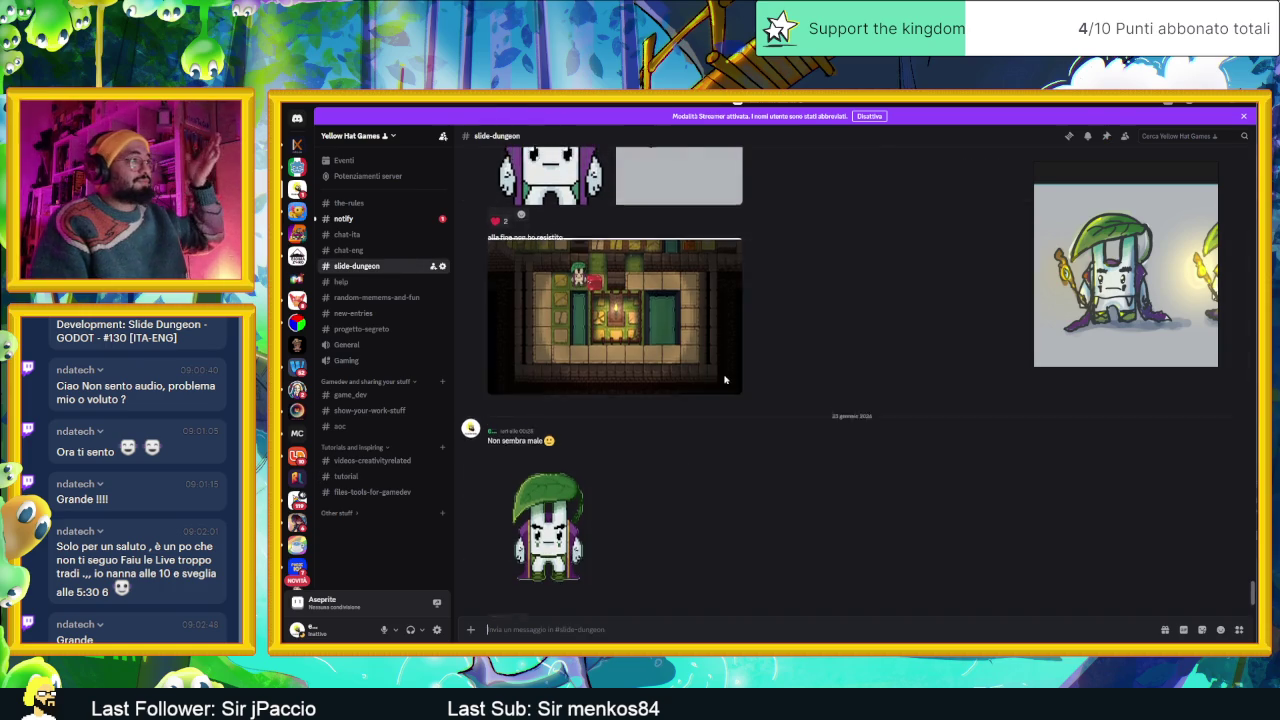
{"action": "scroll", "coordinate": [725, 379], "scroll_direction": "up", "scroll_amount": 2}
{"action": "scroll", "coordinate": [725, 379], "scroll_direction": "up", "scroll_amount": 2}
{"action": "scroll", "coordinate": [725, 379], "scroll_direction": "up", "scroll_amount": 3}
{"action": "scroll", "coordinate": [725, 379], "scroll_direction": "up", "scroll_amount": 3}
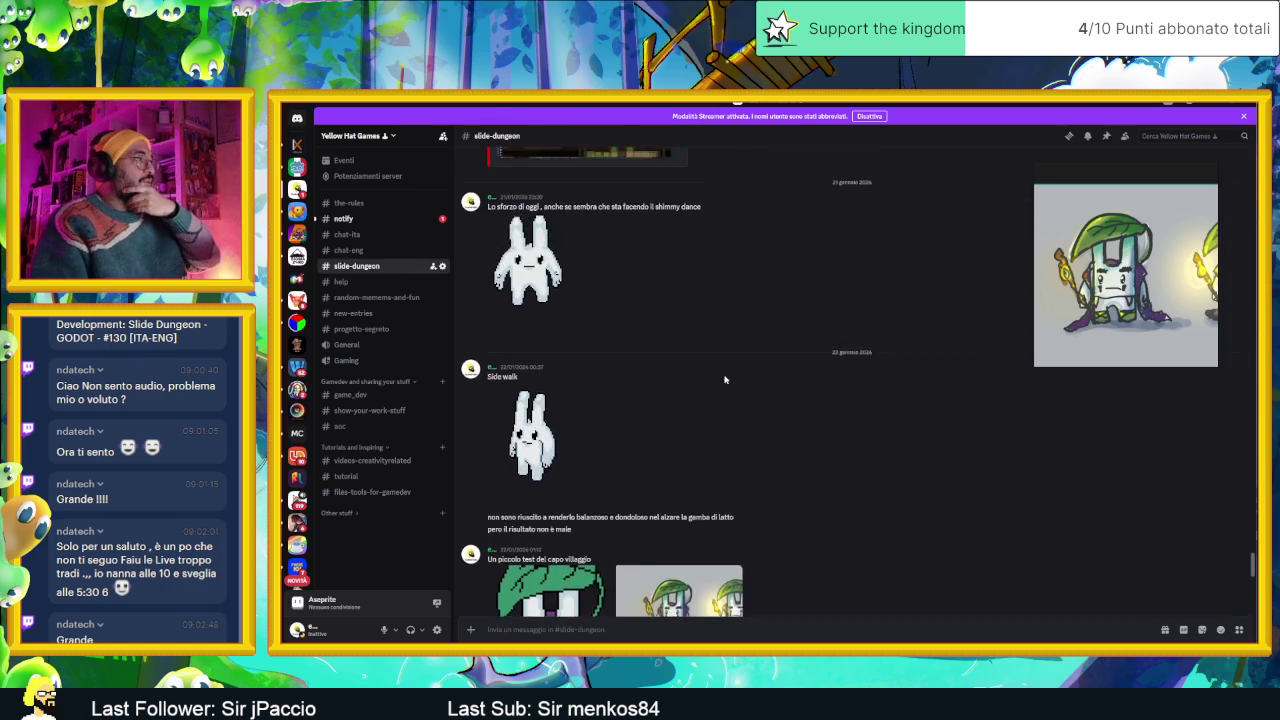
{"action": "scroll", "coordinate": [725, 379], "scroll_direction": "up", "scroll_amount": 2}
{"action": "scroll", "coordinate": [725, 379], "scroll_direction": "up", "scroll_amount": 3}
{"action": "scroll", "coordinate": [725, 379], "scroll_direction": "up", "scroll_amount": 2}
{"action": "scroll", "coordinate": [724, 379], "scroll_direction": "up", "scroll_amount": 3}
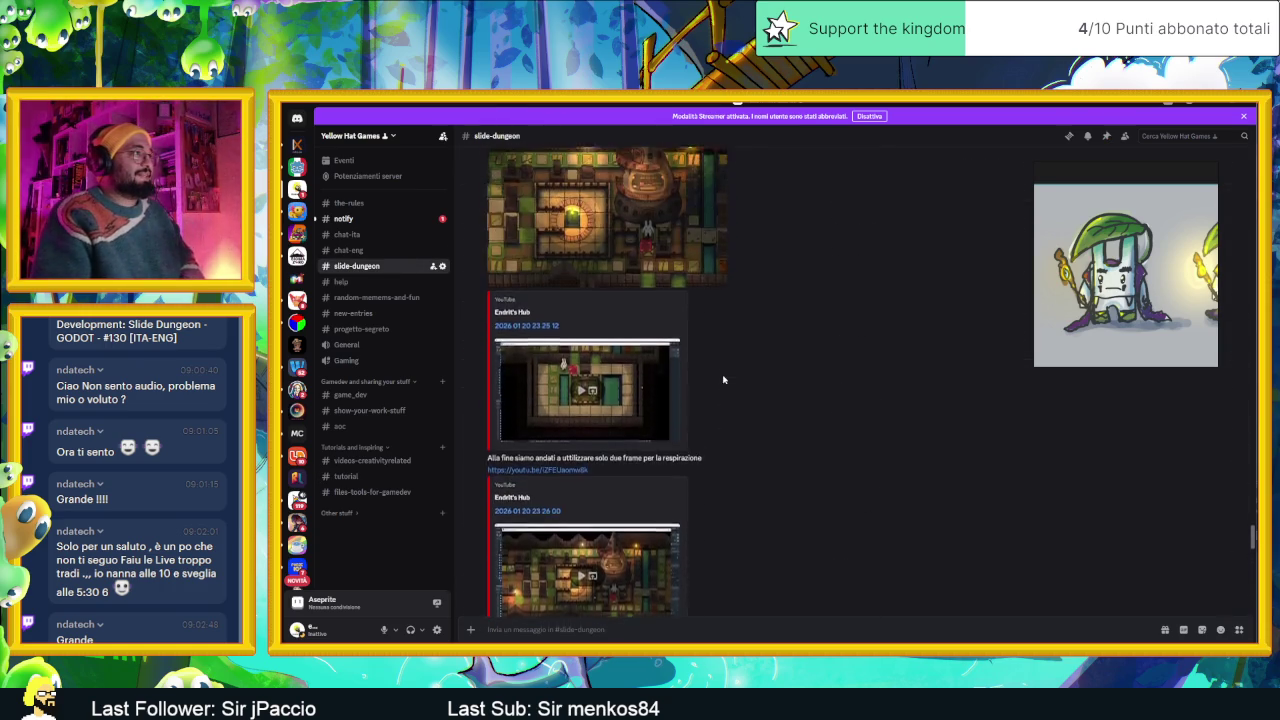
{"action": "scroll", "coordinate": [724, 379], "scroll_direction": "up", "scroll_amount": 2}
{"action": "scroll", "coordinate": [724, 379], "scroll_direction": "up", "scroll_amount": 2}
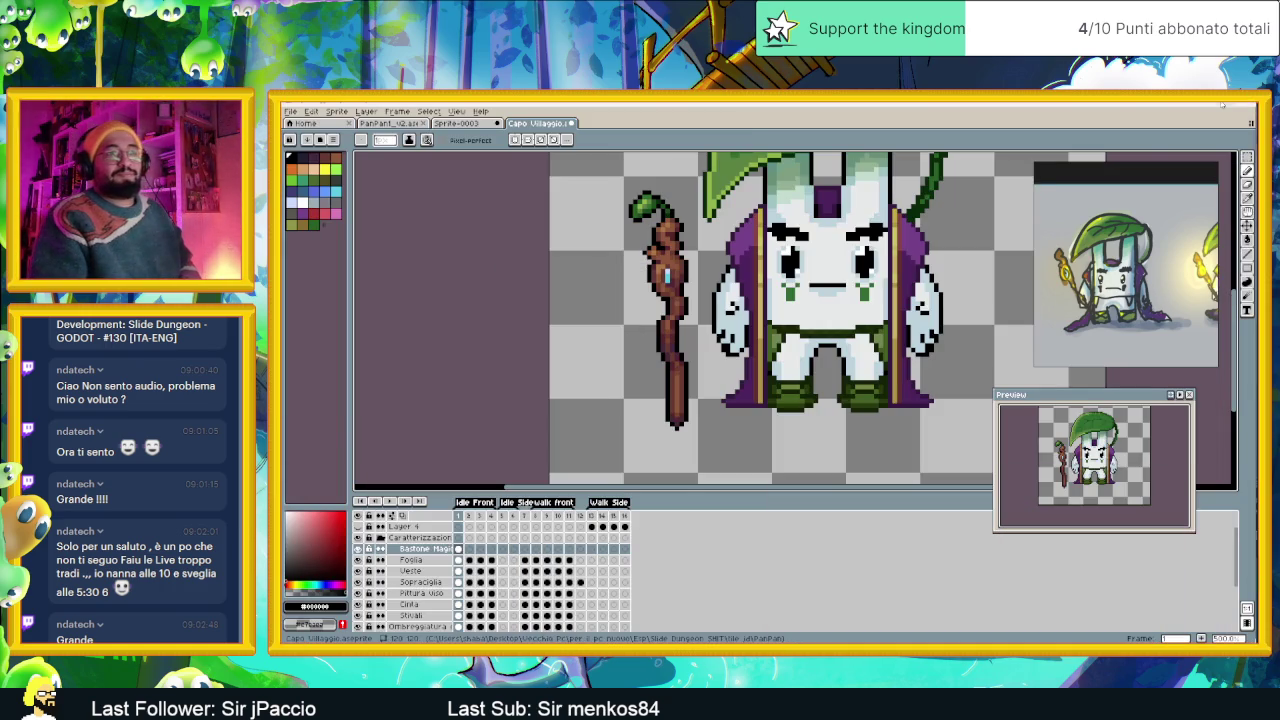
Return to Aseprite and reposition the view so the chief sprite sits higher.
{"action": "left_click", "coordinate": [1222, 105]}
{"action": "scroll", "coordinate": [963, 286], "scroll_direction": "down", "scroll_amount": 2}
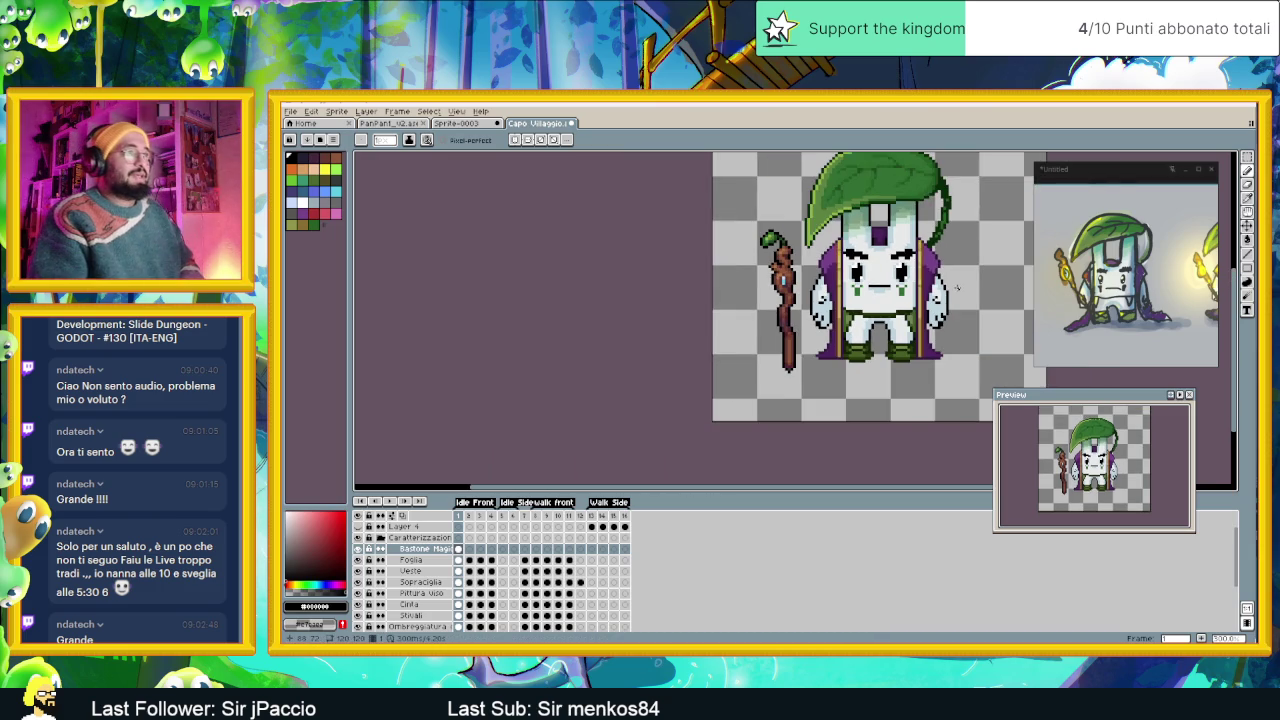
{"action": "scroll", "coordinate": [966, 241], "scroll_direction": "down", "scroll_amount": 1}
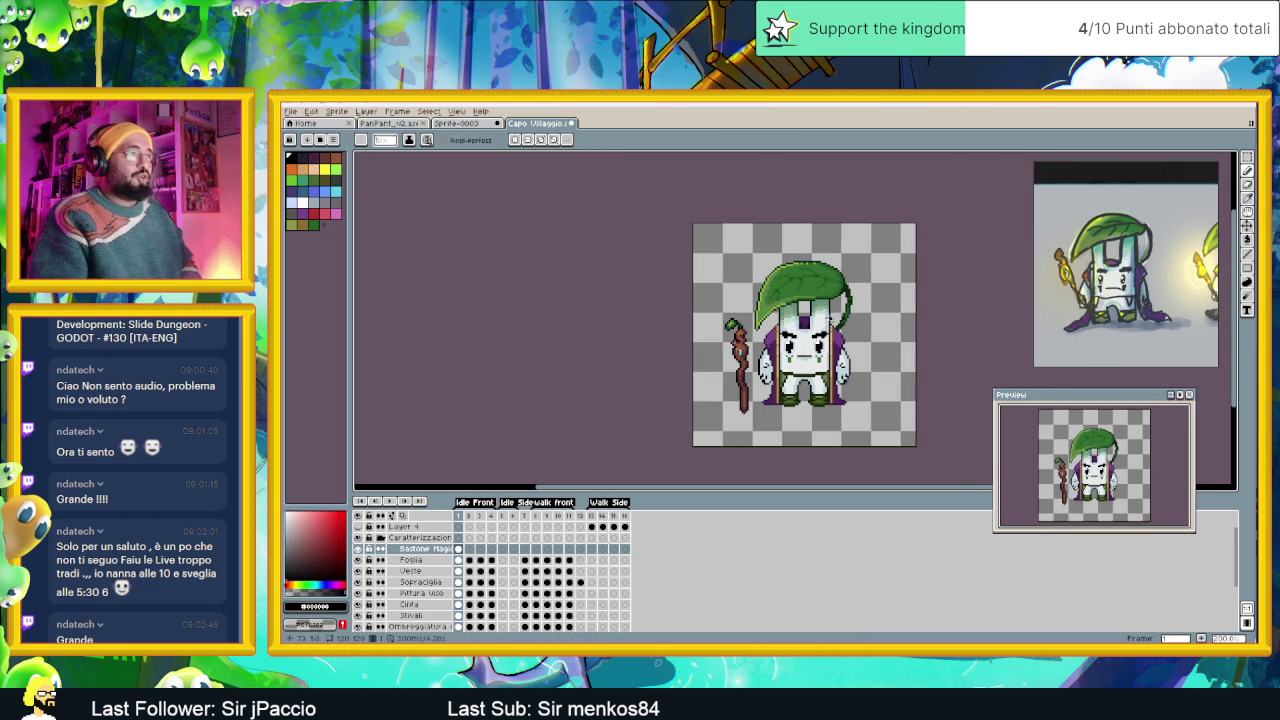
{"action": "scroll", "coordinate": [830, 318], "scroll_direction": "up", "scroll_amount": 1}
{"action": "scroll", "coordinate": [761, 359], "scroll_direction": "up", "scroll_amount": 1}
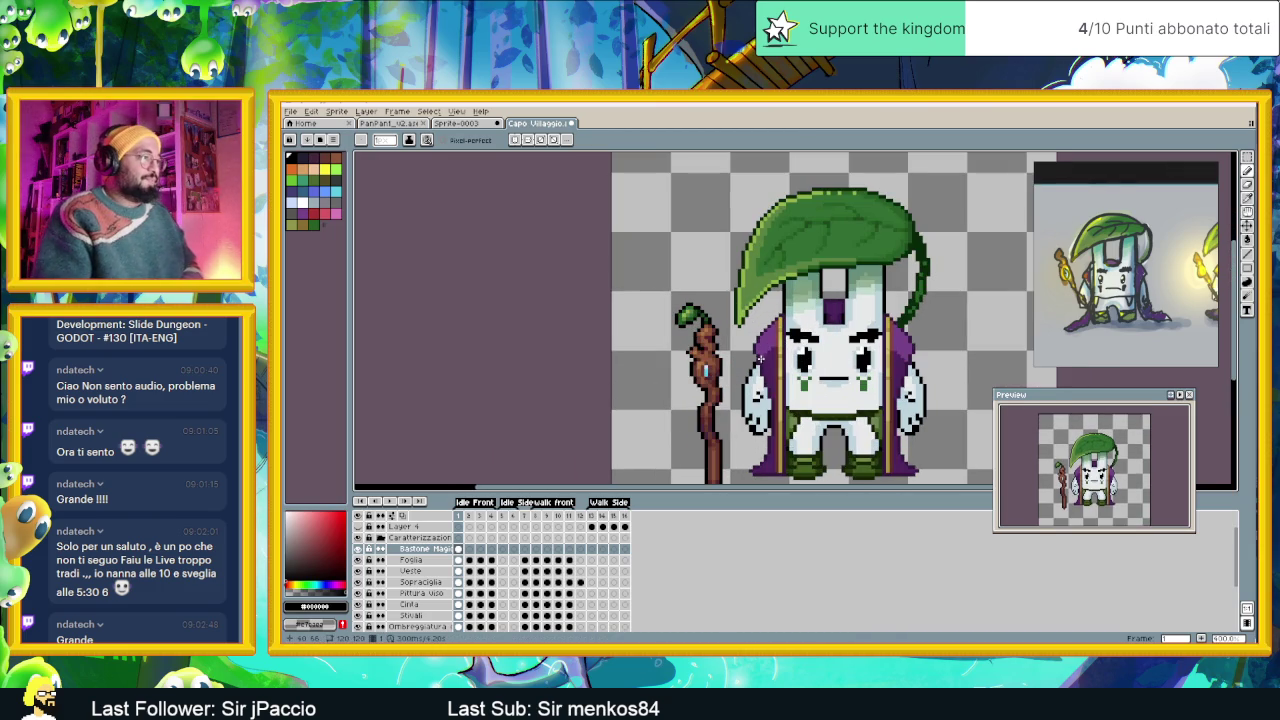
{"action": "scroll", "coordinate": [759, 359], "scroll_direction": "up", "scroll_amount": 1}
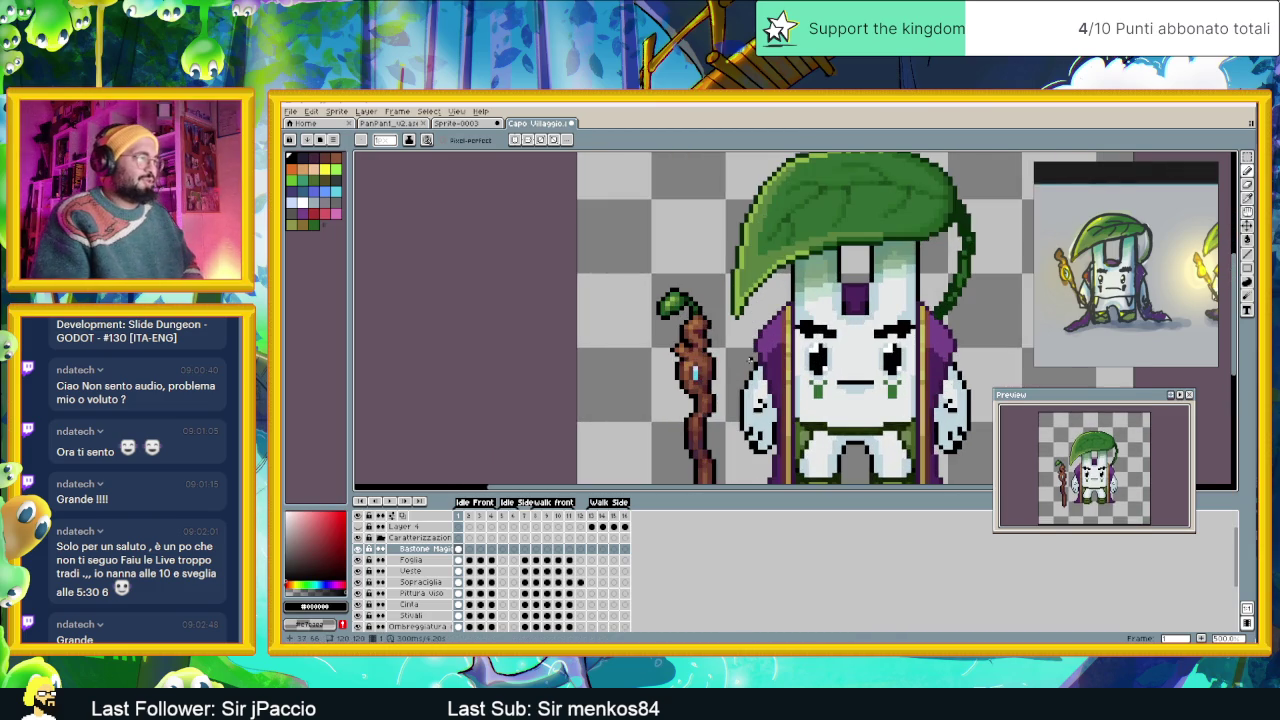
{"action": "left_click_drag", "start_coordinate": [737, 382], "coordinate": [769, 299]}
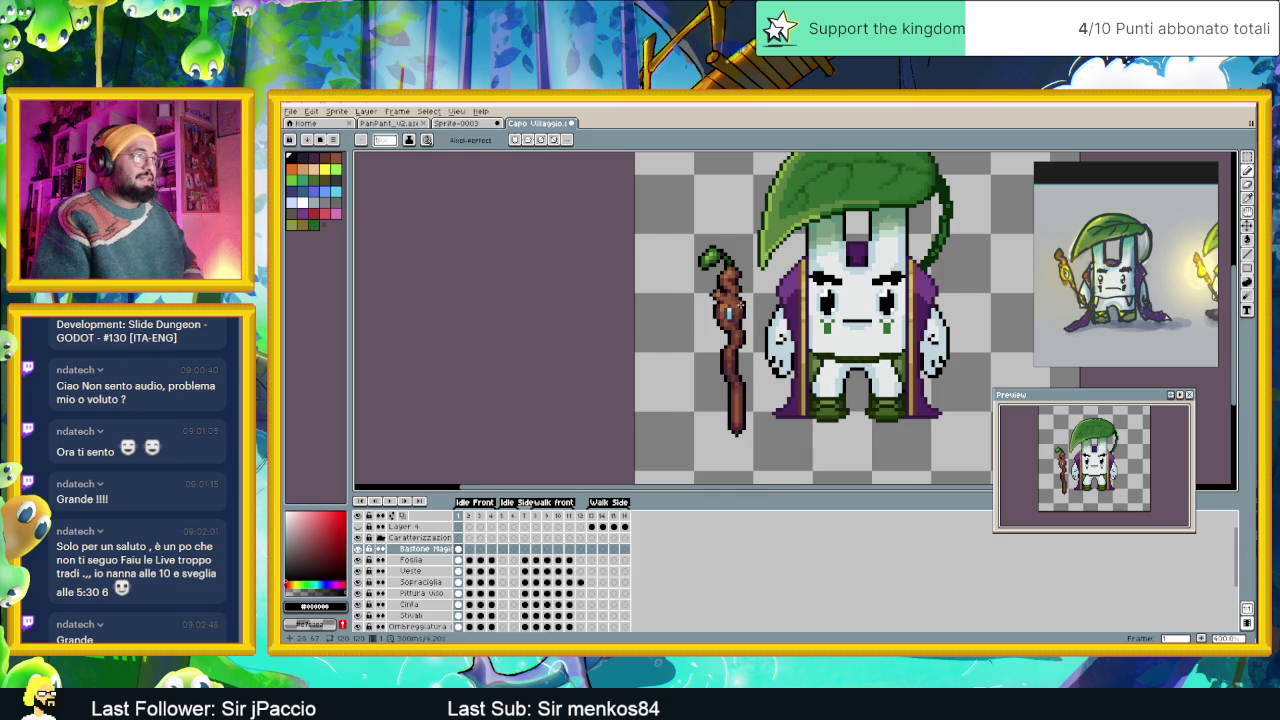
{"action": "scroll", "coordinate": [731, 305], "scroll_direction": "up", "scroll_amount": 1}
{"action": "scroll", "coordinate": [740, 304], "scroll_direction": "down", "scroll_amount": 1}
{"action": "scroll", "coordinate": [740, 305], "scroll_direction": "down", "scroll_amount": 1}
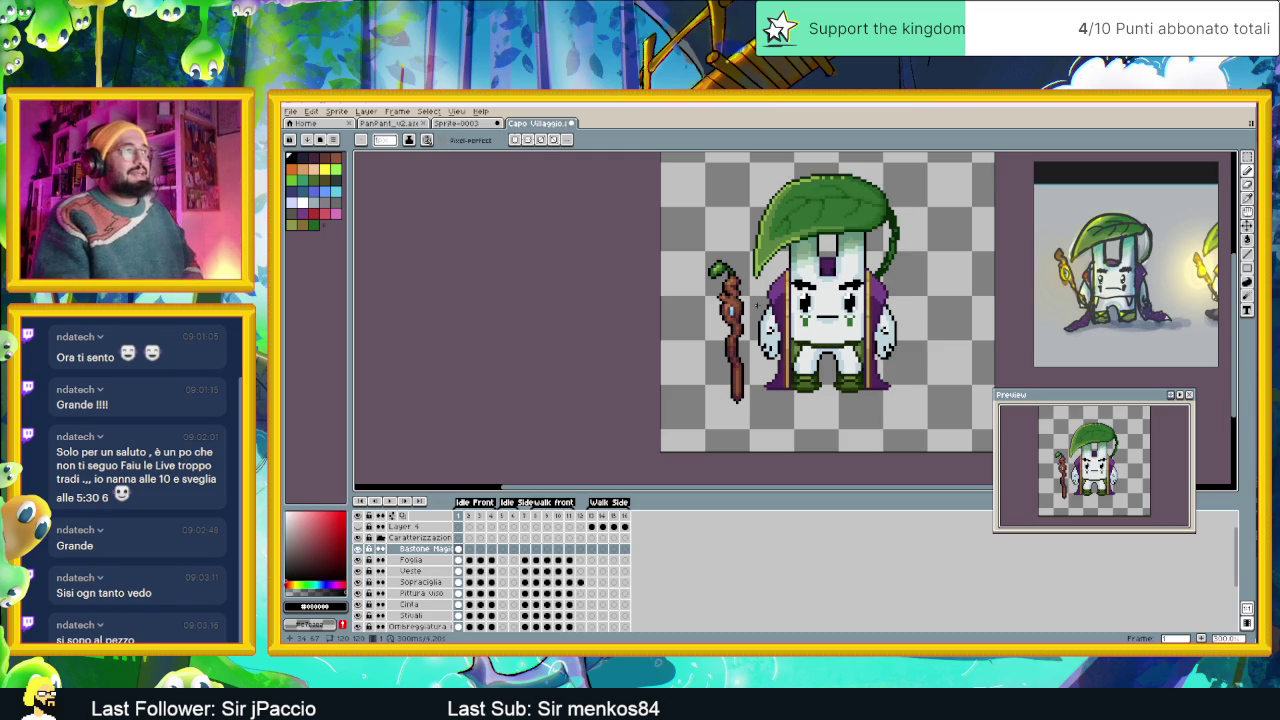
Recentre on the chief and zoom in closely on the staff.
{"action": "scroll", "coordinate": [786, 298], "scroll_direction": "down", "scroll_amount": 1}
{"action": "left_click_drag", "start_coordinate": [839, 306], "coordinate": [785, 328]}
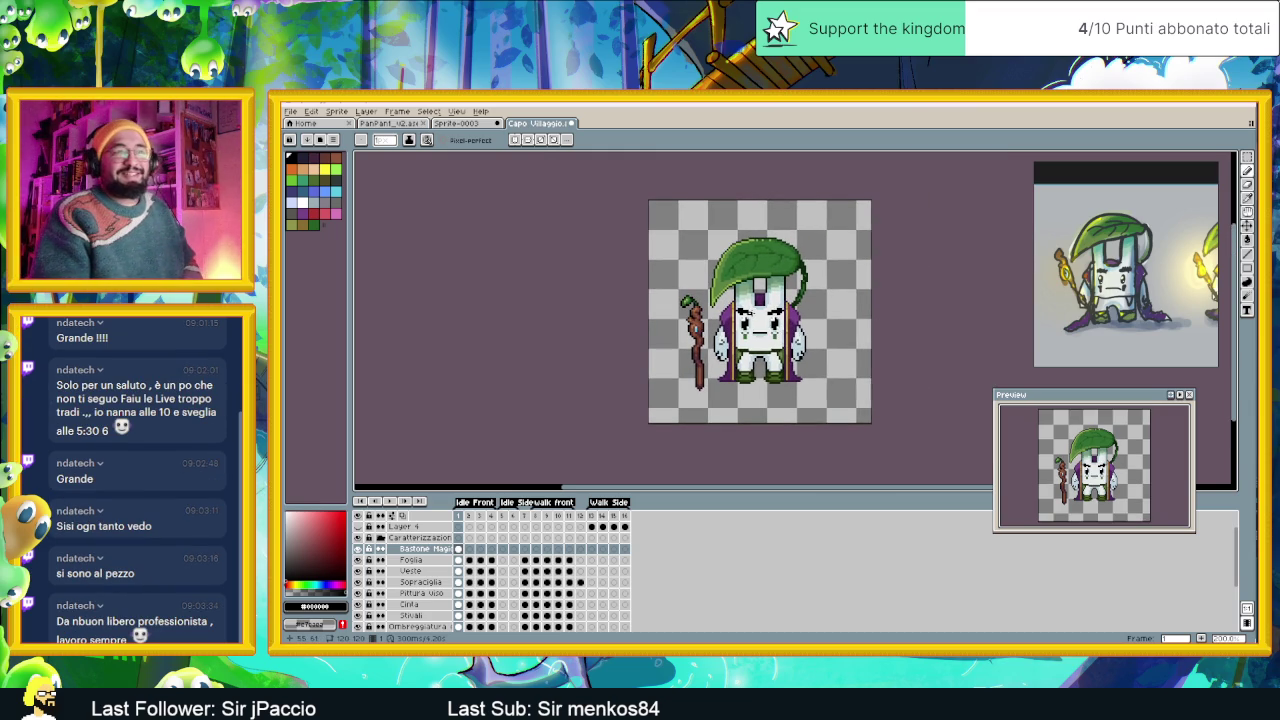
{"action": "scroll", "coordinate": [734, 312], "scroll_direction": "up", "scroll_amount": 1}
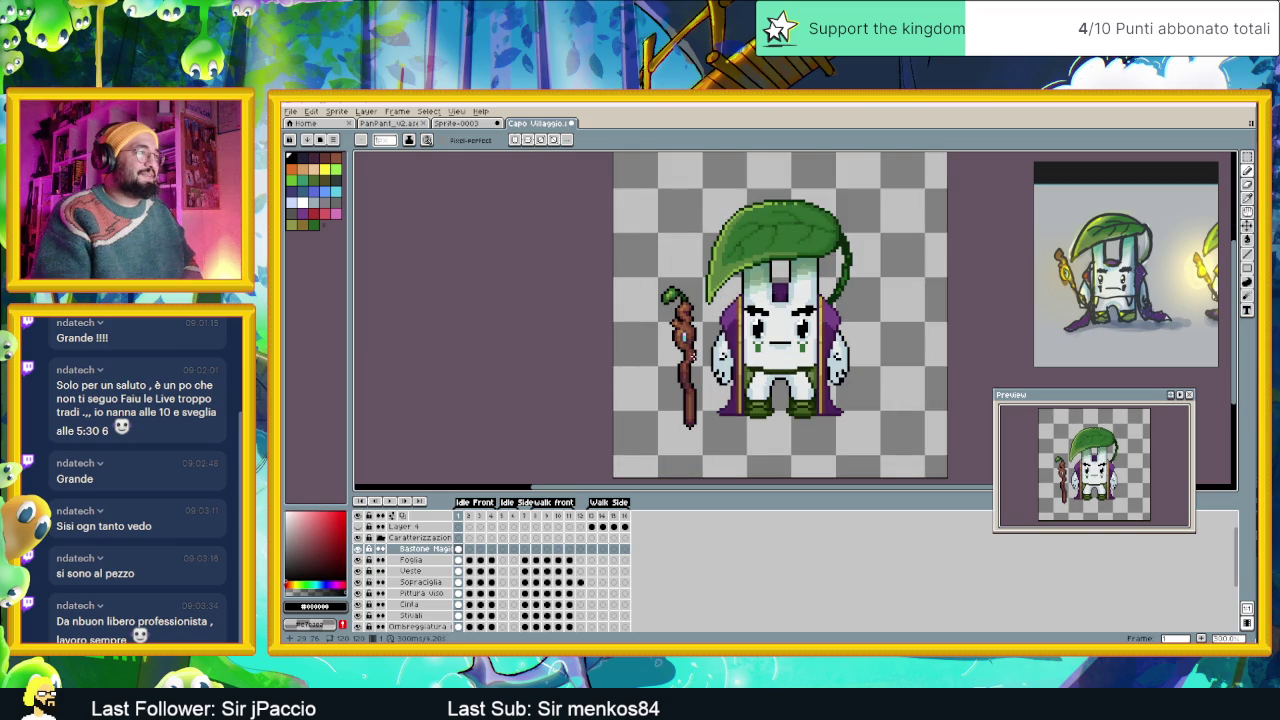
{"action": "scroll", "coordinate": [692, 354], "scroll_direction": "up", "scroll_amount": 1}
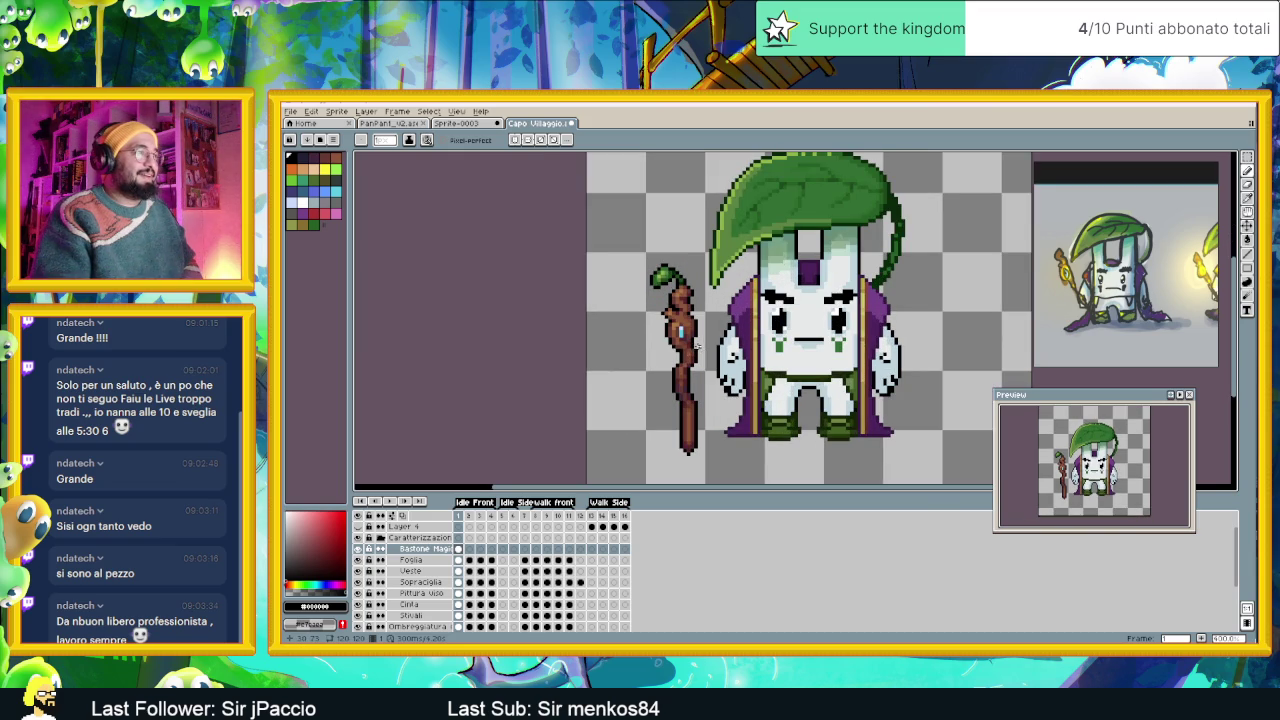
{"action": "scroll", "coordinate": [692, 342], "scroll_direction": "up", "scroll_amount": 1}
{"action": "scroll", "coordinate": [705, 348], "scroll_direction": "up", "scroll_amount": 1}
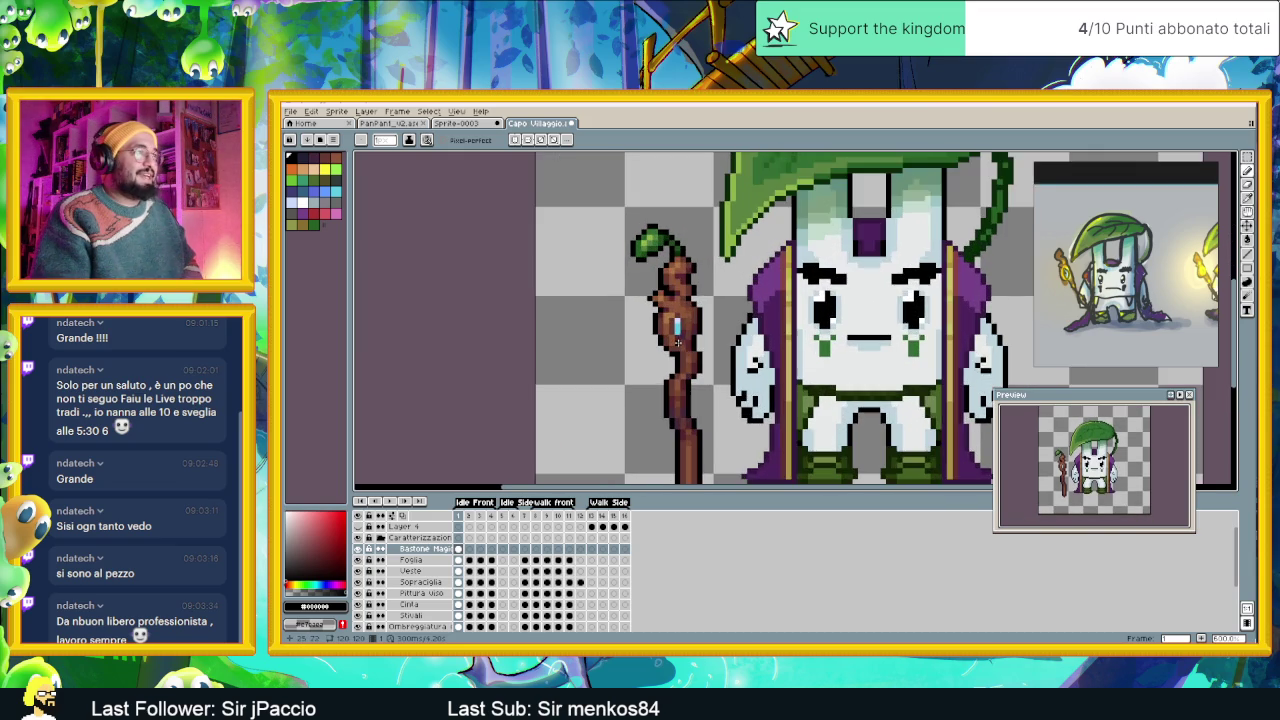
{"action": "scroll", "coordinate": [680, 334], "scroll_direction": "up", "scroll_amount": 1}
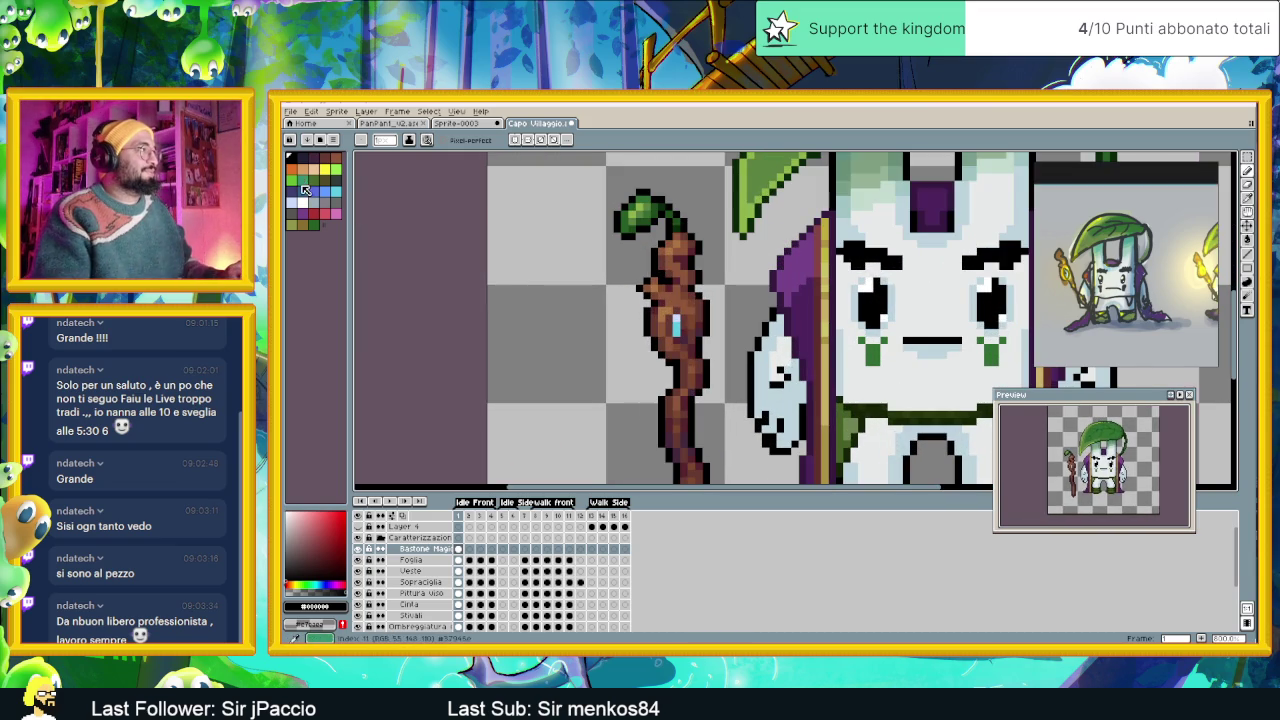
Eyedrop the staff gem's light blue as the drawing colour and zoom out to the whole sprite.
{"action": "left_click", "coordinate": [668, 322], "text": "alt"}
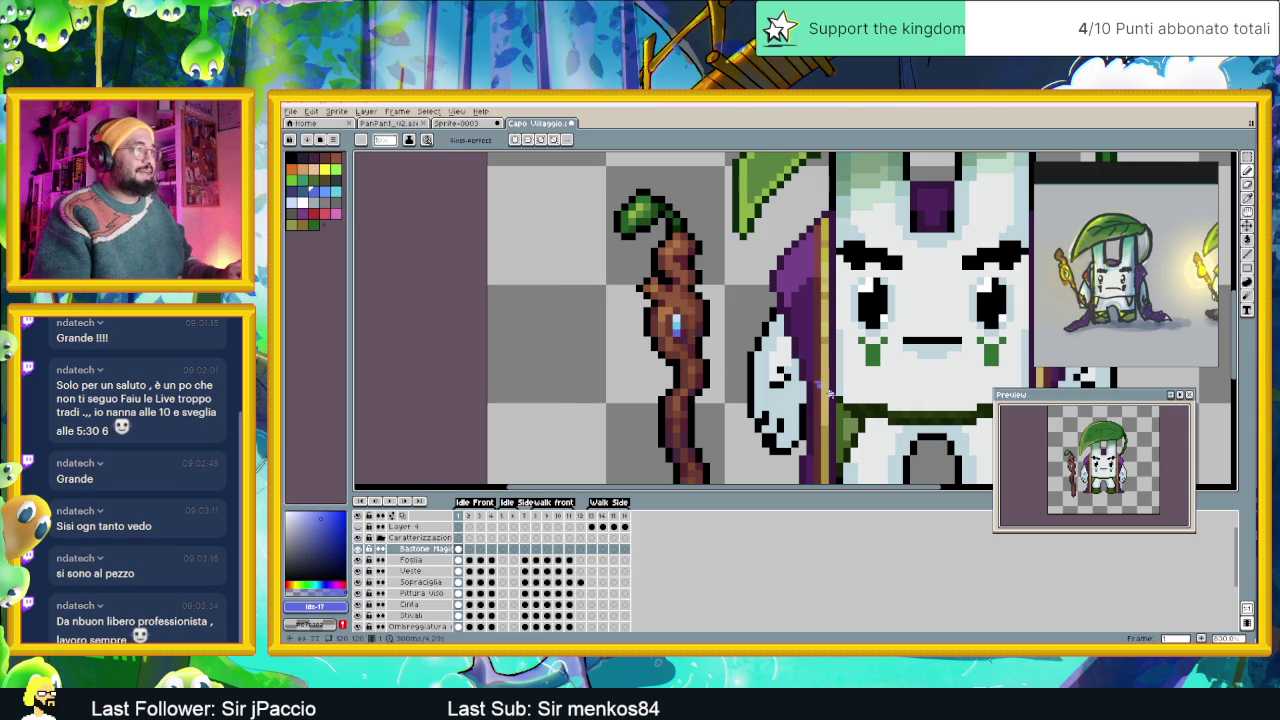
{"action": "scroll", "coordinate": [690, 330], "scroll_direction": "down", "scroll_amount": 2}
{"action": "scroll", "coordinate": [760, 370], "scroll_direction": "down", "scroll_amount": 1}
{"action": "scroll", "coordinate": [806, 396], "scroll_direction": "down", "scroll_amount": 1}
{"action": "scroll", "coordinate": [806, 398], "scroll_direction": "up", "scroll_amount": 1}
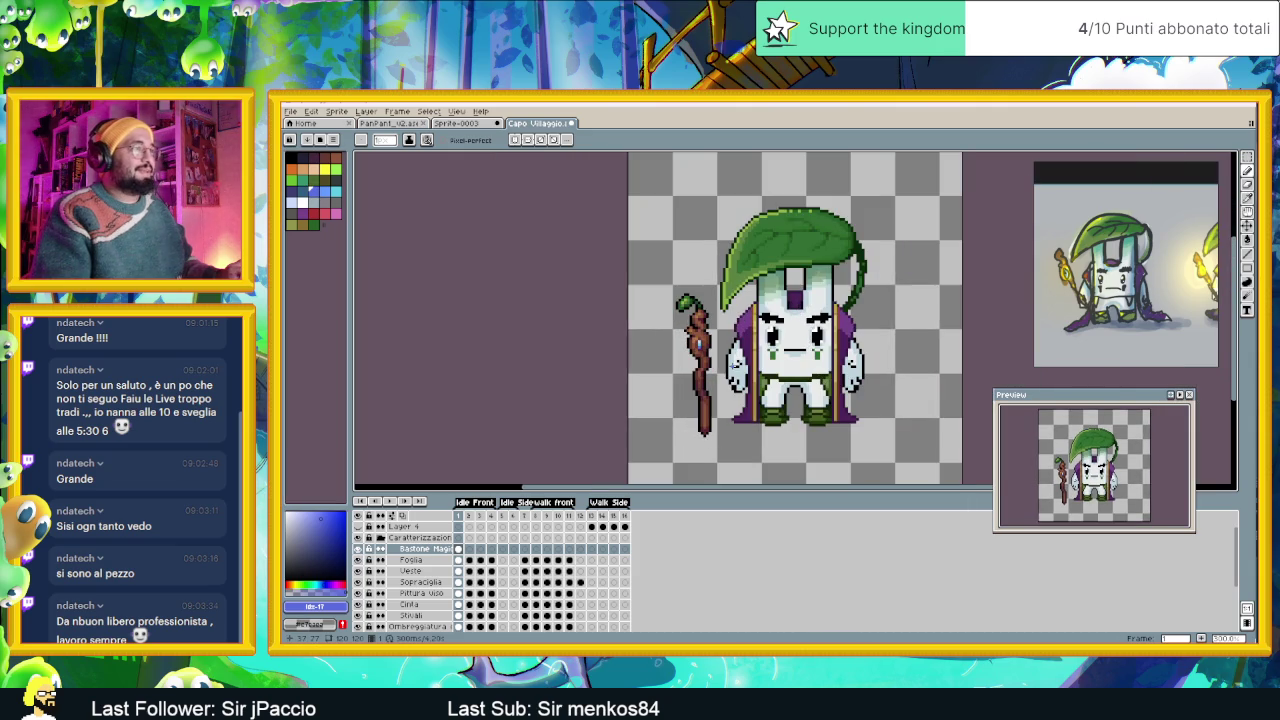
{"action": "scroll", "coordinate": [713, 378], "scroll_direction": "up", "scroll_amount": 1}
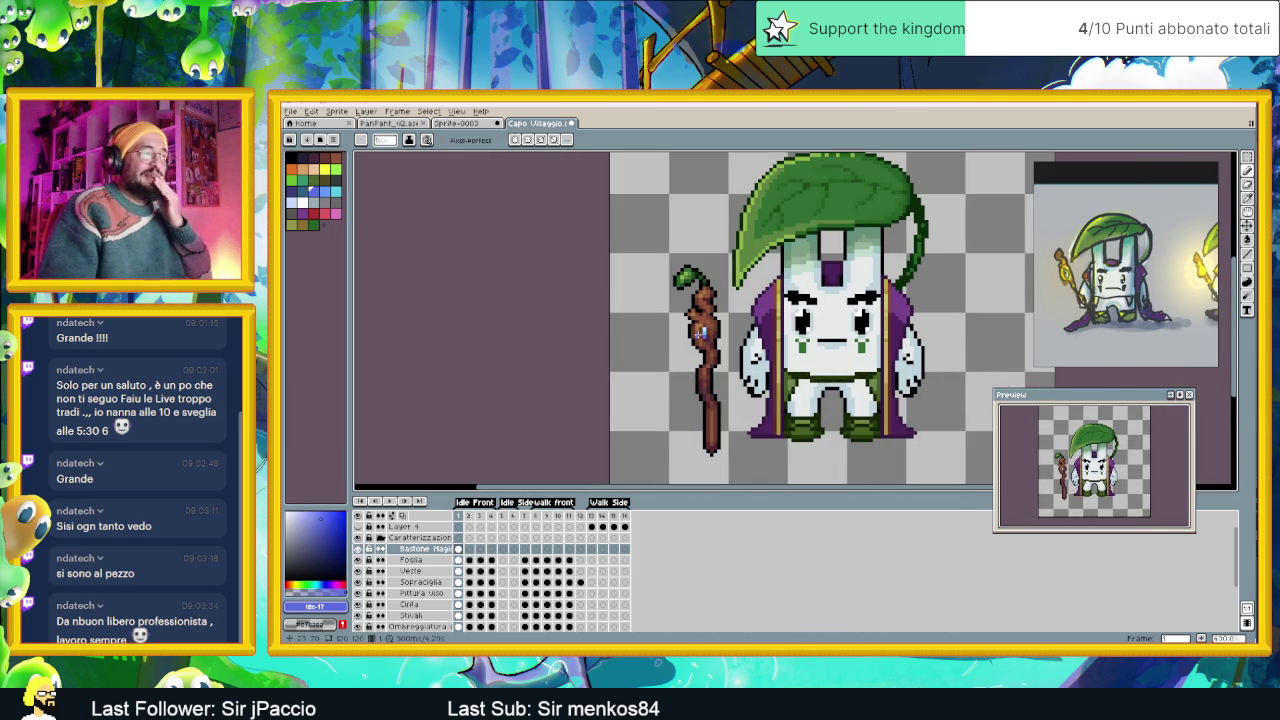
Open Edit > Replace Color with black #000000 as the From colour.
{"action": "left_click", "coordinate": [311, 111]}
{"action": "left_click", "coordinate": [311, 111]}
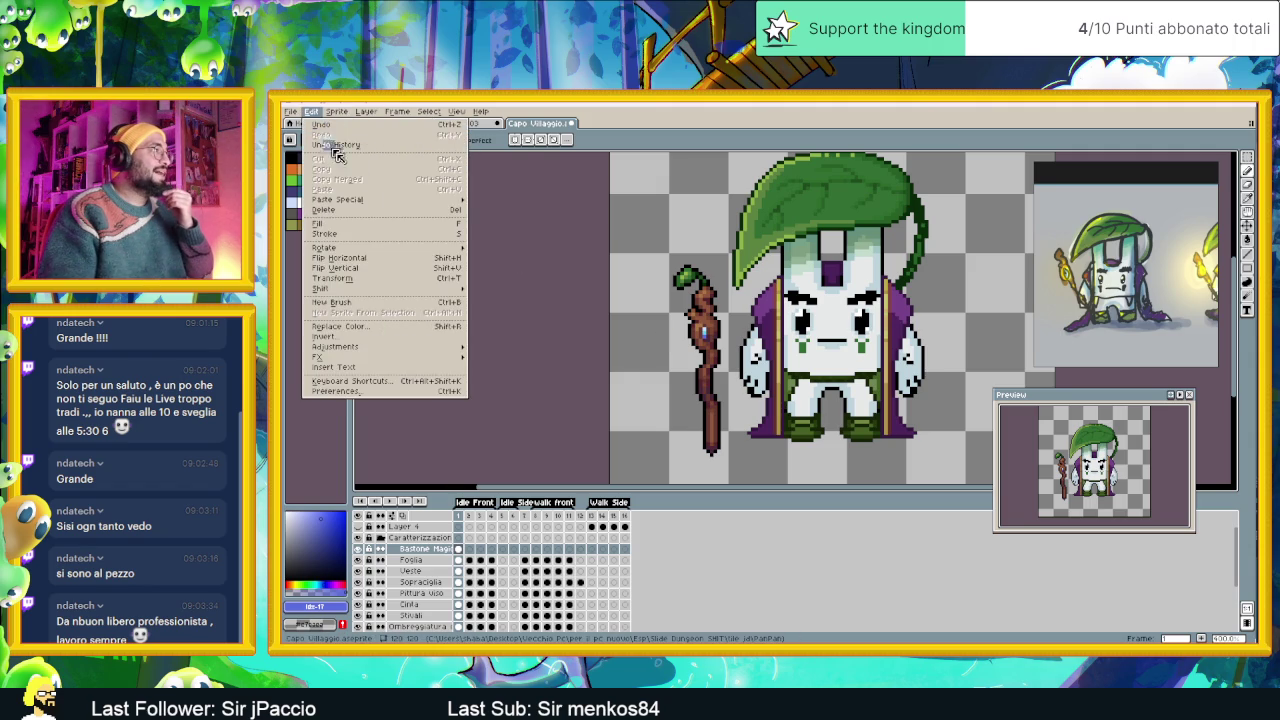
{"action": "left_click", "coordinate": [421, 326]}
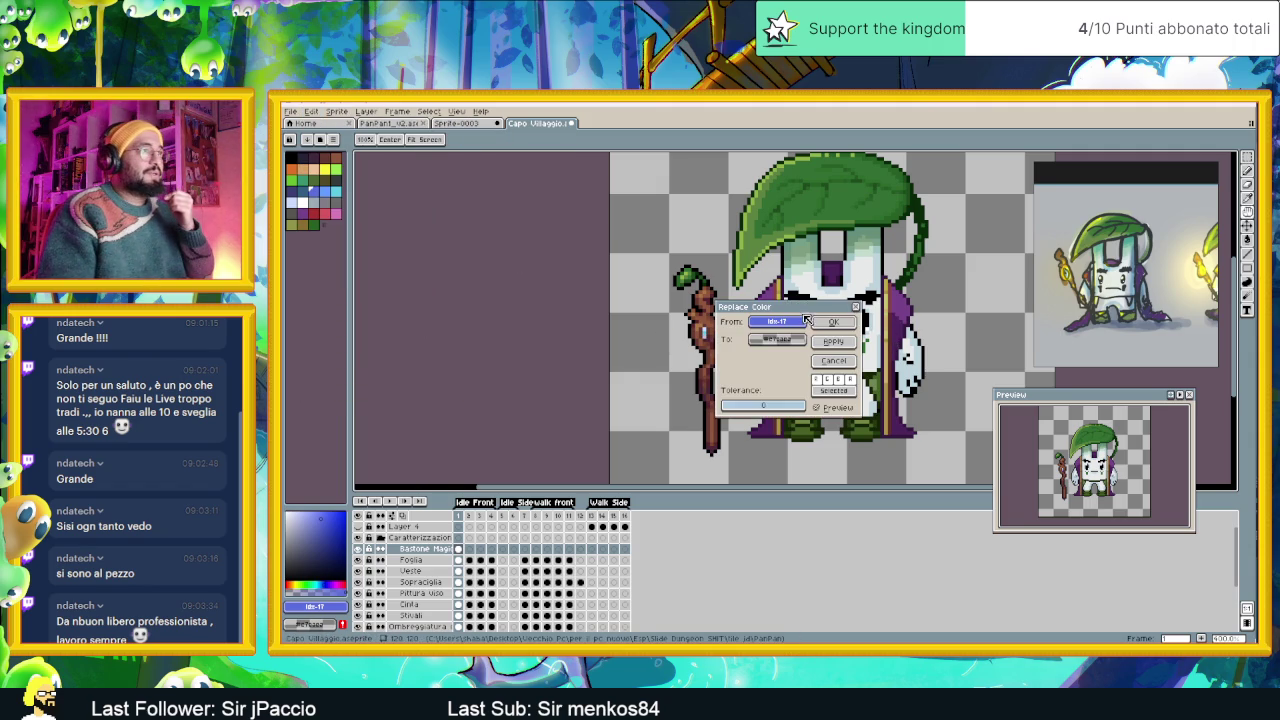
{"action": "left_click_drag", "start_coordinate": [803, 310], "coordinate": [910, 322]}
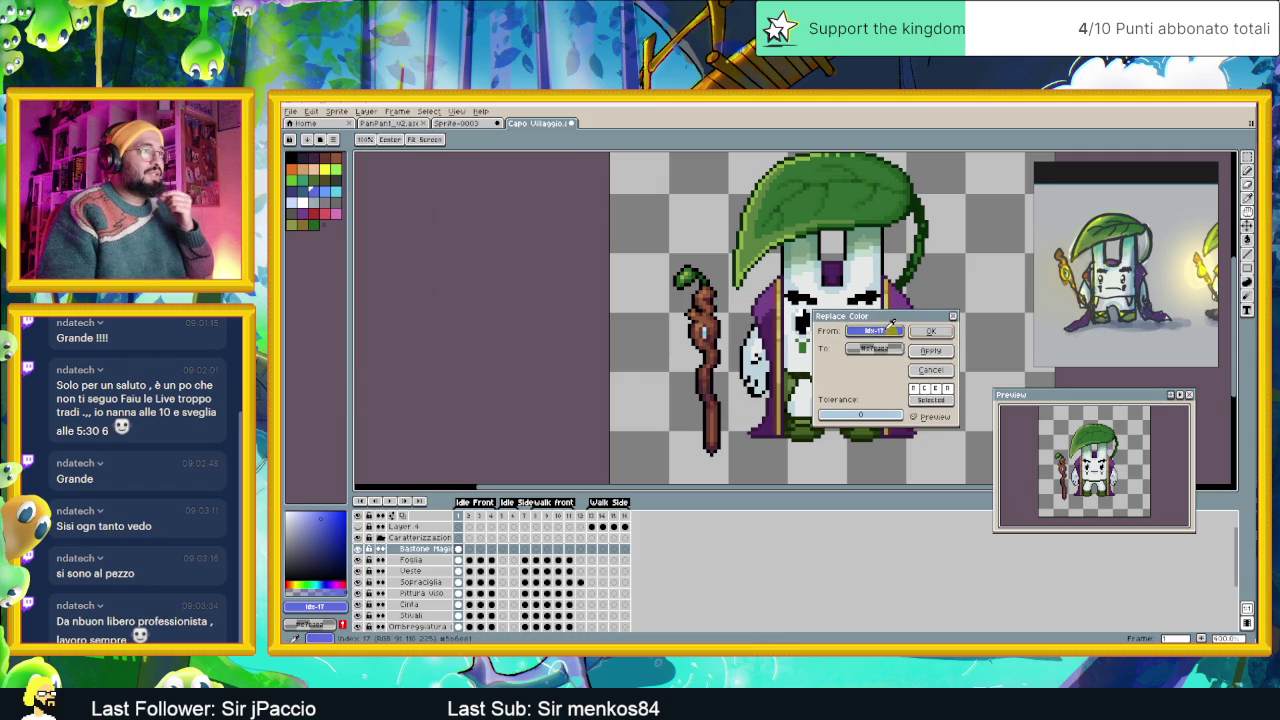
{"action": "left_click", "coordinate": [722, 327]}
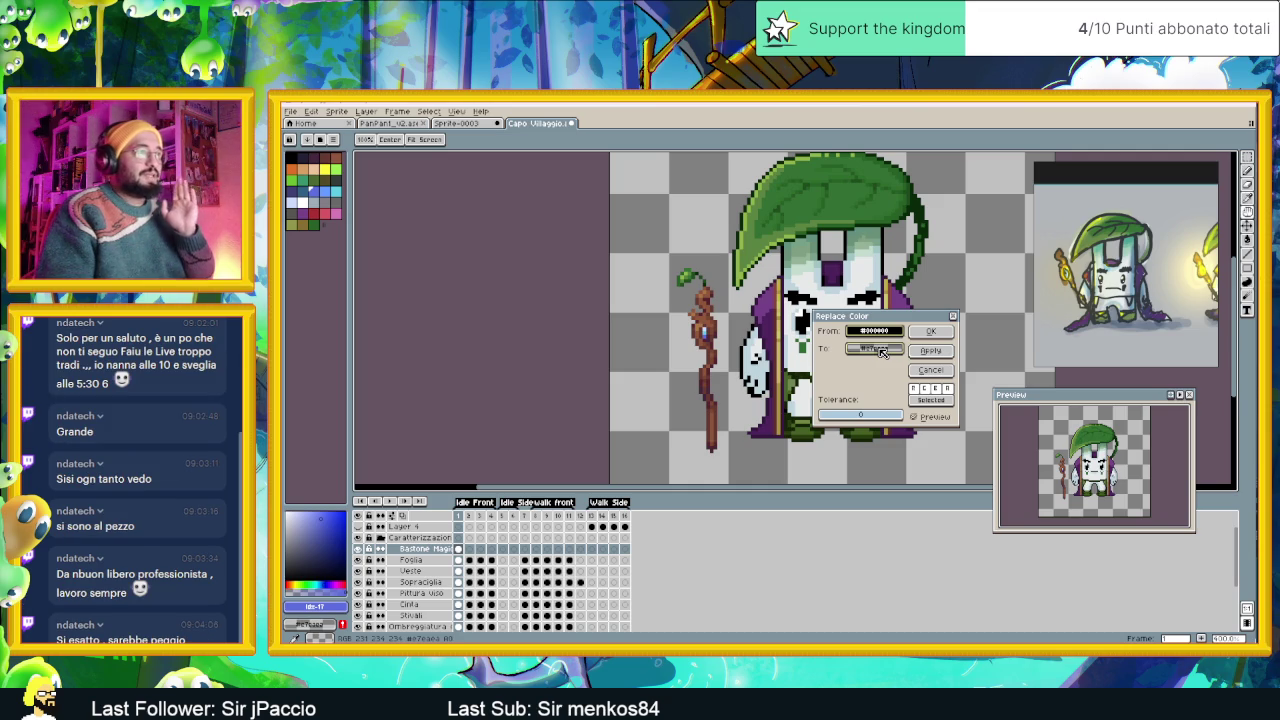
Choose the dark palette swatch #222034 as the replacement To colour.
{"action": "scroll", "coordinate": [707, 355], "scroll_direction": "down", "scroll_amount": 1}
{"action": "scroll", "coordinate": [707, 355], "scroll_direction": "down", "scroll_amount": 1}
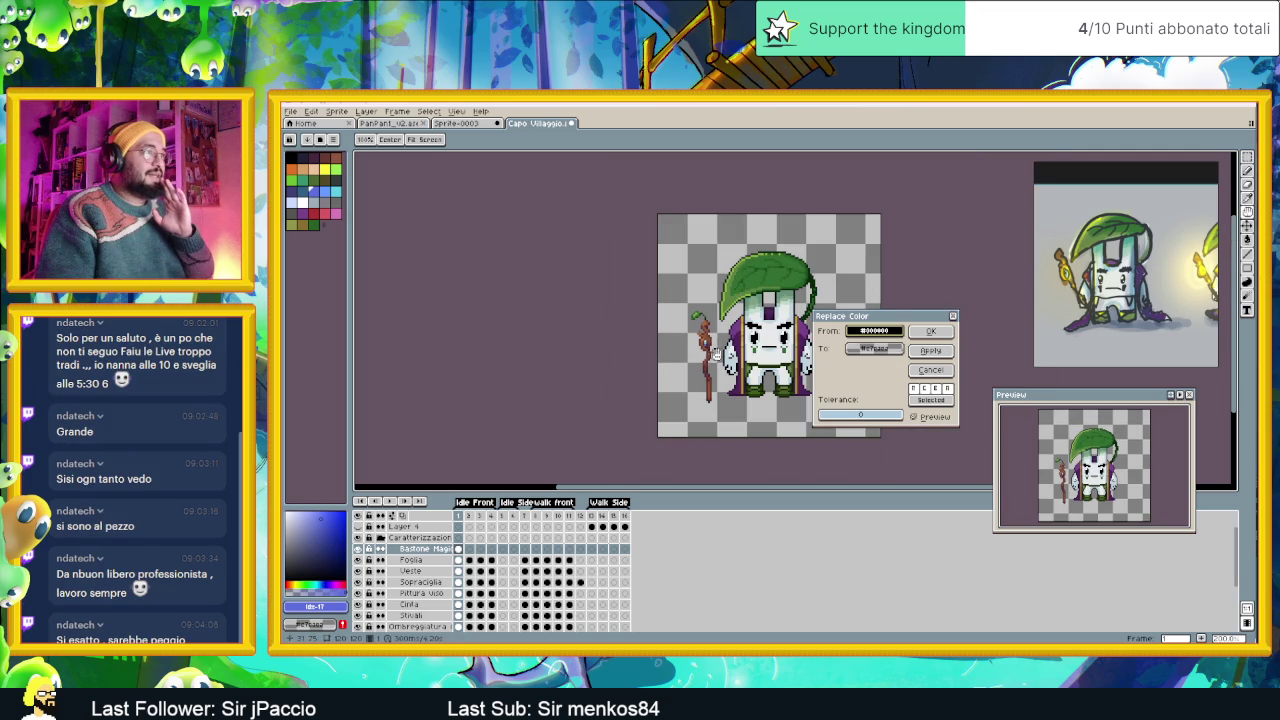
{"action": "scroll", "coordinate": [716, 355], "scroll_direction": "down", "scroll_amount": 1}
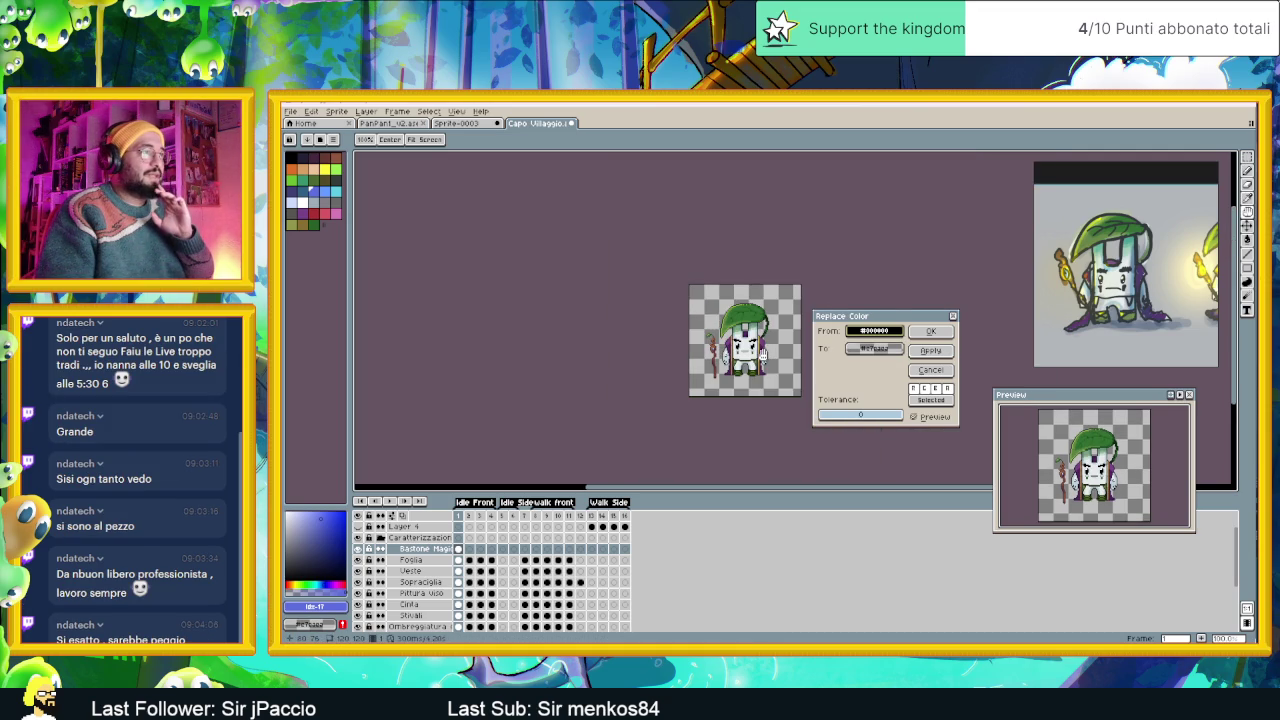
{"action": "scroll", "coordinate": [762, 354], "scroll_direction": "up", "scroll_amount": 1}
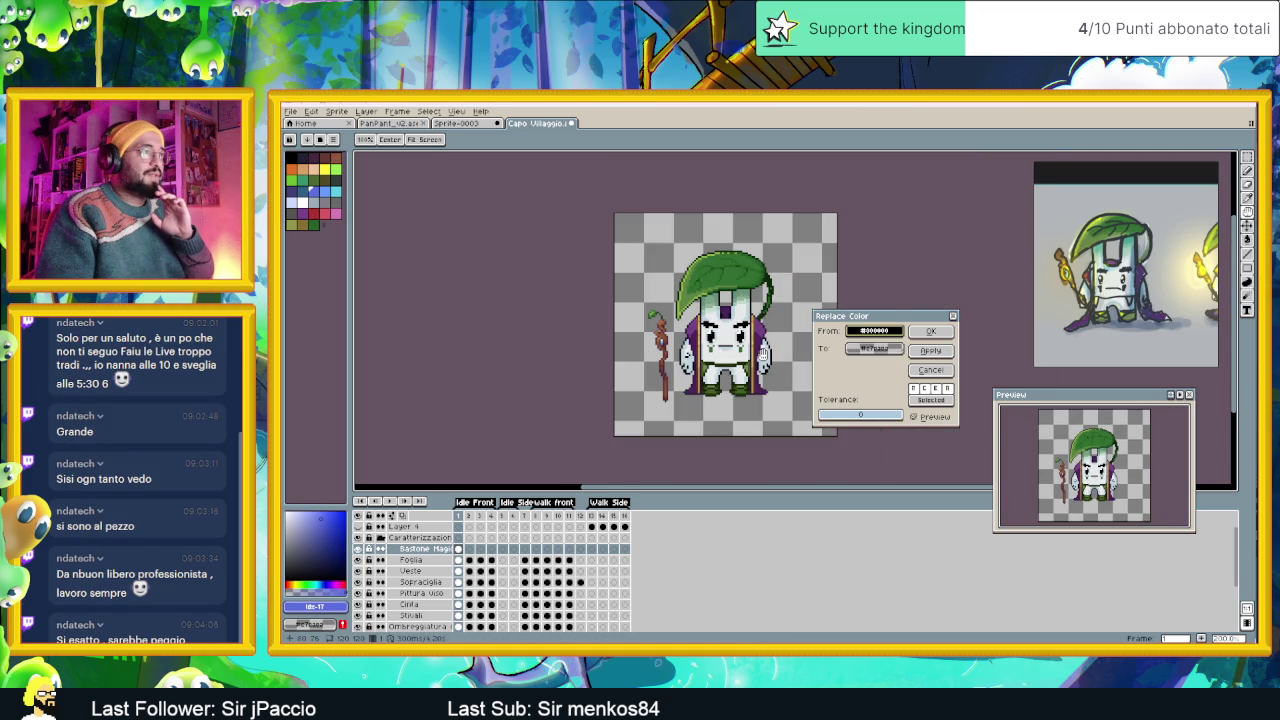
{"action": "left_click", "coordinate": [867, 350]}
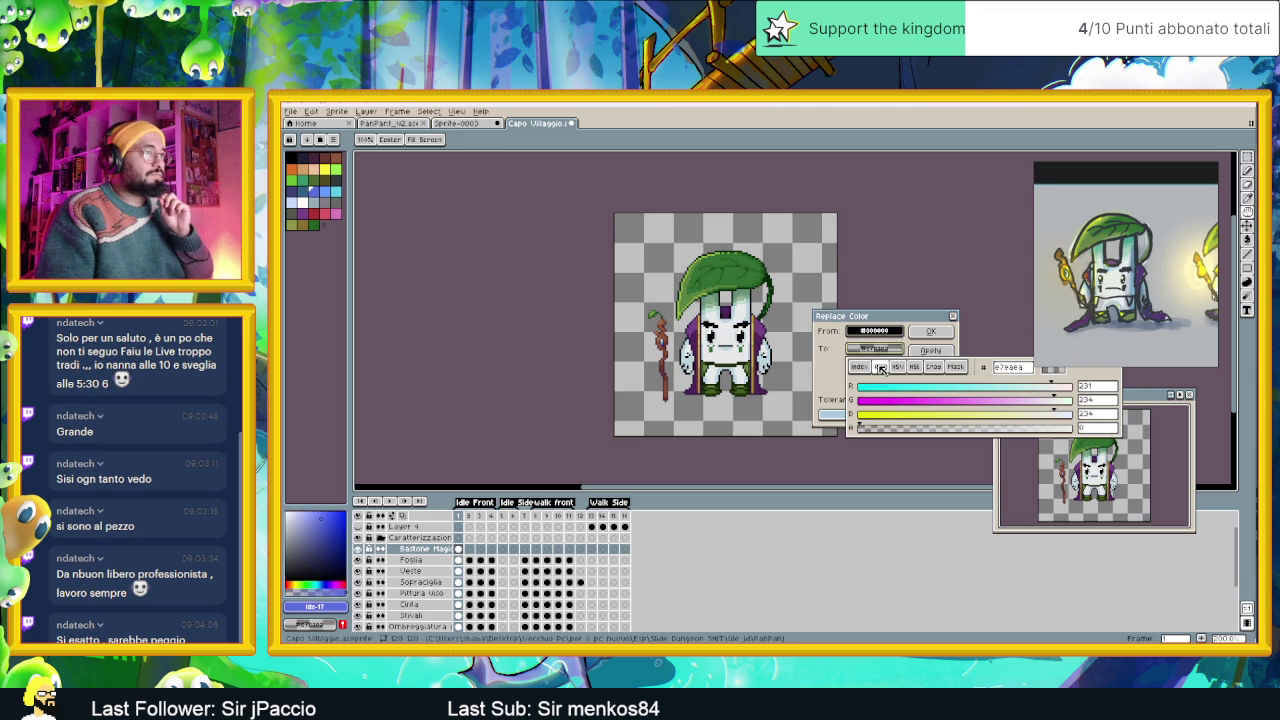
{"action": "left_click", "coordinate": [864, 368]}
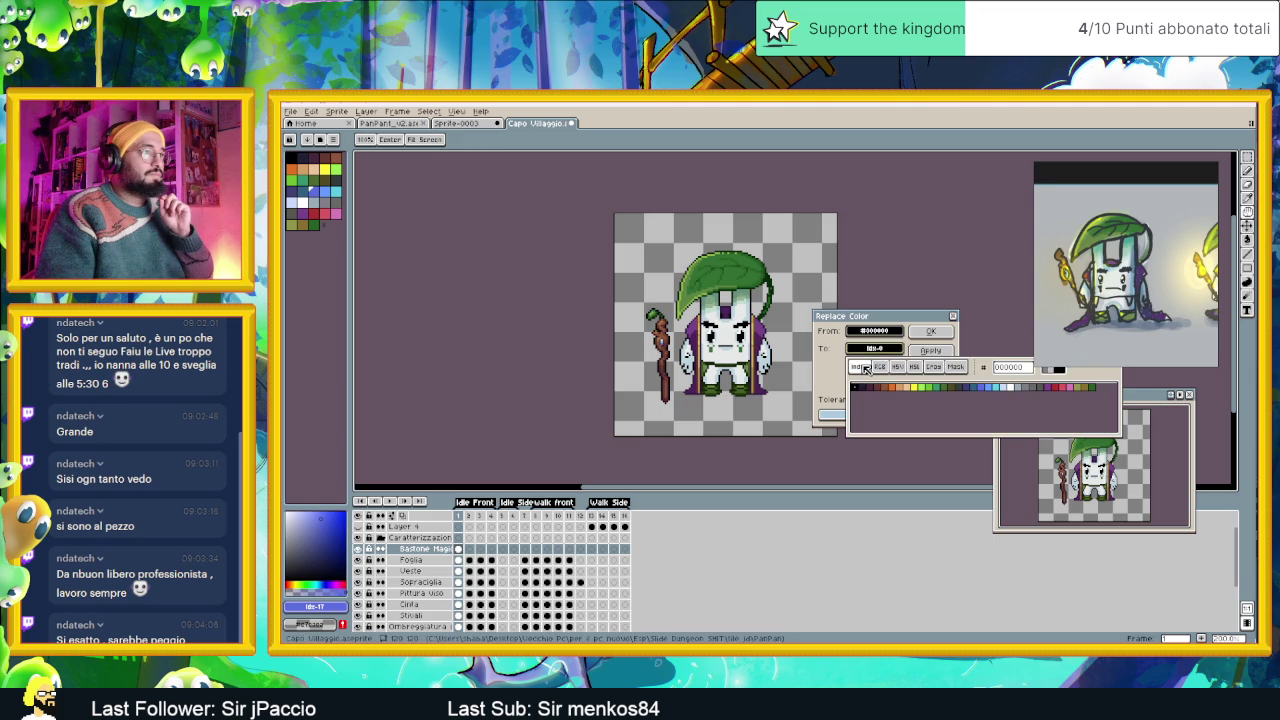
{"action": "left_click", "coordinate": [871, 388]}
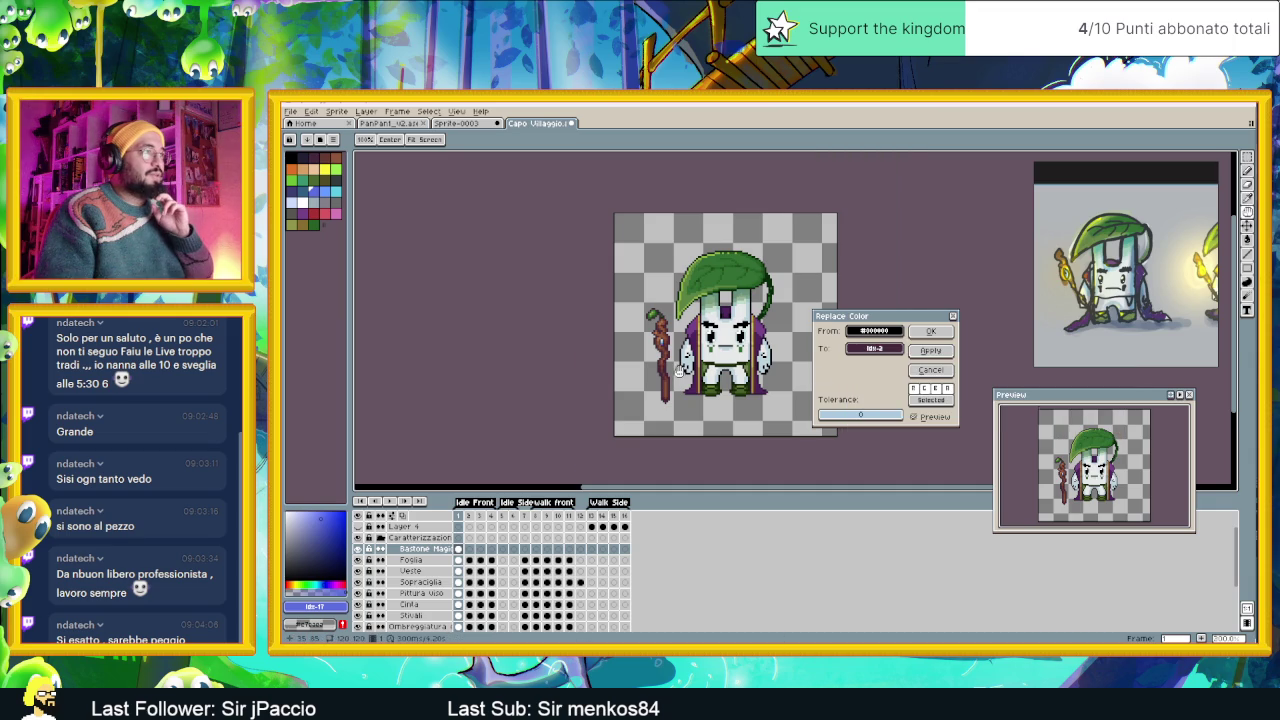
{"action": "scroll", "coordinate": [678, 371], "scroll_direction": "up", "scroll_amount": 1}
{"action": "left_click", "coordinate": [874, 350]}
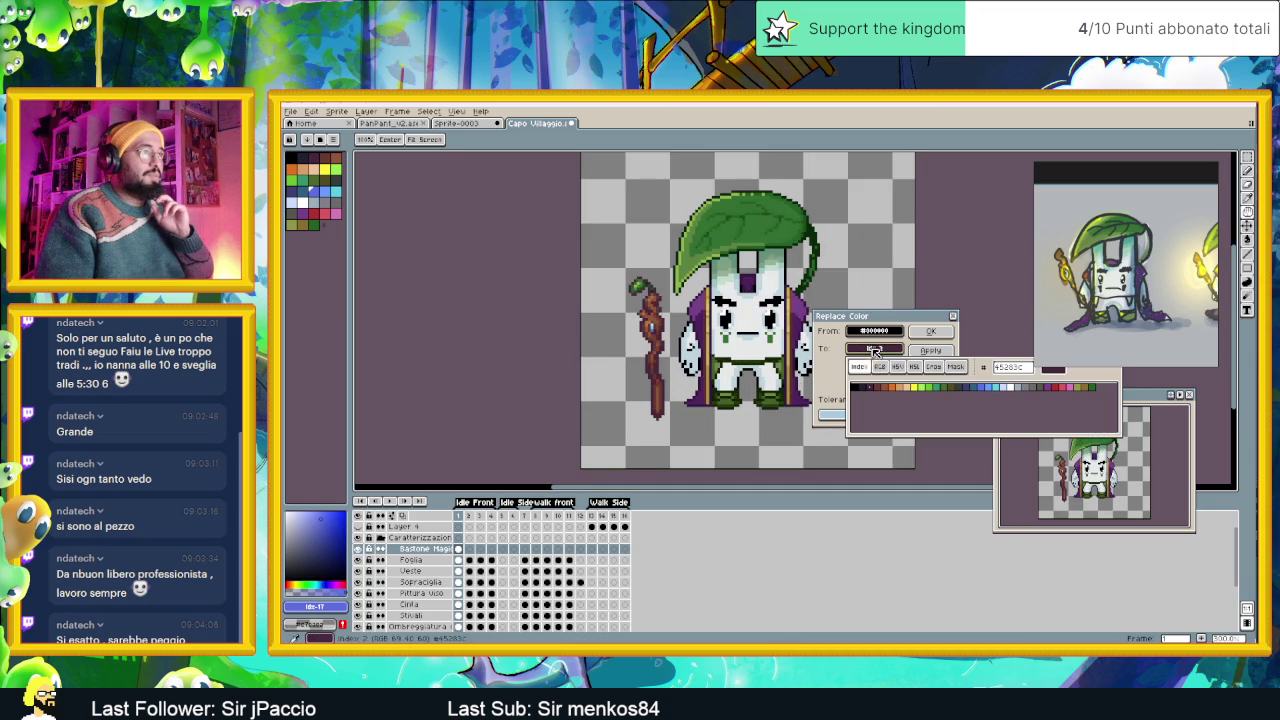
{"action": "left_click", "coordinate": [866, 389]}
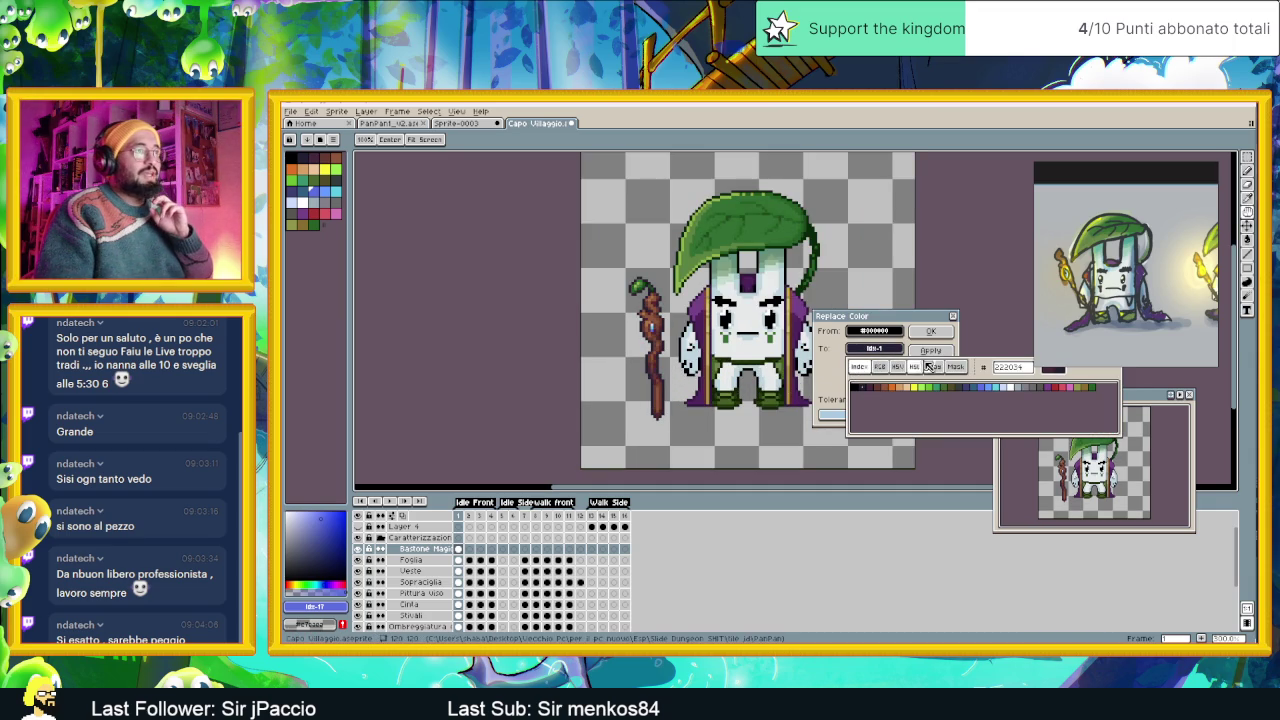
{"action": "left_click", "coordinate": [852, 390]}
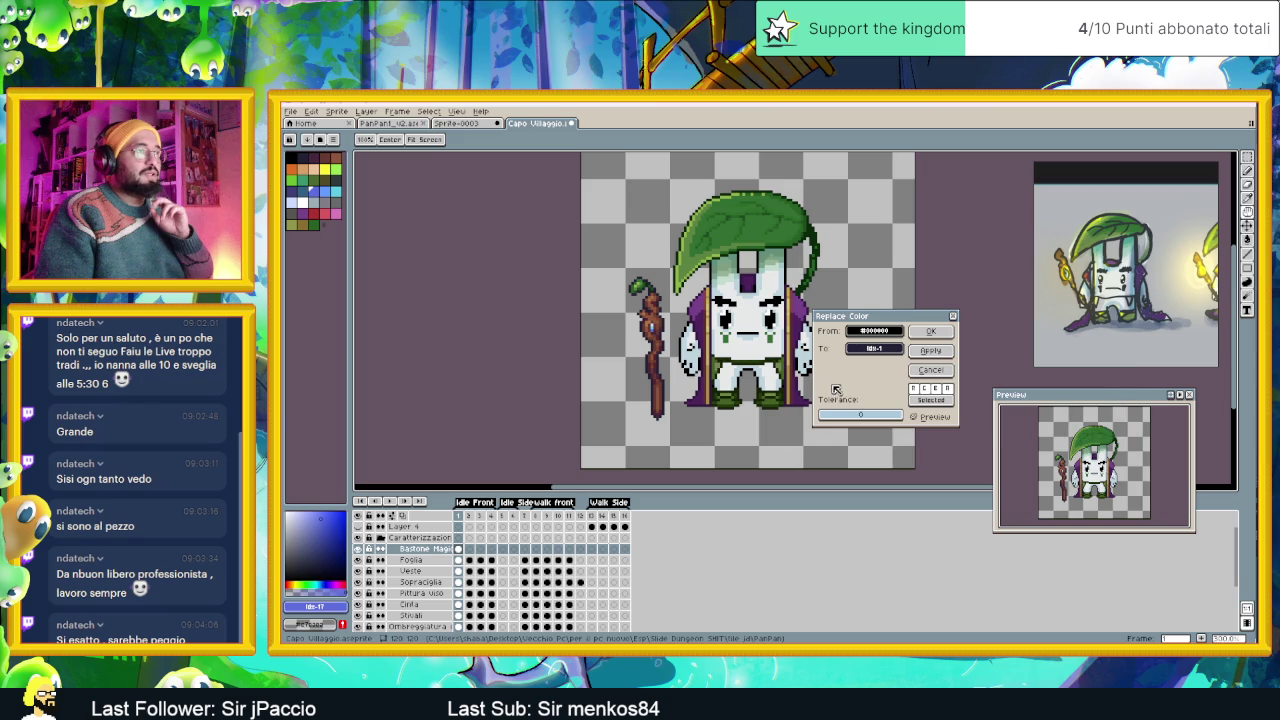
Brighten and slightly saturate the replacement colour in HSV, then apply the black-to-dark-purple replacement.
{"action": "left_click", "coordinate": [875, 352]}
{"action": "left_click", "coordinate": [881, 367]}
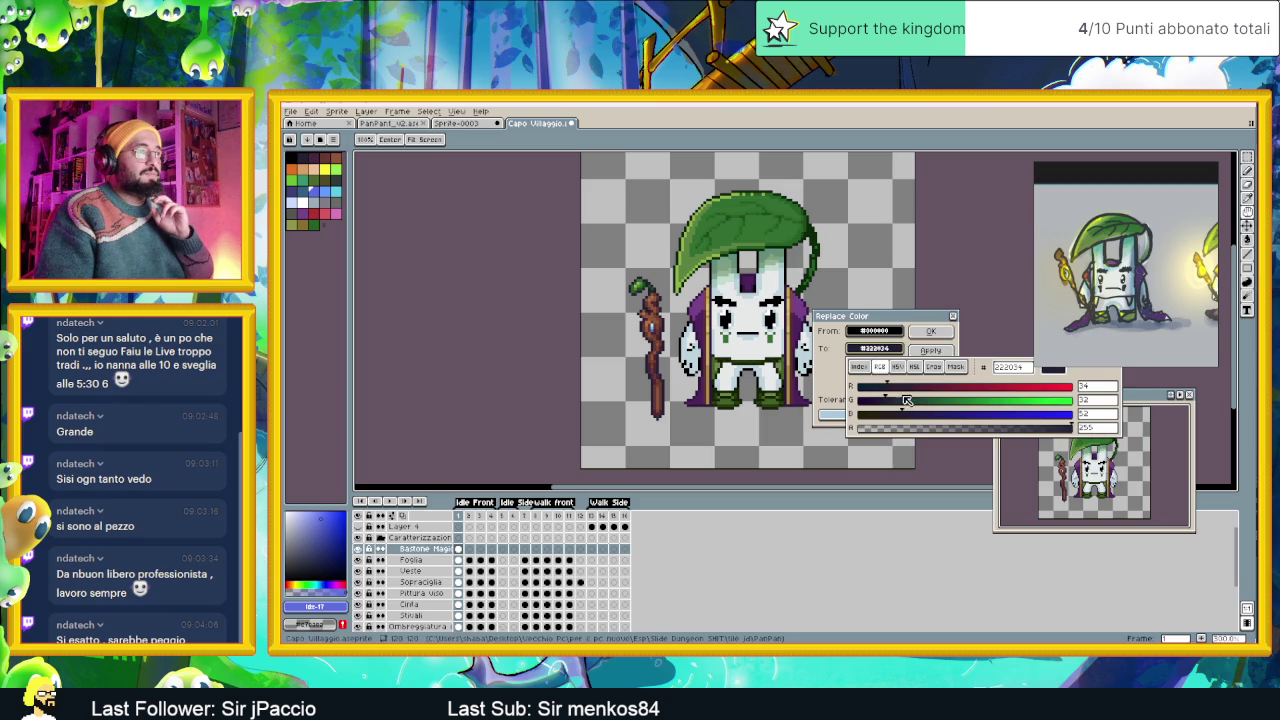
{"action": "left_click", "coordinate": [897, 367]}
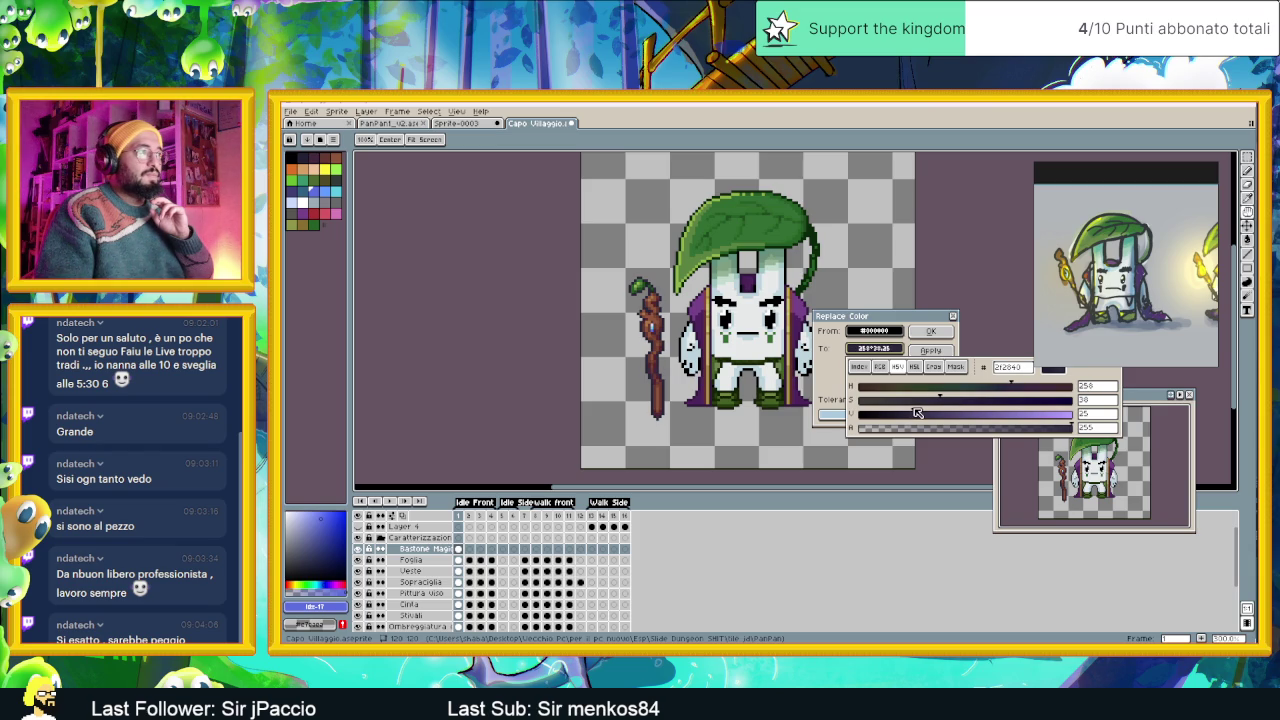
{"action": "mouse_move", "coordinate": [916, 412]}
{"action": "left_mouse_down"}
{"action": "mouse_move", "coordinate": [1049, 407]}
{"action": "mouse_move", "coordinate": [1029, 388]}
{"action": "left_mouse_up"}
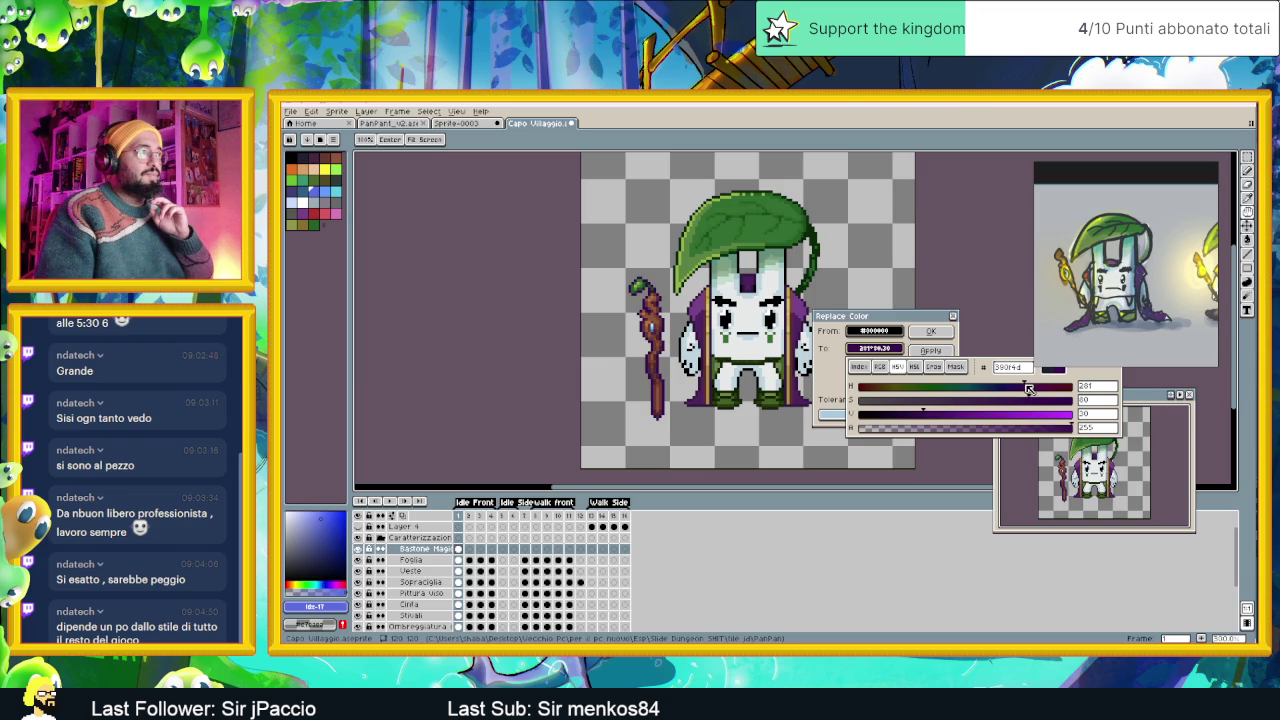
{"action": "mouse_move", "coordinate": [1036, 401]}
{"action": "left_mouse_down"}
{"action": "mouse_move", "coordinate": [1053, 400]}
{"action": "mouse_move", "coordinate": [989, 401]}
{"action": "left_mouse_up"}
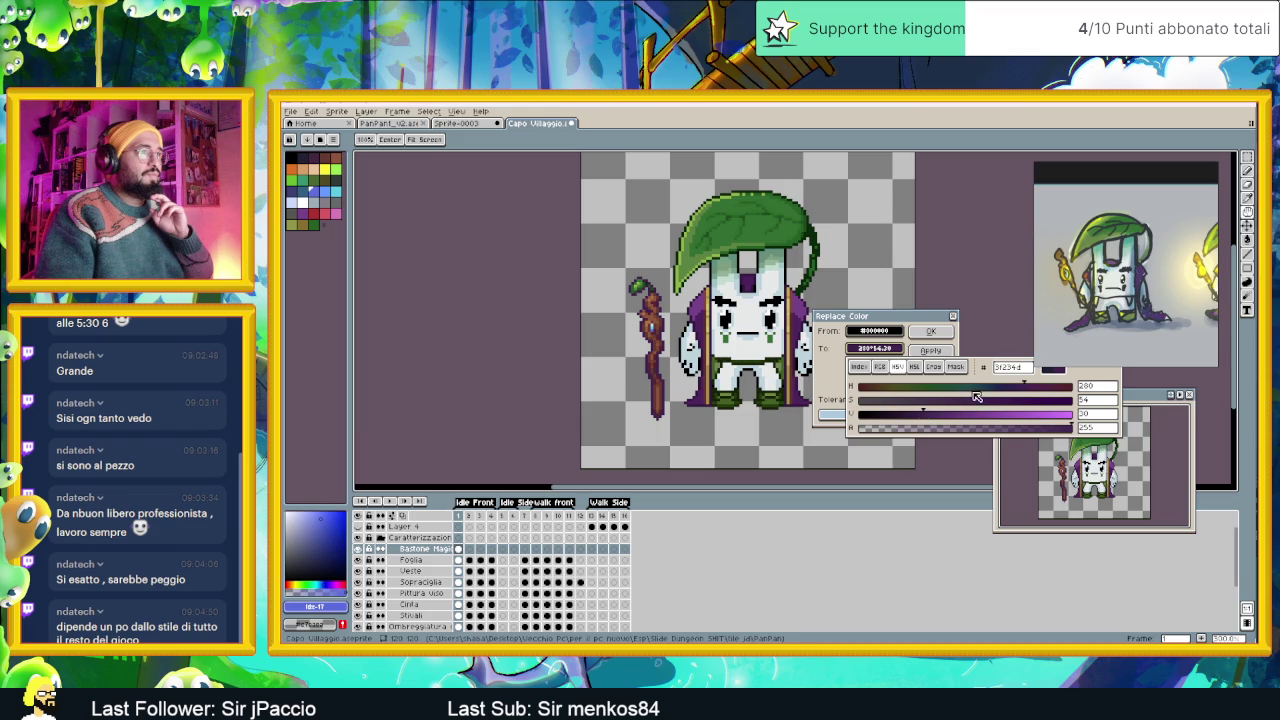
{"action": "left_click_drag", "start_coordinate": [977, 400], "coordinate": [957, 400]}
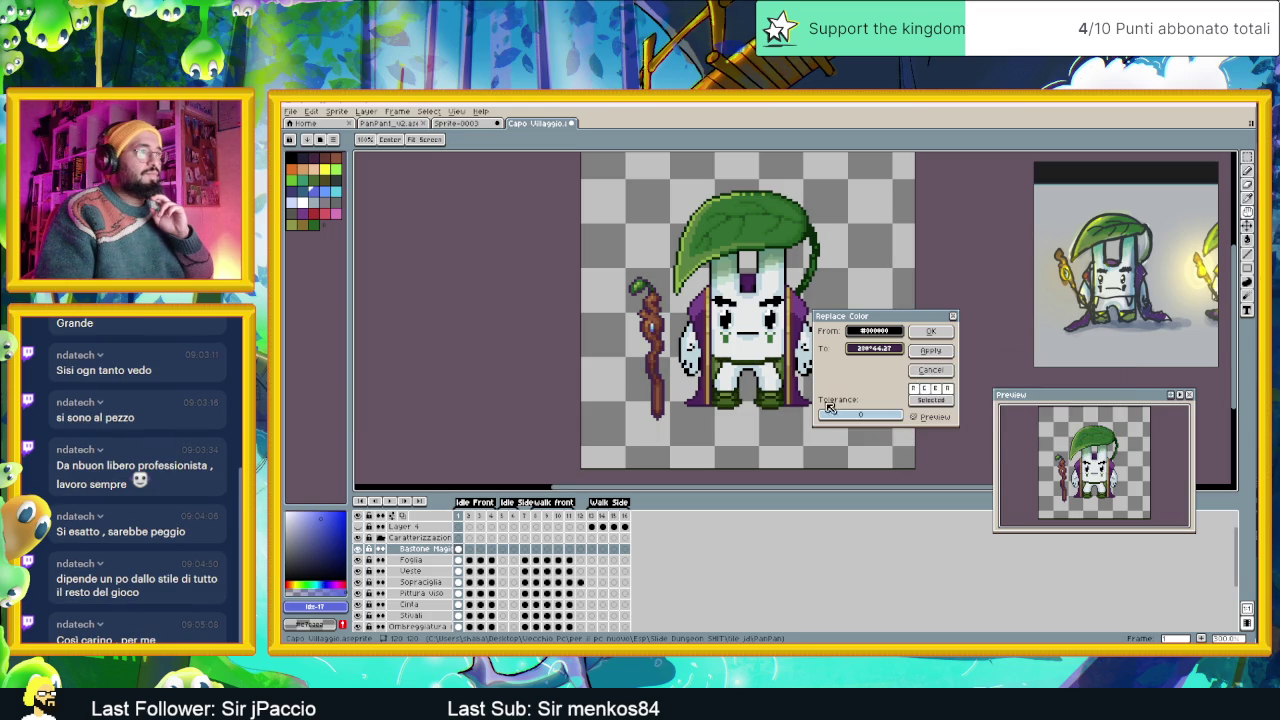
{"action": "scroll", "coordinate": [706, 362], "scroll_direction": "down", "scroll_amount": 1}
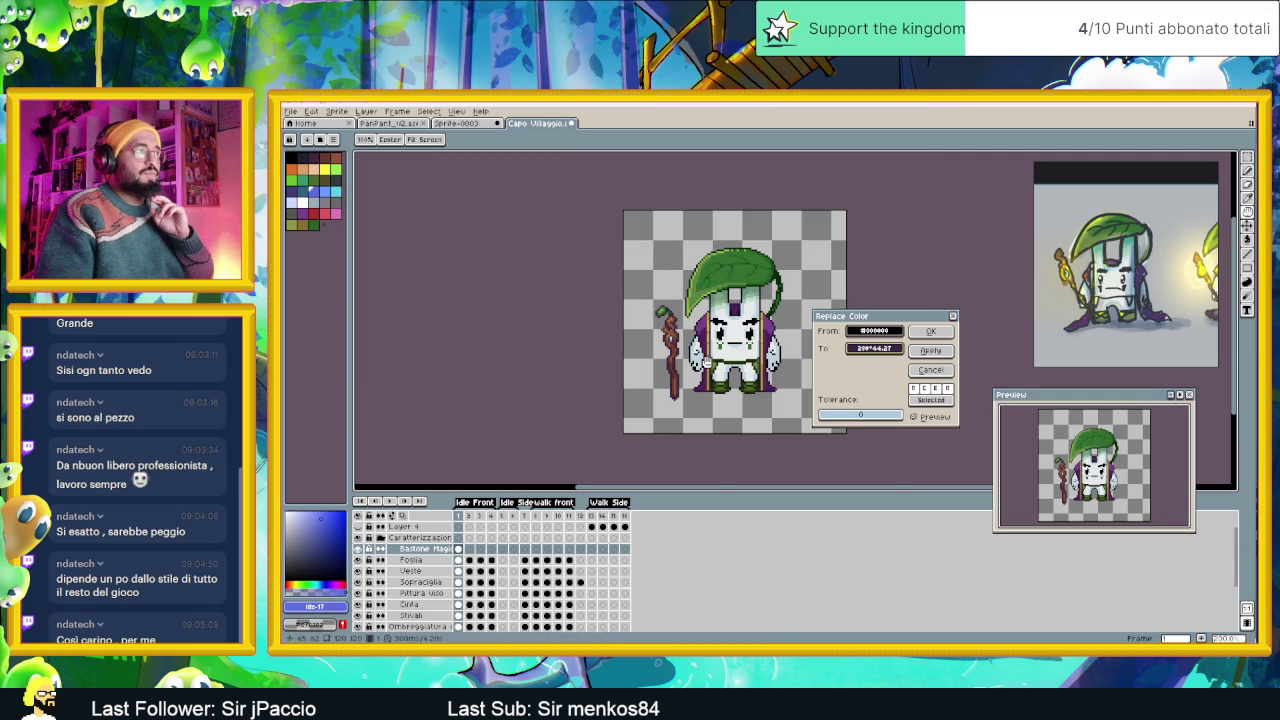
{"action": "left_click", "coordinate": [930, 331]}
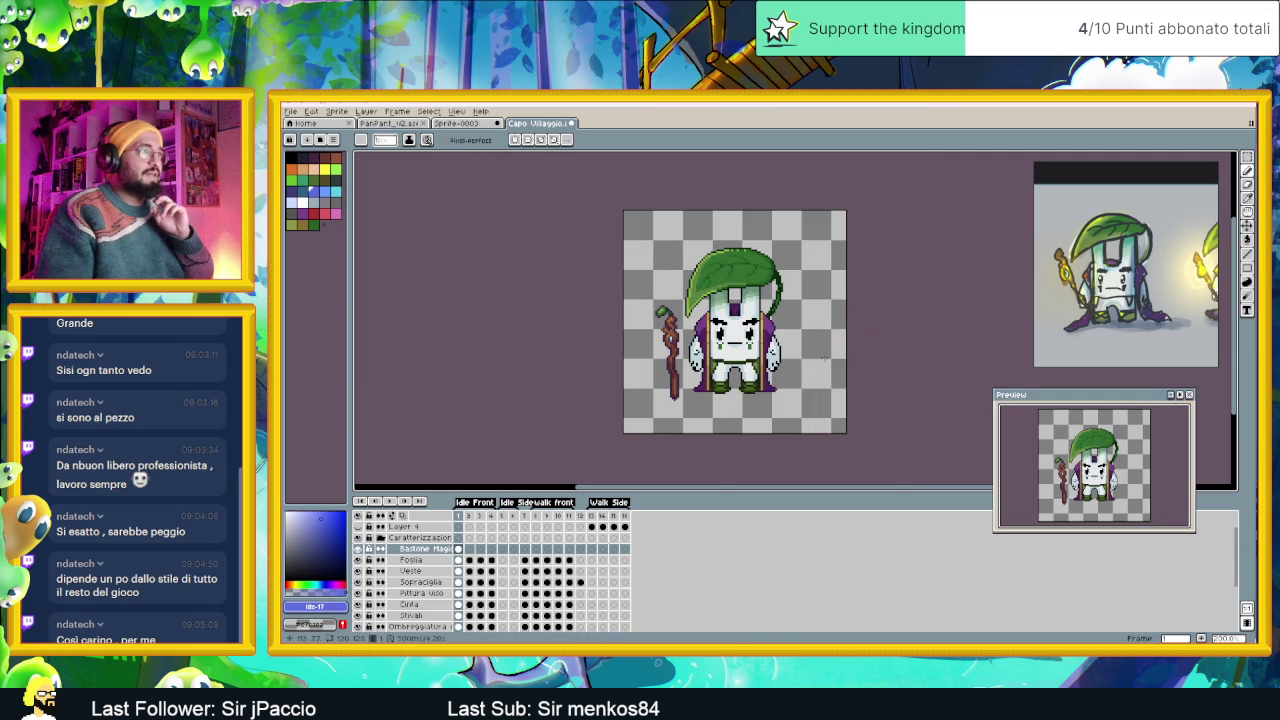
Zoom in to check the recoloured sprite, then hide Aseprite with Win+D.
{"action": "scroll", "coordinate": [692, 352], "scroll_direction": "up", "scroll_amount": 1}
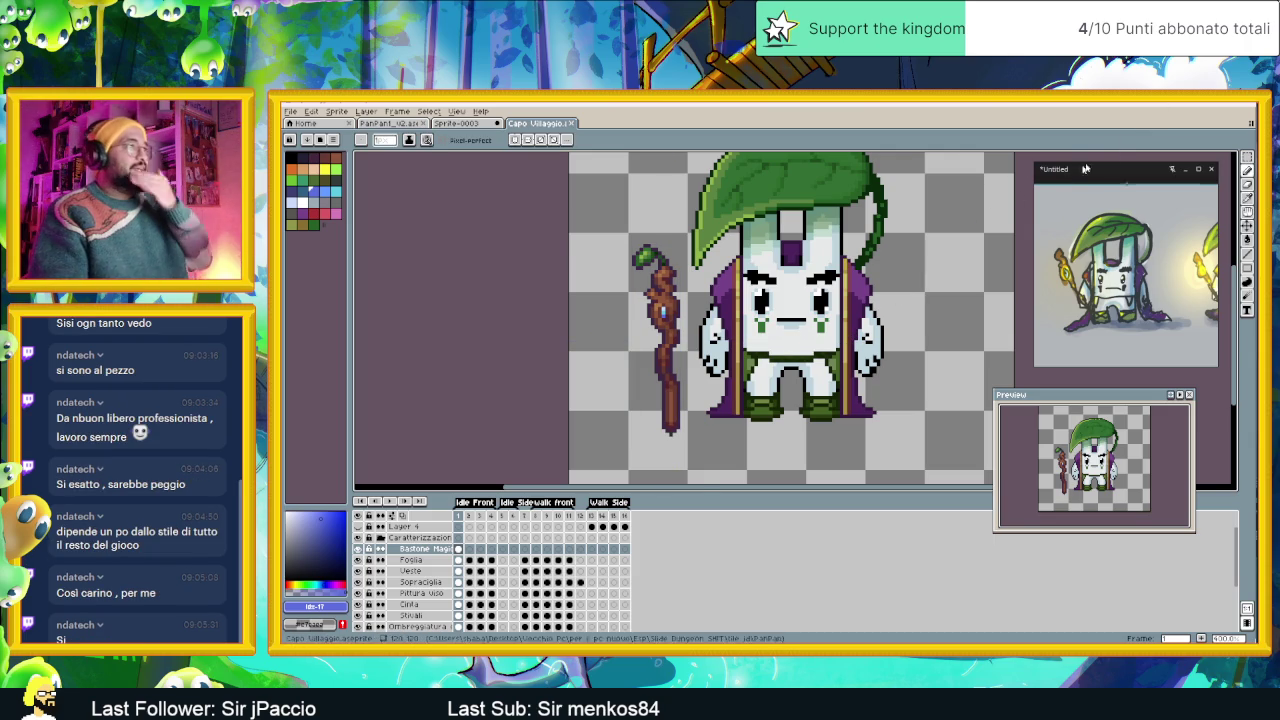
{"action": "key", "text": "super+d"}
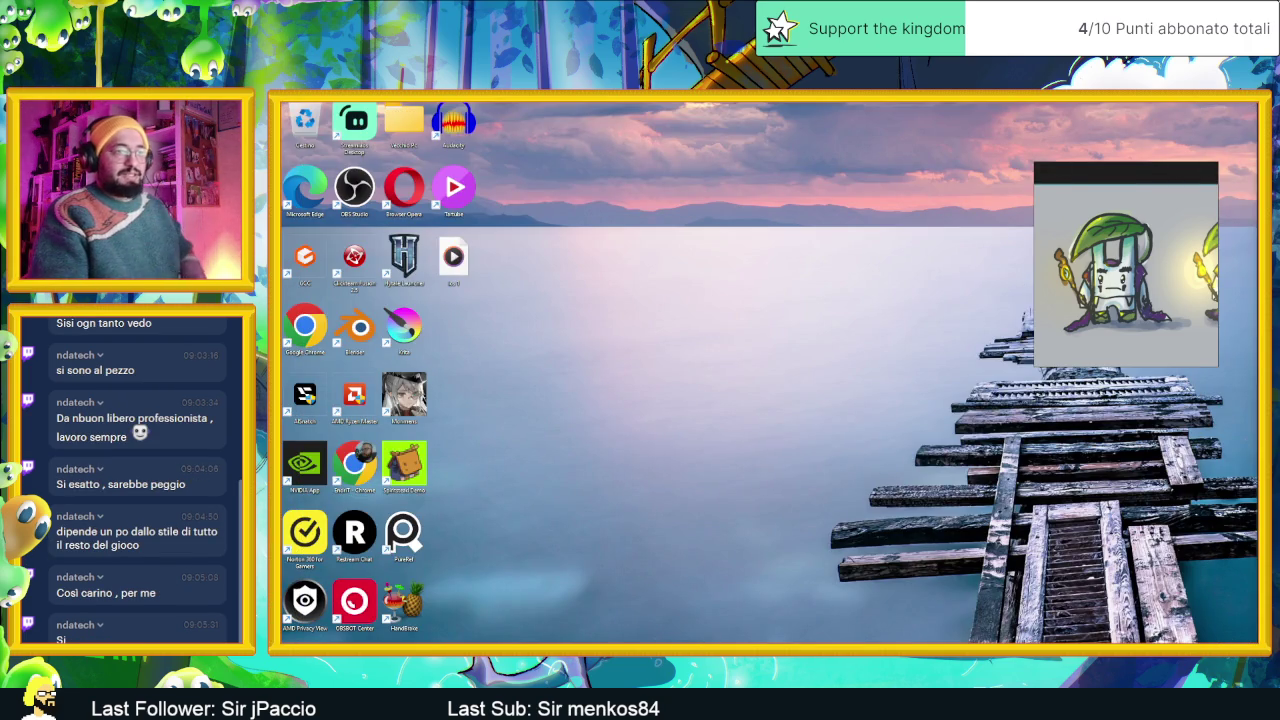
Launch Godot from the Start menu and open the Slide Dungeon project.
{"action": "key", "text": "super"}
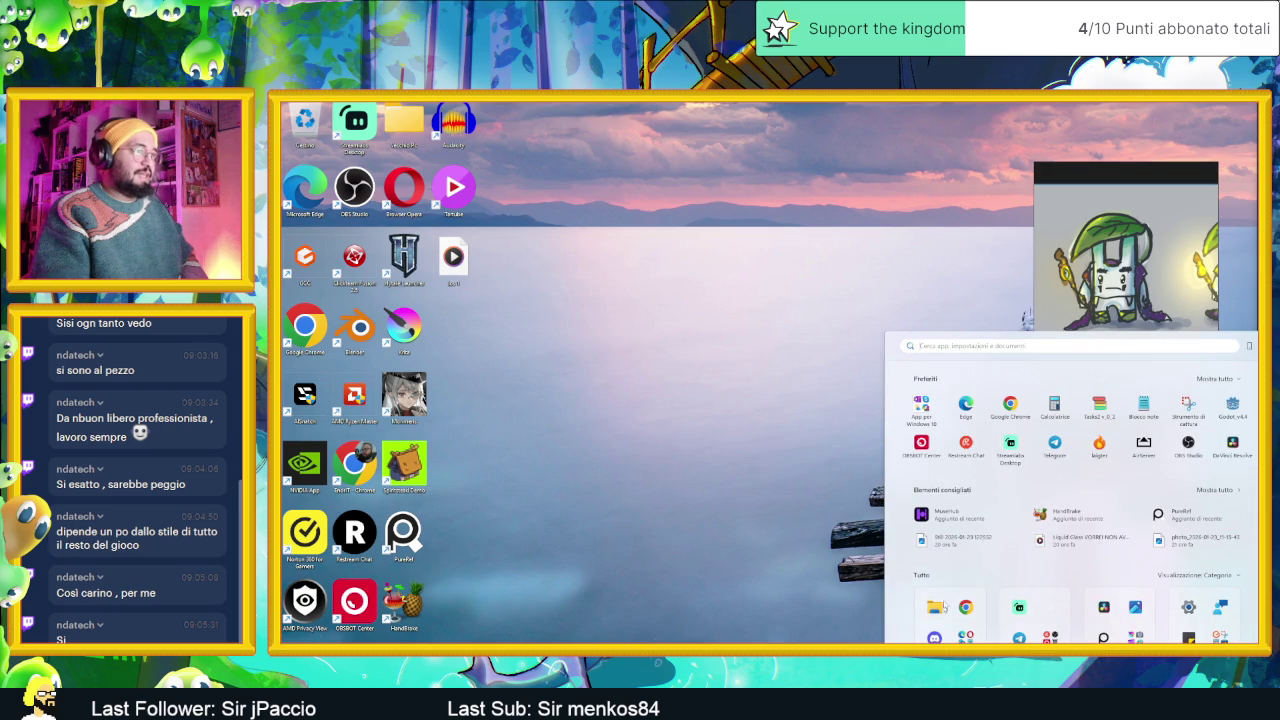
{"action": "left_click", "coordinate": [1236, 408]}
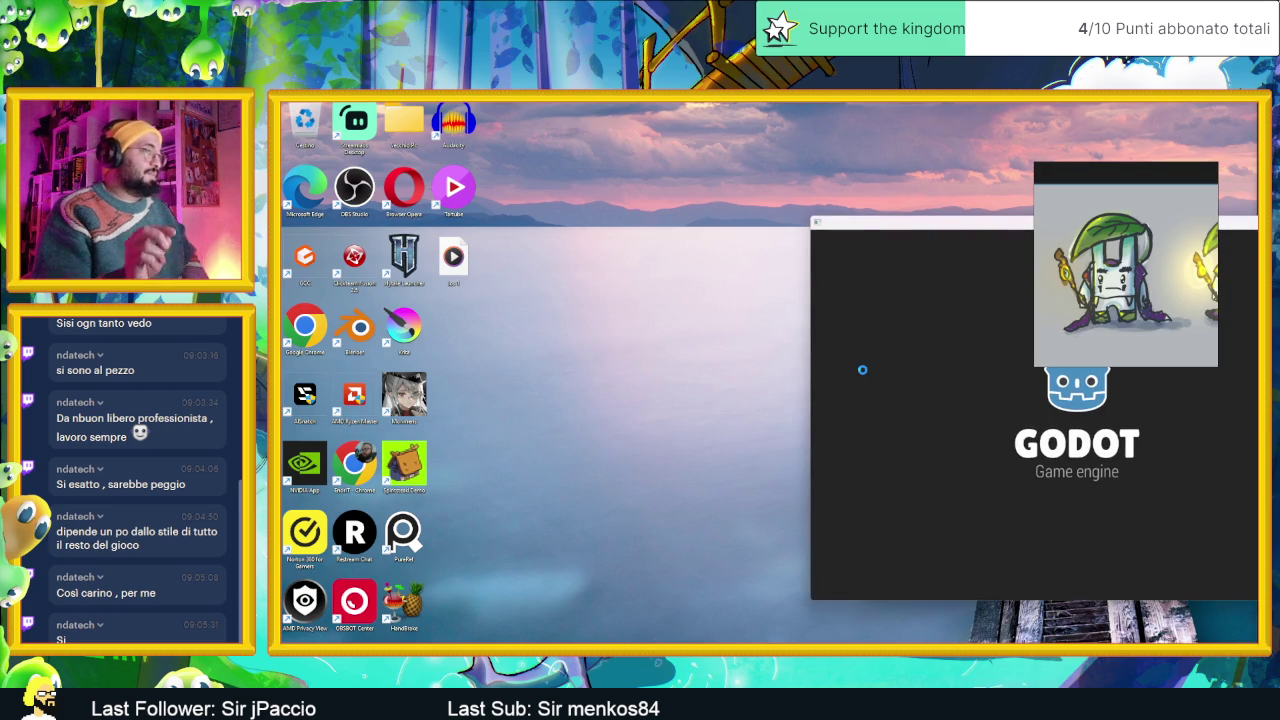
{"action": "double_click", "coordinate": [640, 251]}
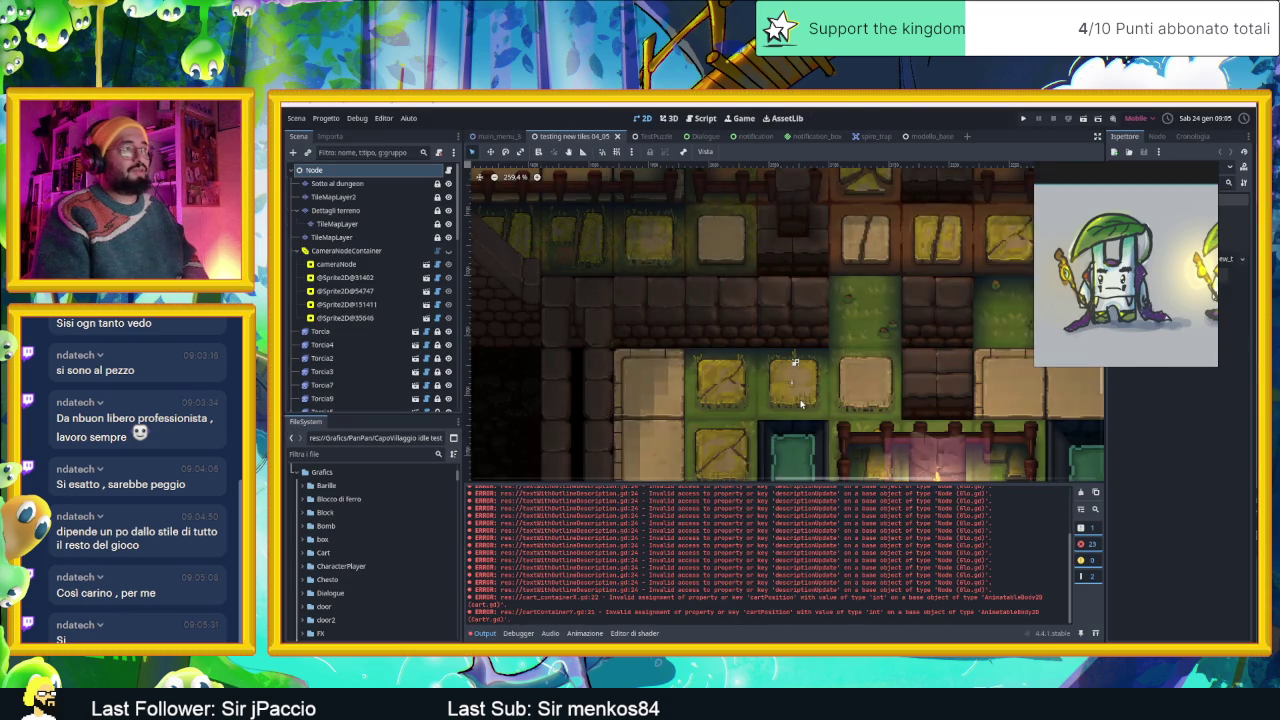
{"action": "scroll", "coordinate": [896, 376], "scroll_direction": "down", "scroll_amount": 3}
{"action": "scroll", "coordinate": [896, 376], "scroll_direction": "down", "scroll_amount": 4}
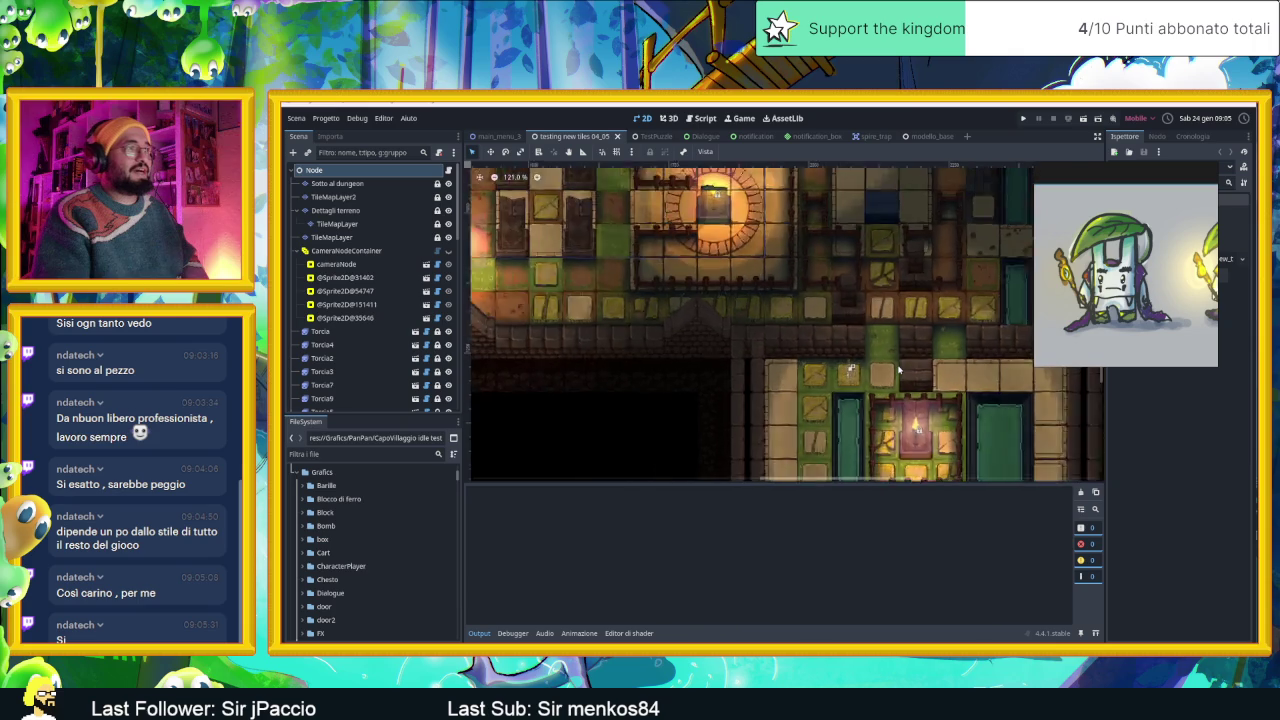
{"action": "scroll", "coordinate": [896, 376], "scroll_direction": "down", "scroll_amount": 2}
{"action": "left_click_drag", "start_coordinate": [828, 482], "coordinate": [828, 549]}
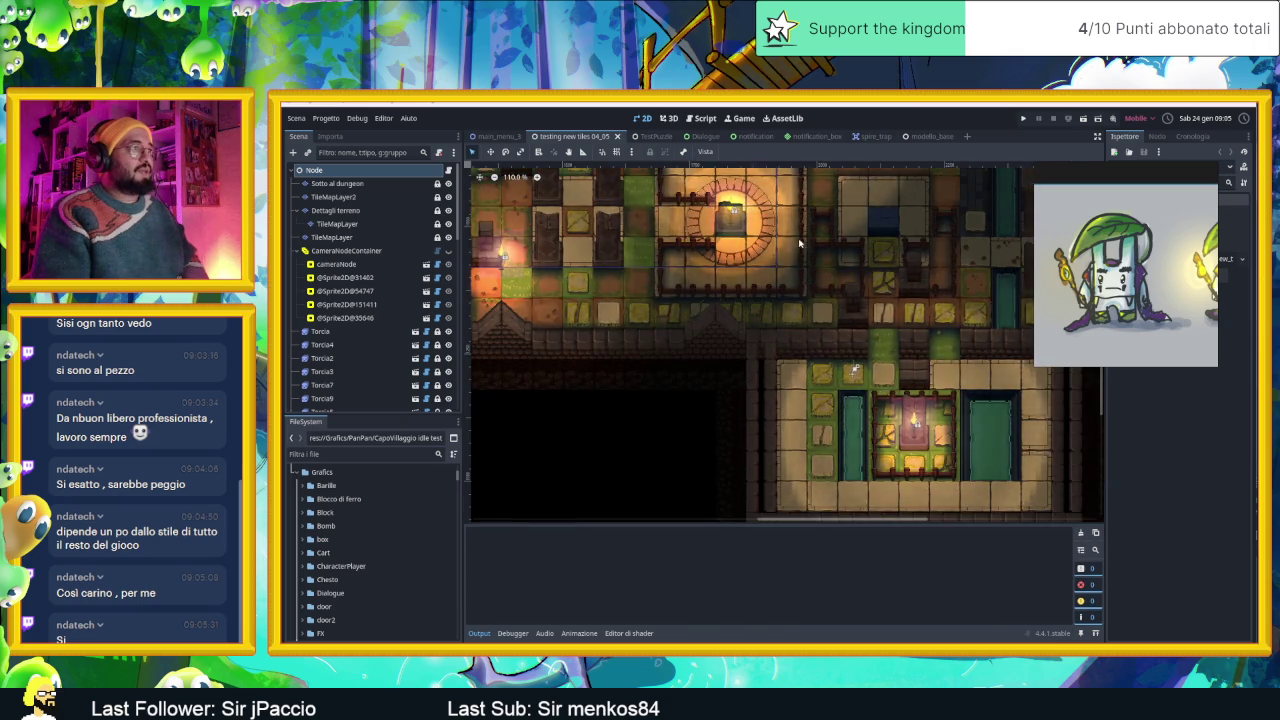
{"action": "scroll", "coordinate": [824, 400], "scroll_direction": "down", "scroll_amount": 3}
{"action": "scroll", "coordinate": [821, 320], "scroll_direction": "up", "scroll_amount": 5}
{"action": "scroll", "coordinate": [821, 320], "scroll_direction": "down", "scroll_amount": 3}
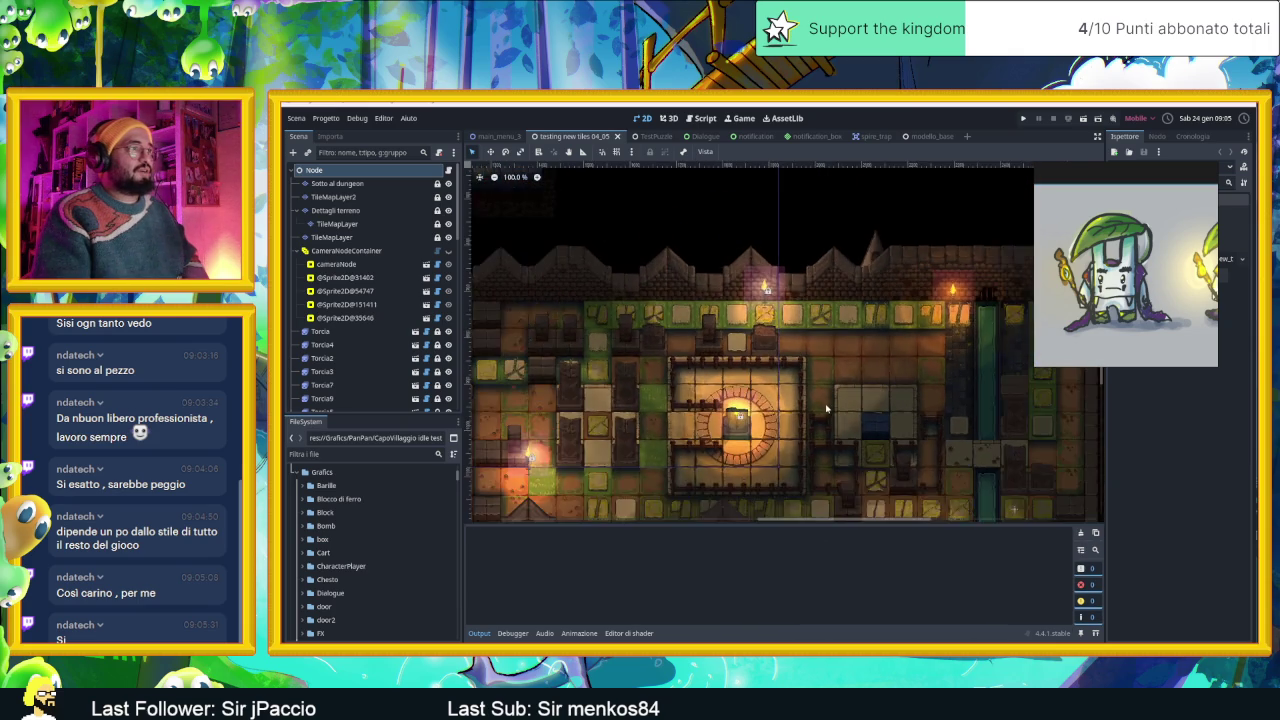
{"action": "scroll", "coordinate": [911, 378], "scroll_direction": "up", "scroll_amount": 5}
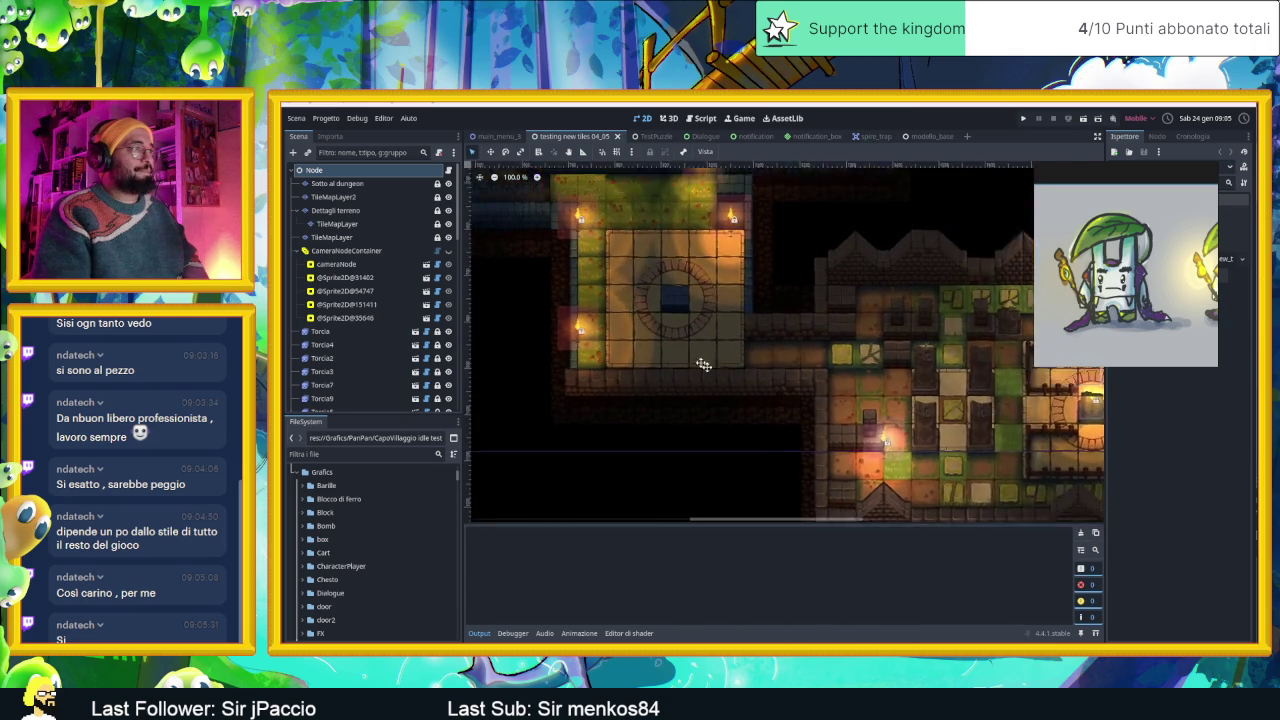
{"action": "scroll", "coordinate": [911, 378], "scroll_direction": "left", "scroll_amount": 3}
{"action": "scroll", "coordinate": [876, 408], "scroll_direction": "up", "scroll_amount": 2}
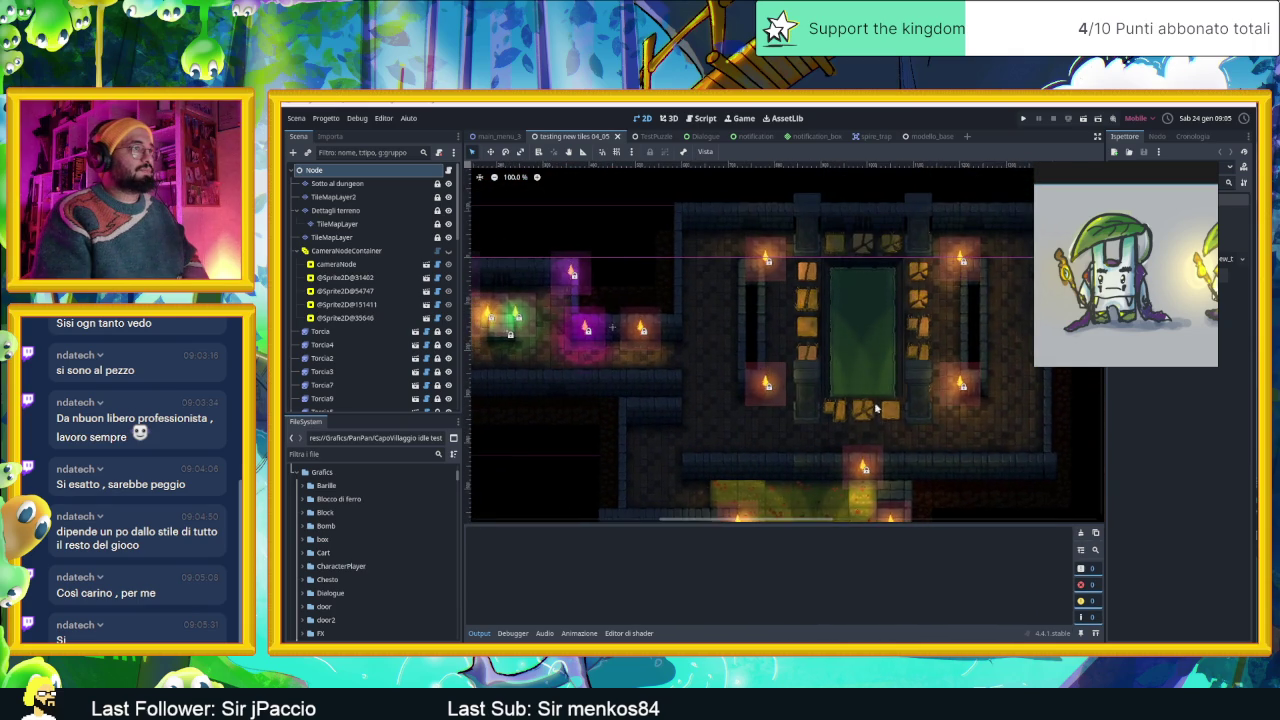
{"action": "scroll", "coordinate": [860, 350], "scroll_direction": "down", "scroll_amount": 2}
{"action": "scroll", "coordinate": [820, 340], "scroll_direction": "right", "scroll_amount": 2}
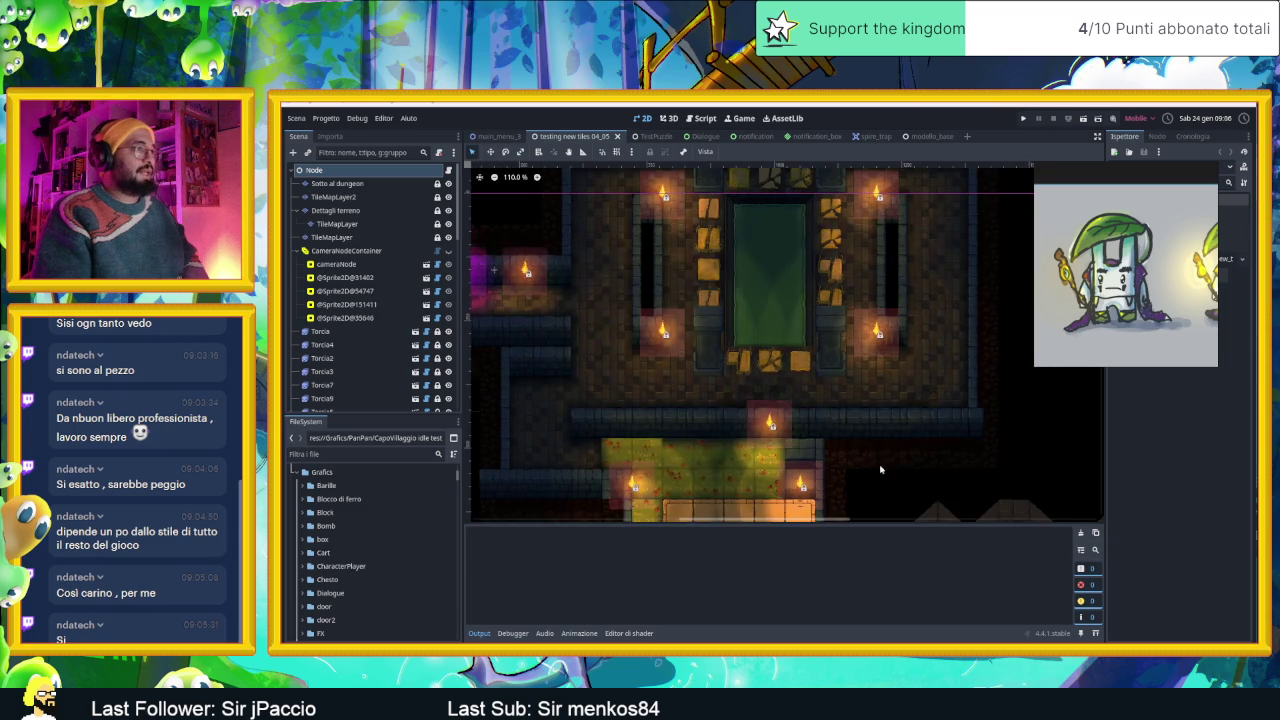
{"action": "scroll", "coordinate": [720, 315], "scroll_direction": "down", "scroll_amount": 3}
{"action": "scroll", "coordinate": [687, 308], "scroll_direction": "right", "scroll_amount": 3}
{"action": "scroll", "coordinate": [687, 308], "scroll_direction": "down", "scroll_amount": 4}
{"action": "scroll", "coordinate": [687, 308], "scroll_direction": "right", "scroll_amount": 2}
{"action": "scroll", "coordinate": [700, 300], "scroll_direction": "right", "scroll_amount": 2}
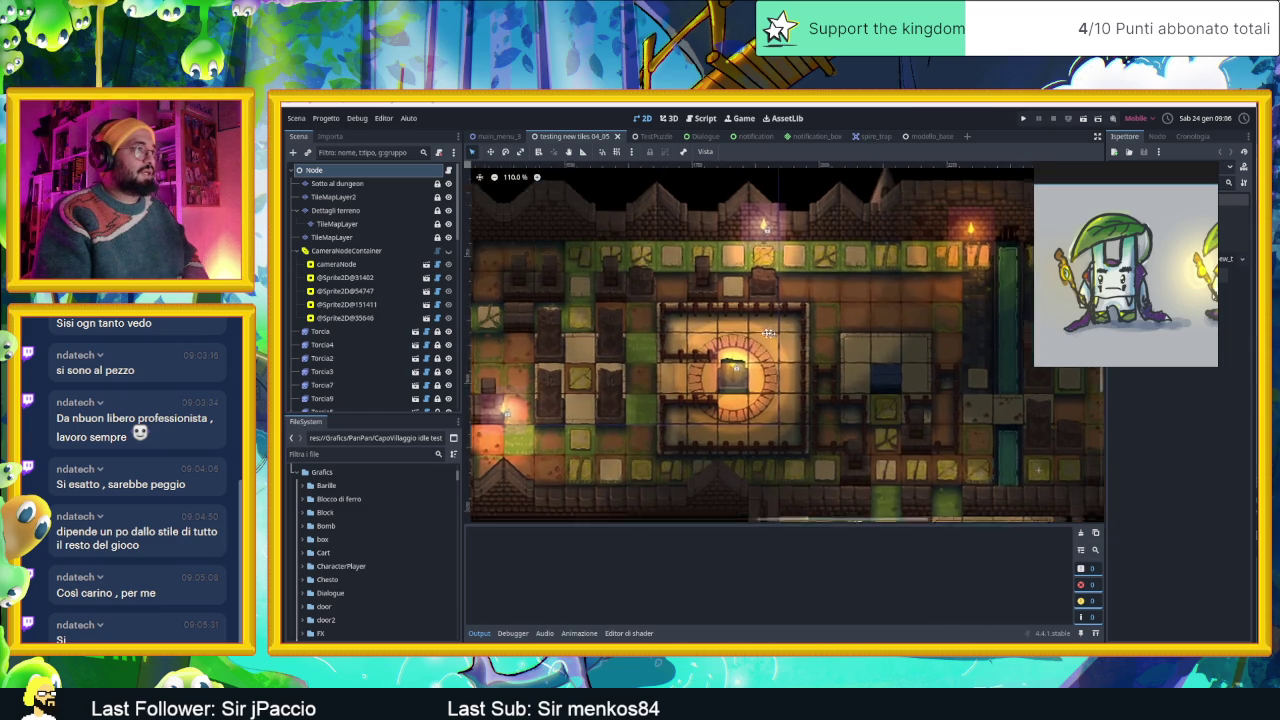
{"action": "scroll", "coordinate": [773, 335], "scroll_direction": "up", "scroll_amount": 1}
{"action": "scroll", "coordinate": [773, 335], "scroll_direction": "down", "scroll_amount": 2}
{"action": "scroll", "coordinate": [775, 338], "scroll_direction": "right", "scroll_amount": 3}
{"action": "scroll", "coordinate": [780, 342], "scroll_direction": "right", "scroll_amount": 4}
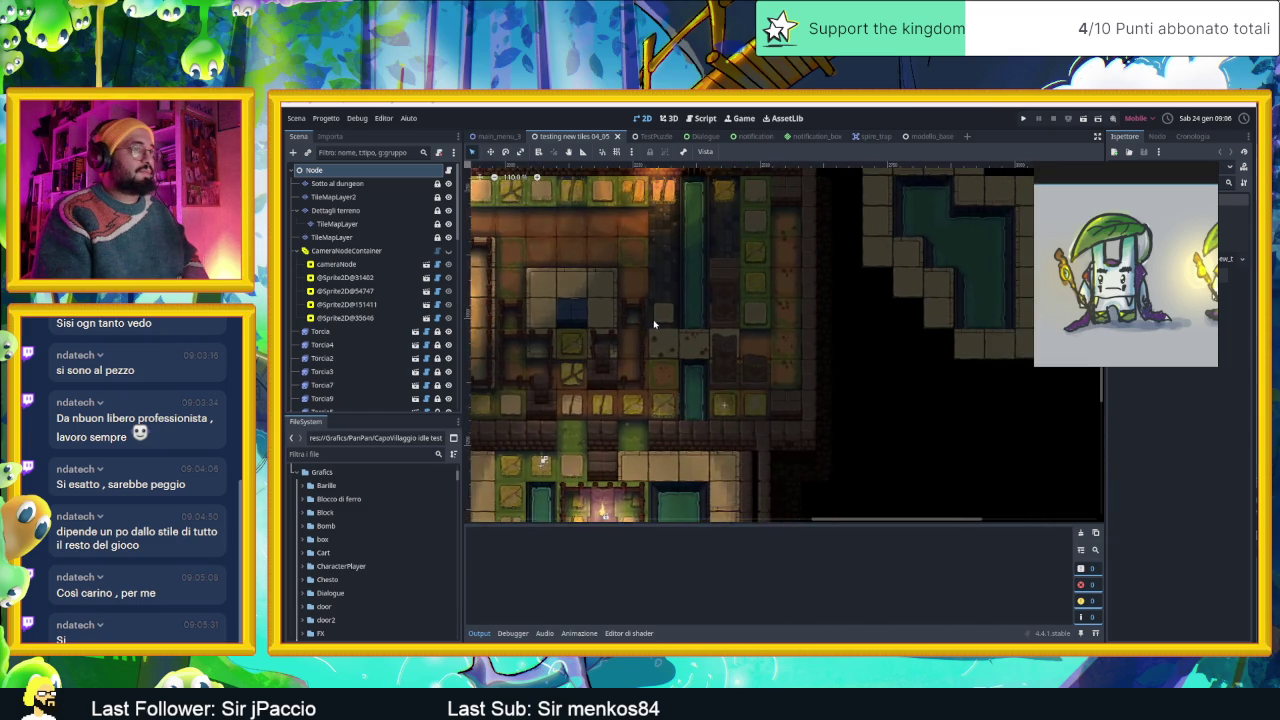
{"action": "scroll", "coordinate": [785, 347], "scroll_direction": "down", "scroll_amount": 1}
{"action": "scroll", "coordinate": [785, 347], "scroll_direction": "up", "scroll_amount": 2}
{"action": "scroll", "coordinate": [760, 335], "scroll_direction": "up", "scroll_amount": 2}
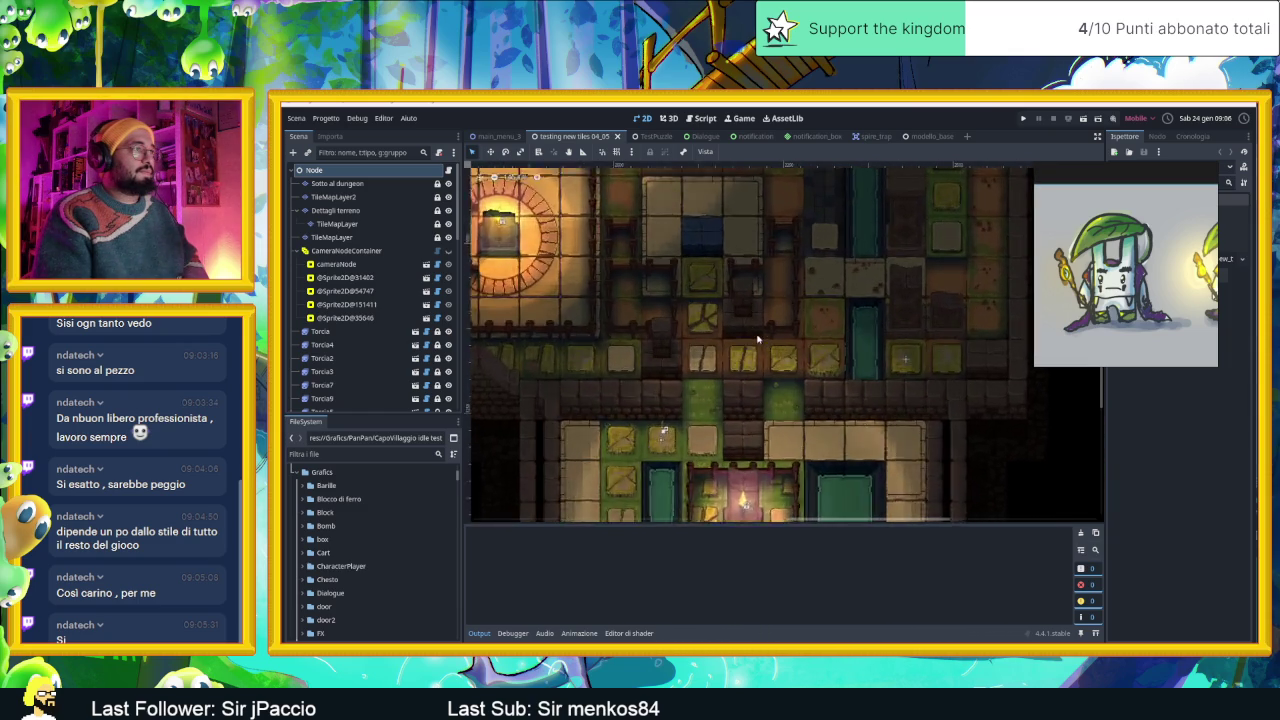
{"action": "scroll", "coordinate": [738, 323], "scroll_direction": "up", "scroll_amount": 2}
{"action": "scroll", "coordinate": [738, 323], "scroll_direction": "down", "scroll_amount": 3}
{"action": "scroll", "coordinate": [738, 323], "scroll_direction": "down", "scroll_amount": 3}
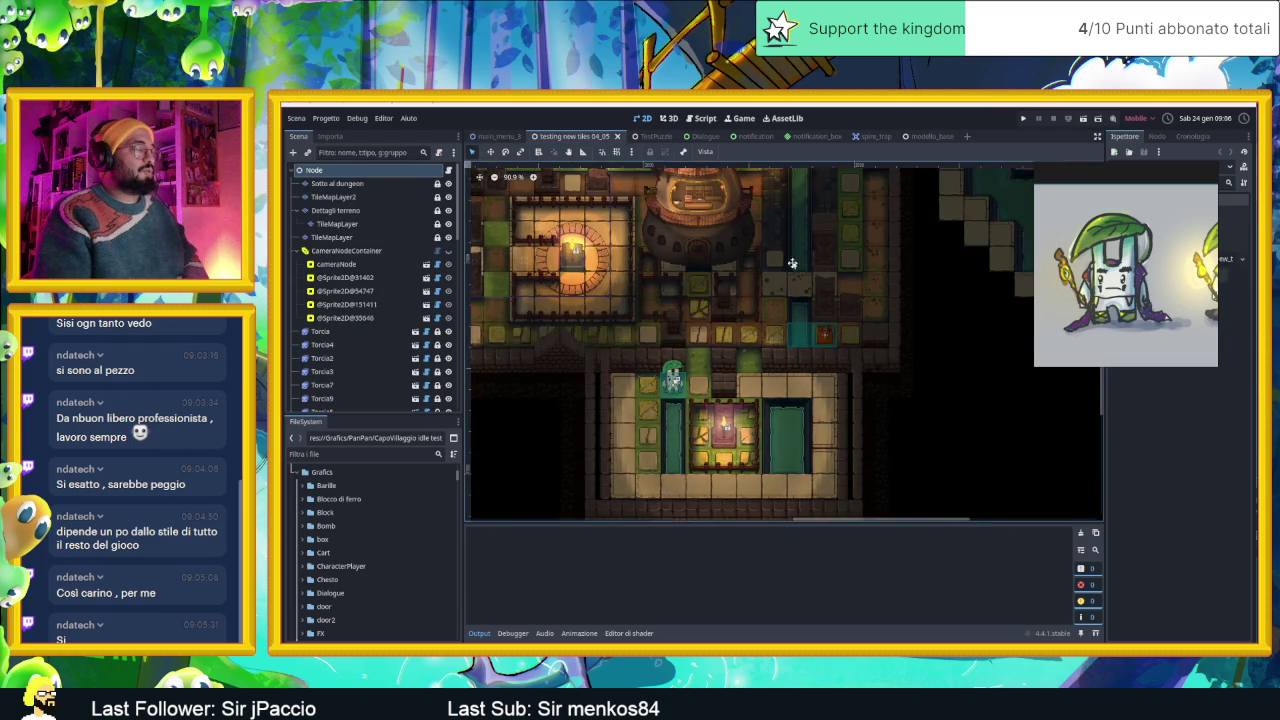
{"action": "scroll", "coordinate": [863, 361], "scroll_direction": "up", "scroll_amount": 2}
{"action": "scroll", "coordinate": [863, 361], "scroll_direction": "left", "scroll_amount": 2}
{"action": "scroll", "coordinate": [740, 372], "scroll_direction": "up", "scroll_amount": 2}
{"action": "scroll", "coordinate": [720, 376], "scroll_direction": "up", "scroll_amount": 2}
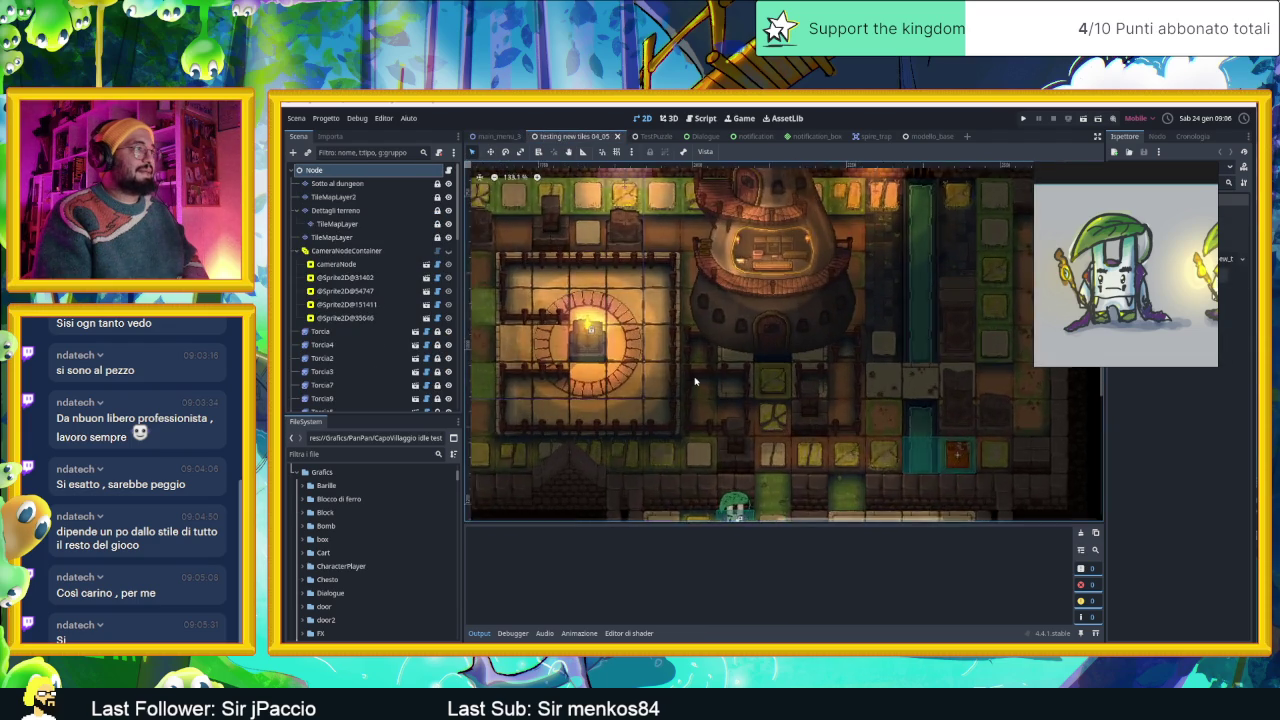
{"action": "scroll", "coordinate": [698, 380], "scroll_direction": "up", "scroll_amount": 1}
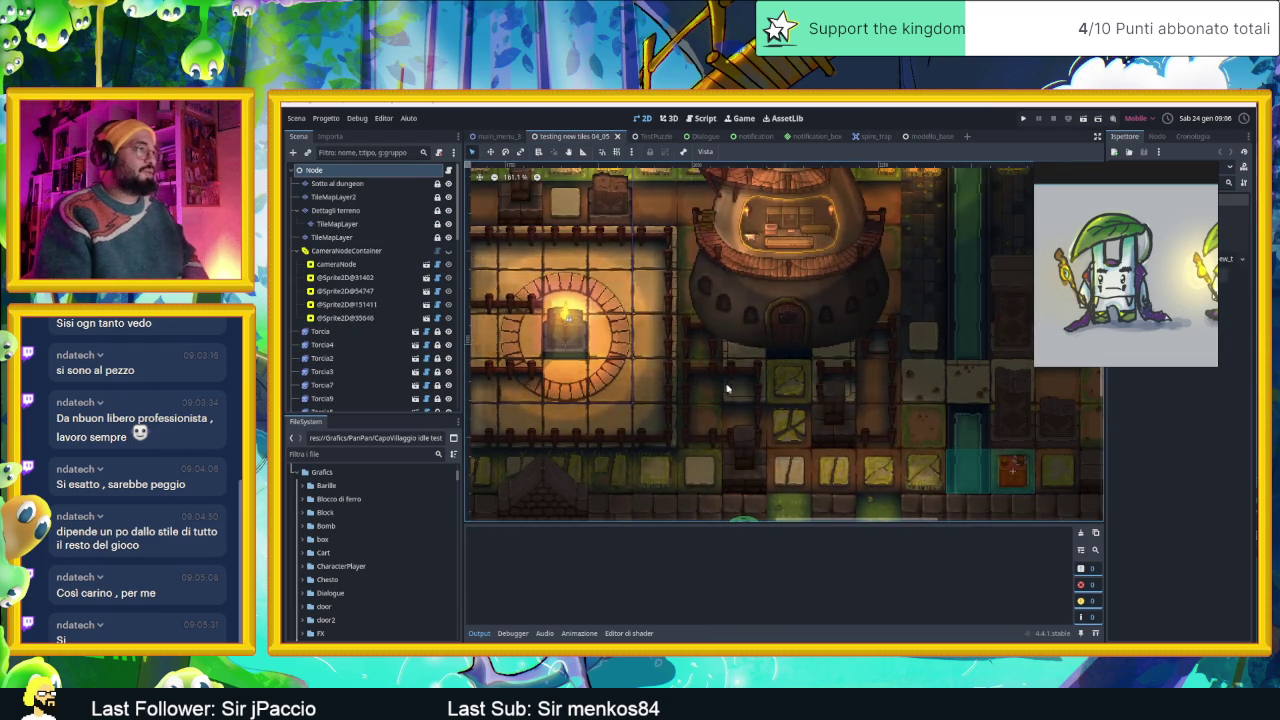
{"action": "scroll", "coordinate": [733, 390], "scroll_direction": "down", "scroll_amount": 2}
{"action": "scroll", "coordinate": [733, 390], "scroll_direction": "down", "scroll_amount": 3}
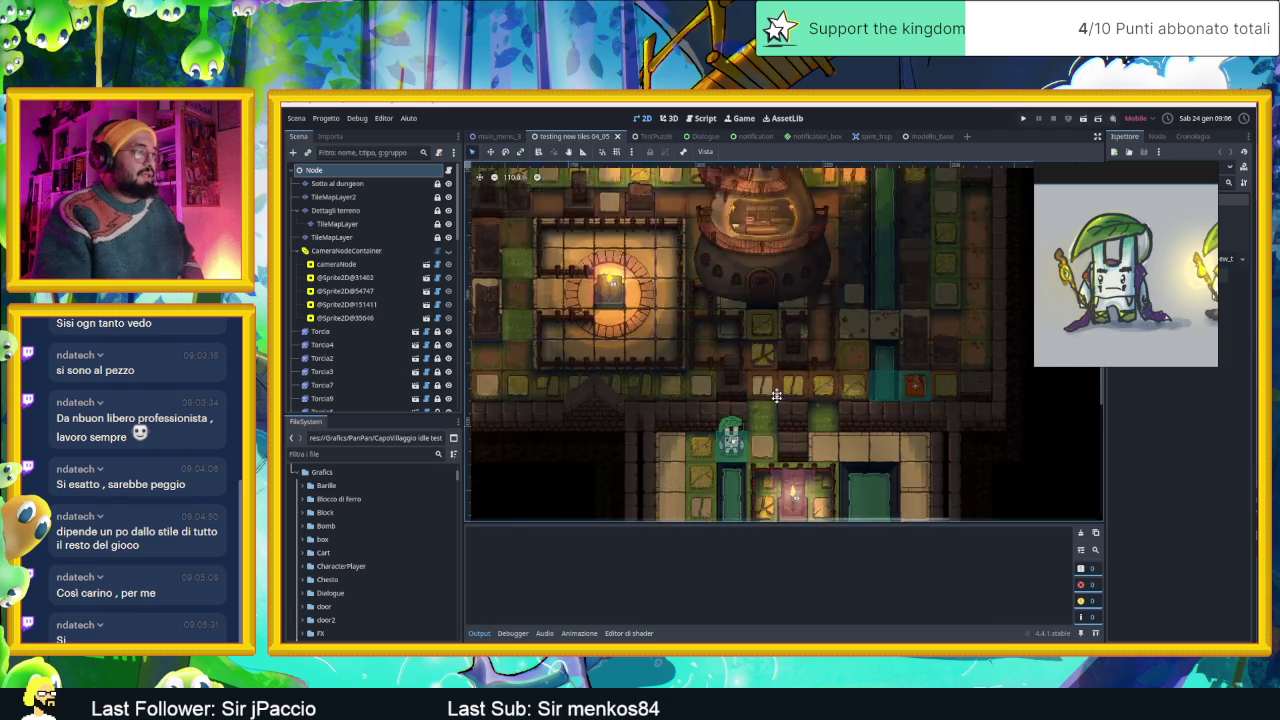
{"action": "scroll", "coordinate": [698, 370], "scroll_direction": "up", "scroll_amount": 1}
{"action": "scroll", "coordinate": [698, 370], "scroll_direction": "up", "scroll_amount": 2}
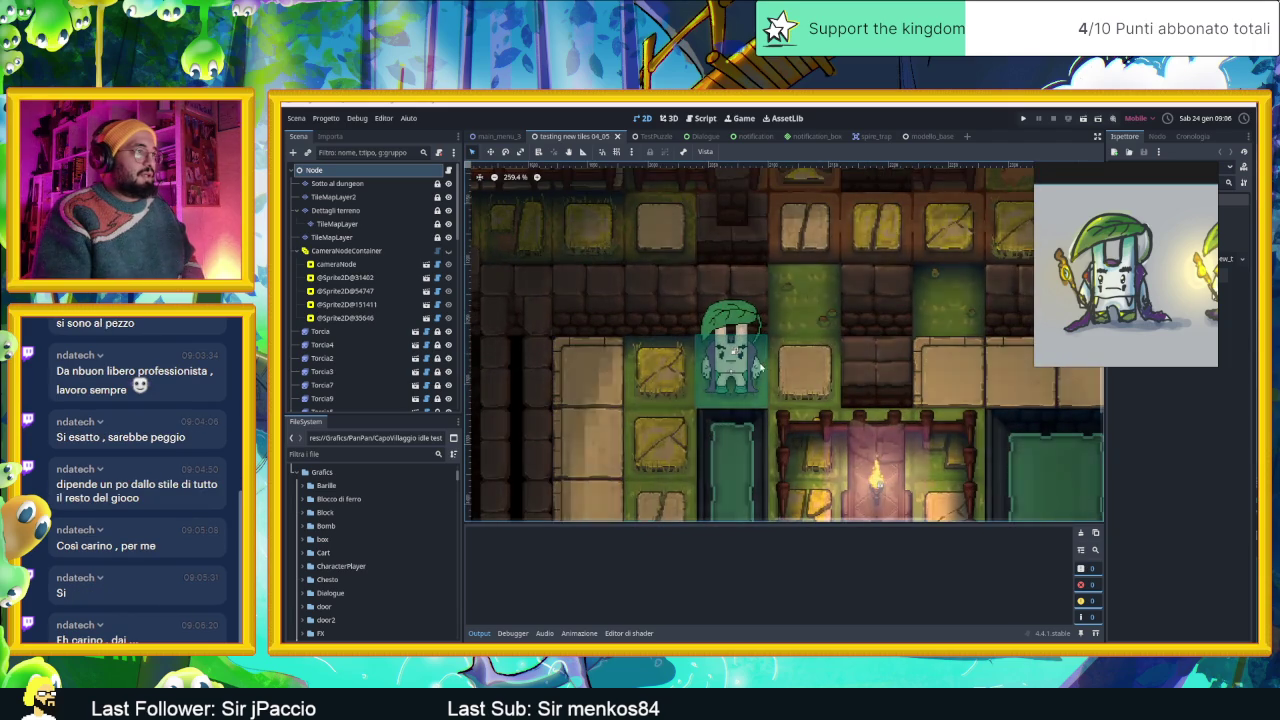
{"action": "scroll", "coordinate": [740, 347], "scroll_direction": "down", "scroll_amount": 1}
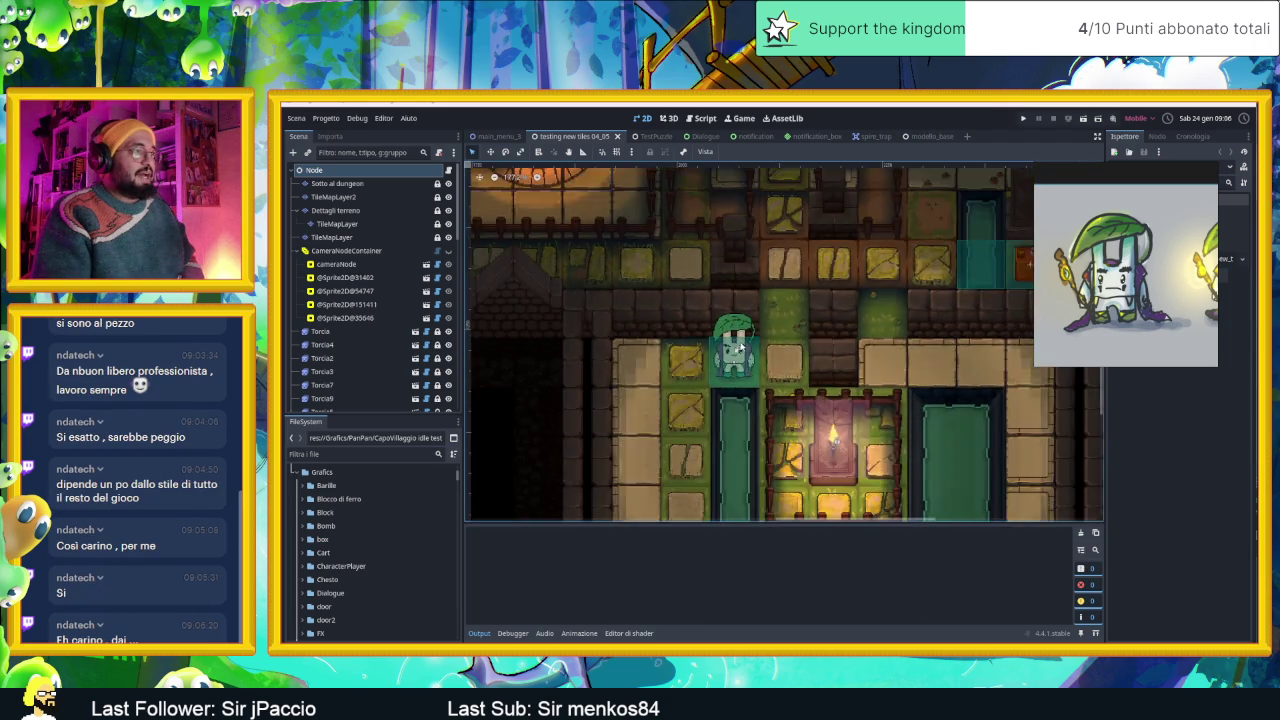
{"action": "scroll", "coordinate": [740, 347], "scroll_direction": "down", "scroll_amount": 1}
{"action": "scroll", "coordinate": [766, 357], "scroll_direction": "up", "scroll_amount": 1}
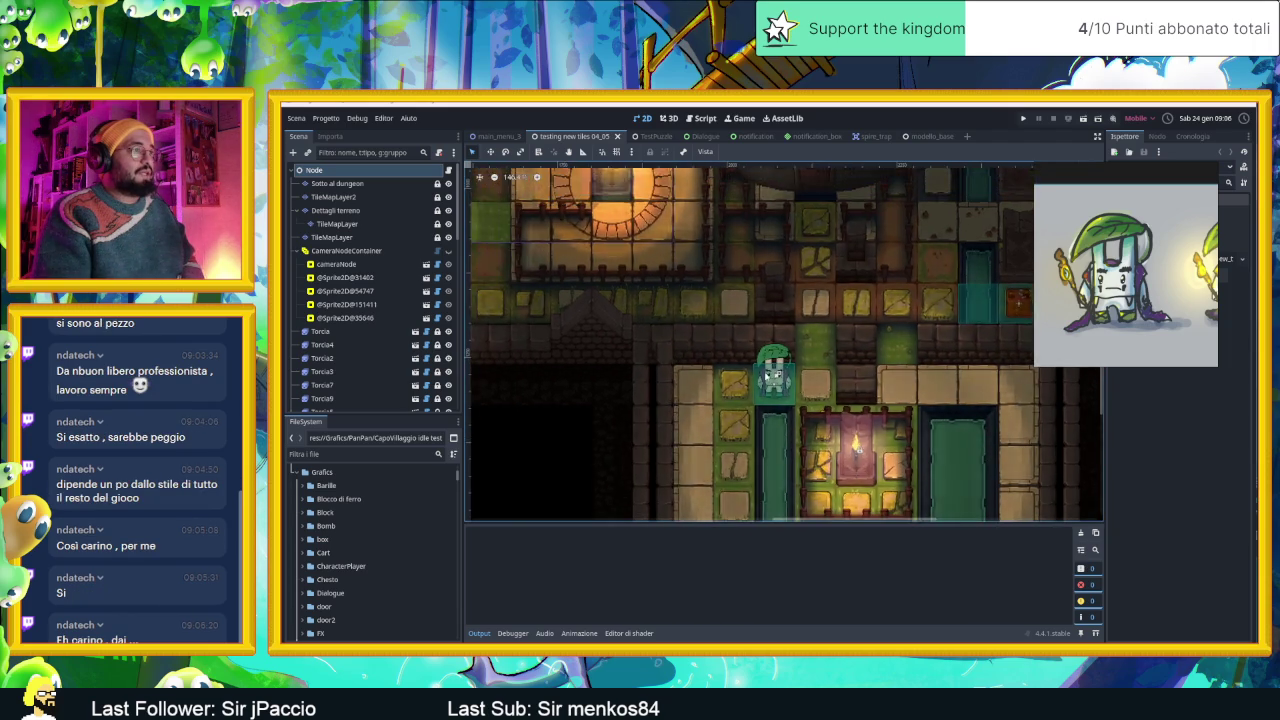
{"action": "scroll", "coordinate": [782, 375], "scroll_direction": "up", "scroll_amount": 1}
{"action": "scroll", "coordinate": [780, 377], "scroll_direction": "up", "scroll_amount": 3}
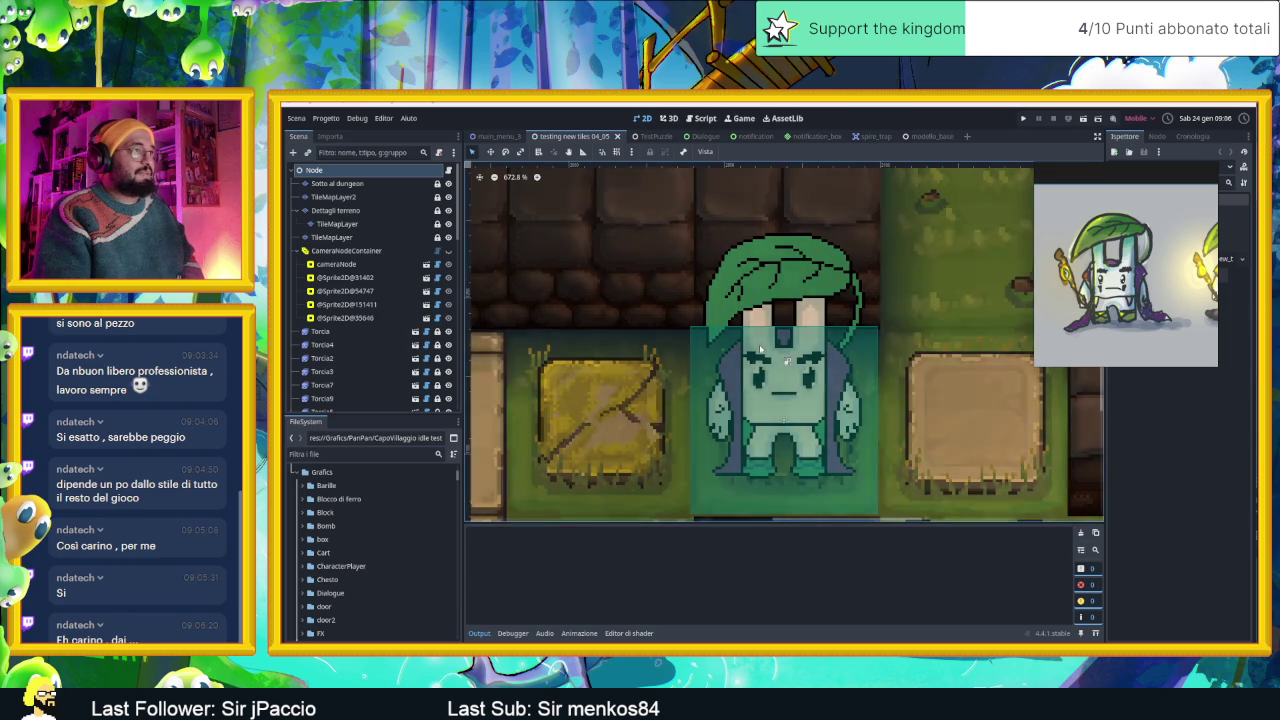
{"action": "scroll", "coordinate": [768, 371], "scroll_direction": "up", "scroll_amount": 3}
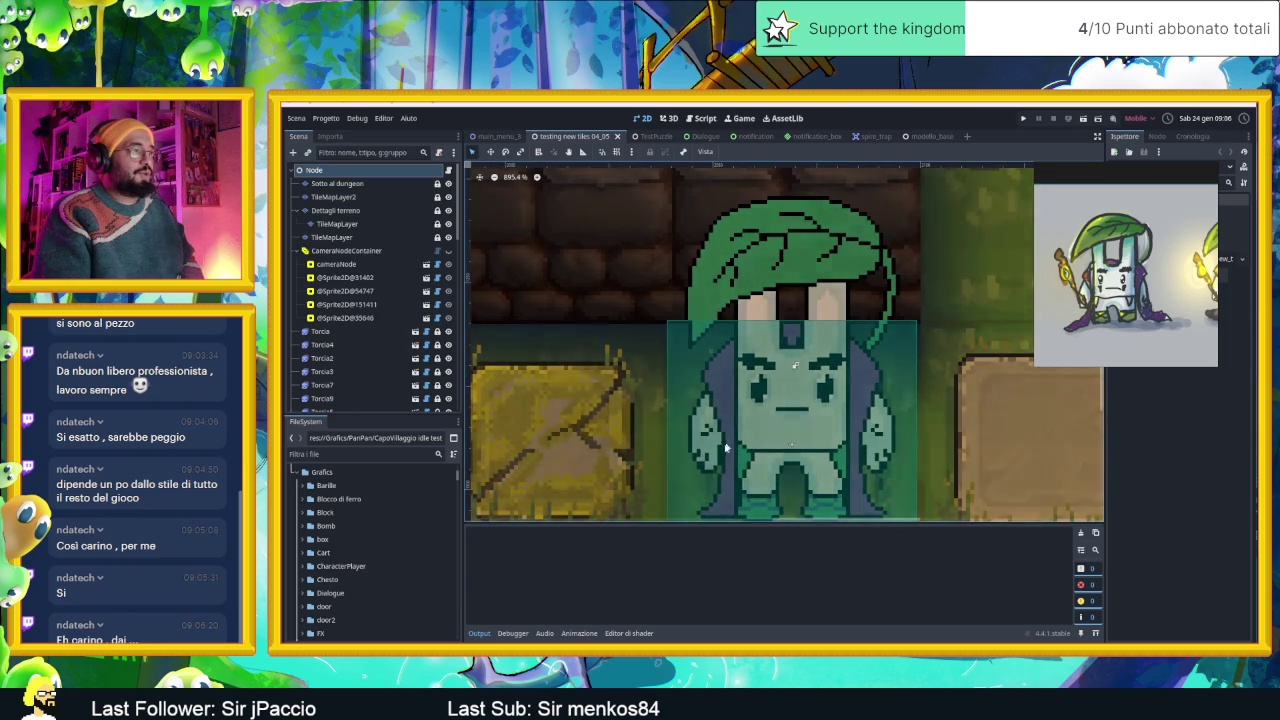
{"action": "scroll", "coordinate": [864, 352], "scroll_direction": "down", "scroll_amount": 2}
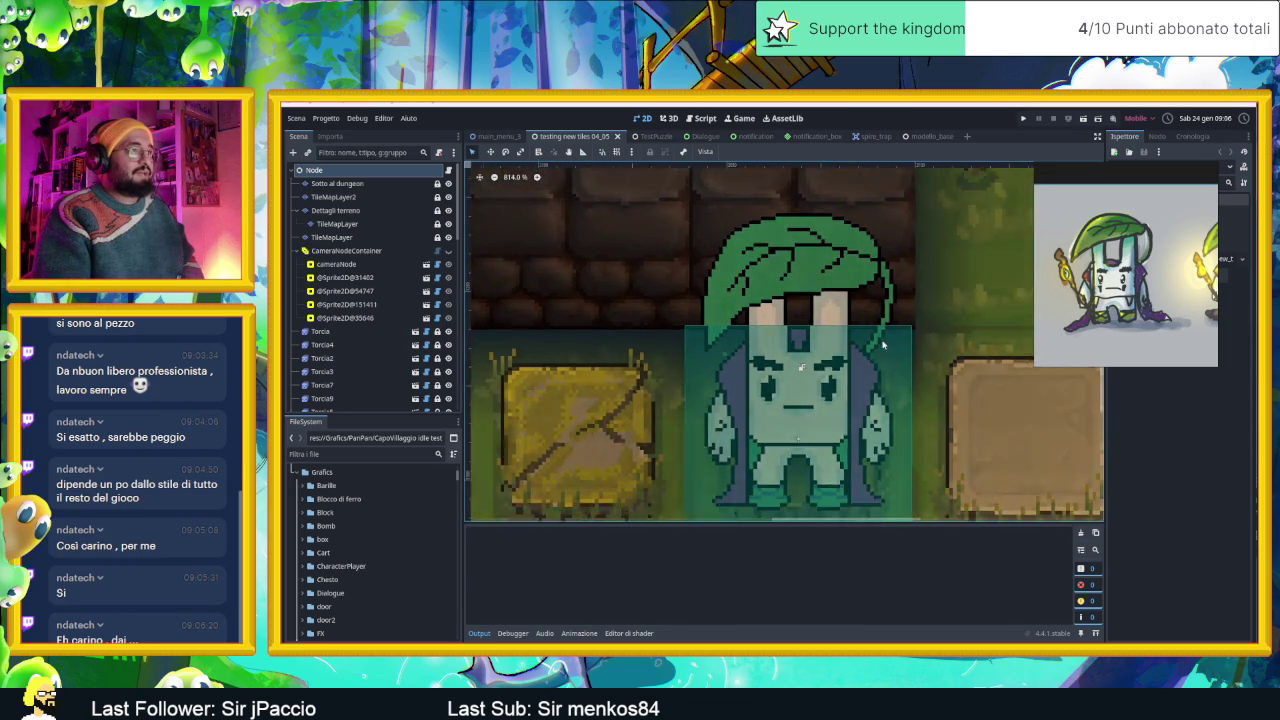
{"action": "scroll", "coordinate": [864, 350], "scroll_direction": "down", "scroll_amount": 2}
{"action": "scroll", "coordinate": [864, 348], "scroll_direction": "down", "scroll_amount": 2}
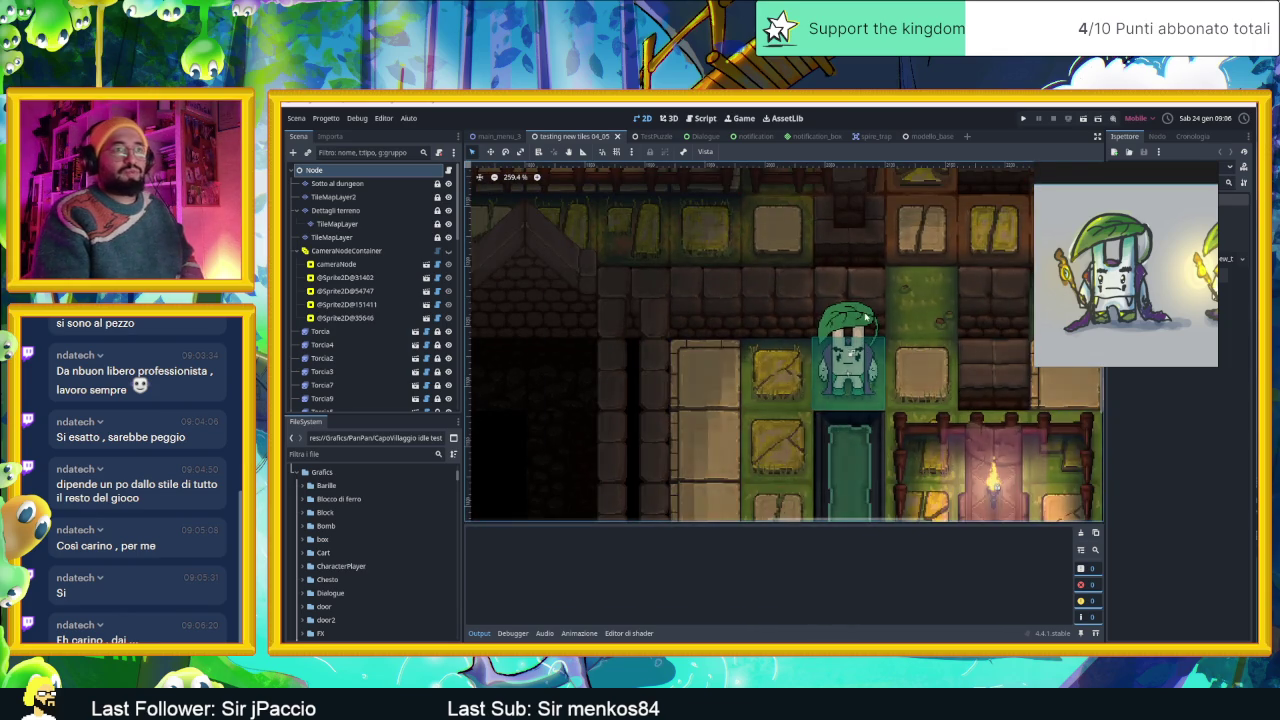
{"action": "scroll", "coordinate": [864, 345], "scroll_direction": "down", "scroll_amount": 2}
{"action": "scroll", "coordinate": [835, 342], "scroll_direction": "down", "scroll_amount": 3}
{"action": "scroll", "coordinate": [830, 340], "scroll_direction": "down", "scroll_amount": 2}
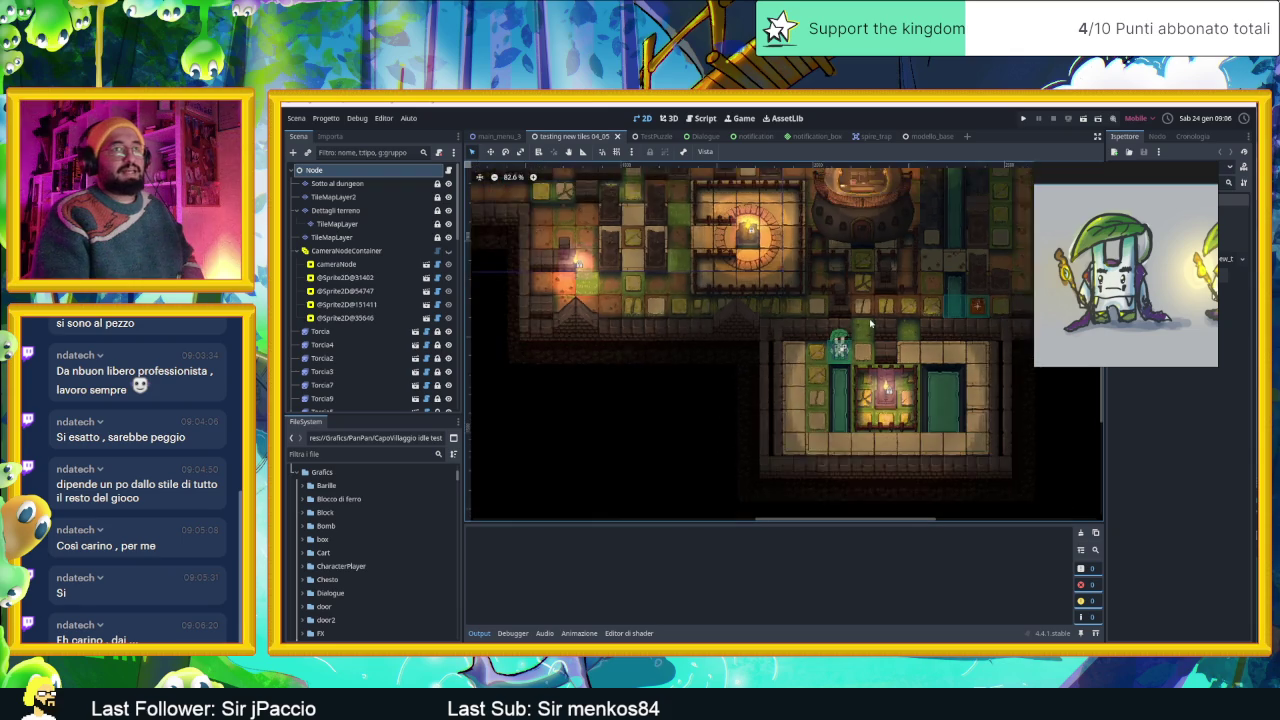
{"action": "scroll", "coordinate": [790, 330], "scroll_direction": "down", "scroll_amount": 1}
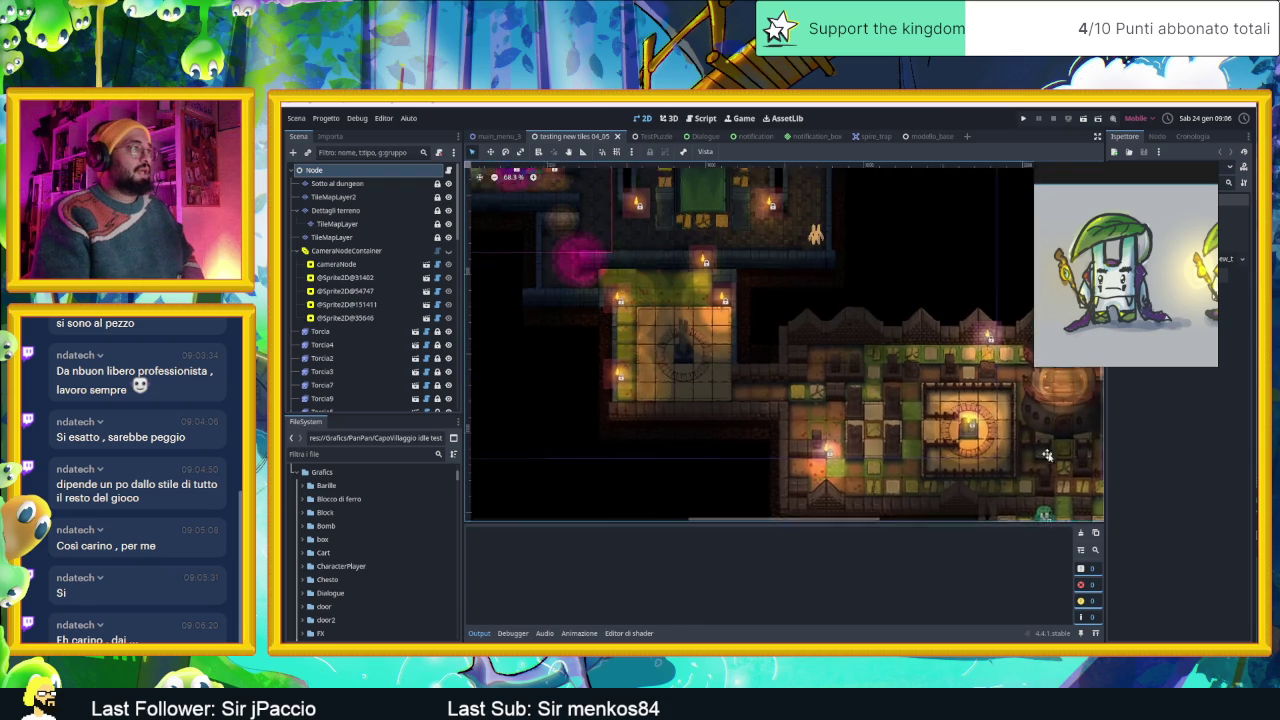
{"action": "scroll", "coordinate": [800, 320], "scroll_direction": "up", "scroll_amount": 2}
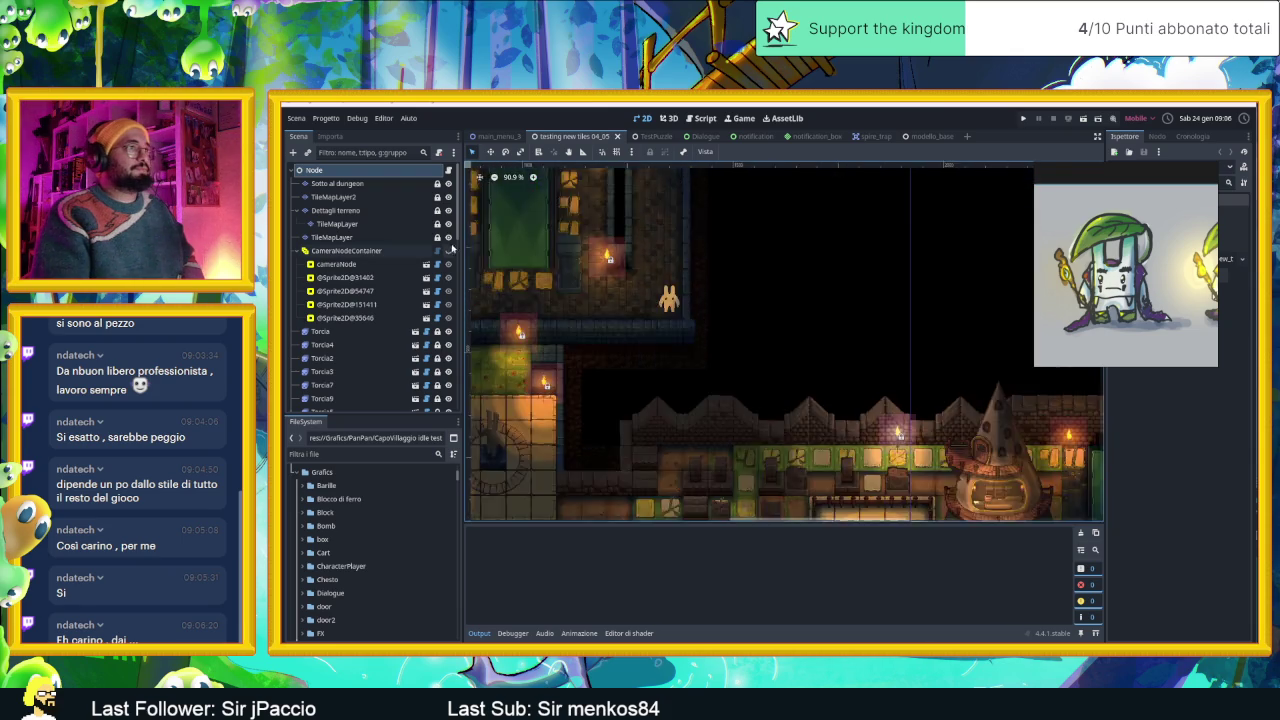
{"action": "scroll", "coordinate": [814, 357], "scroll_direction": "down", "scroll_amount": 3}
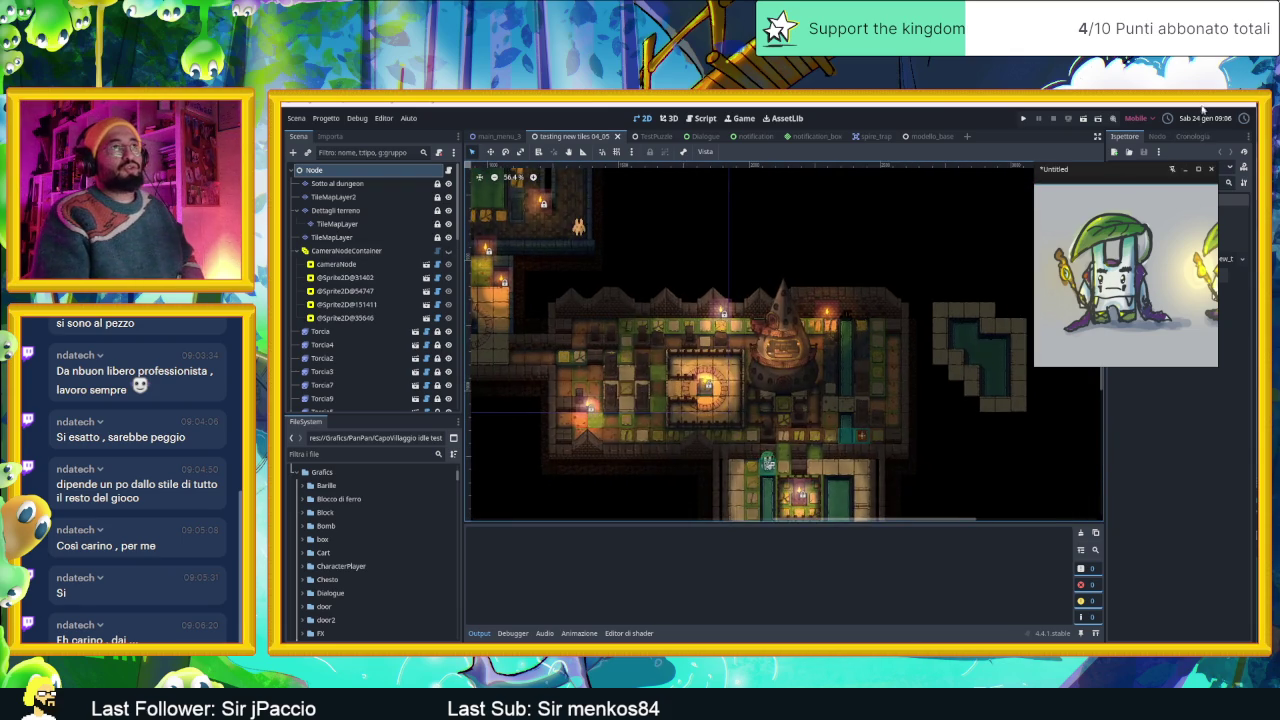
Minimise Godot and launch the Tasks2 board app from the Start menu.
{"action": "left_click", "coordinate": [1240, 112]}
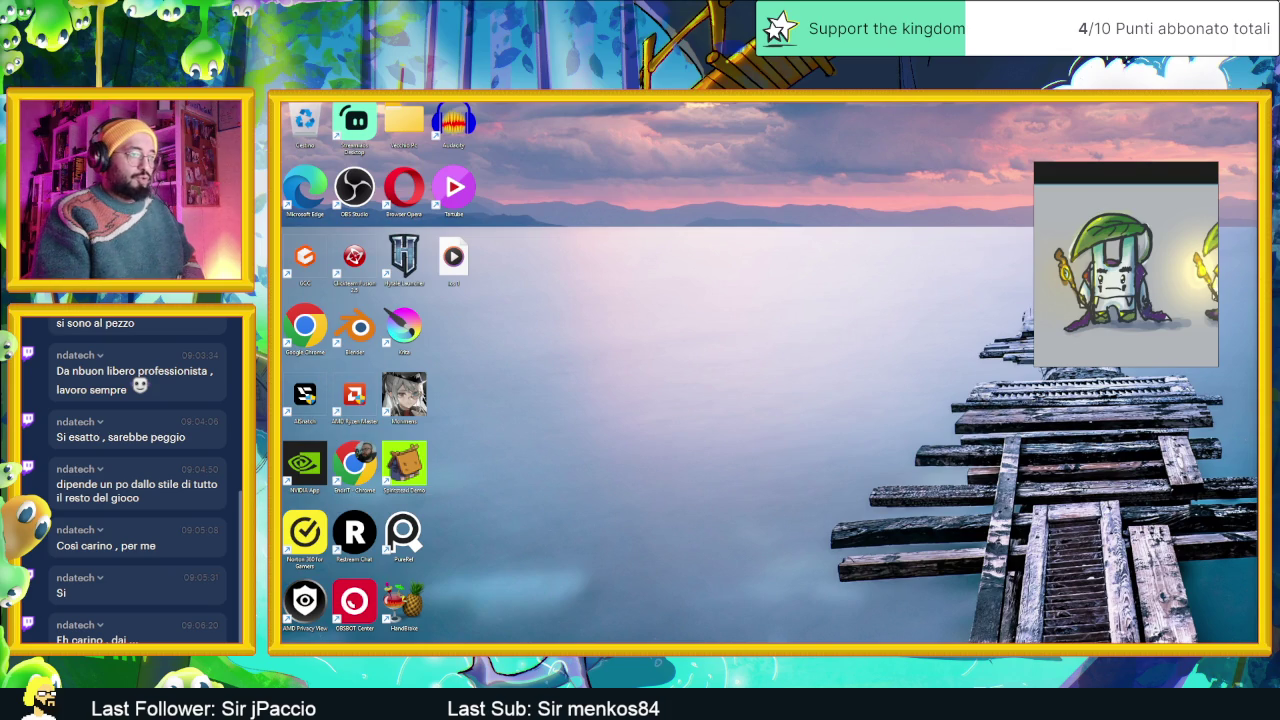
{"action": "key", "text": "super"}
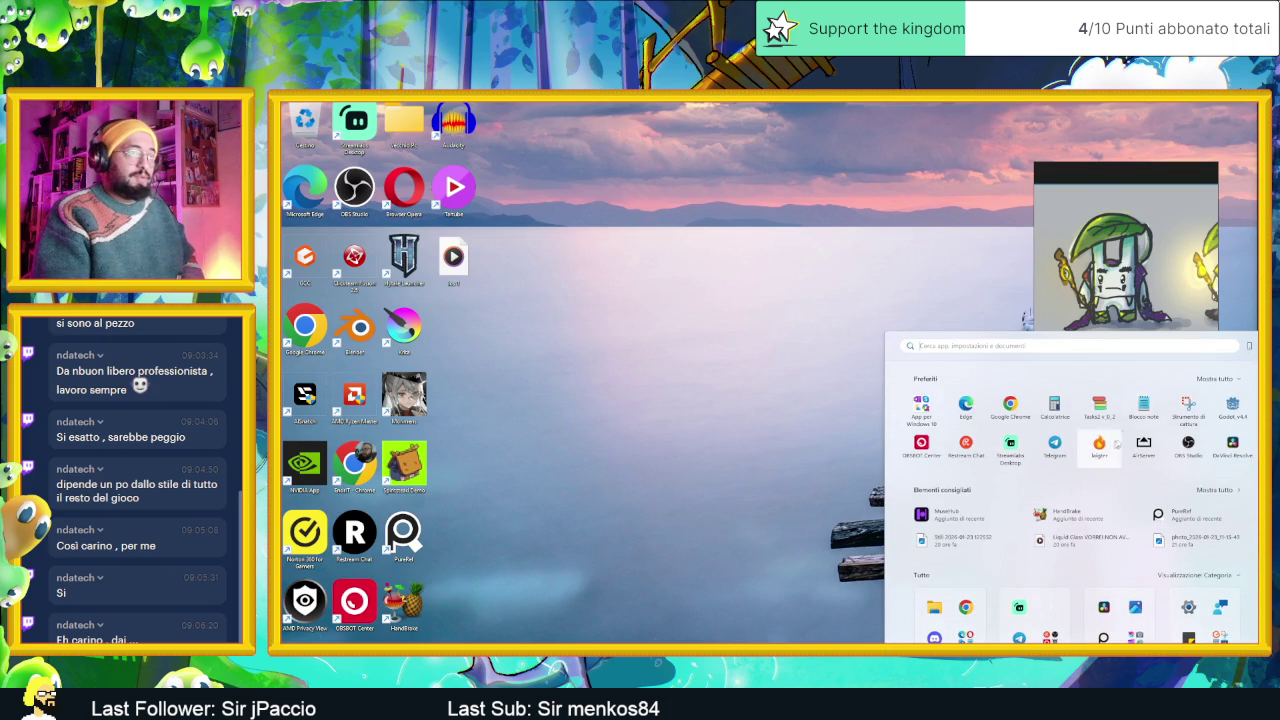
{"action": "left_click", "coordinate": [1099, 405]}
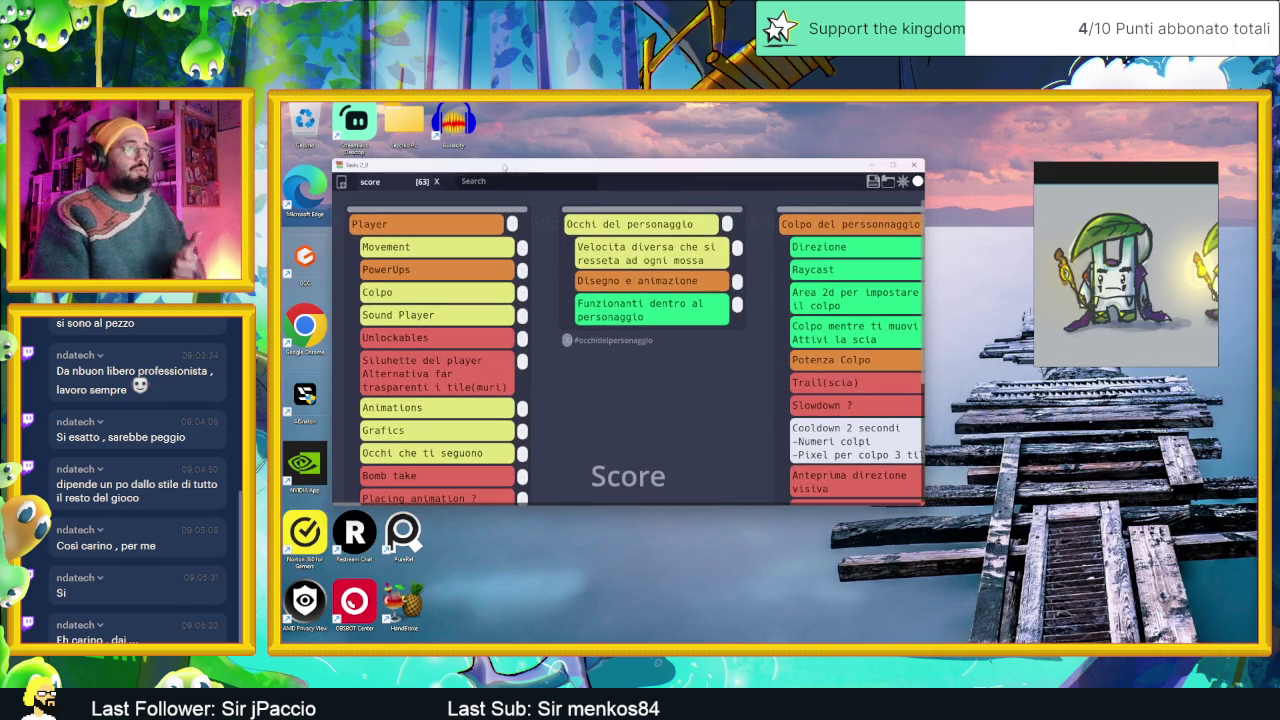
Maximise the Tasks board and scroll right through all its task columns.
{"action": "scroll", "coordinate": [775, 476], "scroll_direction": "down", "scroll_amount": 3}
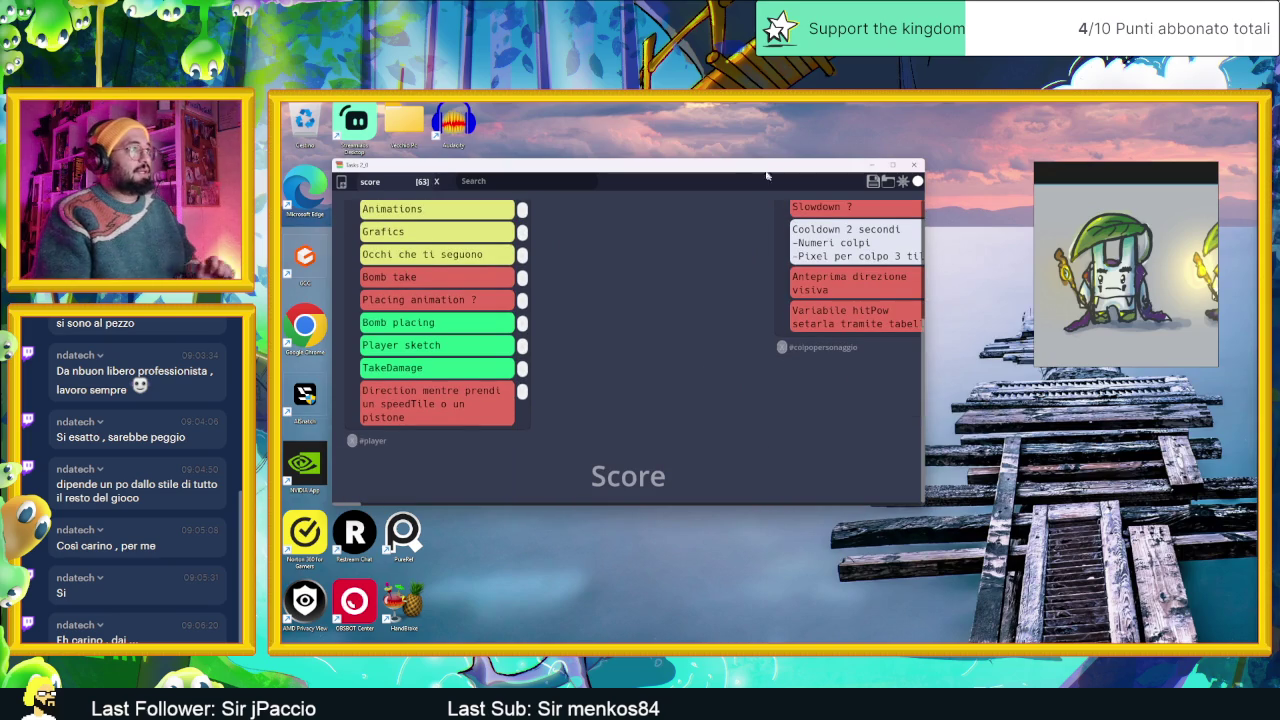
{"action": "key", "text": "super+Up"}
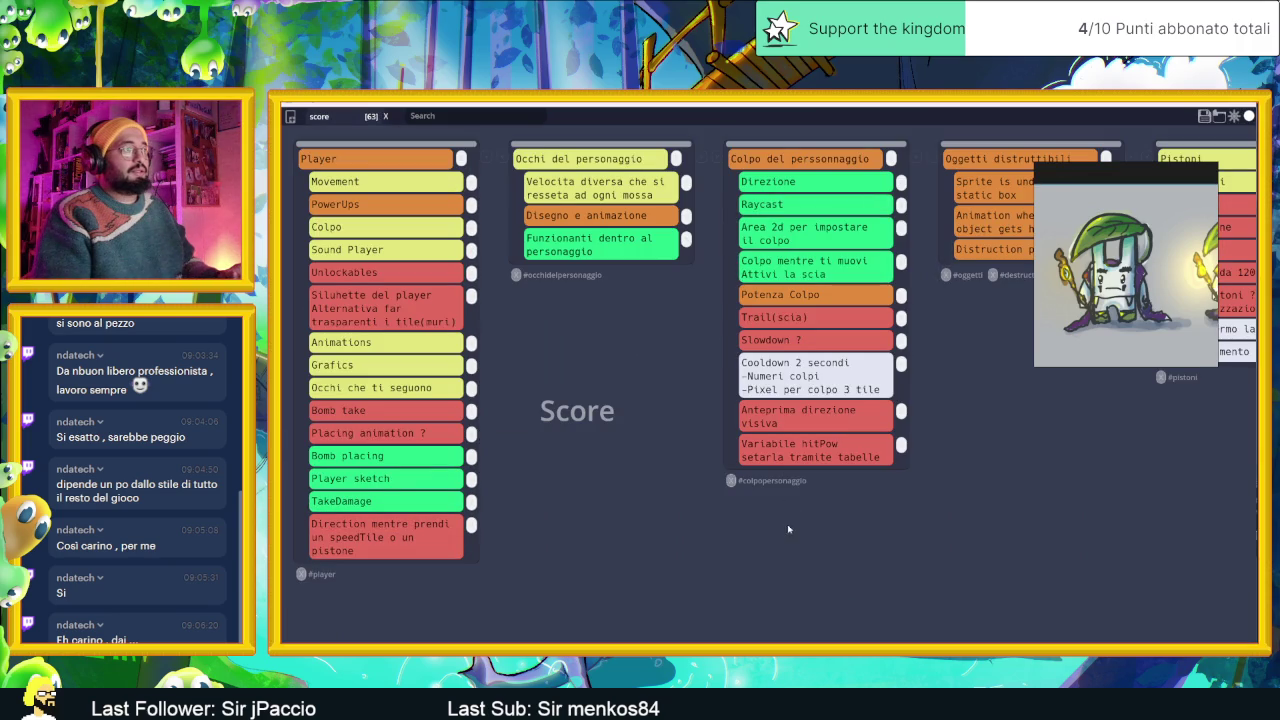
{"action": "scroll", "coordinate": [915, 518], "scroll_direction": "right", "scroll_amount": 5}
{"action": "scroll", "coordinate": [915, 518], "scroll_direction": "right", "scroll_amount": 5}
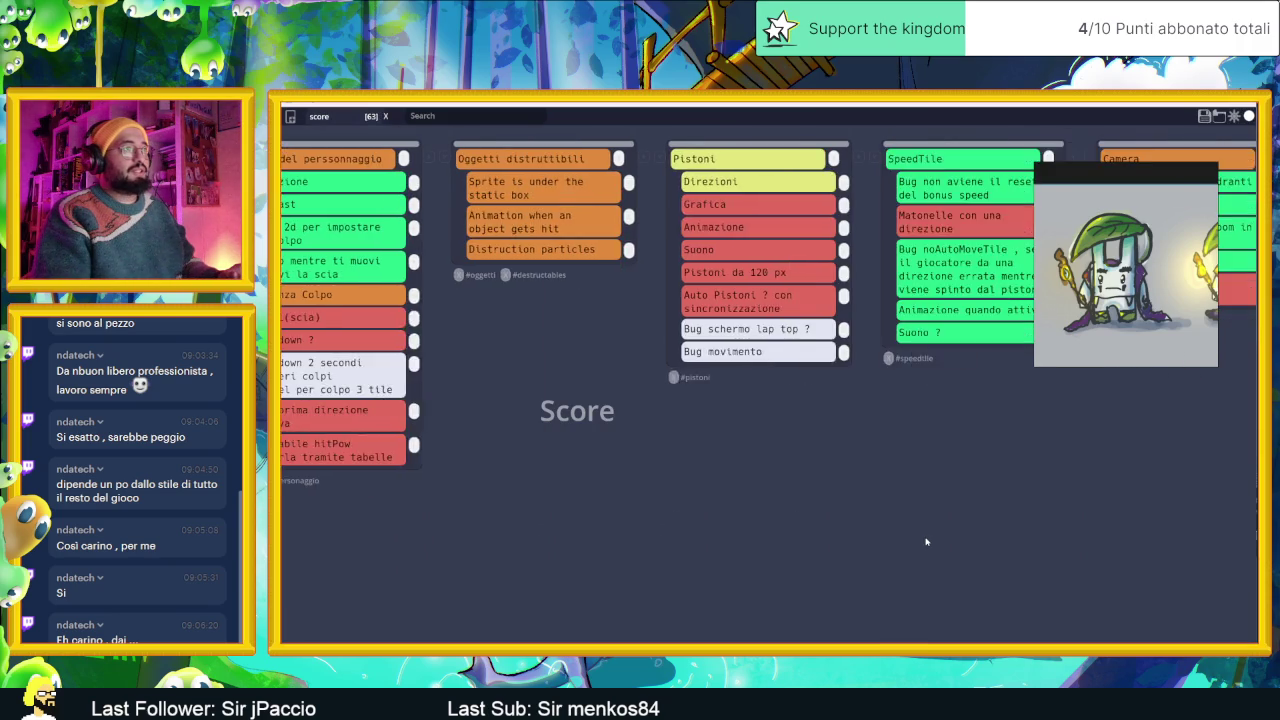
{"action": "scroll", "coordinate": [918, 525], "scroll_direction": "right", "scroll_amount": 5}
{"action": "scroll", "coordinate": [922, 538], "scroll_direction": "right", "scroll_amount": 5}
{"action": "scroll", "coordinate": [924, 543], "scroll_direction": "right", "scroll_amount": 5}
{"action": "scroll", "coordinate": [922, 543], "scroll_direction": "right", "scroll_amount": 5}
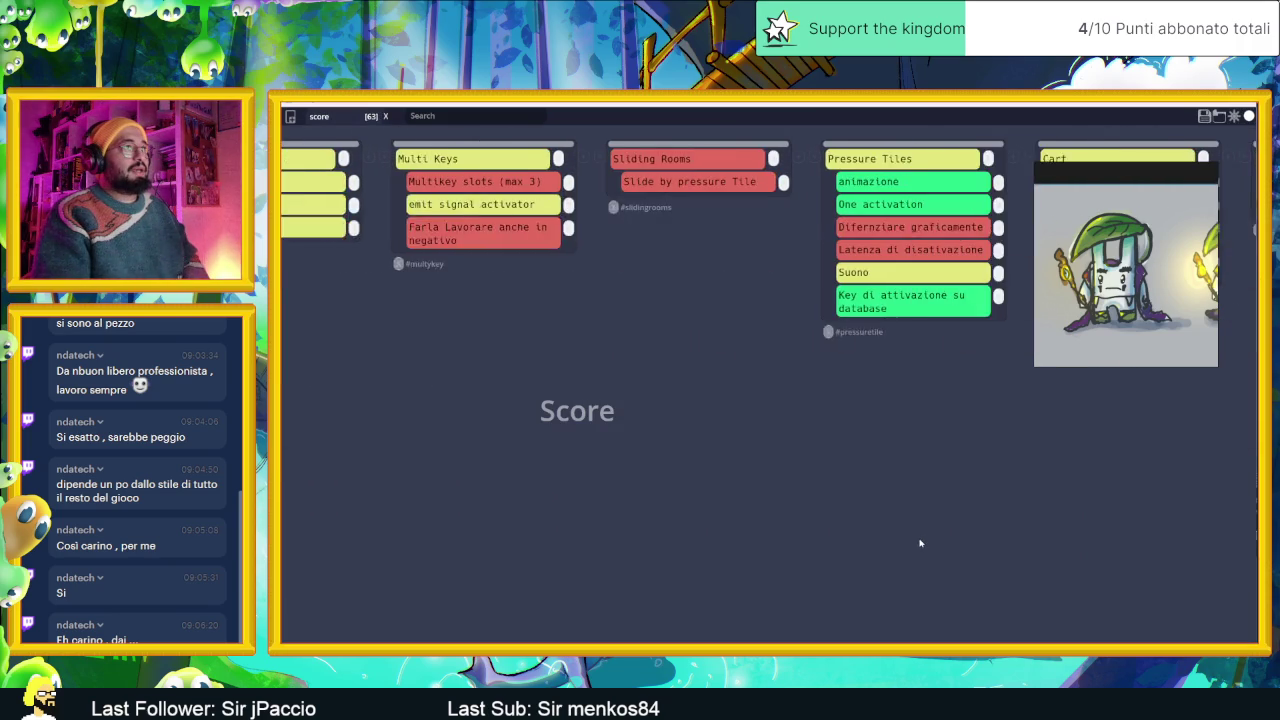
{"action": "scroll", "coordinate": [920, 543], "scroll_direction": "right", "scroll_amount": 5}
{"action": "scroll", "coordinate": [917, 543], "scroll_direction": "right", "scroll_amount": 5}
{"action": "scroll", "coordinate": [915, 541], "scroll_direction": "right", "scroll_amount": 5}
{"action": "scroll", "coordinate": [912, 538], "scroll_direction": "right", "scroll_amount": 5}
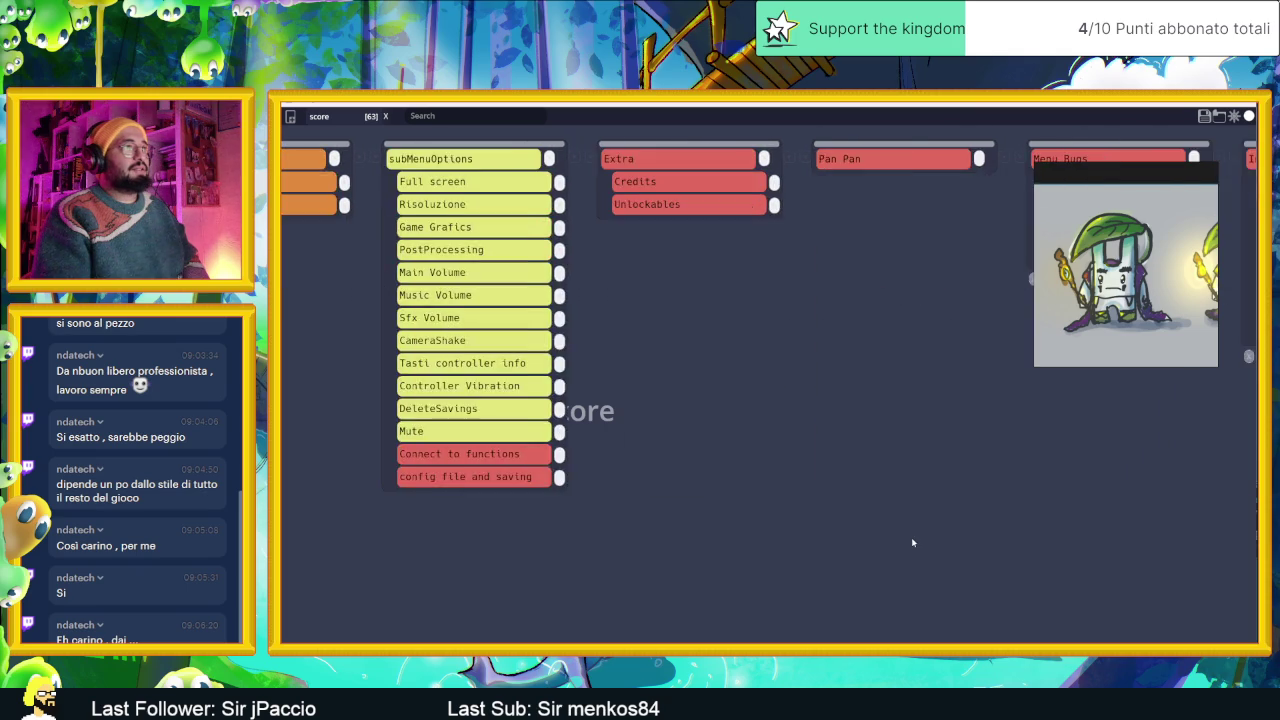
{"action": "scroll", "coordinate": [911, 540], "scroll_direction": "right", "scroll_amount": 5}
{"action": "scroll", "coordinate": [846, 539], "scroll_direction": "right", "scroll_amount": 5}
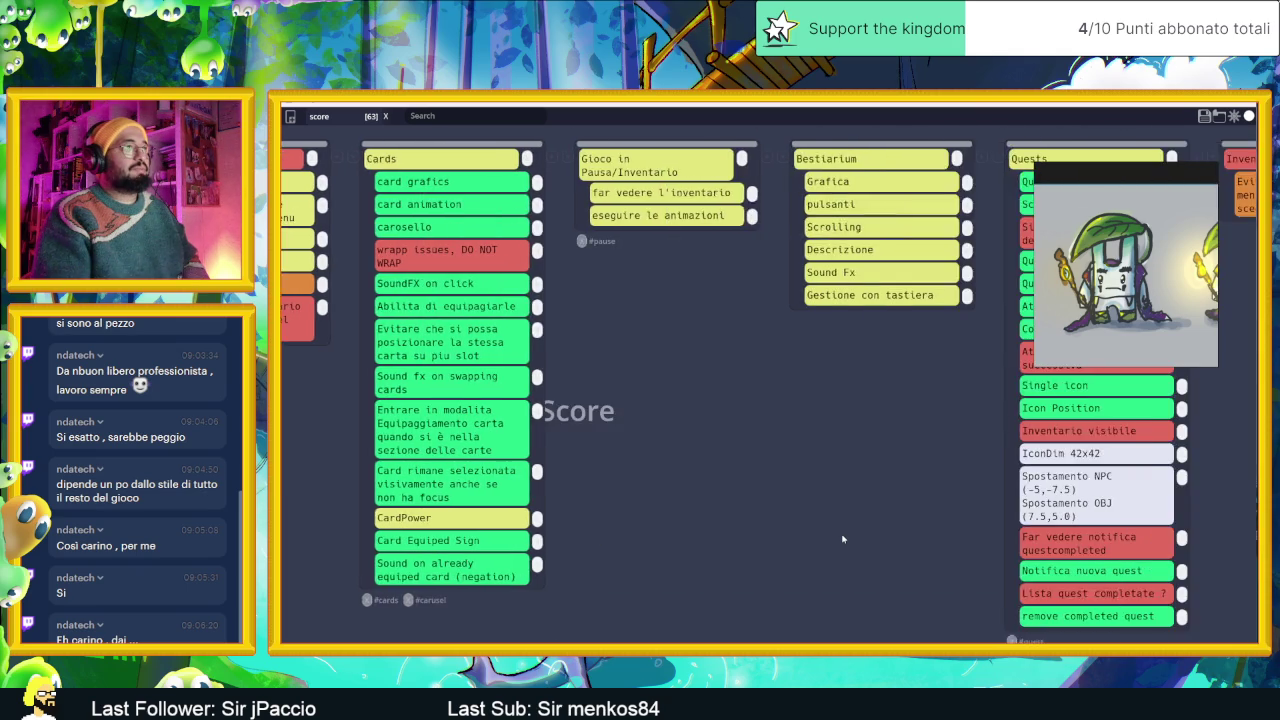
{"action": "scroll", "coordinate": [845, 539], "scroll_direction": "right", "scroll_amount": 5}
{"action": "scroll", "coordinate": [843, 538], "scroll_direction": "right", "scroll_amount": 5}
{"action": "scroll", "coordinate": [840, 539], "scroll_direction": "right", "scroll_amount": 5}
{"action": "scroll", "coordinate": [839, 539], "scroll_direction": "right", "scroll_amount": 5}
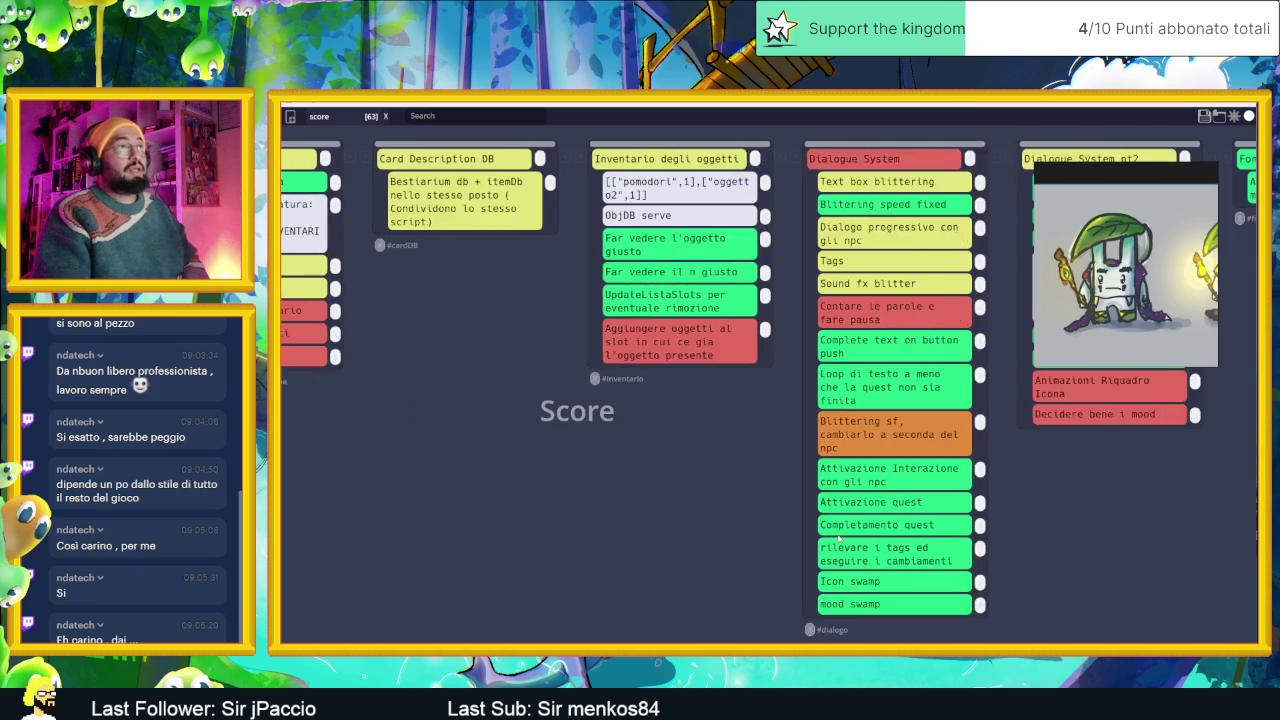
{"action": "scroll", "coordinate": [838, 539], "scroll_direction": "right", "scroll_amount": 5}
{"action": "scroll", "coordinate": [838, 539], "scroll_direction": "right", "scroll_amount": 5}
{"action": "scroll", "coordinate": [837, 539], "scroll_direction": "right", "scroll_amount": 5}
{"action": "scroll", "coordinate": [837, 539], "scroll_direction": "right", "scroll_amount": 5}
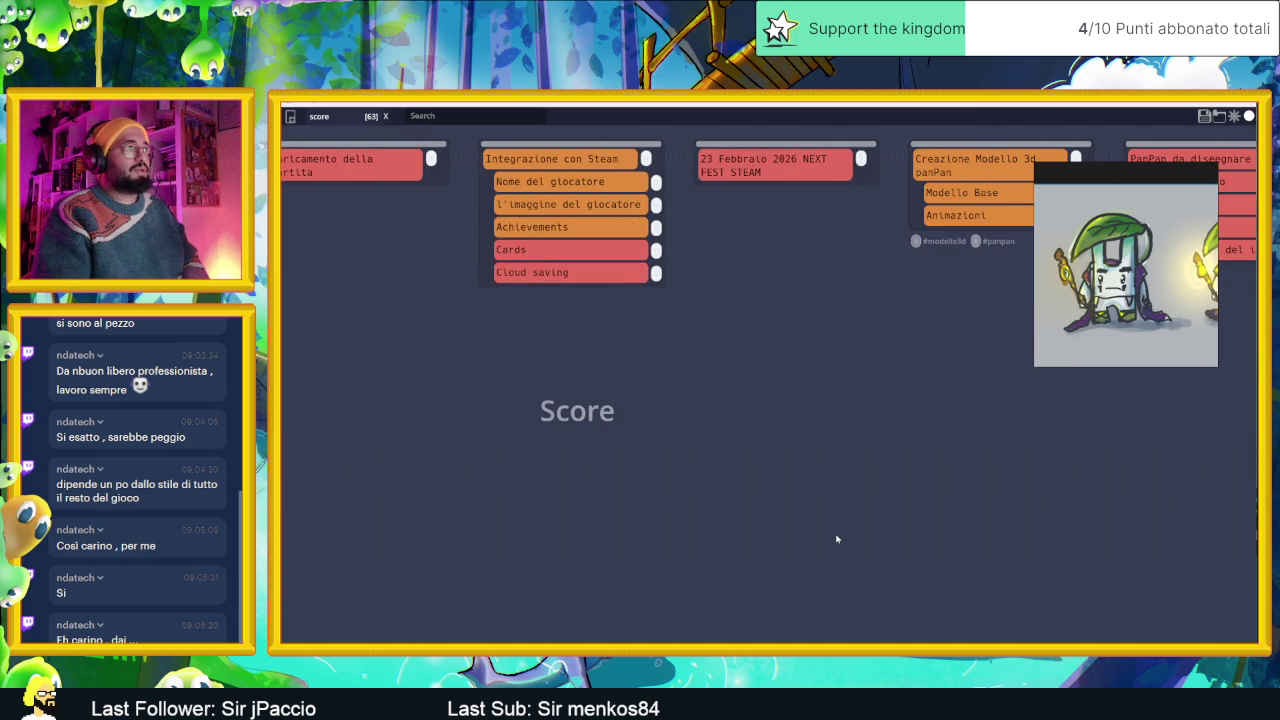
{"action": "scroll", "coordinate": [837, 539], "scroll_direction": "right", "scroll_amount": 5}
{"action": "scroll", "coordinate": [837, 539], "scroll_direction": "right", "scroll_amount": 5}
{"action": "scroll", "coordinate": [837, 539], "scroll_direction": "right", "scroll_amount": 5}
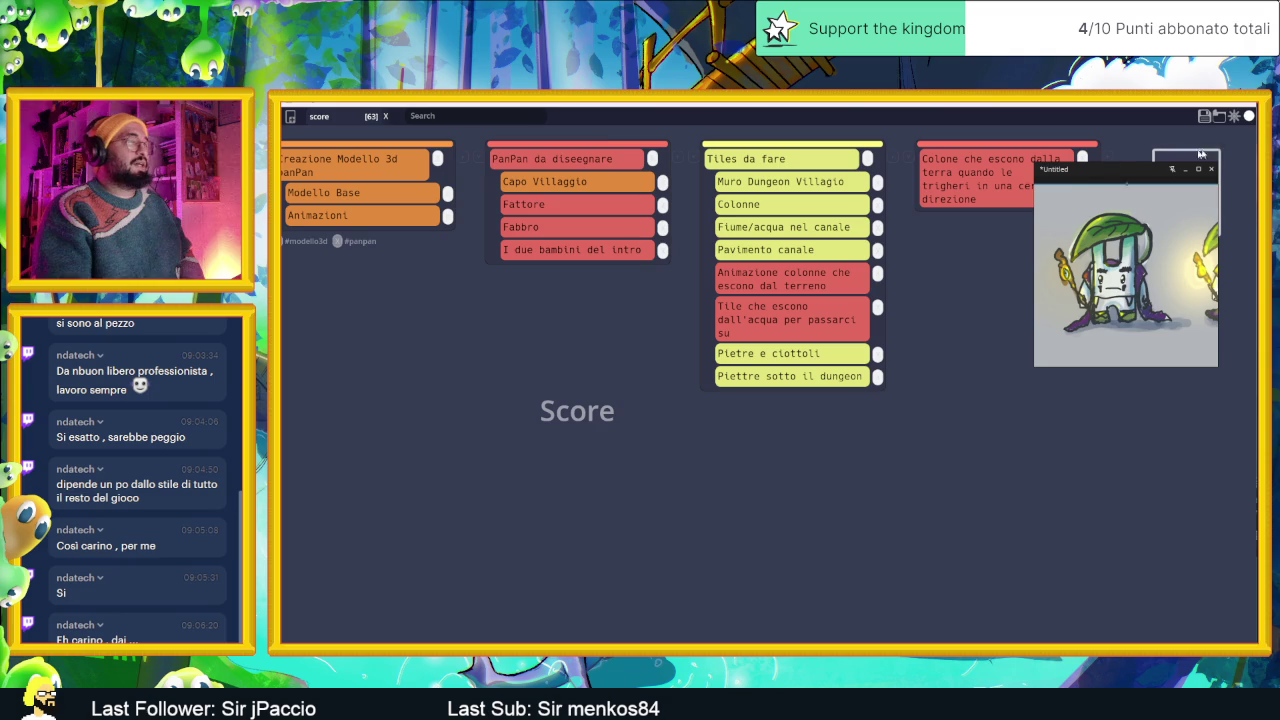
Save the board as Slide Dungeon, overwriting the existing file, and minimise it.
{"action": "left_click", "coordinate": [1206, 117]}
{"action": "left_click", "coordinate": [403, 352]}
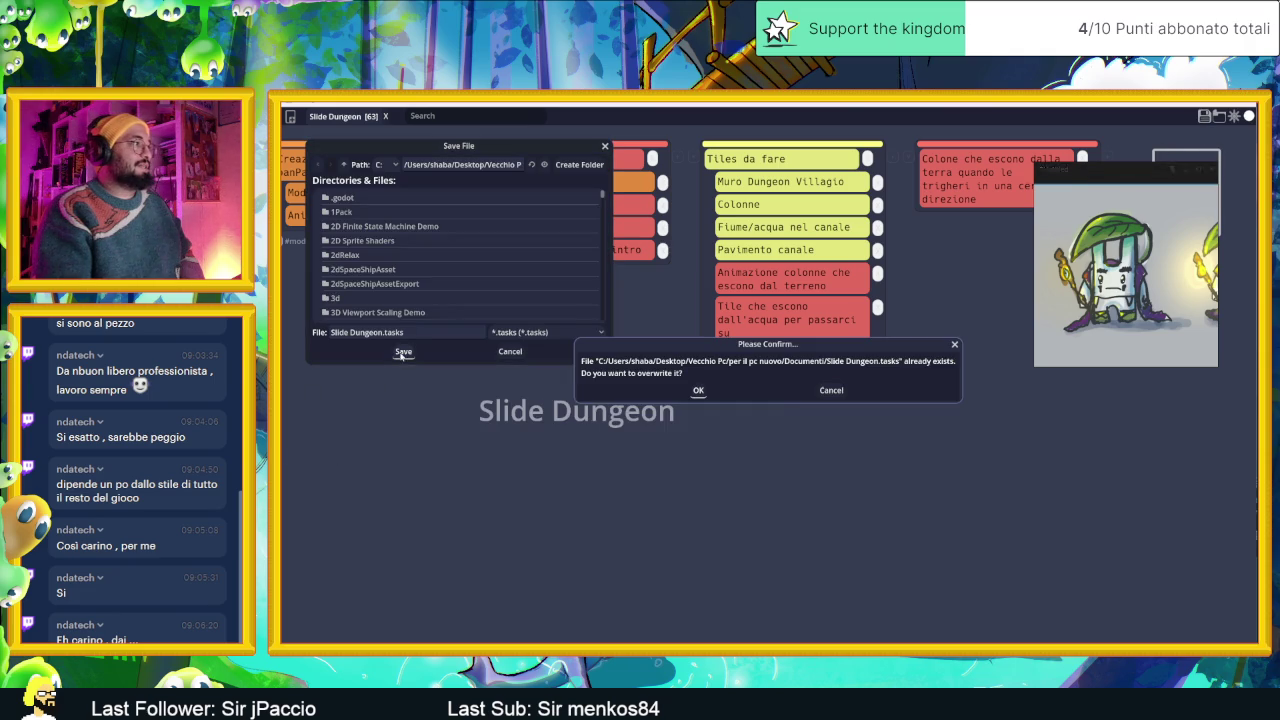
{"action": "left_click", "coordinate": [698, 391]}
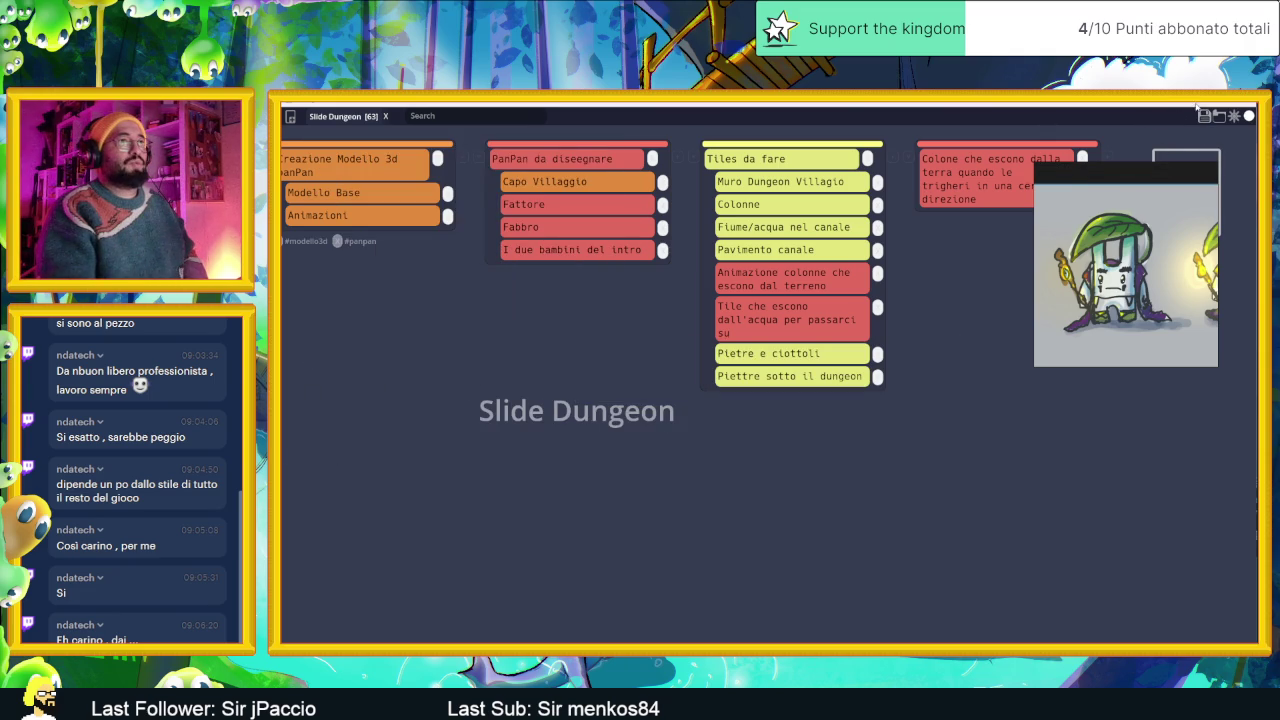
{"action": "left_click", "coordinate": [1249, 116]}
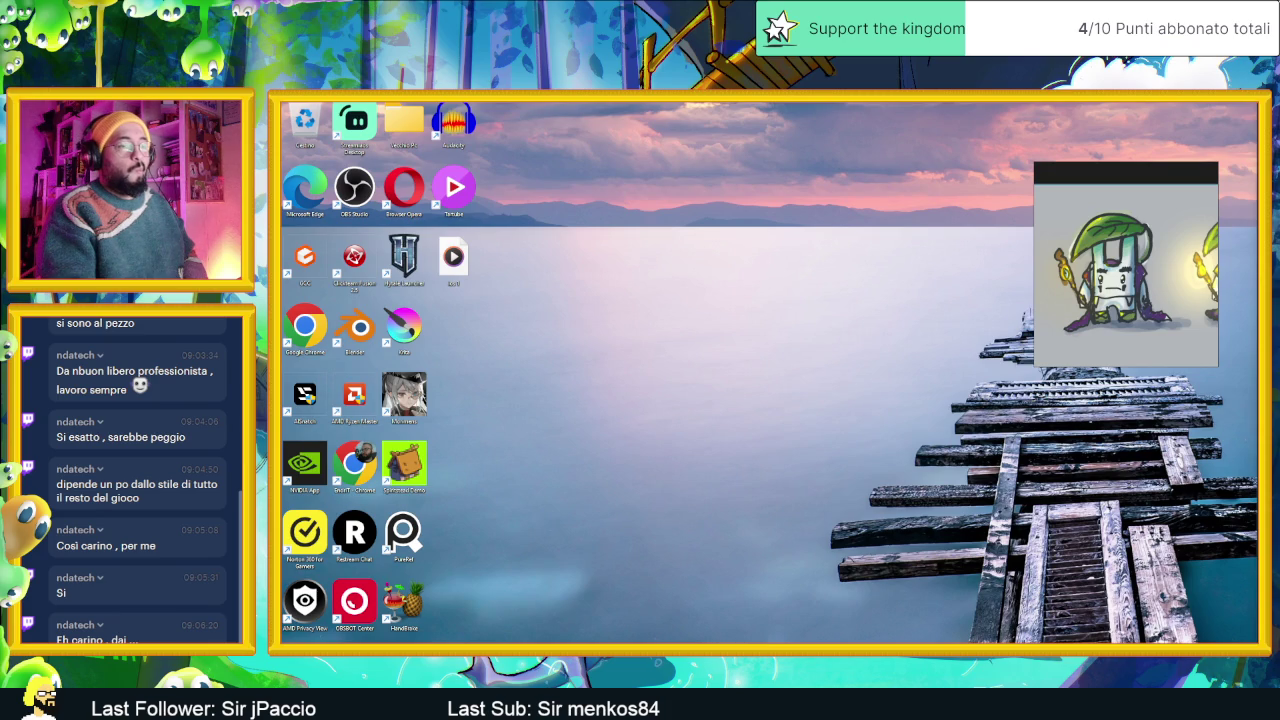
Bring Godot back, pan the dungeon map to its left rooms, then minimise it.
{"action": "key", "text": "alt+Tab"}
{"action": "scroll", "coordinate": [655, 308], "scroll_direction": "down", "scroll_amount": 2}
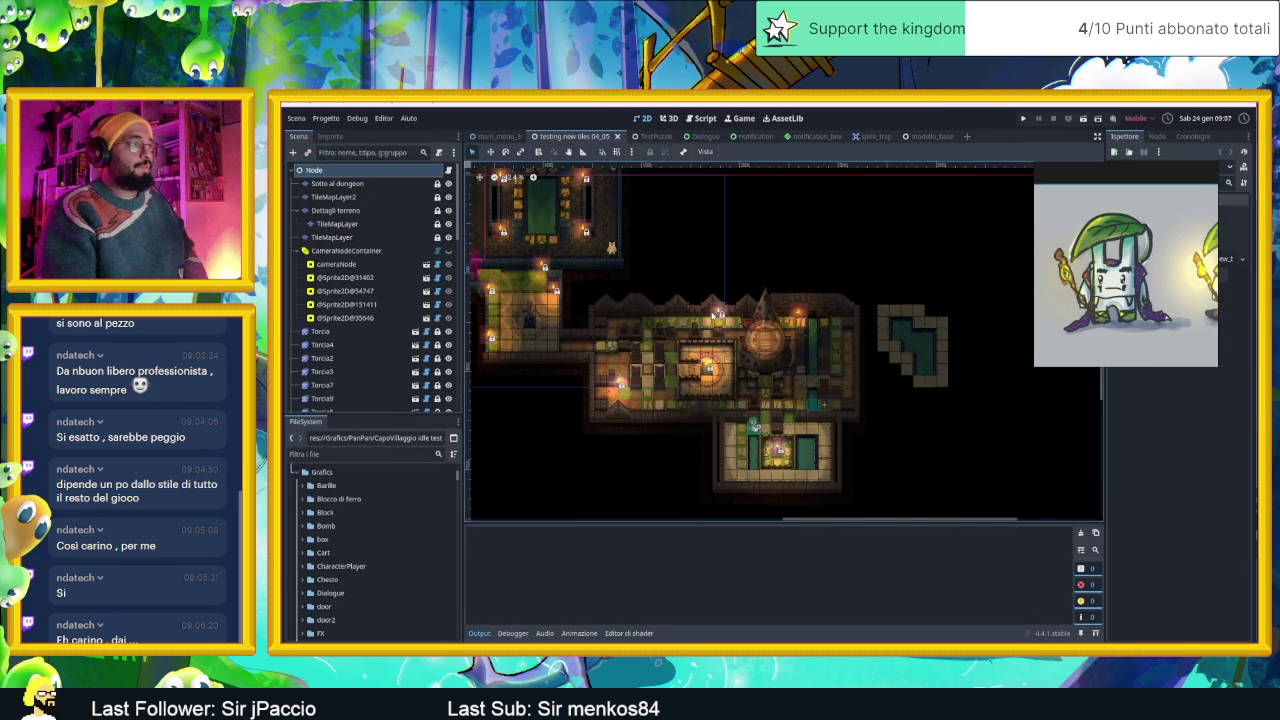
{"action": "left_click_drag", "start_coordinate": [655, 308], "coordinate": [814, 358]}
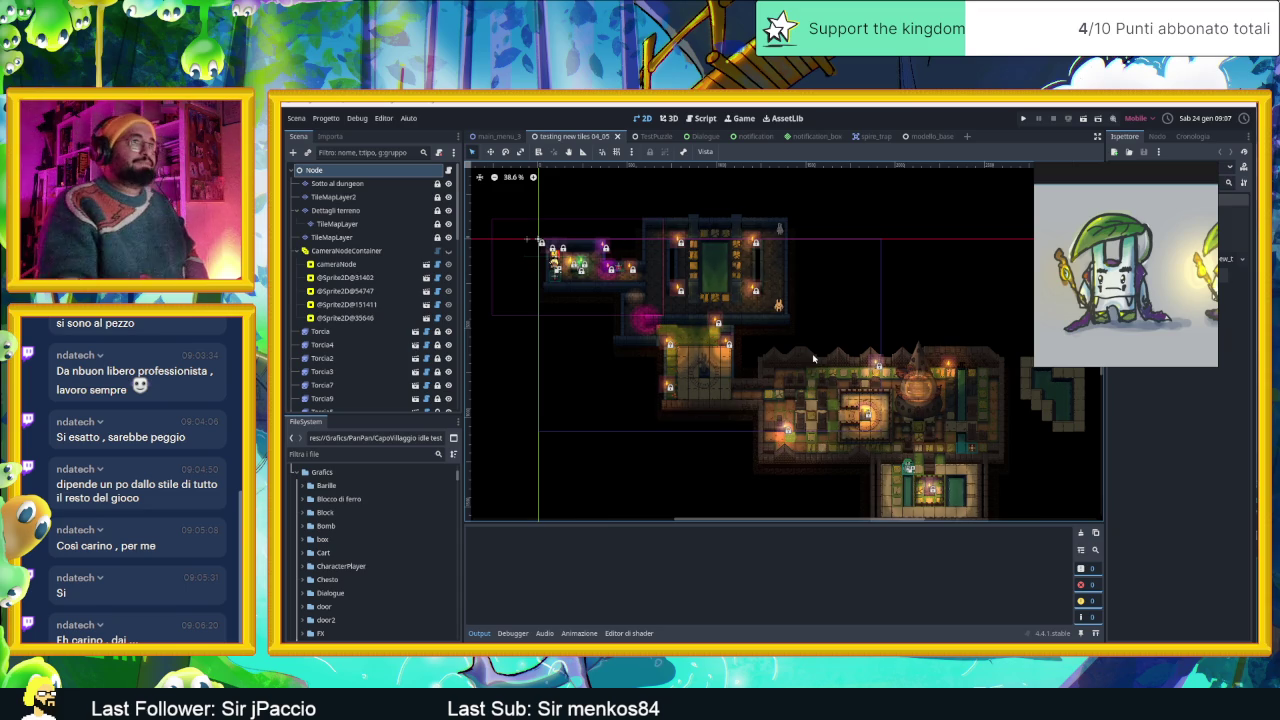
{"action": "left_click", "coordinate": [1207, 104]}
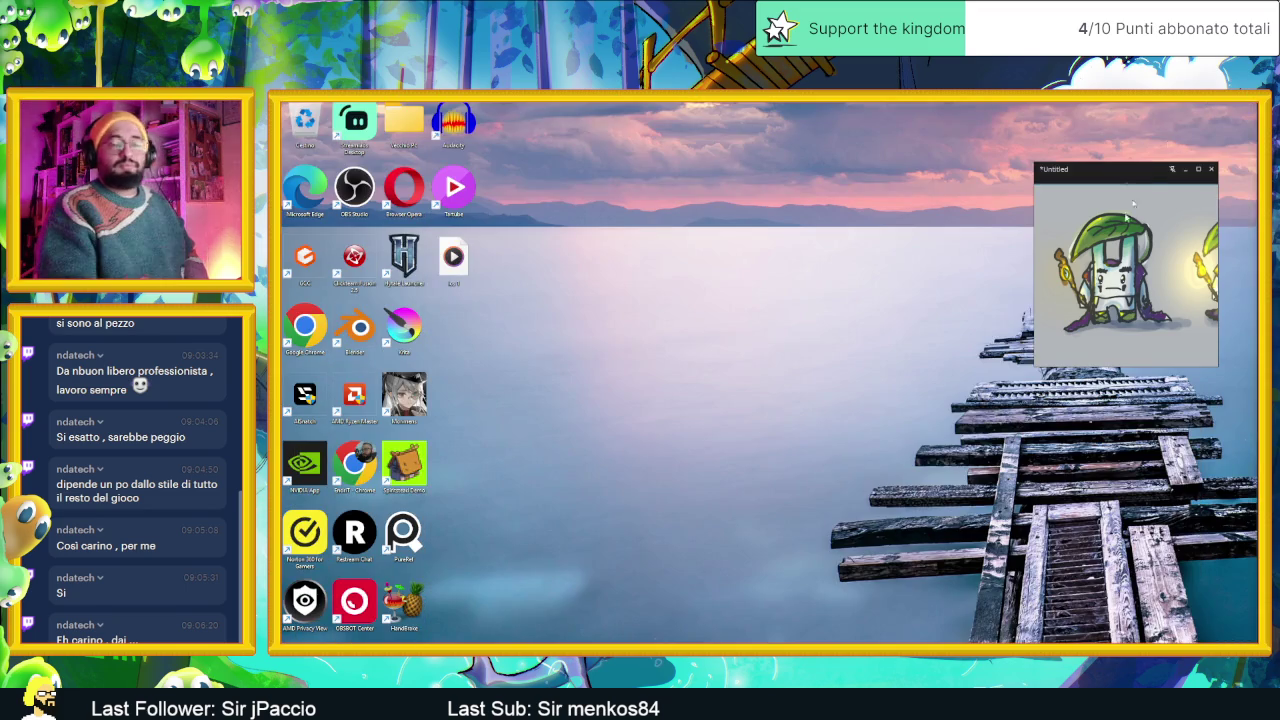
Move the Bastone Magico staff against the chief's left side, overlapping the cape edge.
{"action": "key", "text": "alt+Tab"}
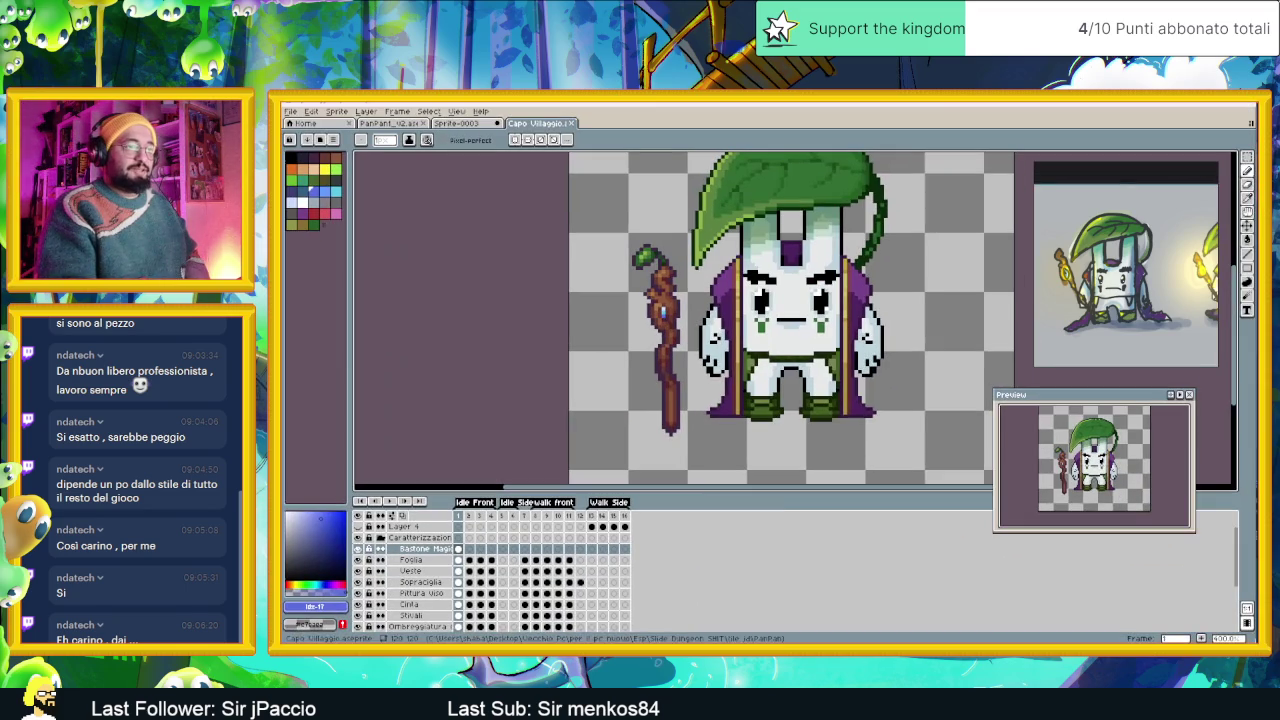
{"action": "scroll", "coordinate": [720, 318], "scroll_direction": "up", "scroll_amount": 1}
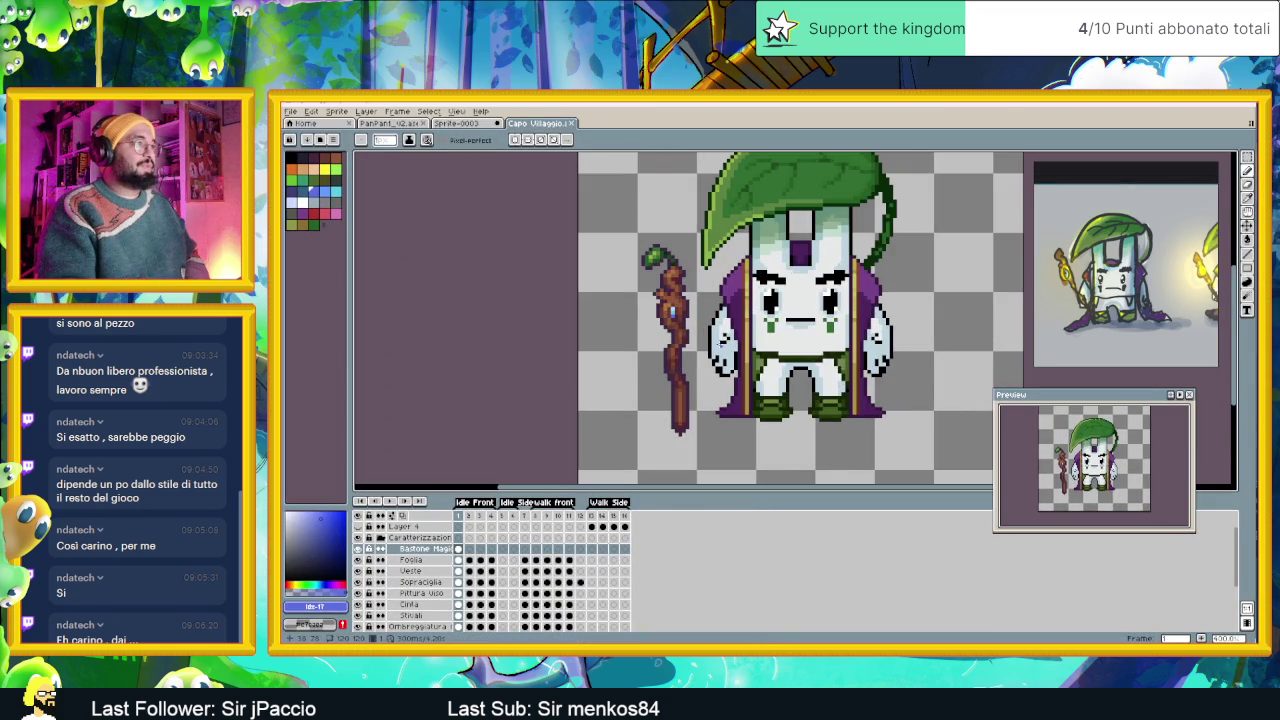
{"action": "left_click", "coordinate": [1247, 157]}
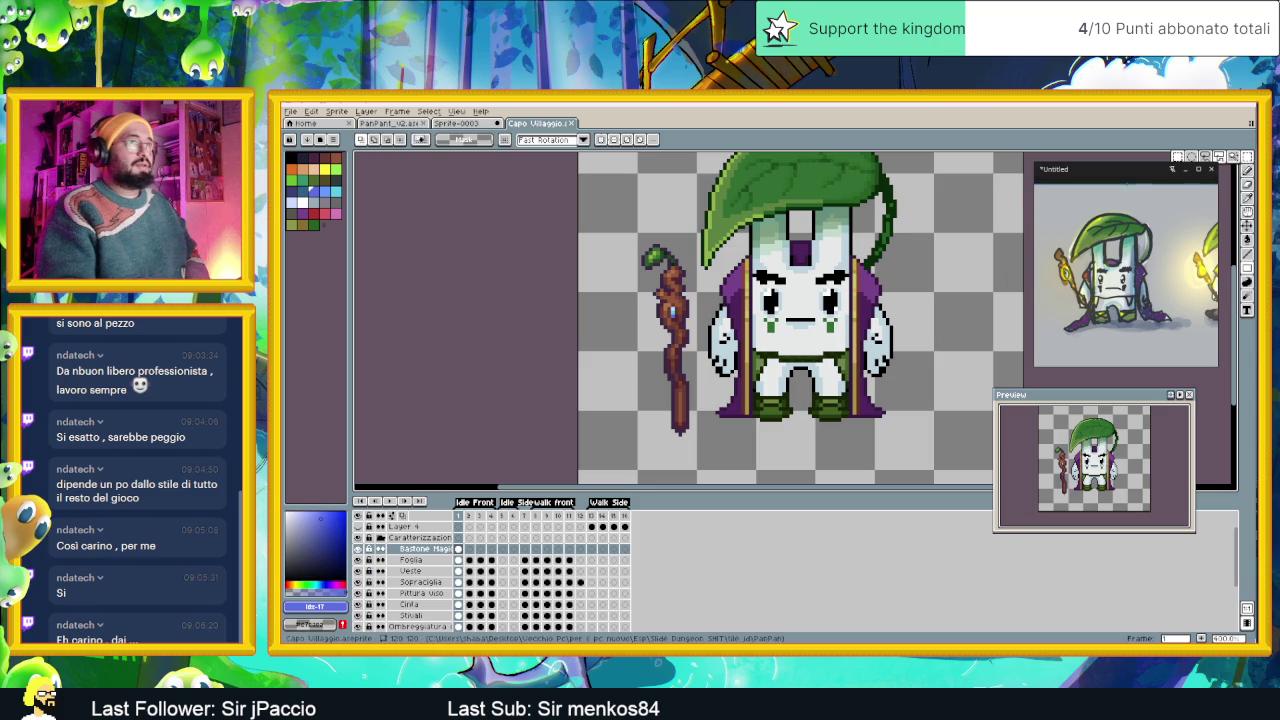
{"action": "left_click", "coordinate": [1247, 228]}
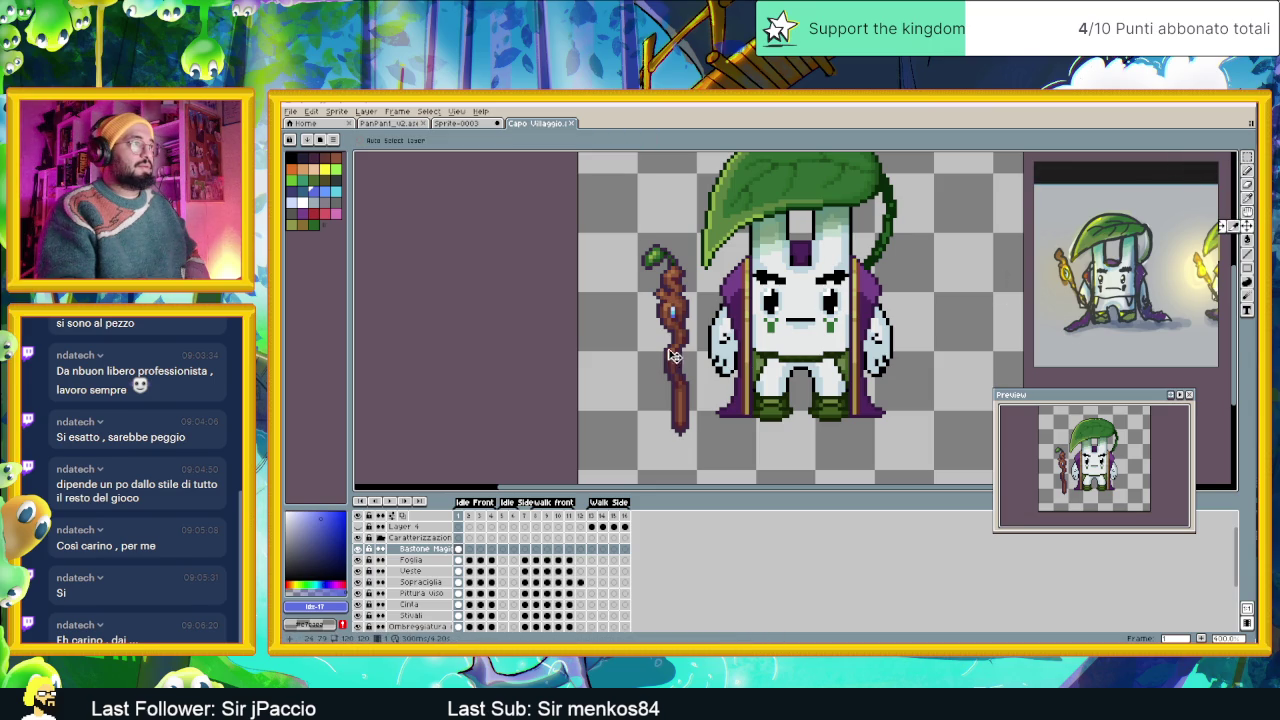
{"action": "left_click_drag", "start_coordinate": [673, 355], "coordinate": [724, 338]}
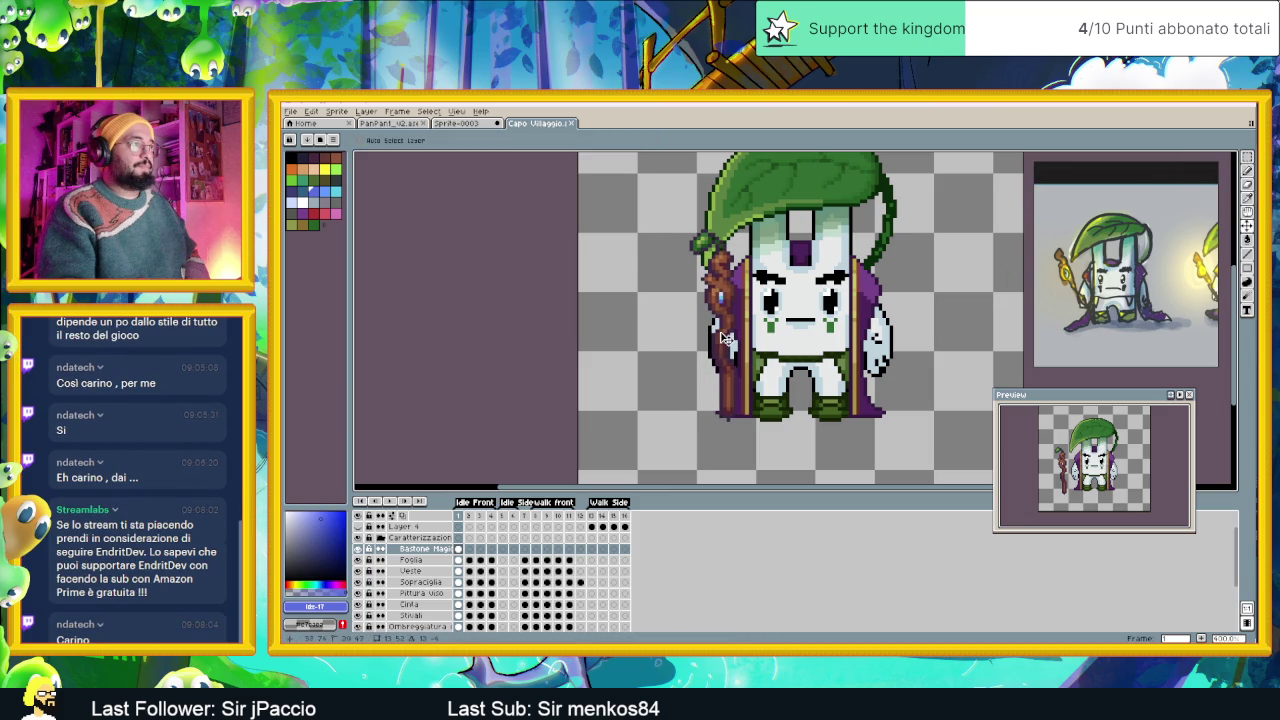
{"action": "left_click_drag", "start_coordinate": [720, 336], "coordinate": [714, 336]}
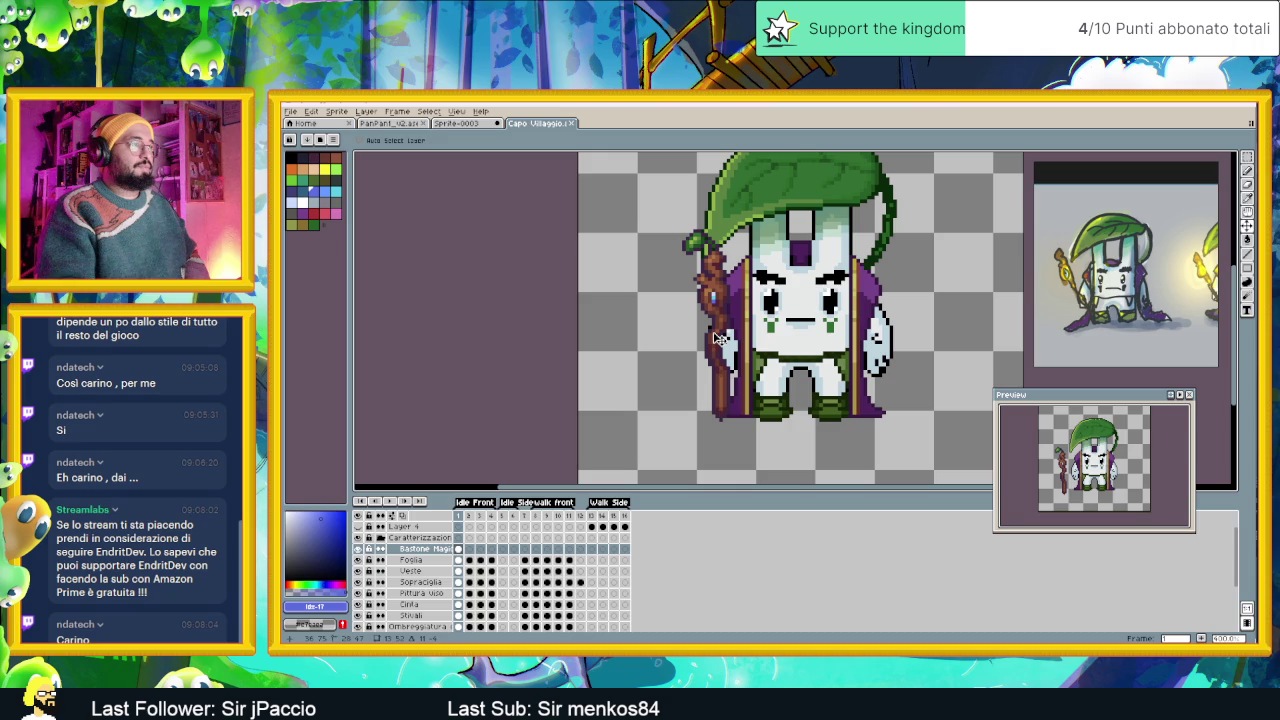
{"action": "mouse_move", "coordinate": [714, 338]}
{"action": "left_mouse_down"}
{"action": "mouse_move", "coordinate": [625, 339]}
{"action": "mouse_move", "coordinate": [714, 353]}
{"action": "left_mouse_up"}
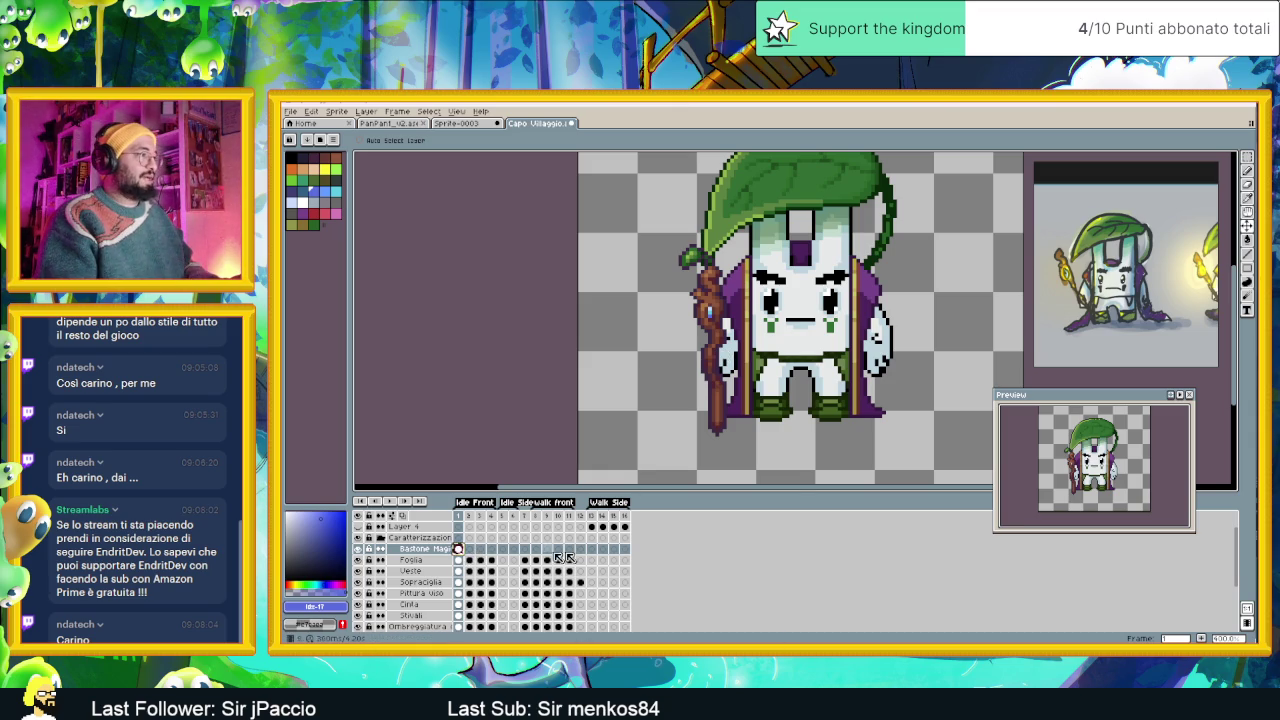
Look over the staffs in frames 16 and 12, then return to frame 1.
{"action": "left_click", "coordinate": [626, 551]}
{"action": "left_click", "coordinate": [582, 550]}
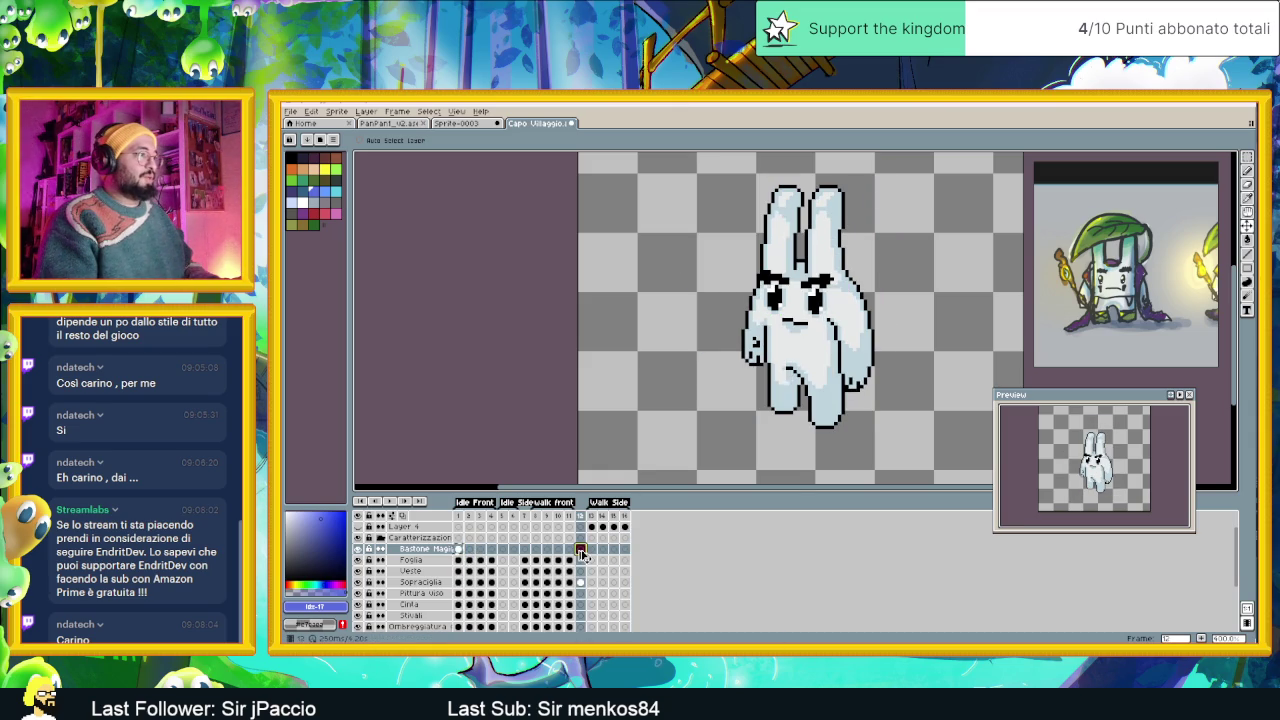
{"action": "key", "text": "ctrl+v"}
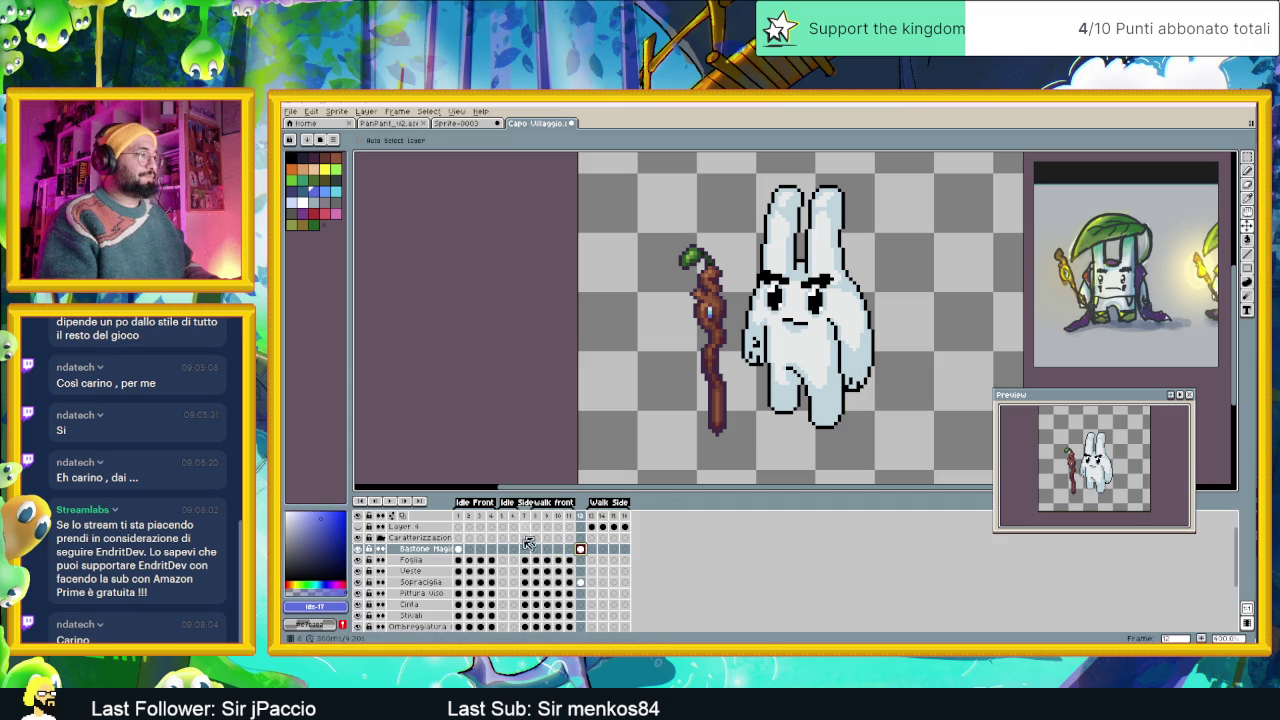
{"action": "left_click", "coordinate": [460, 550]}
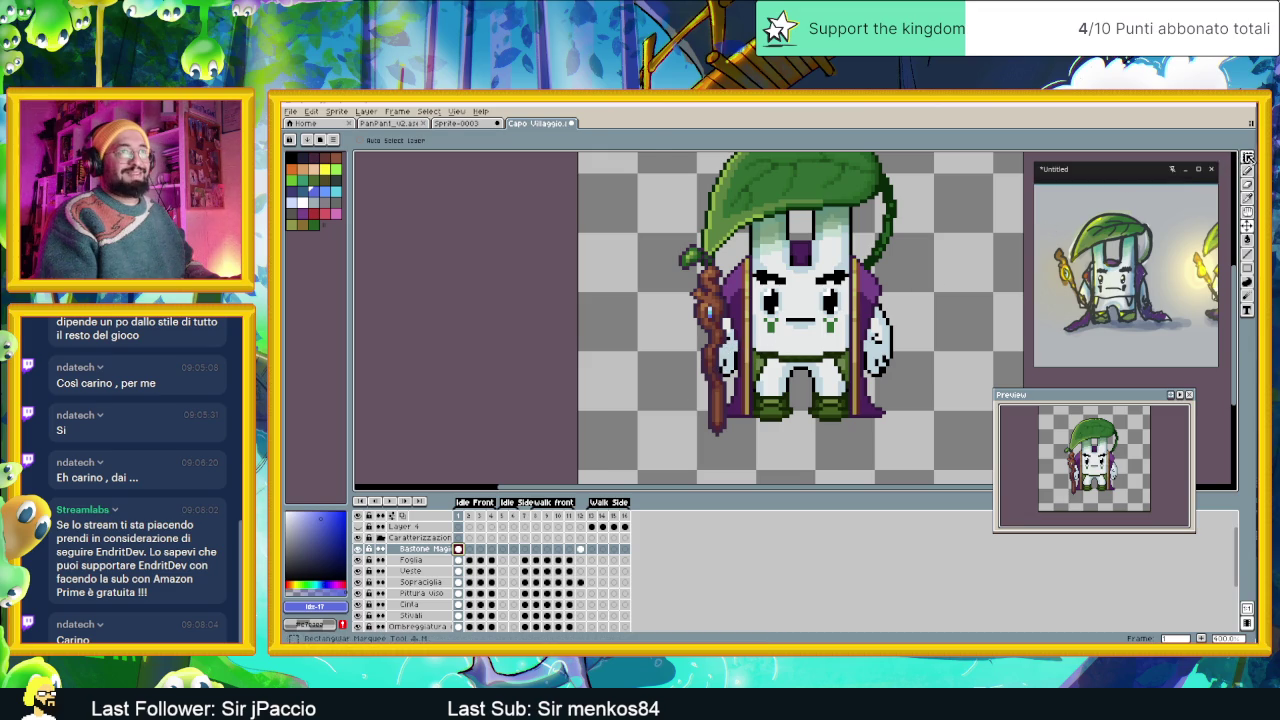
Marquee-select frame 1's staff, rotate it into a tilt, and move it left.
{"action": "key", "text": "m"}
{"action": "left_click_drag", "start_coordinate": [606, 209], "coordinate": [794, 486]}
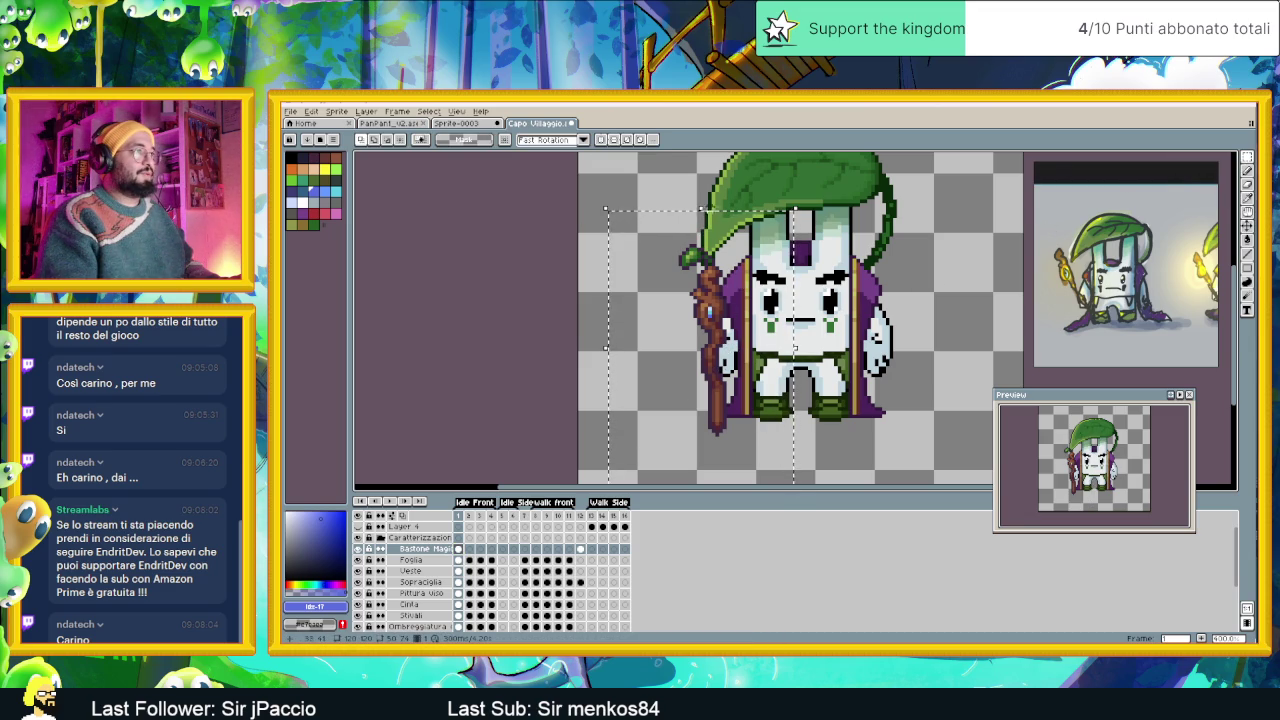
{"action": "left_click_drag", "start_coordinate": [802, 207], "coordinate": [755, 216]}
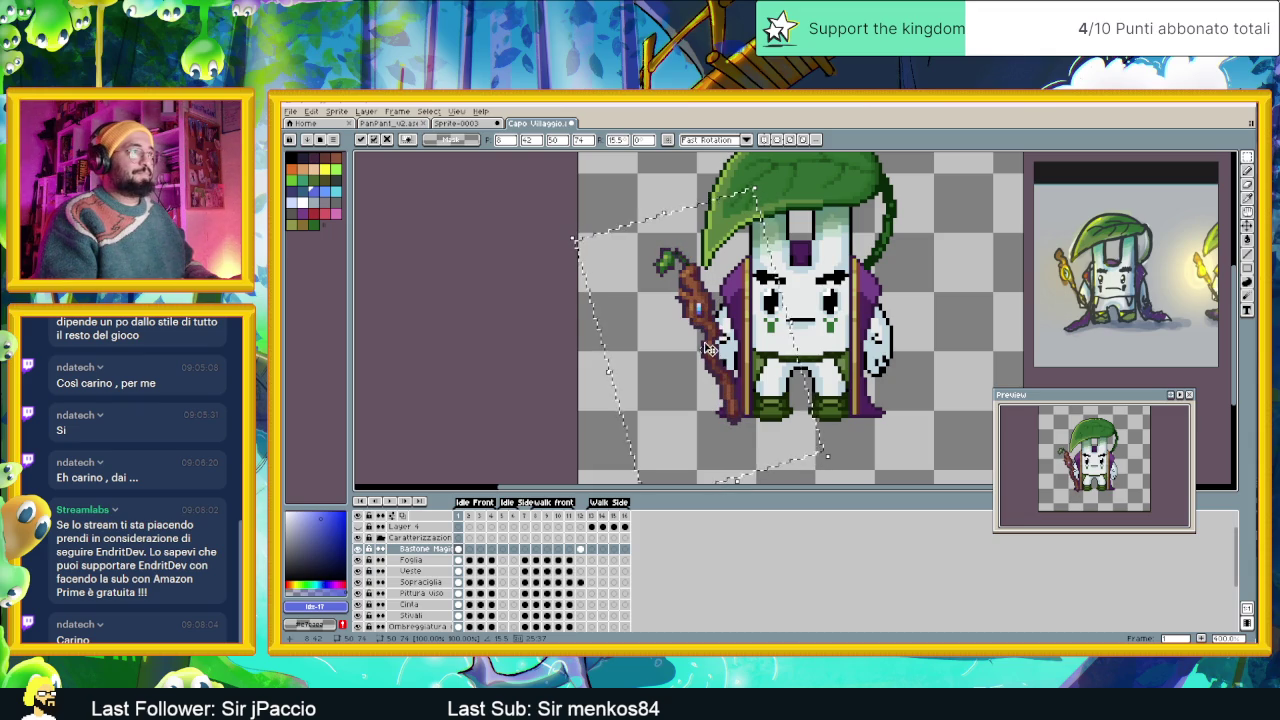
{"action": "left_click_drag", "start_coordinate": [704, 341], "coordinate": [657, 346]}
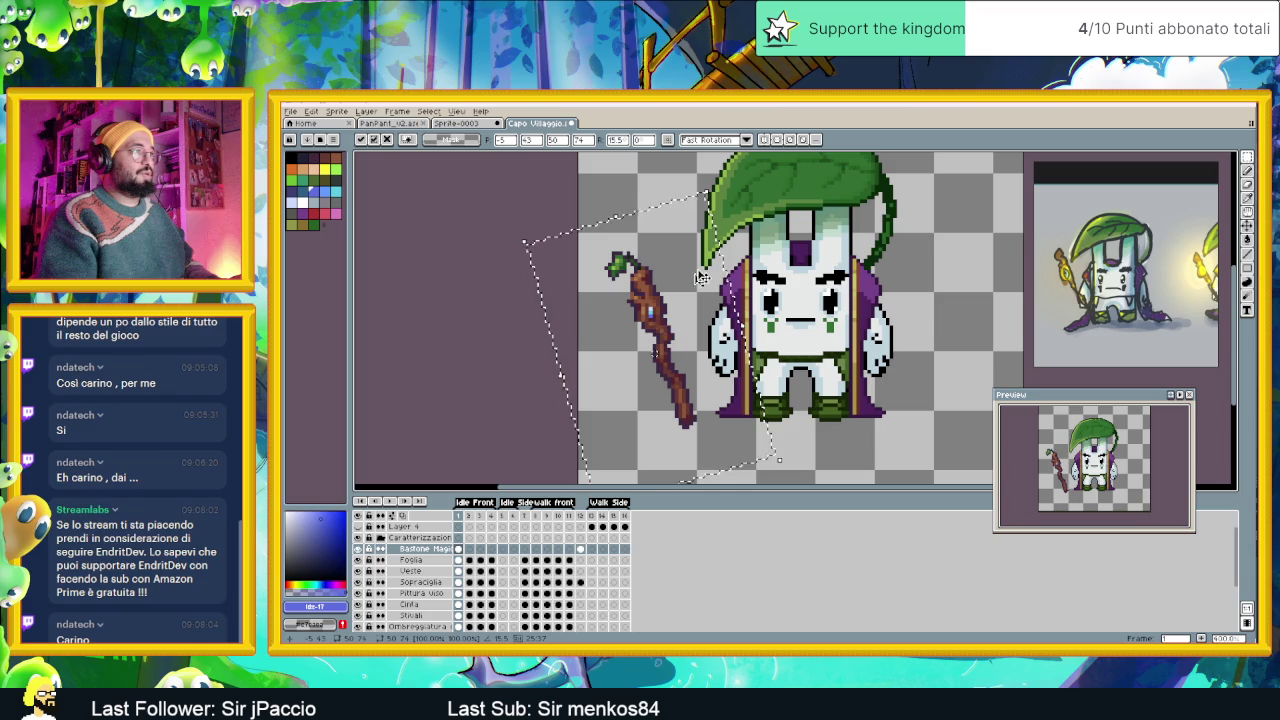
{"action": "key", "text": "Return"}
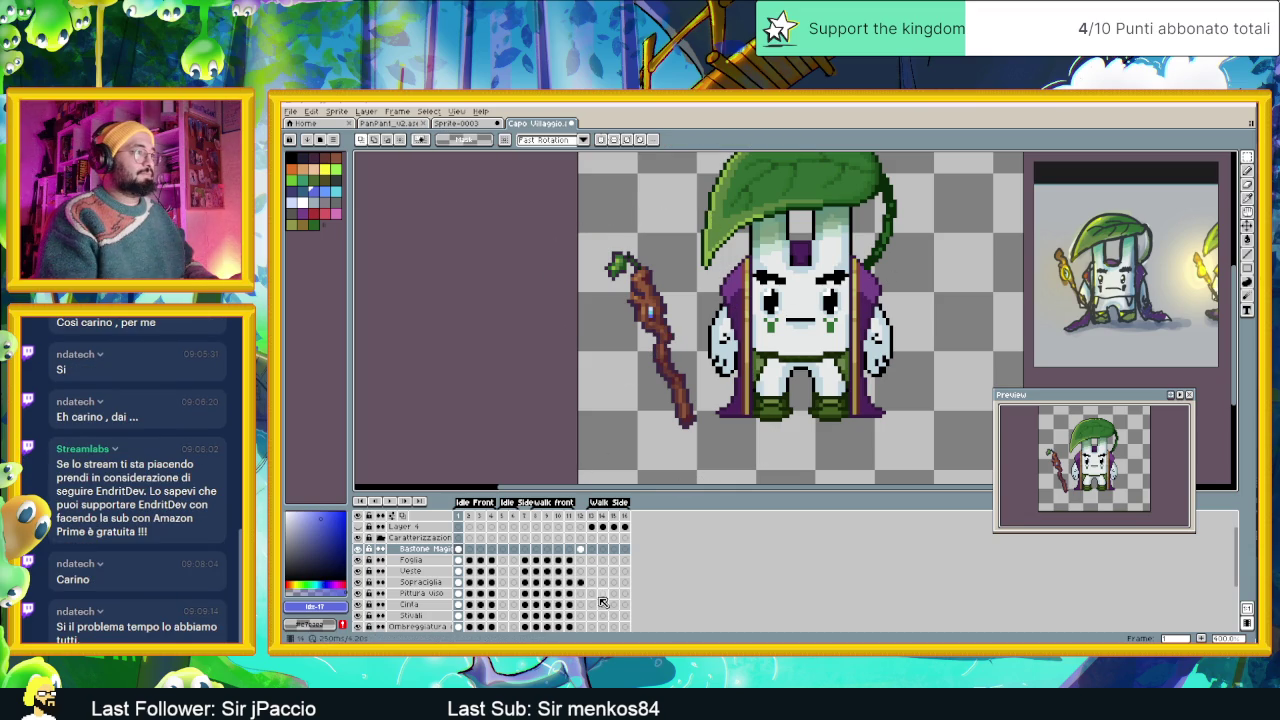
Compare frame 12 against frame 1's chief, zooming in and out.
{"action": "left_click", "coordinate": [581, 550]}
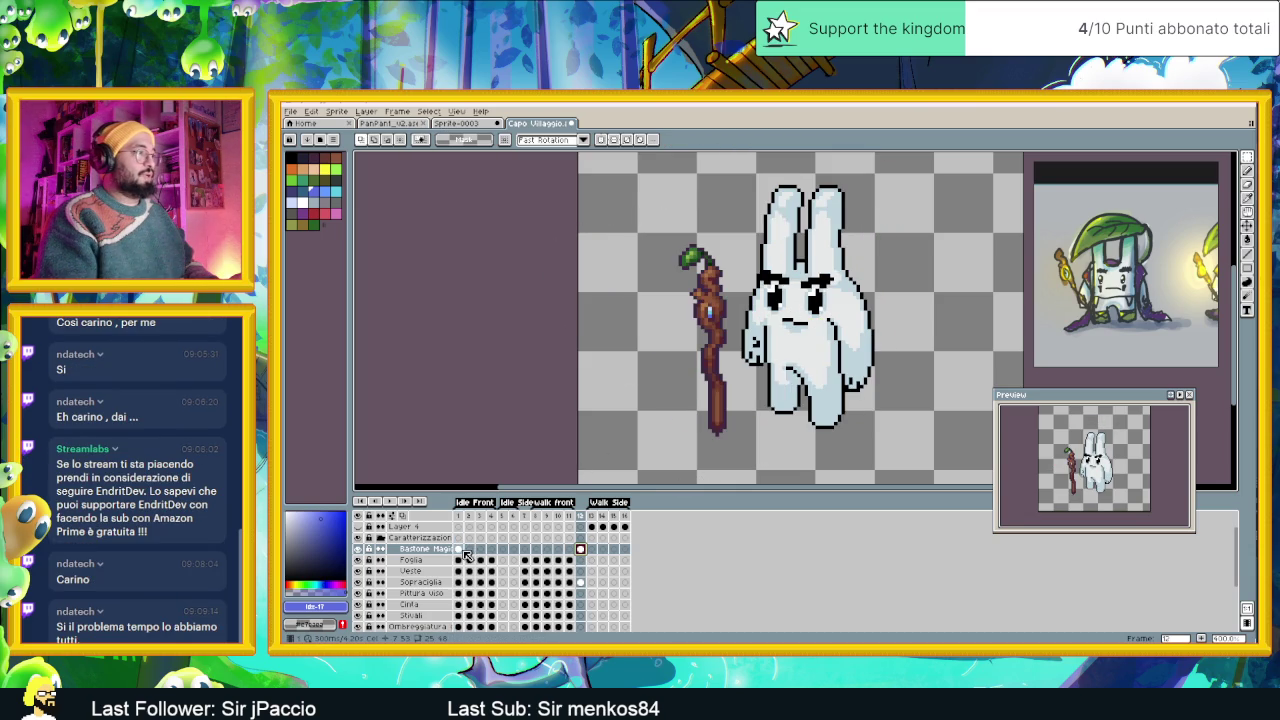
{"action": "left_click", "coordinate": [459, 549]}
{"action": "scroll", "coordinate": [658, 330], "scroll_direction": "up", "scroll_amount": 1}
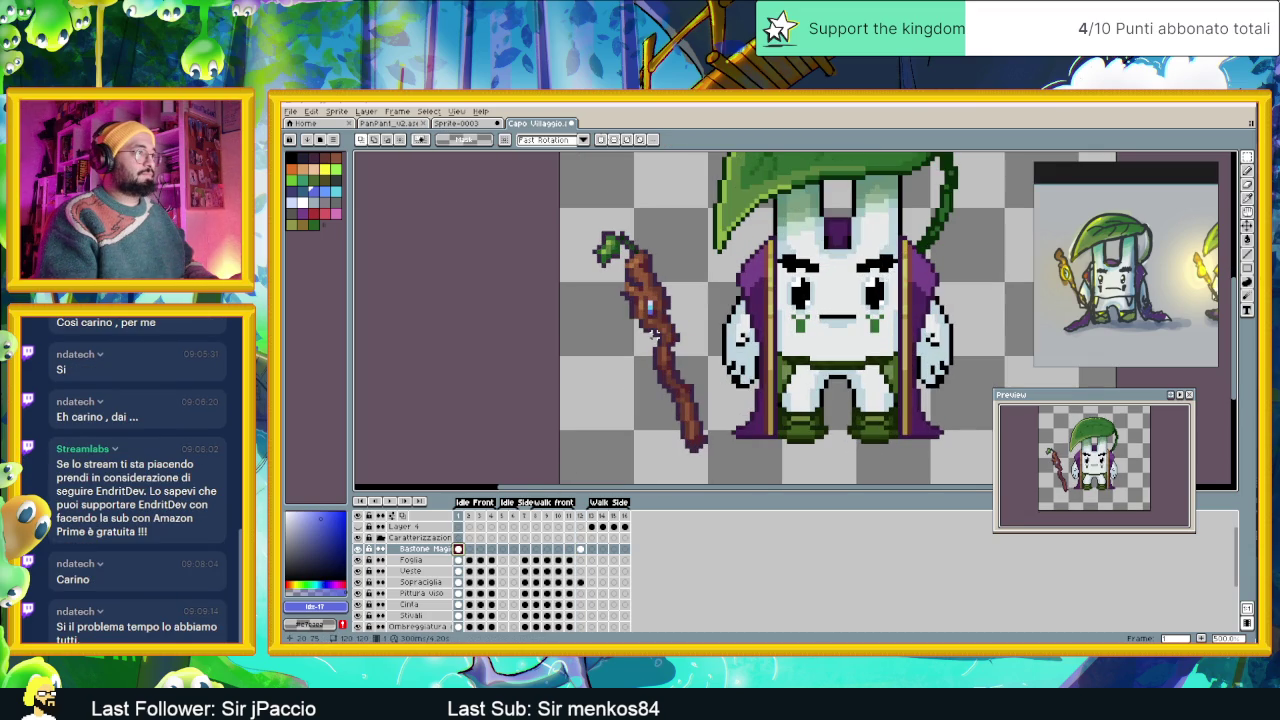
{"action": "scroll", "coordinate": [656, 332], "scroll_direction": "down", "scroll_amount": 1}
{"action": "scroll", "coordinate": [652, 331], "scroll_direction": "down", "scroll_amount": 1}
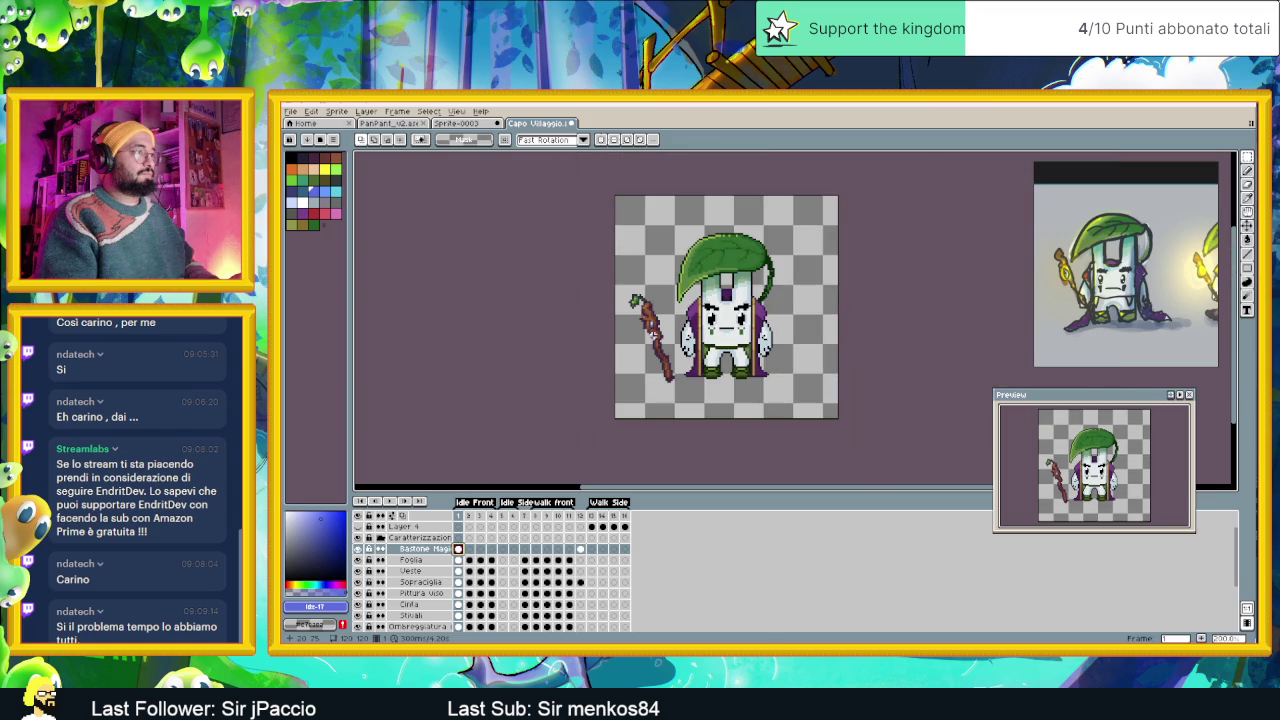
{"action": "scroll", "coordinate": [652, 331], "scroll_direction": "up", "scroll_amount": 1}
{"action": "scroll", "coordinate": [650, 335], "scroll_direction": "up", "scroll_amount": 1}
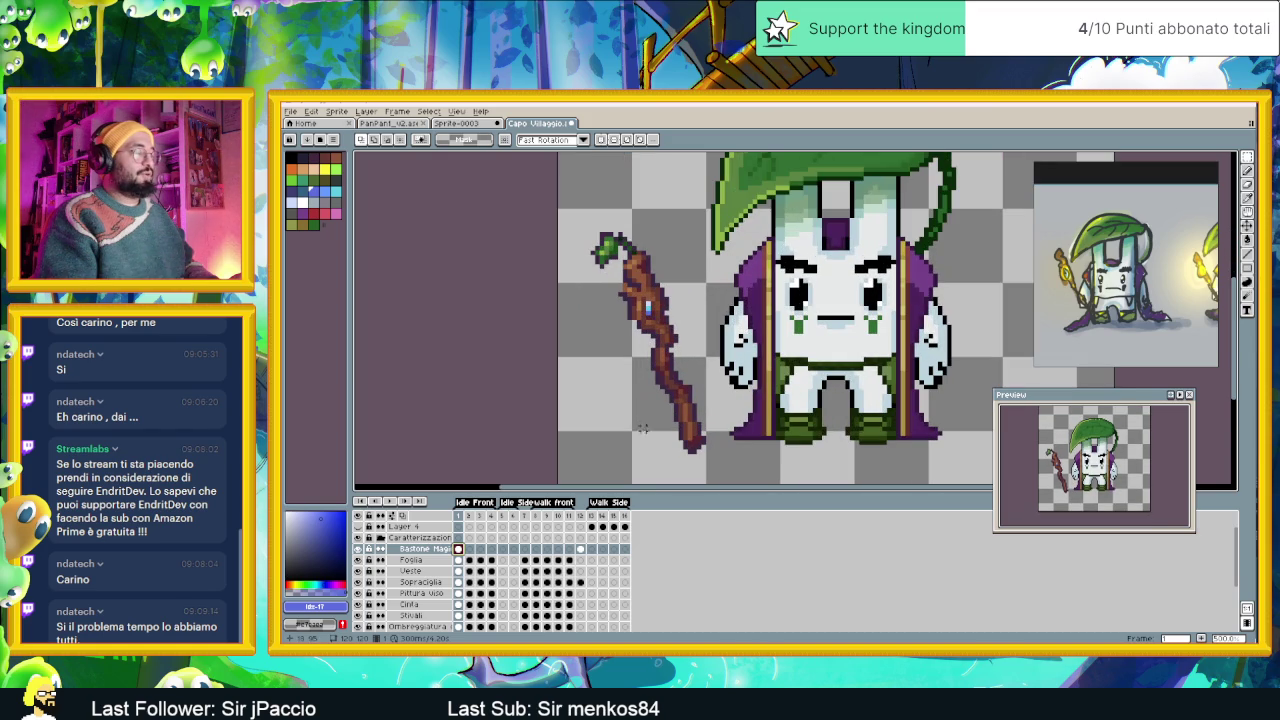
Copy the staff from frame 12 and paste it into frame 1.
{"action": "left_click", "coordinate": [580, 549]}
{"action": "key", "text": "ctrl+v"}
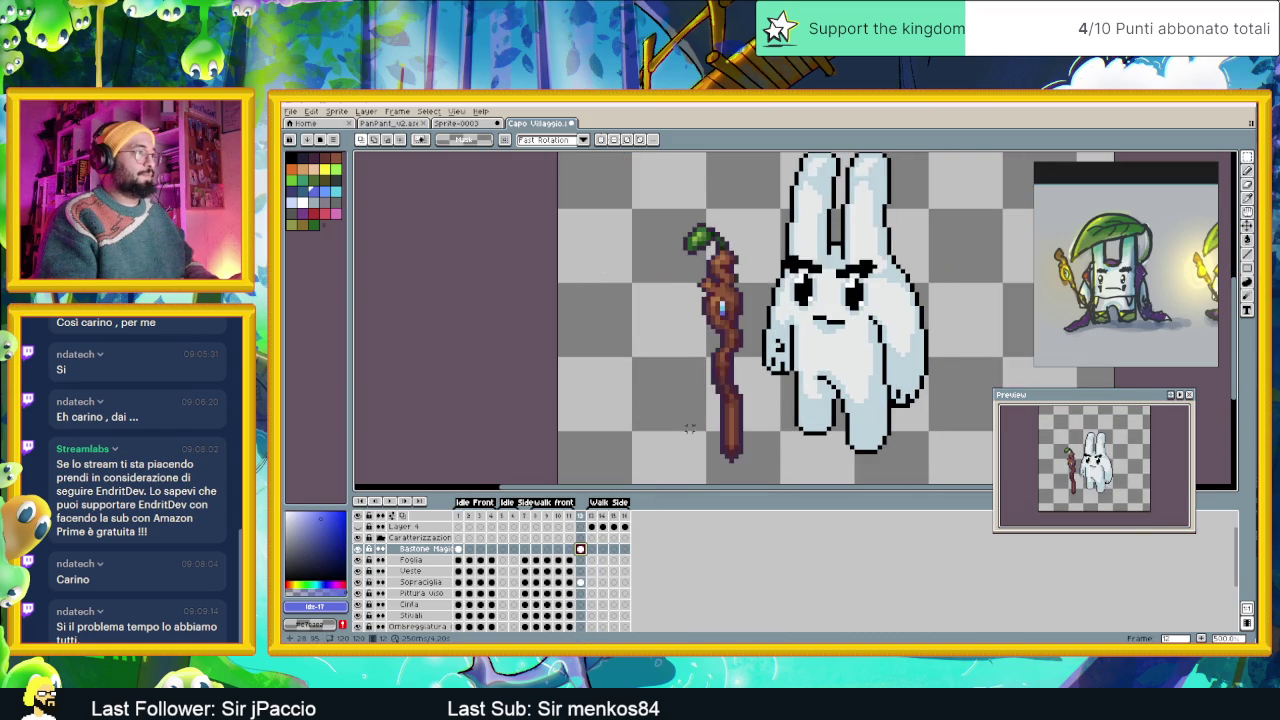
{"action": "scroll", "coordinate": [700, 420], "scroll_direction": "down", "scroll_amount": 1}
{"action": "left_click_drag", "start_coordinate": [684, 331], "coordinate": [768, 458]}
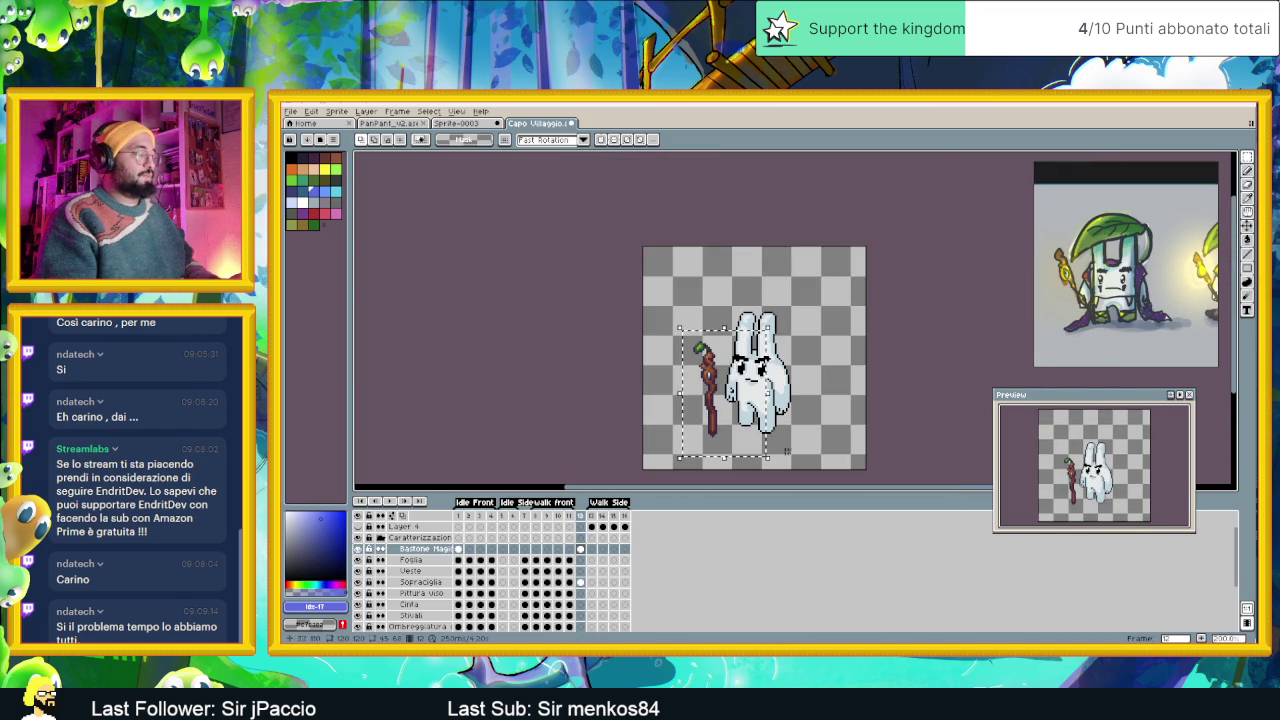
{"action": "left_click", "coordinate": [458, 549]}
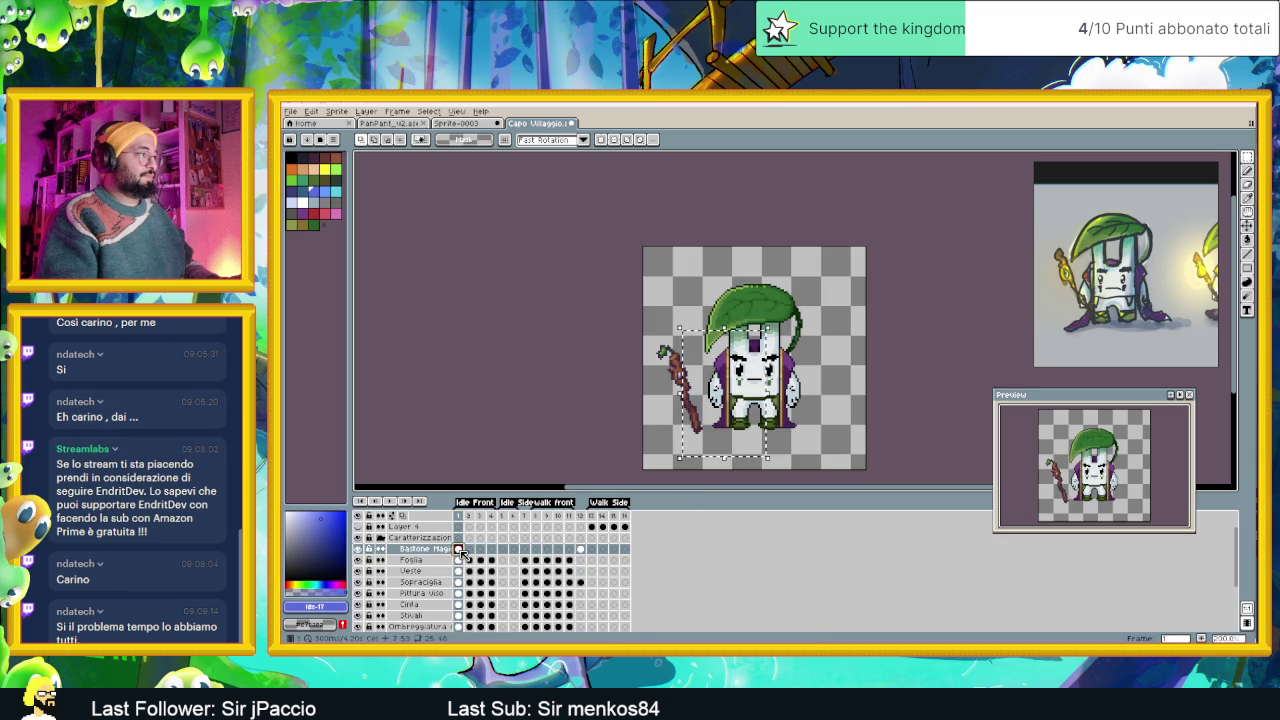
{"action": "key", "text": "ctrl+v"}
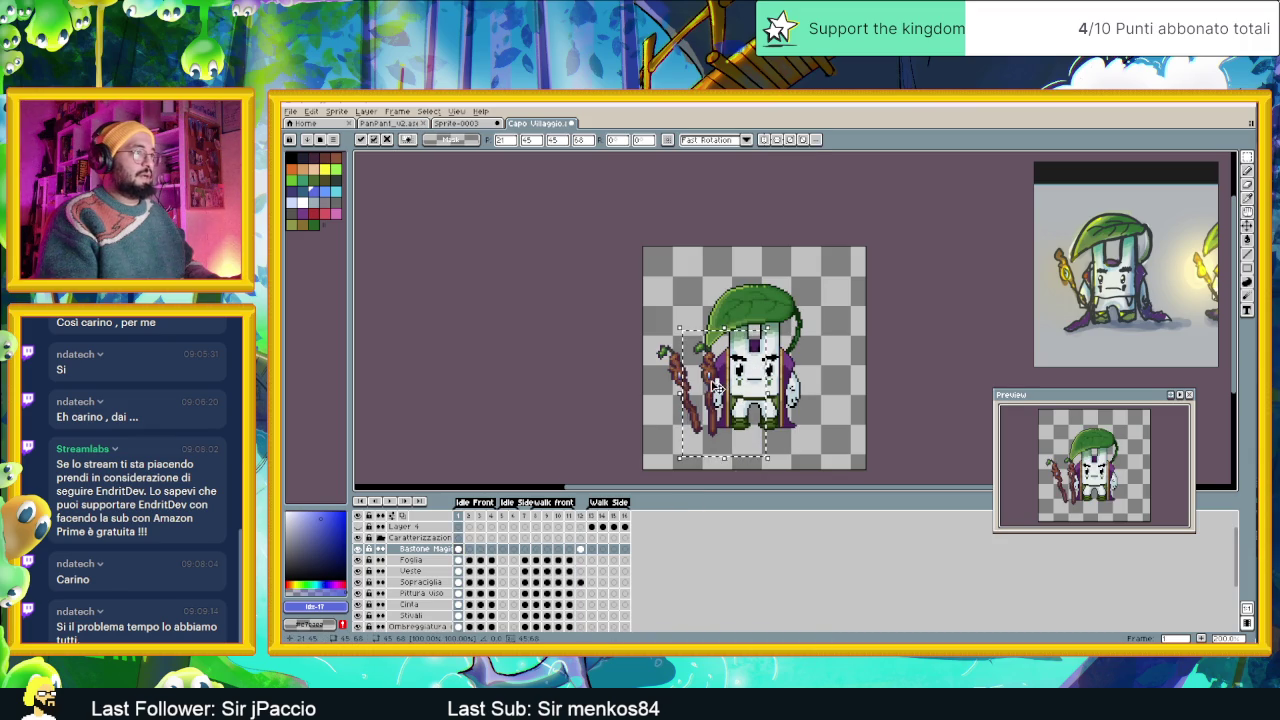
Position the pasted staff beside the chief and drop it.
{"action": "left_click_drag", "start_coordinate": [714, 385], "coordinate": [872, 388]}
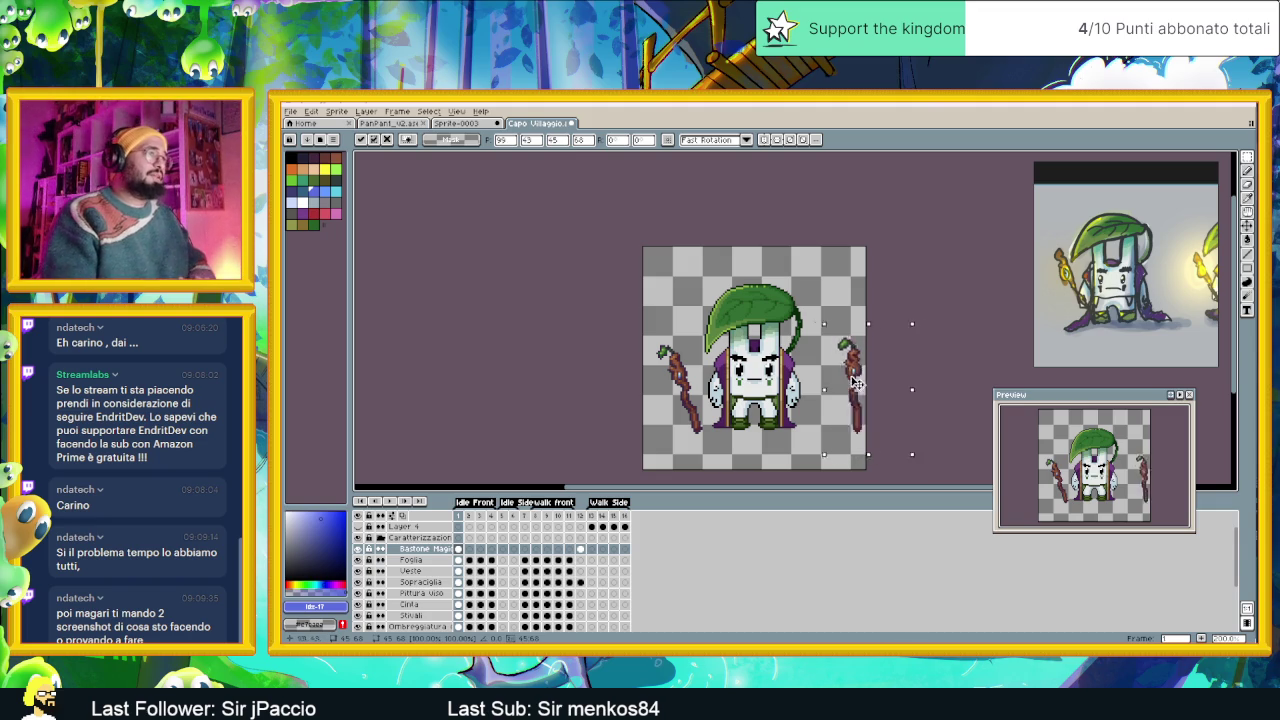
{"action": "left_click_drag", "start_coordinate": [872, 388], "coordinate": [842, 381]}
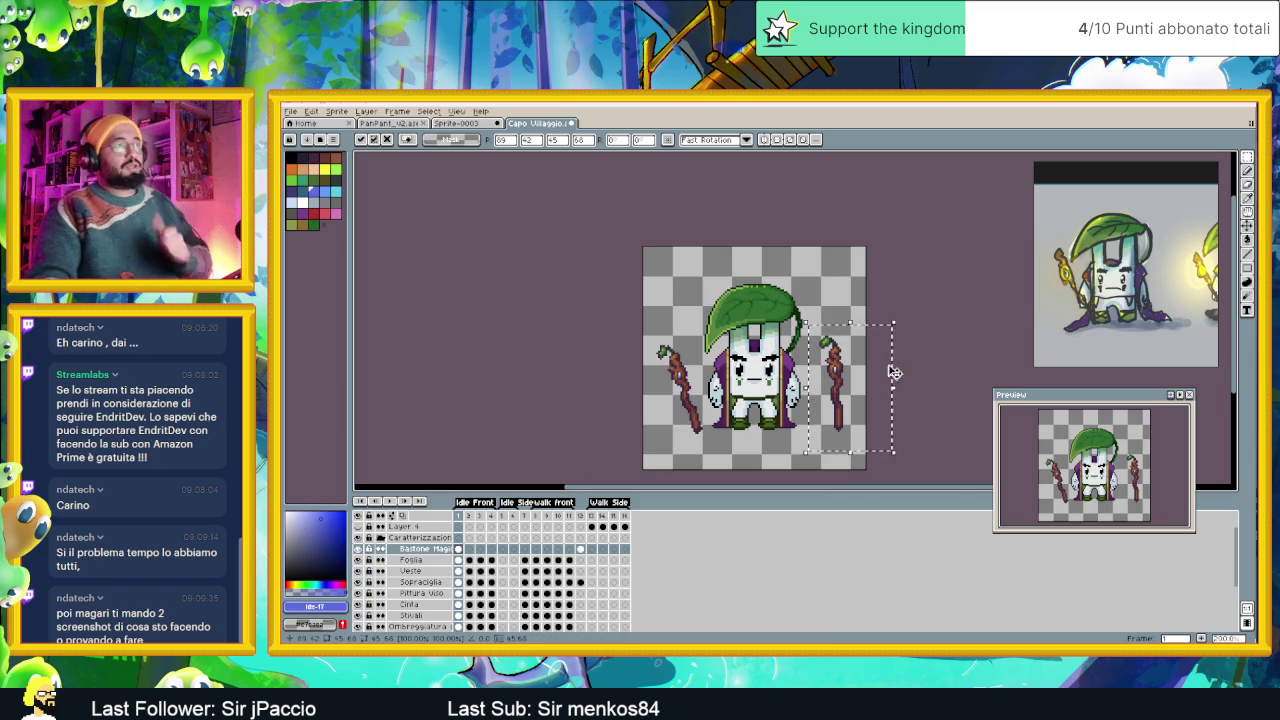
{"action": "key", "text": "ctrl+d"}
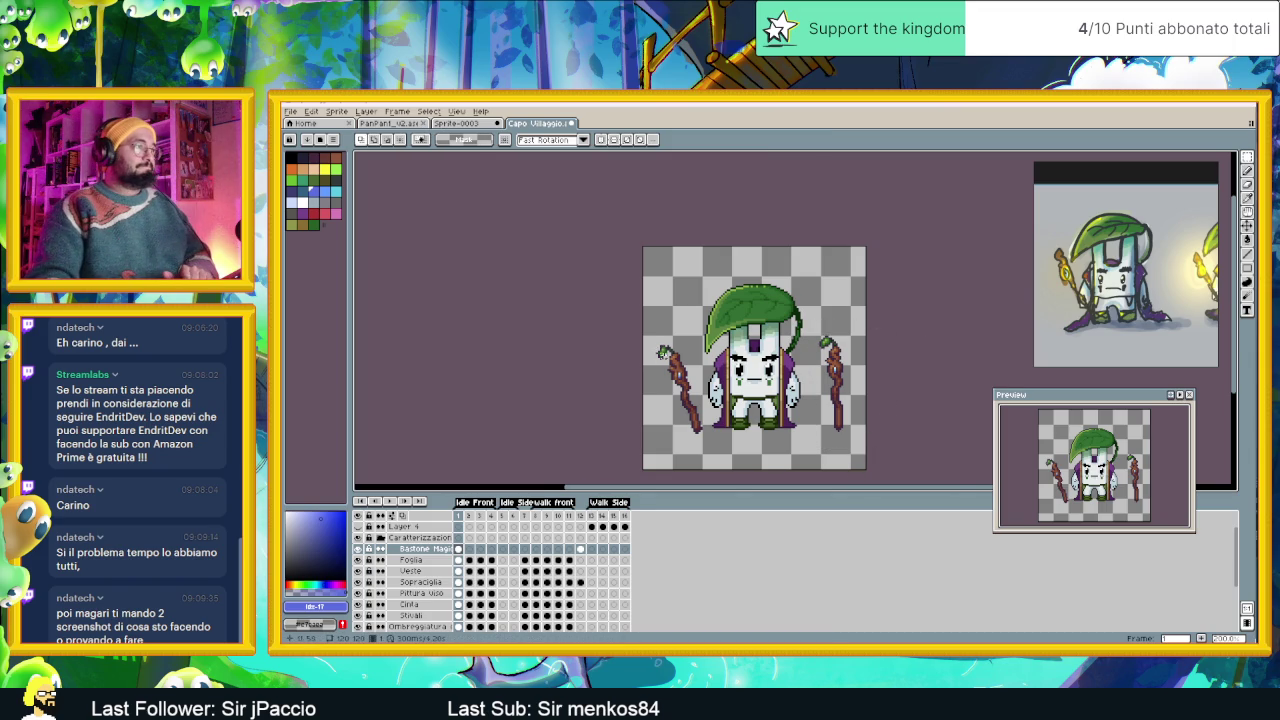
Zoom and pan to check both staves, then marquee the area containing them.
{"action": "scroll", "coordinate": [690, 395], "scroll_direction": "up", "scroll_amount": 3}
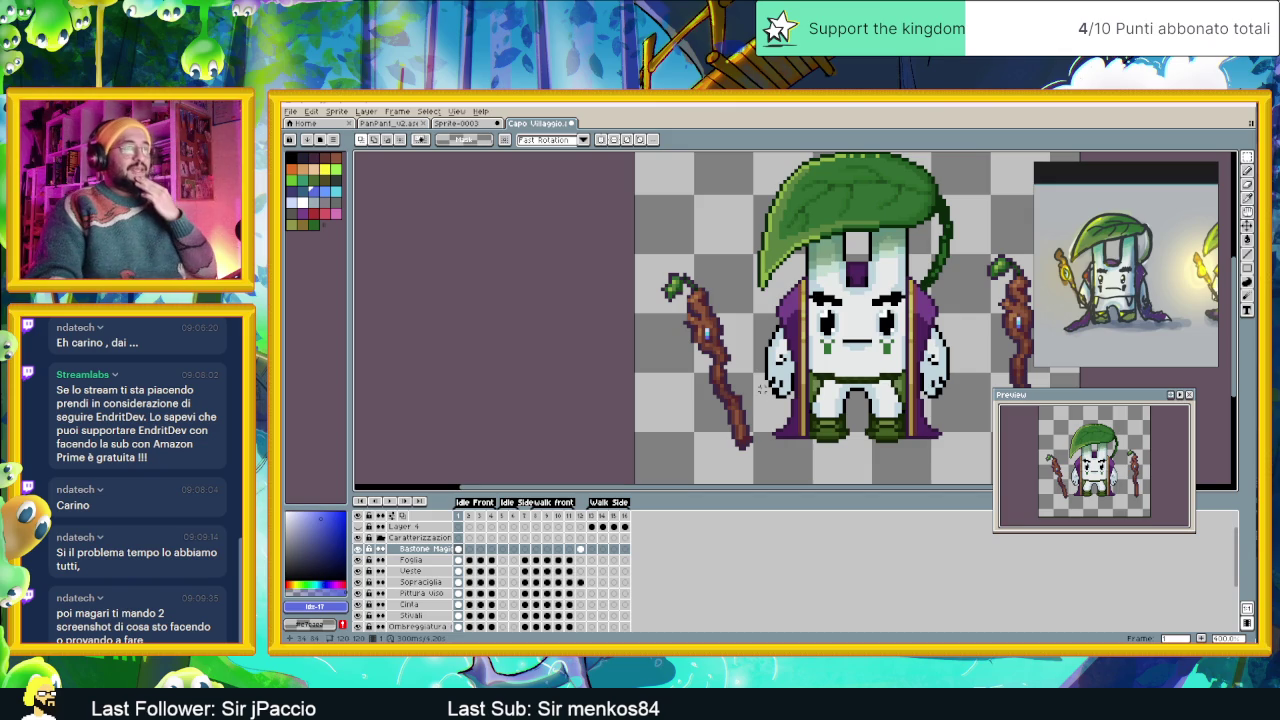
{"action": "scroll", "coordinate": [673, 322], "scroll_direction": "up", "scroll_amount": 1}
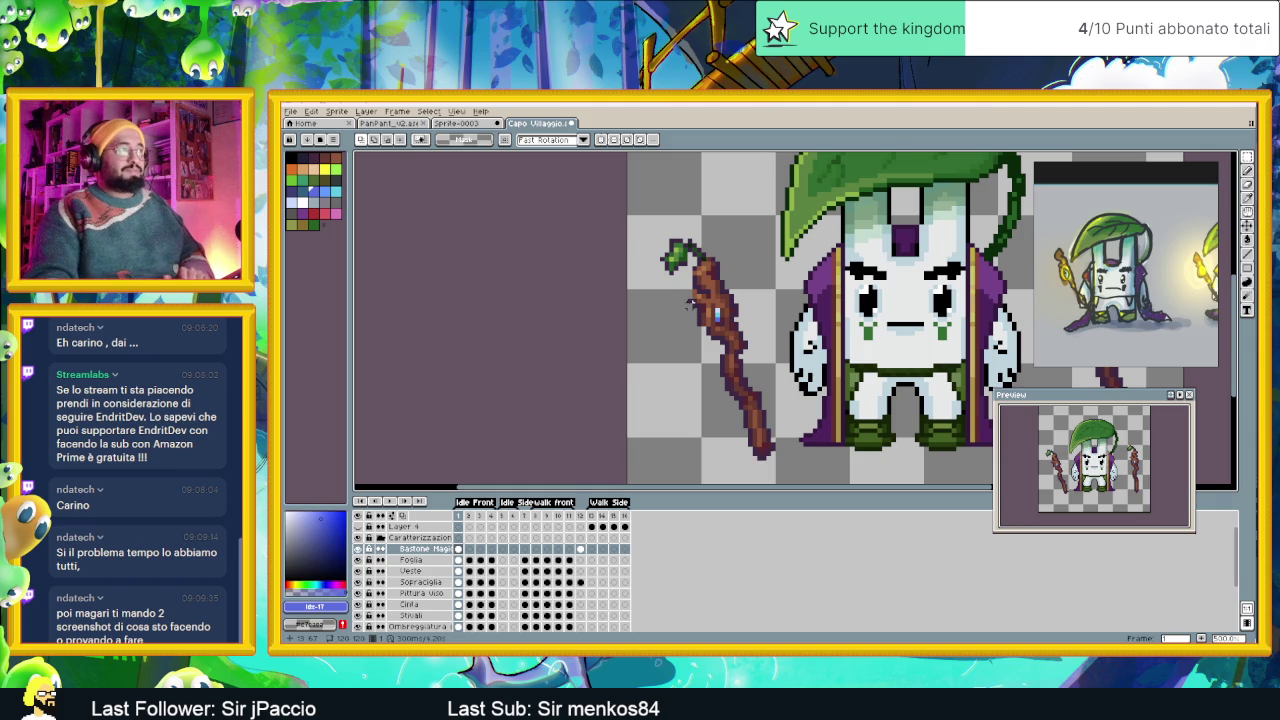
{"action": "left_click_drag", "start_coordinate": [843, 305], "coordinate": [666, 348]}
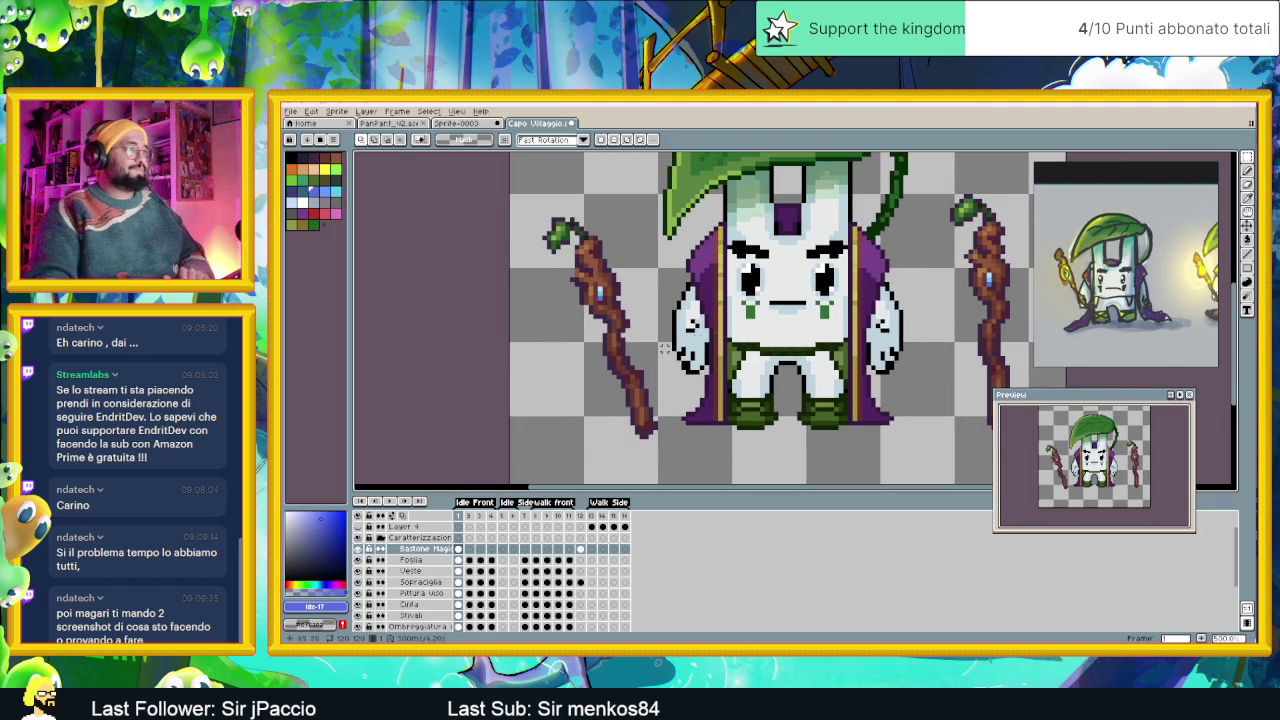
{"action": "left_click_drag", "start_coordinate": [863, 311], "coordinate": [776, 294]}
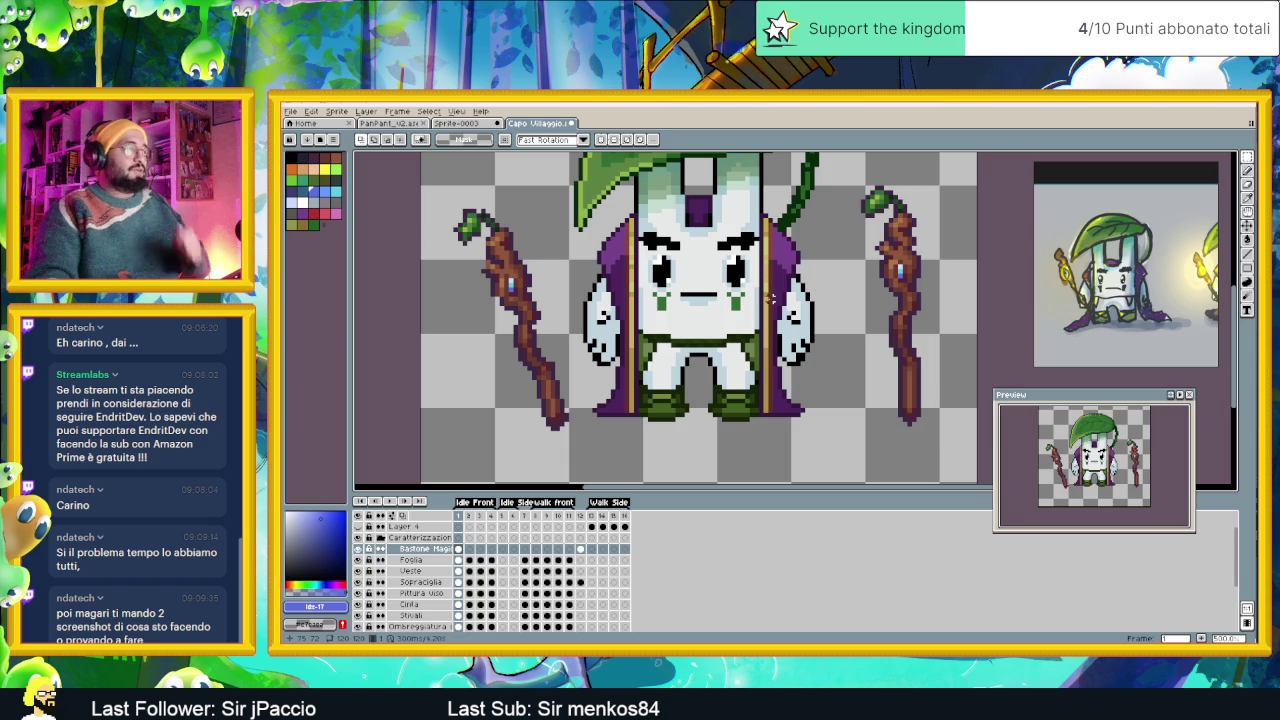
{"action": "scroll", "coordinate": [590, 390], "scroll_direction": "down", "scroll_amount": 2}
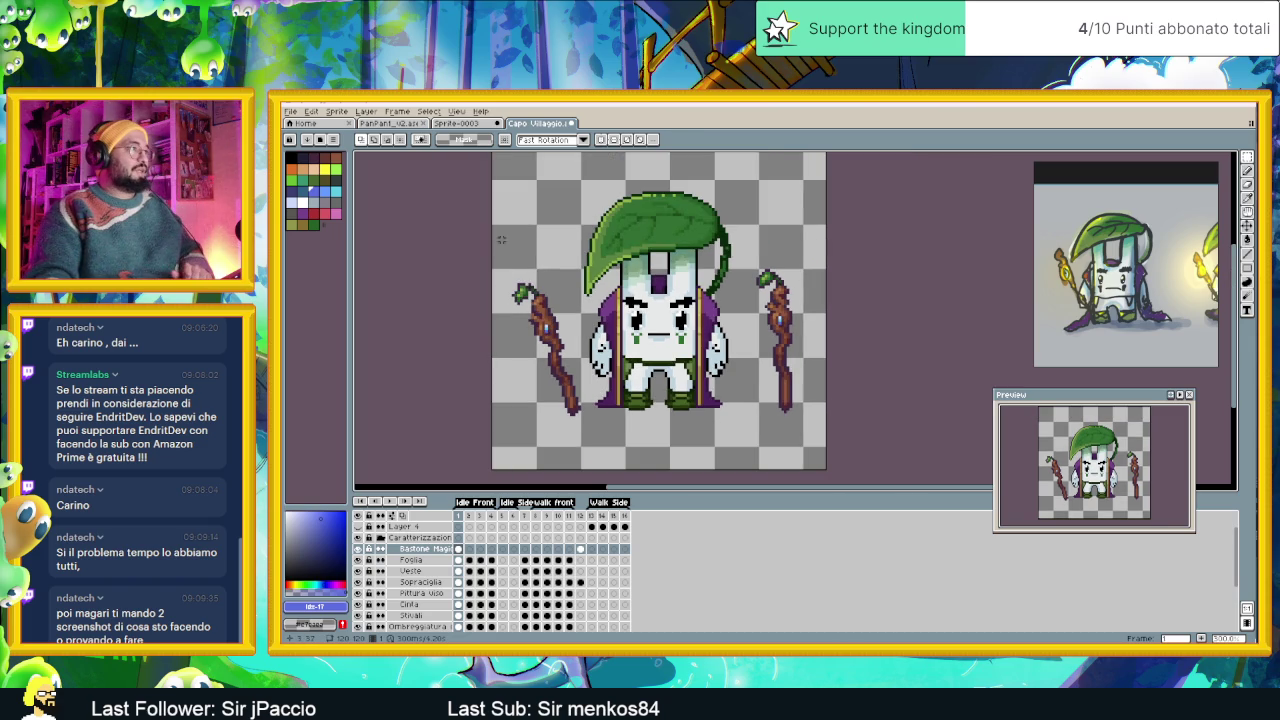
{"action": "left_click_drag", "start_coordinate": [500, 200], "coordinate": [855, 436]}
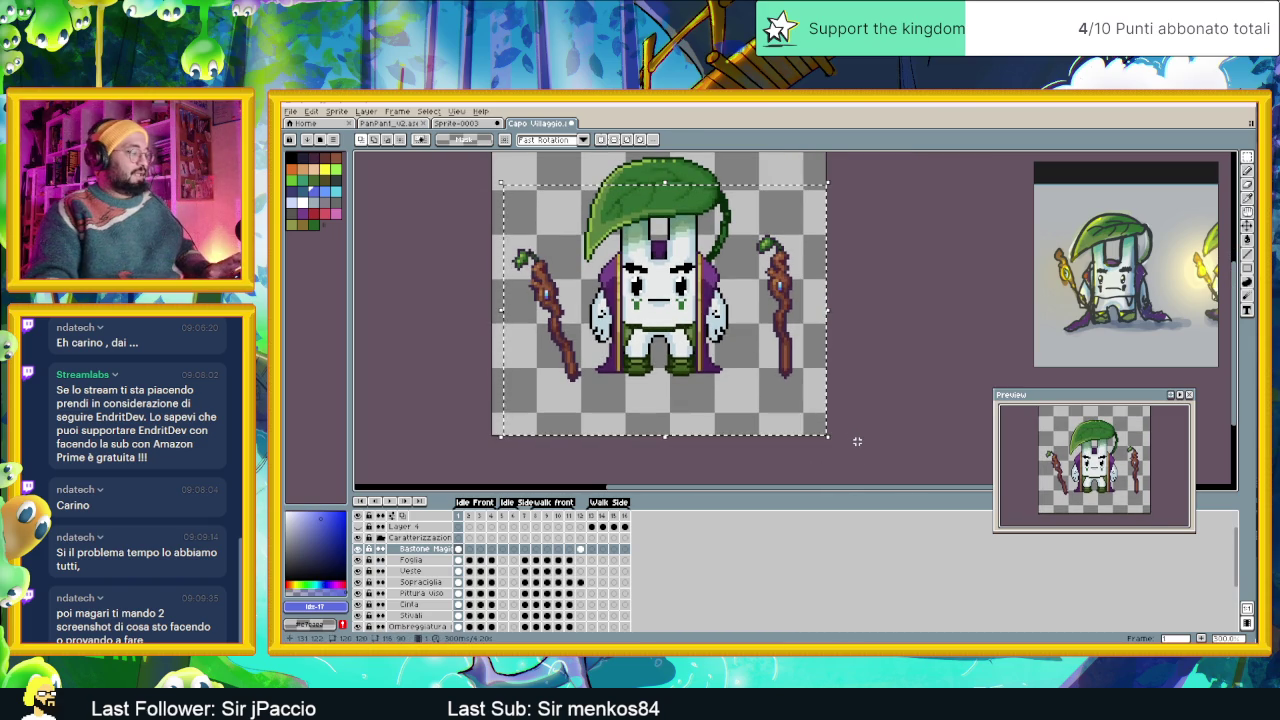
Create a new sprite and move the left staff toward the canvas centre.
{"action": "left_click", "coordinate": [290, 111]}
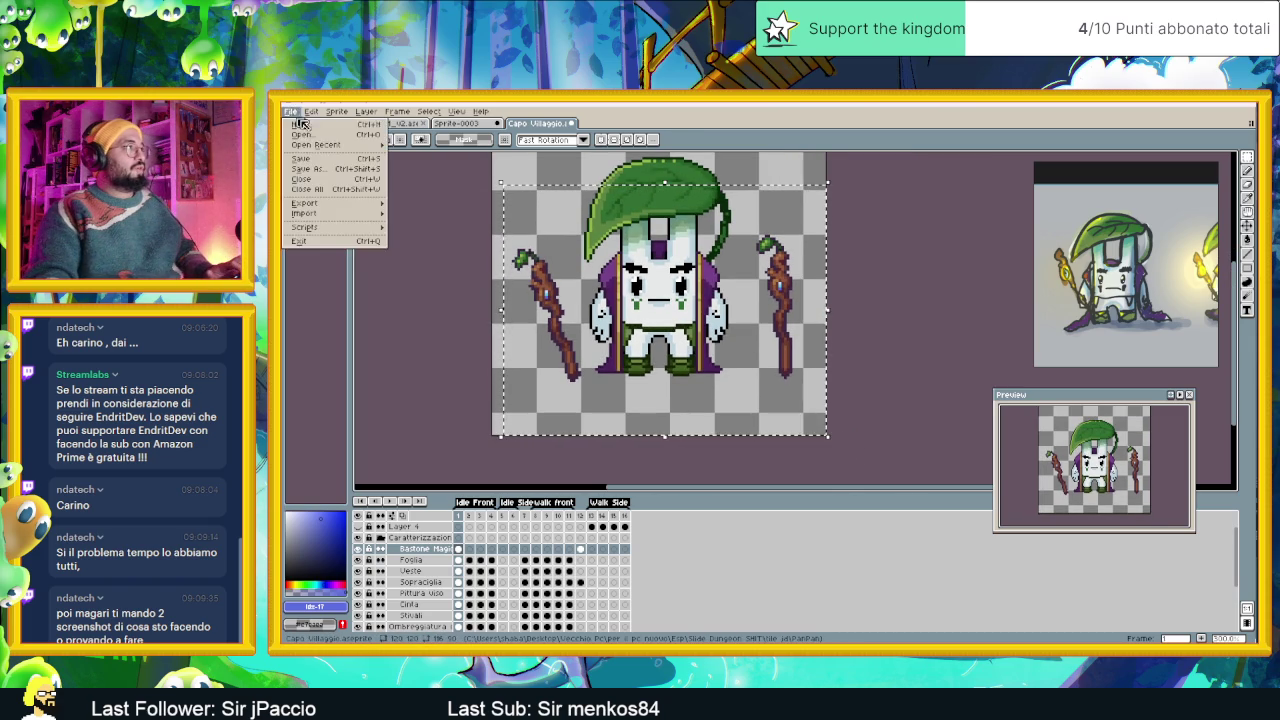
{"action": "left_click", "coordinate": [310, 123]}
{"action": "left_click", "coordinate": [740, 460]}
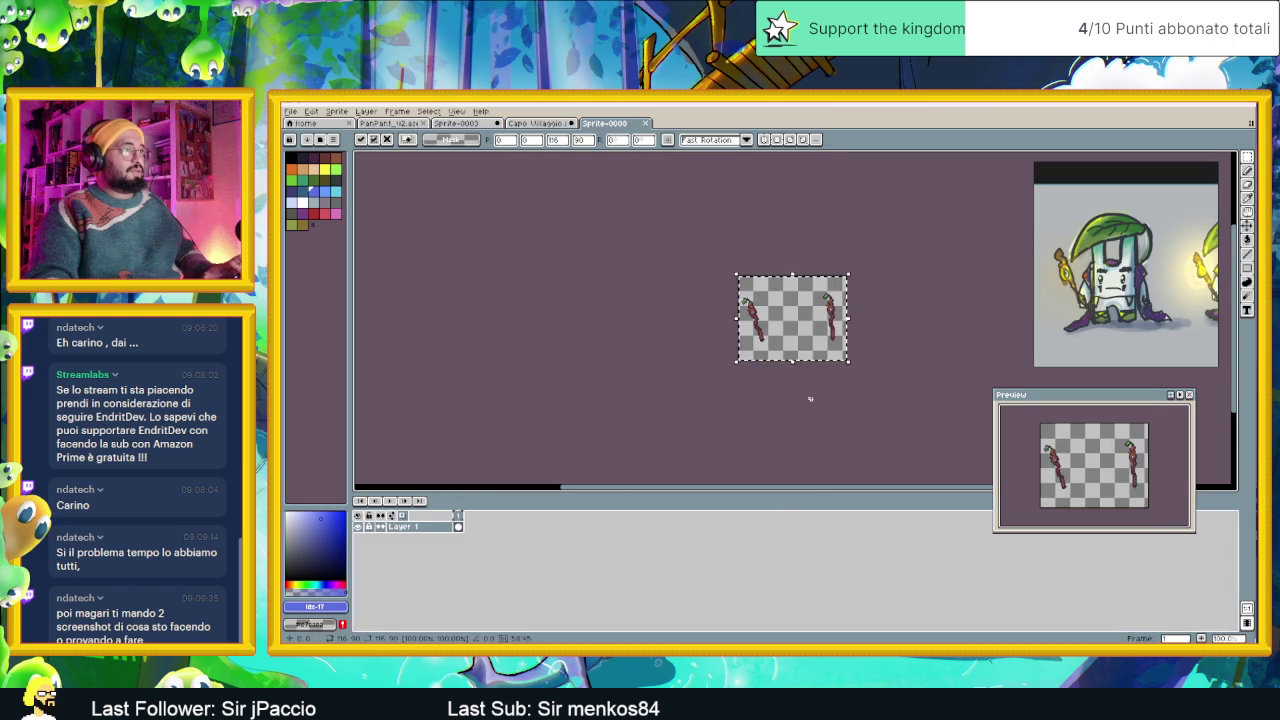
{"action": "scroll", "coordinate": [822, 316], "scroll_direction": "up", "scroll_amount": 2}
{"action": "scroll", "coordinate": [822, 316], "scroll_direction": "up", "scroll_amount": 1}
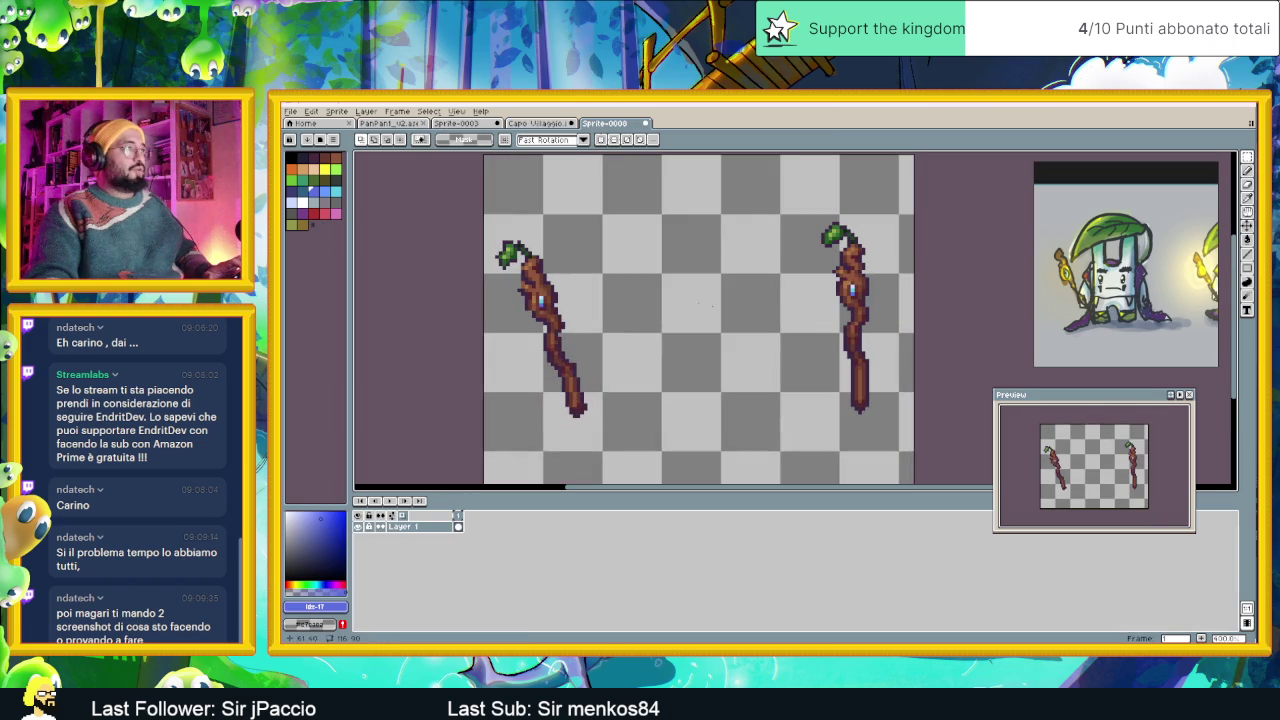
{"action": "left_click_drag", "start_coordinate": [484, 204], "coordinate": [702, 488]}
{"action": "left_click_drag", "start_coordinate": [566, 368], "coordinate": [751, 357]}
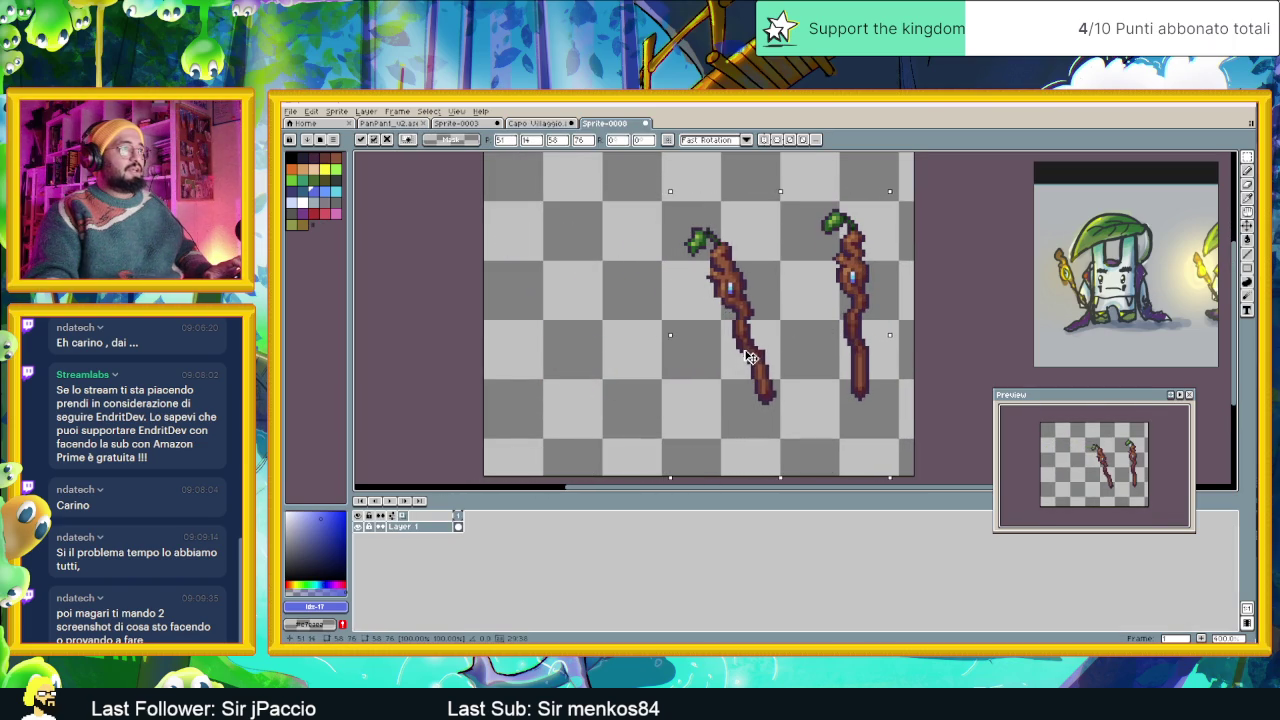
{"action": "left_click", "coordinate": [578, 325]}
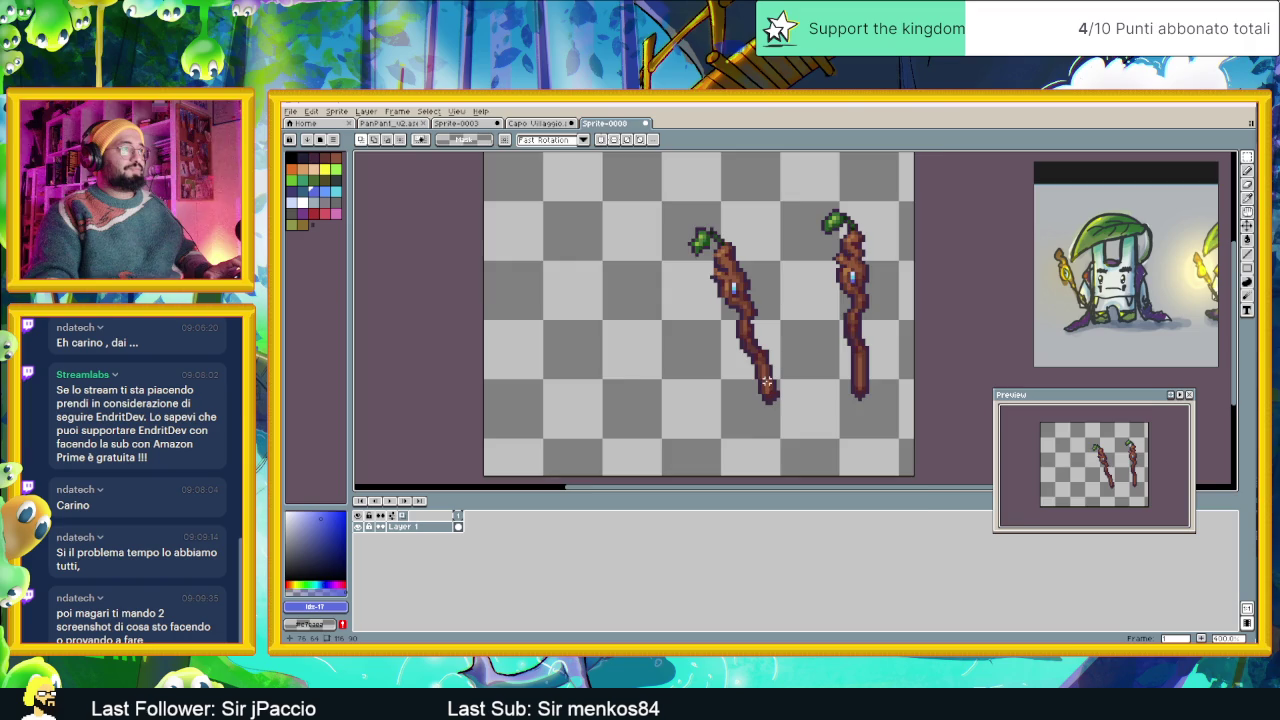
Reframe both staves, deselect the left staff, choose the Pencil, and switch to the browser.
{"action": "scroll", "coordinate": [766, 381], "scroll_direction": "up", "scroll_amount": 1}
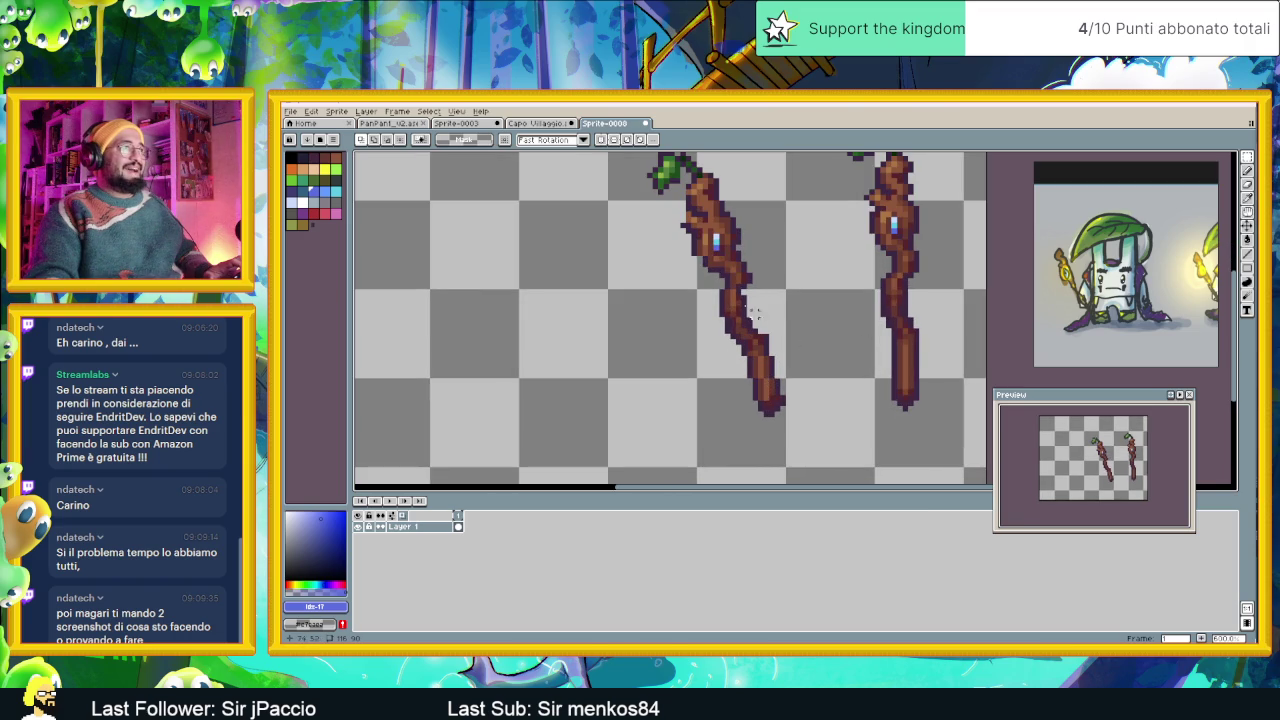
{"action": "left_click_drag", "start_coordinate": [771, 285], "coordinate": [774, 303]}
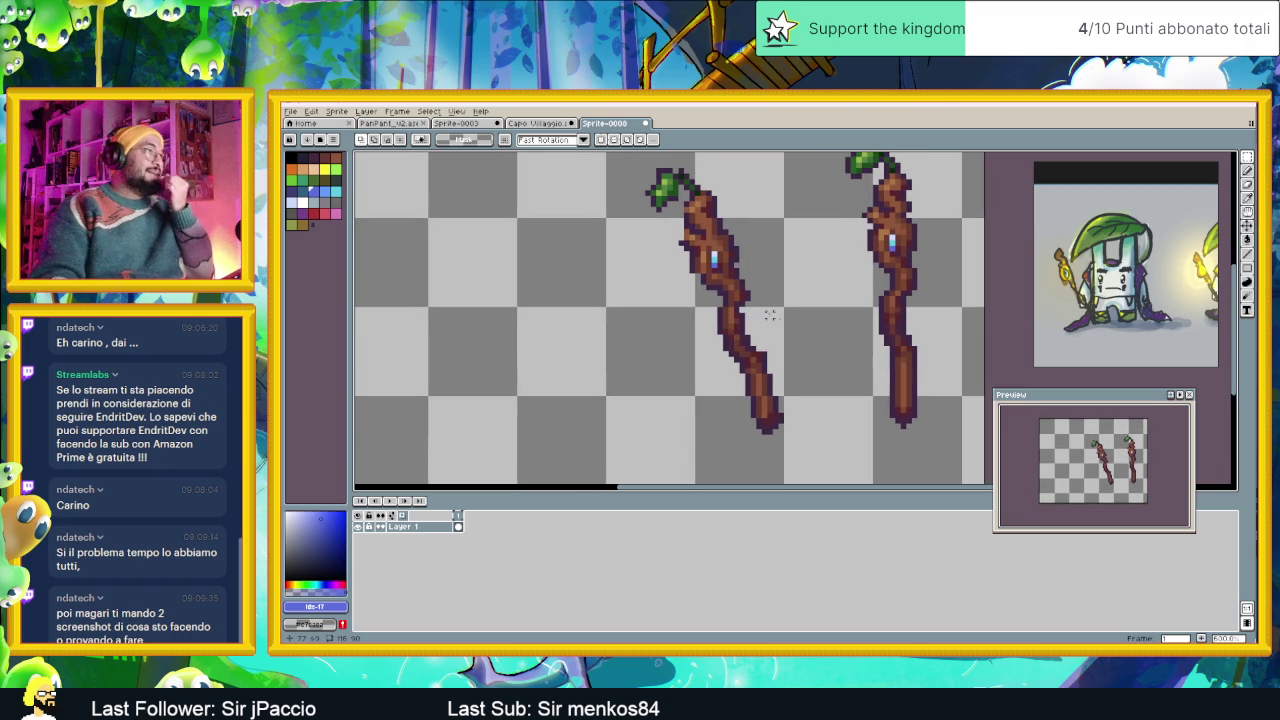
{"action": "left_click_drag", "start_coordinate": [794, 221], "coordinate": [797, 246]}
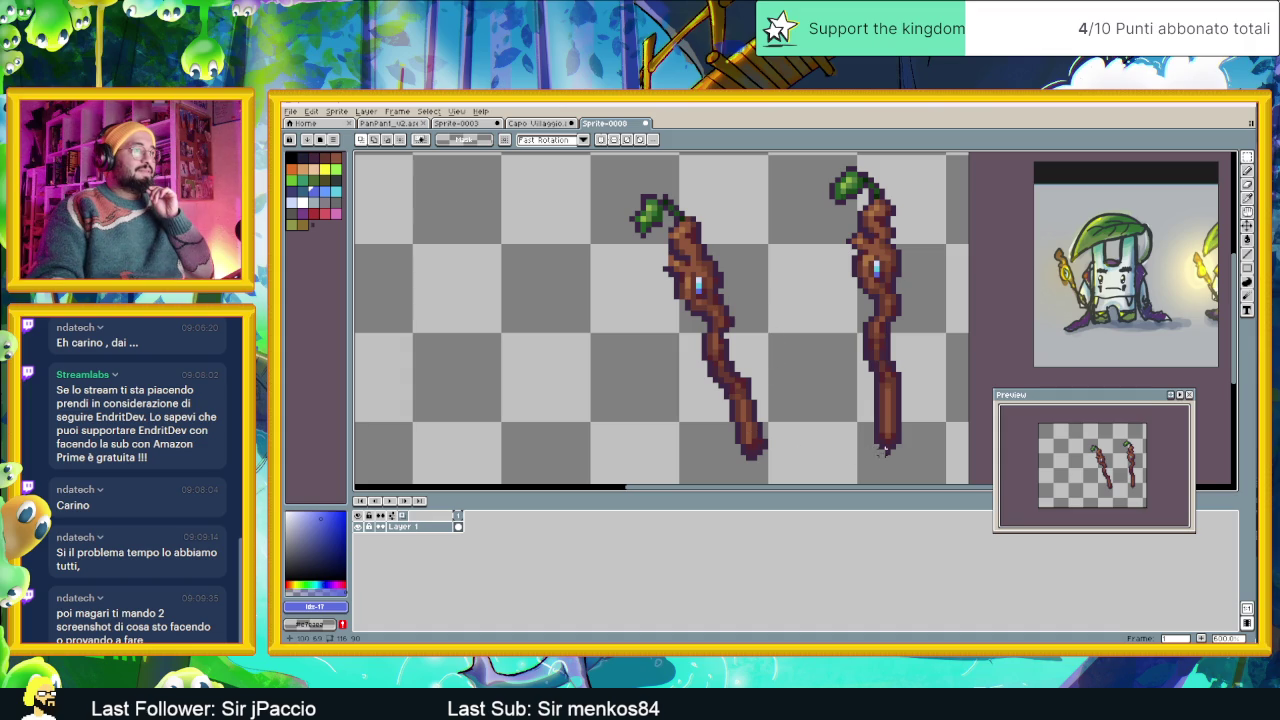
{"action": "left_click_drag", "start_coordinate": [792, 457], "coordinate": [605, 165]}
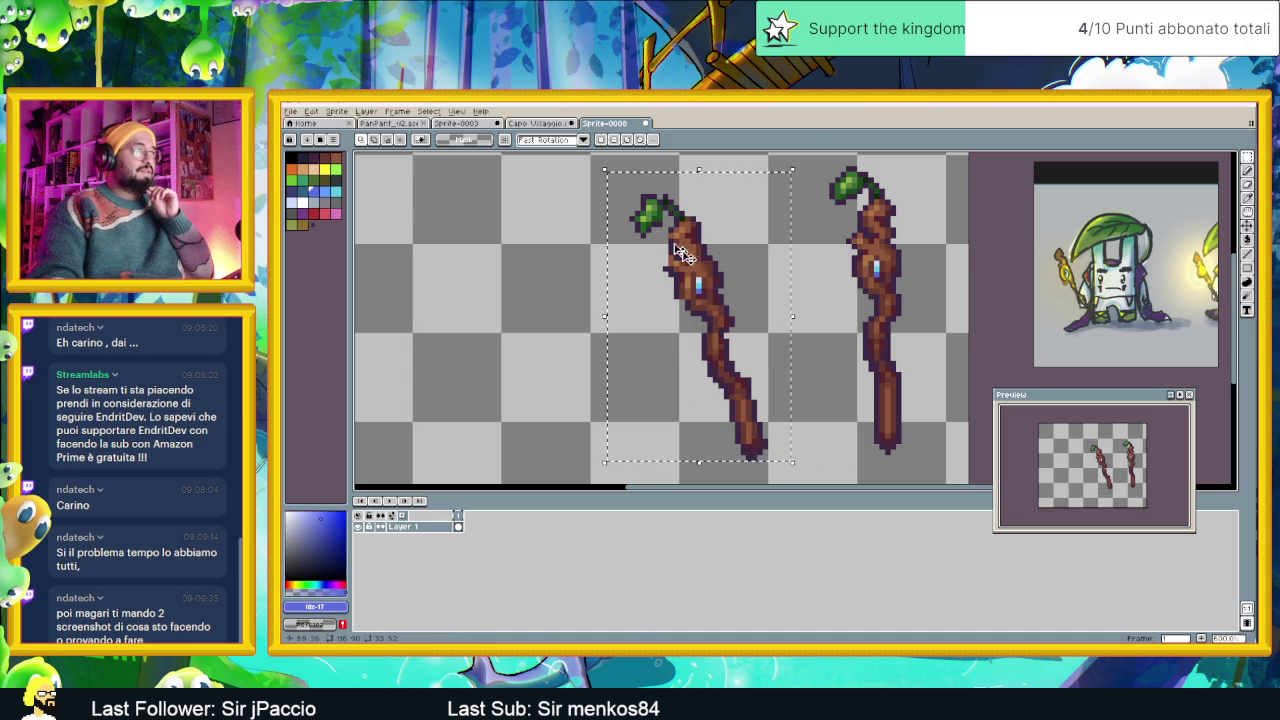
{"action": "left_click", "coordinate": [792, 252]}
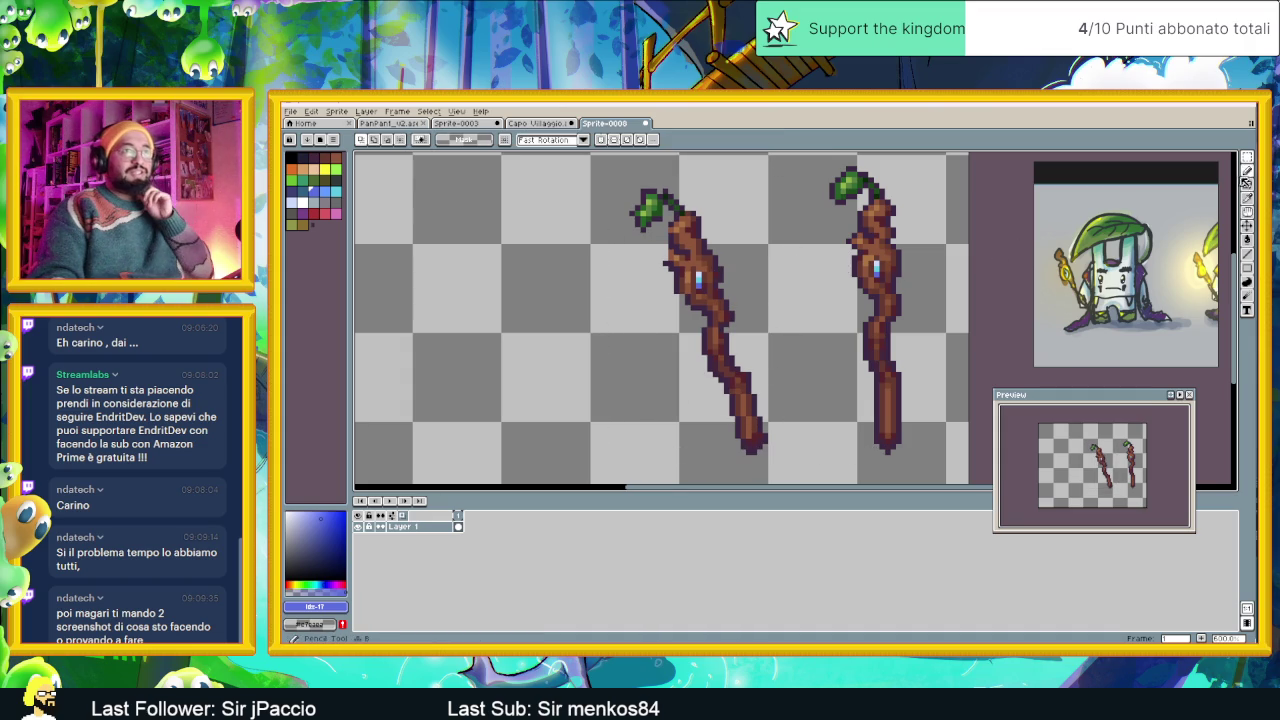
{"action": "left_click", "coordinate": [1247, 173]}
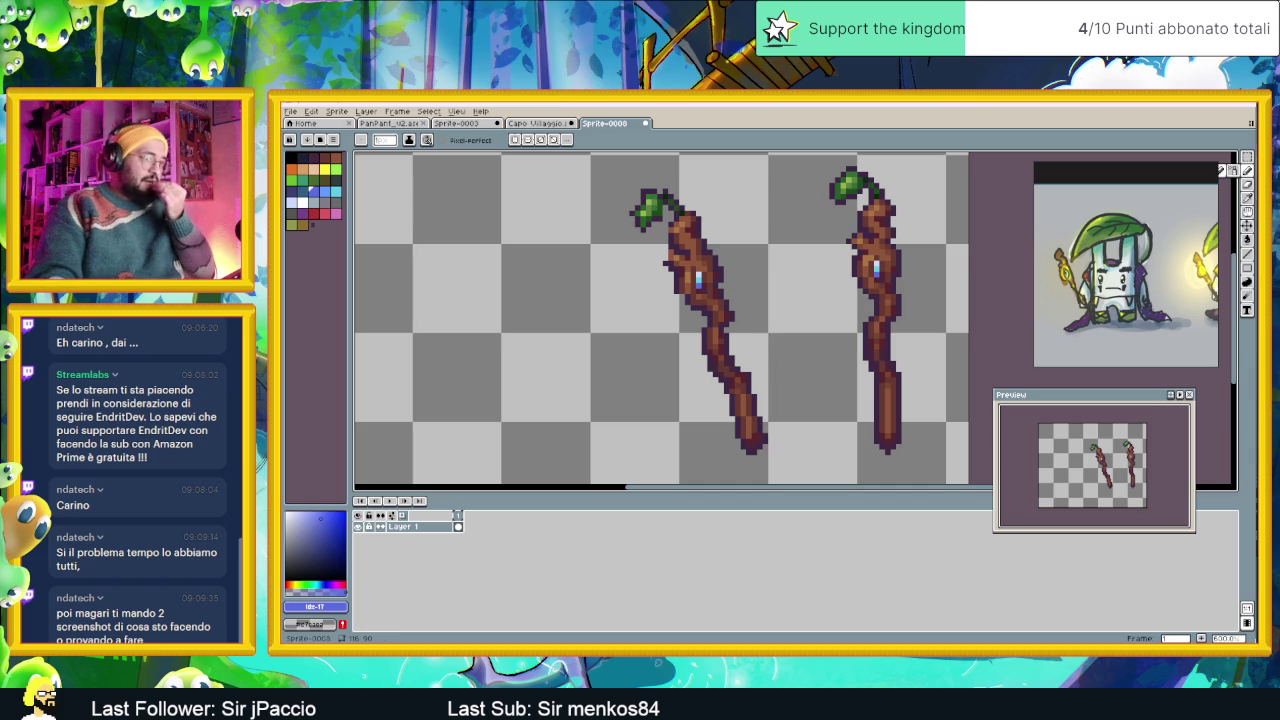
{"action": "key", "text": "alt+Tab"}
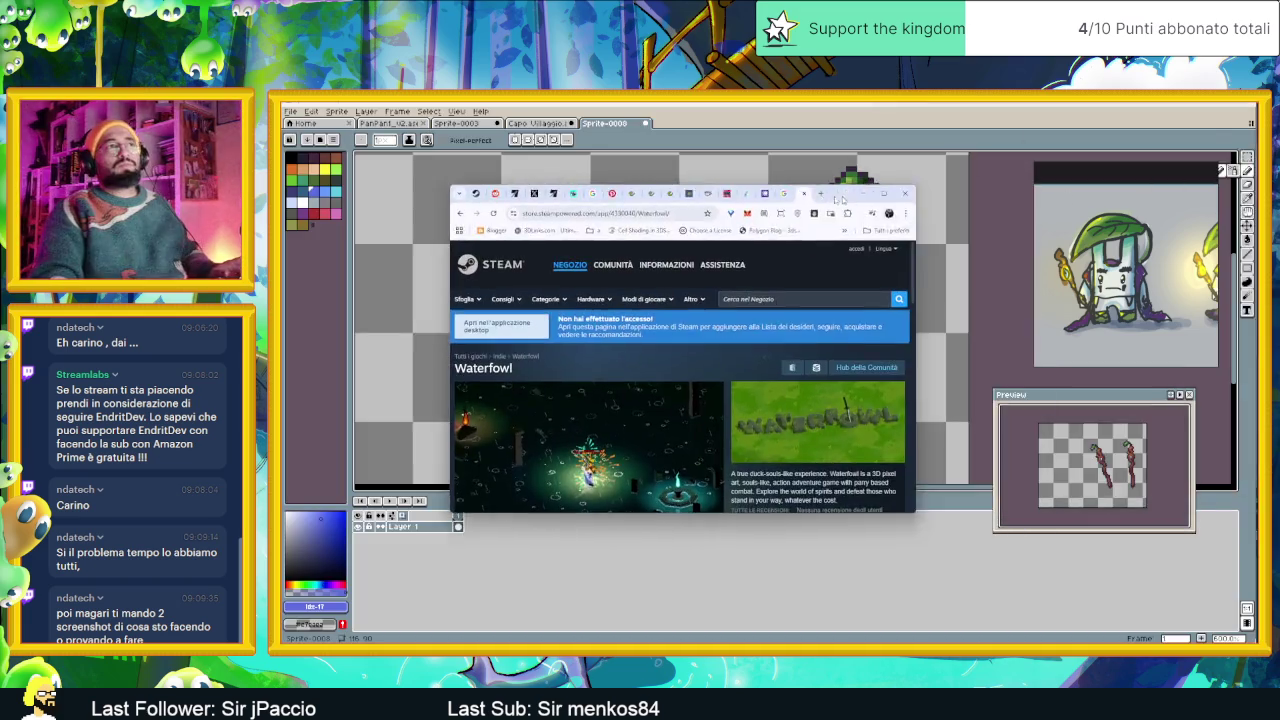
Open a new browser tab and go to the itch.io home page.
{"action": "key", "text": "ctrl+t"}
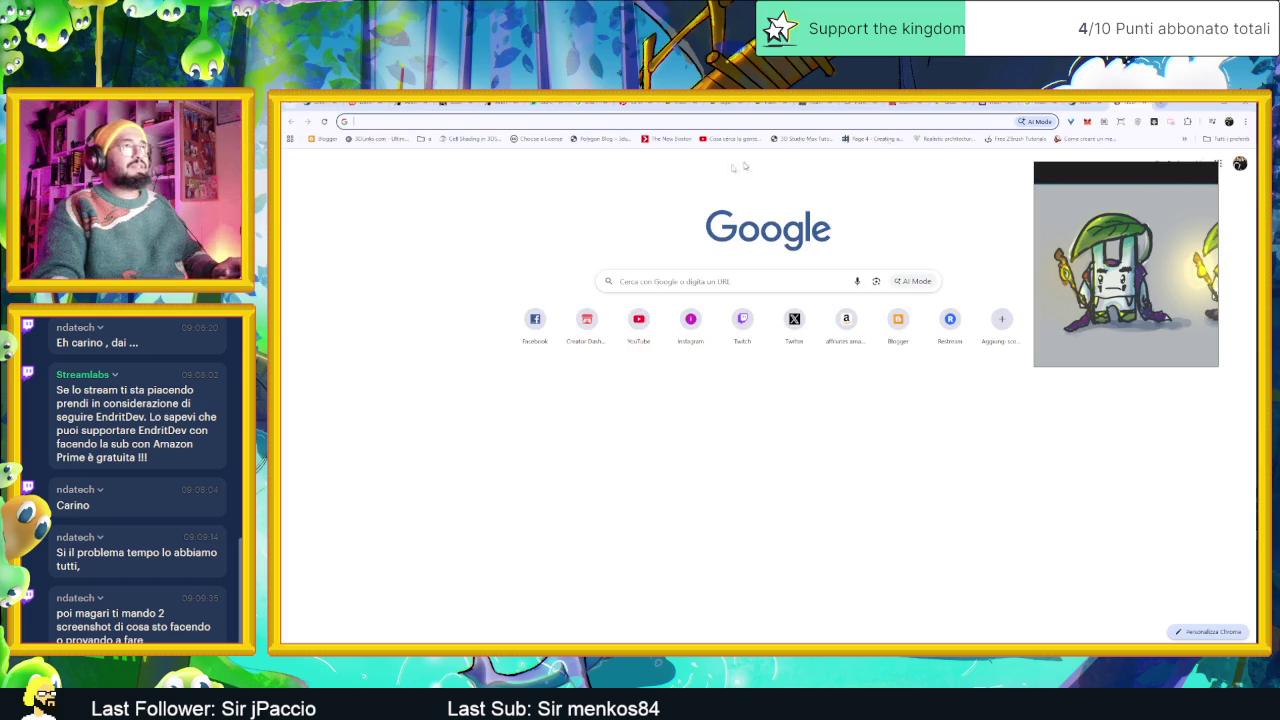
{"action": "key", "text": "Down"}
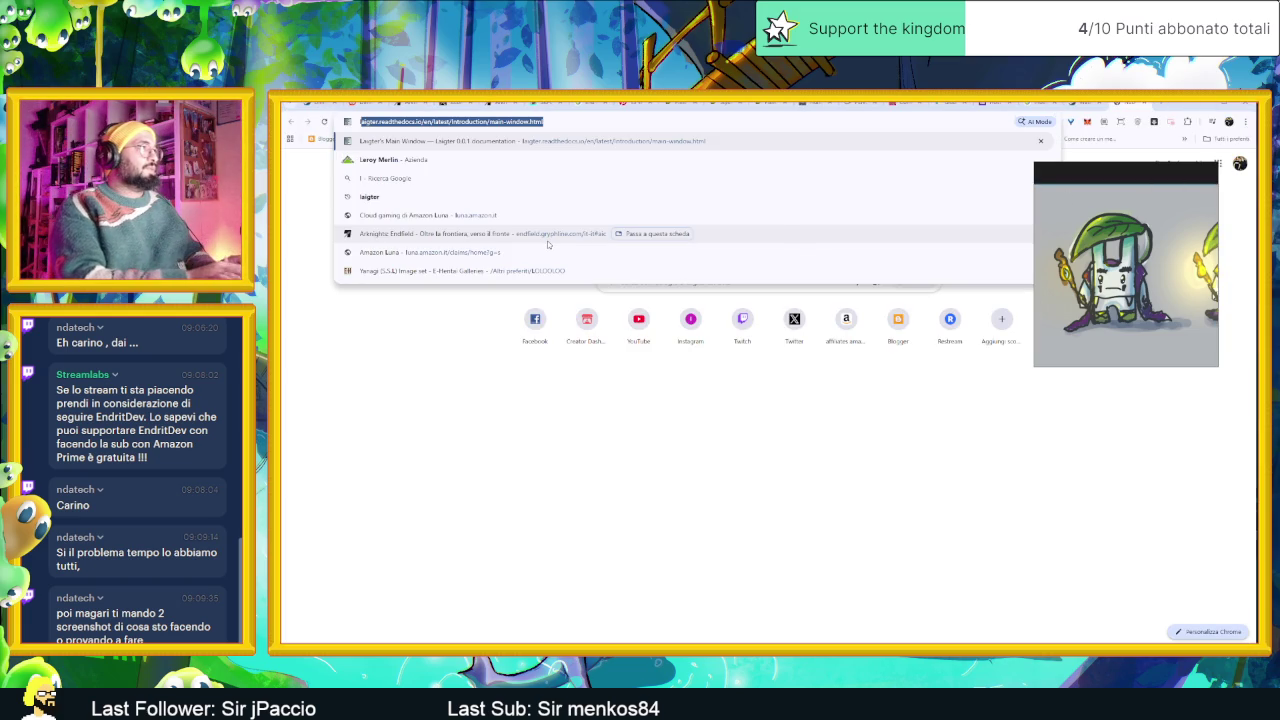
{"action": "key", "text": "Escape"}
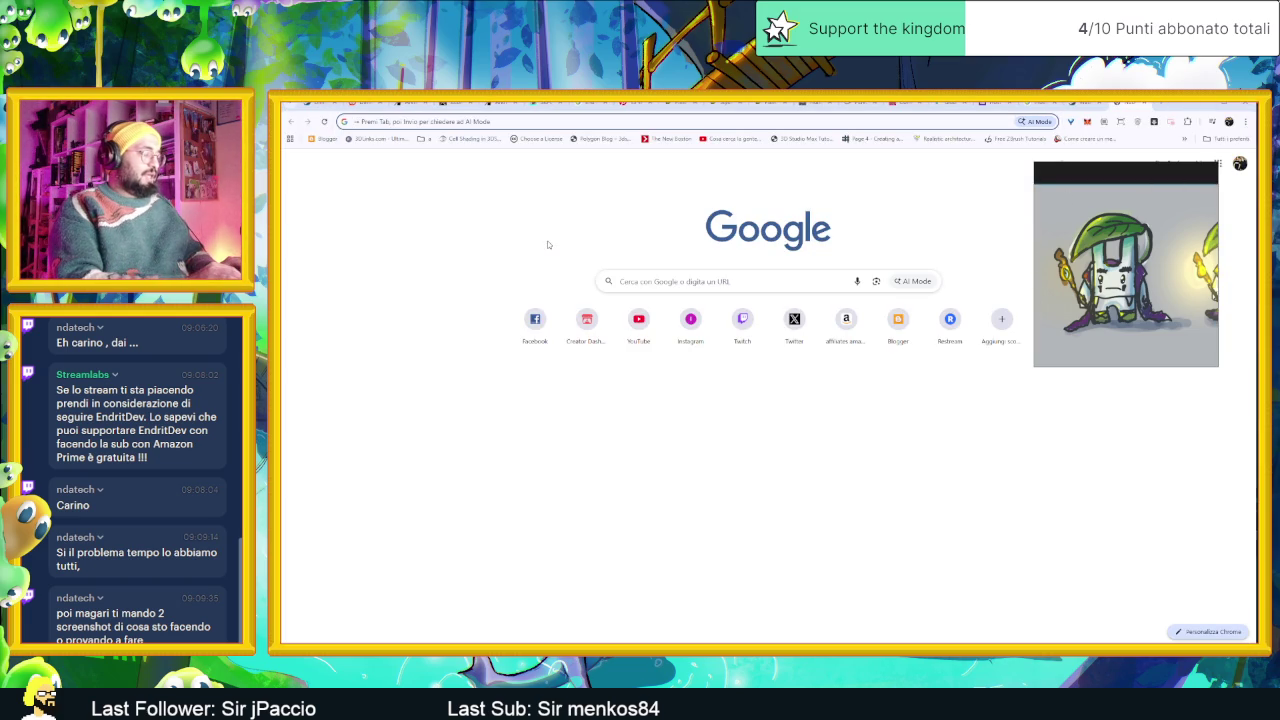
{"action": "type", "text": "itch.io/jam/coffee-jam/rate/283861"}
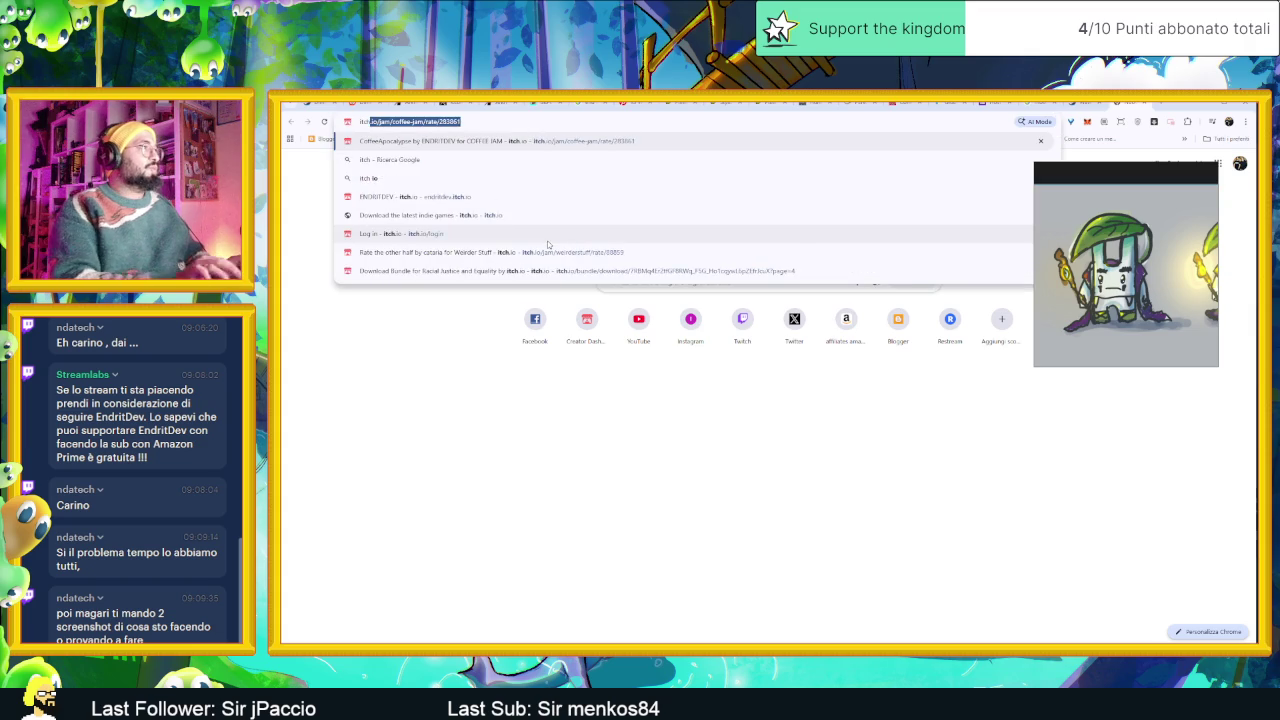
{"action": "key", "text": "Return"}
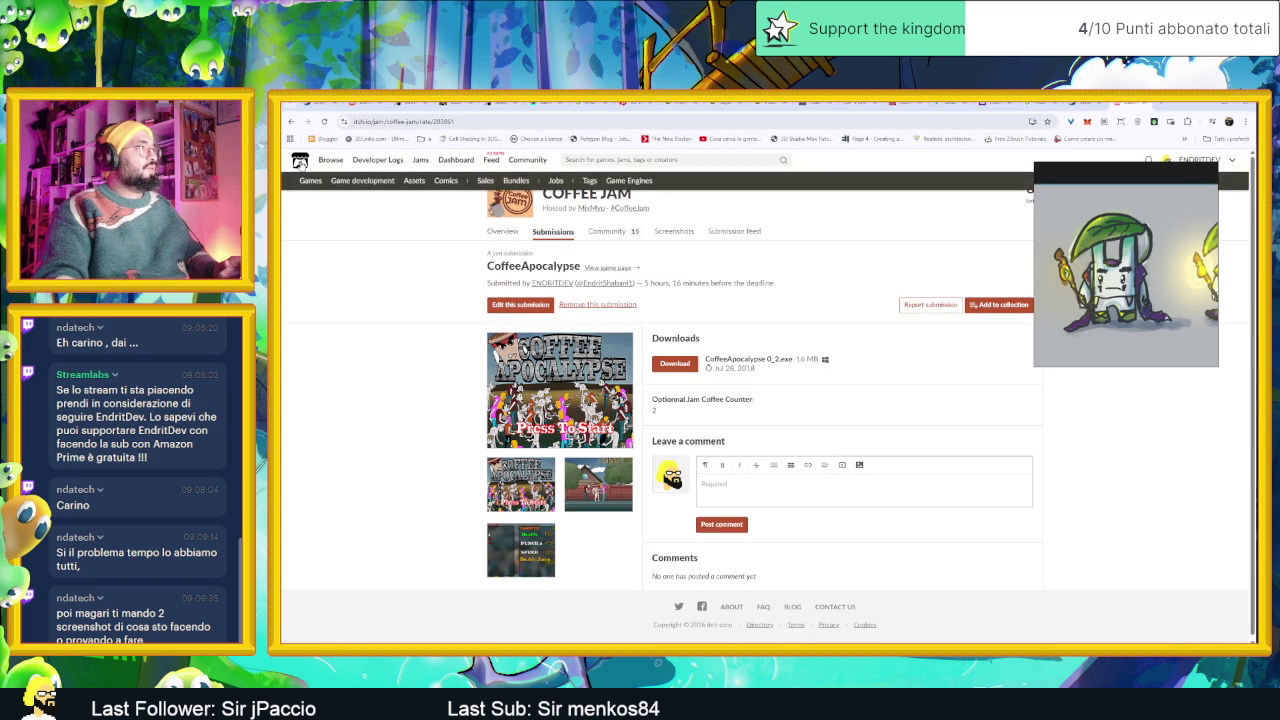
{"action": "left_click", "coordinate": [299, 160]}
Search itch.io for 'mysarium' and open the Mysarium (Demo) result.
{"action": "left_click", "coordinate": [685, 160]}
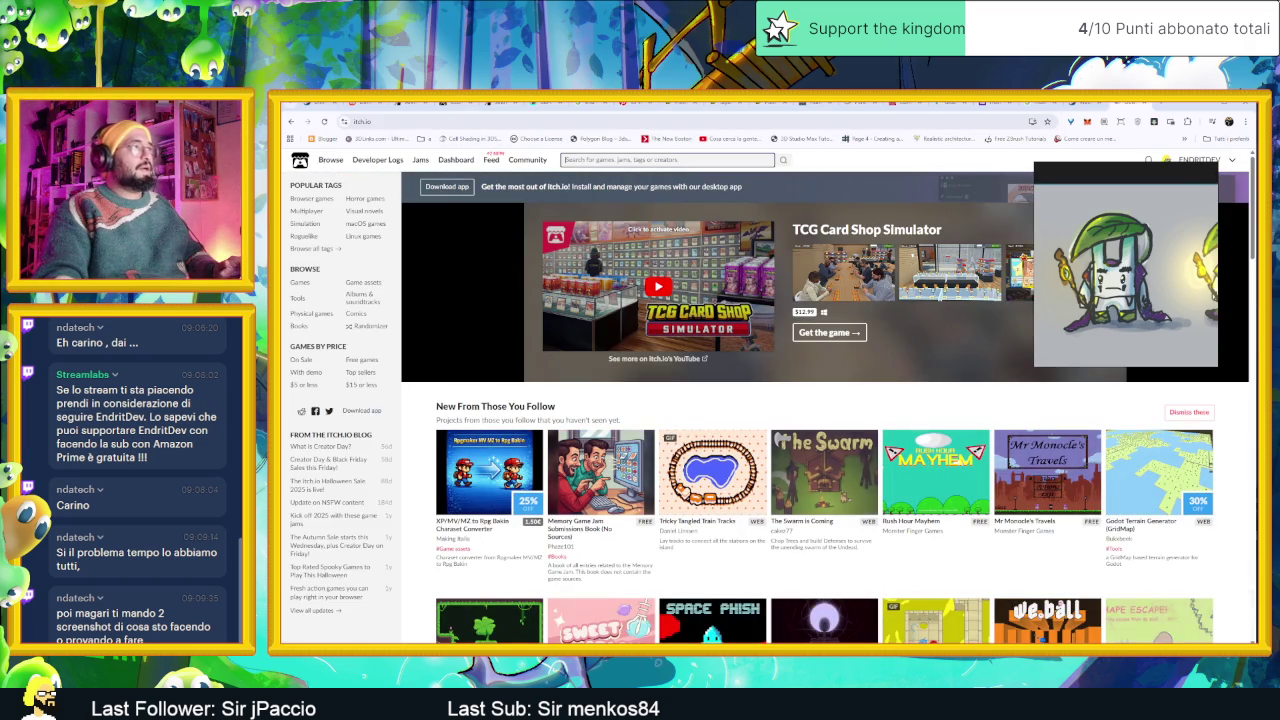
{"action": "type", "text": "mysarium"}
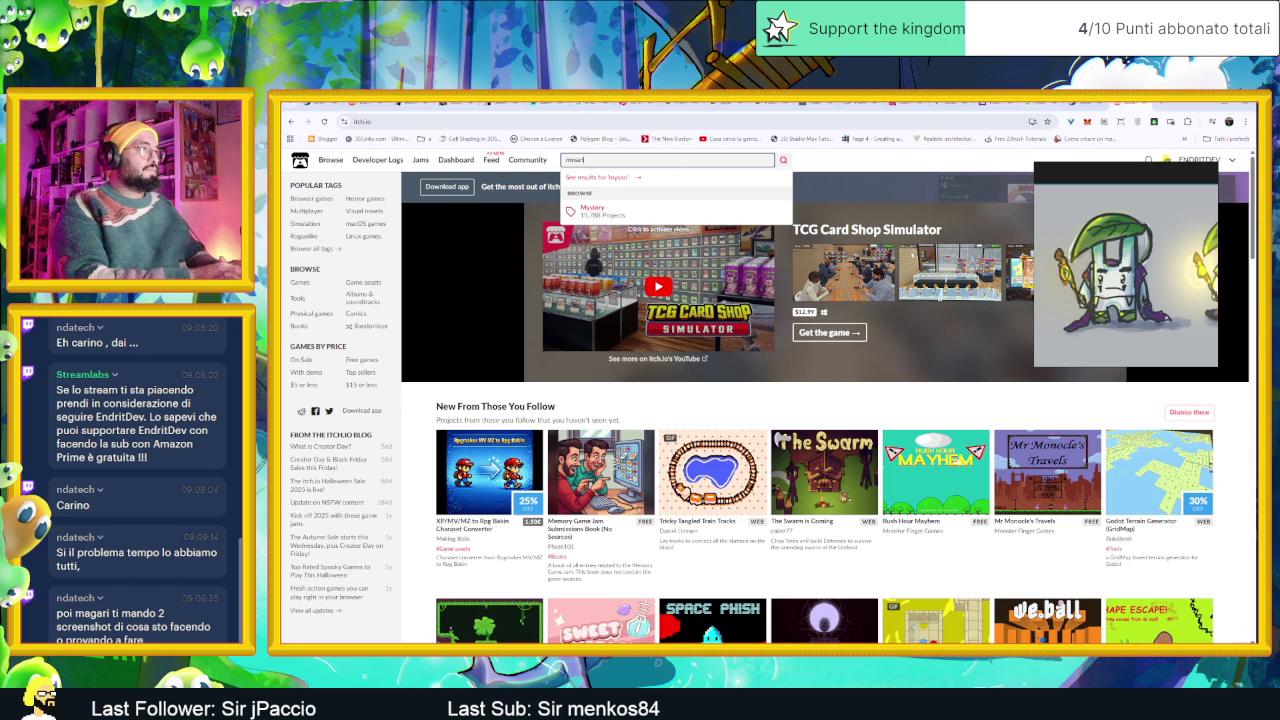
{"action": "key", "text": "Return"}
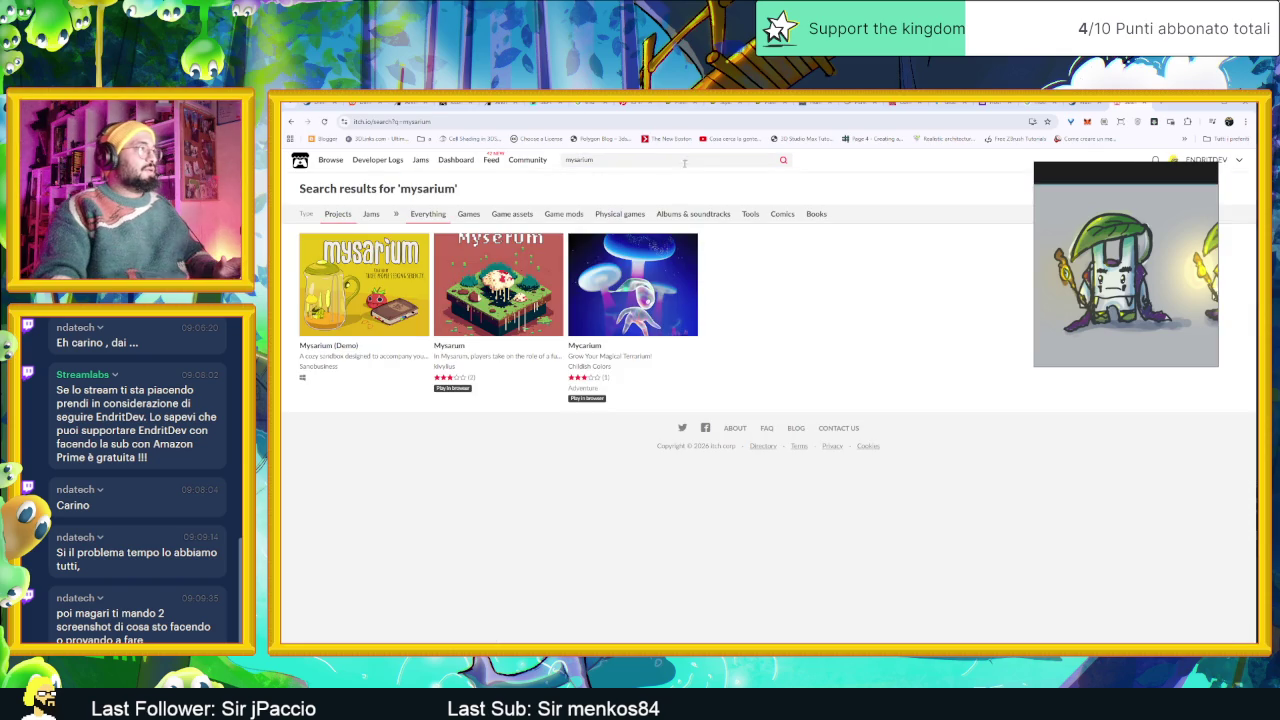
{"action": "mouse_move", "coordinate": [363, 285]}
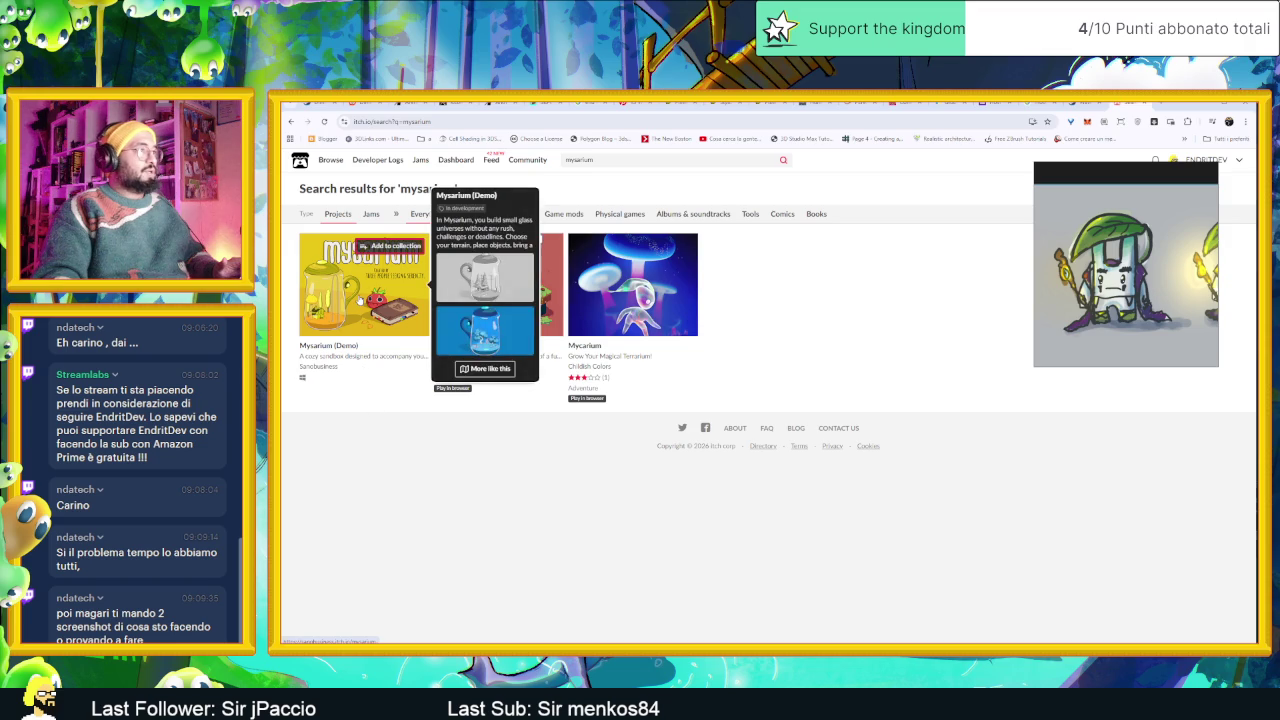
{"action": "left_click", "coordinate": [360, 300]}
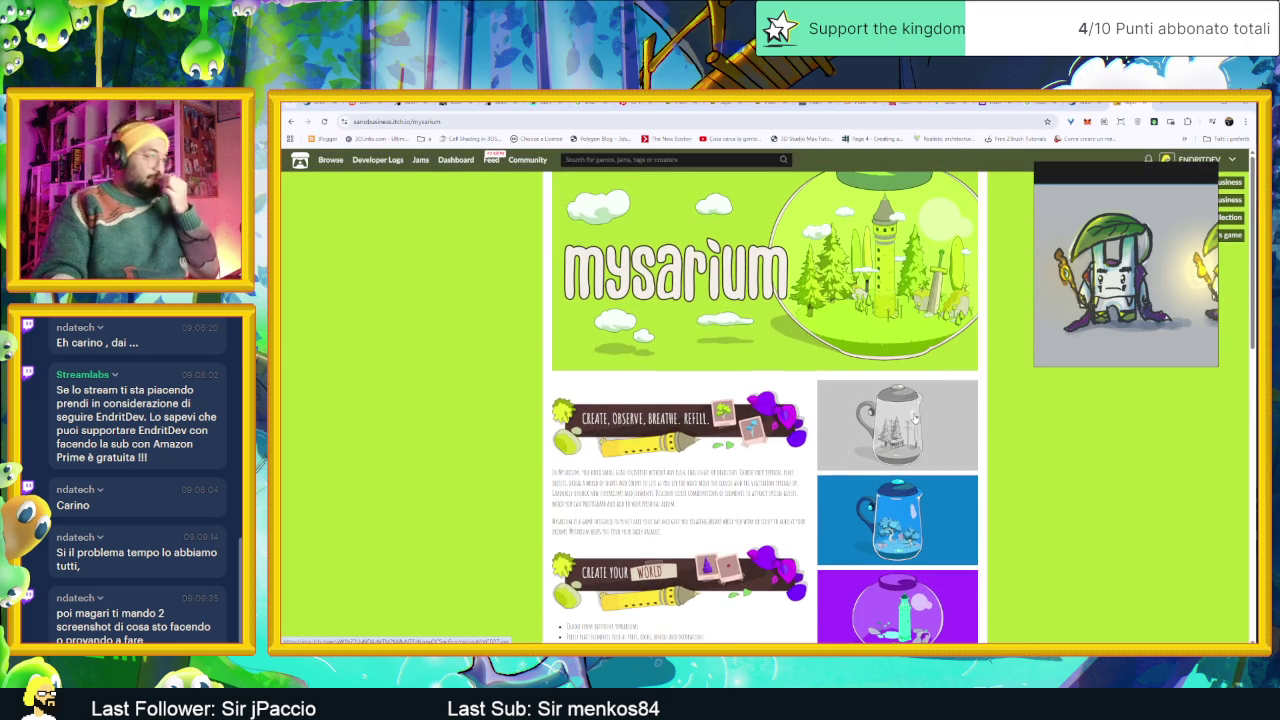
Scroll down the Mysarium page and download the demo.
{"action": "scroll", "coordinate": [997, 403], "scroll_direction": "down", "scroll_amount": 2}
{"action": "scroll", "coordinate": [997, 403], "scroll_direction": "down", "scroll_amount": 5}
{"action": "scroll", "coordinate": [1005, 404], "scroll_direction": "down", "scroll_amount": 4}
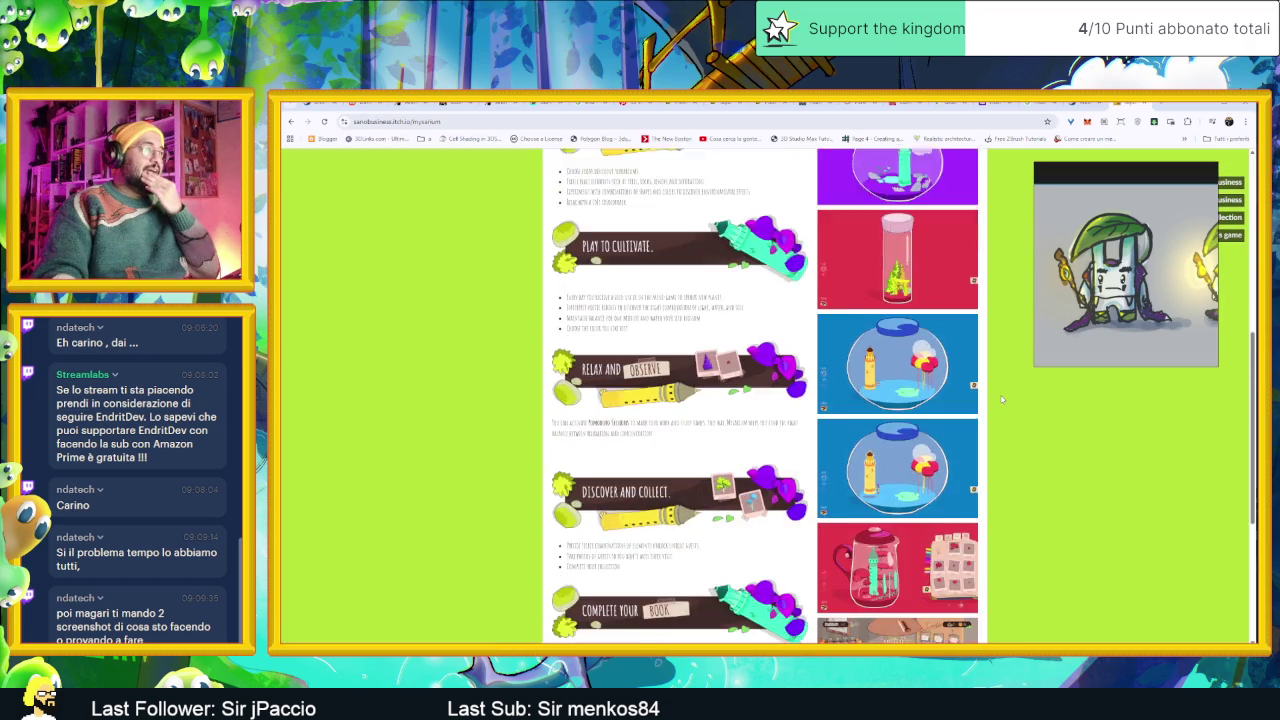
{"action": "scroll", "coordinate": [1010, 405], "scroll_direction": "down", "scroll_amount": 3}
{"action": "scroll", "coordinate": [1014, 405], "scroll_direction": "down", "scroll_amount": 1}
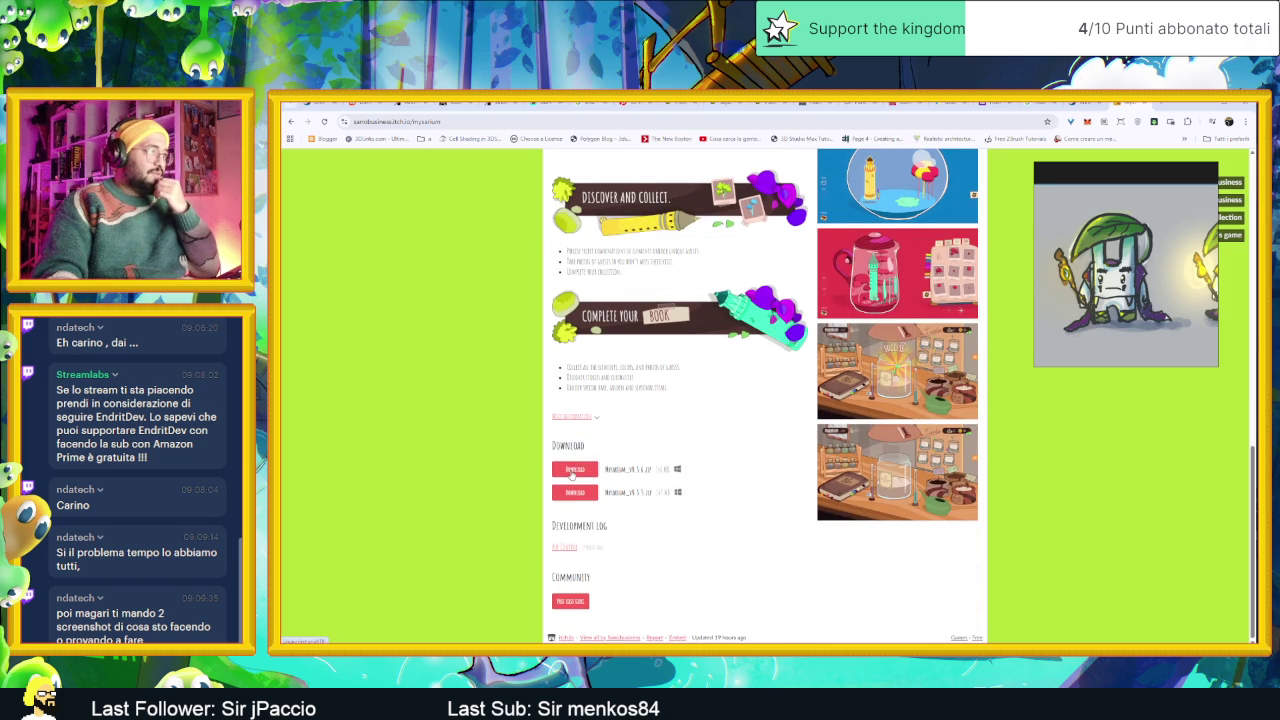
{"action": "left_click", "coordinate": [573, 471]}
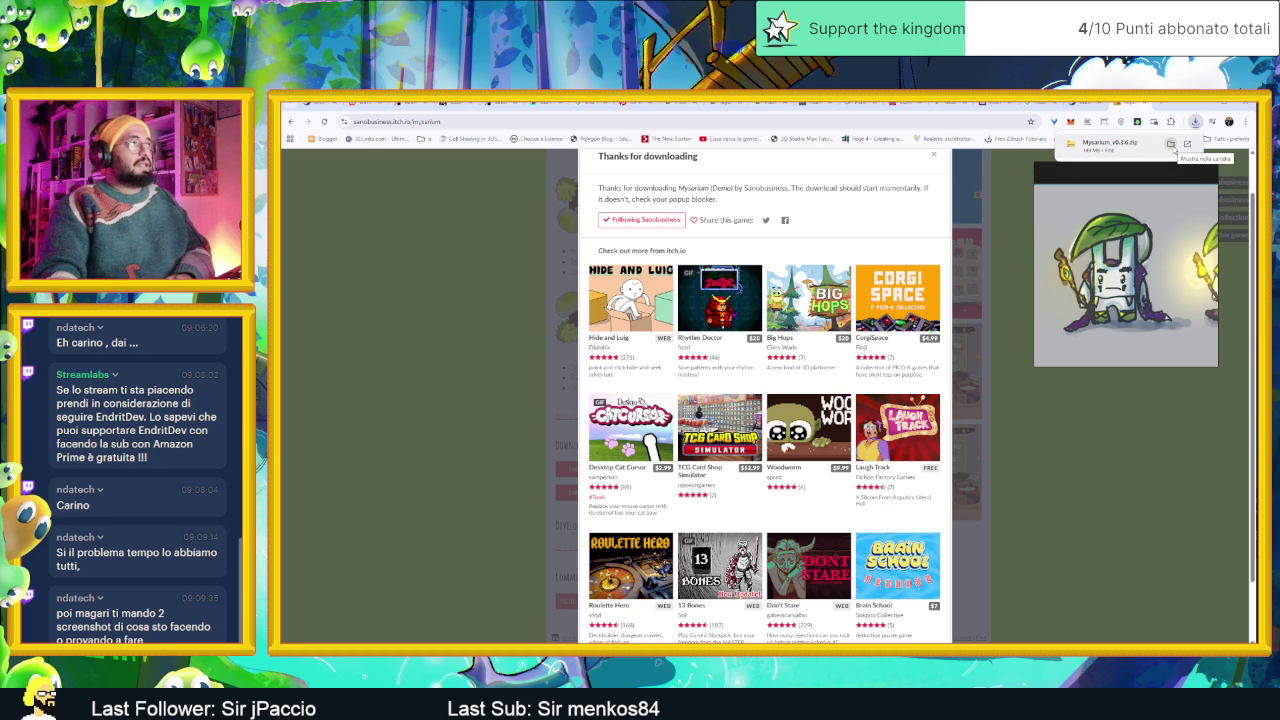
Open the downloaded Mysarium zip, then close its folder and the download popup.
{"action": "left_click", "coordinate": [1172, 145]}
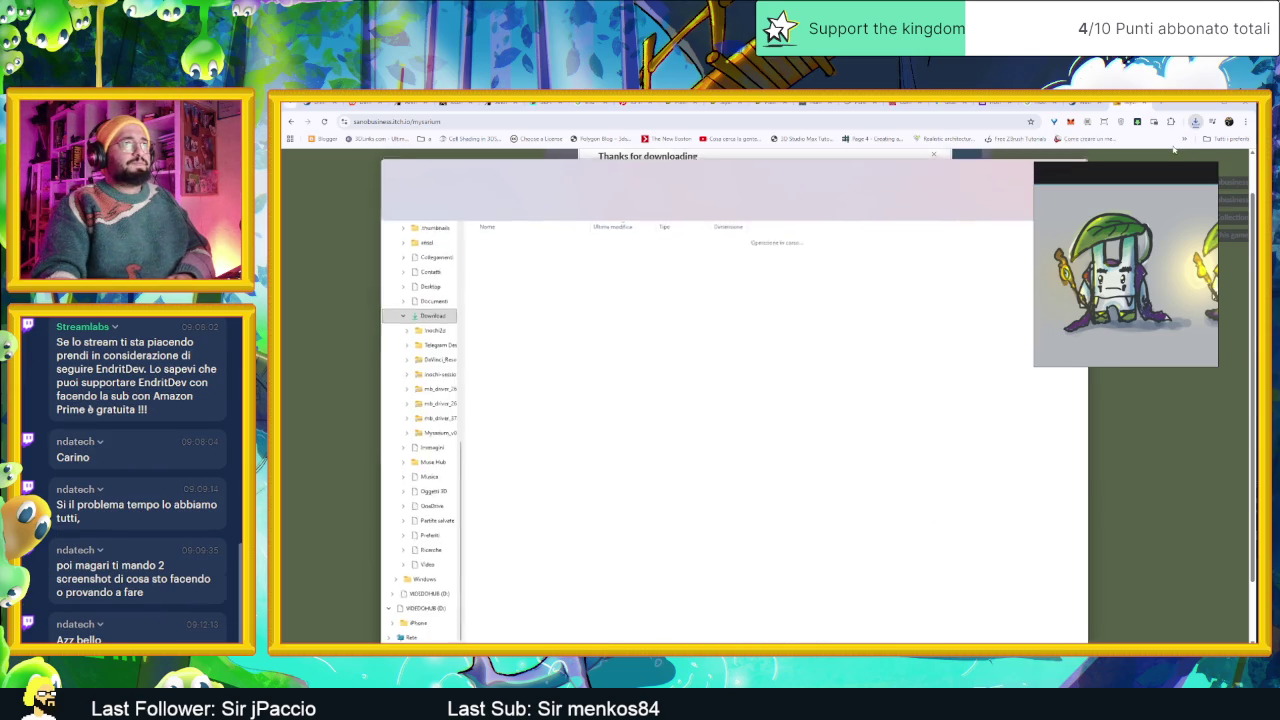
{"action": "double_click", "coordinate": [556, 253]}
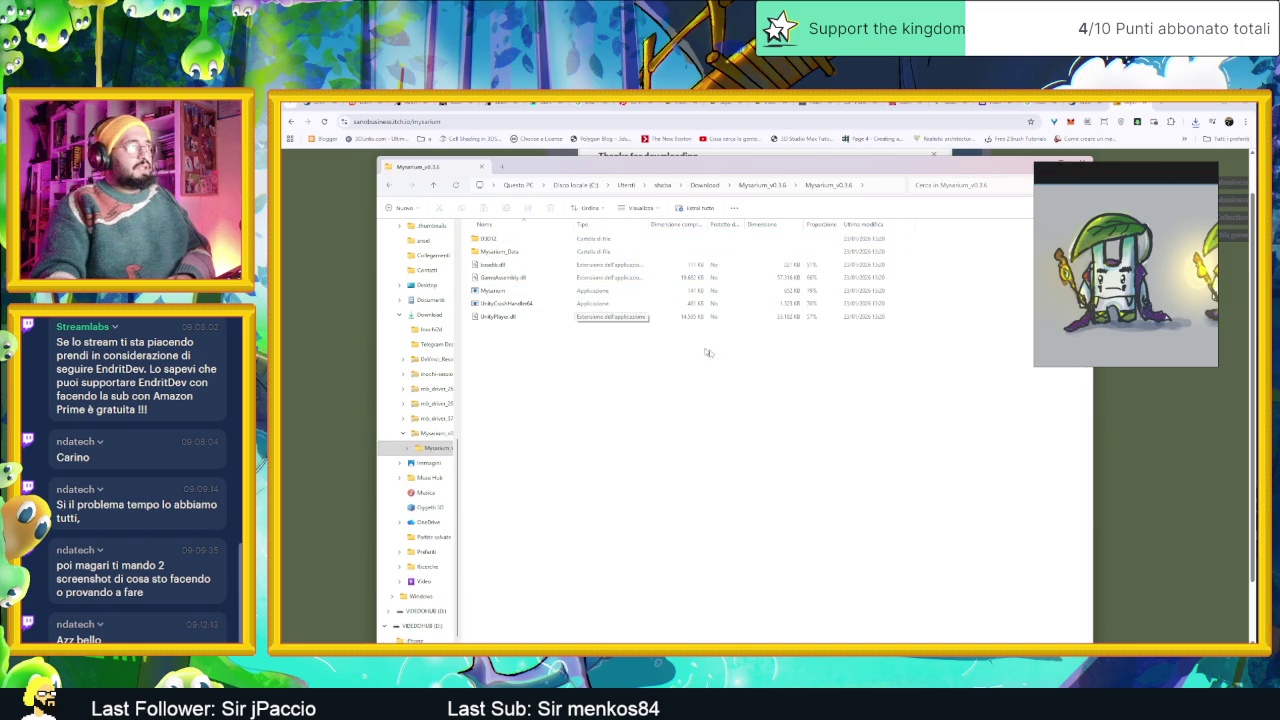
{"action": "left_click_drag", "start_coordinate": [1013, 168], "coordinate": [1005, 168]}
{"action": "left_click", "coordinate": [1005, 168]}
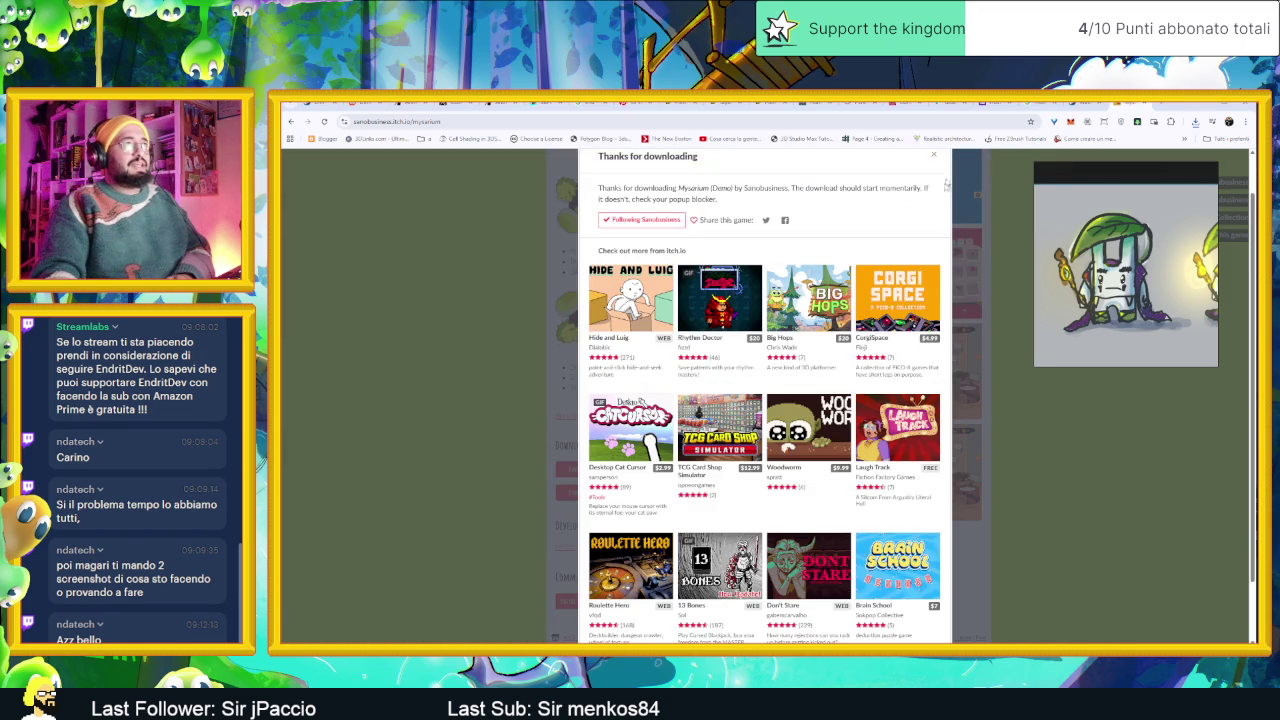
{"action": "left_click", "coordinate": [1020, 376]}
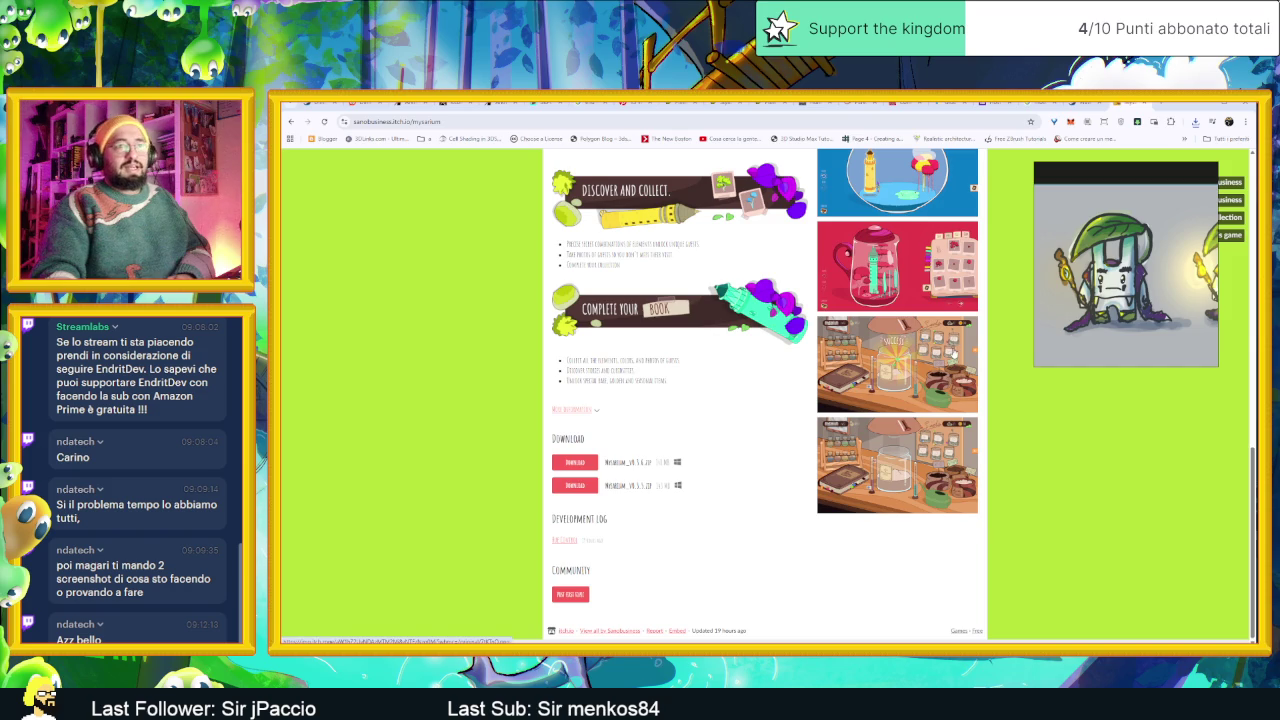
{"action": "scroll", "coordinate": [952, 353], "scroll_direction": "up", "scroll_amount": 3}
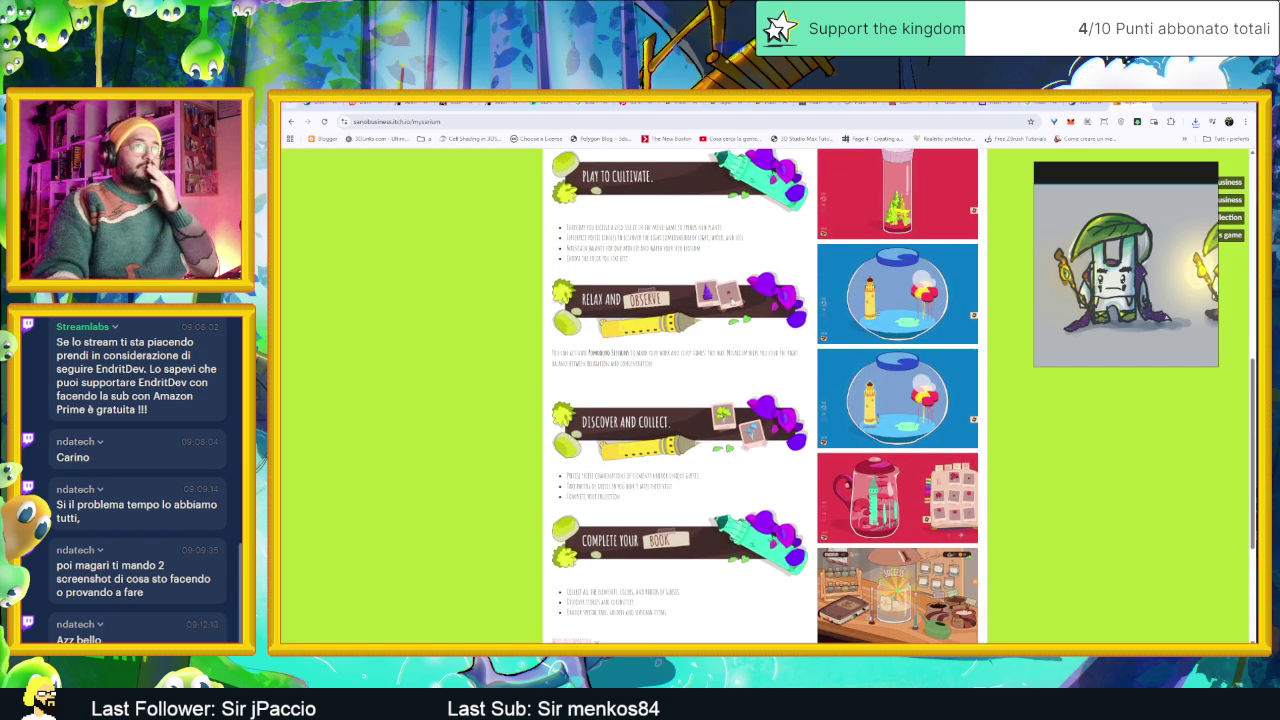
{"action": "scroll", "coordinate": [760, 400], "scroll_direction": "up", "scroll_amount": 1}
{"action": "left_click_drag", "start_coordinate": [1134, 170], "coordinate": [1150, 284]}
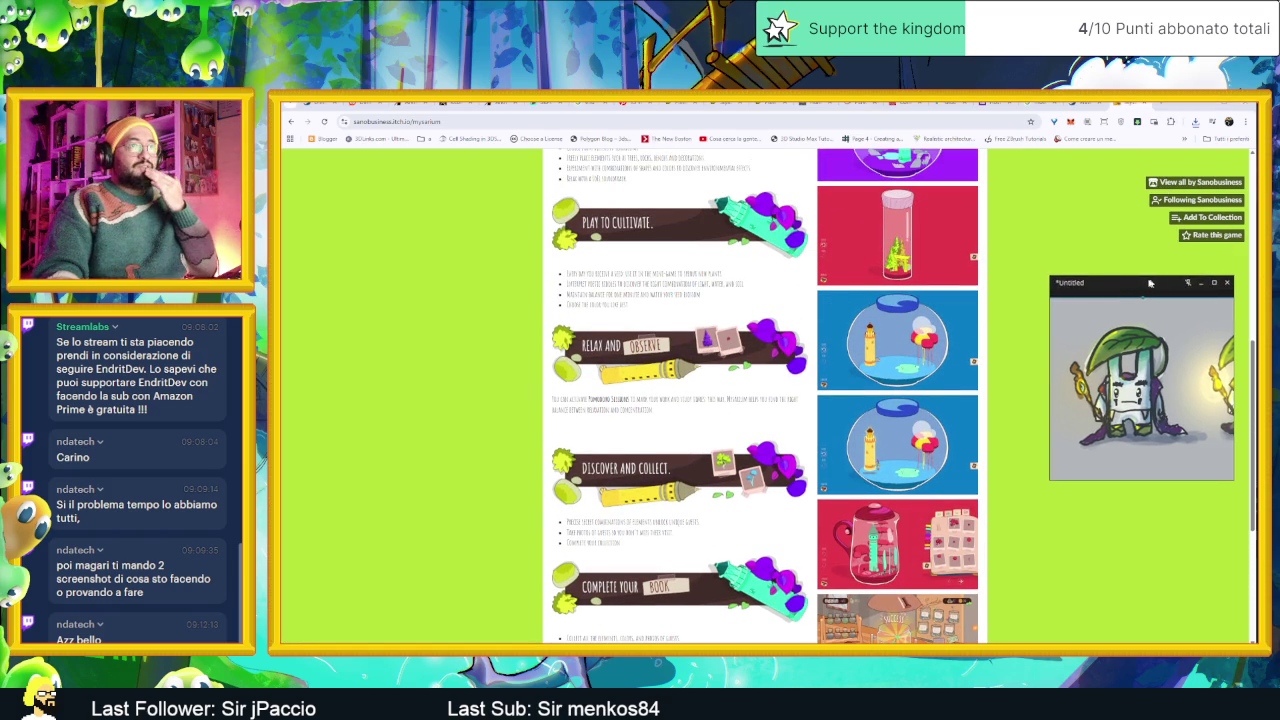
{"action": "scroll", "coordinate": [885, 290], "scroll_direction": "up", "scroll_amount": 2}
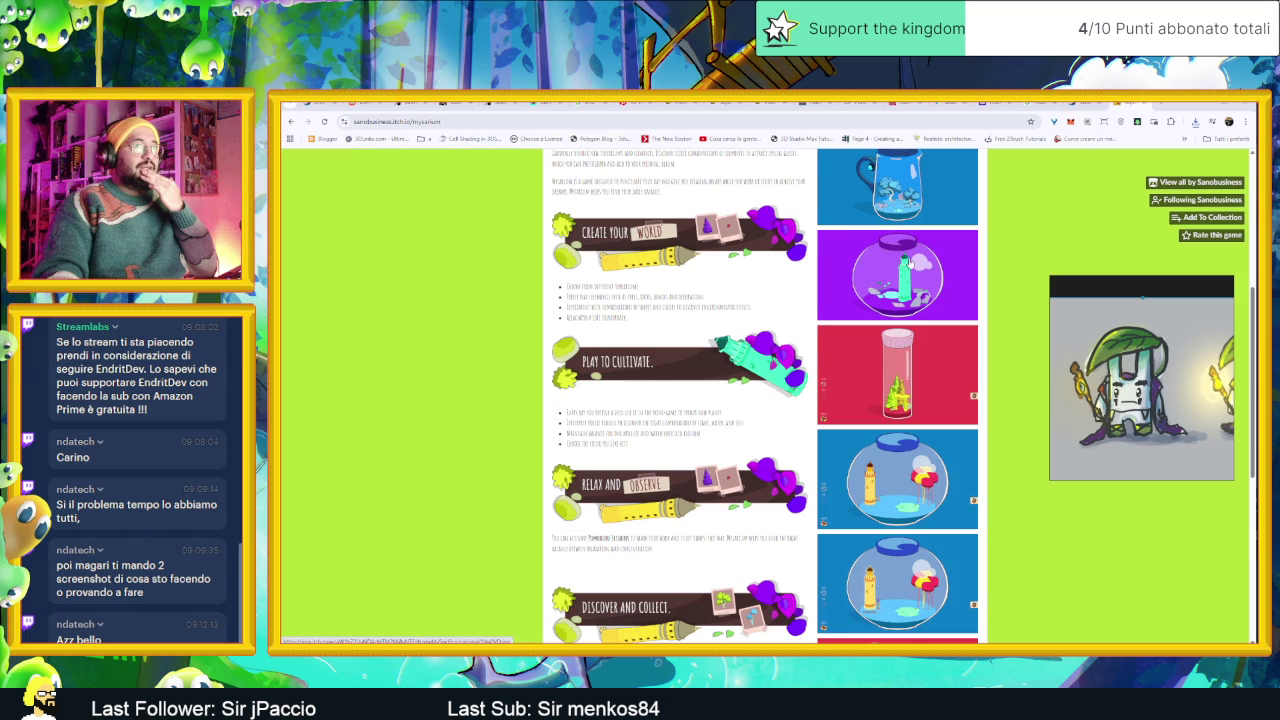
{"action": "scroll", "coordinate": [890, 253], "scroll_direction": "up", "scroll_amount": 2}
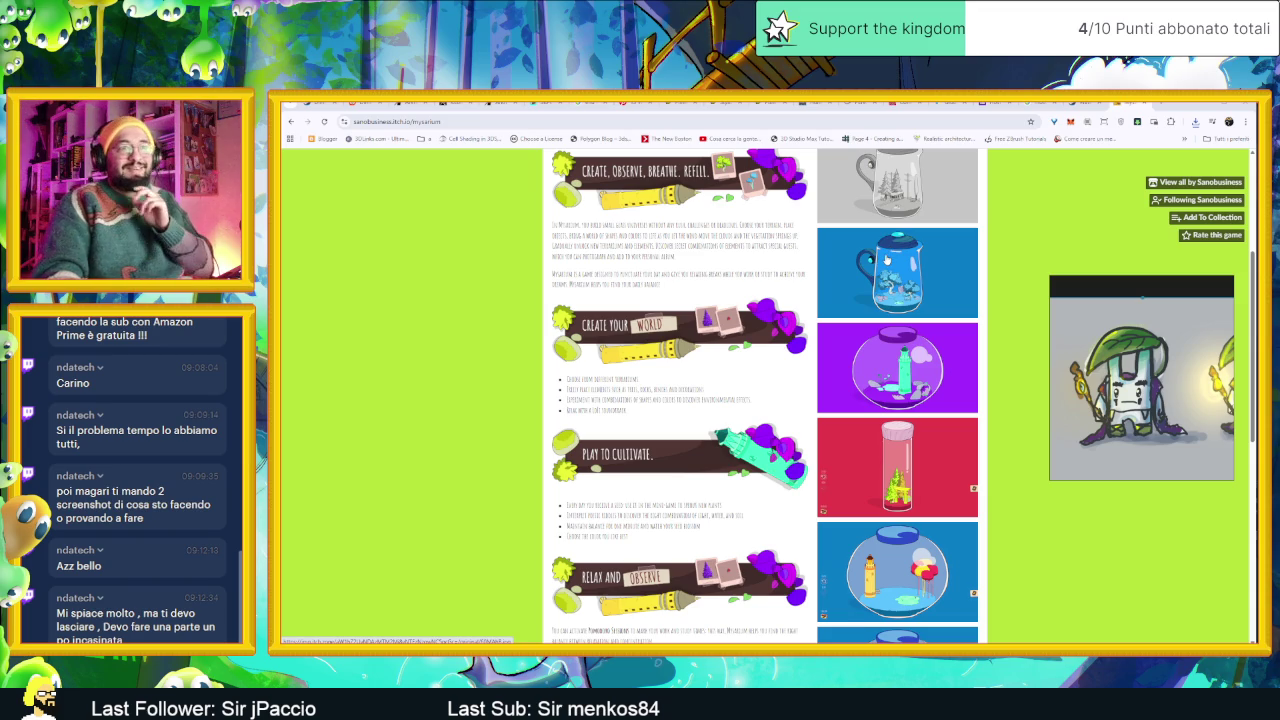
{"action": "scroll", "coordinate": [870, 268], "scroll_direction": "up", "scroll_amount": 5}
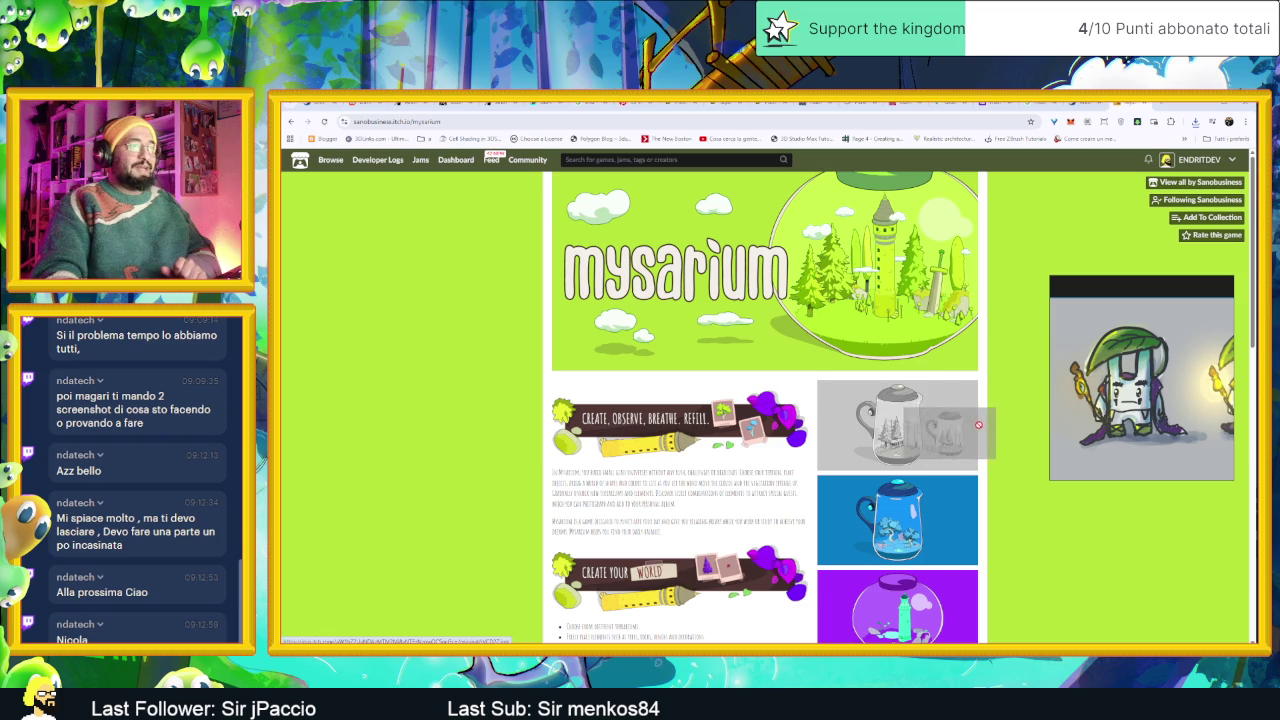
{"action": "scroll", "coordinate": [946, 440], "scroll_direction": "down", "scroll_amount": 3}
{"action": "scroll", "coordinate": [944, 453], "scroll_direction": "down", "scroll_amount": 2}
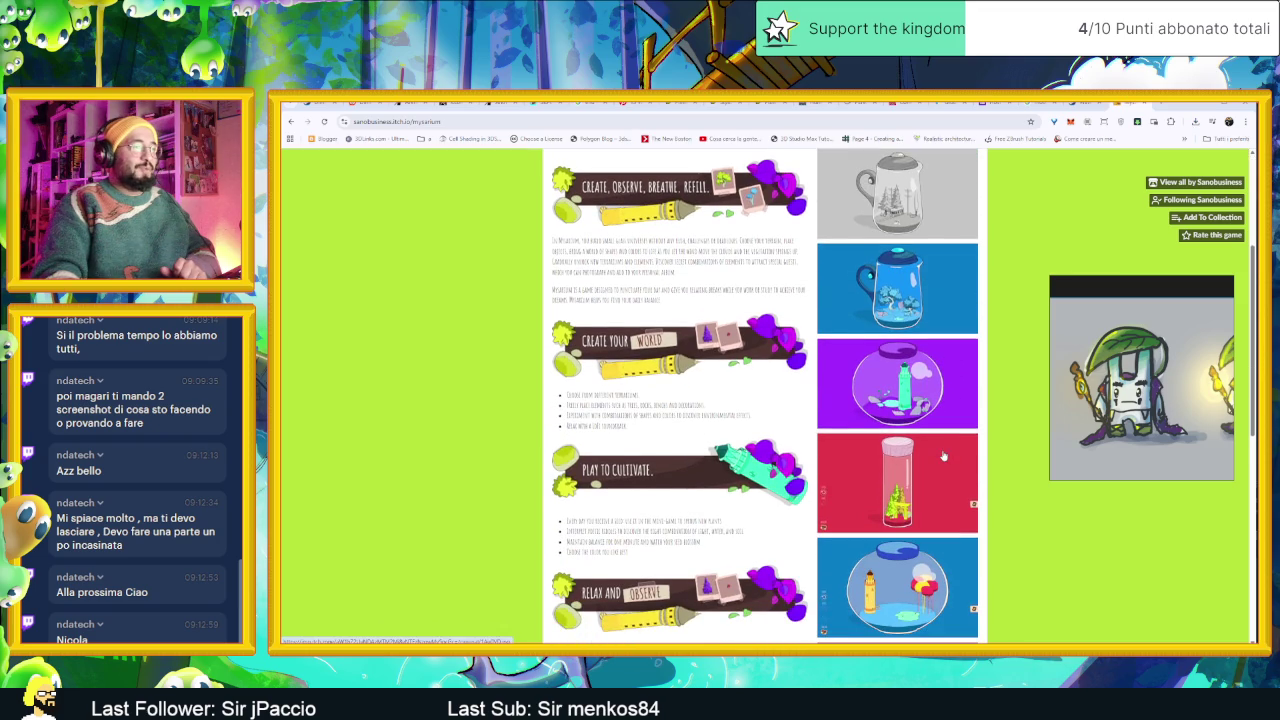
{"action": "scroll", "coordinate": [943, 456], "scroll_direction": "down", "scroll_amount": 2}
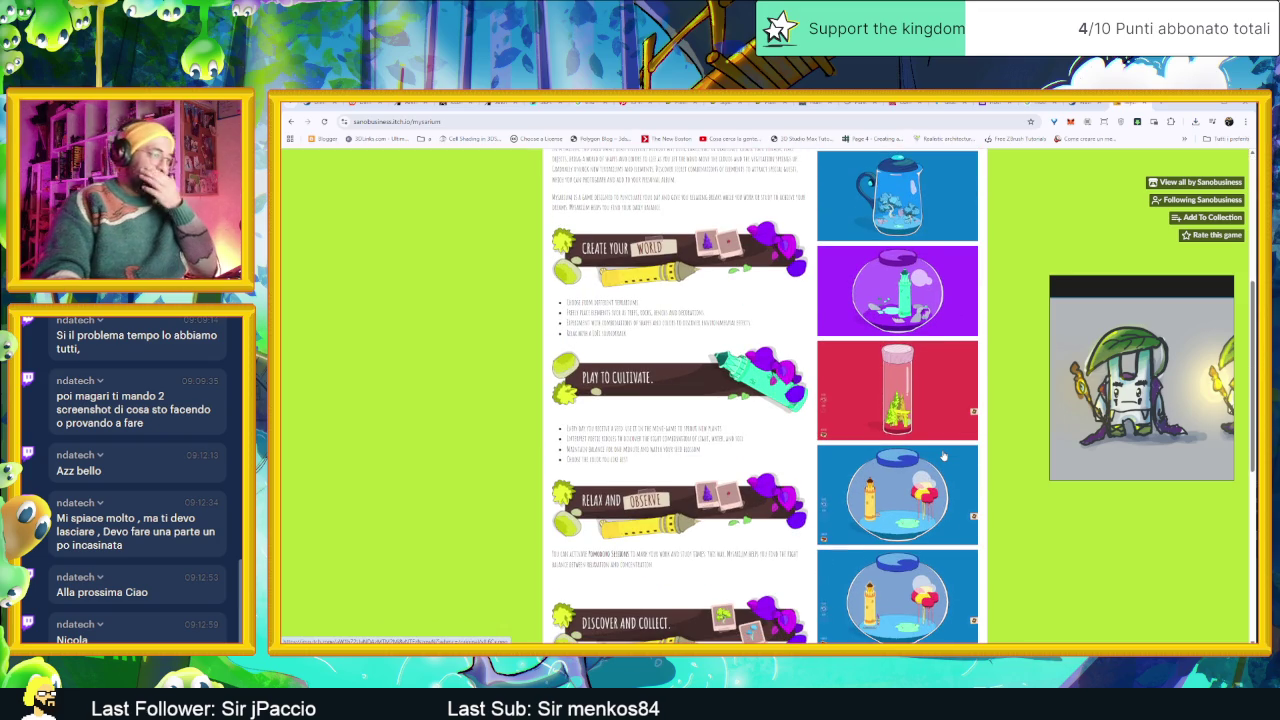
{"action": "scroll", "coordinate": [943, 456], "scroll_direction": "down", "scroll_amount": 1}
{"action": "scroll", "coordinate": [943, 458], "scroll_direction": "down", "scroll_amount": 2}
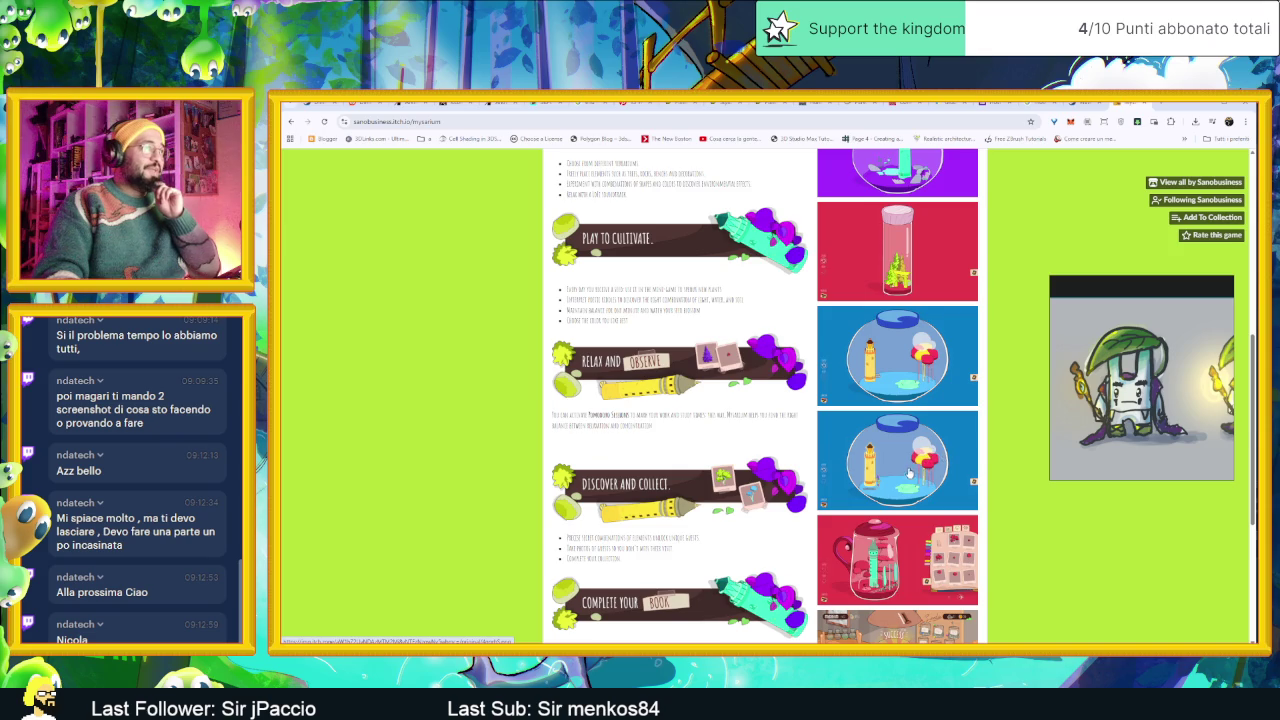
{"action": "scroll", "coordinate": [910, 472], "scroll_direction": "down", "scroll_amount": 3}
{"action": "scroll", "coordinate": [980, 470], "scroll_direction": "down", "scroll_amount": 3}
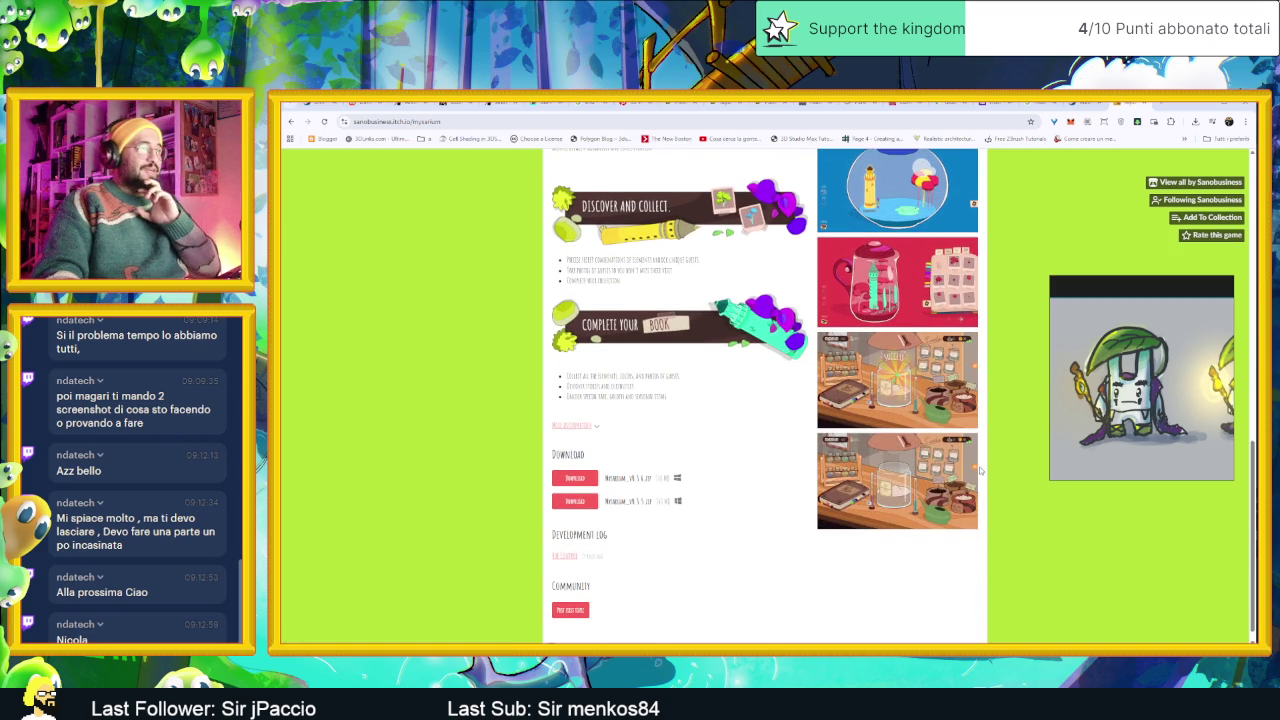
{"action": "scroll", "coordinate": [980, 470], "scroll_direction": "down", "scroll_amount": 1}
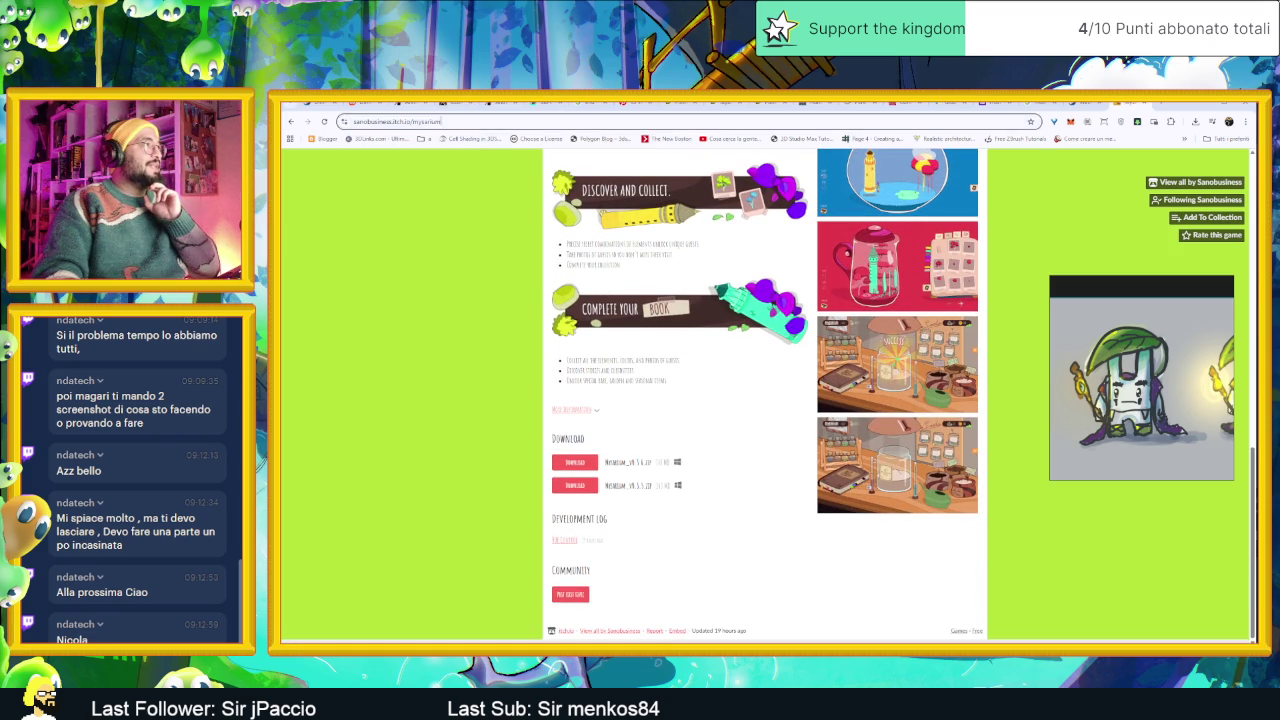
{"action": "left_click", "coordinate": [453, 122]}
Select the whole Mysarium page address to copy it.
{"action": "left_click", "coordinate": [405, 122]}
{"action": "triple_click", "coordinate": [412, 122]}
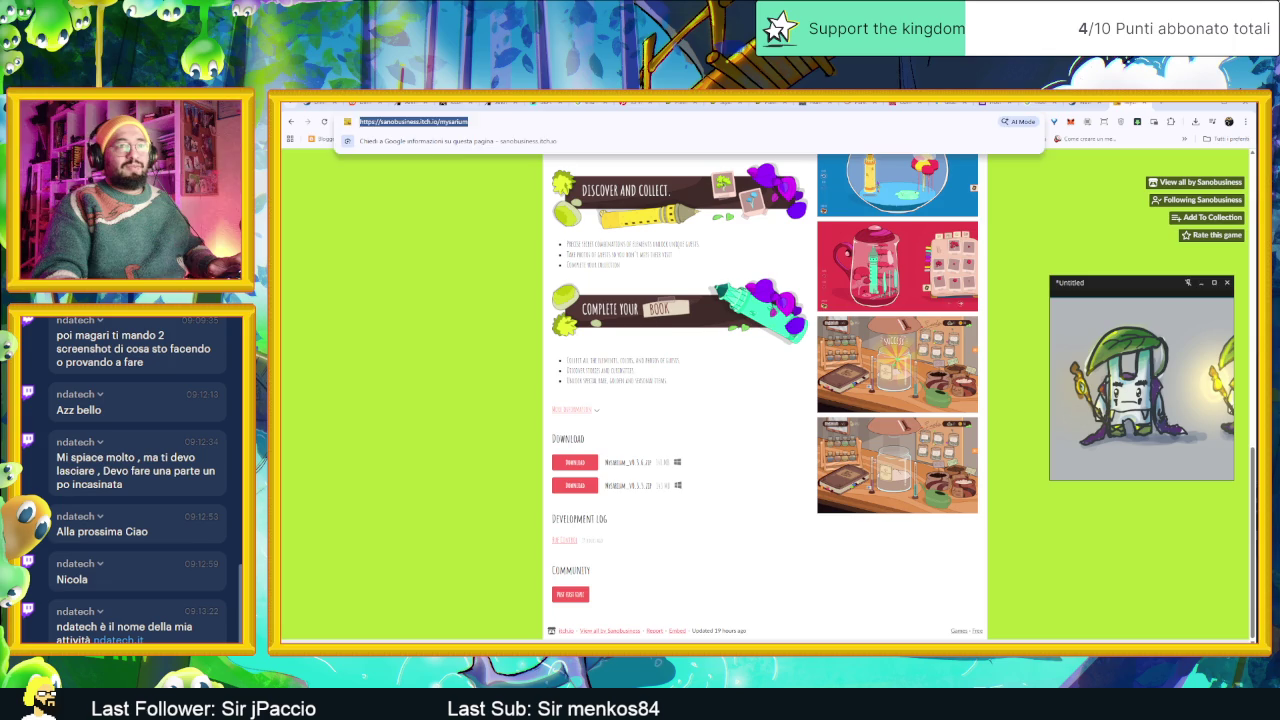
{"action": "left_click", "coordinate": [101, 634]}
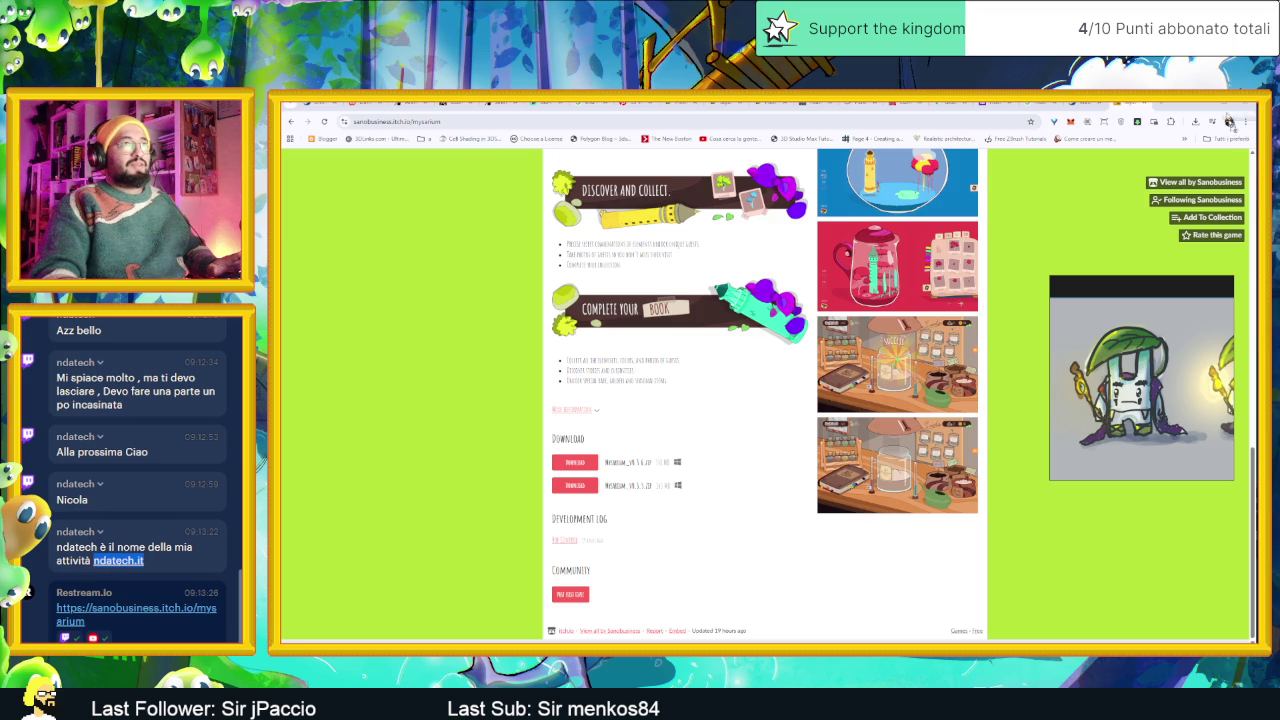
Check the business website linked in chat, return to Mysarium, then switch to Steam.
{"action": "left_click", "coordinate": [1163, 104]}
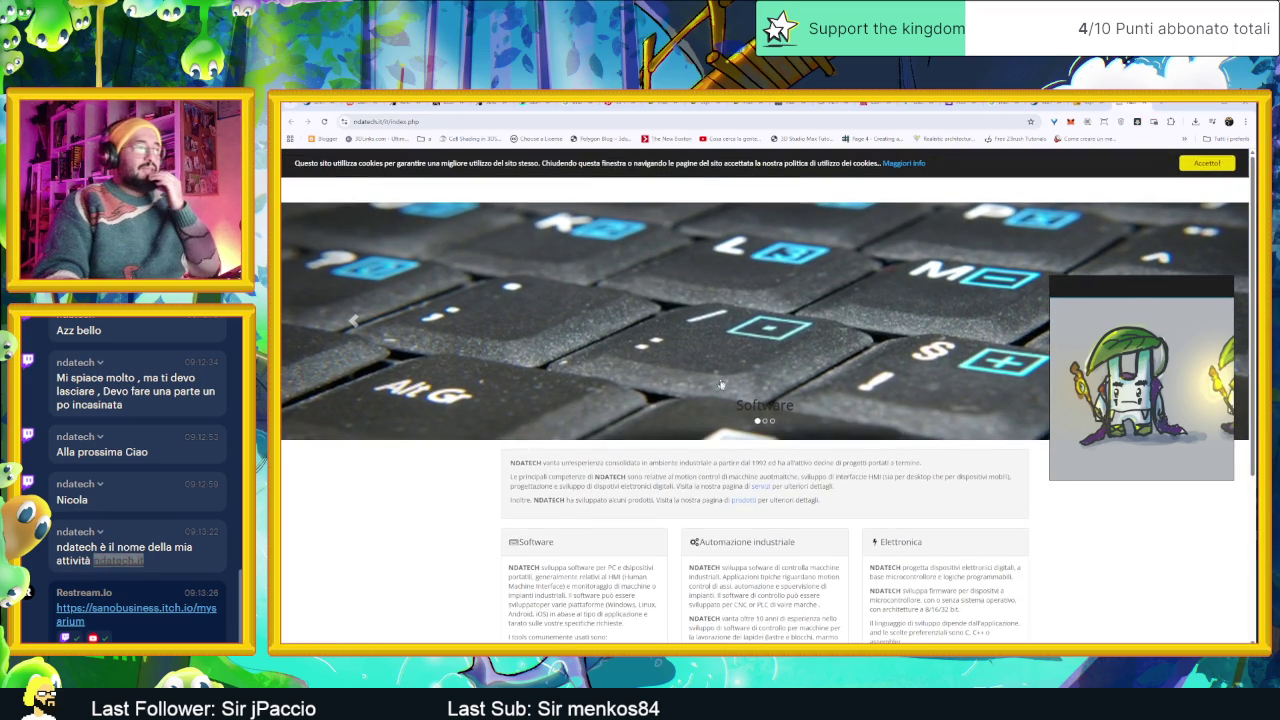
{"action": "scroll", "coordinate": [723, 395], "scroll_direction": "down", "scroll_amount": 1}
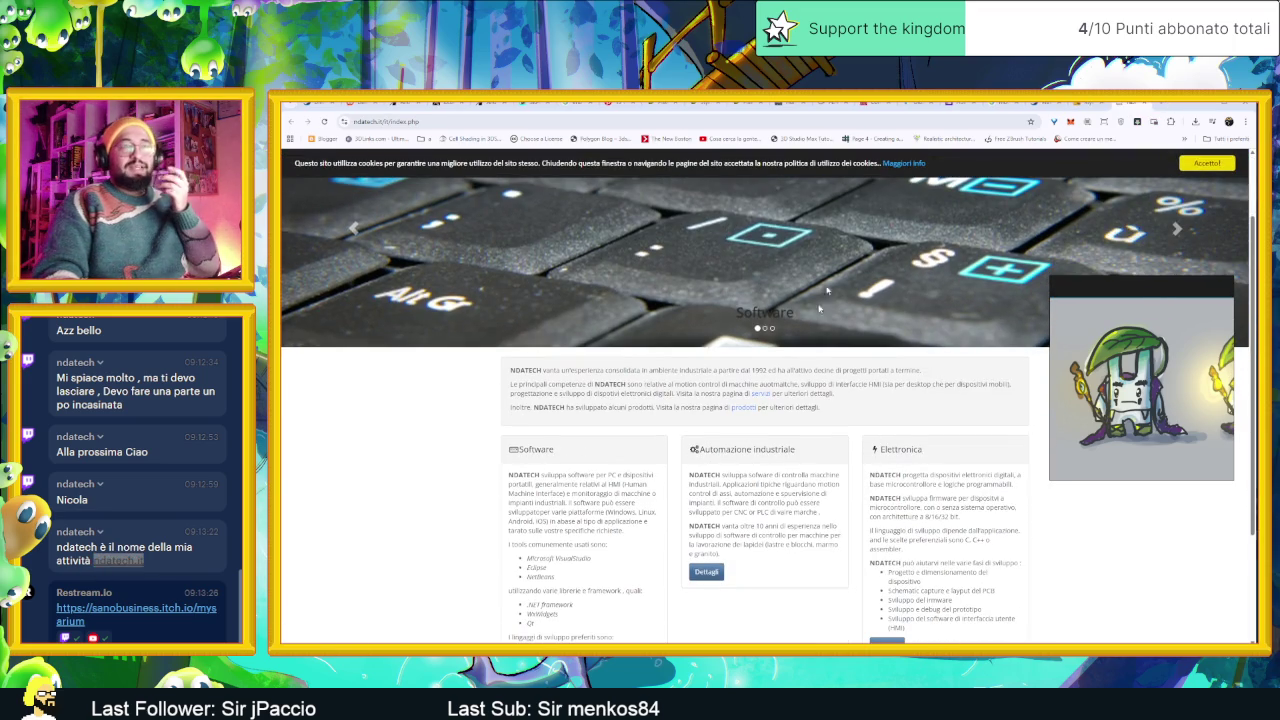
{"action": "left_click", "coordinate": [1090, 104]}
{"action": "scroll", "coordinate": [777, 358], "scroll_direction": "up", "scroll_amount": 5}
{"action": "scroll", "coordinate": [780, 358], "scroll_direction": "up", "scroll_amount": 5}
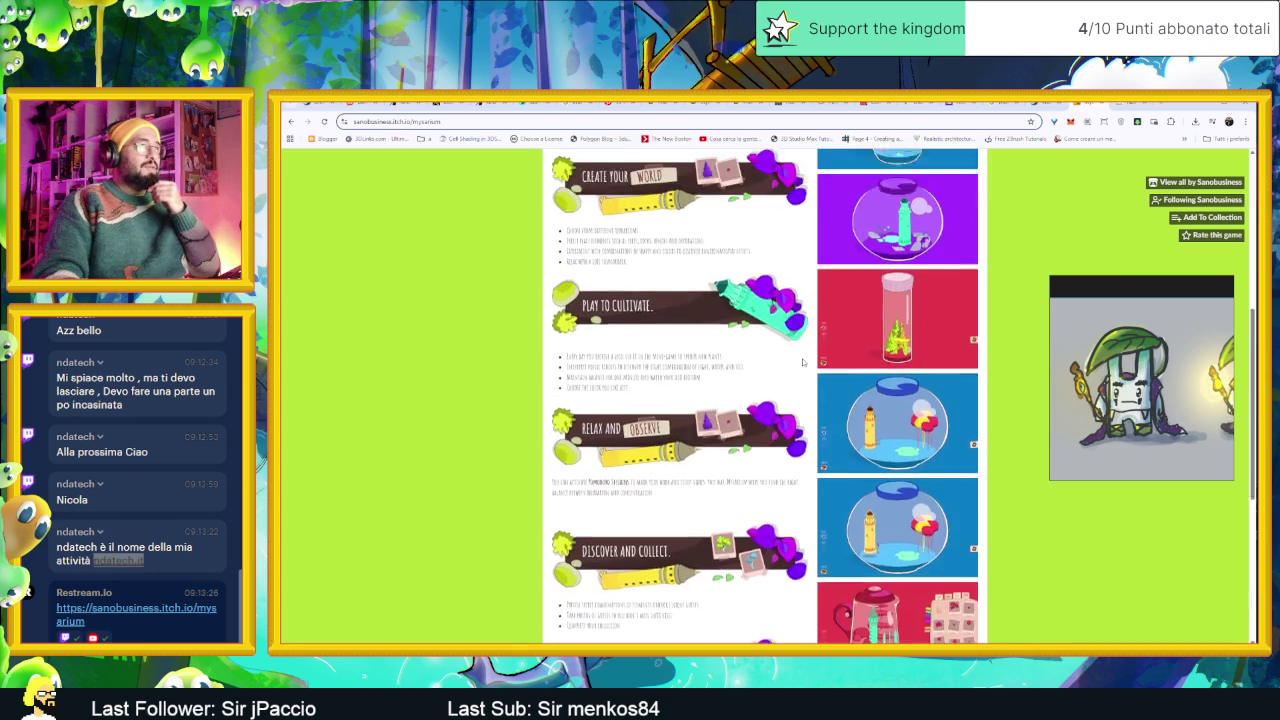
{"action": "scroll", "coordinate": [790, 360], "scroll_direction": "up", "scroll_amount": 5}
{"action": "scroll", "coordinate": [802, 362], "scroll_direction": "up", "scroll_amount": 5}
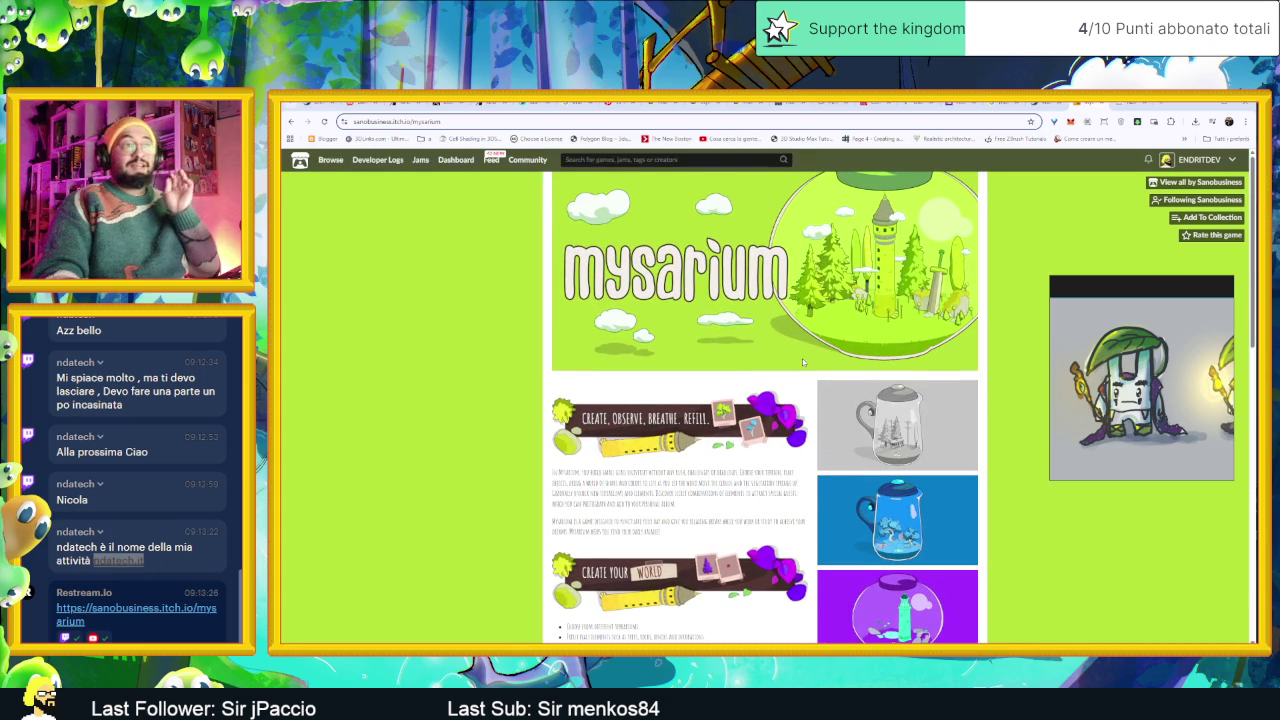
{"action": "scroll", "coordinate": [802, 358], "scroll_direction": "down", "scroll_amount": 1}
{"action": "scroll", "coordinate": [802, 360], "scroll_direction": "down", "scroll_amount": 1}
{"action": "scroll", "coordinate": [800, 366], "scroll_direction": "down", "scroll_amount": 1}
{"action": "scroll", "coordinate": [799, 372], "scroll_direction": "down", "scroll_amount": 1}
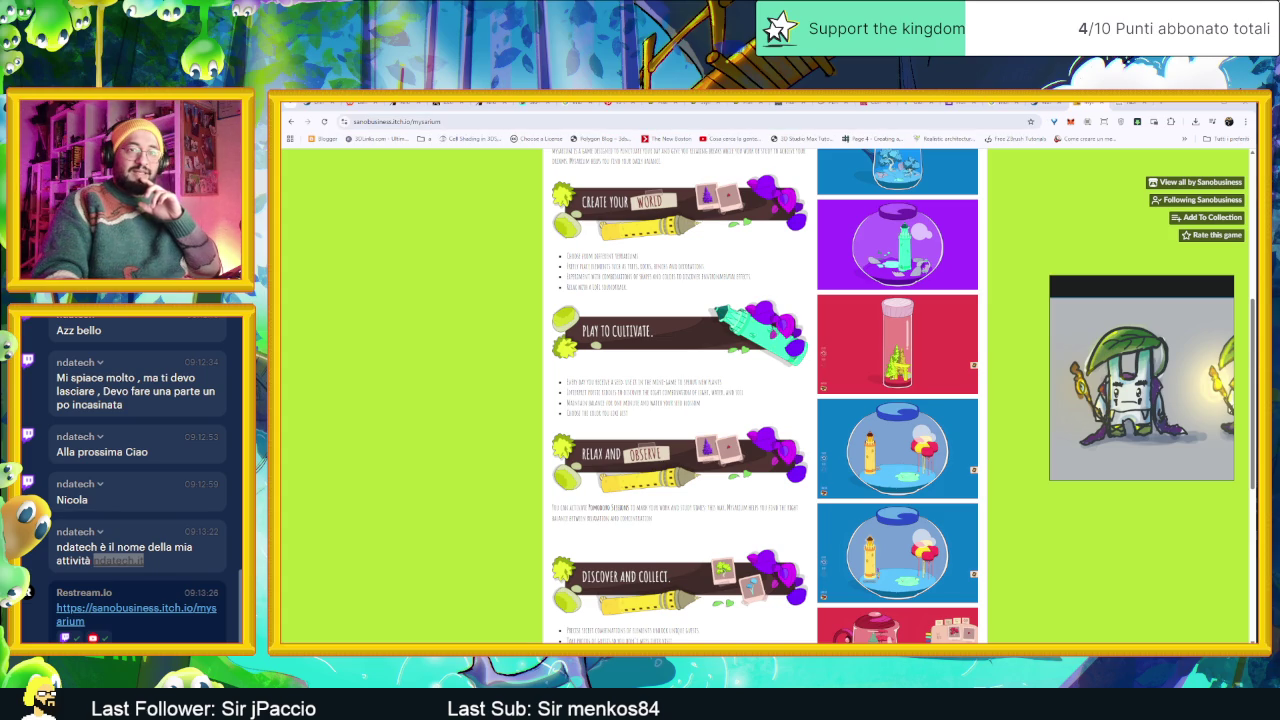
{"action": "key", "text": "alt+Tab"}
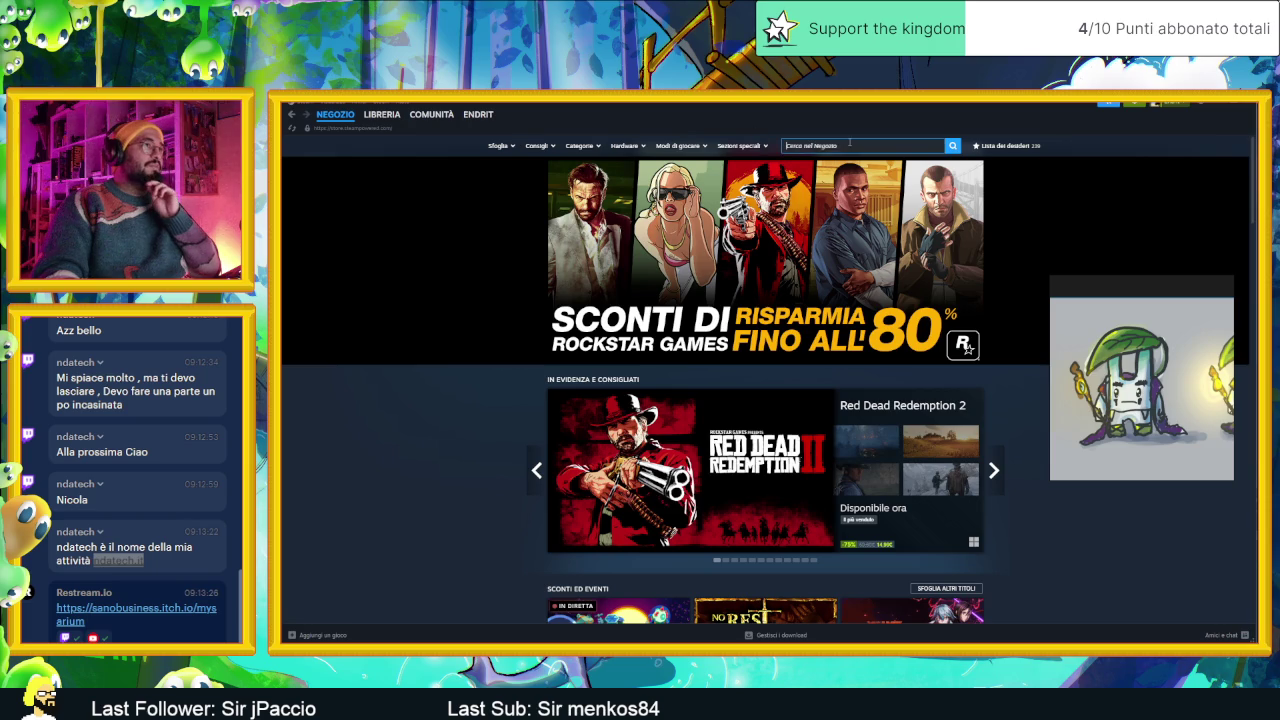
Search the Steam store for 'mysarium' and open its store page.
{"action": "left_click", "coordinate": [849, 145]}
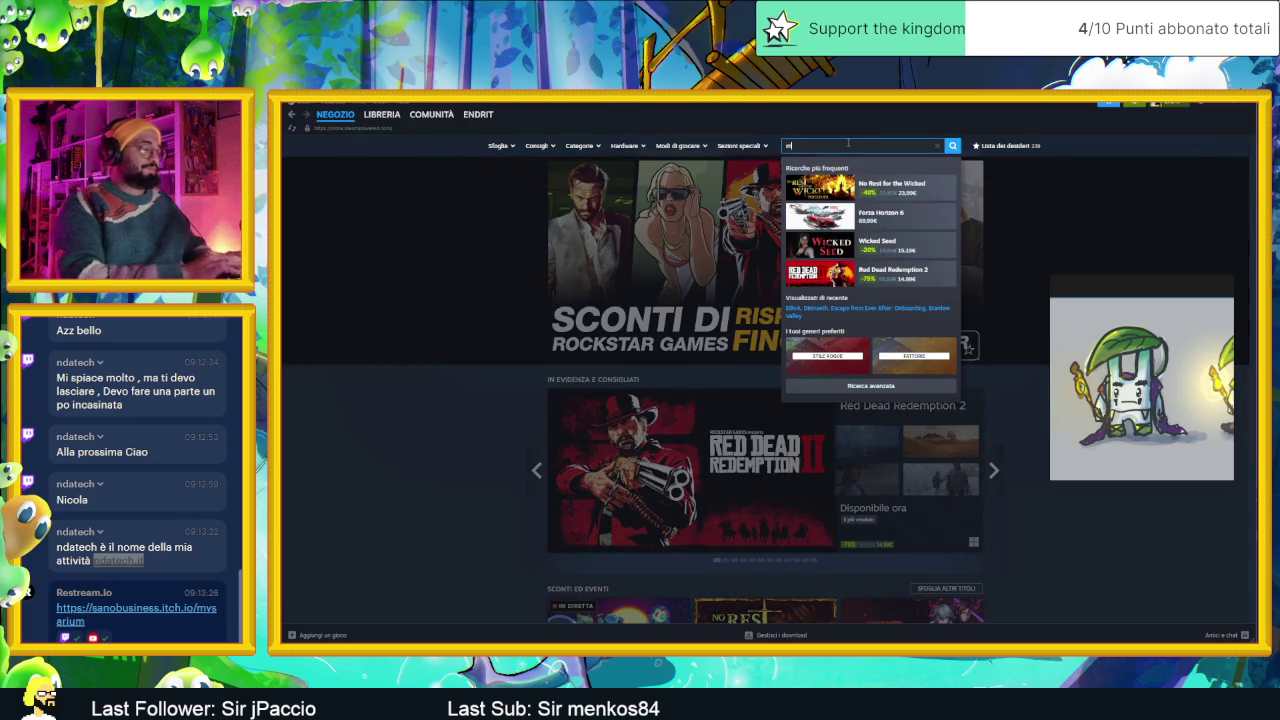
{"action": "type", "text": "mysarium"}
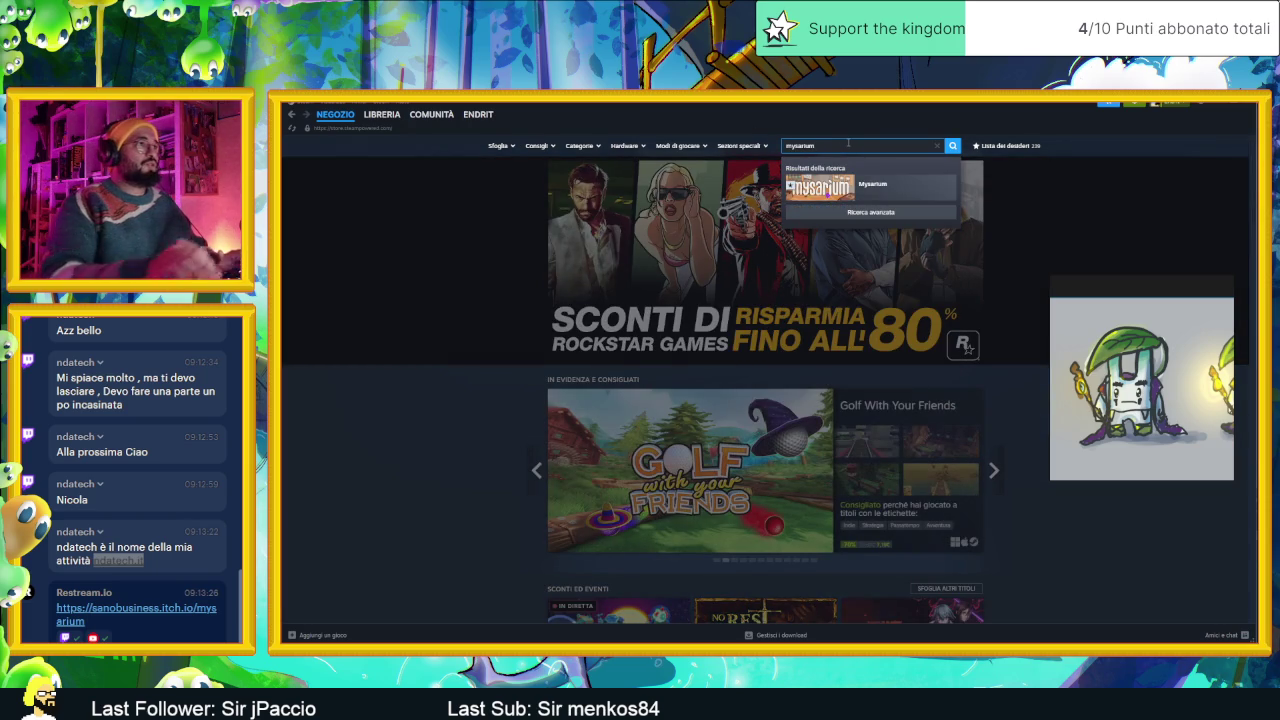
{"action": "left_click", "coordinate": [917, 197]}
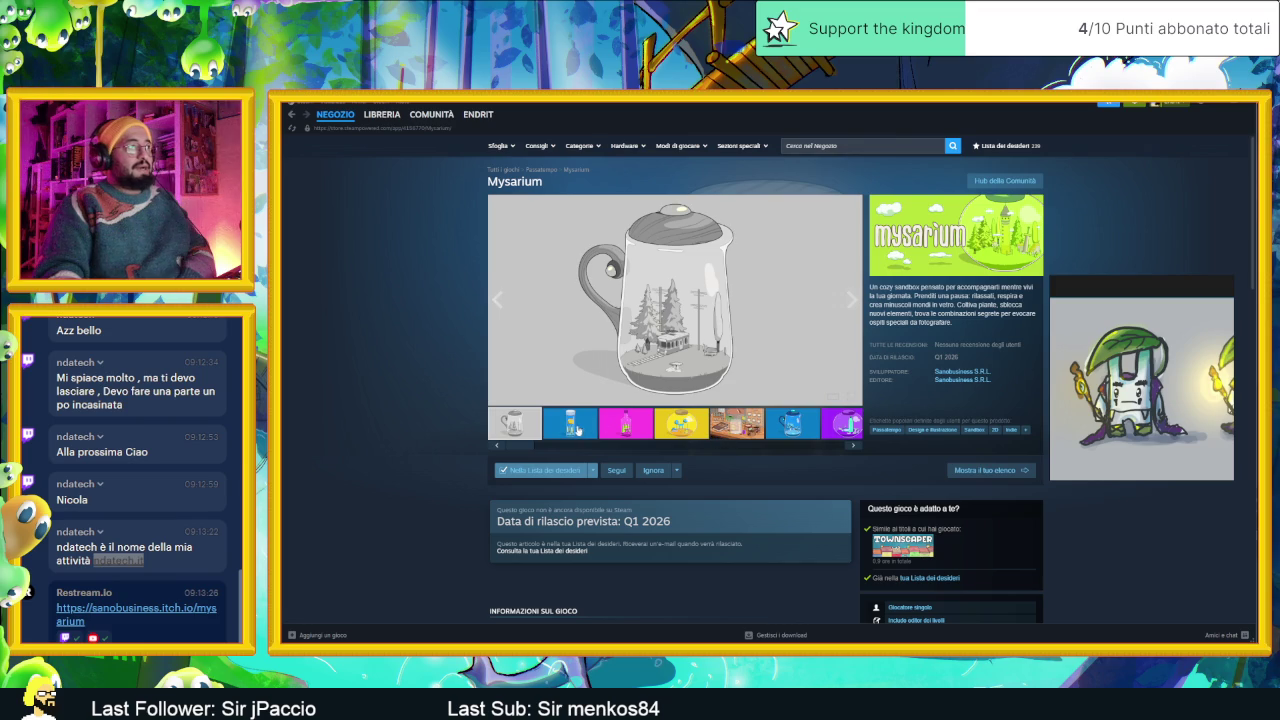
Browse through the Mysarium screenshots and media thumbnails.
{"action": "left_click", "coordinate": [577, 428]}
{"action": "left_click", "coordinate": [637, 428]}
{"action": "left_click", "coordinate": [681, 428]}
{"action": "left_click", "coordinate": [730, 428]}
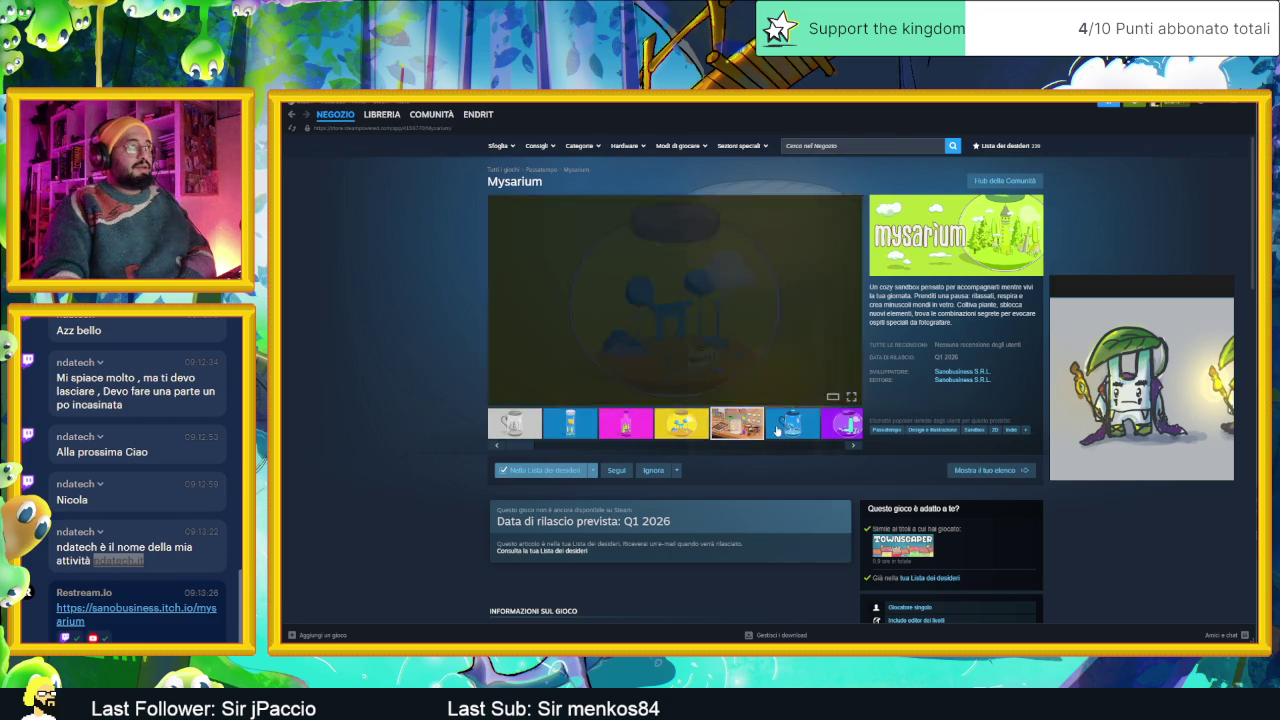
{"action": "left_click", "coordinate": [797, 428]}
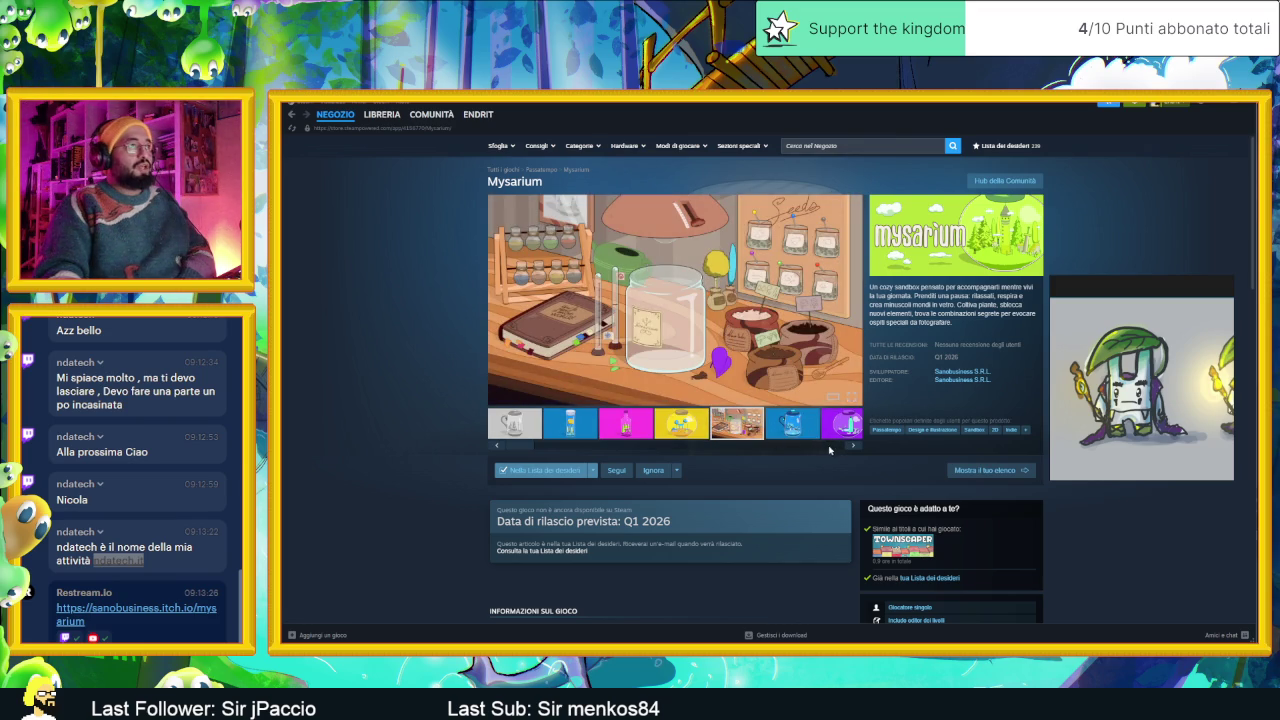
{"action": "left_click", "coordinate": [844, 449]}
{"action": "left_click", "coordinate": [825, 430]}
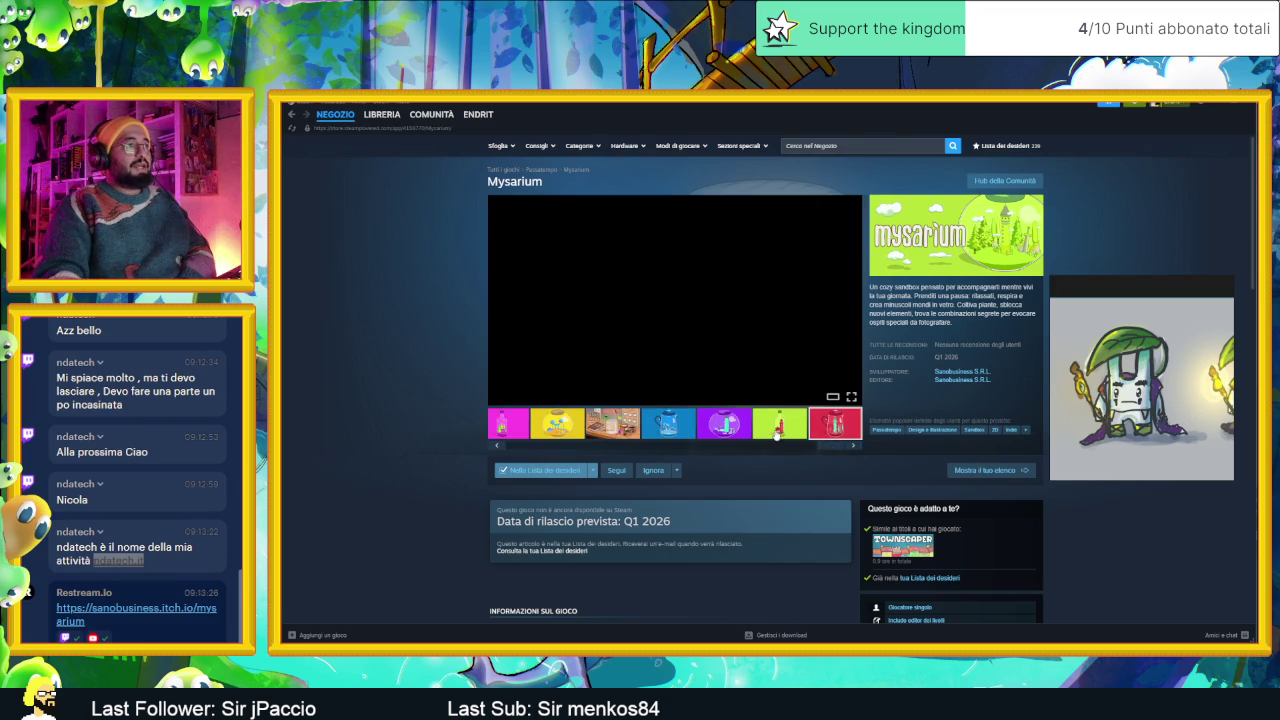
{"action": "left_click", "coordinate": [728, 428]}
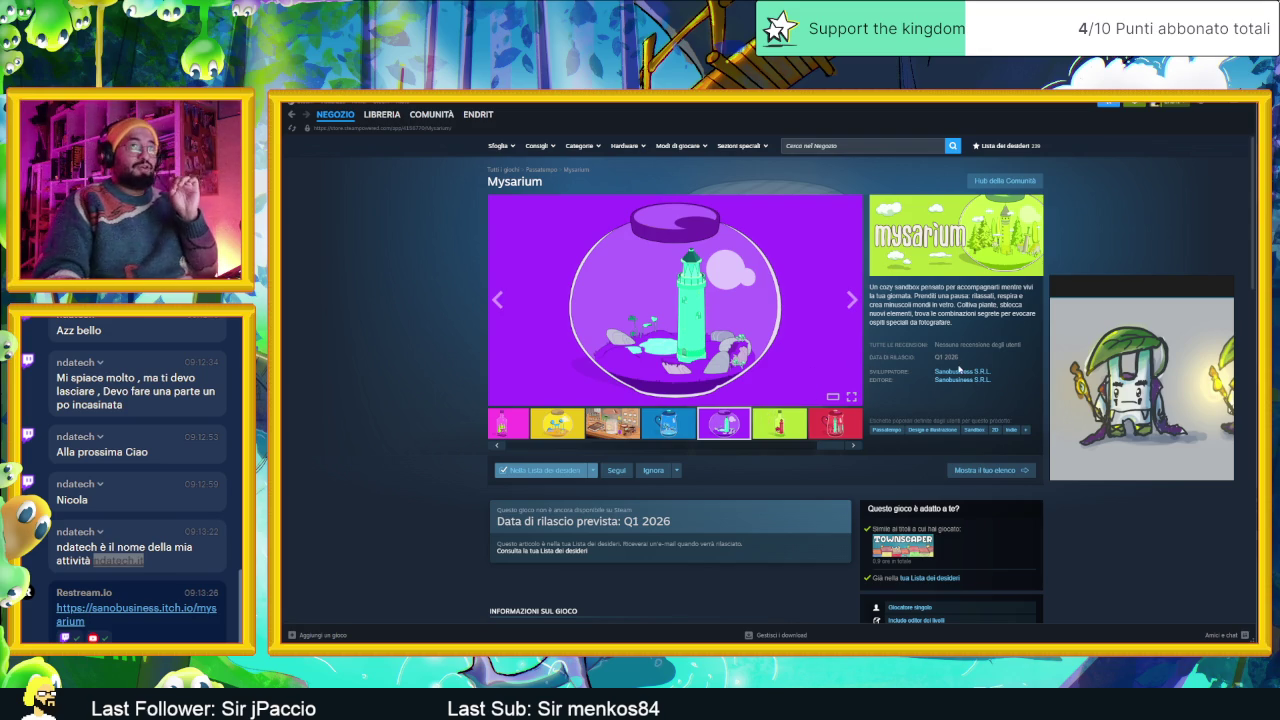
{"action": "left_click", "coordinate": [832, 415]}
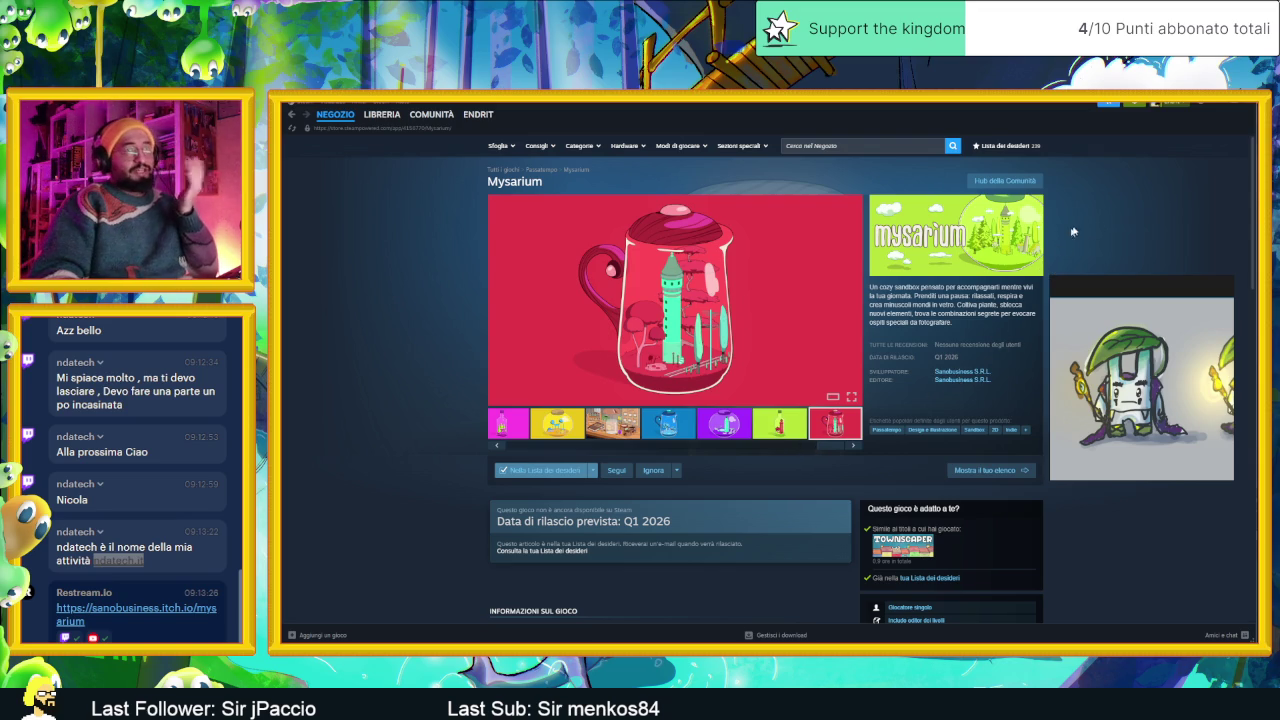
Scroll down through the Mysarium store page and back up.
{"action": "scroll", "coordinate": [825, 381], "scroll_direction": "down", "scroll_amount": 3}
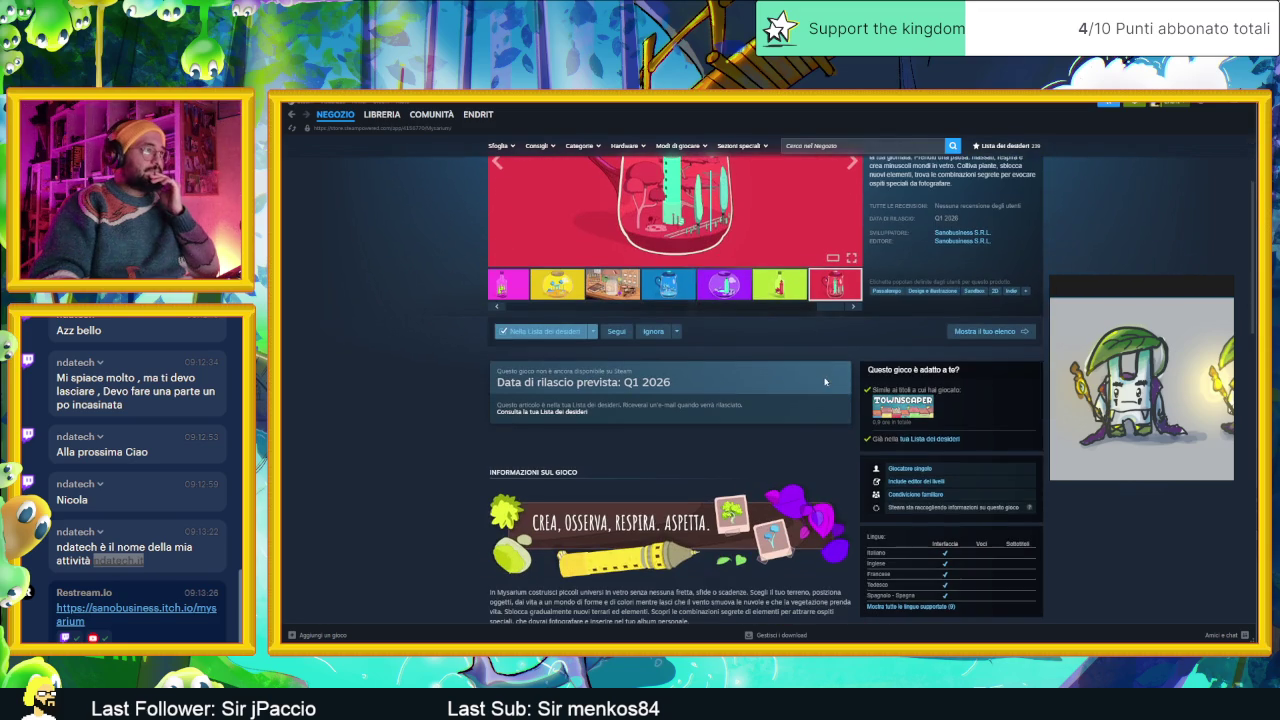
{"action": "scroll", "coordinate": [861, 376], "scroll_direction": "down", "scroll_amount": 3}
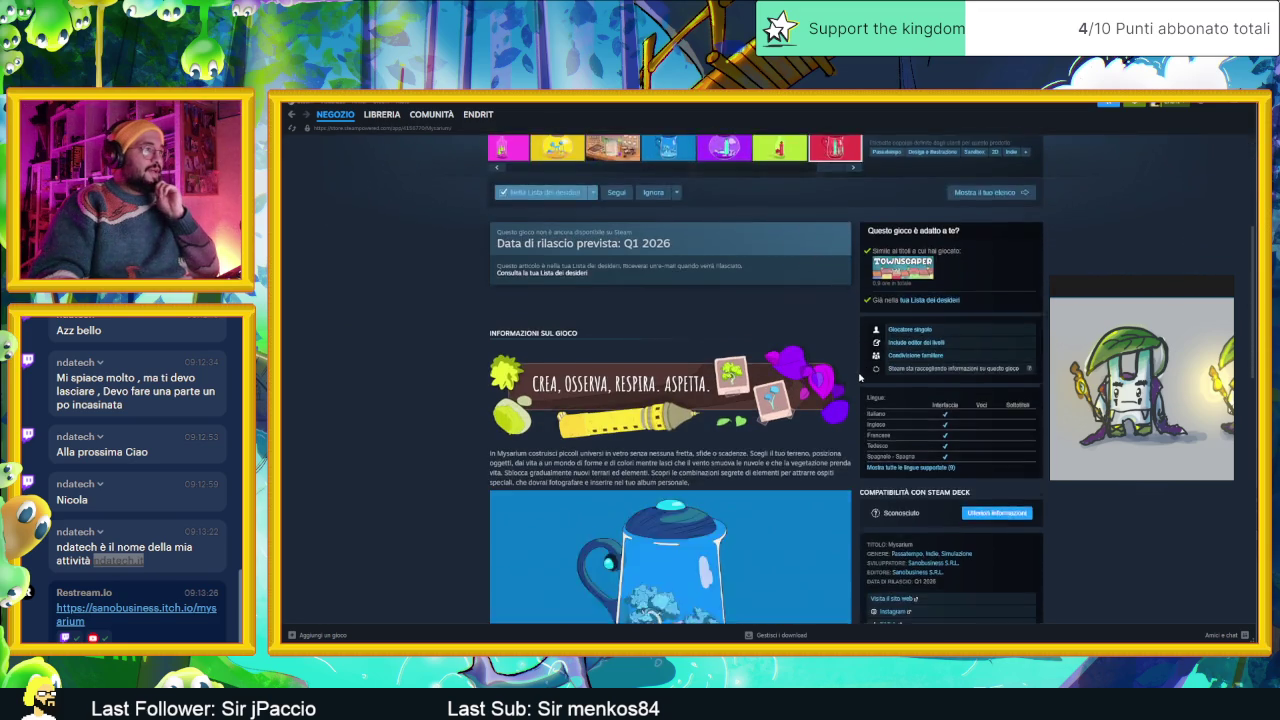
{"action": "scroll", "coordinate": [860, 377], "scroll_direction": "down", "scroll_amount": 3}
{"action": "scroll", "coordinate": [858, 379], "scroll_direction": "down", "scroll_amount": 3}
{"action": "scroll", "coordinate": [856, 381], "scroll_direction": "down", "scroll_amount": 3}
{"action": "scroll", "coordinate": [856, 381], "scroll_direction": "up", "scroll_amount": 4}
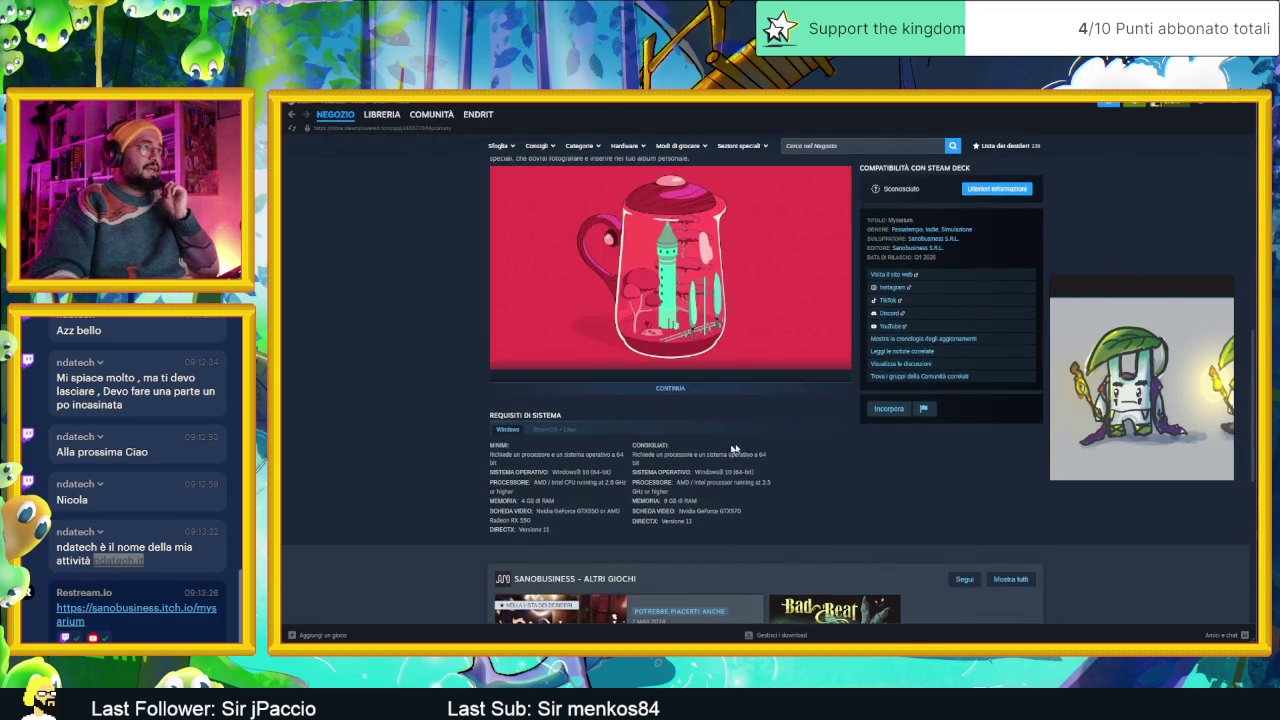
{"action": "scroll", "coordinate": [871, 457], "scroll_direction": "down", "scroll_amount": 5}
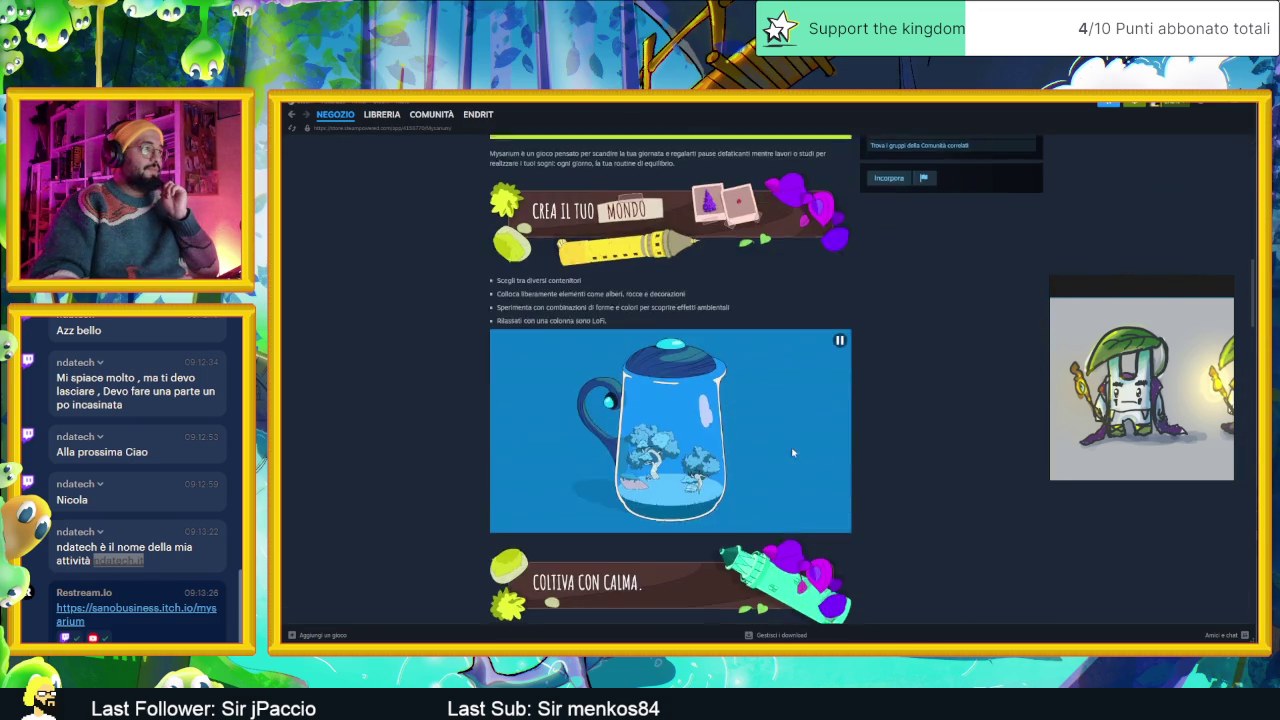
{"action": "scroll", "coordinate": [871, 457], "scroll_direction": "down", "scroll_amount": 1}
{"action": "scroll", "coordinate": [871, 457], "scroll_direction": "down", "scroll_amount": 3}
{"action": "scroll", "coordinate": [891, 464], "scroll_direction": "down", "scroll_amount": 4}
{"action": "scroll", "coordinate": [891, 464], "scroll_direction": "down", "scroll_amount": 2}
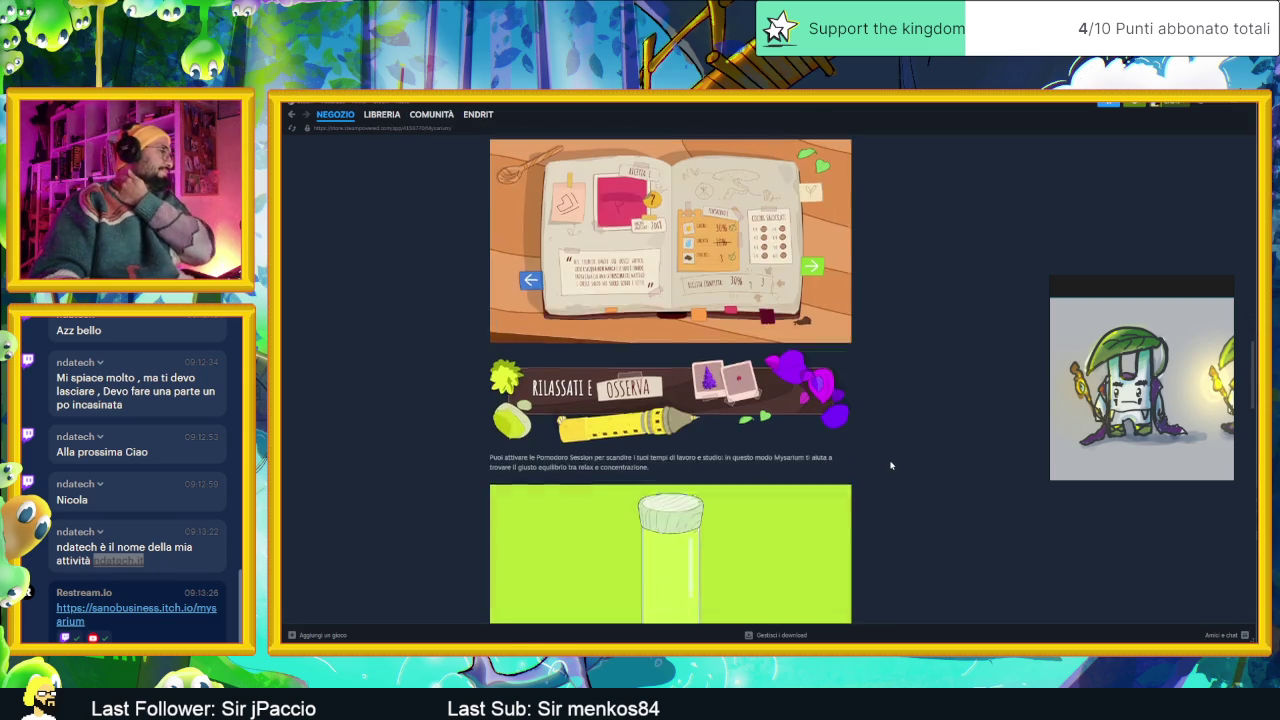
{"action": "scroll", "coordinate": [891, 464], "scroll_direction": "down", "scroll_amount": 3}
{"action": "scroll", "coordinate": [891, 464], "scroll_direction": "down", "scroll_amount": 3}
{"action": "scroll", "coordinate": [891, 464], "scroll_direction": "down", "scroll_amount": 2}
{"action": "scroll", "coordinate": [891, 464], "scroll_direction": "down", "scroll_amount": 3}
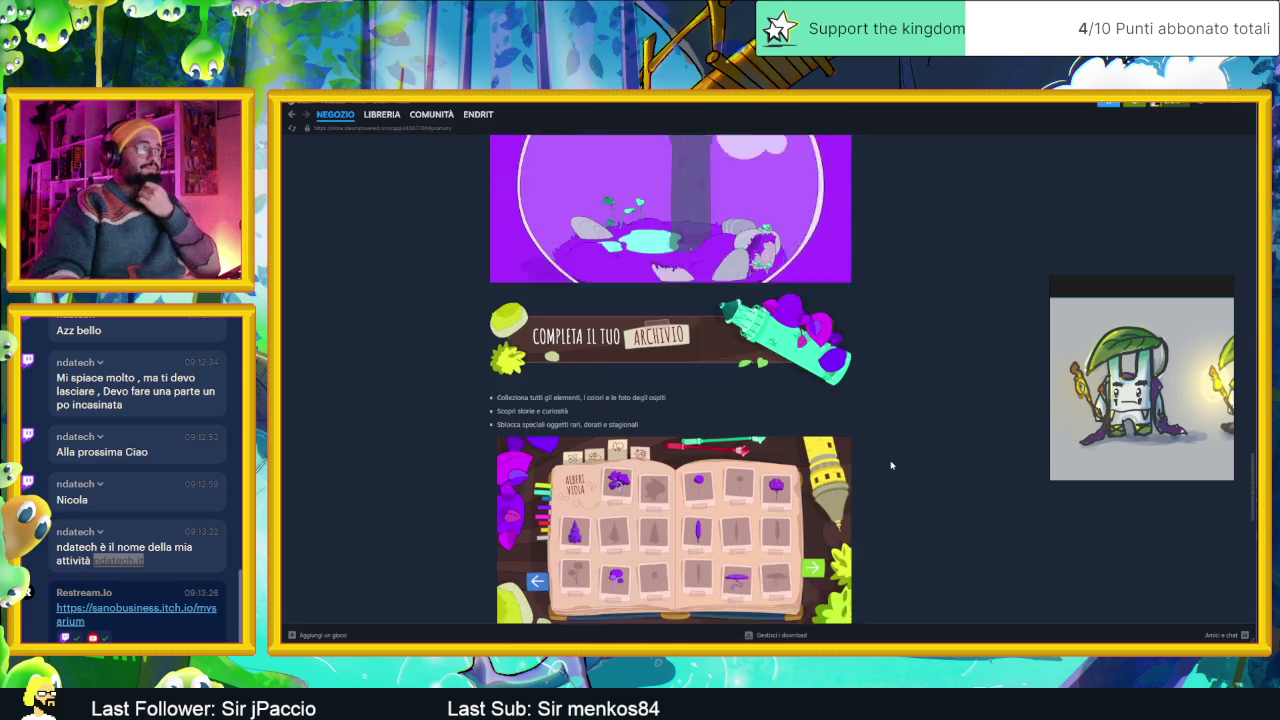
{"action": "scroll", "coordinate": [891, 464], "scroll_direction": "down", "scroll_amount": 2}
{"action": "scroll", "coordinate": [891, 464], "scroll_direction": "down", "scroll_amount": 1}
{"action": "scroll", "coordinate": [891, 464], "scroll_direction": "down", "scroll_amount": 1}
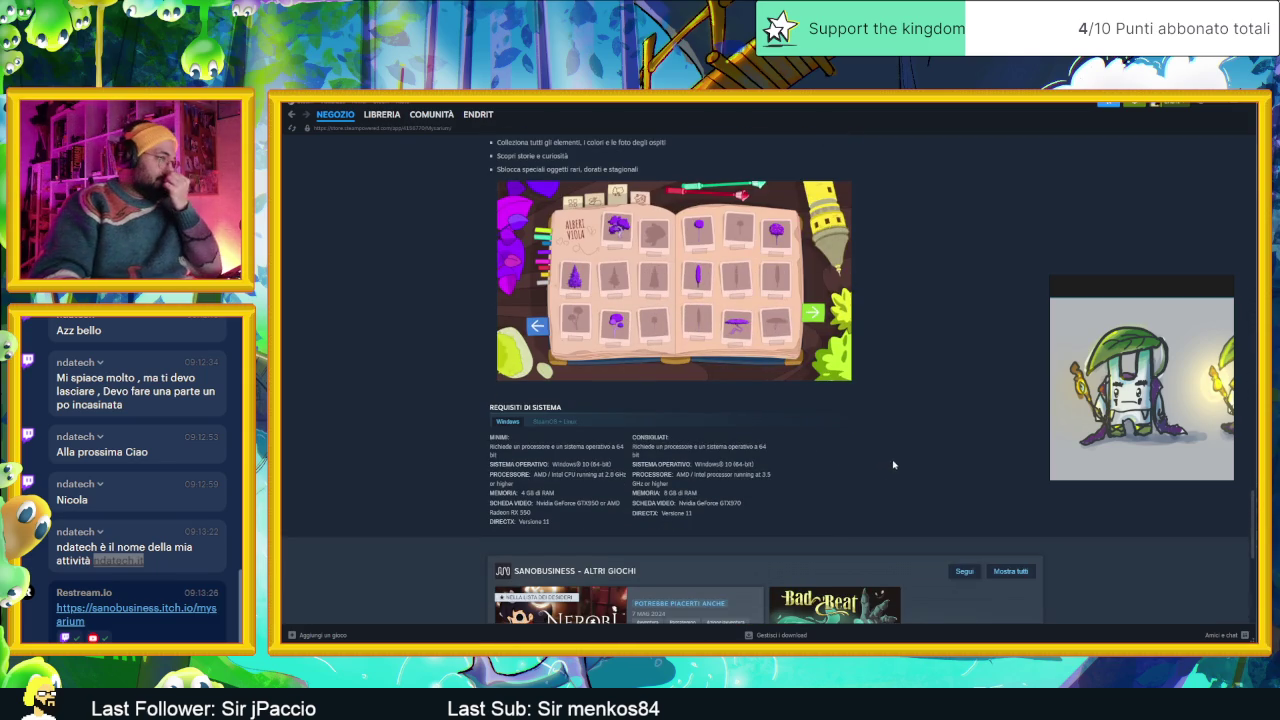
{"action": "scroll", "coordinate": [895, 467], "scroll_direction": "up", "scroll_amount": 3}
{"action": "scroll", "coordinate": [898, 469], "scroll_direction": "up", "scroll_amount": 1}
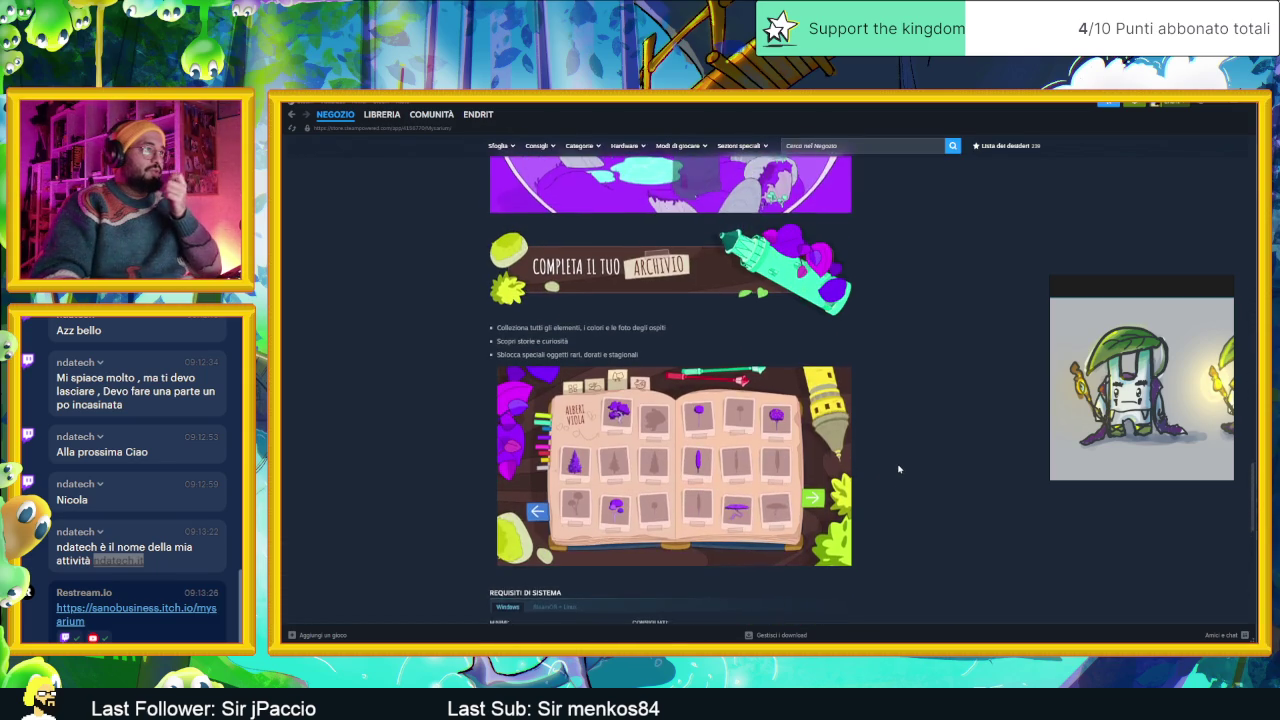
{"action": "scroll", "coordinate": [898, 469], "scroll_direction": "up", "scroll_amount": 5}
{"action": "scroll", "coordinate": [898, 469], "scroll_direction": "up", "scroll_amount": 5}
{"action": "scroll", "coordinate": [898, 469], "scroll_direction": "up", "scroll_amount": 5}
{"action": "scroll", "coordinate": [898, 469], "scroll_direction": "up", "scroll_amount": 5}
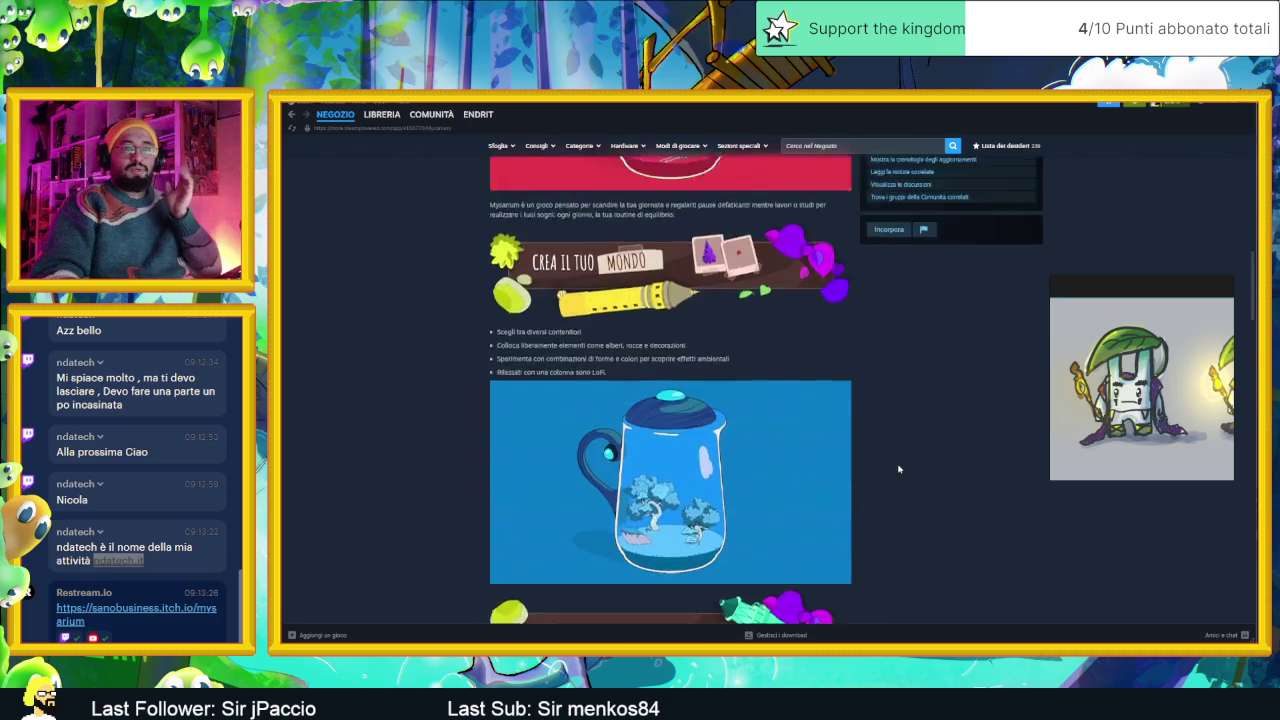
{"action": "scroll", "coordinate": [898, 469], "scroll_direction": "up", "scroll_amount": 5}
{"action": "scroll", "coordinate": [930, 445], "scroll_direction": "up", "scroll_amount": 5}
{"action": "mouse_move", "coordinate": [1141, 300]}
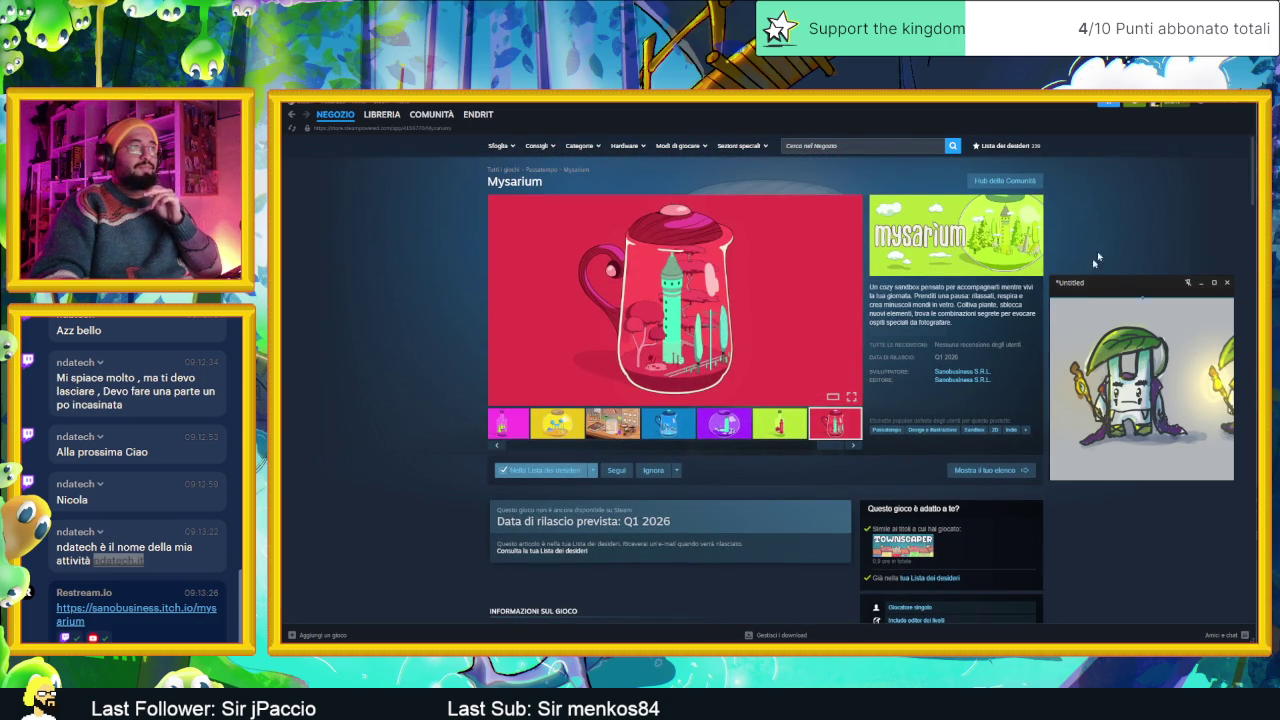
View the Sanobusiness developer page, close Steam, and switch to the ndatech.it tab.
{"action": "left_click", "coordinate": [955, 372]}
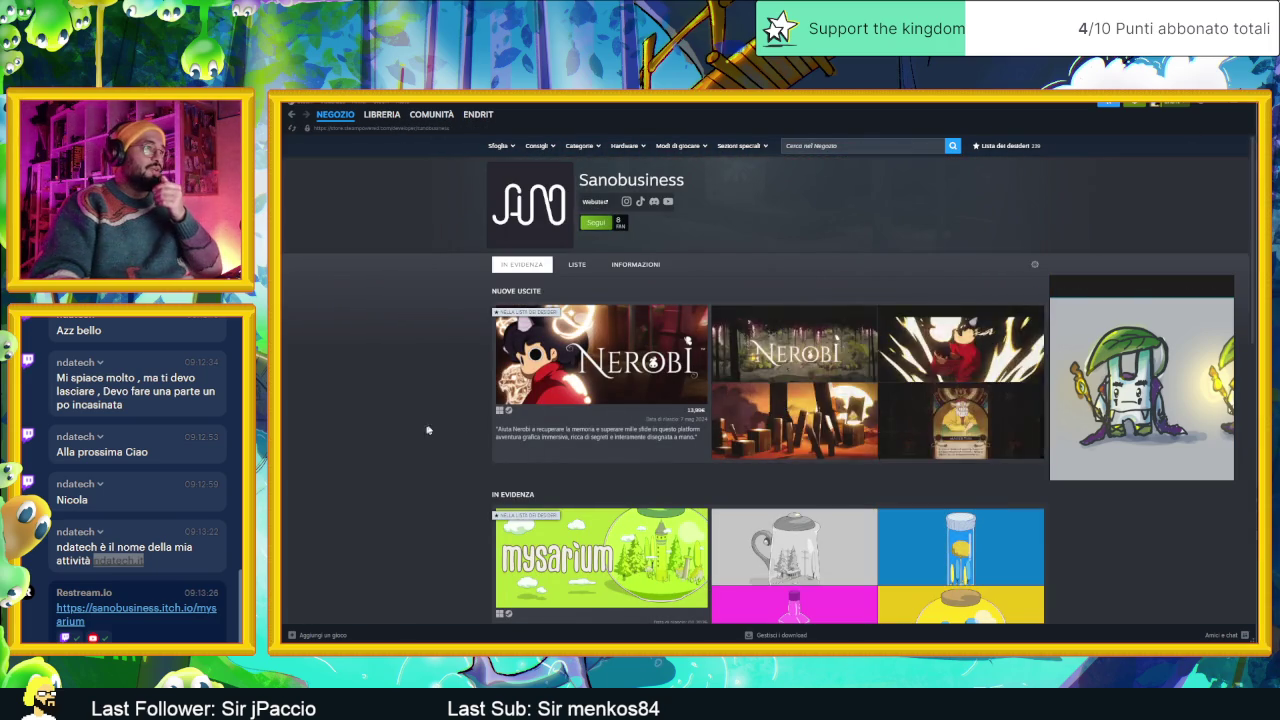
{"action": "scroll", "coordinate": [437, 417], "scroll_direction": "down", "scroll_amount": 1}
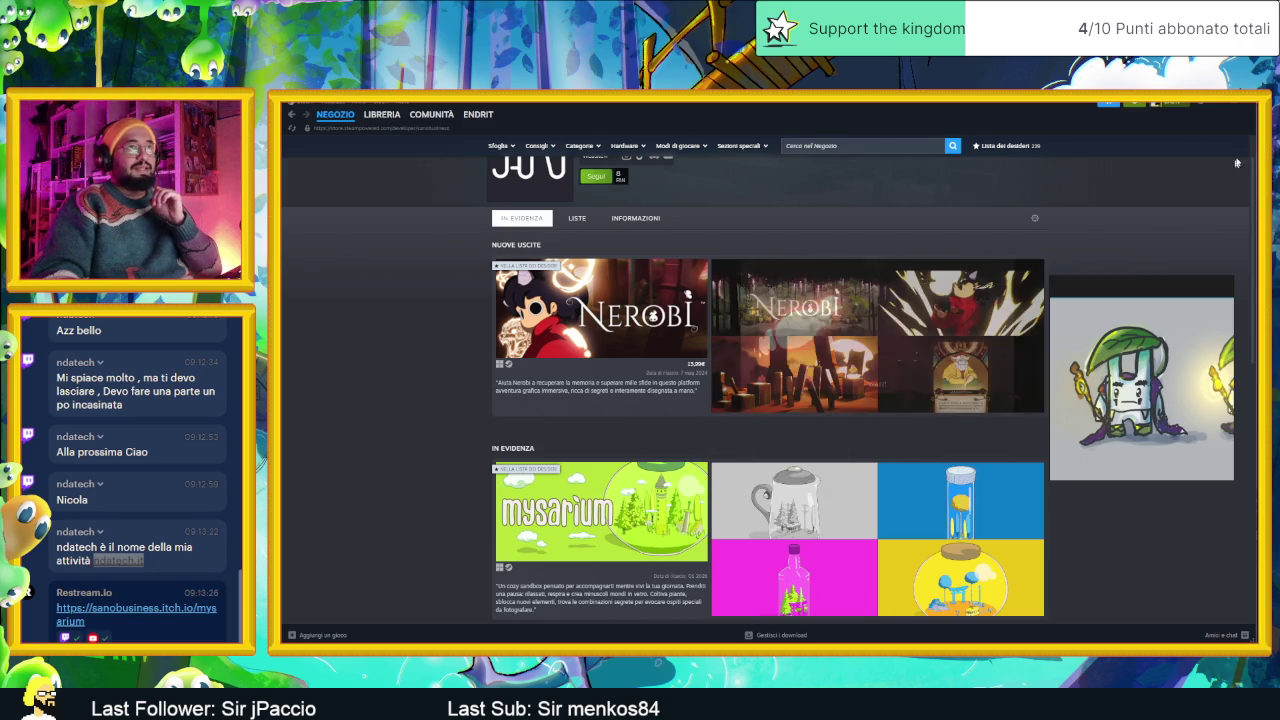
{"action": "left_click", "coordinate": [1220, 108]}
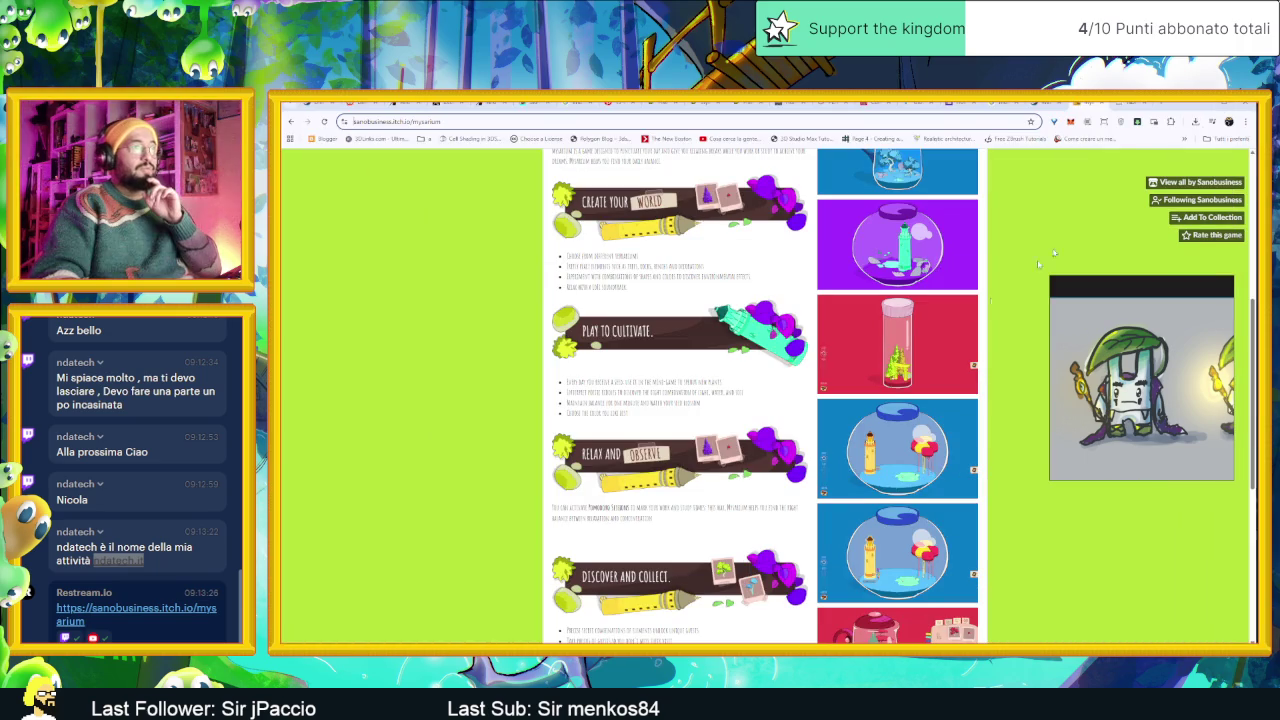
{"action": "left_click", "coordinate": [1047, 104]}
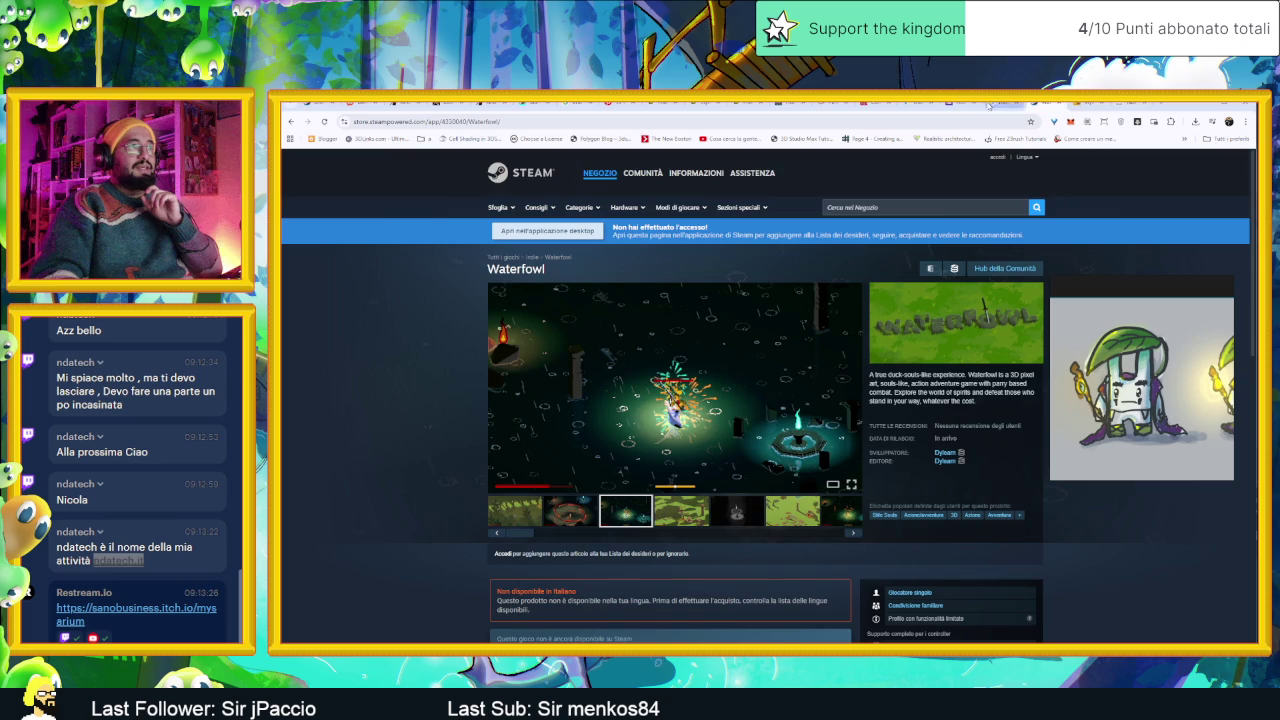
{"action": "left_click", "coordinate": [1093, 104]}
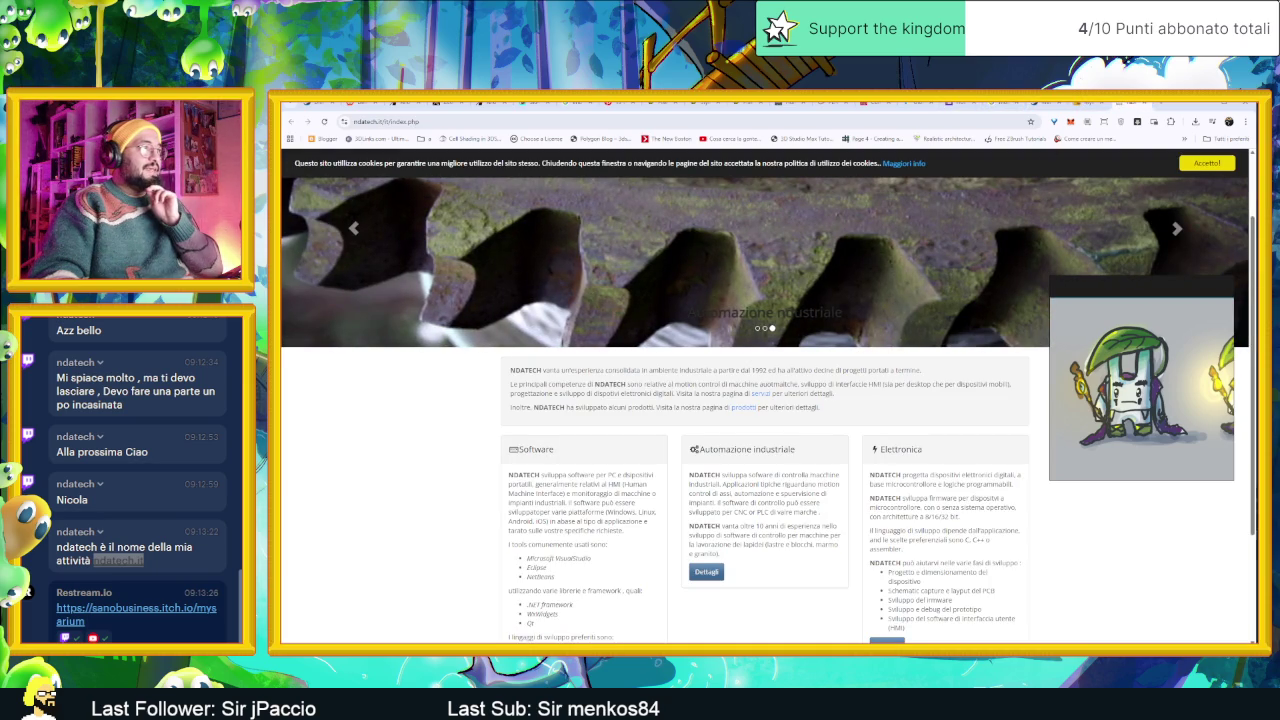
Cycle the ndatech homepage slider back to the industrial automation slide and select its caption.
{"action": "scroll", "coordinate": [888, 421], "scroll_direction": "up", "scroll_amount": 1}
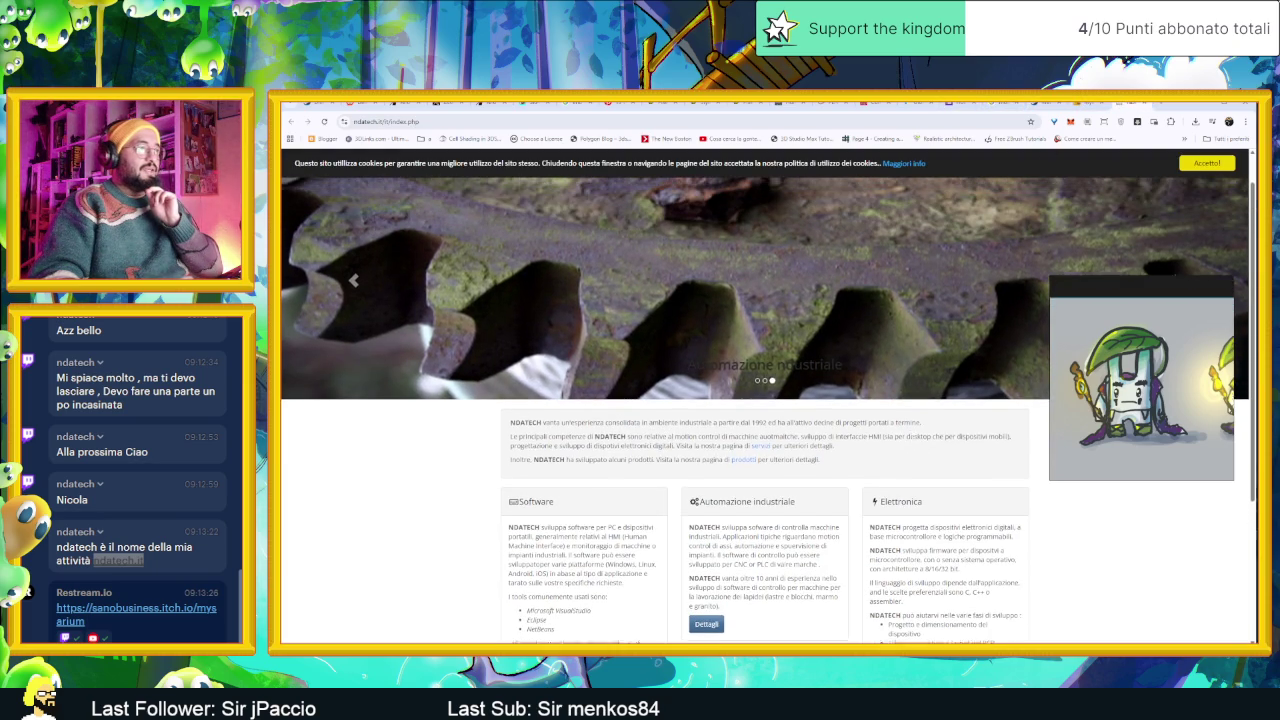
{"action": "scroll", "coordinate": [913, 428], "scroll_direction": "up", "scroll_amount": 1}
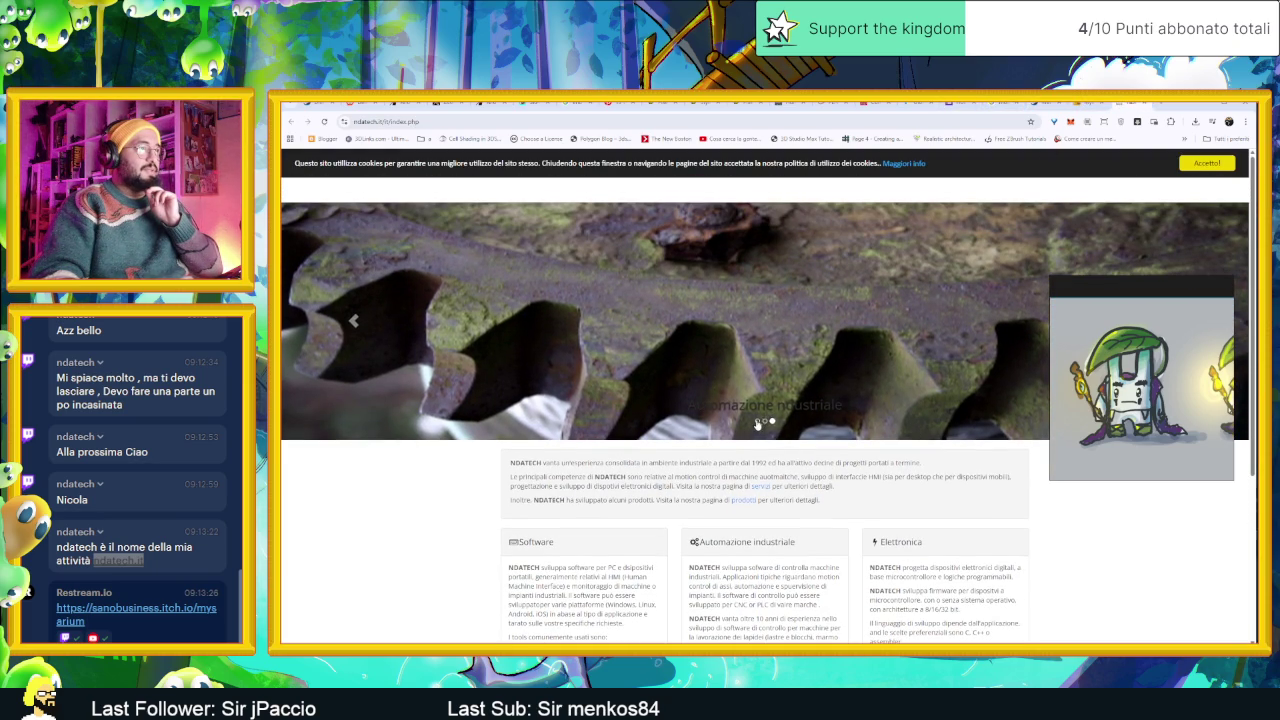
{"action": "left_click", "coordinate": [757, 424]}
{"action": "left_click", "coordinate": [764, 420]}
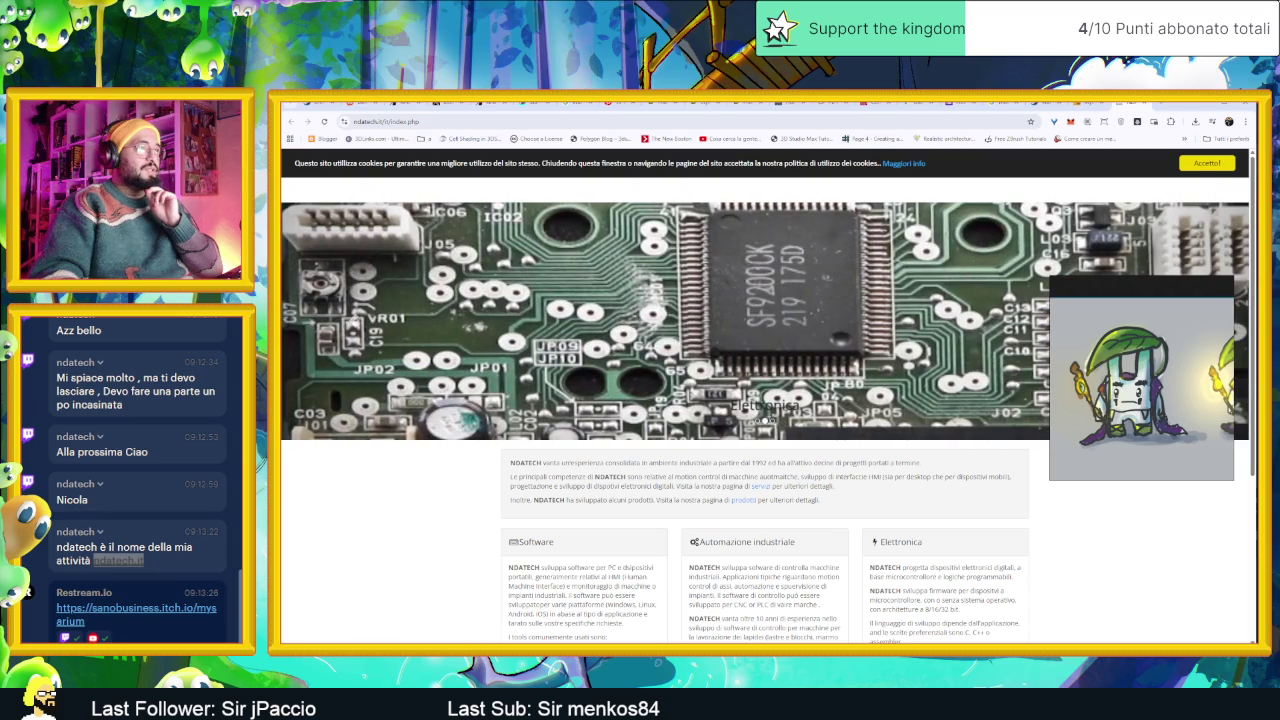
{"action": "left_click", "coordinate": [771, 423]}
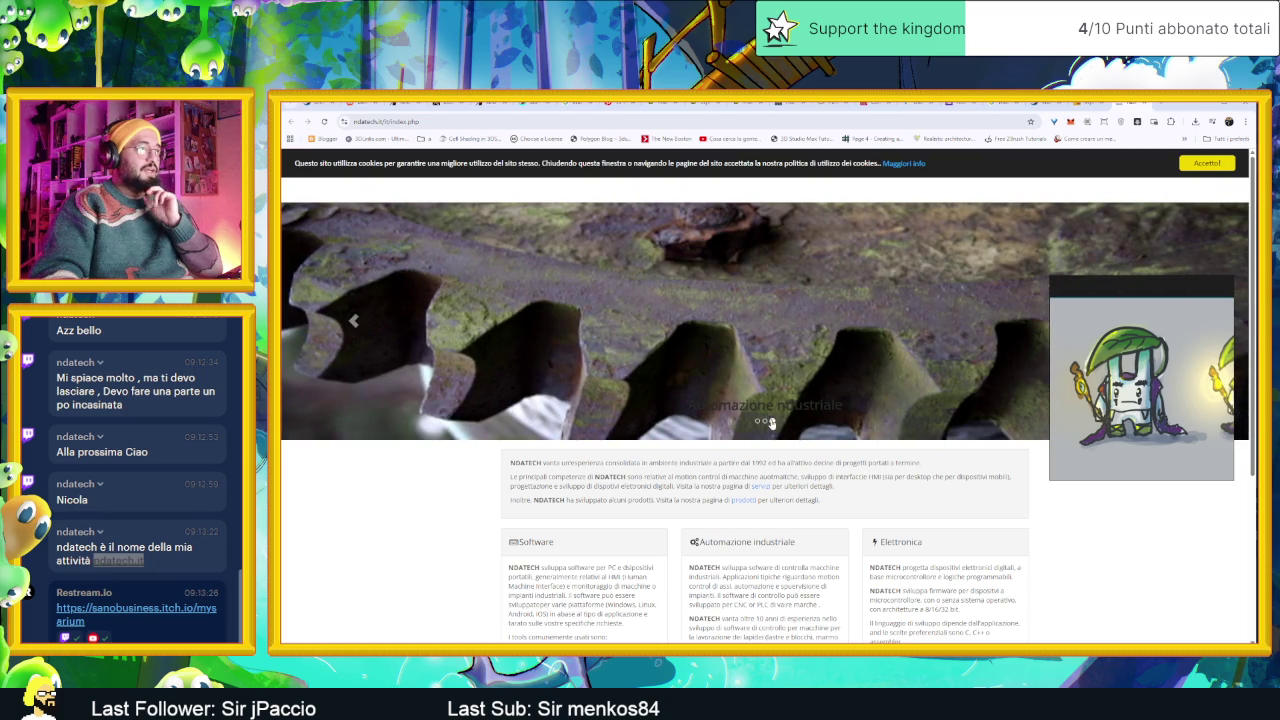
{"action": "triple_click", "coordinate": [814, 405]}
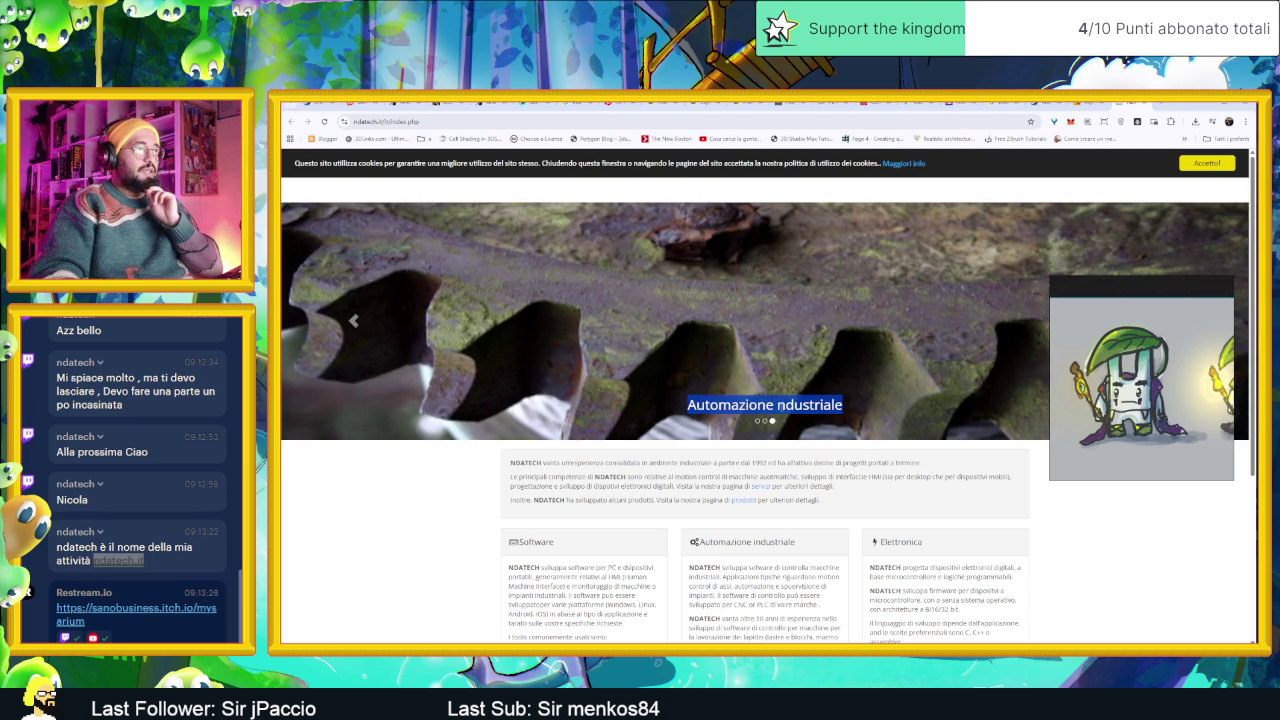
{"action": "left_click_drag", "start_coordinate": [829, 410], "coordinate": [600, 415]}
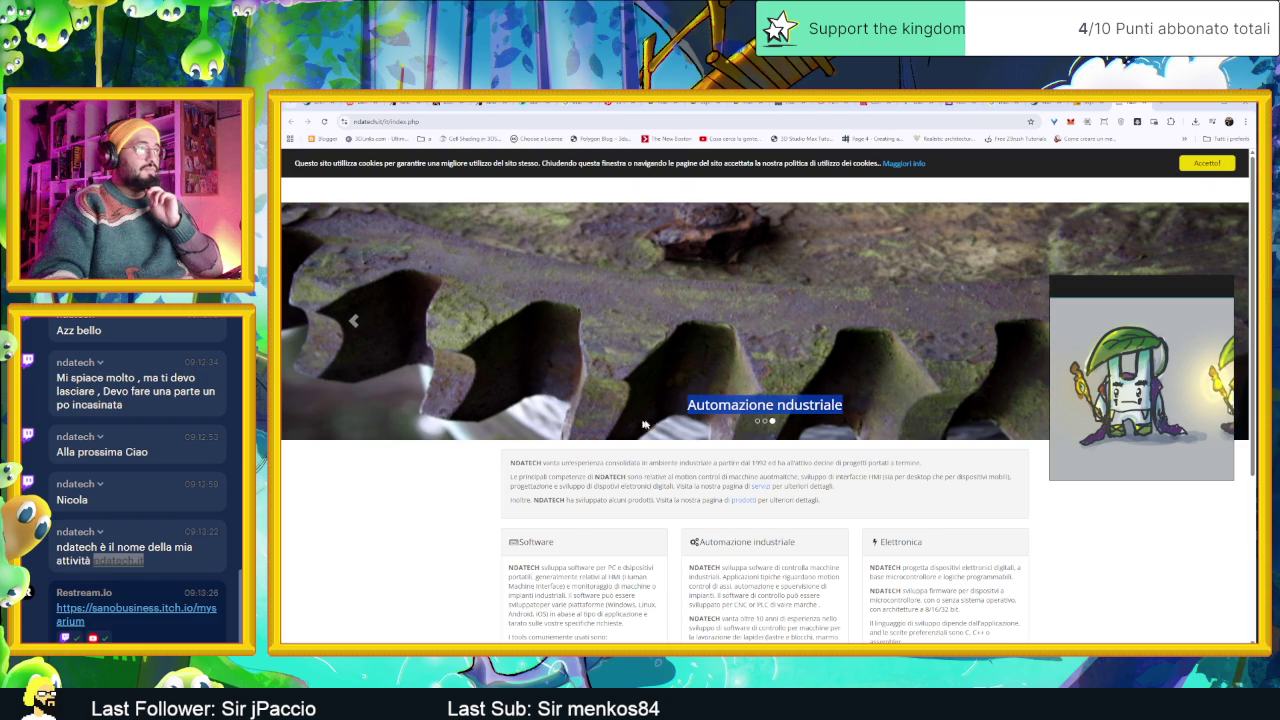
Accept the ndatech cookie notice with Accetto! and scroll through the page.
{"action": "left_click", "coordinate": [1207, 163]}
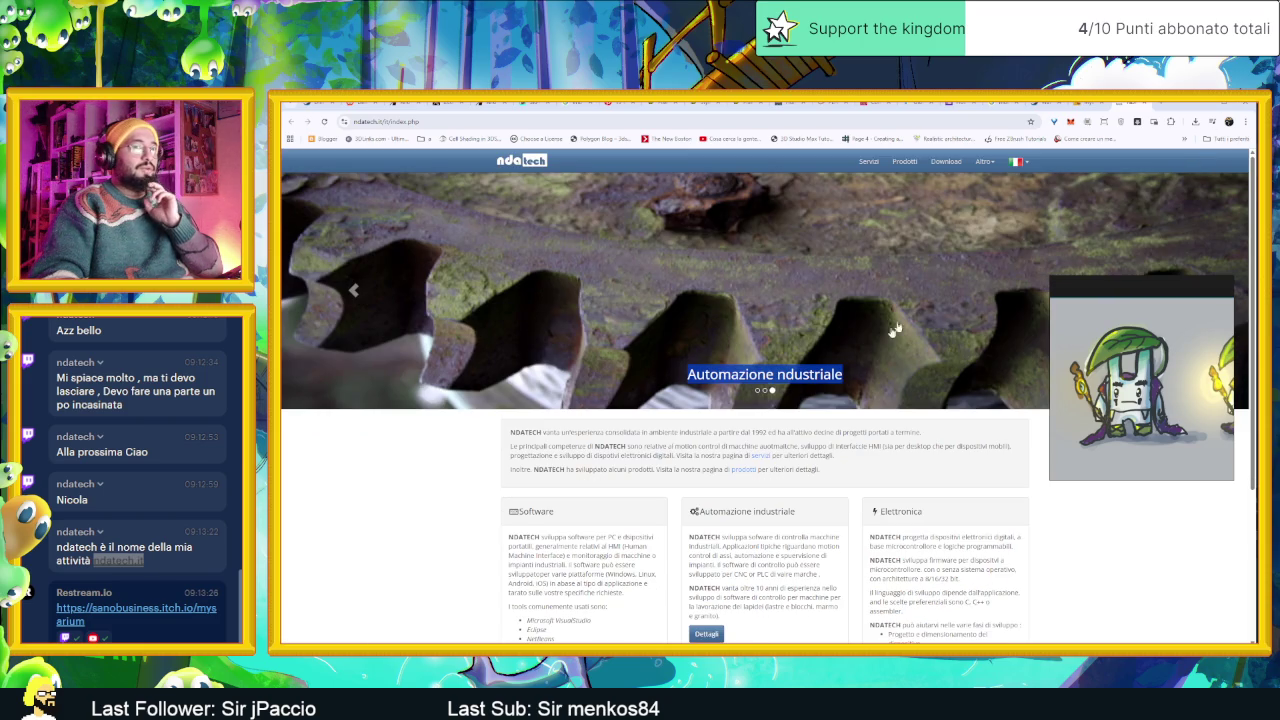
{"action": "scroll", "coordinate": [1207, 163], "scroll_direction": "down", "scroll_amount": 3}
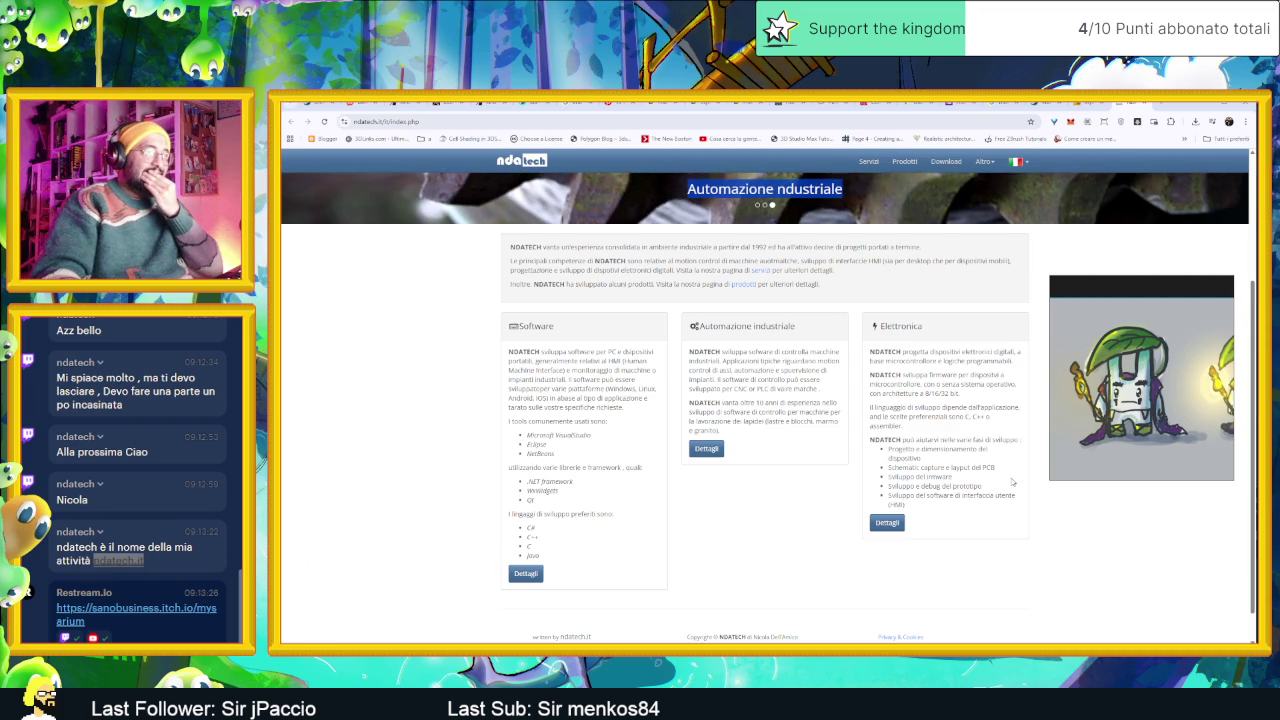
{"action": "scroll", "coordinate": [1012, 483], "scroll_direction": "down", "scroll_amount": 1}
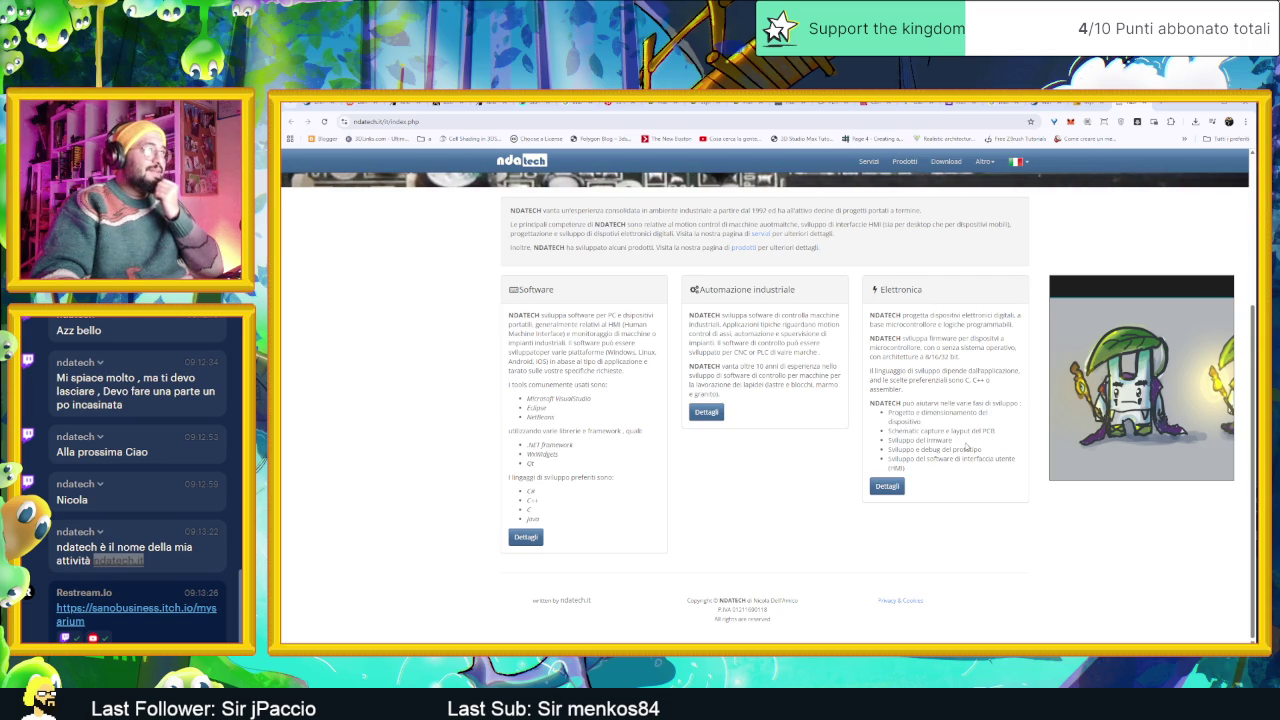
{"action": "scroll", "coordinate": [966, 447], "scroll_direction": "up", "scroll_amount": 1}
{"action": "scroll", "coordinate": [966, 447], "scroll_direction": "up", "scroll_amount": 3}
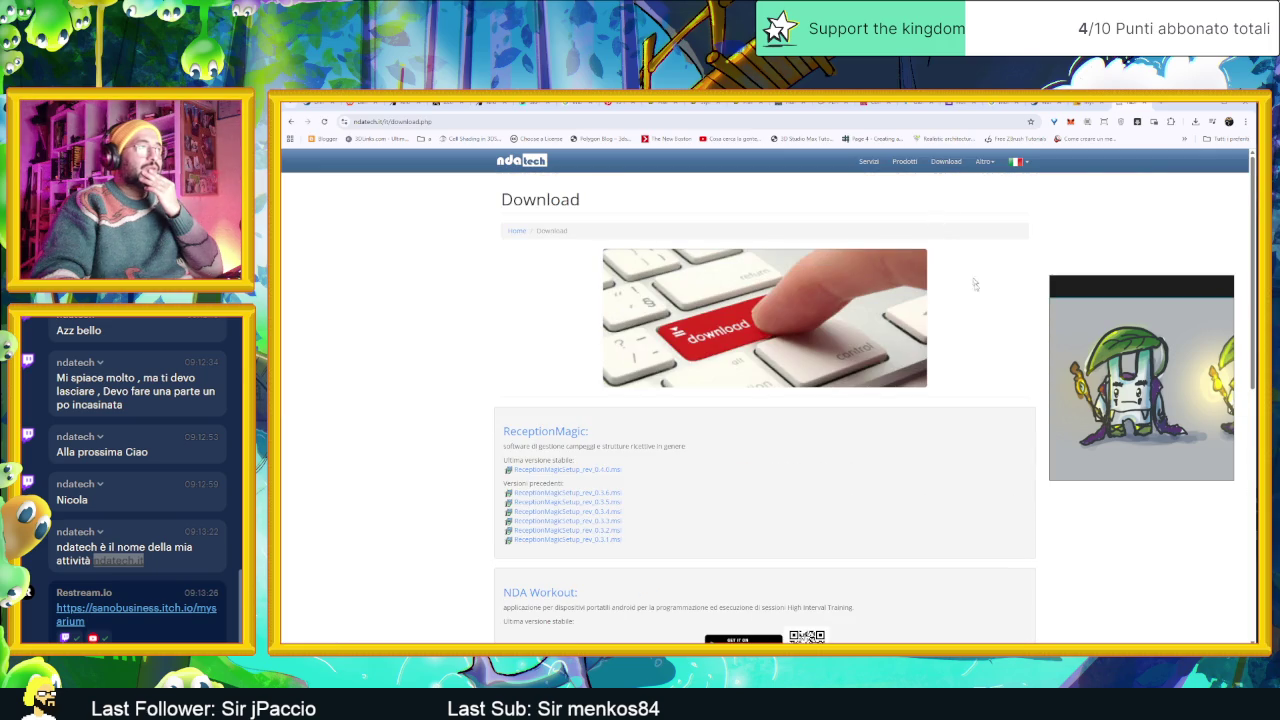
{"action": "scroll", "coordinate": [948, 361], "scroll_direction": "down", "scroll_amount": 2}
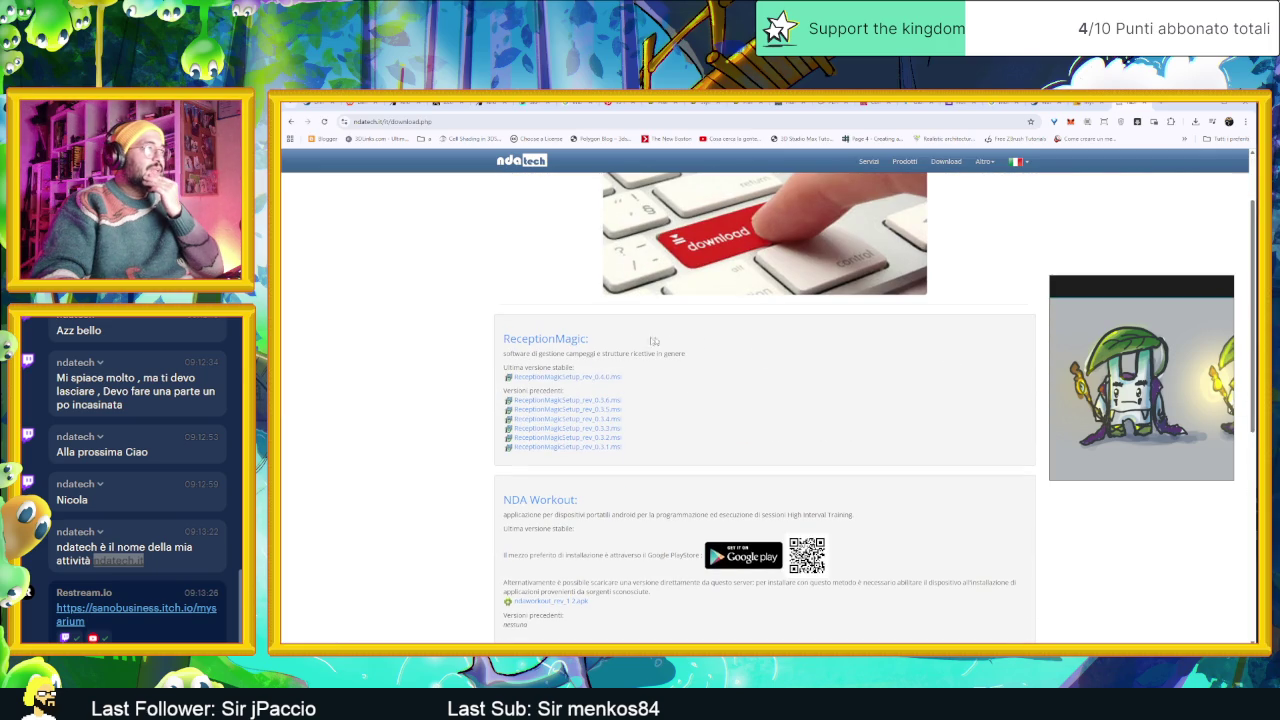
{"action": "scroll", "coordinate": [690, 465], "scroll_direction": "down", "scroll_amount": 2}
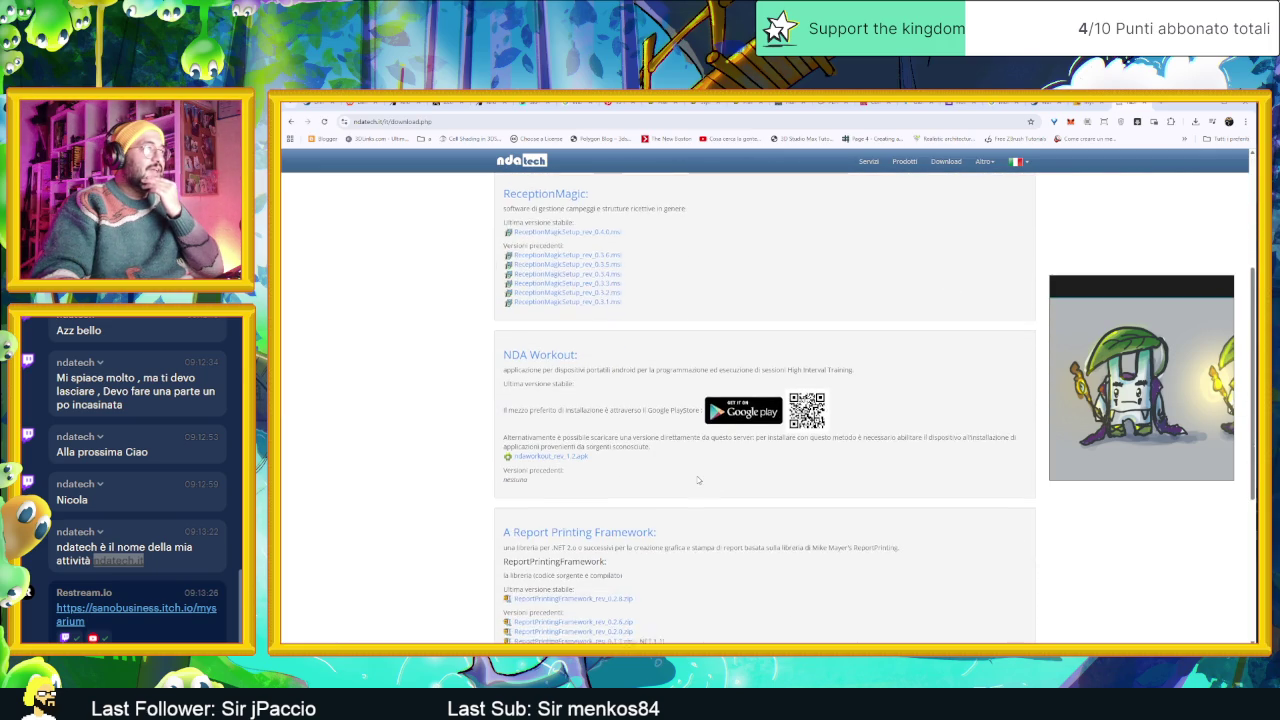
{"action": "scroll", "coordinate": [698, 480], "scroll_direction": "down", "scroll_amount": 1}
{"action": "scroll", "coordinate": [698, 480], "scroll_direction": "up", "scroll_amount": 1}
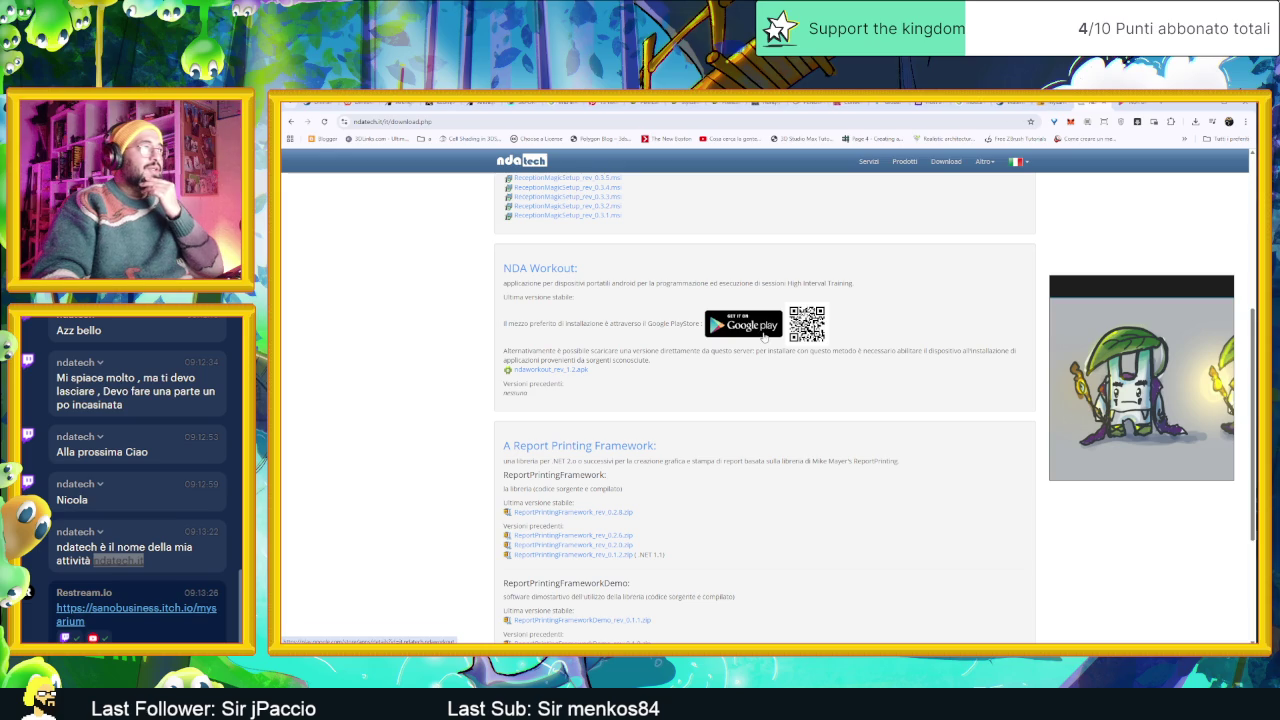
Try the NDA Workout Google Play link, close the error tab, and return to the products page.
{"action": "left_click", "coordinate": [1120, 104]}
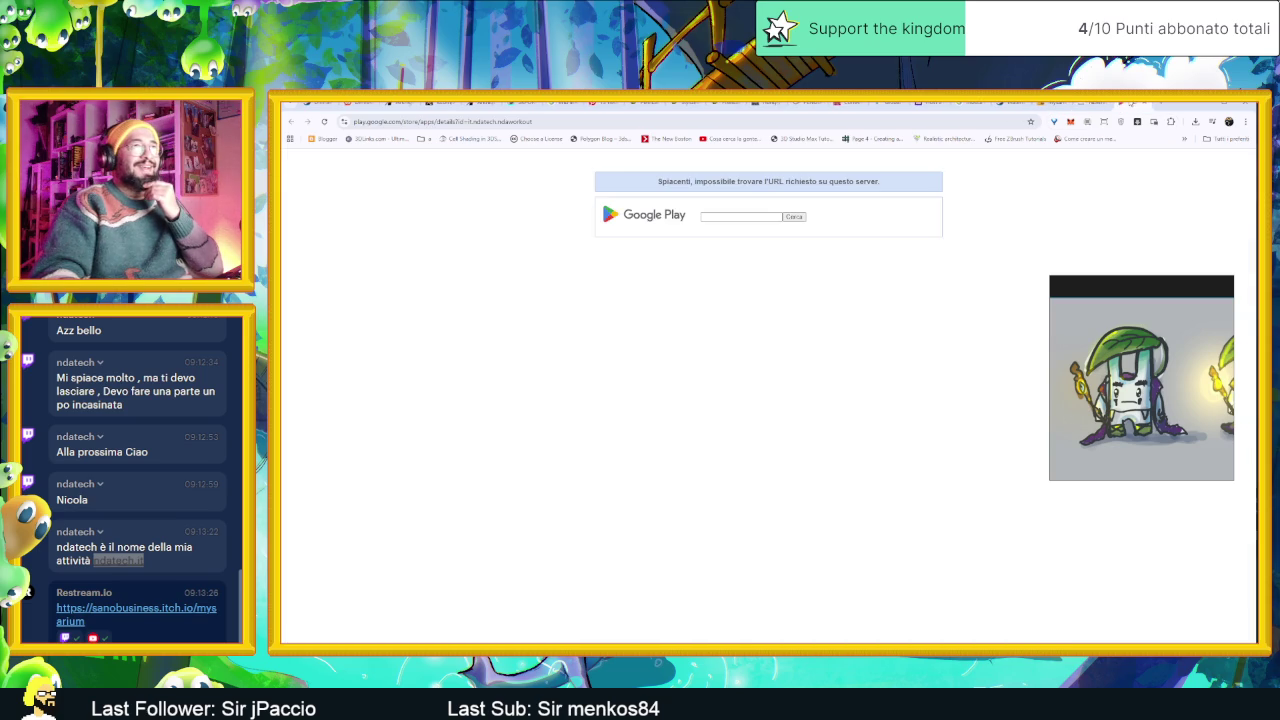
{"action": "key", "text": "ctrl+w"}
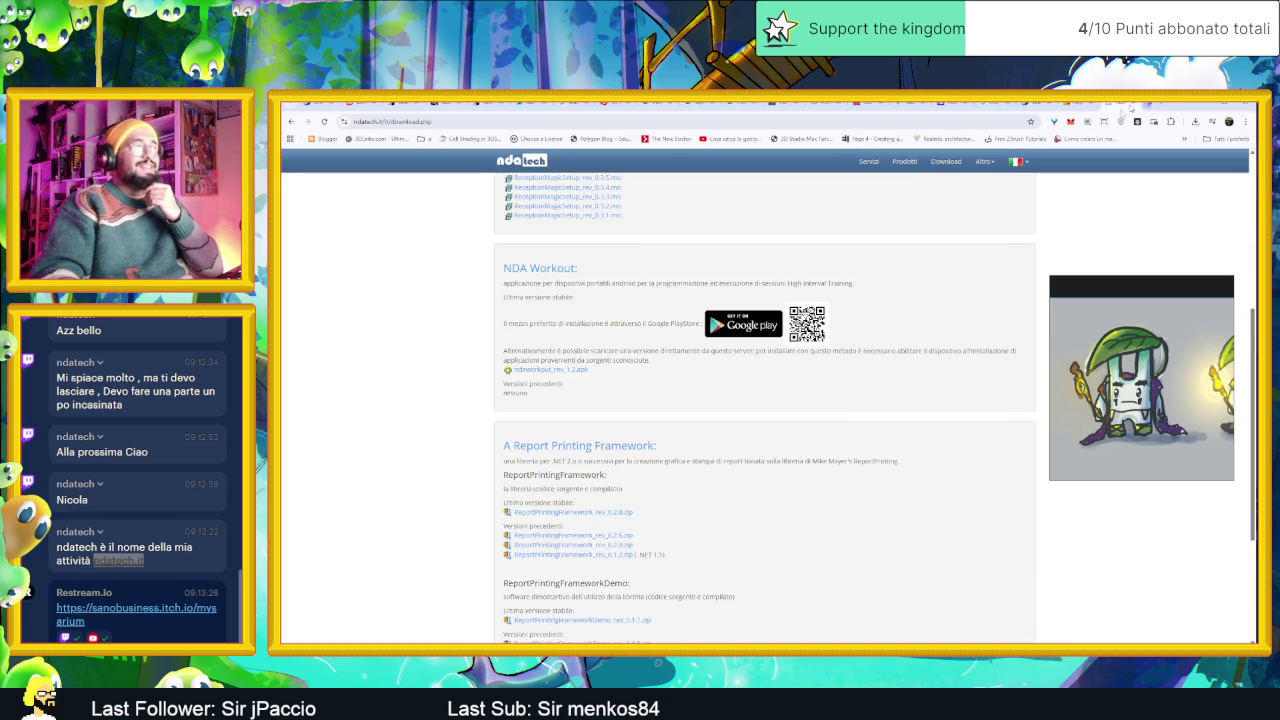
{"action": "key", "text": "alt+Left"}
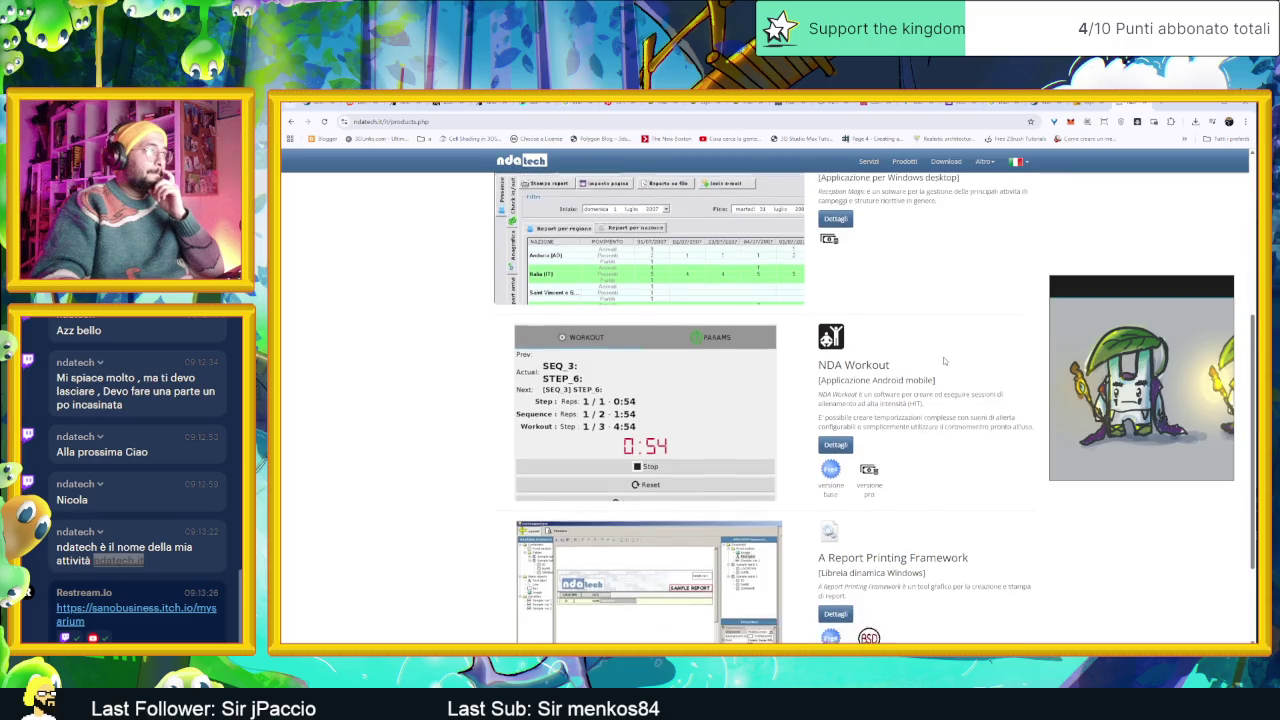
{"action": "scroll", "coordinate": [943, 361], "scroll_direction": "down", "scroll_amount": 2}
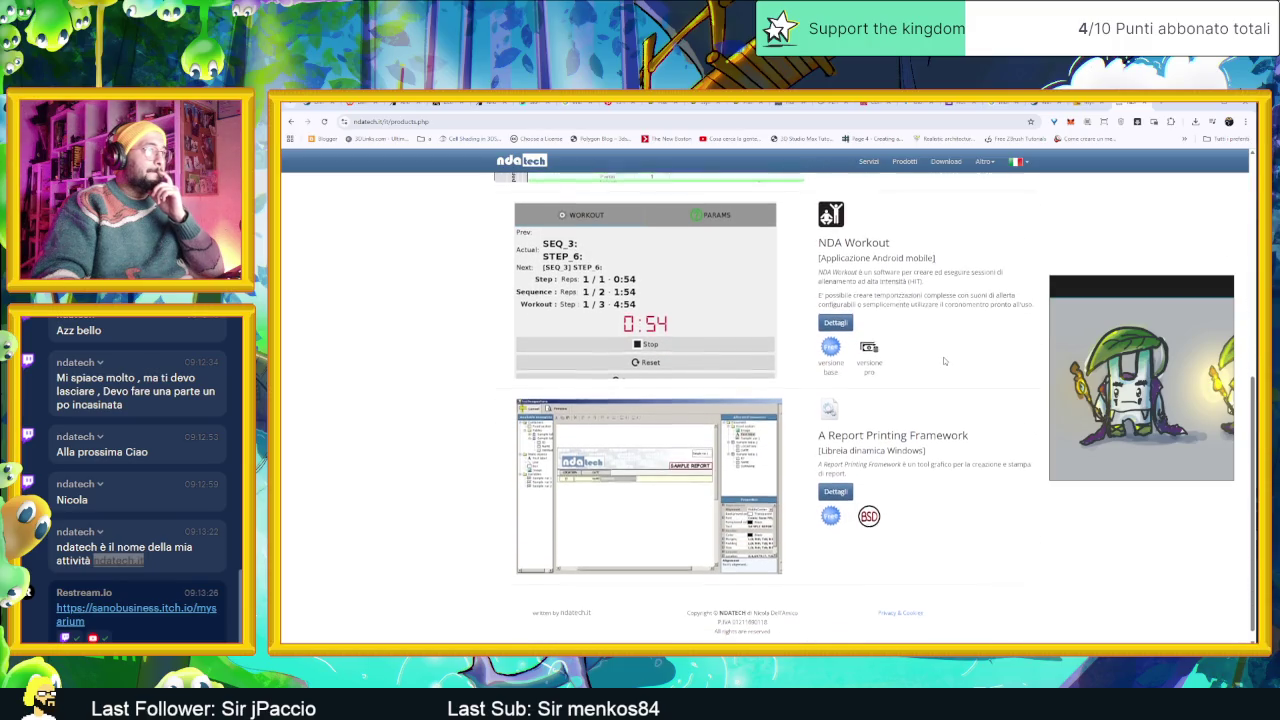
{"action": "scroll", "coordinate": [940, 335], "scroll_direction": "up", "scroll_amount": 7}
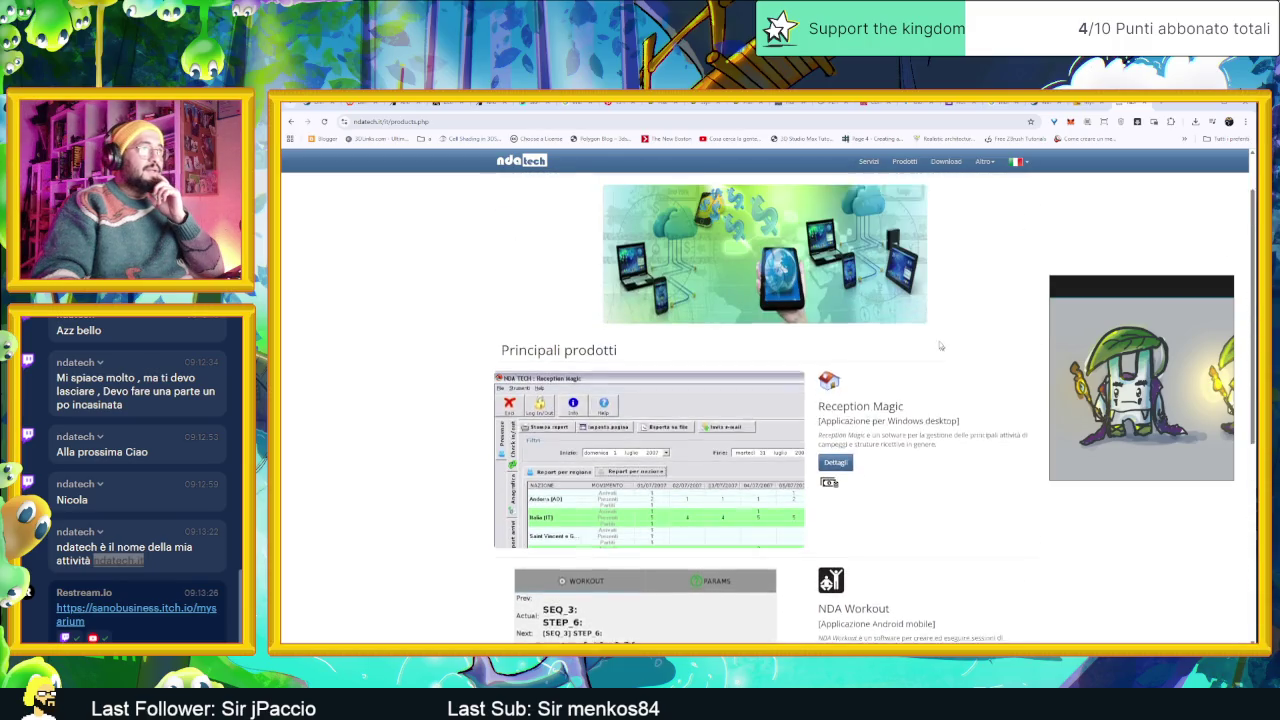
Look over ndatech's Servizi page, then switch via the Mysarium tab to Waterfowl on Steam.
{"action": "left_click", "coordinate": [870, 162]}
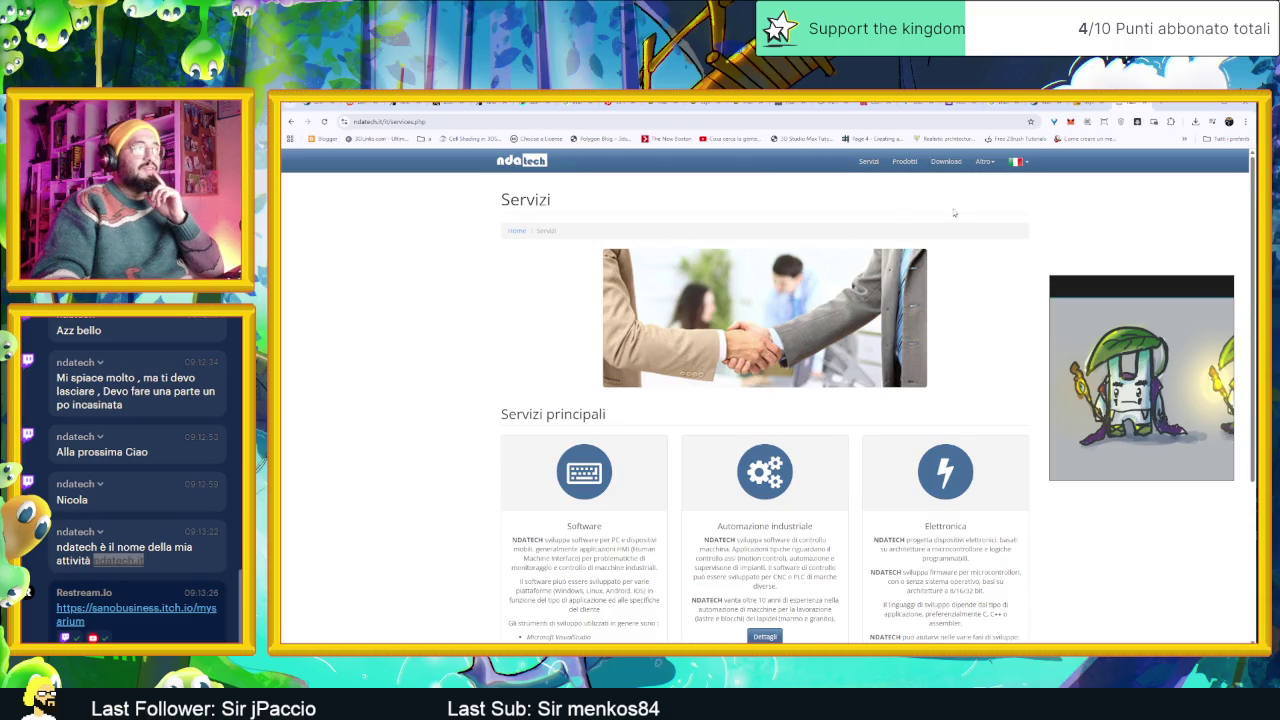
{"action": "left_click", "coordinate": [982, 163]}
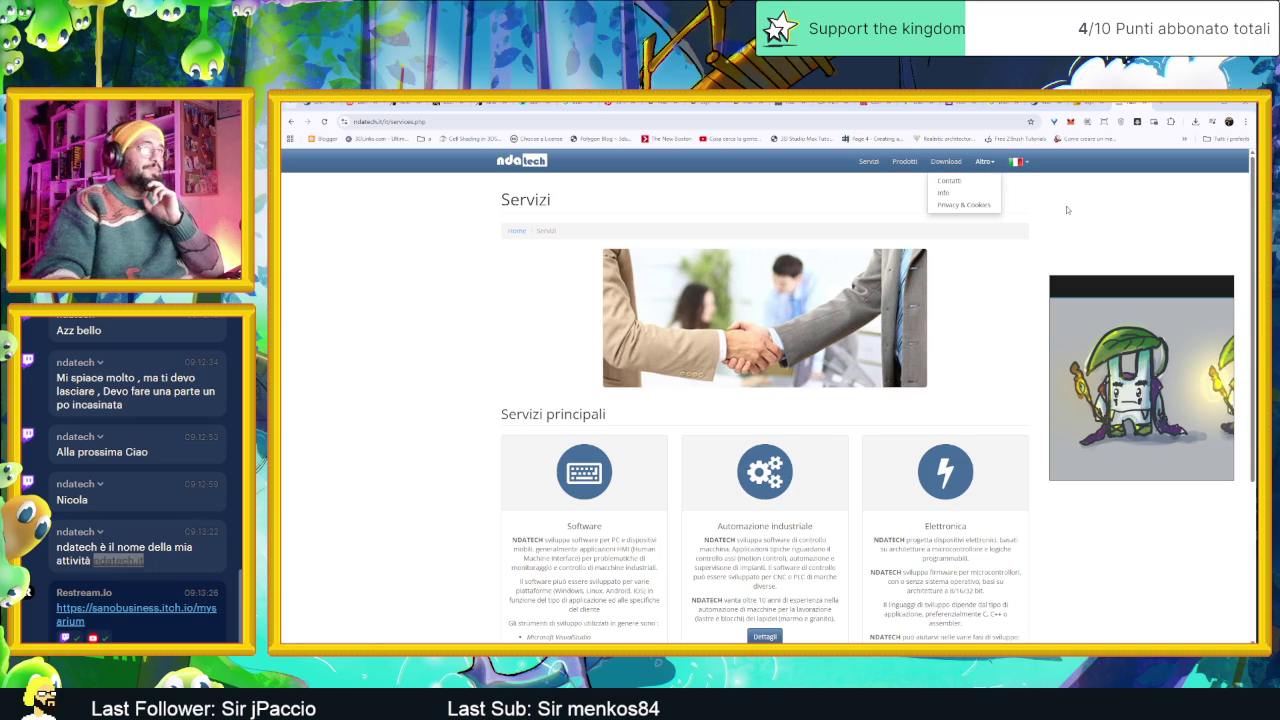
{"action": "left_click", "coordinate": [1067, 209]}
{"action": "scroll", "coordinate": [954, 362], "scroll_direction": "down", "scroll_amount": 3}
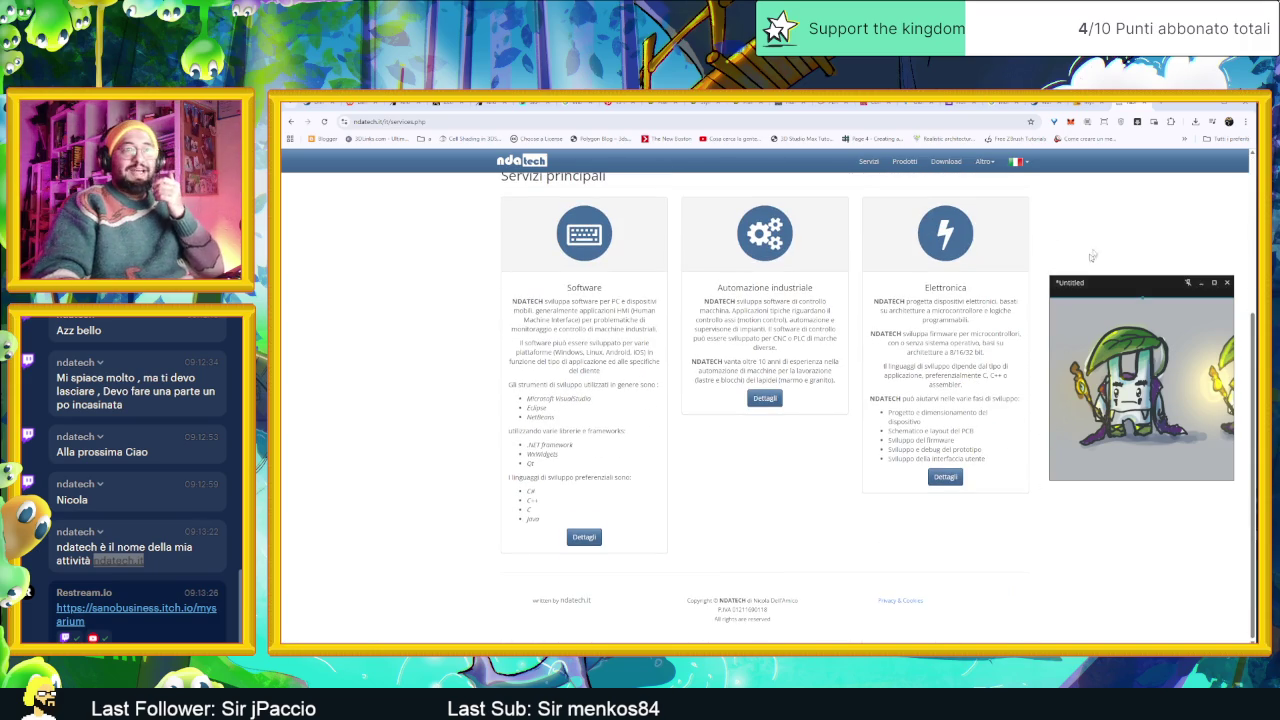
{"action": "left_click", "coordinate": [1060, 103]}
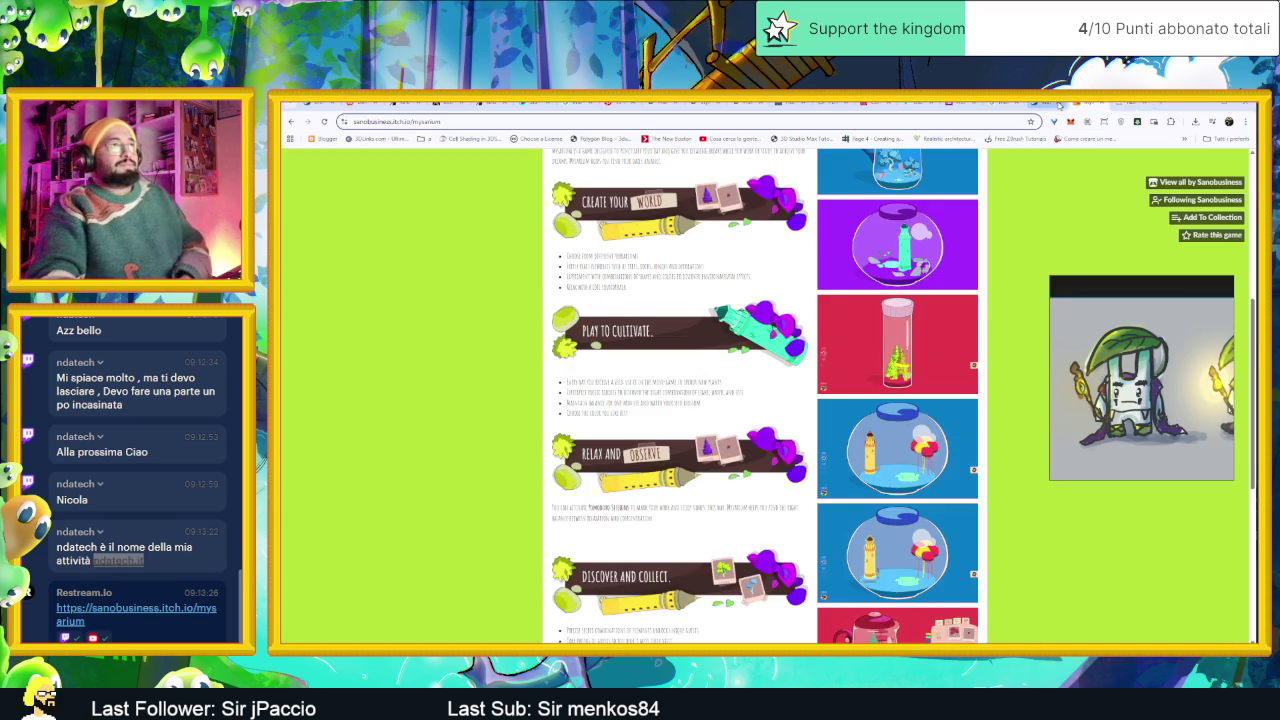
{"action": "left_click", "coordinate": [1045, 103]}
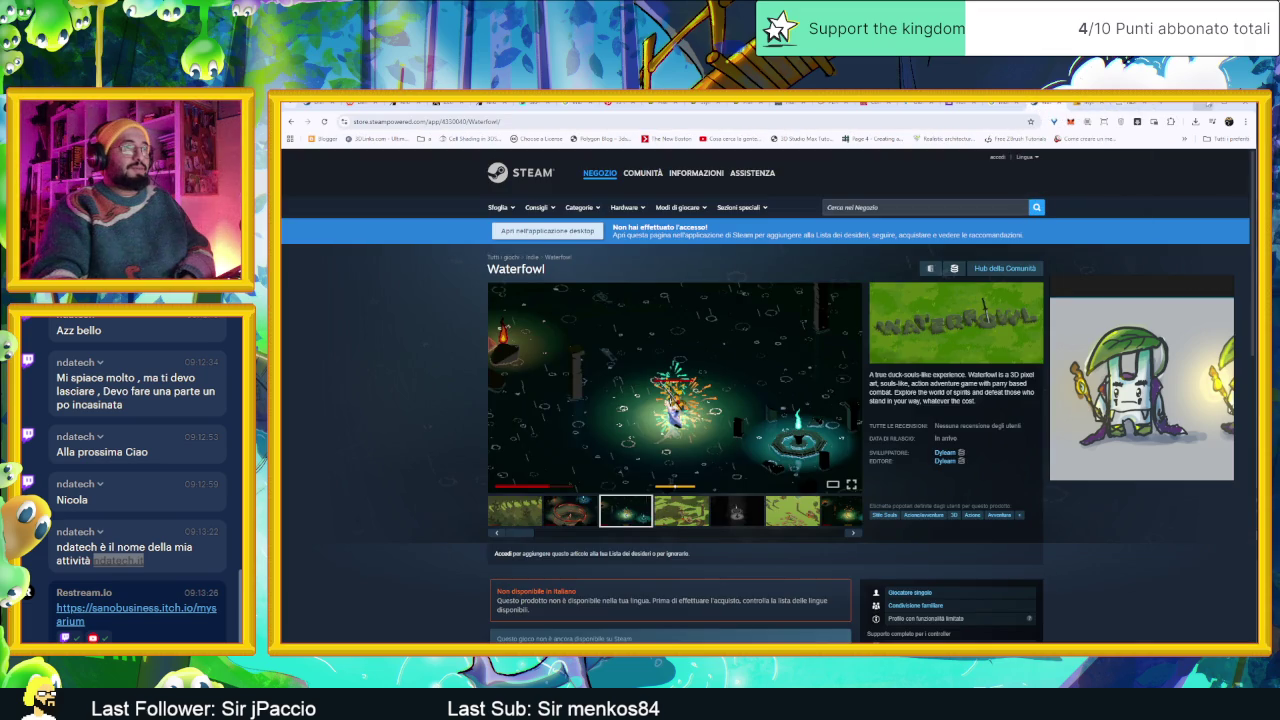
{"action": "left_click", "coordinate": [1205, 104]}
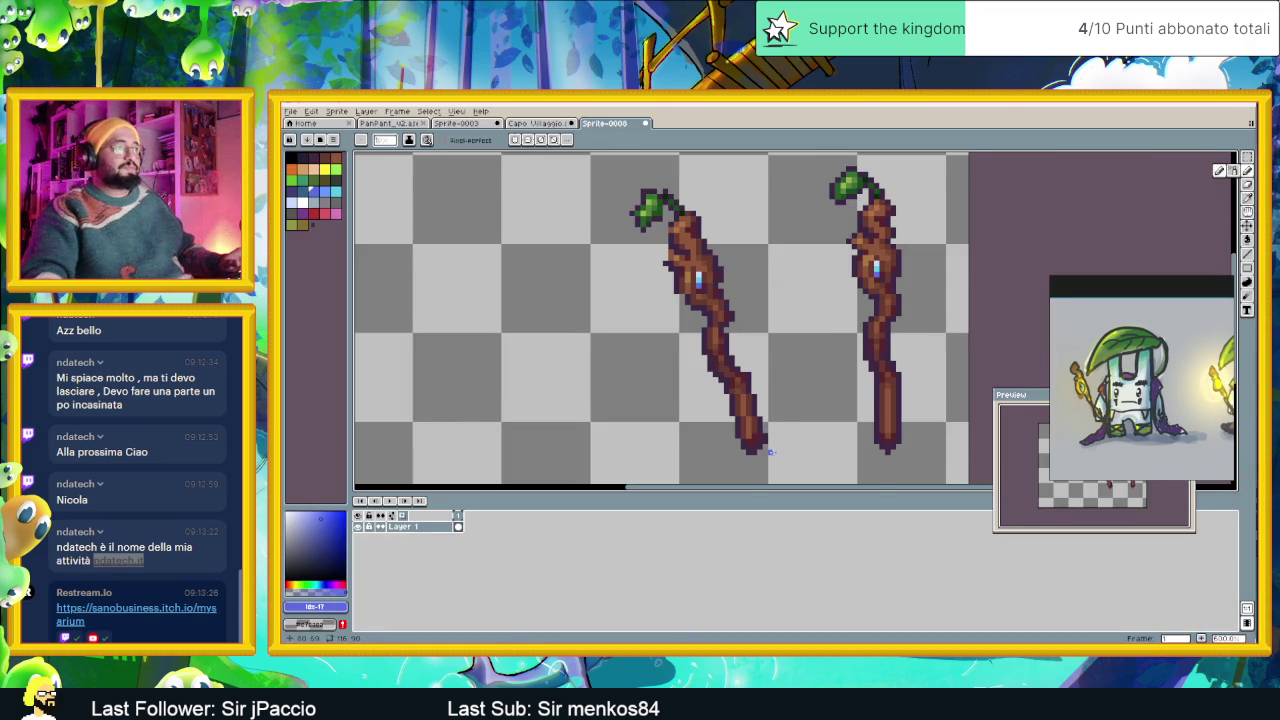
{"action": "scroll", "coordinate": [770, 452], "scroll_direction": "up", "scroll_amount": 1}
{"action": "scroll", "coordinate": [776, 356], "scroll_direction": "down", "scroll_amount": 1}
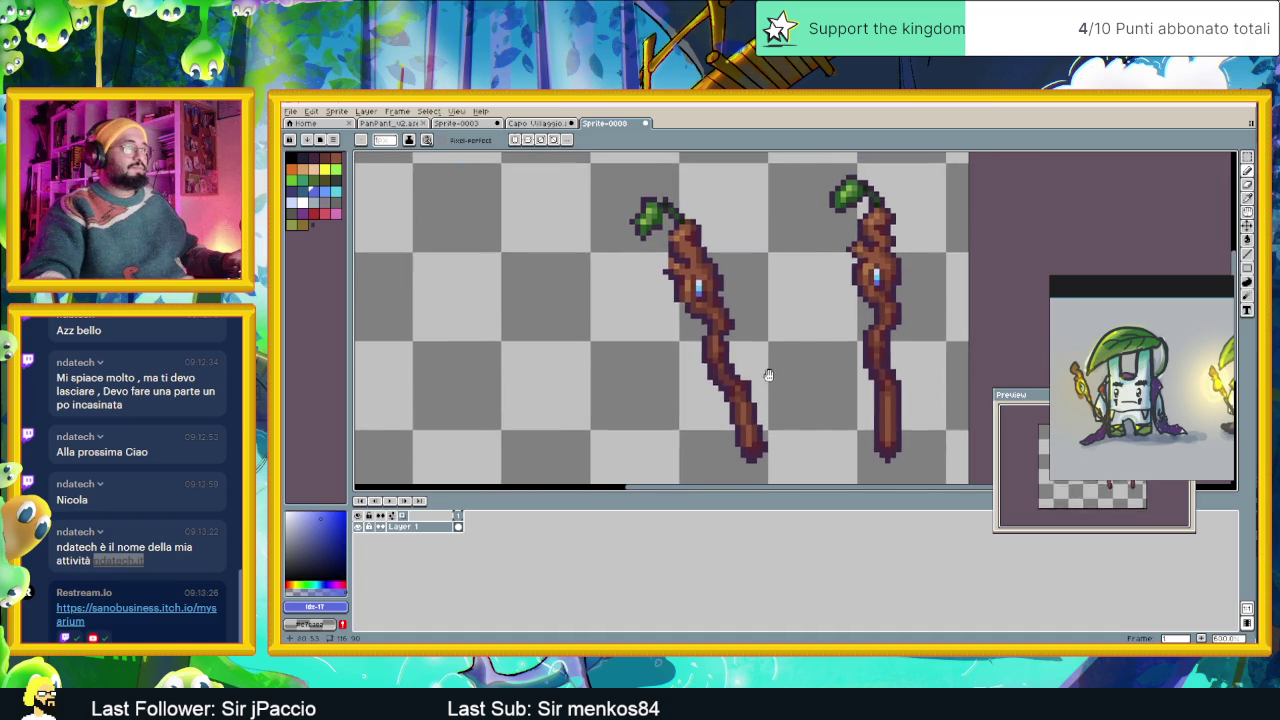
{"action": "scroll", "coordinate": [717, 413], "scroll_direction": "up", "scroll_amount": 3}
{"action": "scroll", "coordinate": [717, 413], "scroll_direction": "down", "scroll_amount": 3}
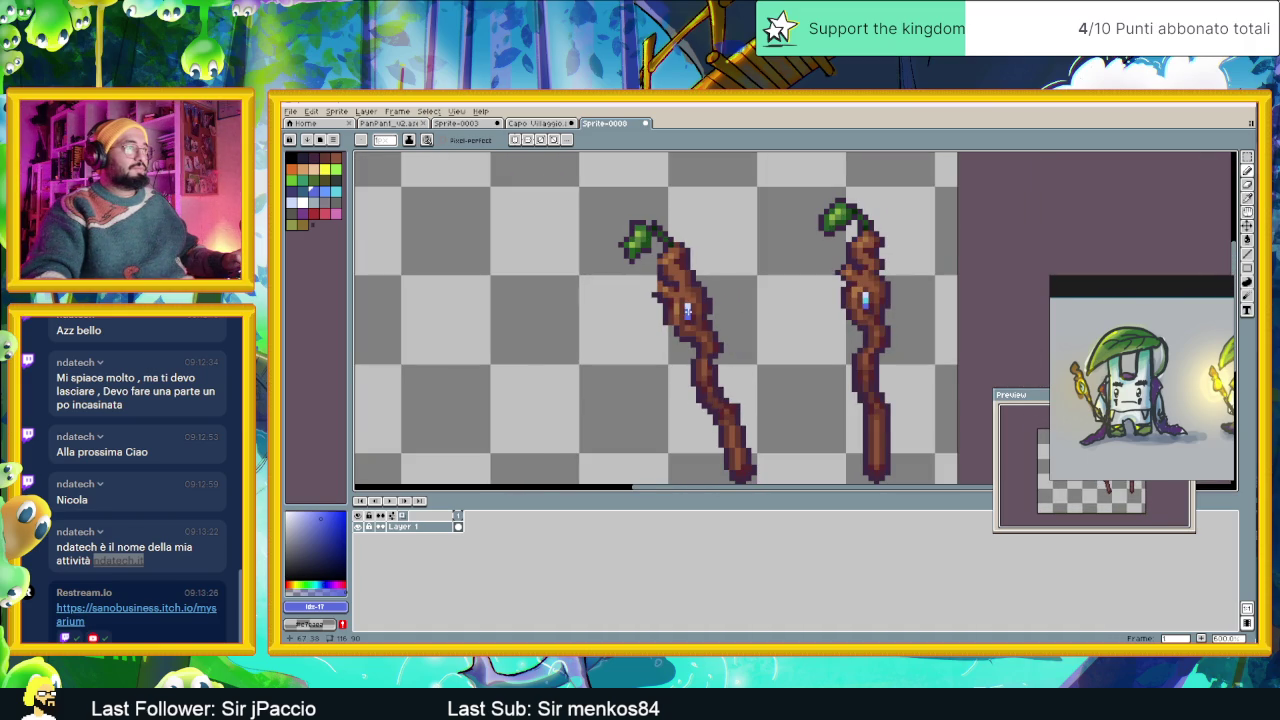
{"action": "scroll", "coordinate": [688, 312], "scroll_direction": "up", "scroll_amount": 1}
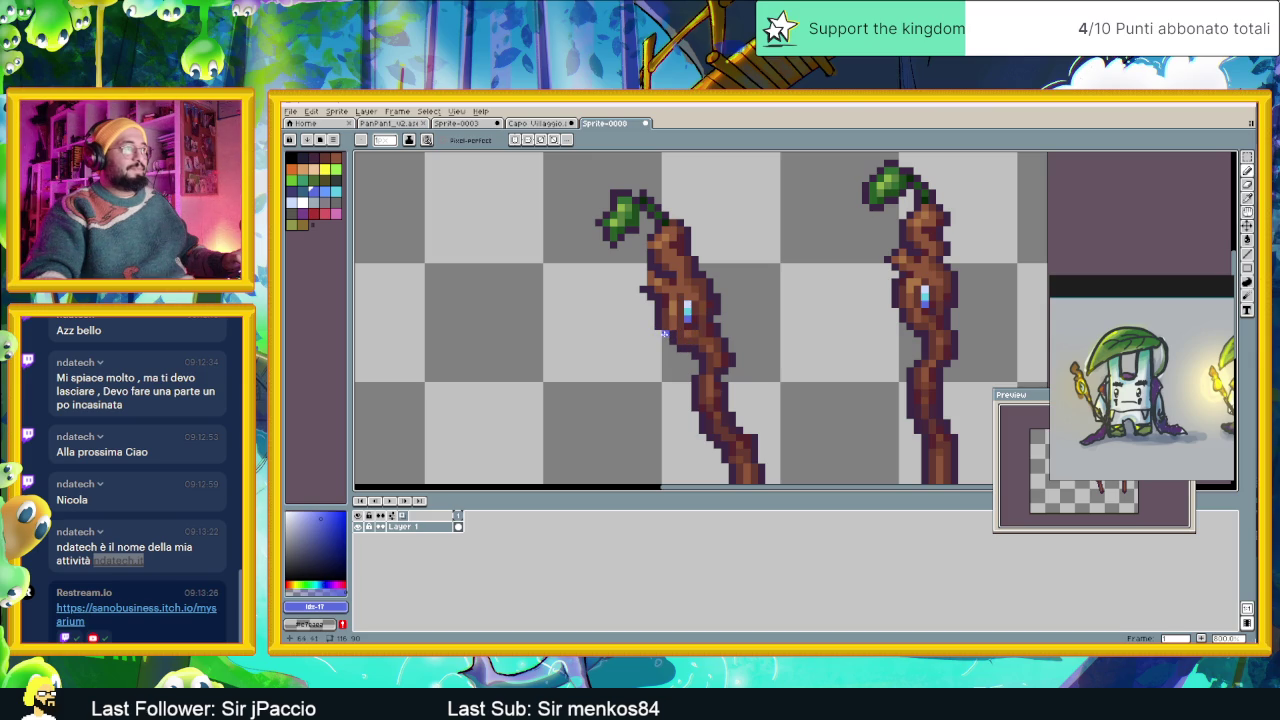
{"action": "scroll", "coordinate": [662, 335], "scroll_direction": "up", "scroll_amount": 1}
{"action": "left_click", "coordinate": [658, 330], "text": "alt"}
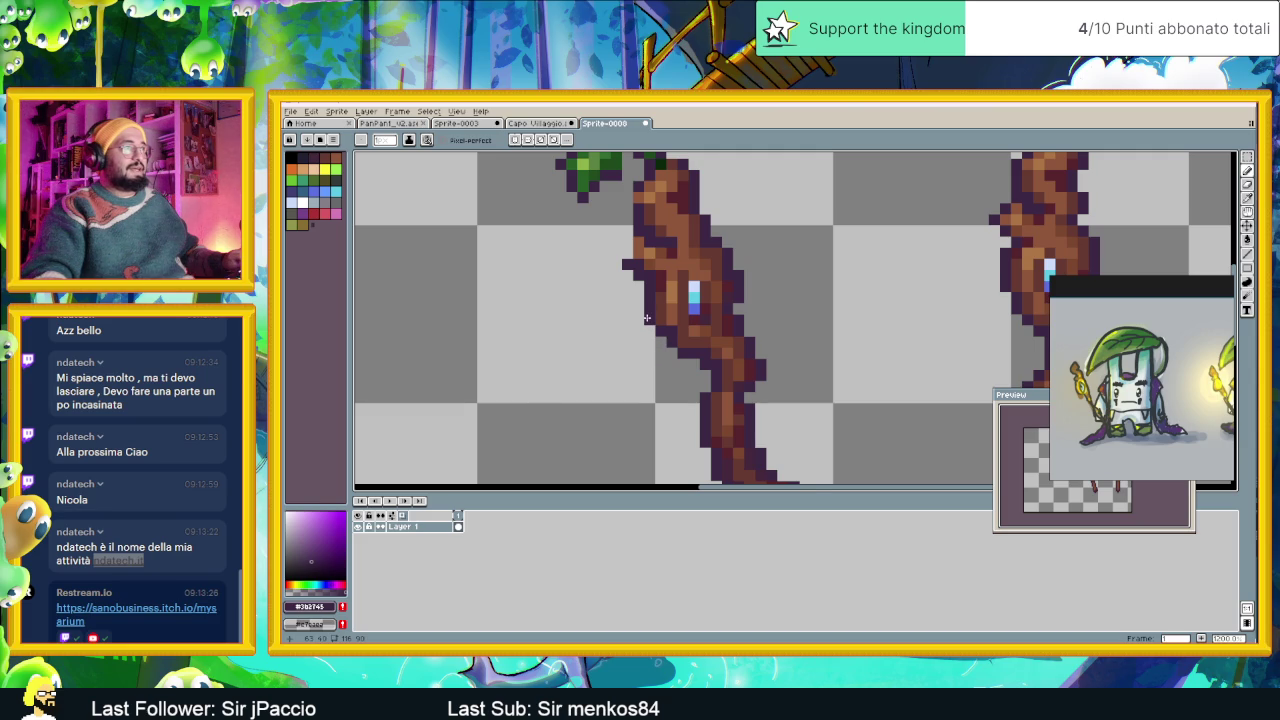
{"action": "scroll", "coordinate": [776, 310], "scroll_direction": "down", "scroll_amount": 2}
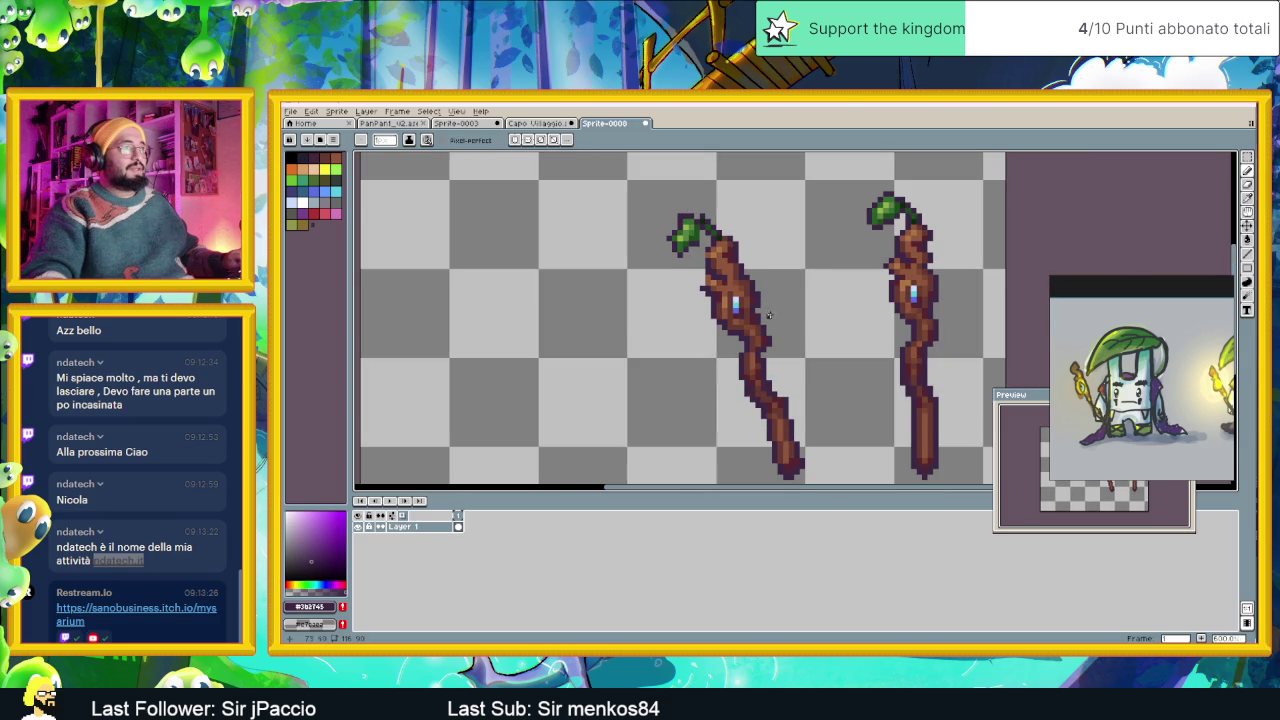
{"action": "scroll", "coordinate": [769, 320], "scroll_direction": "up", "scroll_amount": 2}
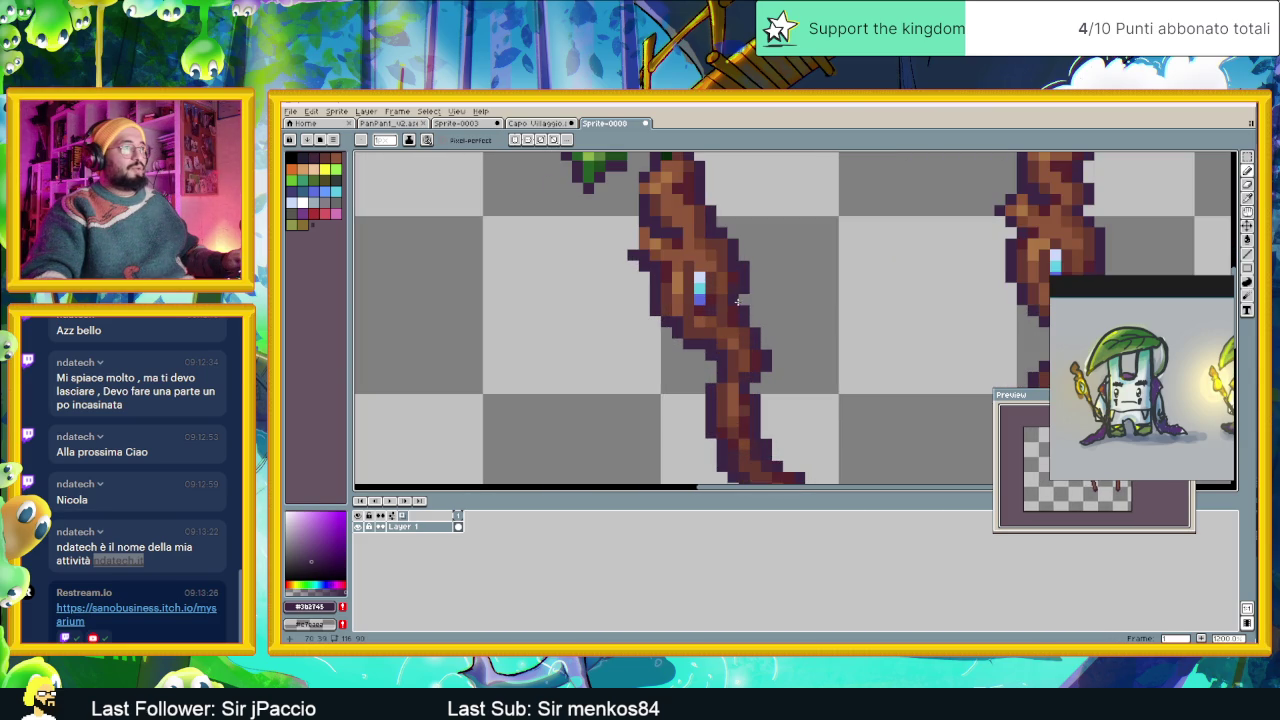
{"action": "left_click_drag", "start_coordinate": [741, 302], "coordinate": [621, 300]}
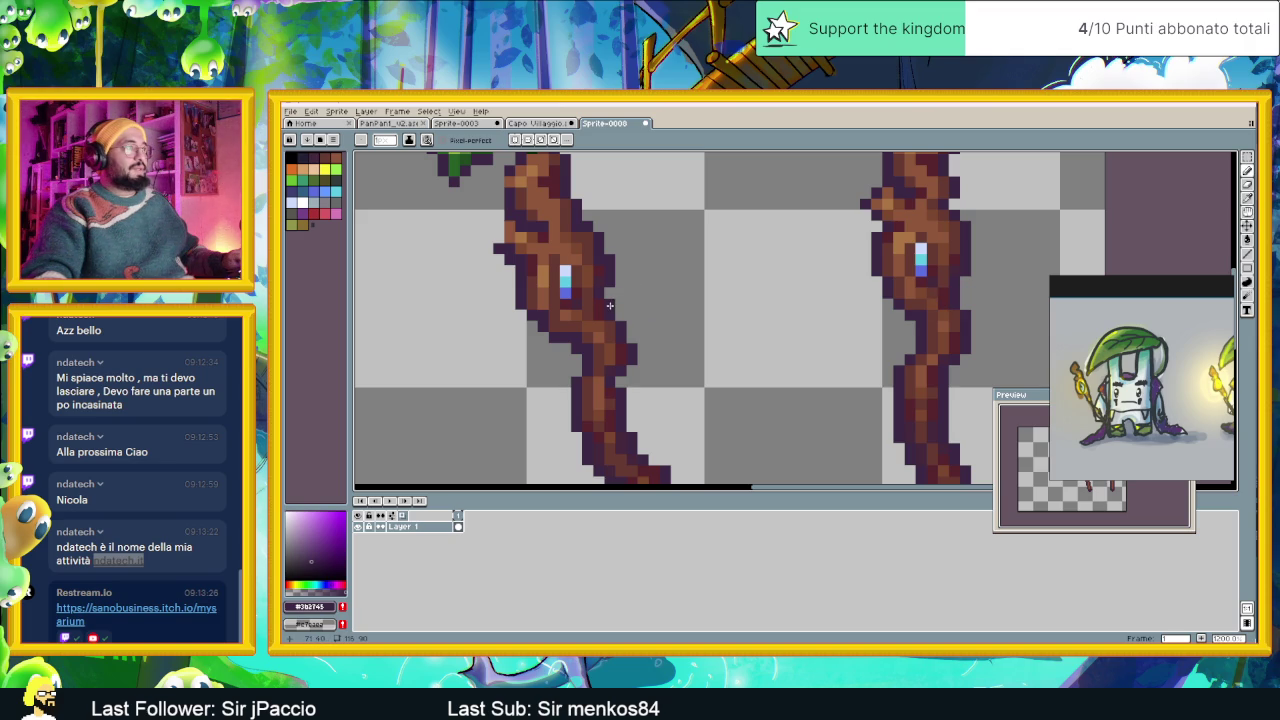
{"action": "scroll", "coordinate": [664, 324], "scroll_direction": "down", "scroll_amount": 2}
{"action": "scroll", "coordinate": [684, 345], "scroll_direction": "down", "scroll_amount": 1}
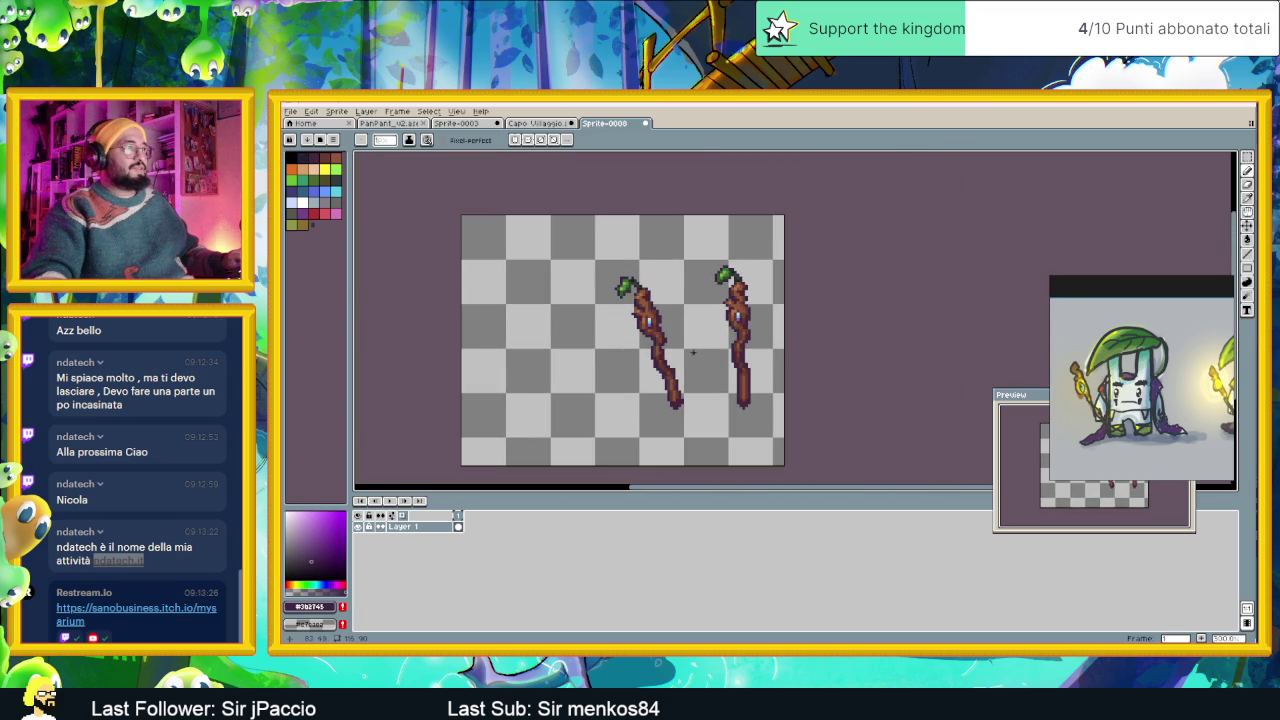
{"action": "scroll", "coordinate": [660, 350], "scroll_direction": "up", "scroll_amount": 3}
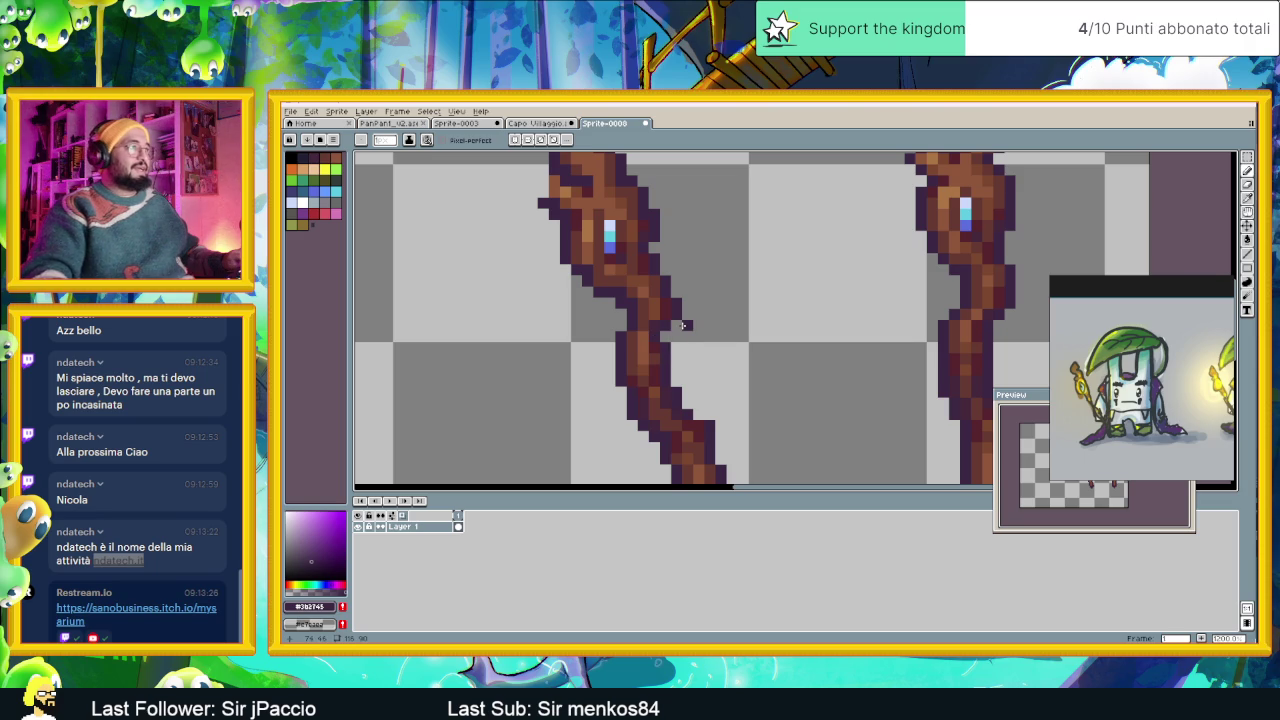
{"action": "scroll", "coordinate": [676, 358], "scroll_direction": "down", "scroll_amount": 2}
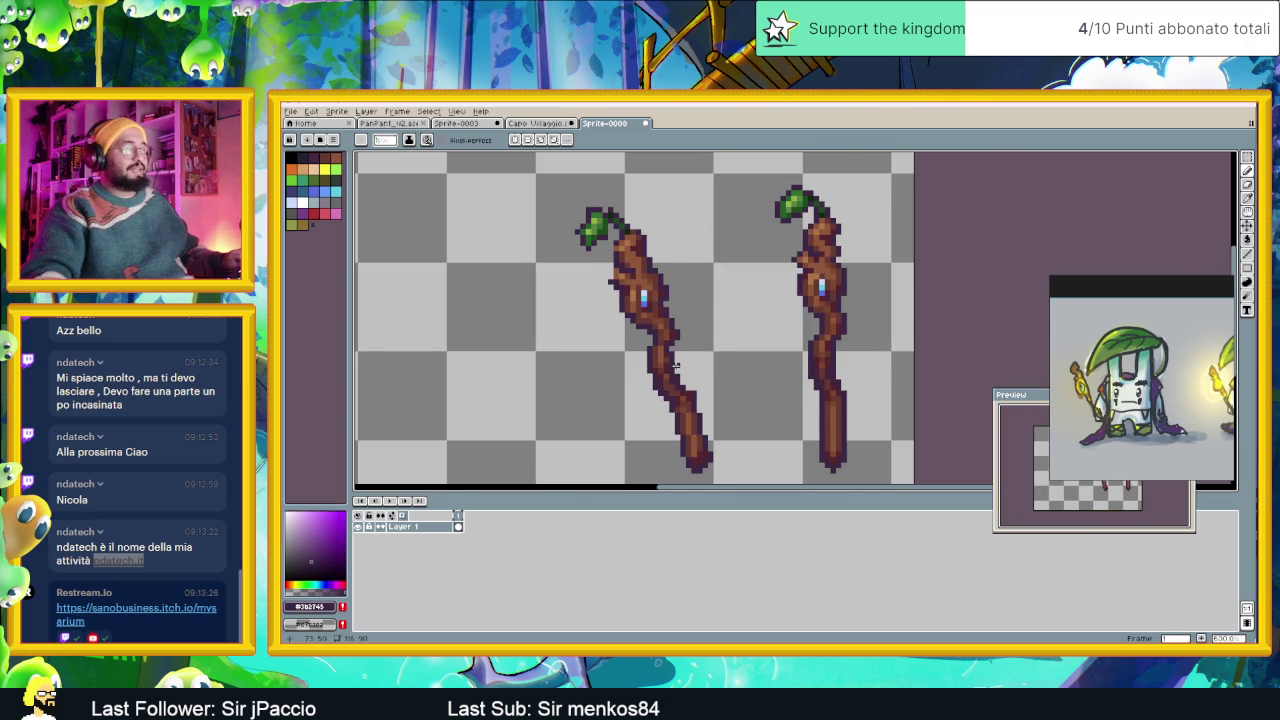
{"action": "scroll", "coordinate": [677, 365], "scroll_direction": "up", "scroll_amount": 2}
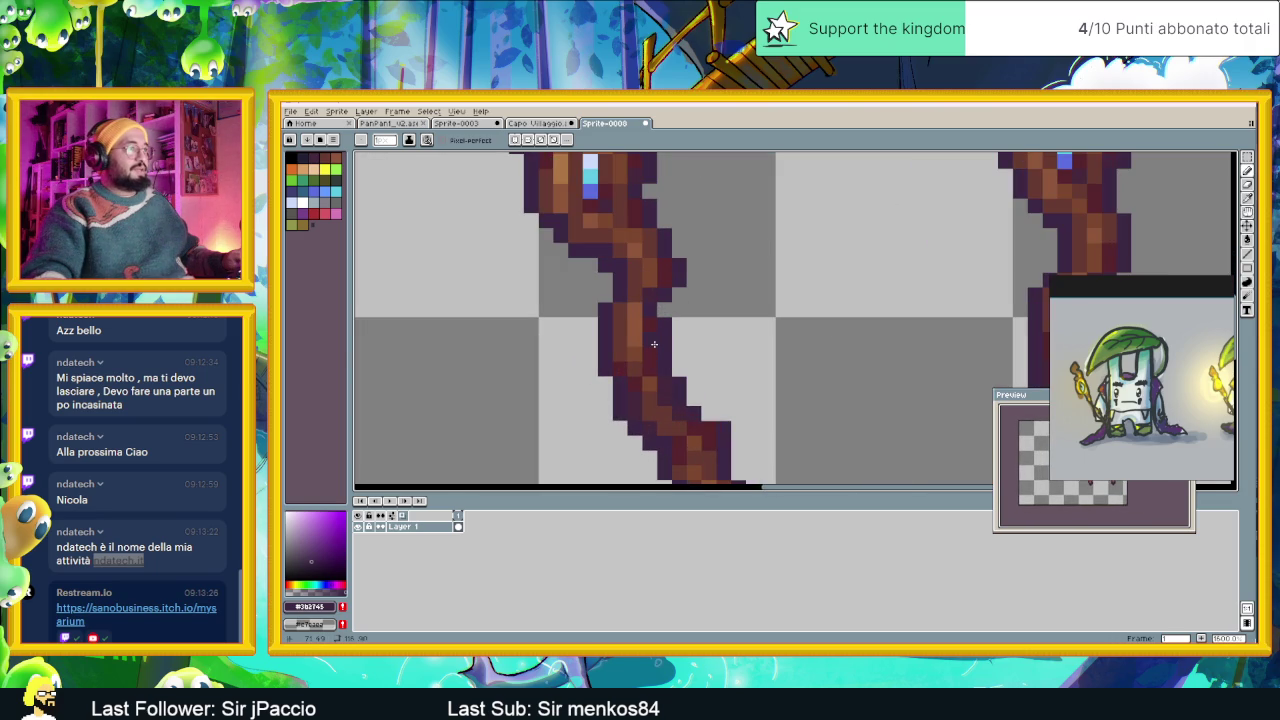
{"action": "scroll", "coordinate": [665, 348], "scroll_direction": "down", "scroll_amount": 1}
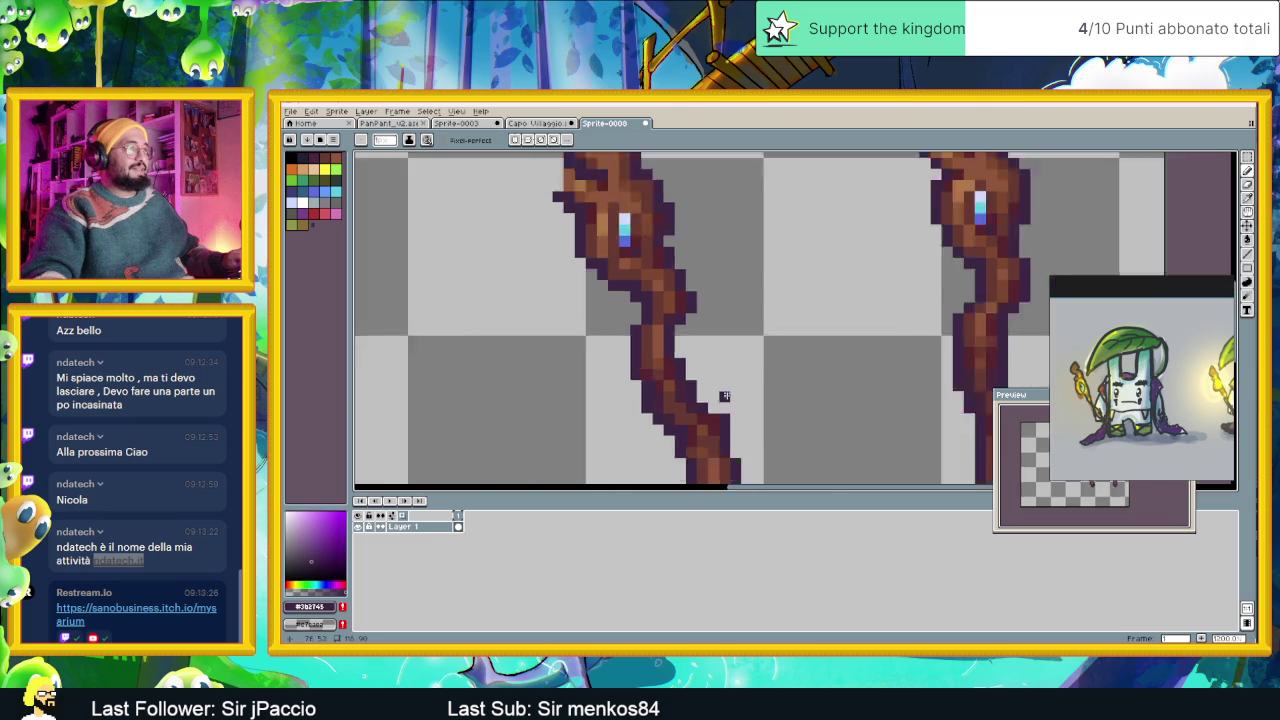
{"action": "scroll", "coordinate": [720, 394], "scroll_direction": "down", "scroll_amount": 1}
{"action": "scroll", "coordinate": [735, 397], "scroll_direction": "up", "scroll_amount": 1}
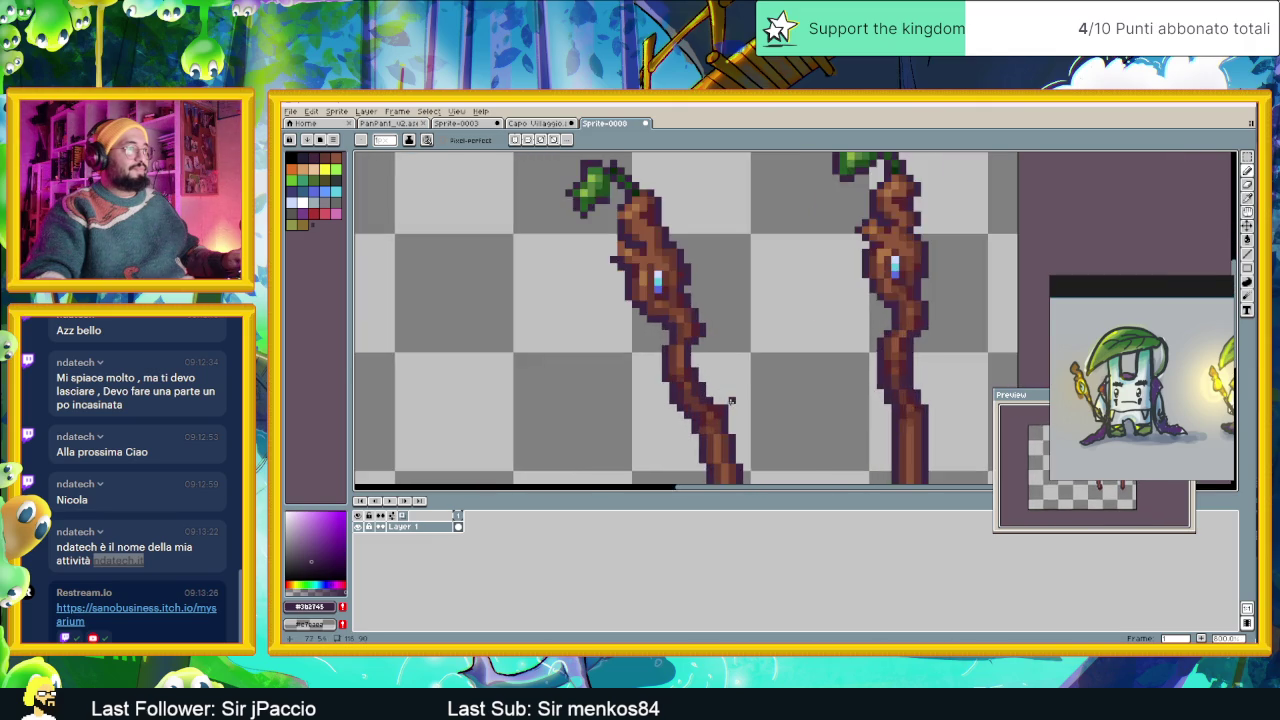
{"action": "scroll", "coordinate": [709, 388], "scroll_direction": "up", "scroll_amount": 1}
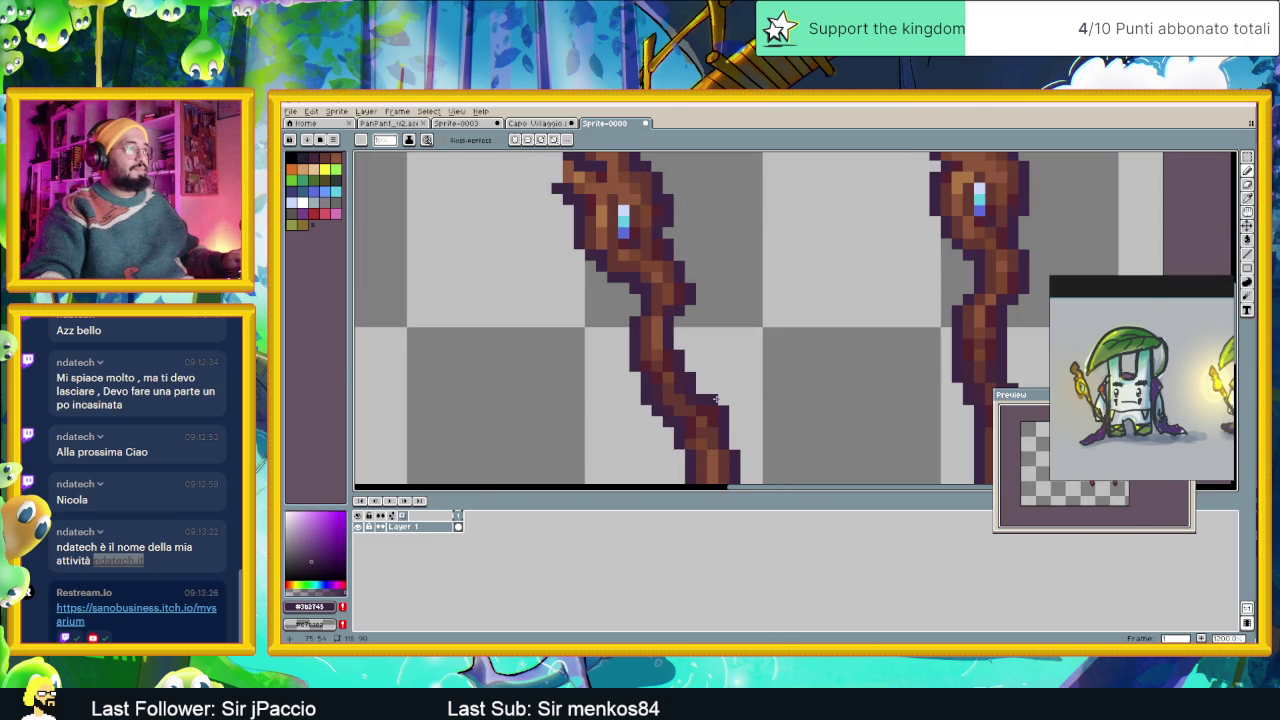
{"action": "scroll", "coordinate": [714, 400], "scroll_direction": "down", "scroll_amount": 1}
{"action": "scroll", "coordinate": [734, 383], "scroll_direction": "down", "scroll_amount": 1}
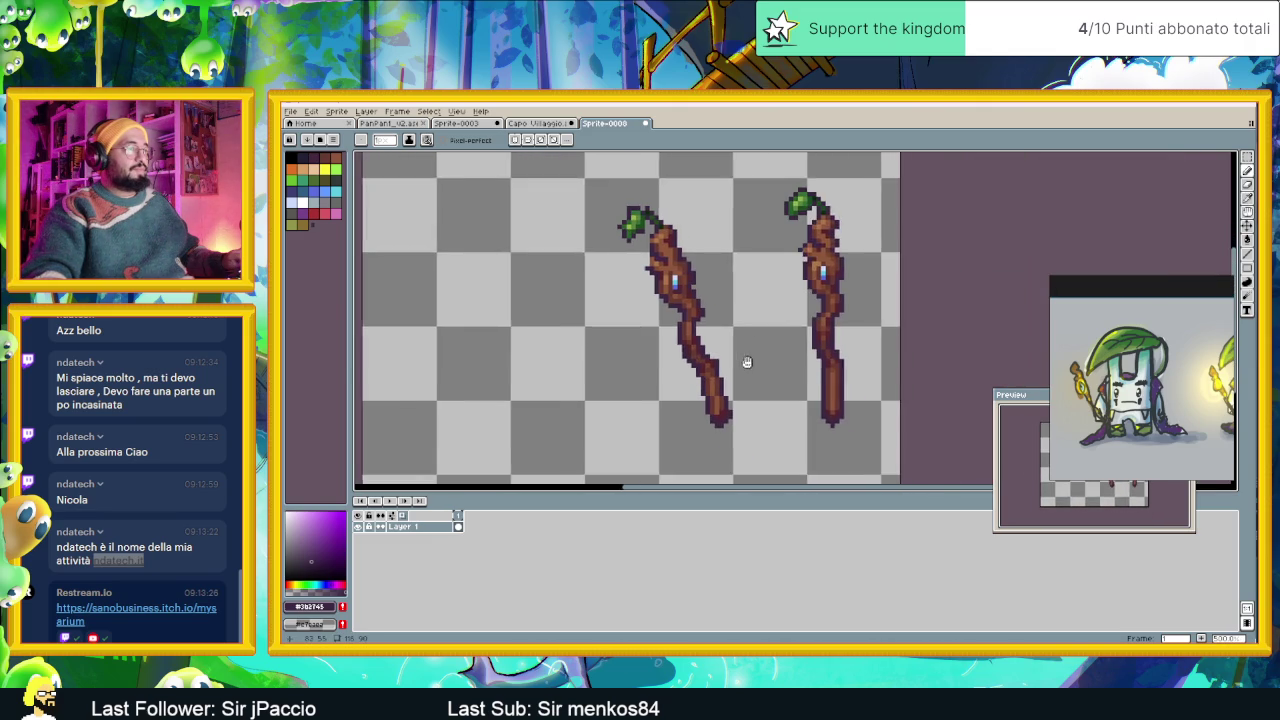
{"action": "scroll", "coordinate": [740, 365], "scroll_direction": "up", "scroll_amount": 1}
{"action": "scroll", "coordinate": [744, 388], "scroll_direction": "up", "scroll_amount": 1}
{"action": "scroll", "coordinate": [752, 388], "scroll_direction": "up", "scroll_amount": 1}
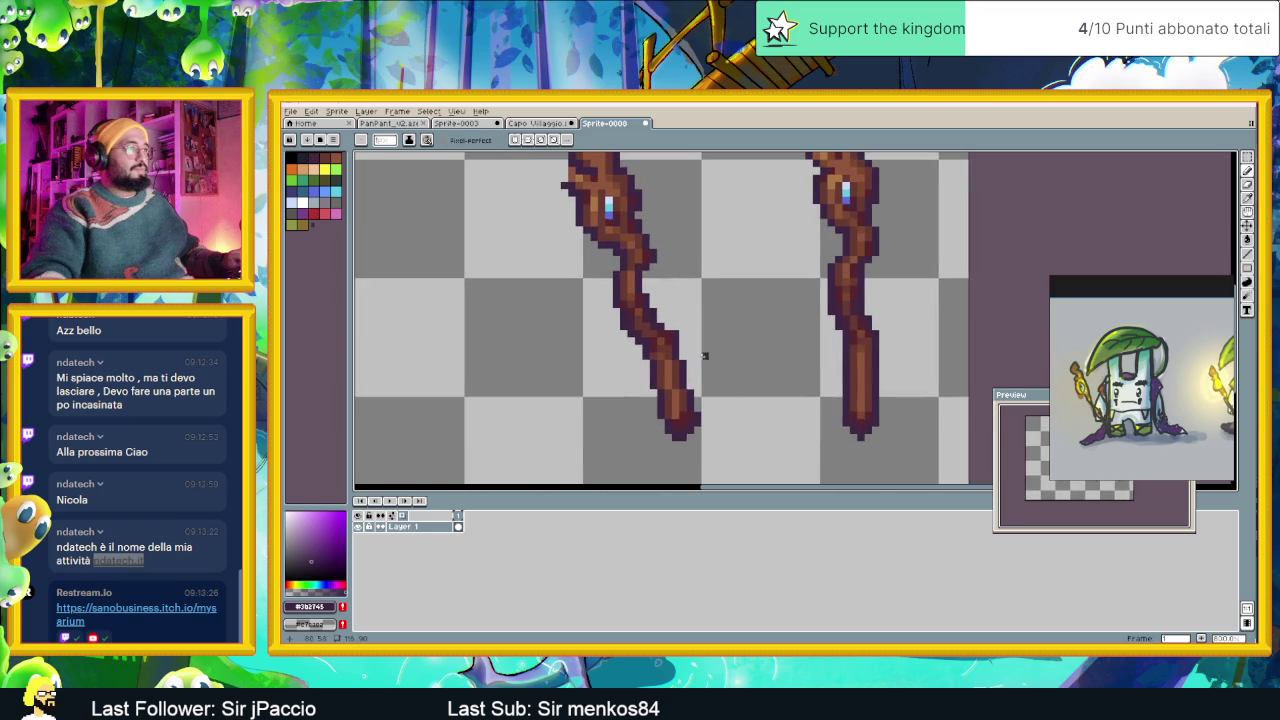
{"action": "scroll", "coordinate": [703, 354], "scroll_direction": "up", "scroll_amount": 1}
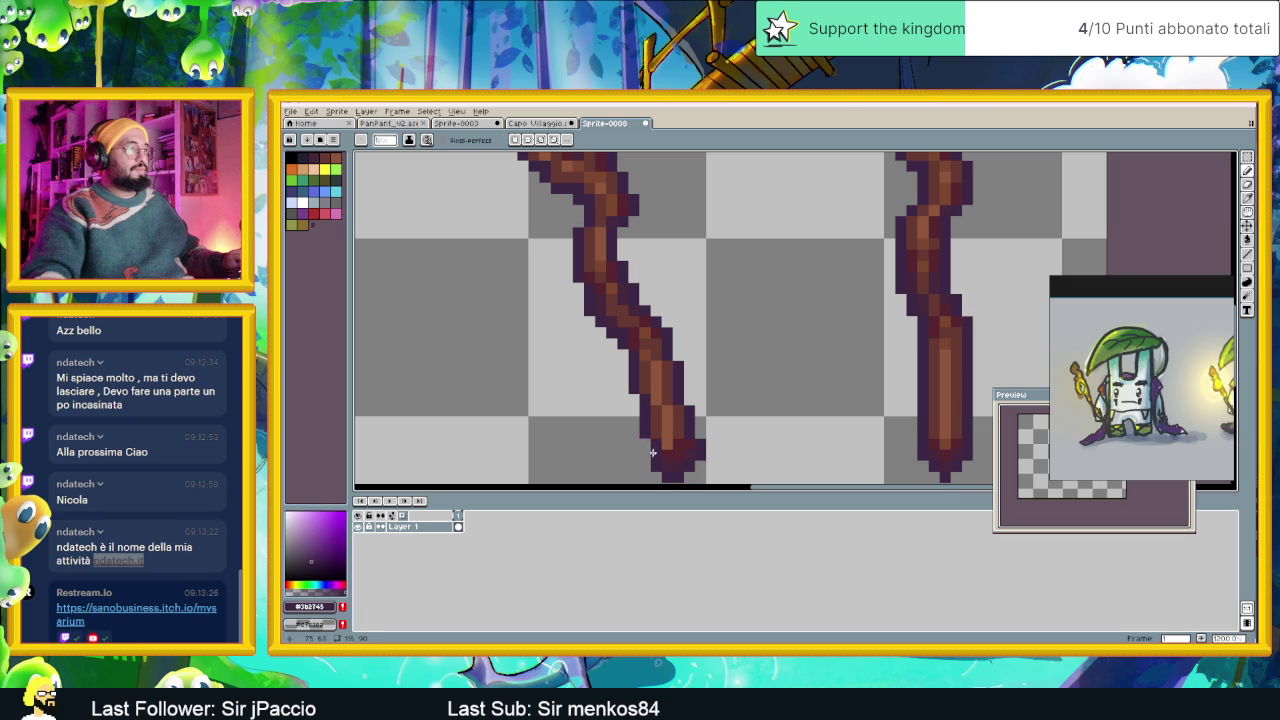
{"action": "scroll", "coordinate": [700, 440], "scroll_direction": "down", "scroll_amount": 3}
{"action": "scroll", "coordinate": [723, 437], "scroll_direction": "up", "scroll_amount": 1}
{"action": "scroll", "coordinate": [685, 402], "scroll_direction": "up", "scroll_amount": 1}
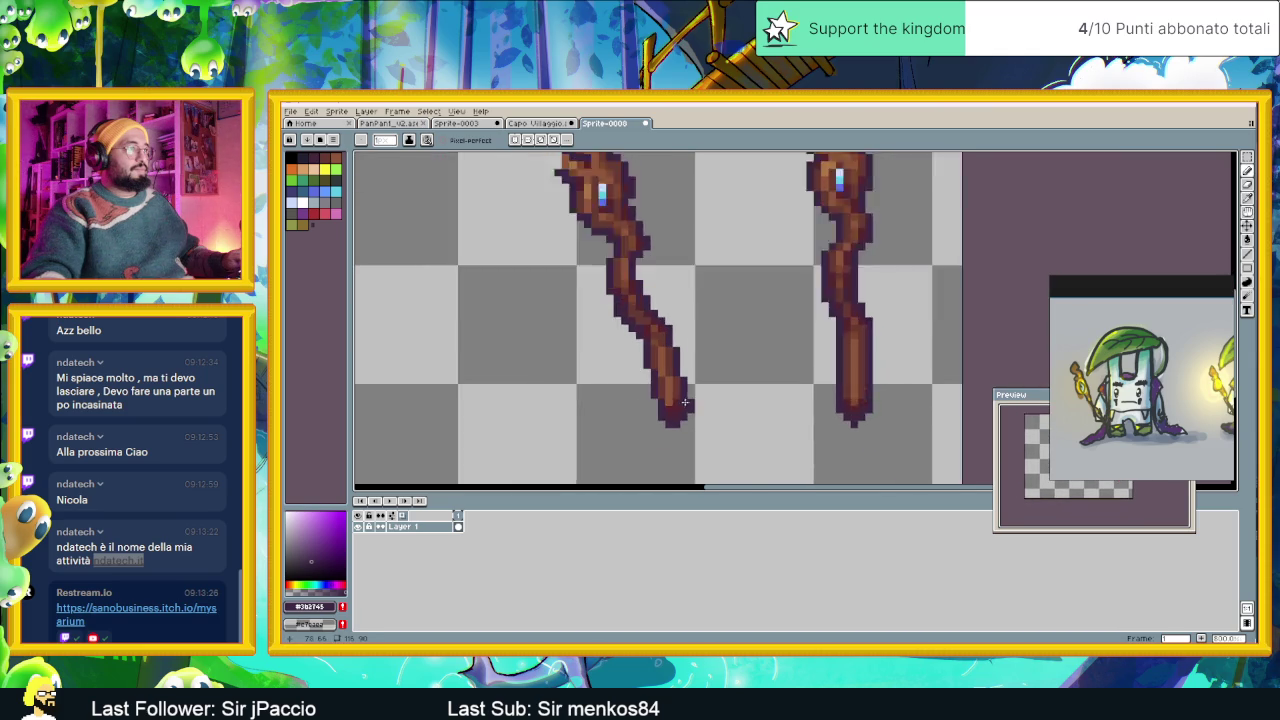
{"action": "scroll", "coordinate": [685, 402], "scroll_direction": "up", "scroll_amount": 1}
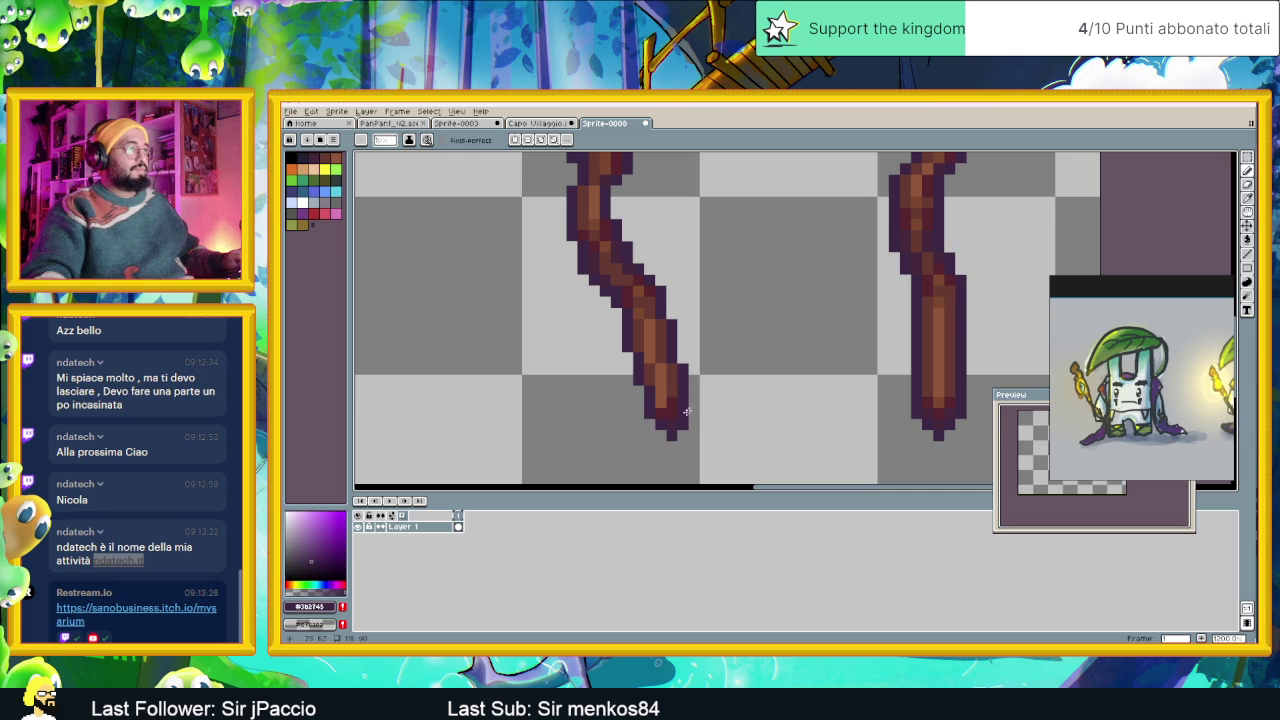
{"action": "scroll", "coordinate": [690, 405], "scroll_direction": "down", "scroll_amount": 1}
{"action": "scroll", "coordinate": [698, 385], "scroll_direction": "down", "scroll_amount": 1}
{"action": "scroll", "coordinate": [700, 385], "scroll_direction": "up", "scroll_amount": 1}
{"action": "scroll", "coordinate": [691, 399], "scroll_direction": "up", "scroll_amount": 1}
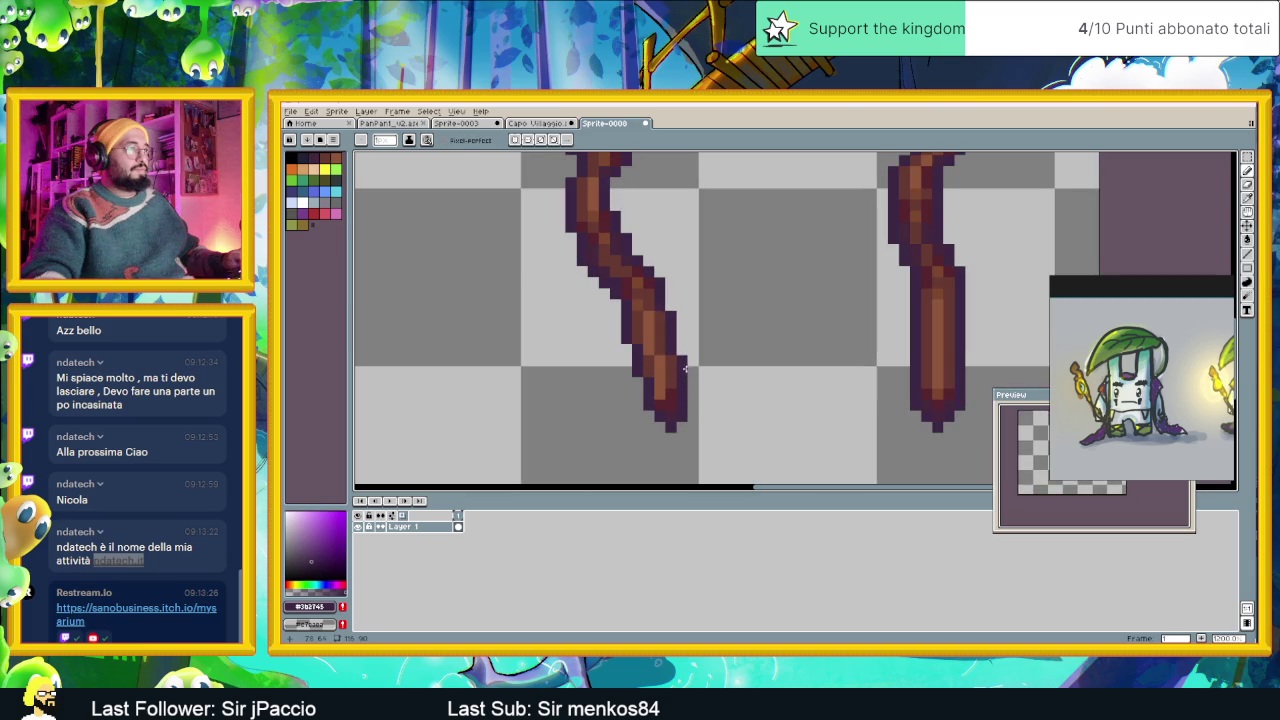
{"action": "scroll", "coordinate": [690, 360], "scroll_direction": "down", "scroll_amount": 1}
{"action": "scroll", "coordinate": [695, 355], "scroll_direction": "down", "scroll_amount": 1}
{"action": "scroll", "coordinate": [706, 343], "scroll_direction": "down", "scroll_amount": 1}
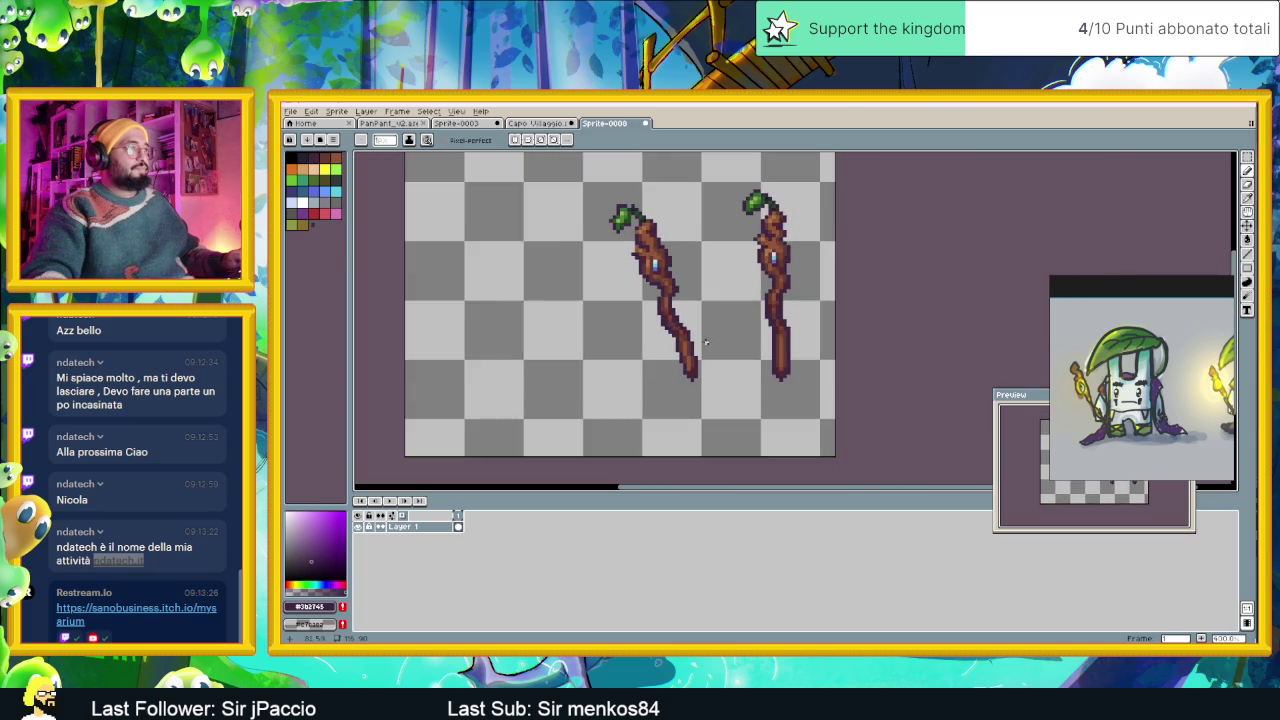
{"action": "scroll", "coordinate": [706, 343], "scroll_direction": "up", "scroll_amount": 2}
{"action": "scroll", "coordinate": [670, 343], "scroll_direction": "up", "scroll_amount": 1}
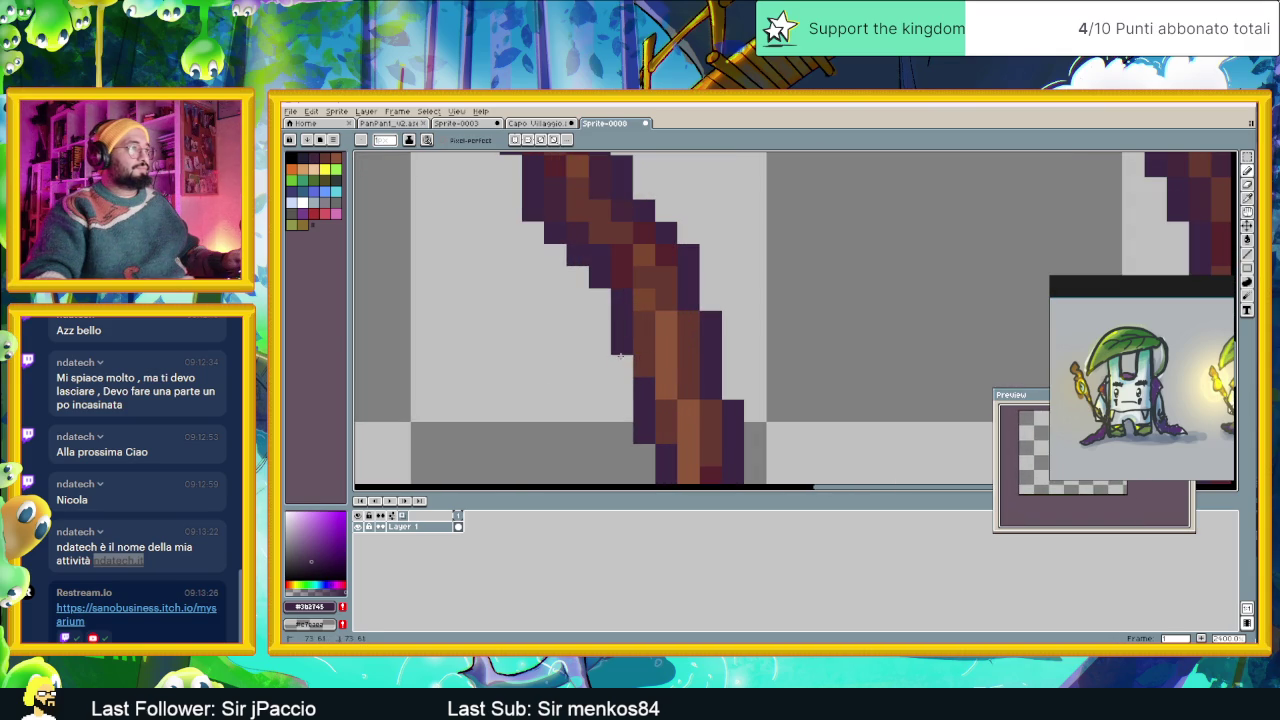
{"action": "scroll", "coordinate": [690, 409], "scroll_direction": "down", "scroll_amount": 3}
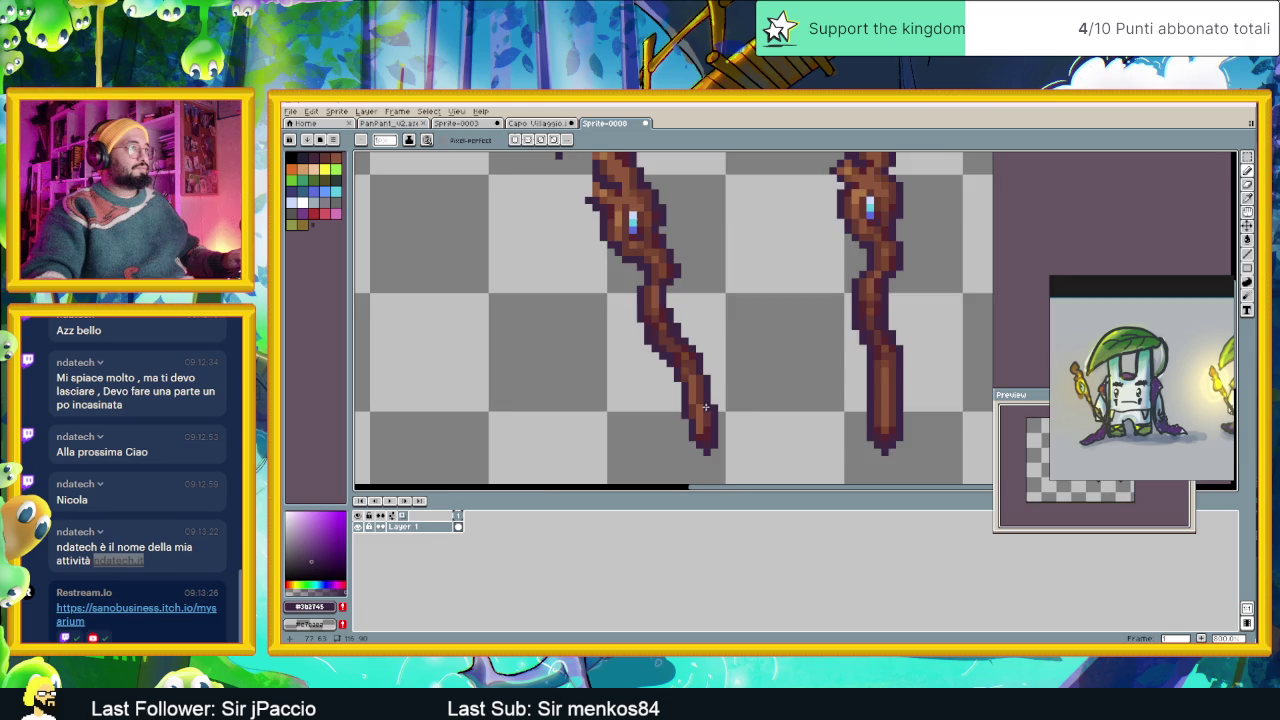
{"action": "scroll", "coordinate": [690, 374], "scroll_direction": "up", "scroll_amount": 1}
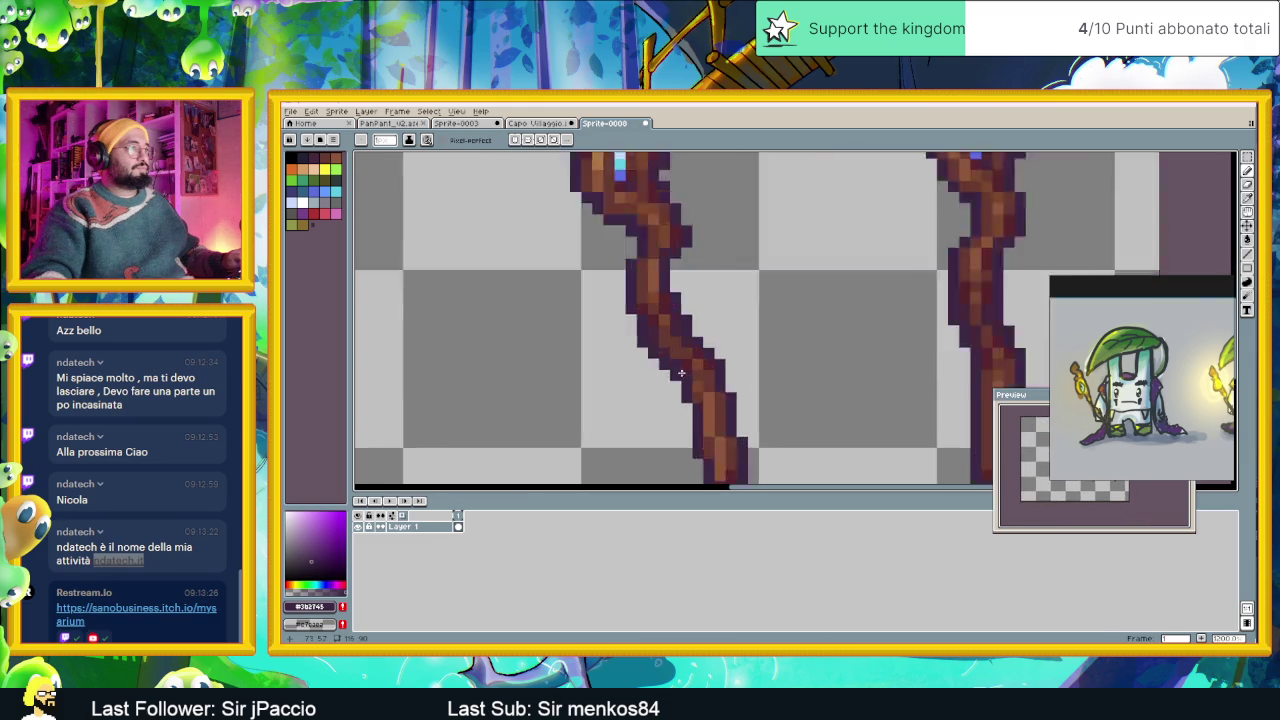
{"action": "scroll", "coordinate": [690, 374], "scroll_direction": "up", "scroll_amount": 1}
{"action": "scroll", "coordinate": [648, 398], "scroll_direction": "down", "scroll_amount": 1}
{"action": "scroll", "coordinate": [648, 398], "scroll_direction": "down", "scroll_amount": 1}
{"action": "scroll", "coordinate": [660, 375], "scroll_direction": "down", "scroll_amount": 1}
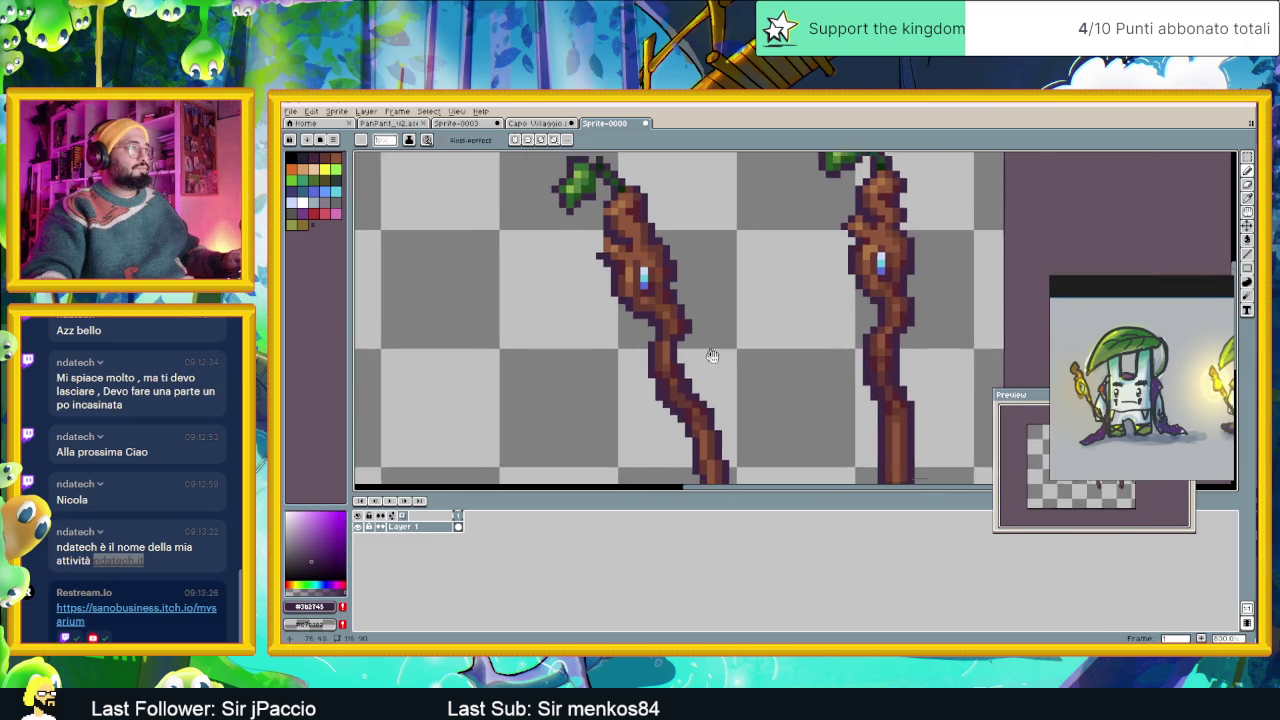
{"action": "scroll", "coordinate": [710, 355], "scroll_direction": "up", "scroll_amount": 1}
{"action": "scroll", "coordinate": [729, 383], "scroll_direction": "up", "scroll_amount": 1}
{"action": "scroll", "coordinate": [760, 380], "scroll_direction": "down", "scroll_amount": 1}
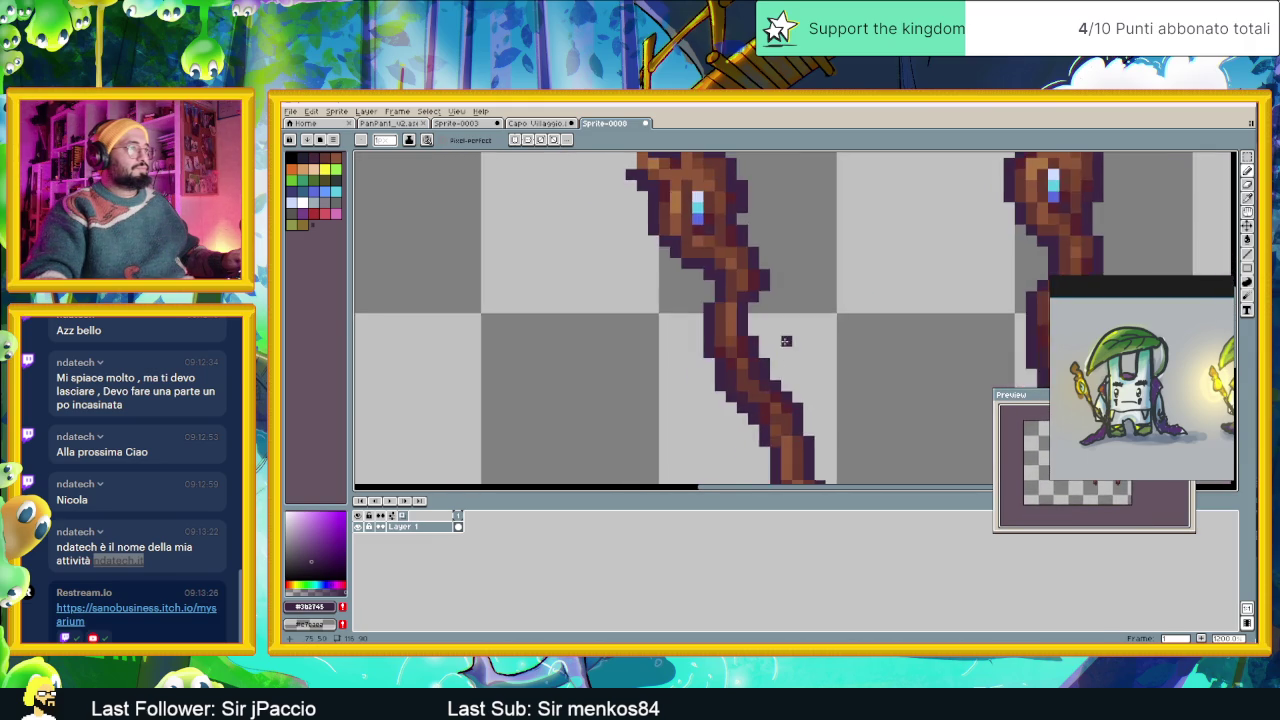
{"action": "scroll", "coordinate": [785, 340], "scroll_direction": "down", "scroll_amount": 1}
{"action": "scroll", "coordinate": [785, 340], "scroll_direction": "down", "scroll_amount": 1}
{"action": "scroll", "coordinate": [775, 355], "scroll_direction": "up", "scroll_amount": 1}
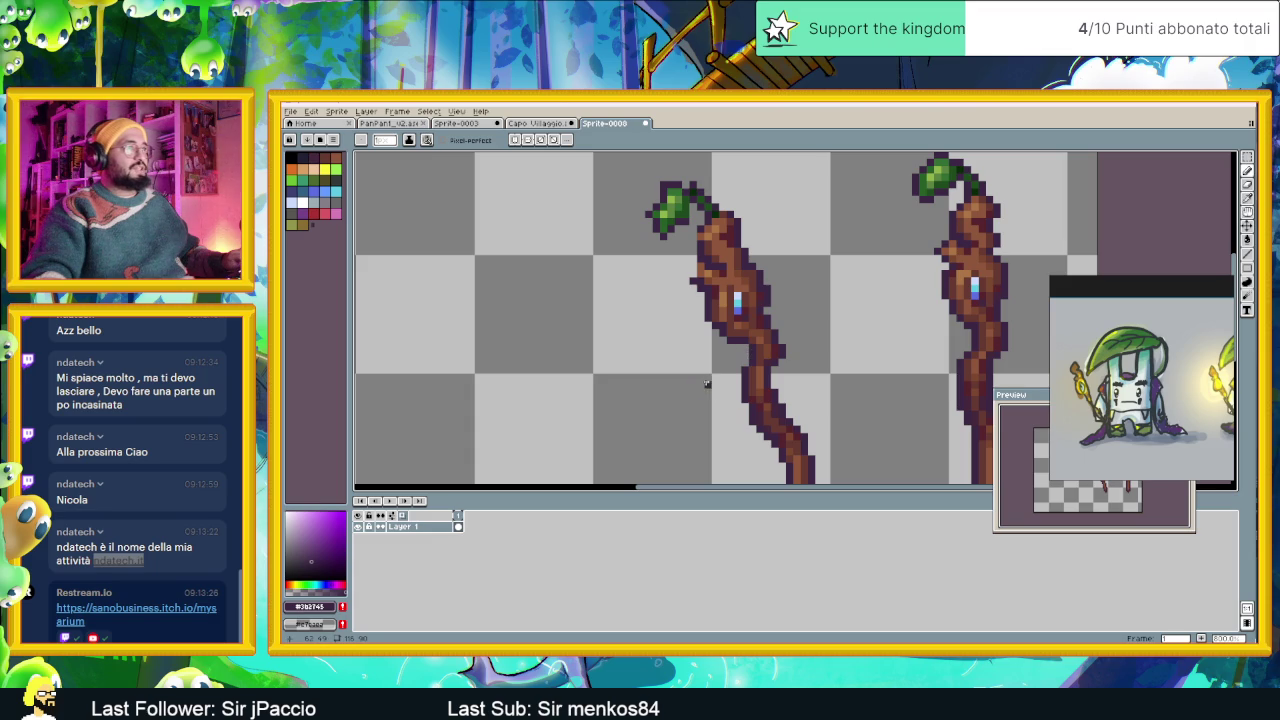
{"action": "key", "text": "ctrl+z"}
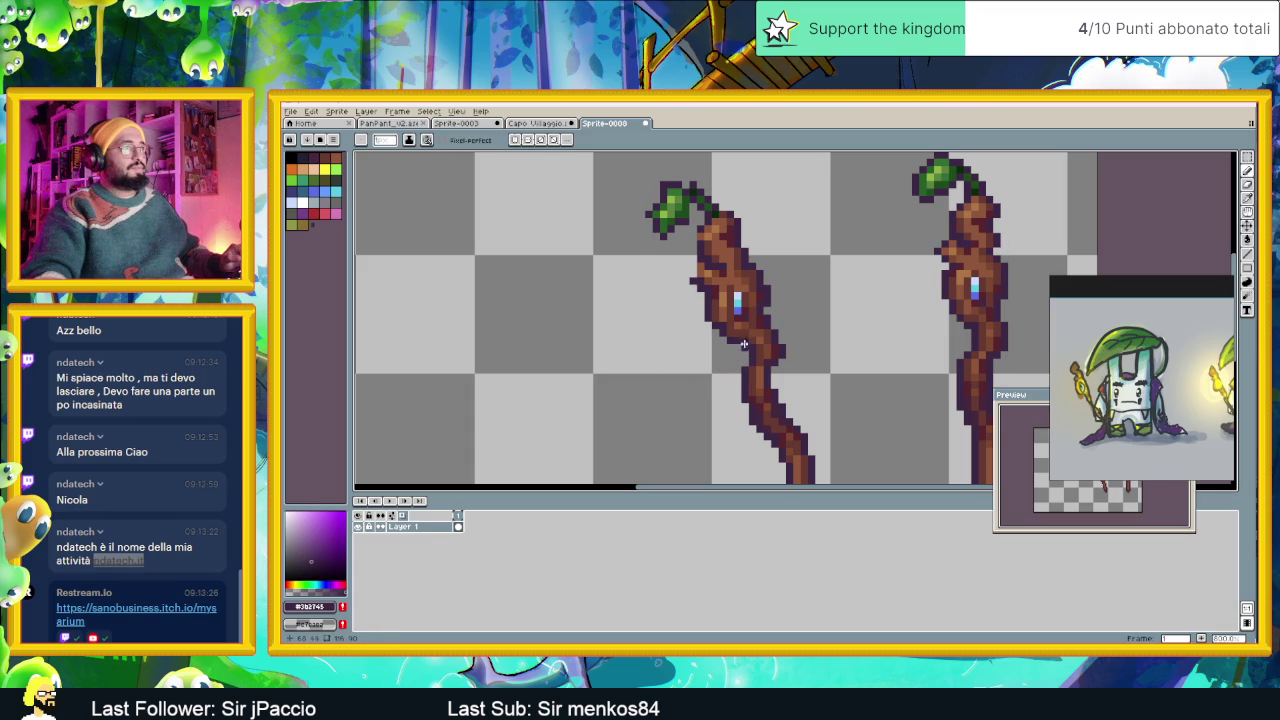
{"action": "scroll", "coordinate": [761, 330], "scroll_direction": "up", "scroll_amount": 1}
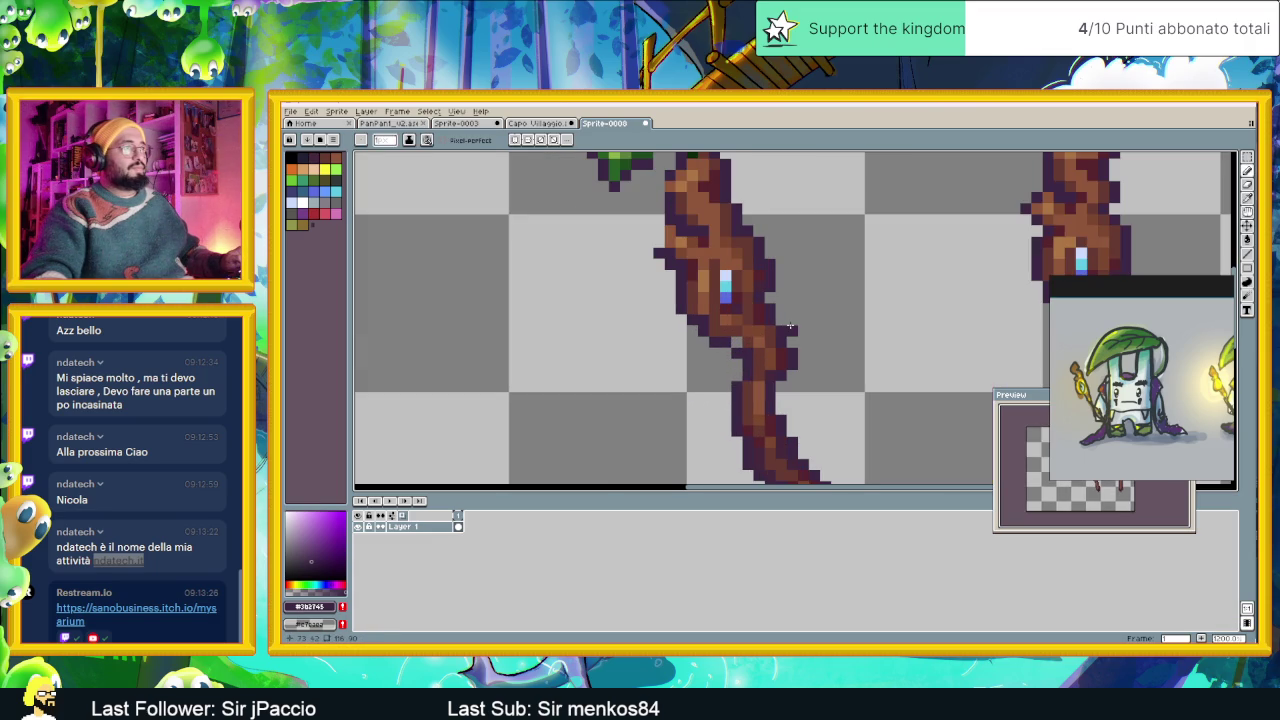
{"action": "scroll", "coordinate": [823, 357], "scroll_direction": "down", "scroll_amount": 1}
{"action": "scroll", "coordinate": [846, 357], "scroll_direction": "down", "scroll_amount": 1}
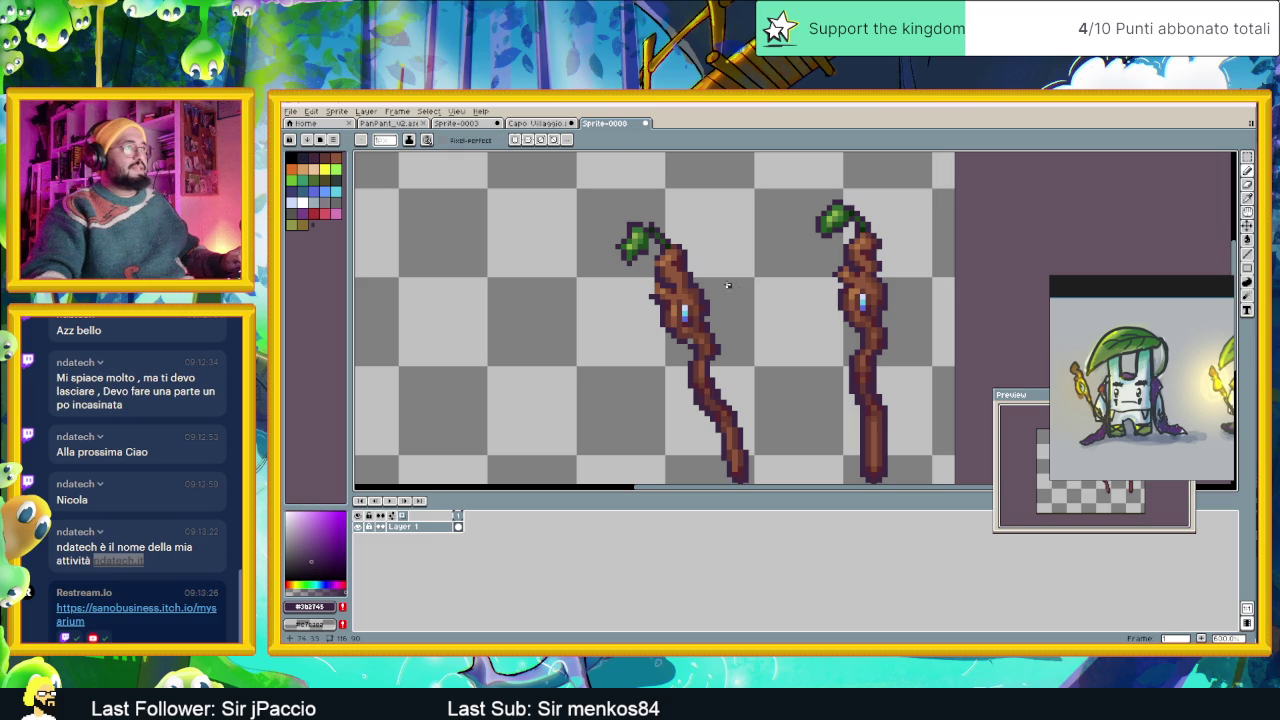
{"action": "scroll", "coordinate": [697, 291], "scroll_direction": "up", "scroll_amount": 1}
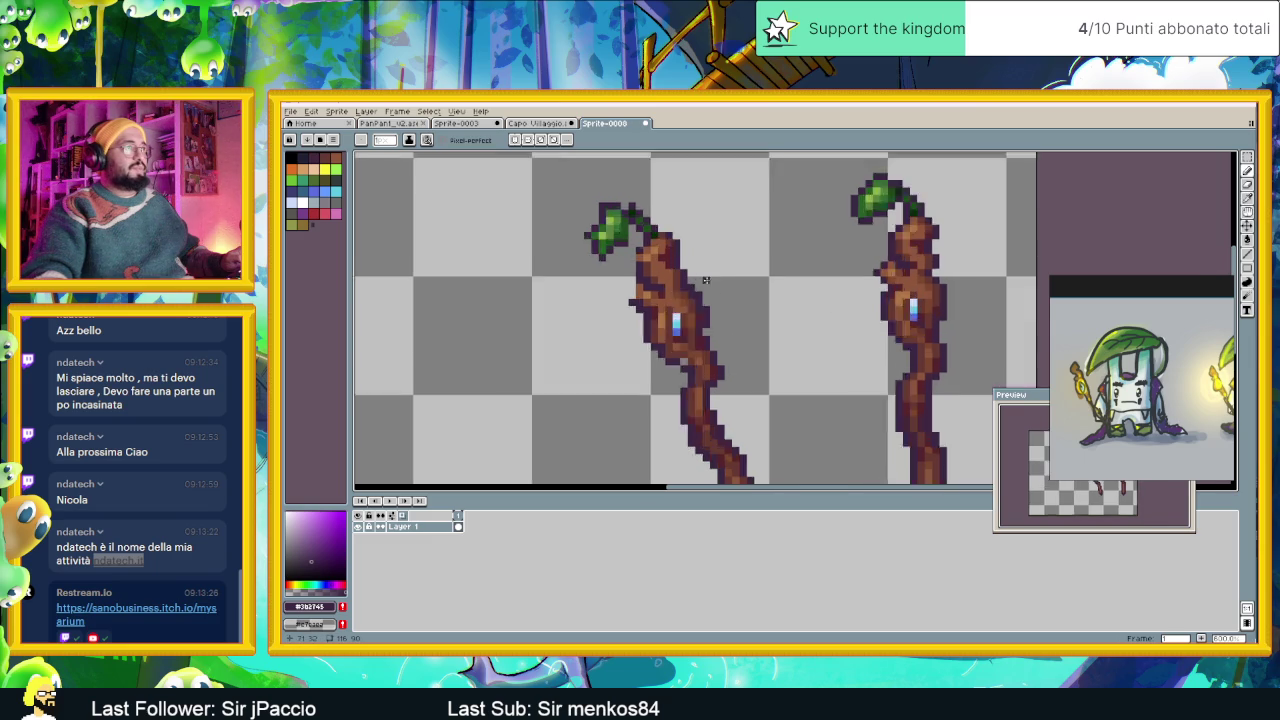
{"action": "scroll", "coordinate": [698, 295], "scroll_direction": "up", "scroll_amount": 1}
{"action": "scroll", "coordinate": [740, 325], "scroll_direction": "down", "scroll_amount": 2}
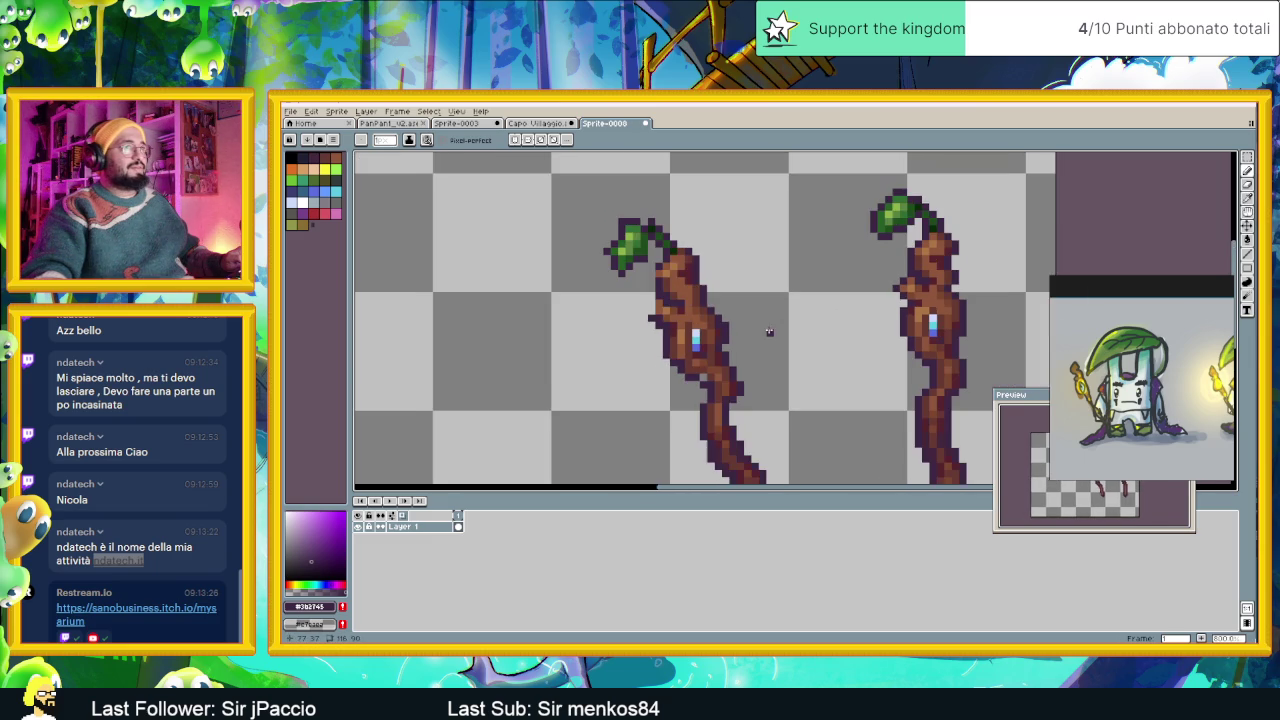
{"action": "scroll", "coordinate": [745, 334], "scroll_direction": "up", "scroll_amount": 1}
{"action": "scroll", "coordinate": [685, 330], "scroll_direction": "up", "scroll_amount": 1}
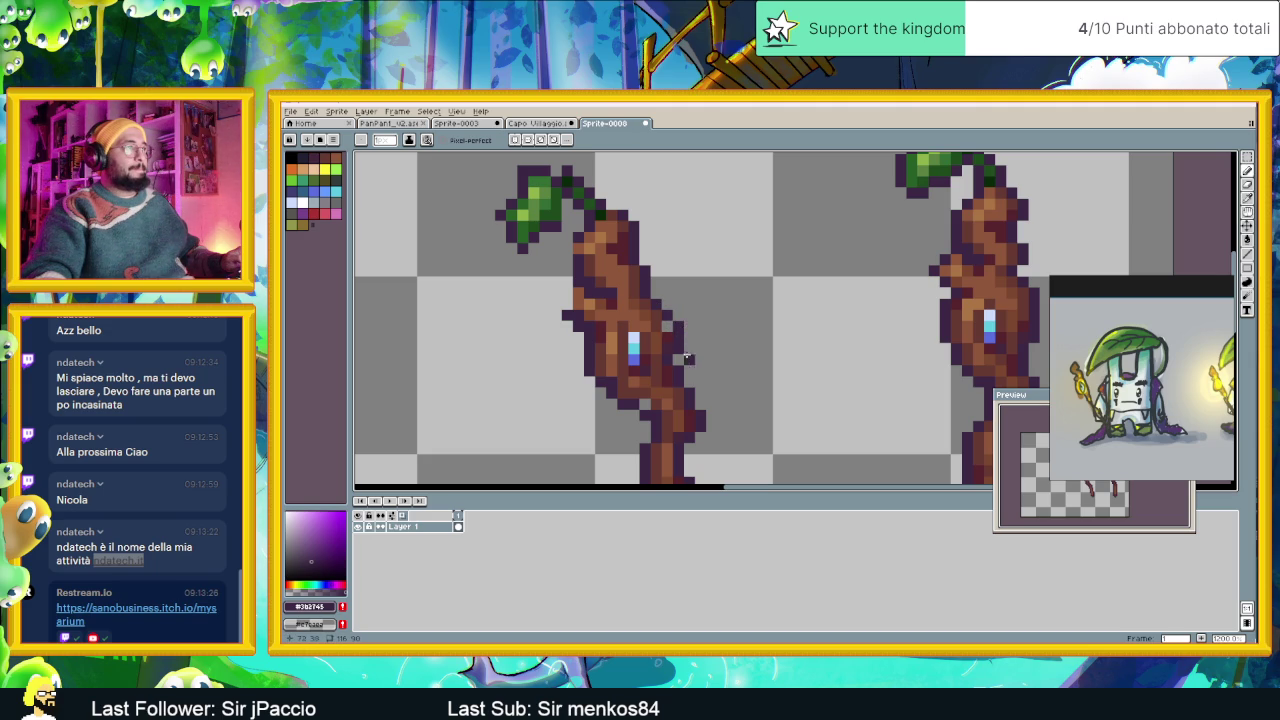
{"action": "scroll", "coordinate": [723, 382], "scroll_direction": "down", "scroll_amount": 2}
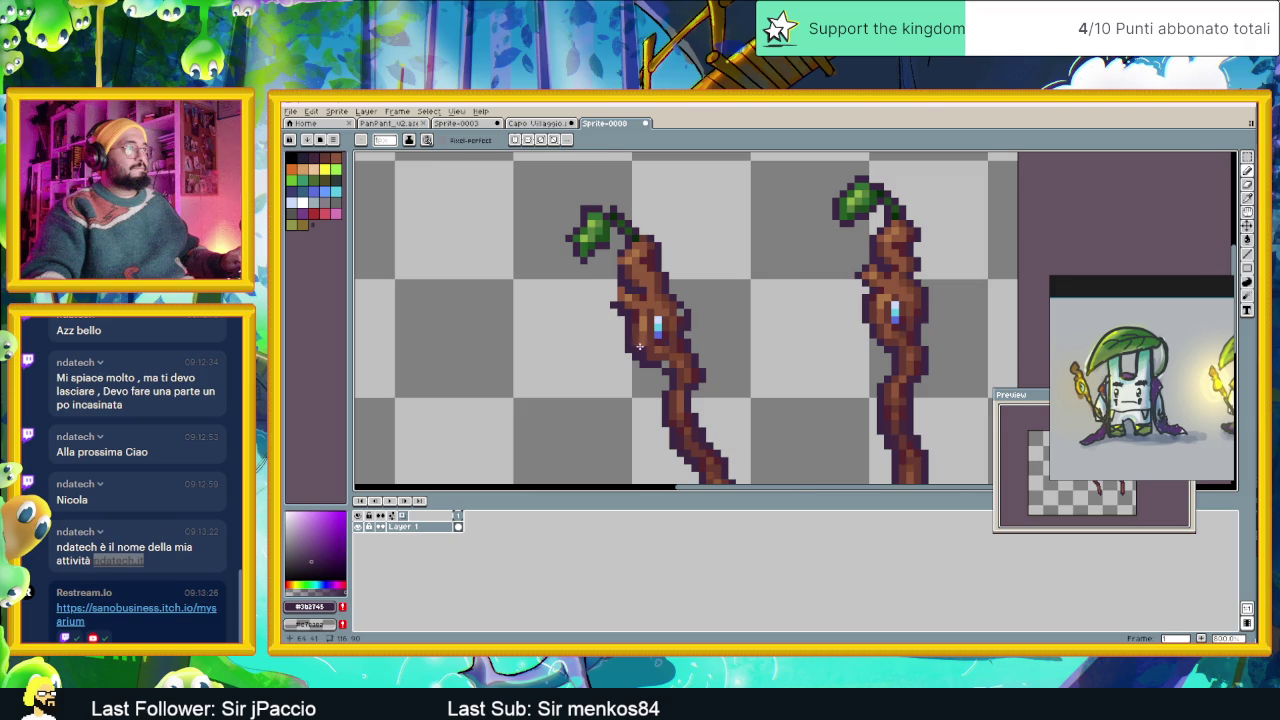
{"action": "scroll", "coordinate": [639, 346], "scroll_direction": "up", "scroll_amount": 1}
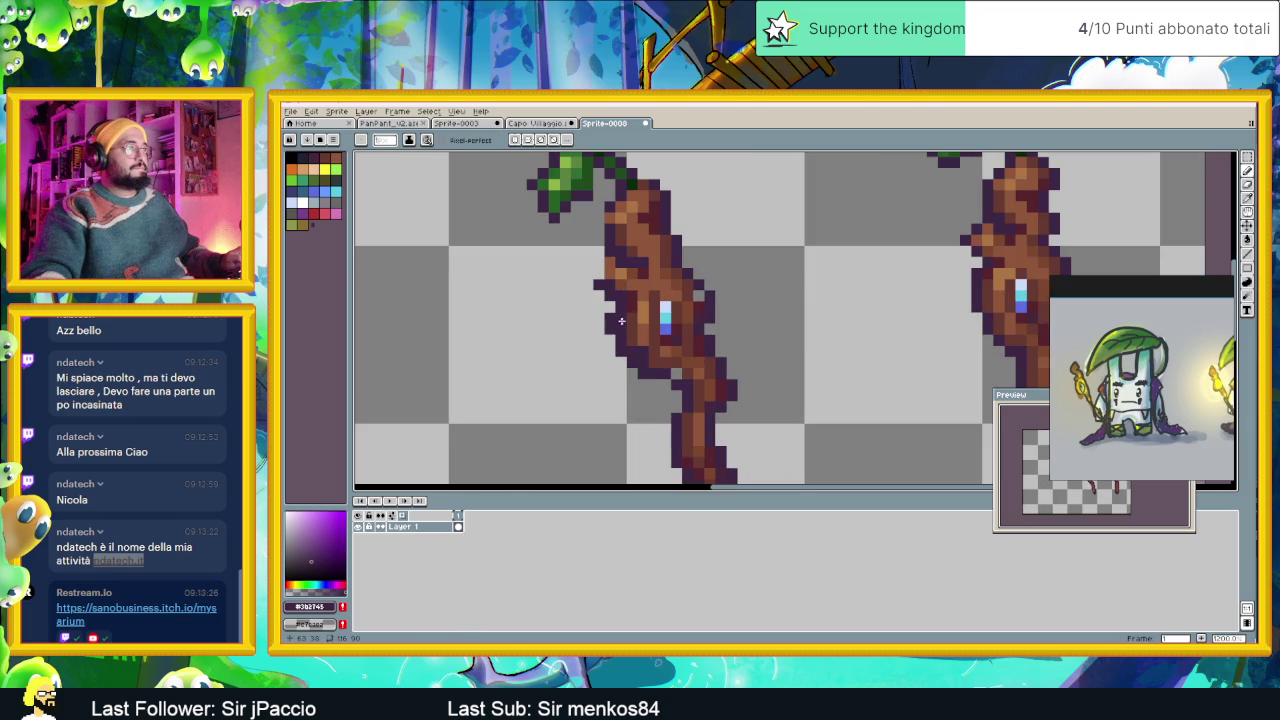
{"action": "left_click", "coordinate": [622, 314], "text": "alt"}
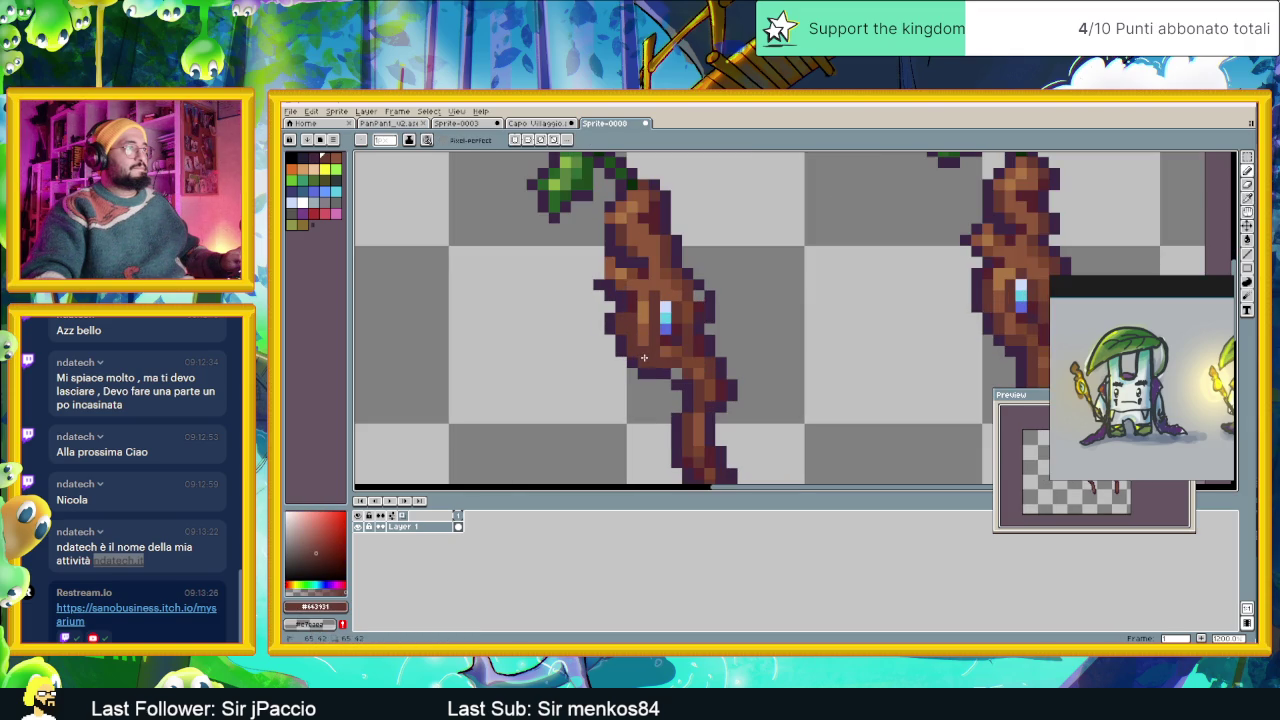
{"action": "scroll", "coordinate": [675, 369], "scroll_direction": "down", "scroll_amount": 2}
{"action": "scroll", "coordinate": [700, 390], "scroll_direction": "down", "scroll_amount": 2}
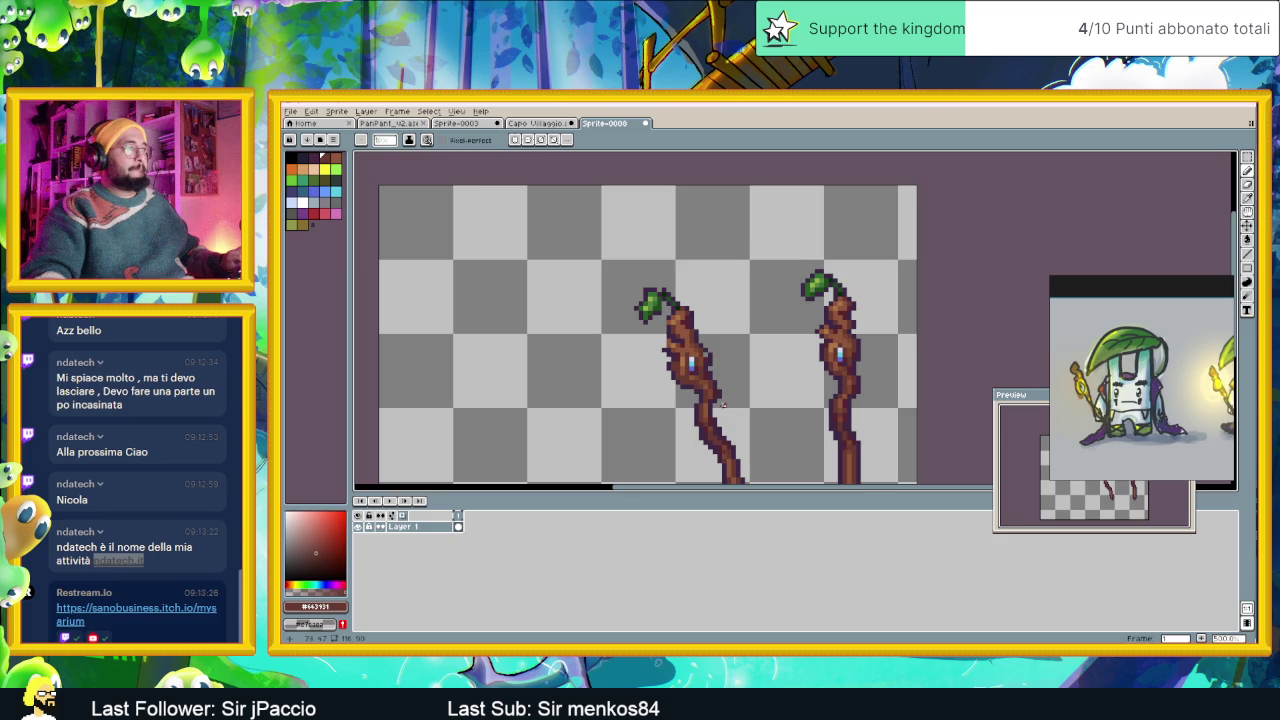
{"action": "scroll", "coordinate": [724, 404], "scroll_direction": "down", "scroll_amount": 1}
{"action": "scroll", "coordinate": [722, 378], "scroll_direction": "up", "scroll_amount": 2}
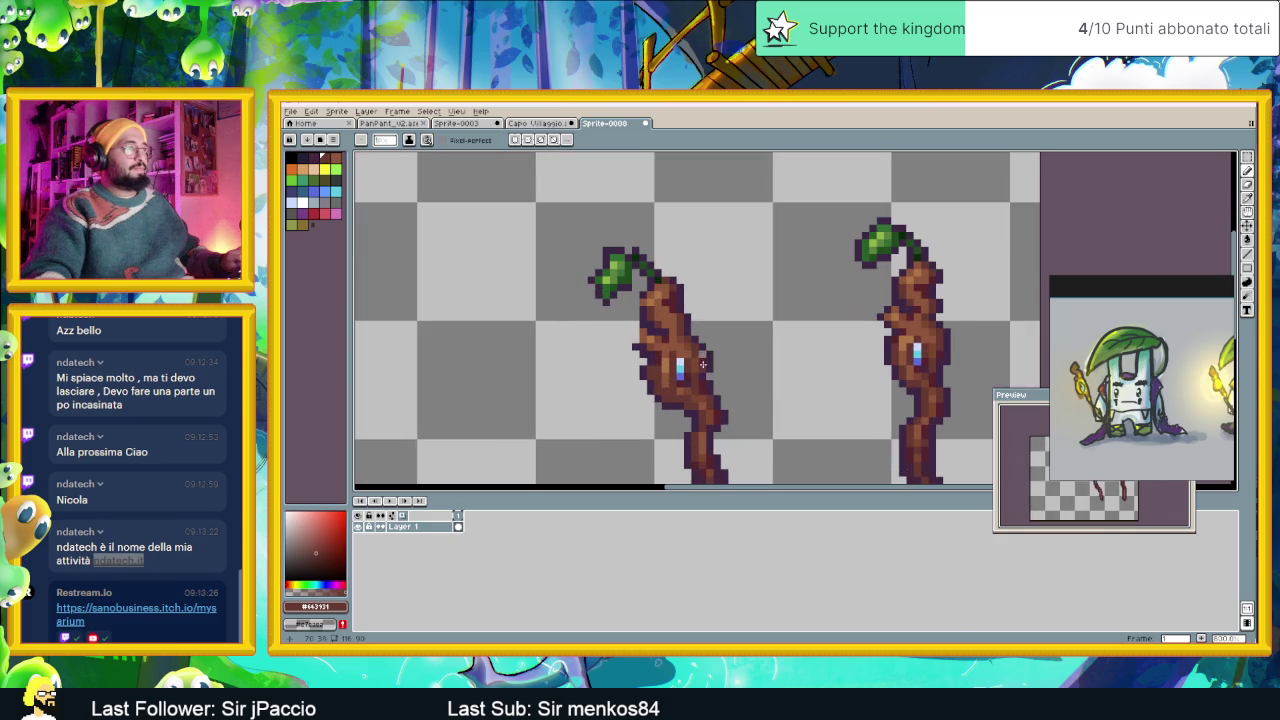
{"action": "scroll", "coordinate": [650, 385], "scroll_direction": "down", "scroll_amount": 1}
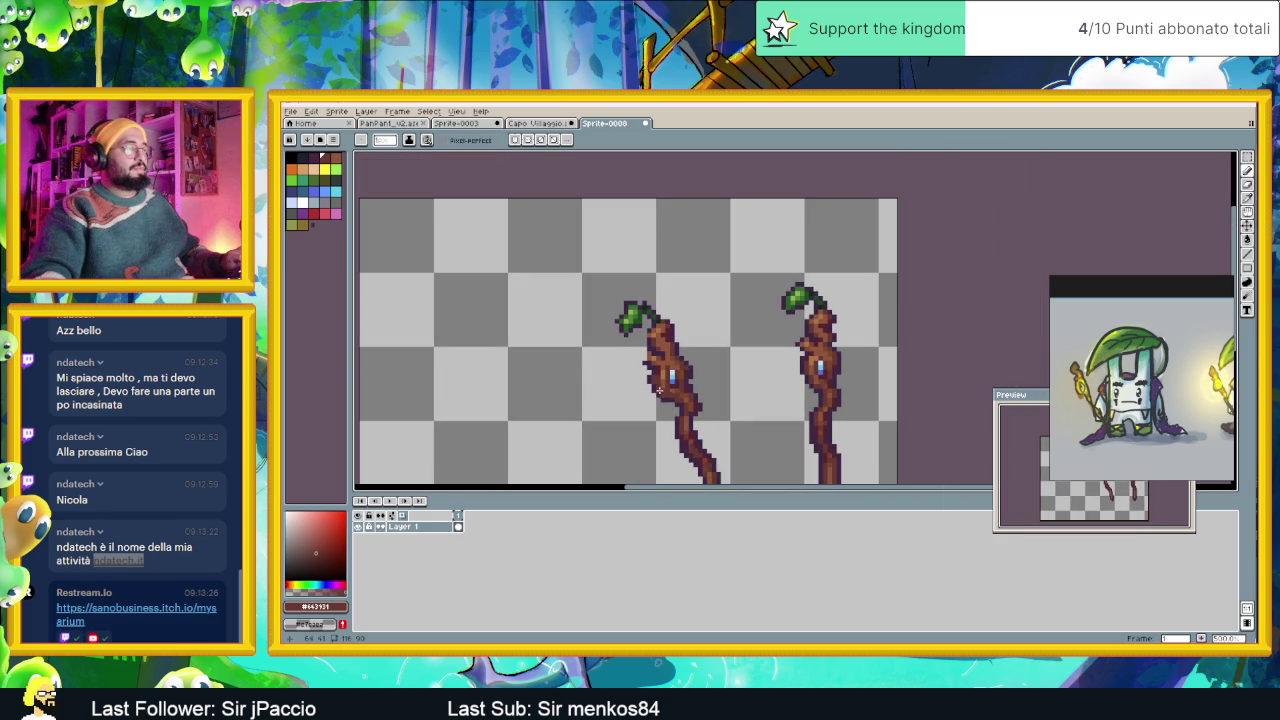
{"action": "scroll", "coordinate": [649, 358], "scroll_direction": "up", "scroll_amount": 2}
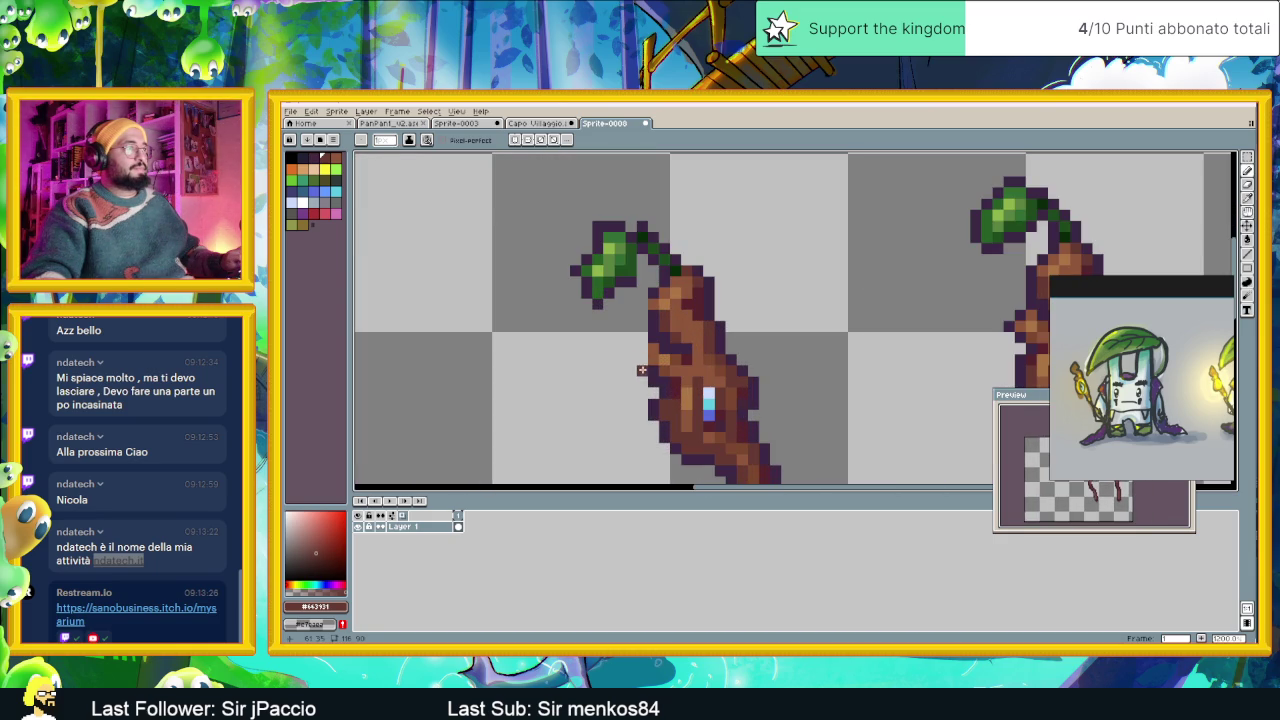
{"action": "left_click", "coordinate": [644, 305], "text": "alt"}
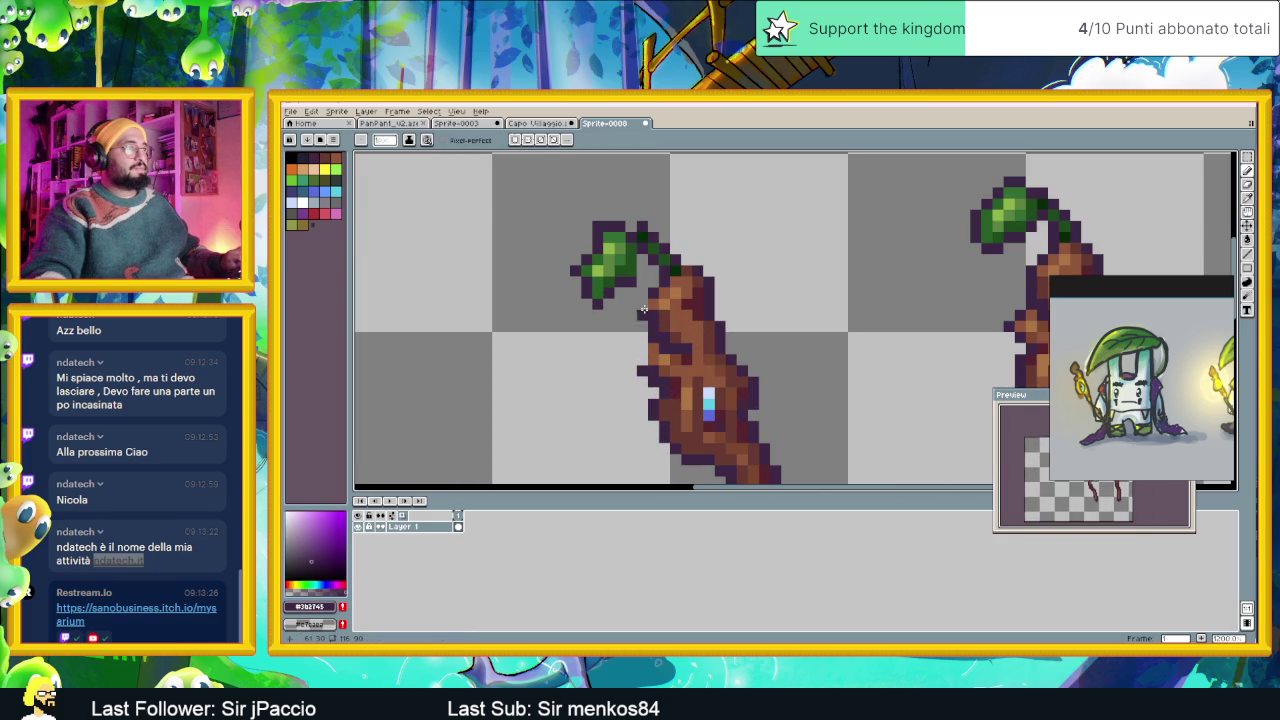
{"action": "scroll", "coordinate": [710, 326], "scroll_direction": "down", "scroll_amount": 2}
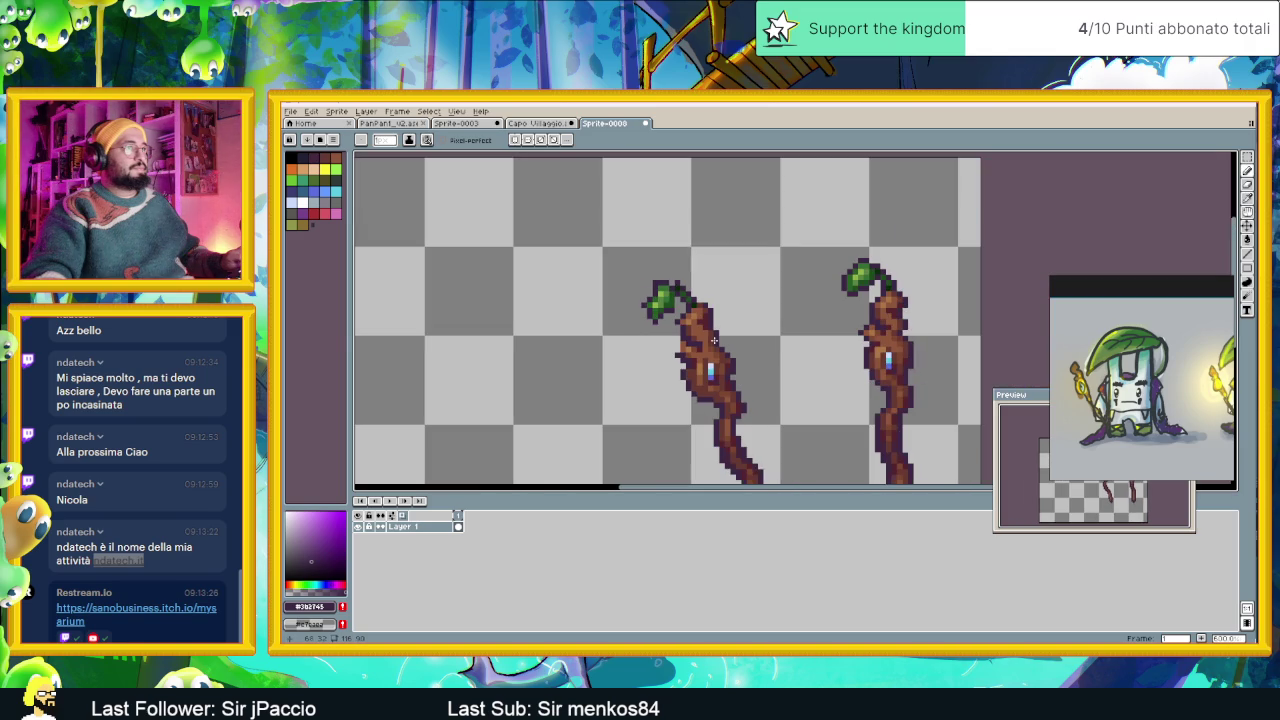
{"action": "scroll", "coordinate": [715, 323], "scroll_direction": "up", "scroll_amount": 1}
{"action": "scroll", "coordinate": [700, 310], "scroll_direction": "up", "scroll_amount": 1}
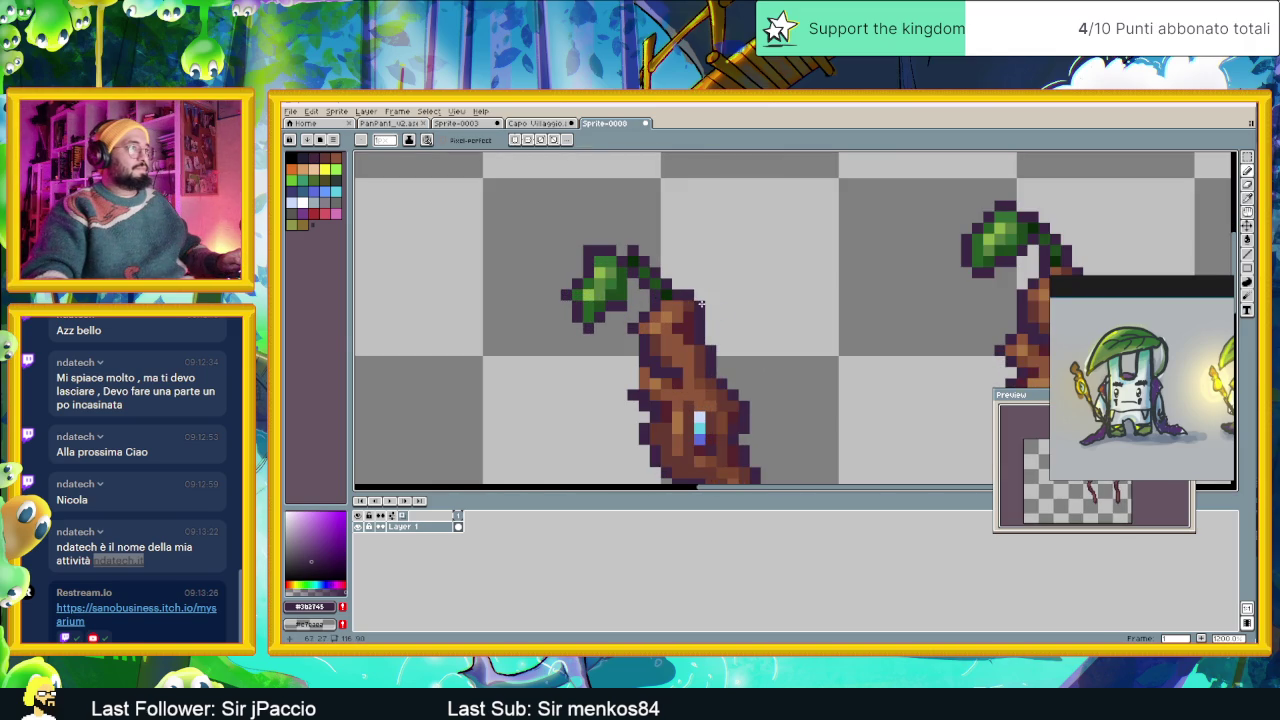
{"action": "scroll", "coordinate": [745, 352], "scroll_direction": "down", "scroll_amount": 2}
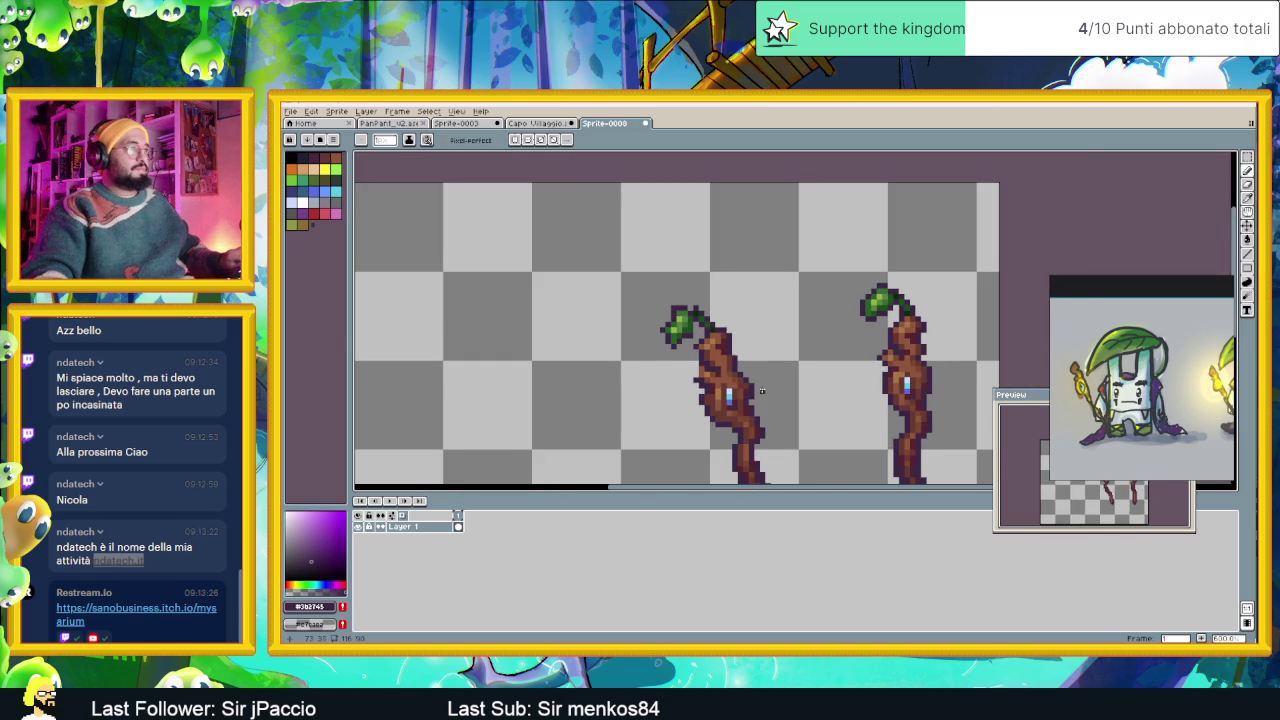
{"action": "scroll", "coordinate": [666, 320], "scroll_direction": "up", "scroll_amount": 1}
{"action": "scroll", "coordinate": [615, 305], "scroll_direction": "up", "scroll_amount": 1}
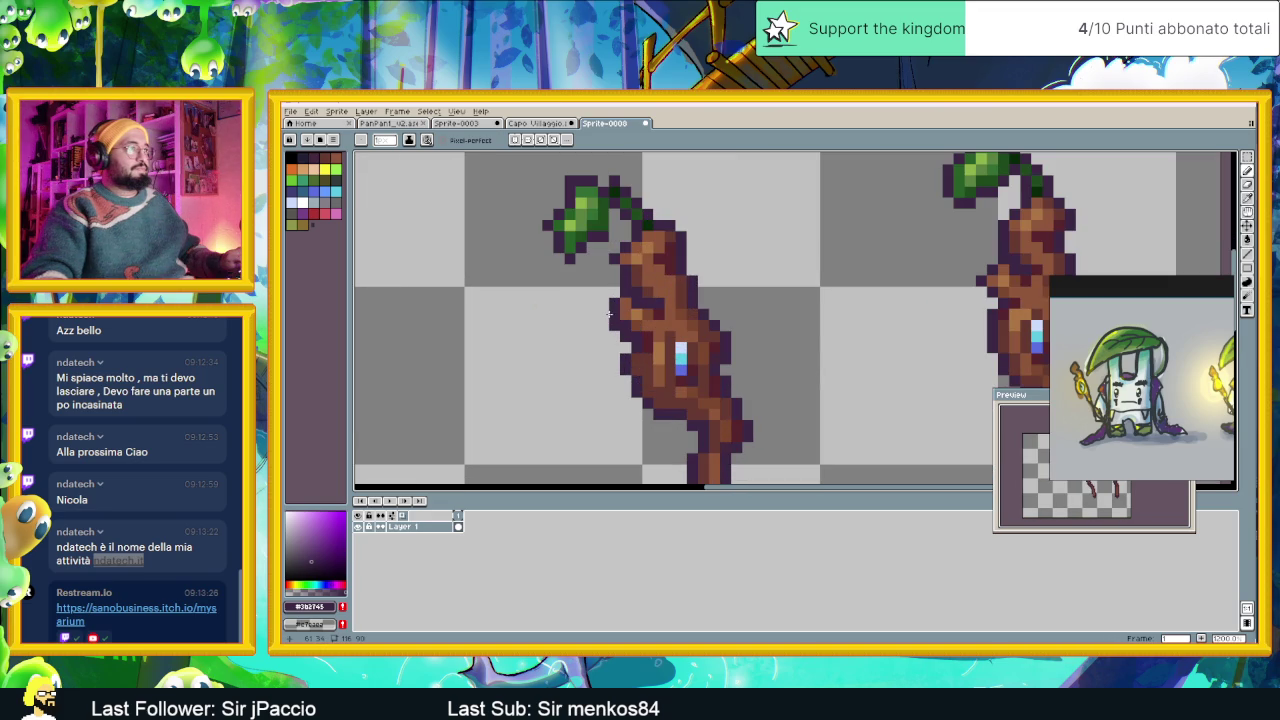
{"action": "scroll", "coordinate": [610, 316], "scroll_direction": "down", "scroll_amount": 2}
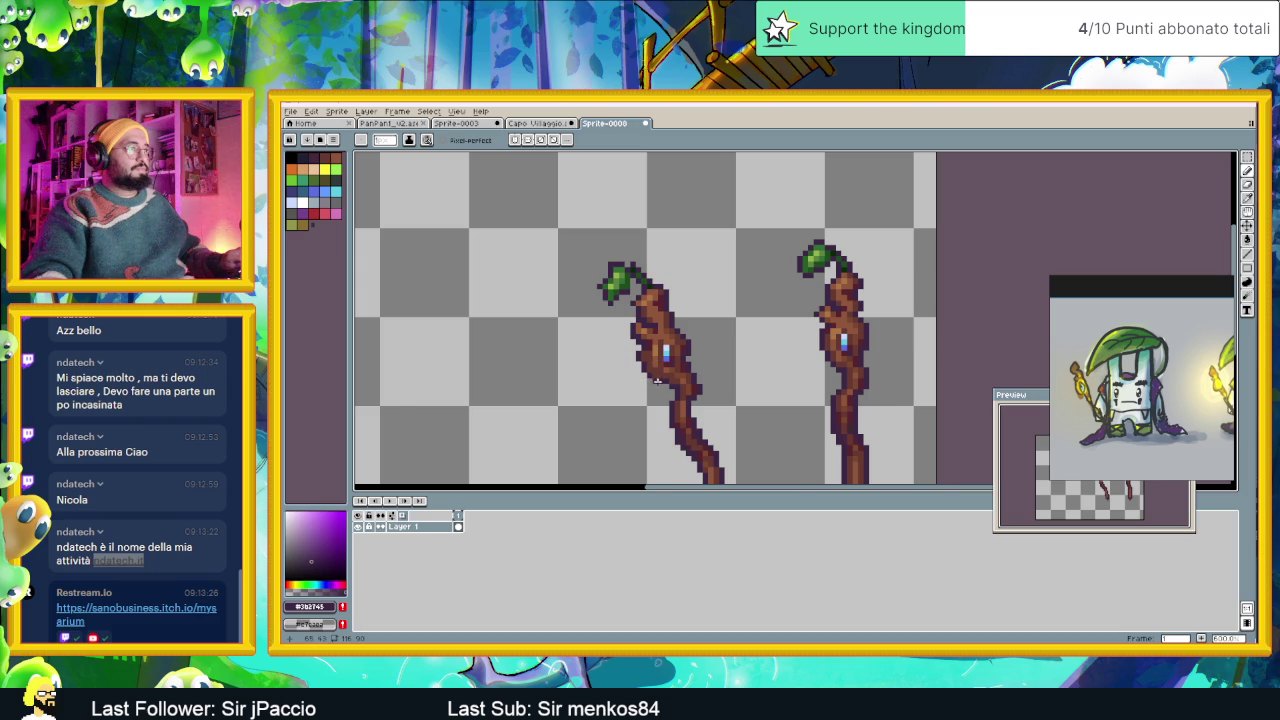
{"action": "scroll", "coordinate": [630, 313], "scroll_direction": "down", "scroll_amount": 1}
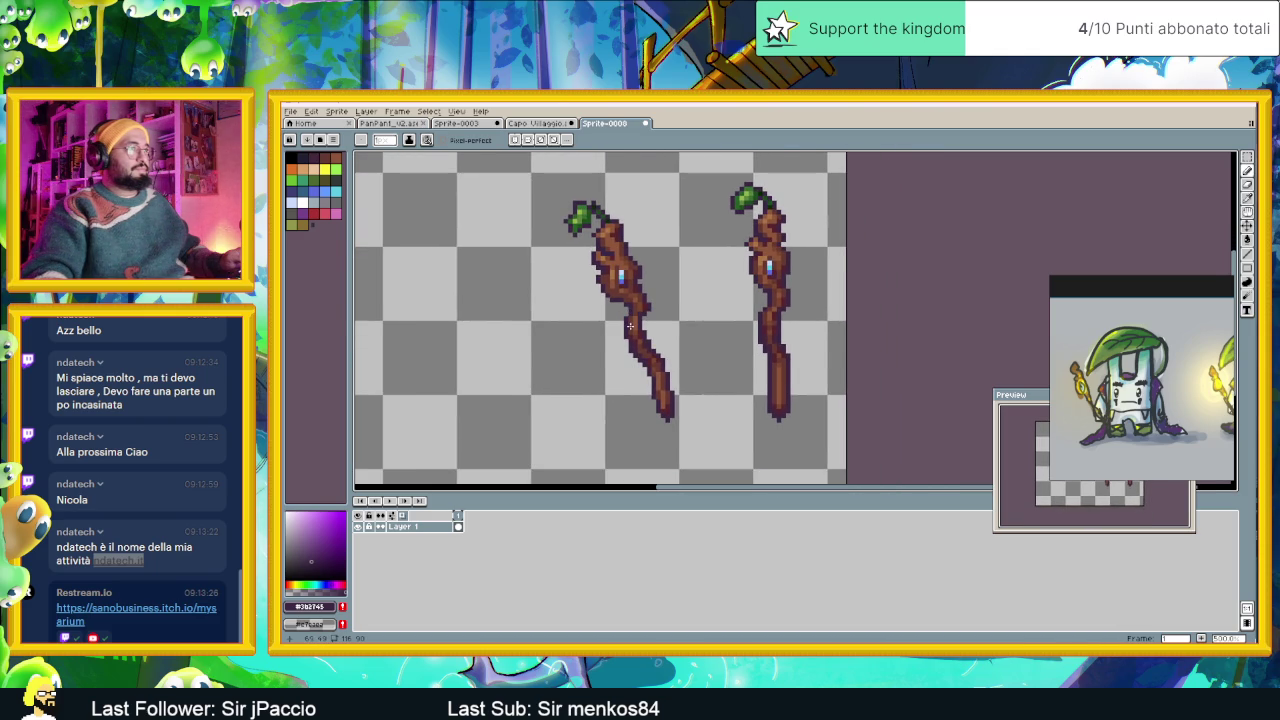
{"action": "scroll", "coordinate": [630, 326], "scroll_direction": "down", "scroll_amount": 1}
{"action": "scroll", "coordinate": [638, 340], "scroll_direction": "down", "scroll_amount": 1}
{"action": "scroll", "coordinate": [690, 391], "scroll_direction": "down", "scroll_amount": 1}
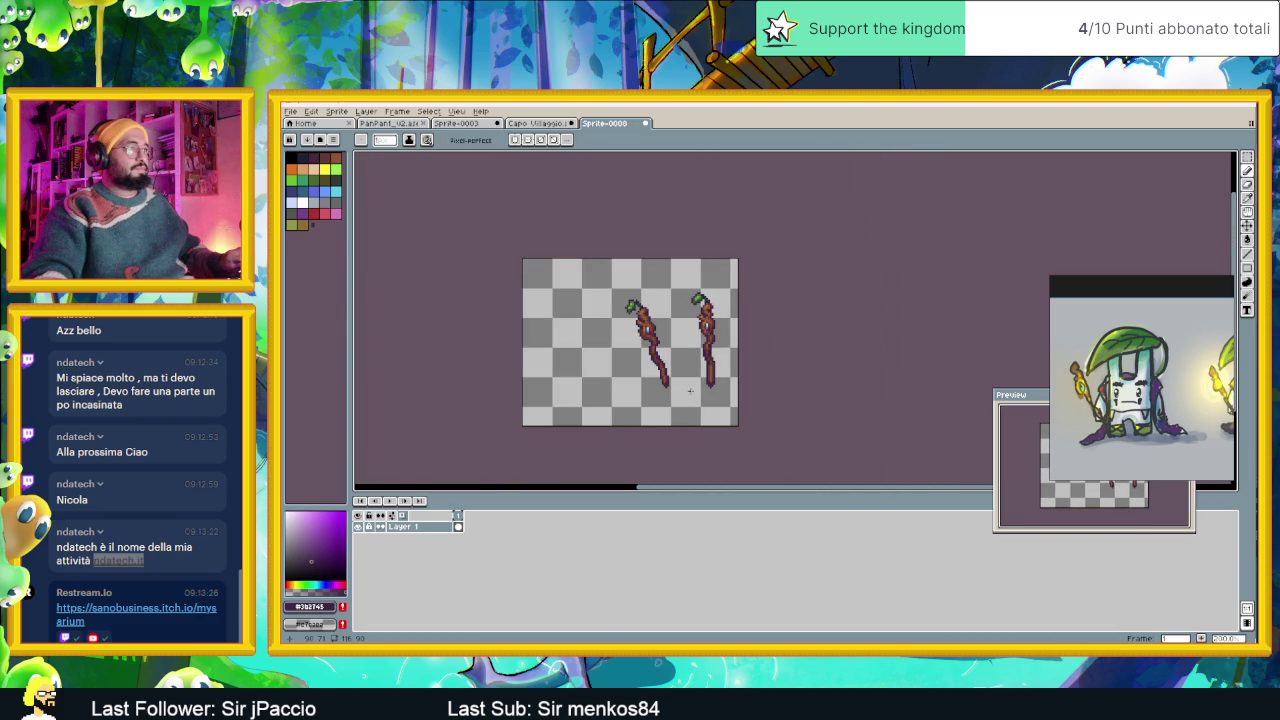
Zoom in on the staff tips and undo the stray dark pixel beside the left staff.
{"action": "scroll", "coordinate": [665, 383], "scroll_direction": "up", "scroll_amount": 2}
{"action": "scroll", "coordinate": [668, 384], "scroll_direction": "up", "scroll_amount": 1}
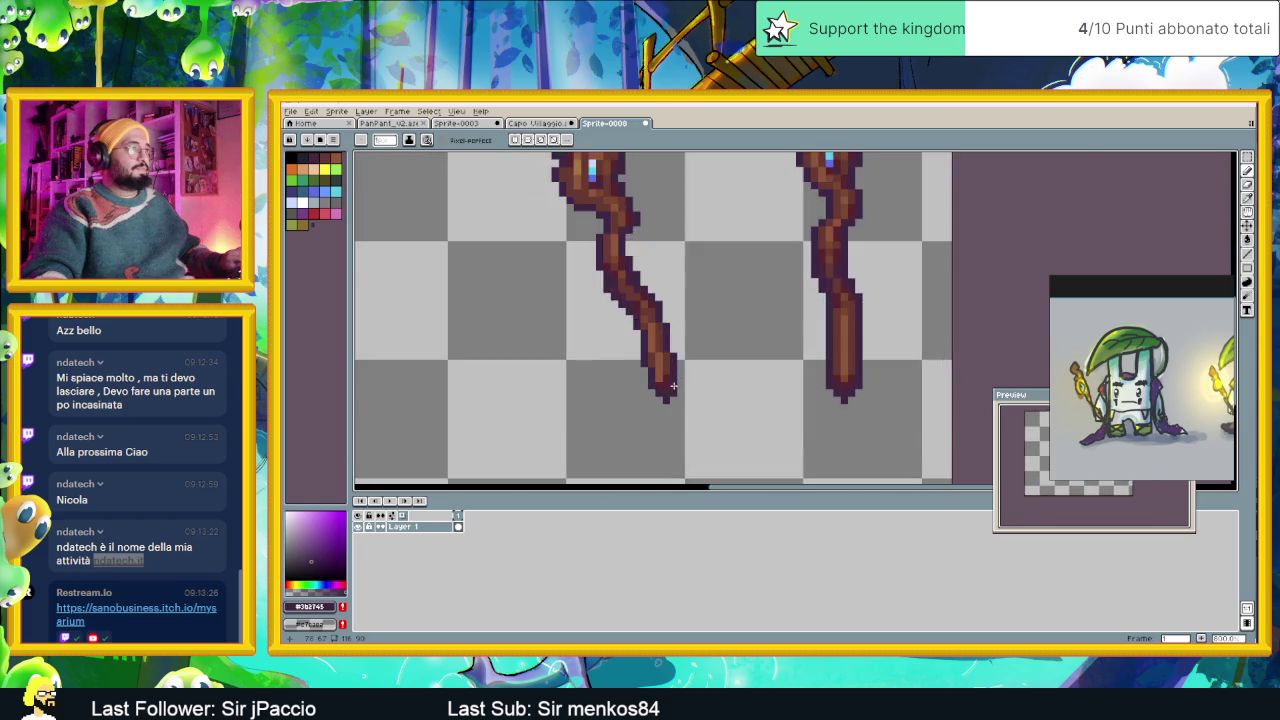
{"action": "scroll", "coordinate": [673, 385], "scroll_direction": "up", "scroll_amount": 2}
{"action": "scroll", "coordinate": [703, 385], "scroll_direction": "right", "scroll_amount": 2}
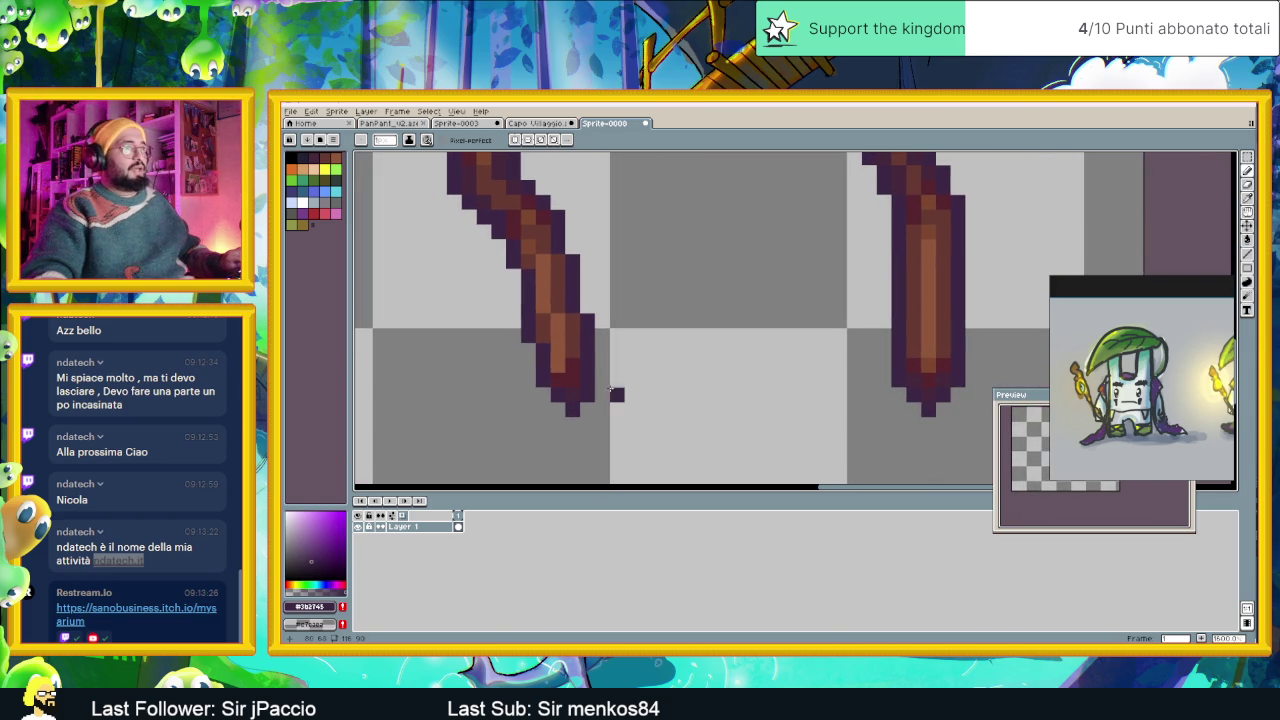
{"action": "key", "text": "ctrl+z"}
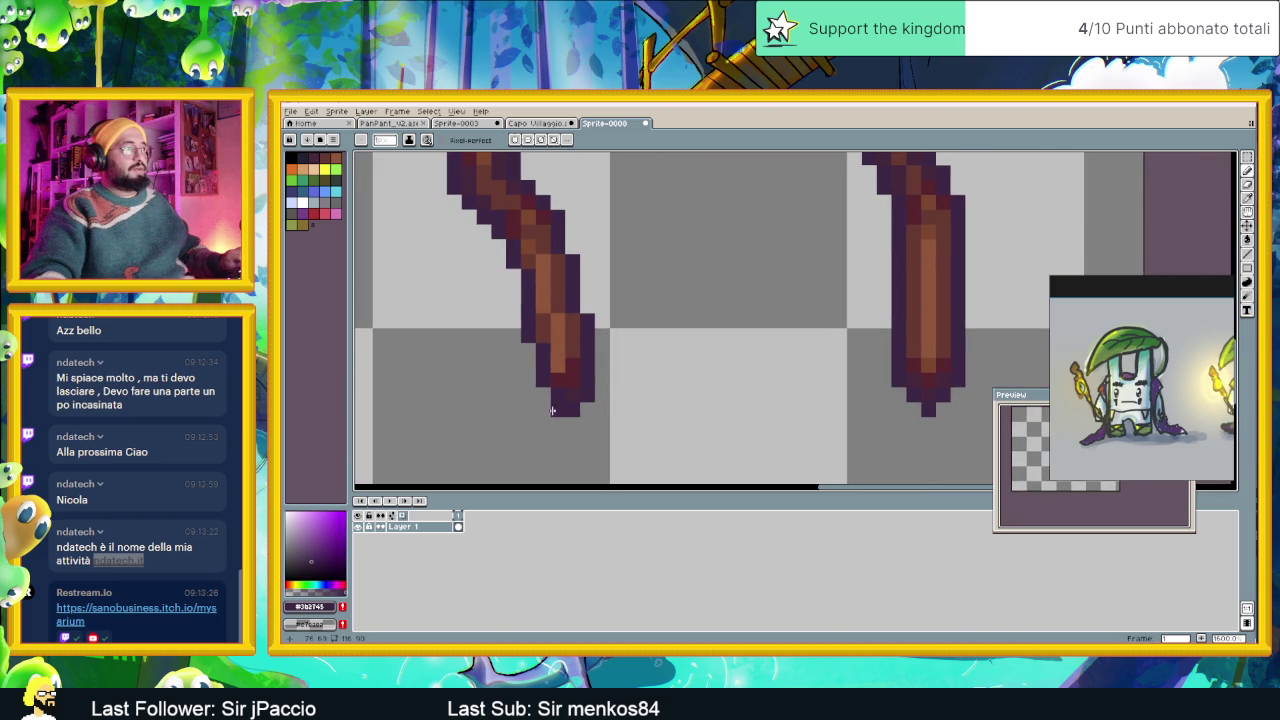
Eyedrop the staff's brown as the brush colour and pan over the staff tips and blue gems.
{"action": "key", "text": "i"}
{"action": "left_click", "coordinate": [564, 356]}
{"action": "key", "text": "b"}
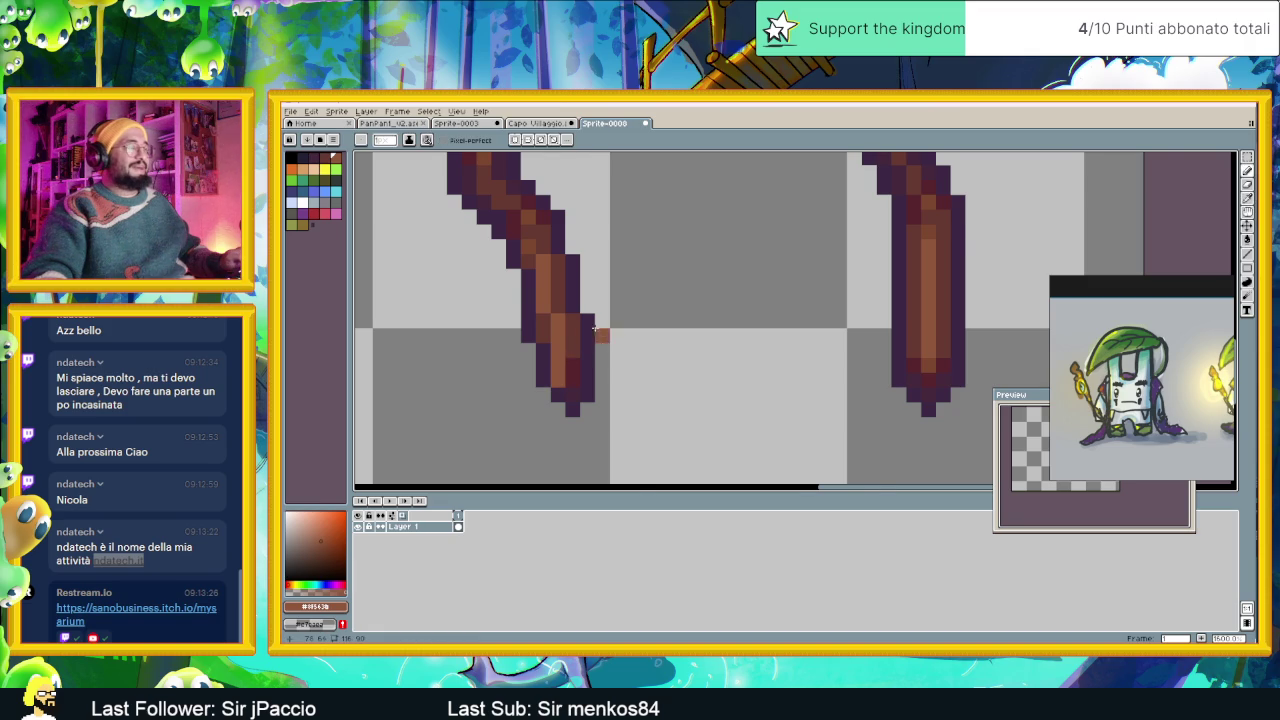
{"action": "left_click_drag", "start_coordinate": [601, 334], "coordinate": [635, 381]}
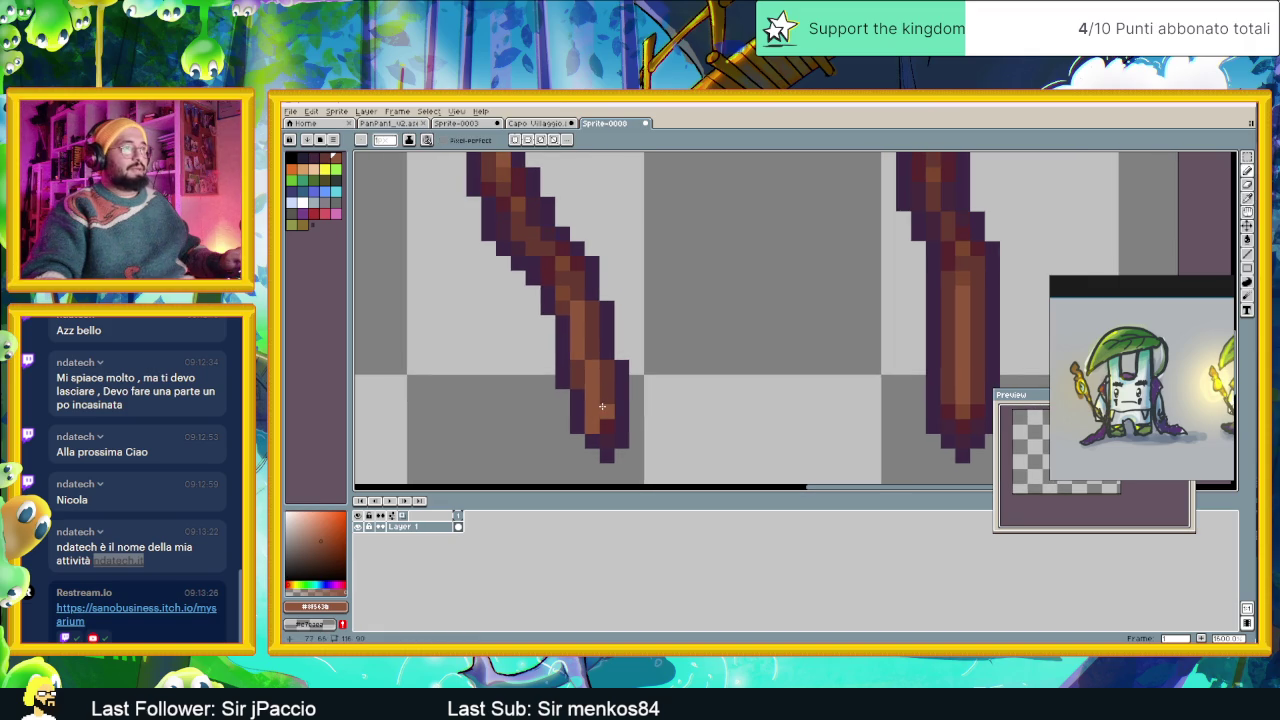
{"action": "scroll", "coordinate": [593, 357], "scroll_direction": "down", "scroll_amount": 1}
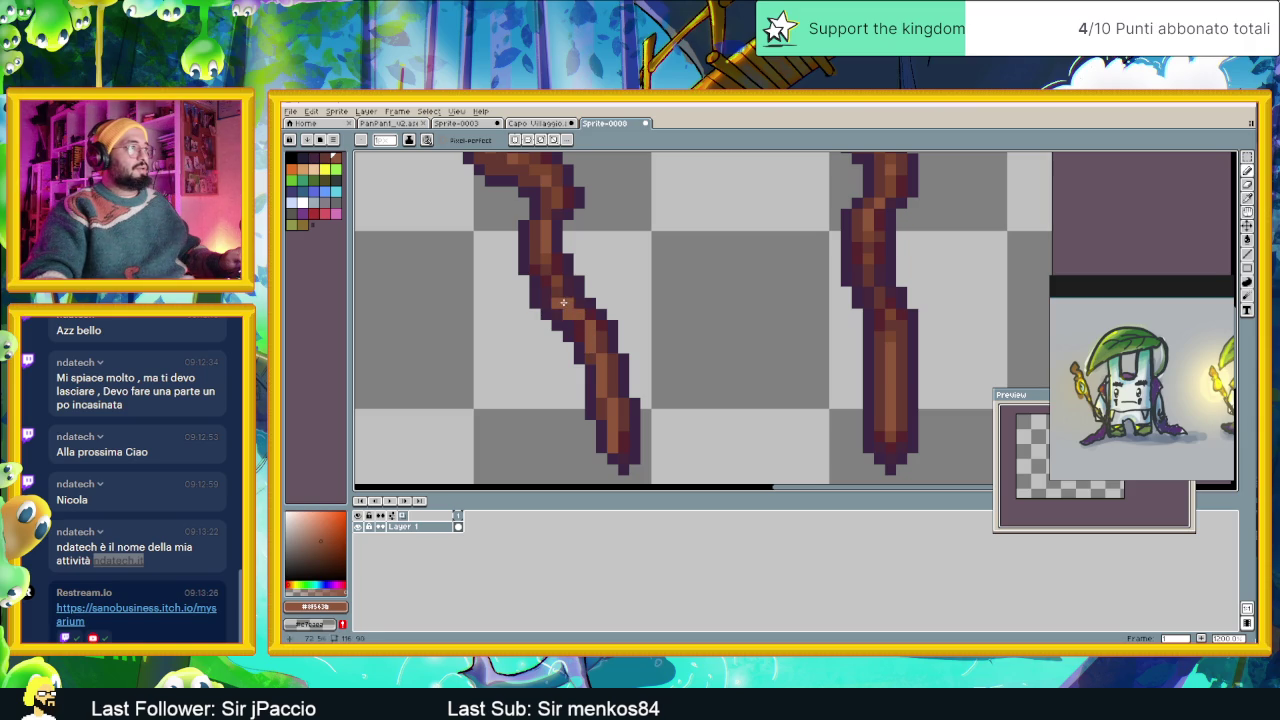
{"action": "left_click_drag", "start_coordinate": [555, 289], "coordinate": [666, 414]}
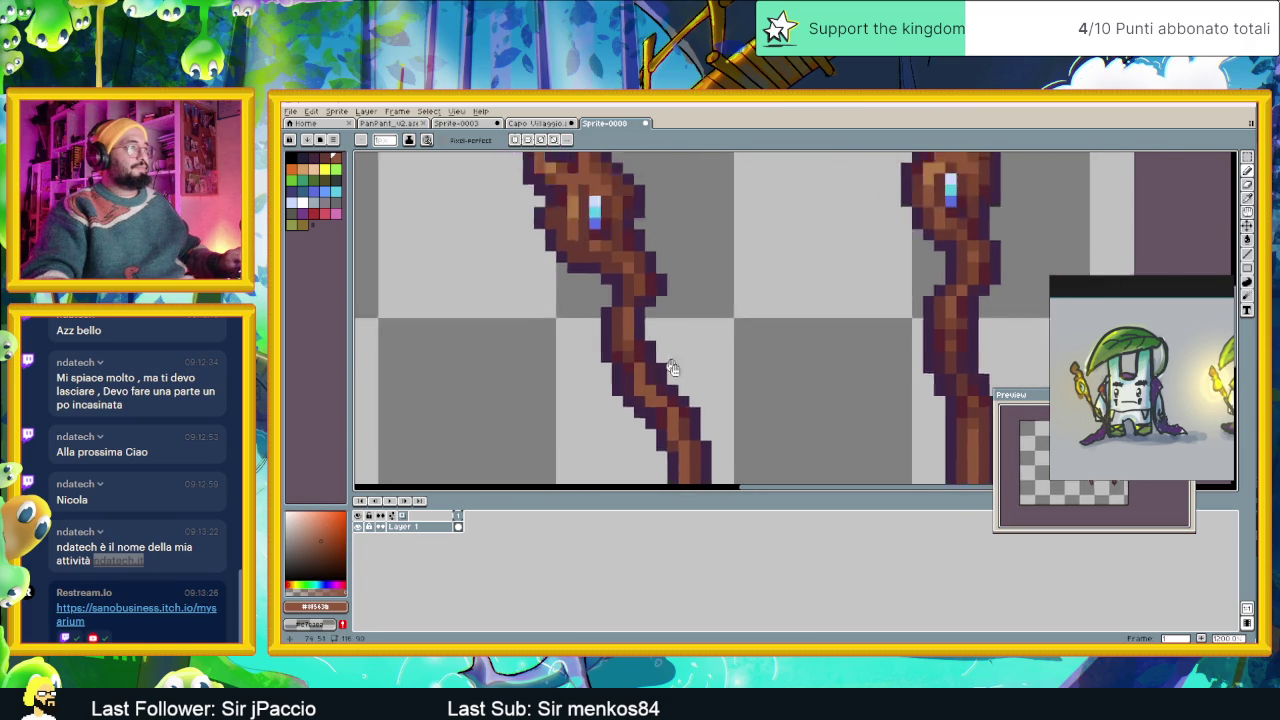
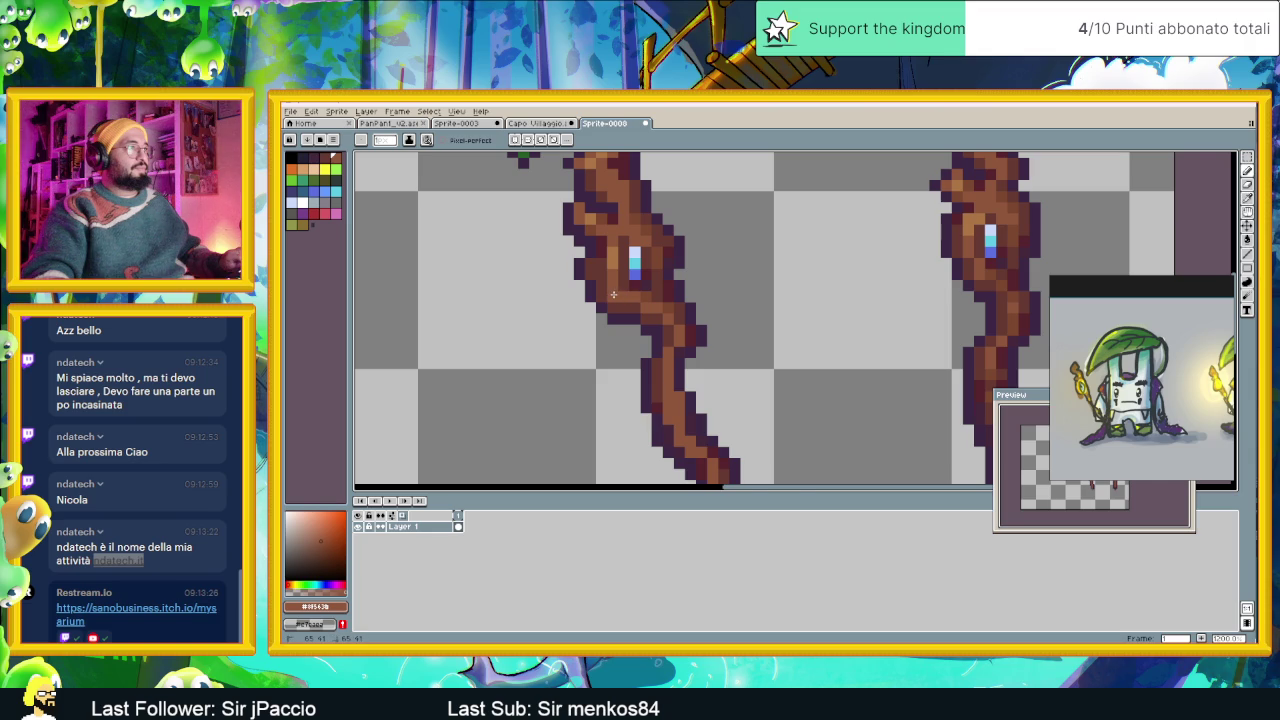
Zoom in on the left staff's gem and extend its light-blue highlight one pixel left.
{"action": "left_click_drag", "start_coordinate": [600, 267], "coordinate": [628, 327]}
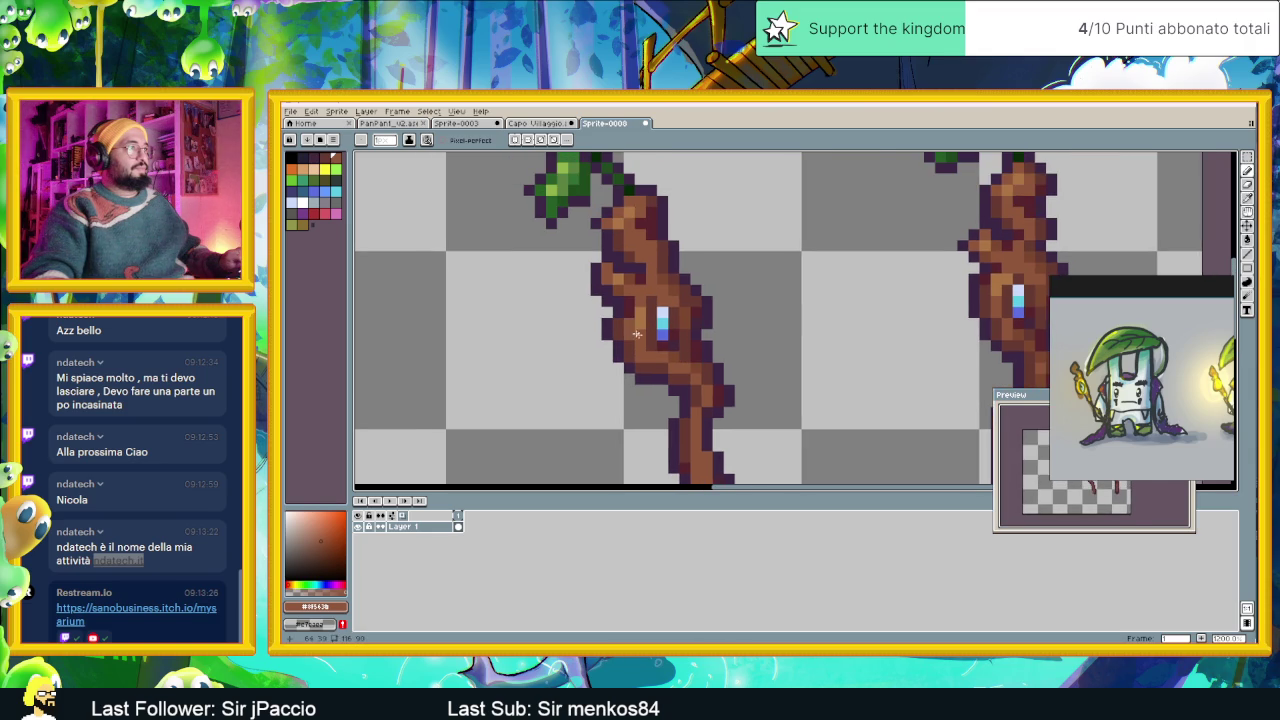
{"action": "scroll", "coordinate": [636, 334], "scroll_direction": "down", "scroll_amount": 2}
{"action": "scroll", "coordinate": [645, 328], "scroll_direction": "up", "scroll_amount": 1}
{"action": "scroll", "coordinate": [650, 324], "scroll_direction": "up", "scroll_amount": 1}
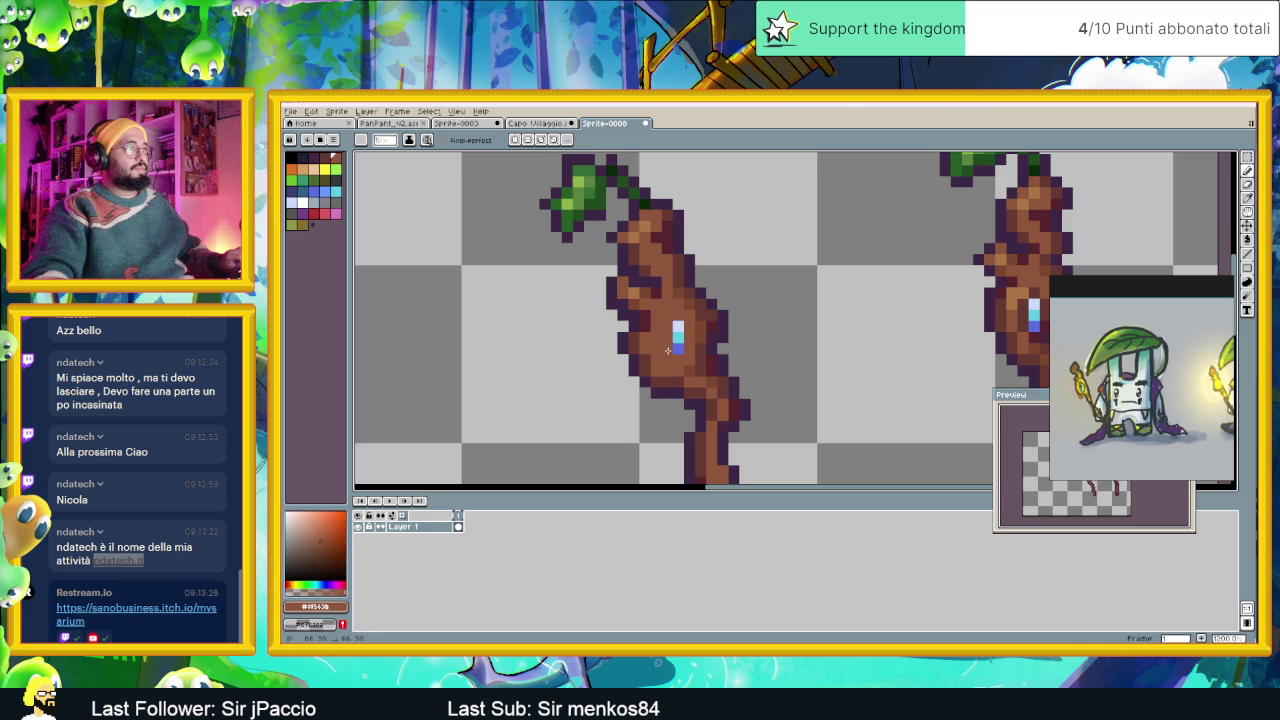
{"action": "scroll", "coordinate": [690, 359], "scroll_direction": "down", "scroll_amount": 1}
{"action": "scroll", "coordinate": [690, 359], "scroll_direction": "down", "scroll_amount": 1}
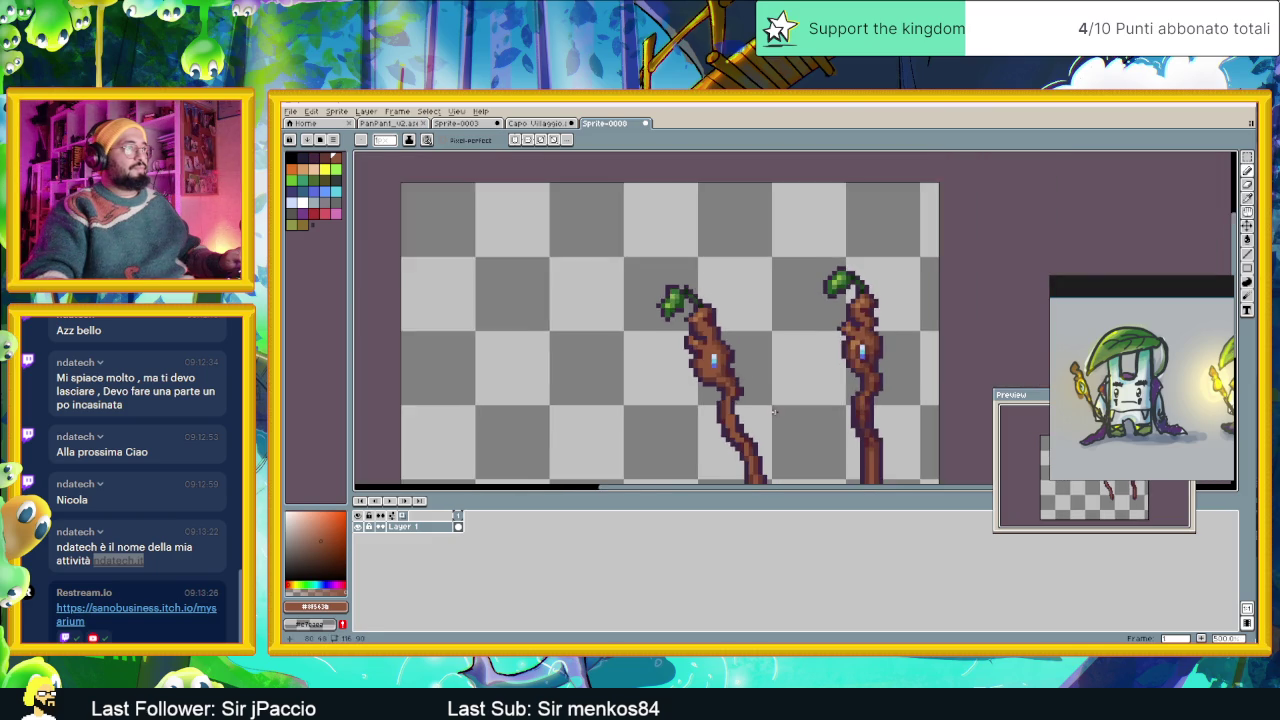
{"action": "scroll", "coordinate": [690, 359], "scroll_direction": "down", "scroll_amount": 1}
{"action": "left_click_drag", "start_coordinate": [730, 385], "coordinate": [707, 367]}
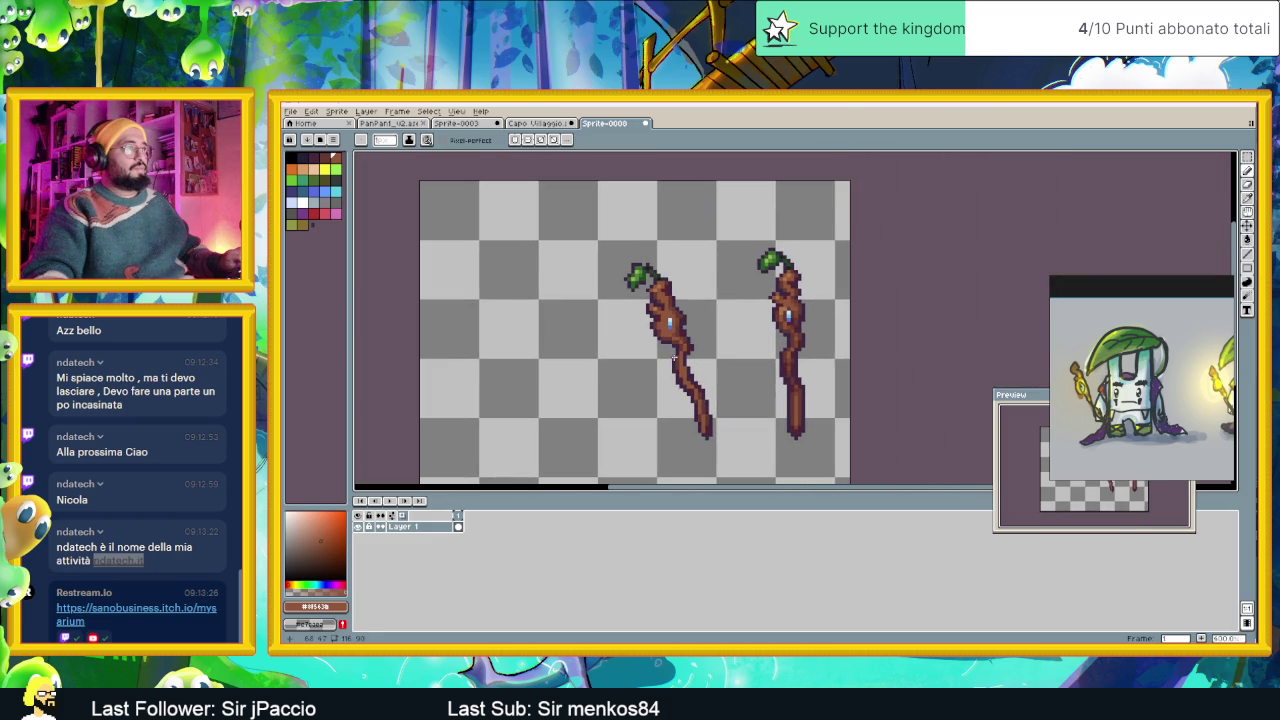
{"action": "scroll", "coordinate": [674, 357], "scroll_direction": "up", "scroll_amount": 2}
{"action": "scroll", "coordinate": [674, 357], "scroll_direction": "up", "scroll_amount": 1}
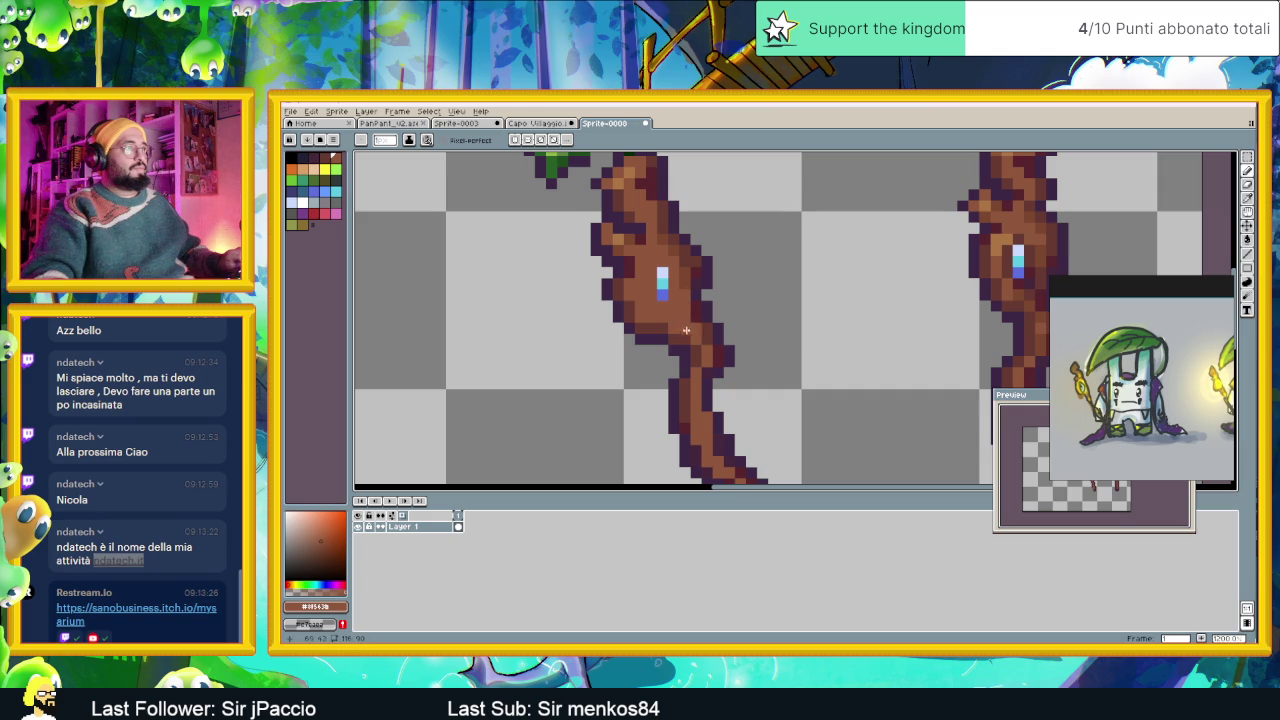
{"action": "scroll", "coordinate": [673, 288], "scroll_direction": "up", "scroll_amount": 1}
{"action": "scroll", "coordinate": [685, 314], "scroll_direction": "up", "scroll_amount": 1}
{"action": "scroll", "coordinate": [697, 340], "scroll_direction": "up", "scroll_amount": 1}
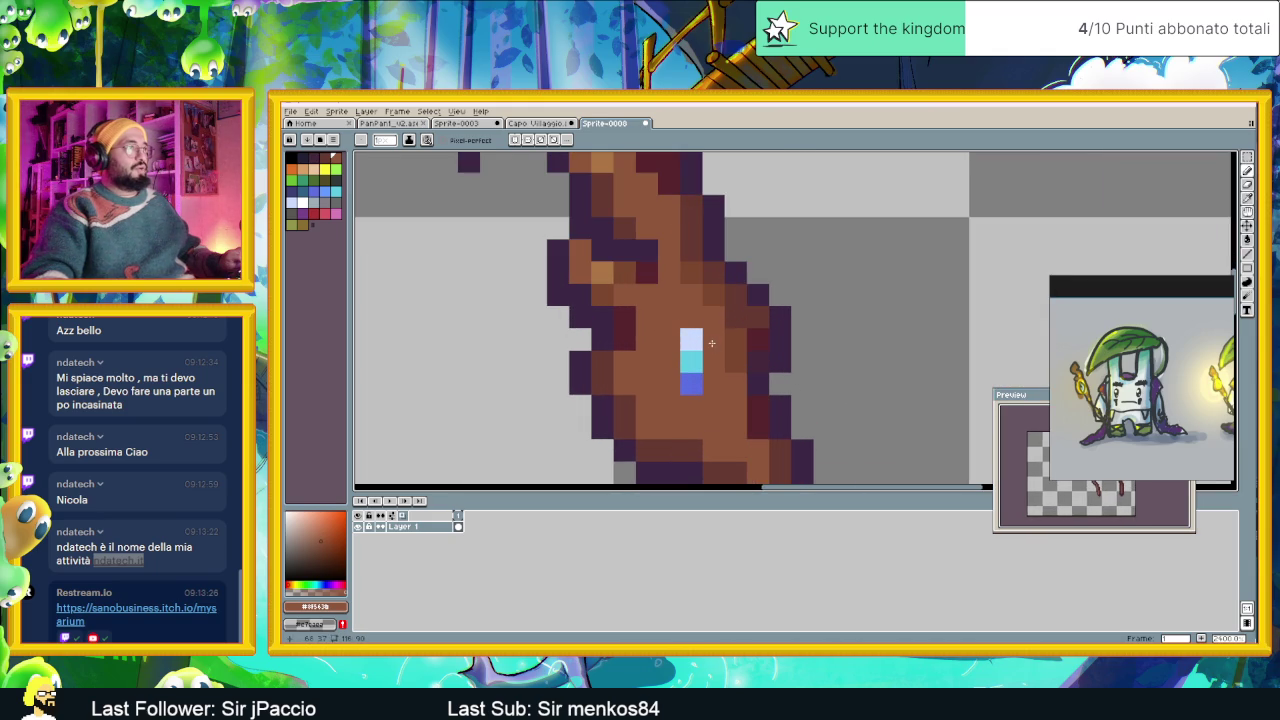
{"action": "left_click", "coordinate": [697, 340]}
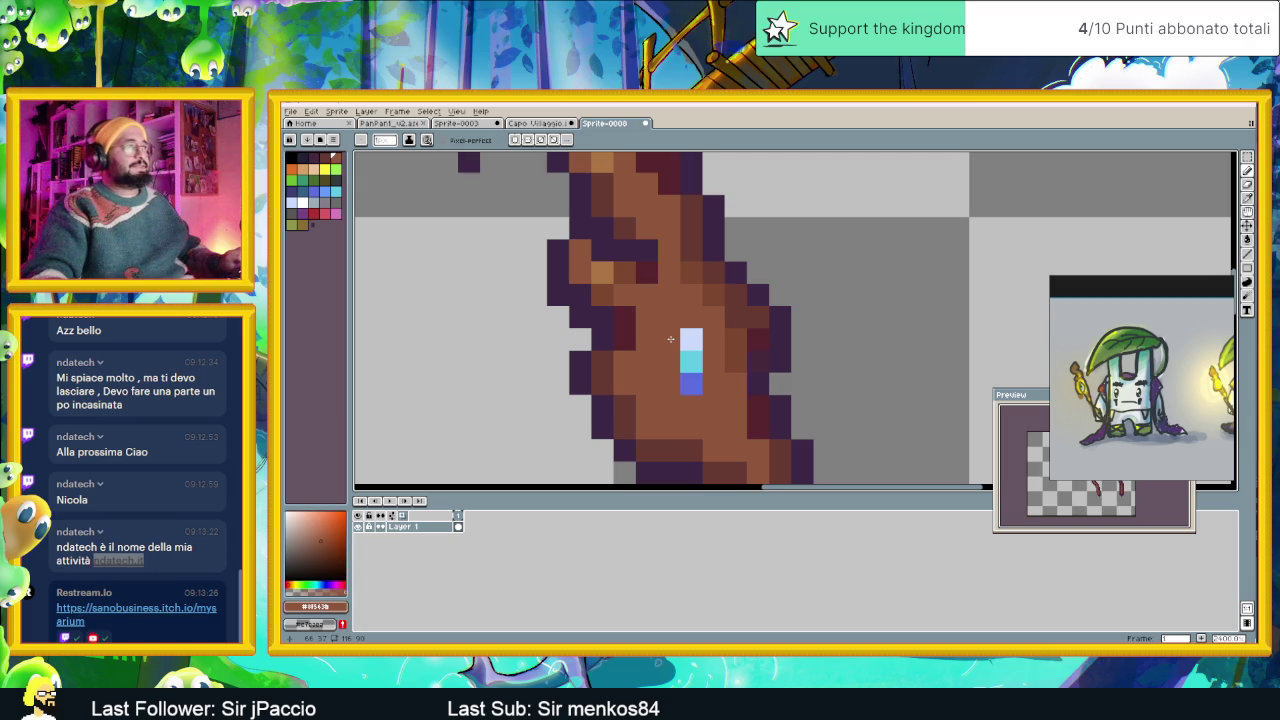
{"action": "left_click", "coordinate": [690, 338], "text": "alt"}
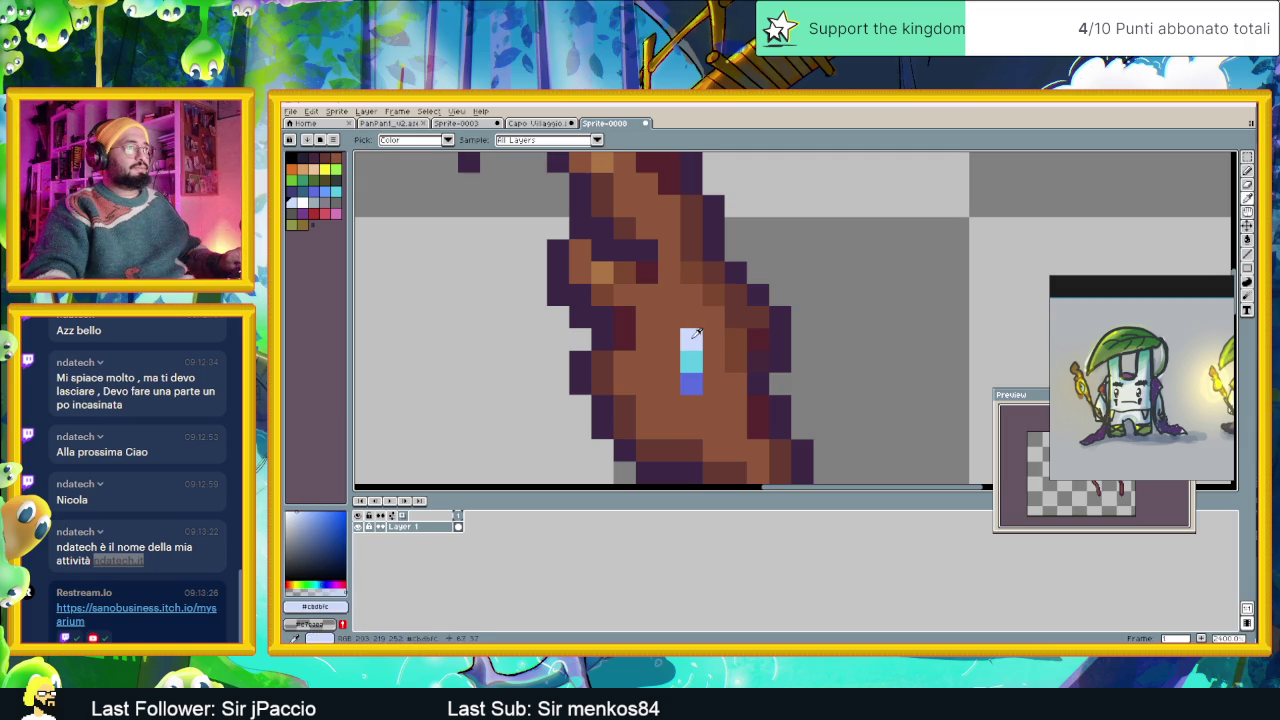
{"action": "left_click", "coordinate": [673, 337]}
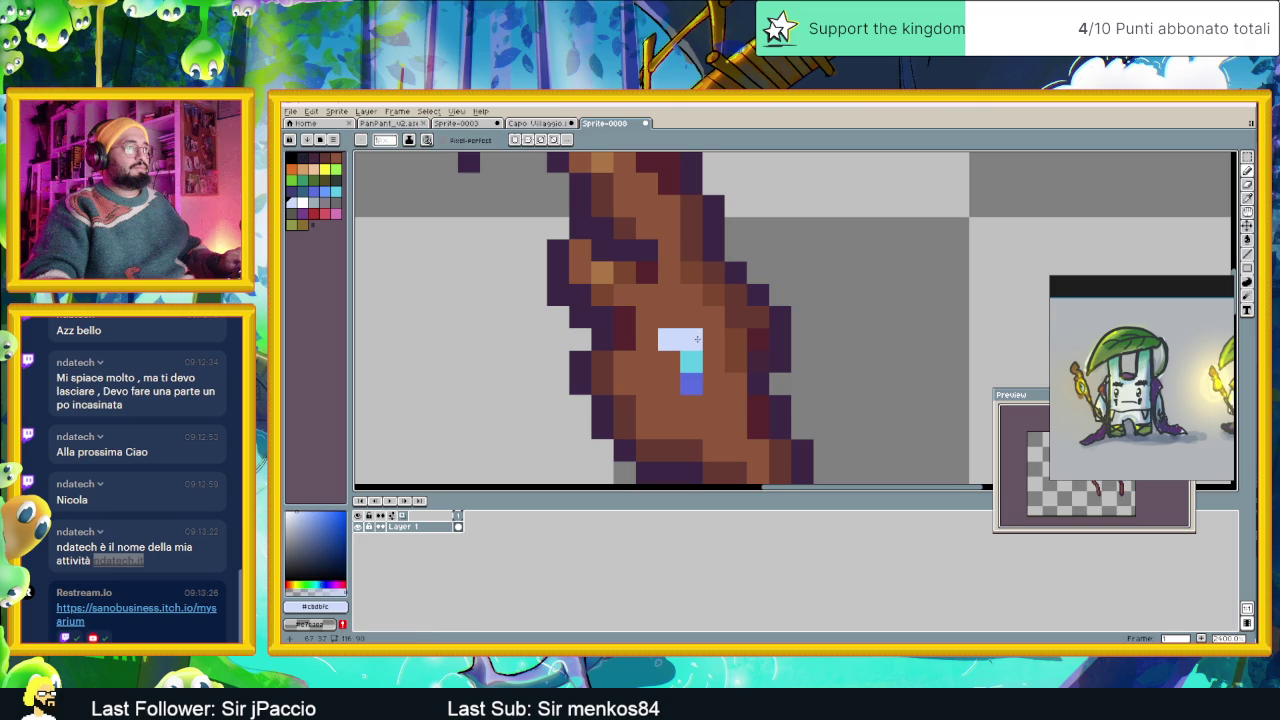
Paint over the left staff's gem with the trunk's brown.
{"action": "left_click", "coordinate": [706, 338], "text": "alt"}
{"action": "left_click_drag", "start_coordinate": [691, 339], "coordinate": [691, 361]}
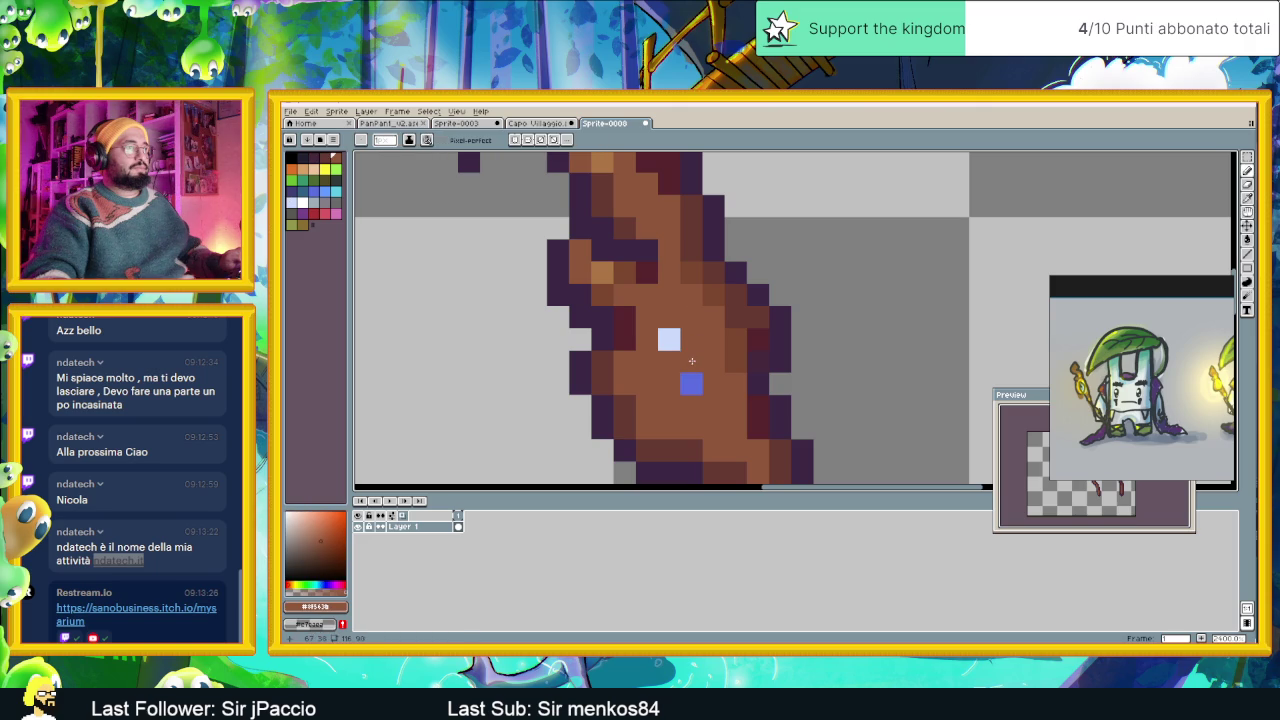
{"action": "left_click", "coordinate": [691, 383]}
{"action": "left_click", "coordinate": [669, 340]}
Add six dark-brown grain pixels down the left staff's trunk.
{"action": "scroll", "coordinate": [674, 335], "scroll_direction": "down", "scroll_amount": 1}
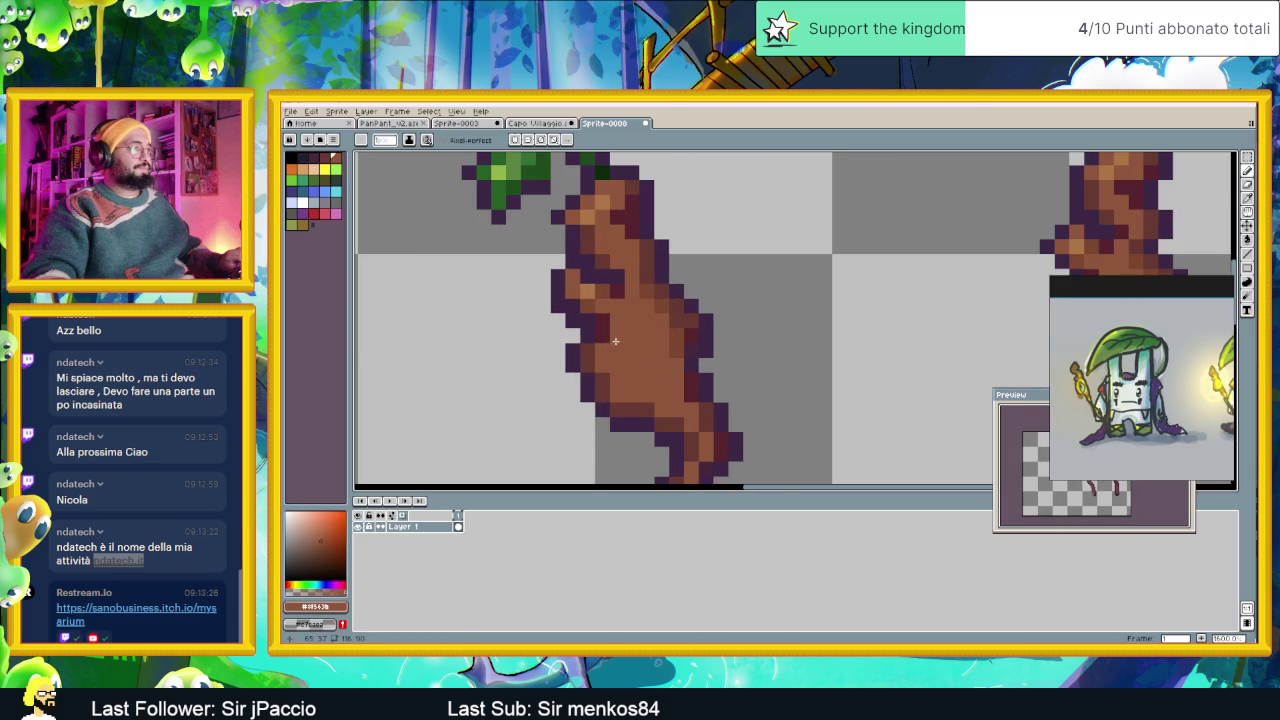
{"action": "scroll", "coordinate": [632, 325], "scroll_direction": "up", "scroll_amount": 1}
{"action": "left_click", "coordinate": [632, 325], "text": "alt"}
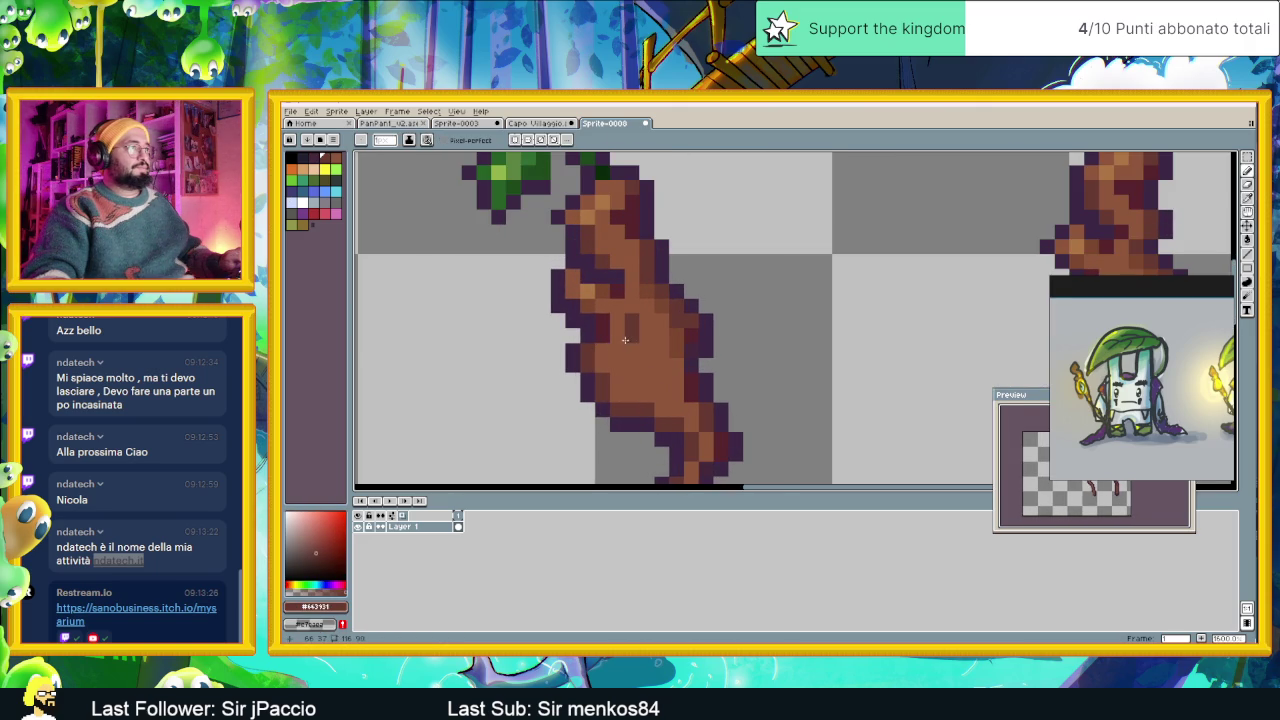
{"action": "left_click", "coordinate": [616, 333]}
{"action": "left_click", "coordinate": [621, 340]}
{"action": "left_click", "coordinate": [627, 362]}
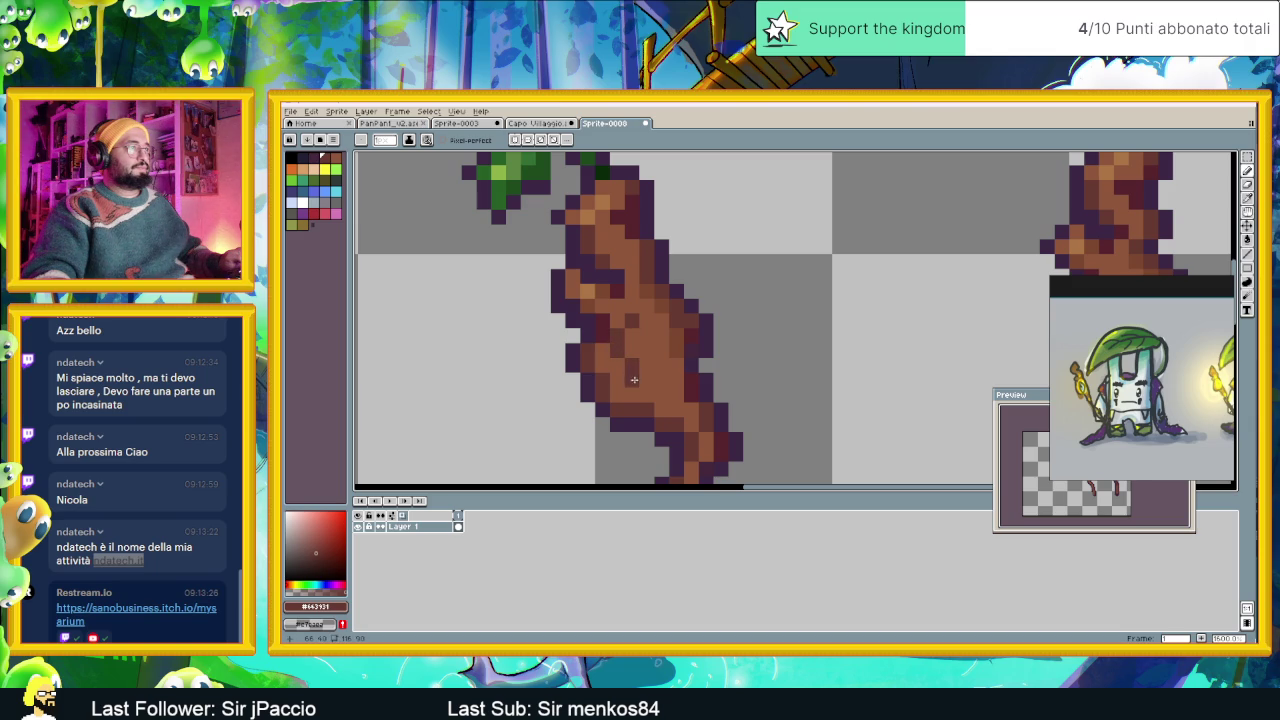
{"action": "left_click", "coordinate": [639, 378]}
{"action": "left_click", "coordinate": [631, 369]}
{"action": "left_click", "coordinate": [659, 369]}
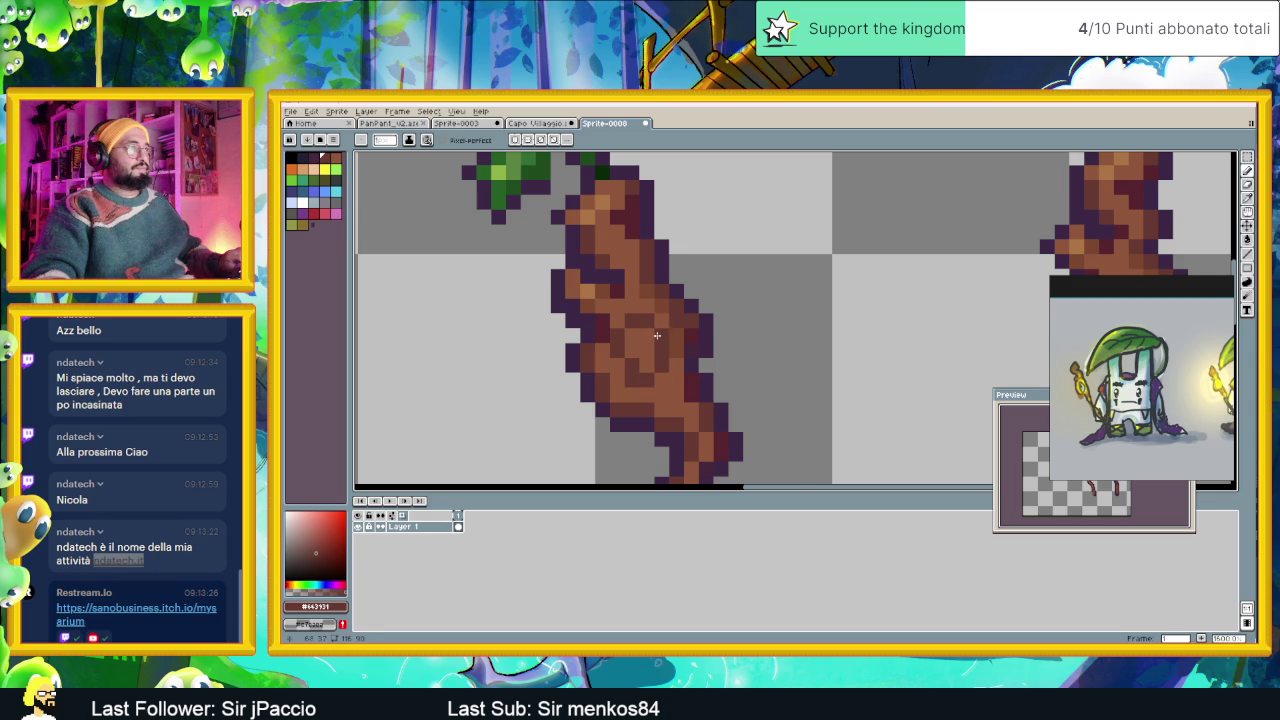
{"action": "scroll", "coordinate": [657, 335], "scroll_direction": "down", "scroll_amount": 2}
Place a light-blue gem pixel on the left staff, sampled from the right staff's gem.
{"action": "scroll", "coordinate": [740, 404], "scroll_direction": "up", "scroll_amount": 1}
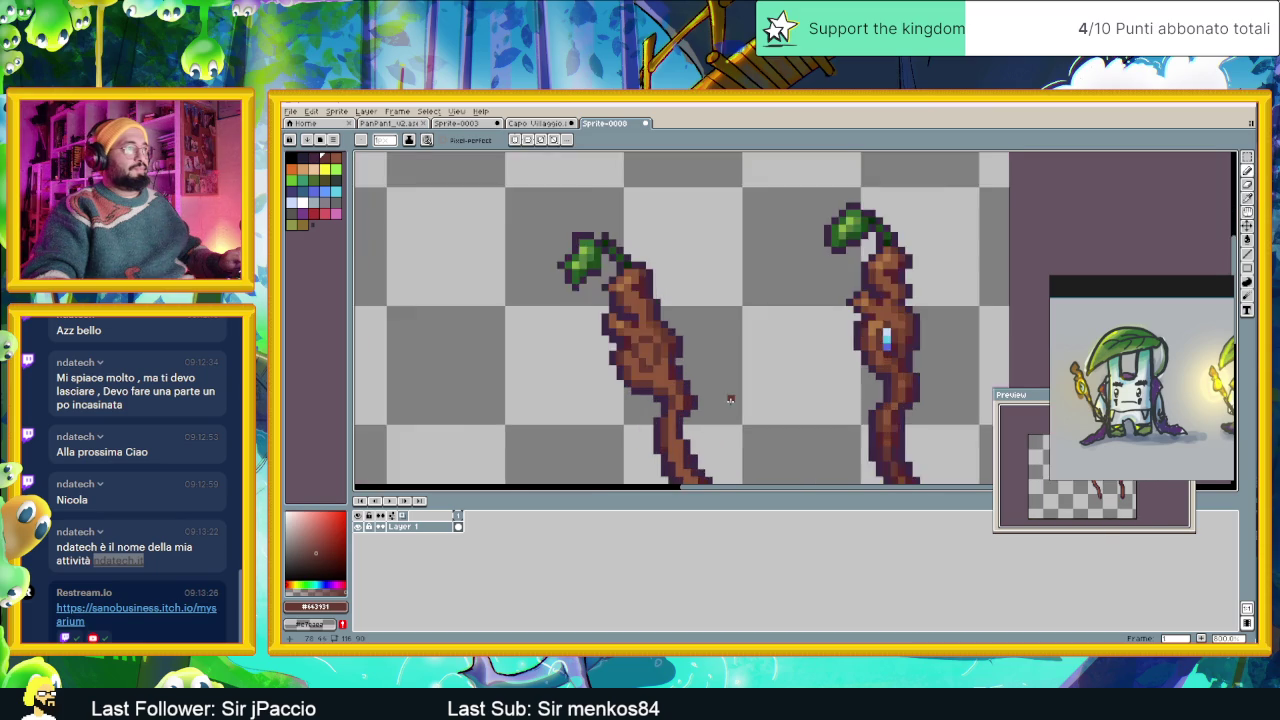
{"action": "scroll", "coordinate": [716, 394], "scroll_direction": "up", "scroll_amount": 1}
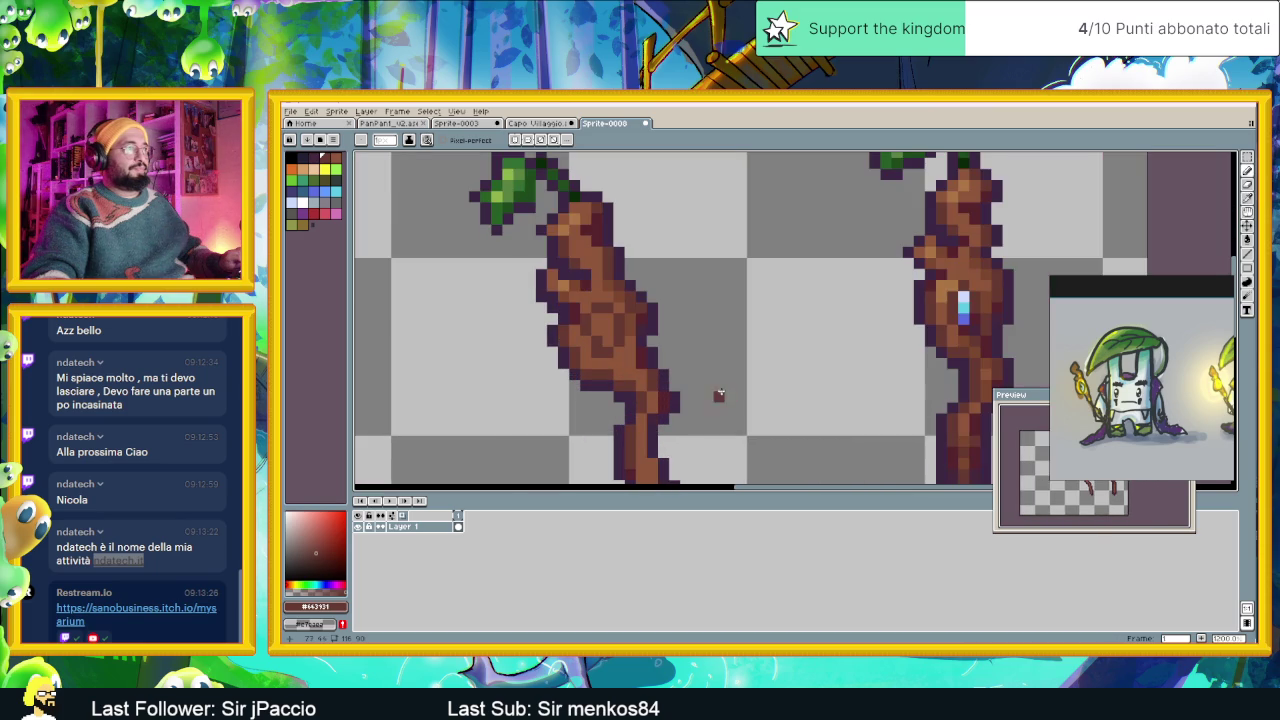
{"action": "left_click", "coordinate": [958, 300], "text": "alt"}
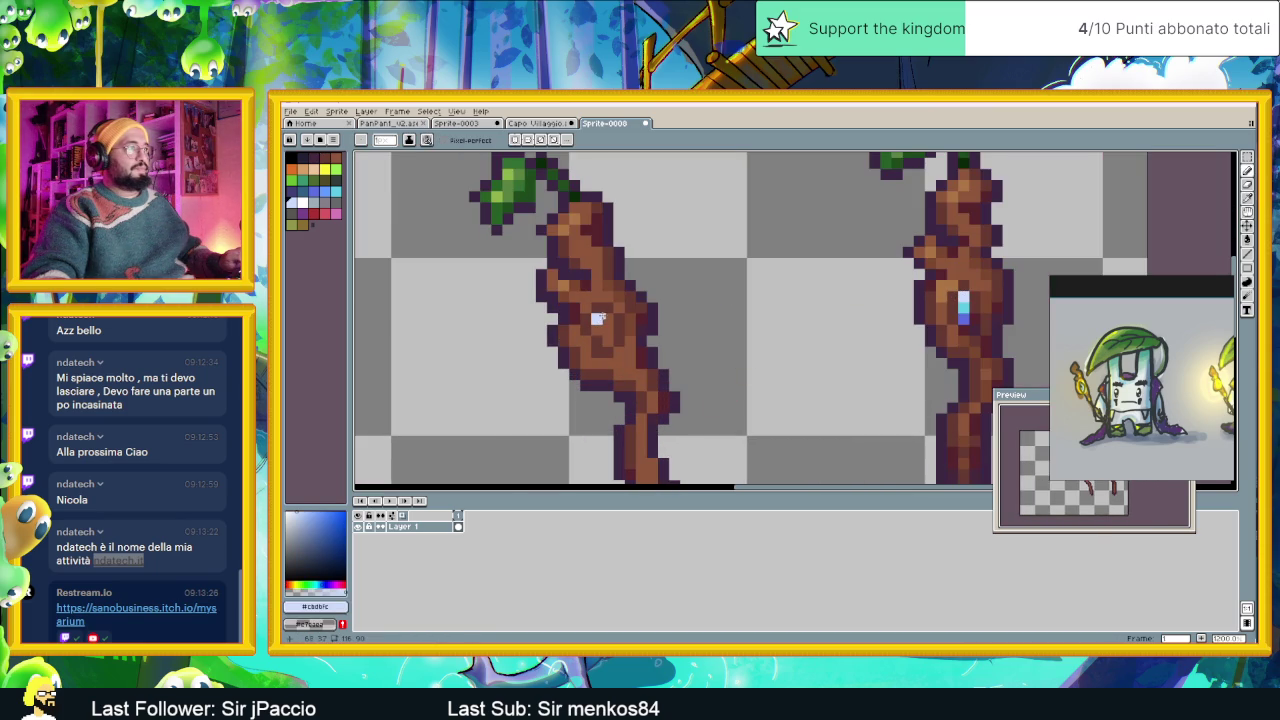
{"action": "left_click", "coordinate": [597, 319]}
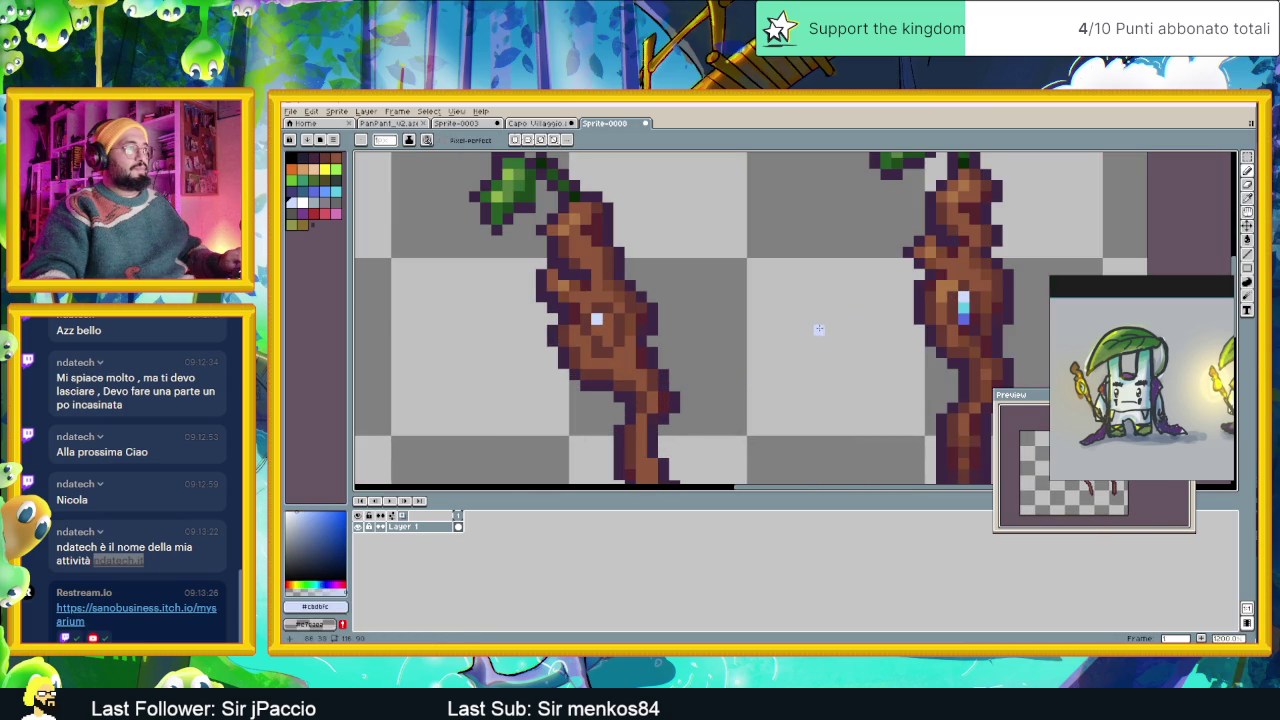
Sample the cyan and blue shades from the right staff's gem.
{"action": "left_click", "coordinate": [960, 310], "text": "alt"}
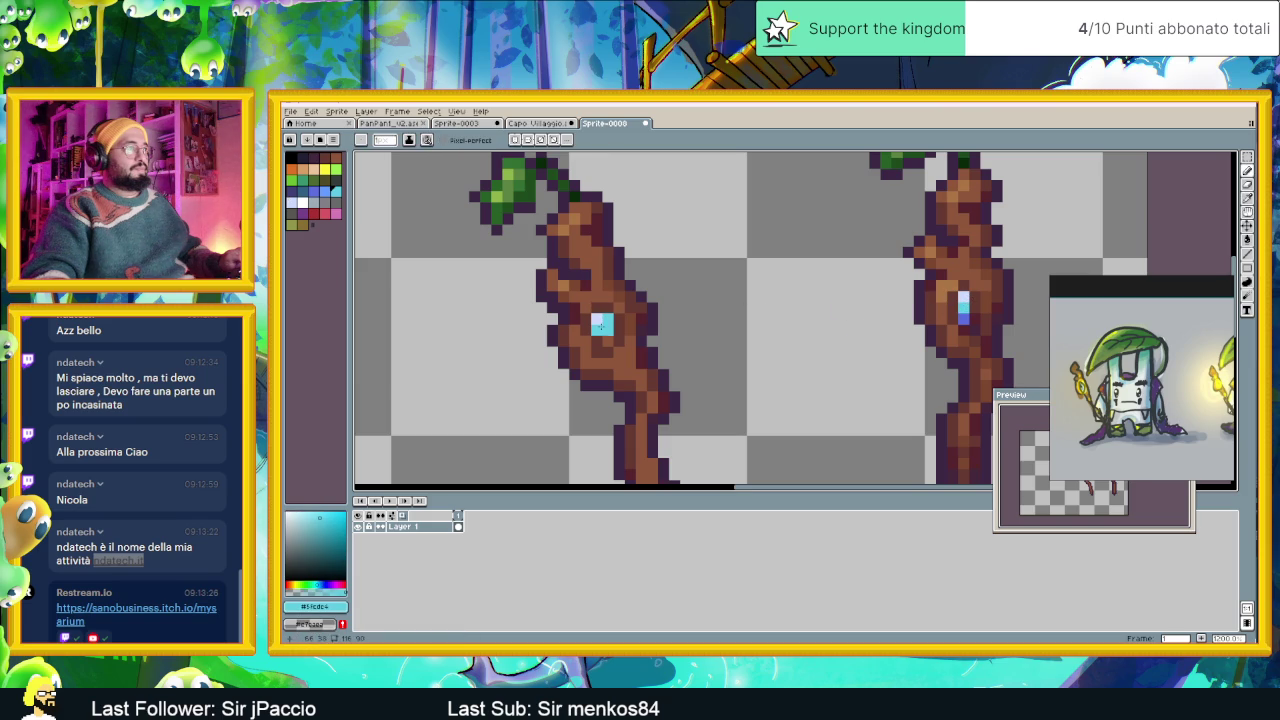
{"action": "left_click", "coordinate": [964, 314], "text": "alt"}
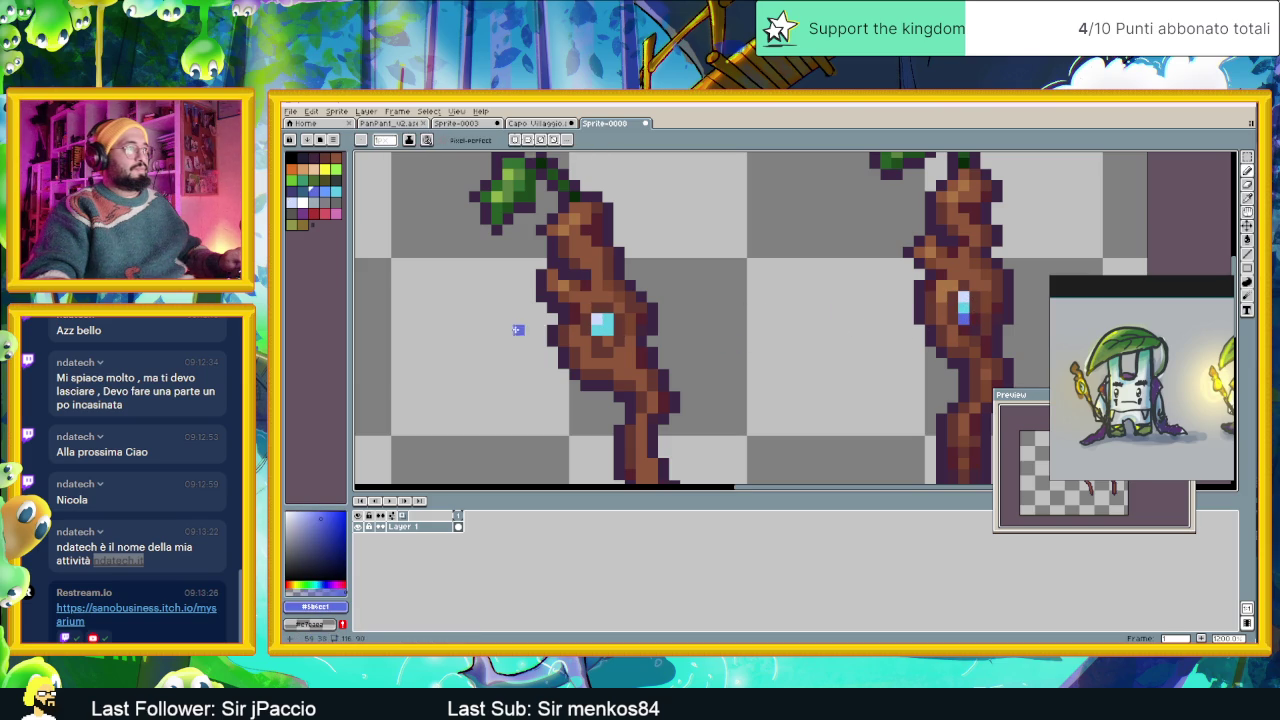
{"action": "scroll", "coordinate": [630, 364], "scroll_direction": "down", "scroll_amount": 2}
{"action": "scroll", "coordinate": [662, 379], "scroll_direction": "down", "scroll_amount": 2}
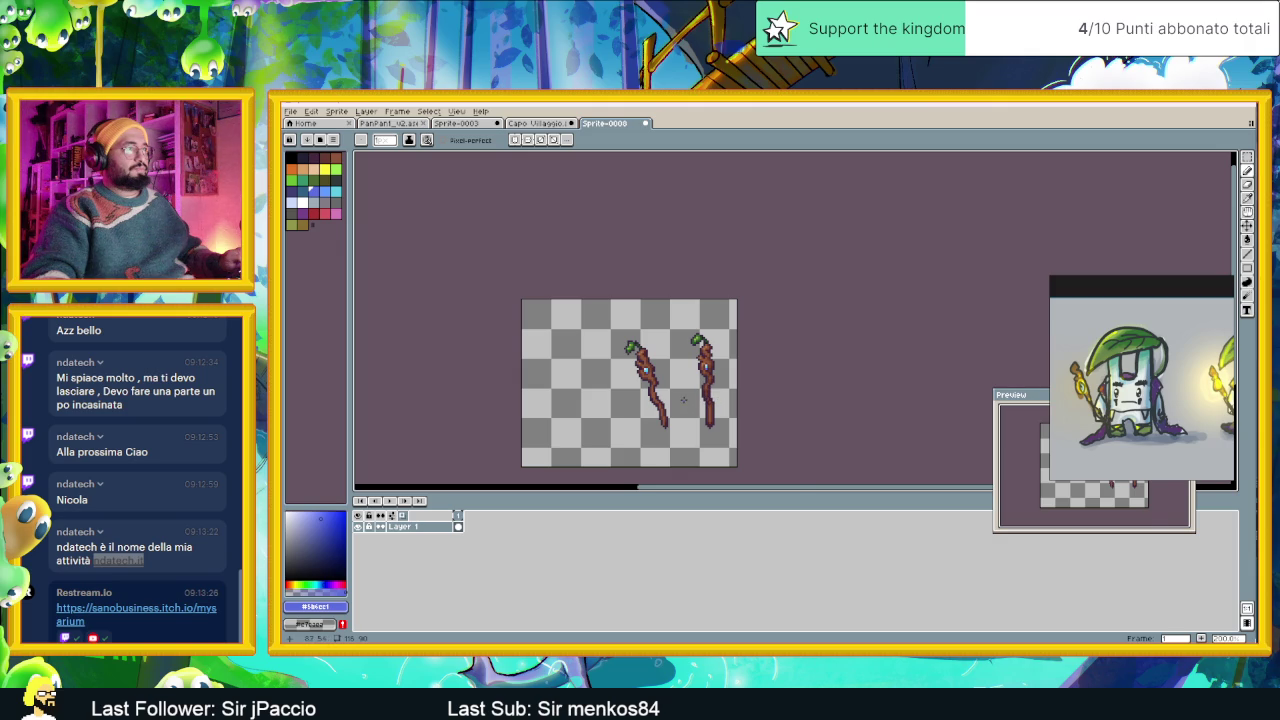
{"action": "scroll", "coordinate": [684, 400], "scroll_direction": "up", "scroll_amount": 1}
{"action": "scroll", "coordinate": [638, 368], "scroll_direction": "up", "scroll_amount": 1}
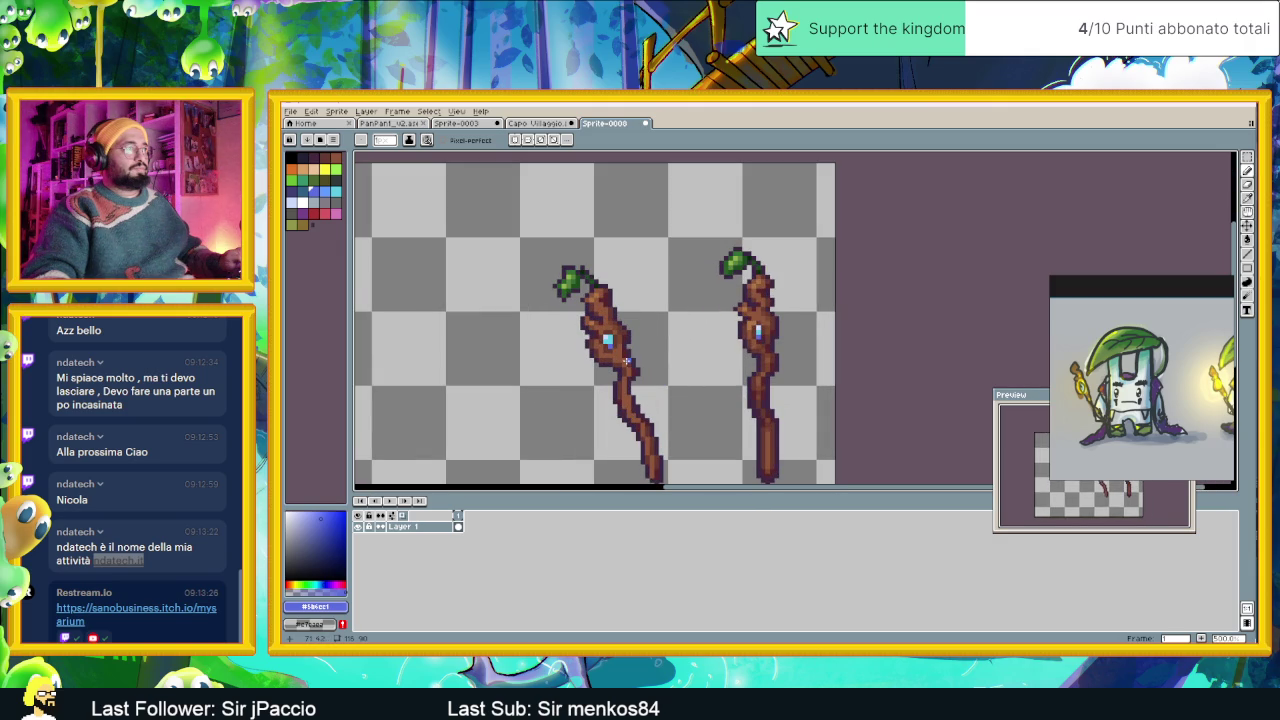
{"action": "scroll", "coordinate": [627, 362], "scroll_direction": "up", "scroll_amount": 3}
{"action": "scroll", "coordinate": [620, 350], "scroll_direction": "up", "scroll_amount": 1}
Pick the trunk brown and medium brown beside the gem, then recentre both staffs.
{"action": "left_click", "coordinate": [601, 308], "text": "alt"}
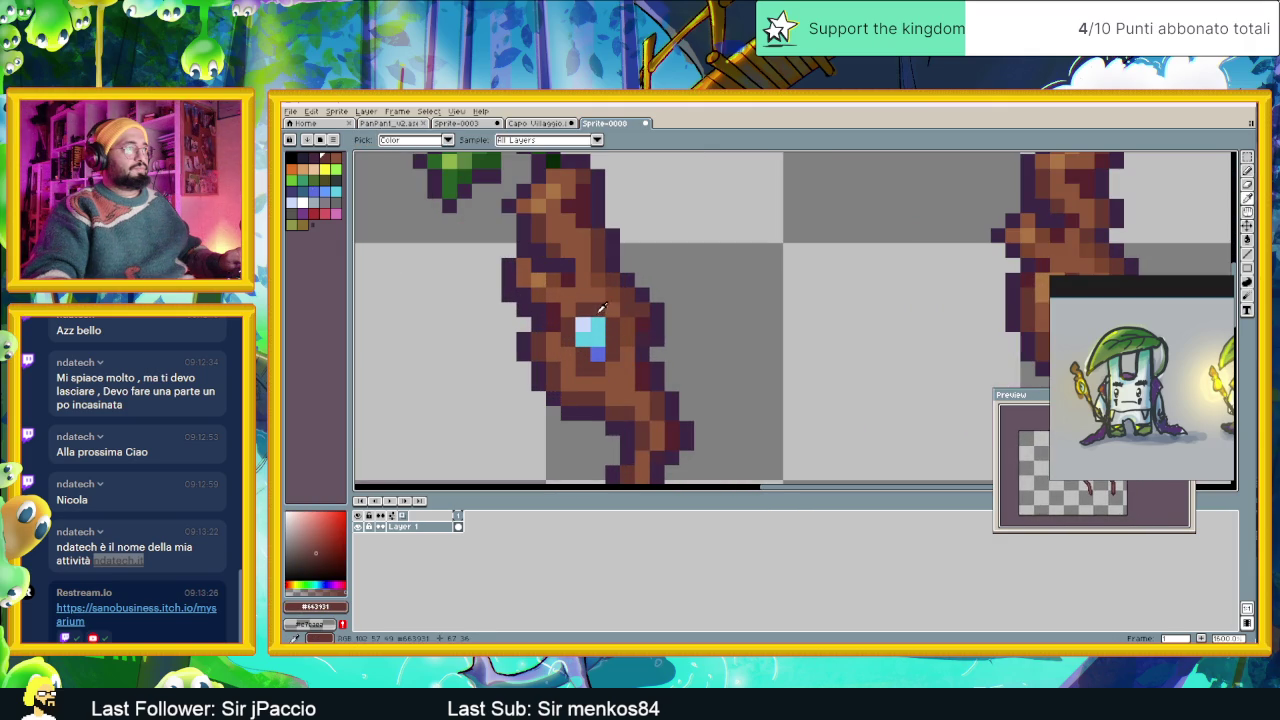
{"action": "scroll", "coordinate": [656, 370], "scroll_direction": "down", "scroll_amount": 2}
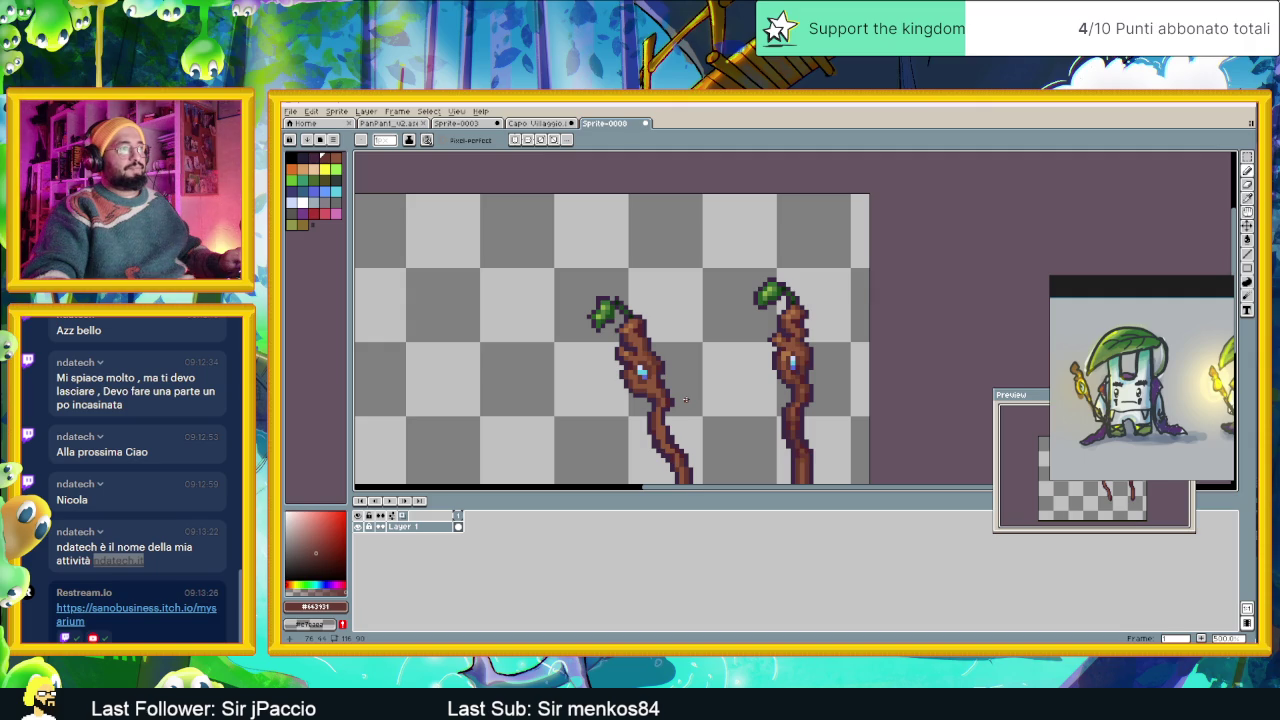
{"action": "scroll", "coordinate": [668, 340], "scroll_direction": "up", "scroll_amount": 2}
{"action": "scroll", "coordinate": [663, 319], "scroll_direction": "up", "scroll_amount": 2}
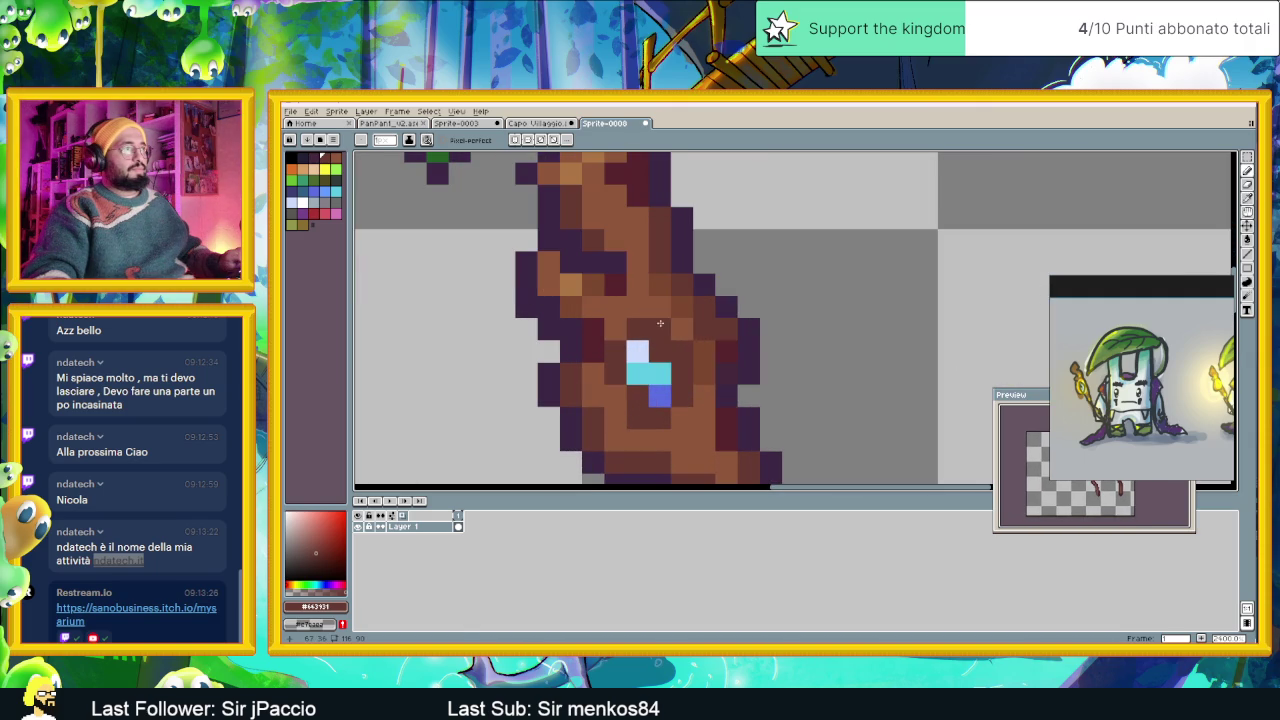
{"action": "left_click", "coordinate": [663, 324], "text": "alt"}
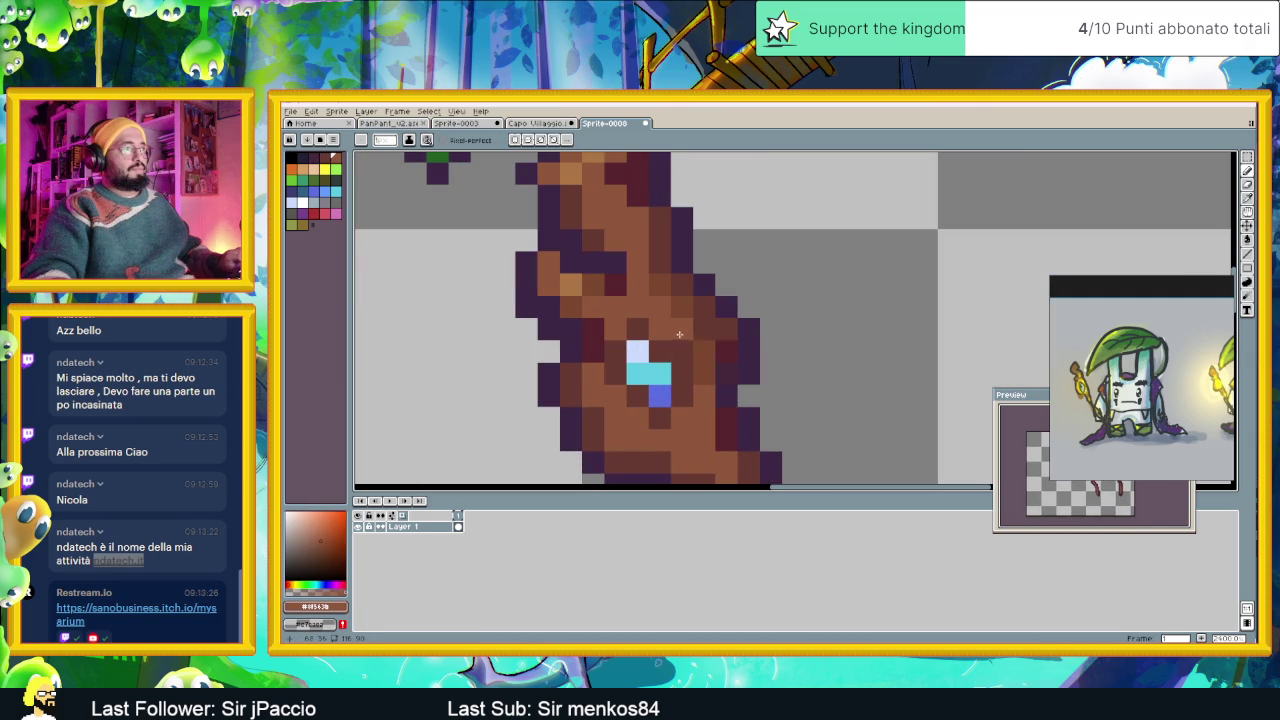
{"action": "scroll", "coordinate": [720, 455], "scroll_direction": "down", "scroll_amount": 4}
{"action": "left_click_drag", "start_coordinate": [720, 455], "coordinate": [694, 354]}
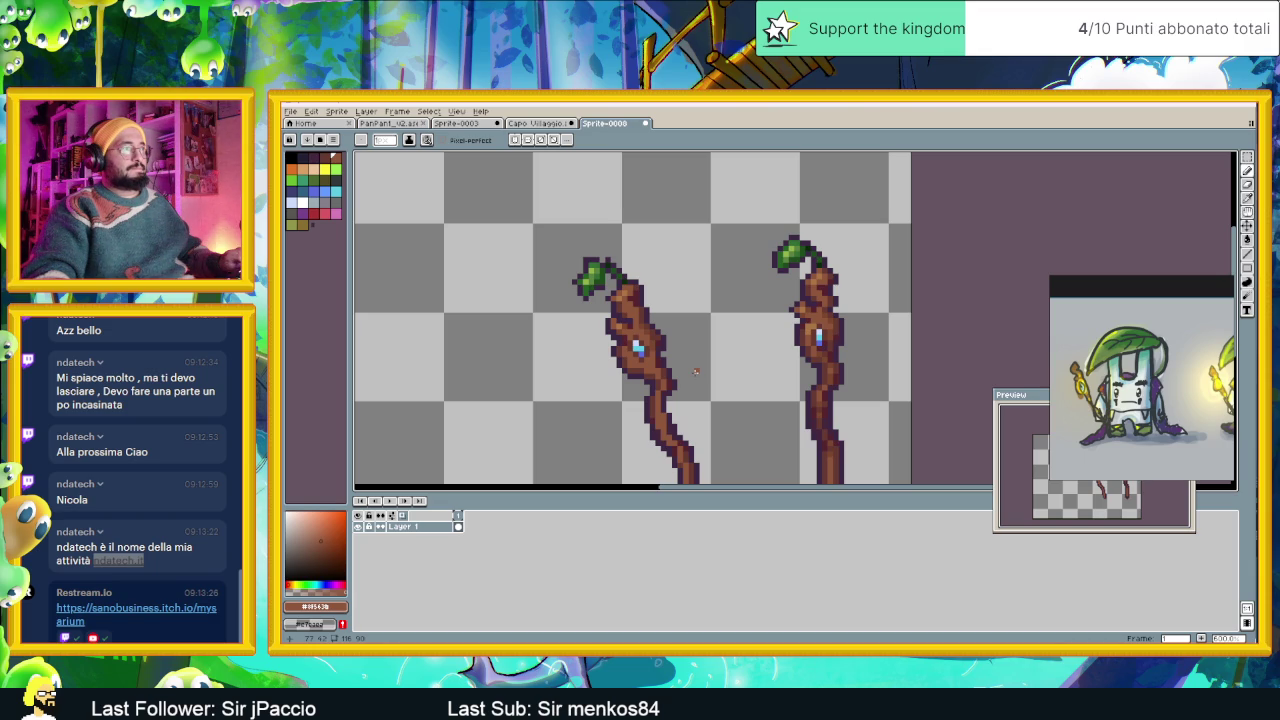
Sample the staff's orange-brown #ac7646 and zoom out to show both staffs.
{"action": "scroll", "coordinate": [630, 373], "scroll_direction": "up", "scroll_amount": 1}
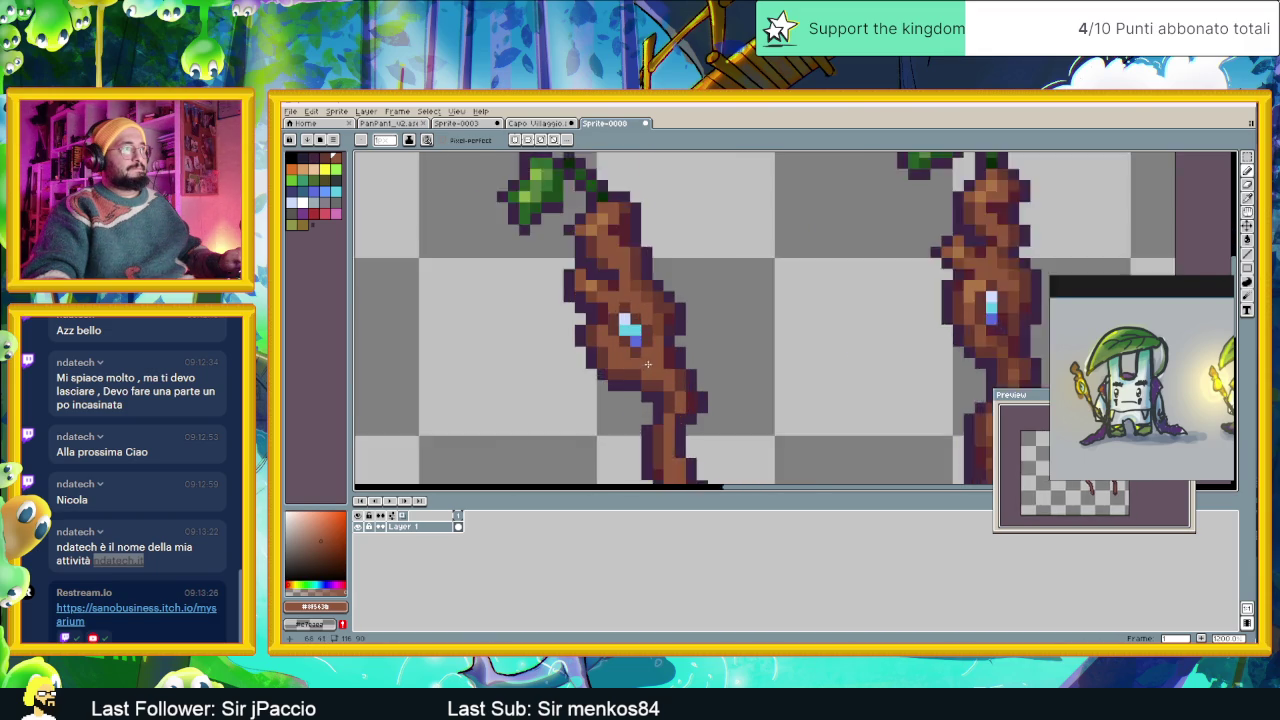
{"action": "scroll", "coordinate": [674, 346], "scroll_direction": "up", "scroll_amount": 1}
{"action": "left_click_drag", "start_coordinate": [714, 346], "coordinate": [610, 343]}
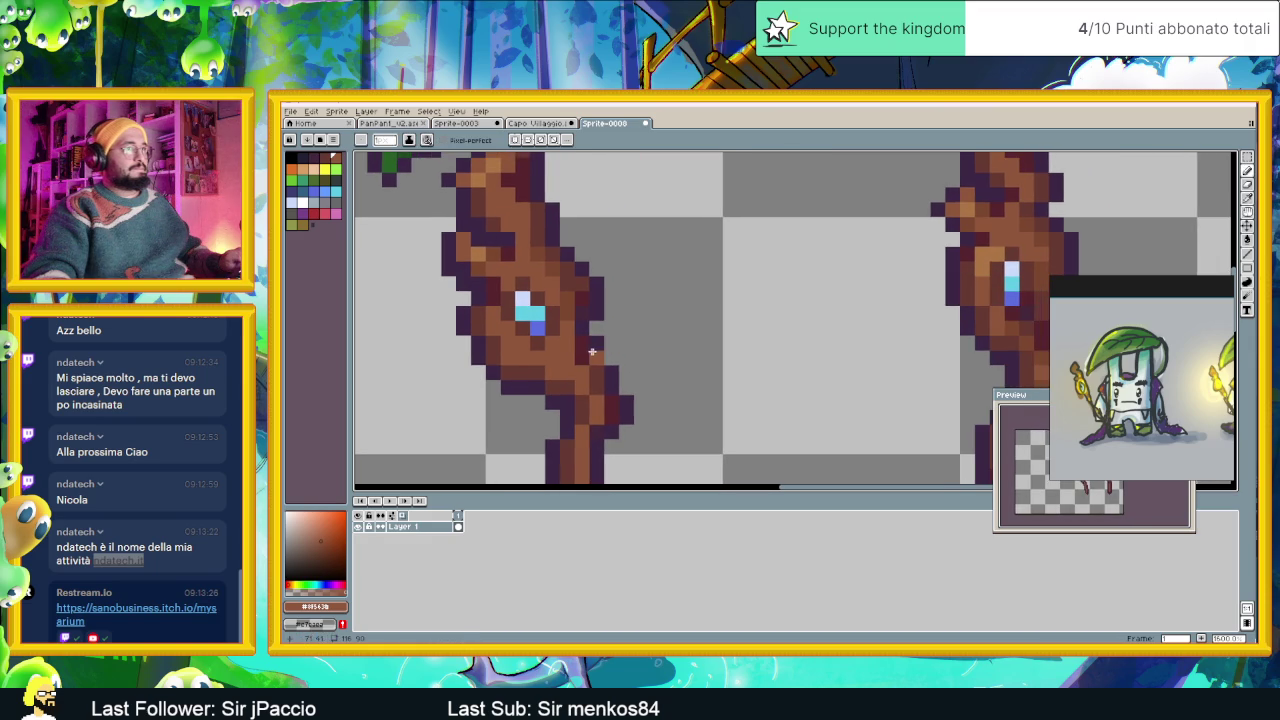
{"action": "left_click", "coordinate": [590, 321], "text": "alt"}
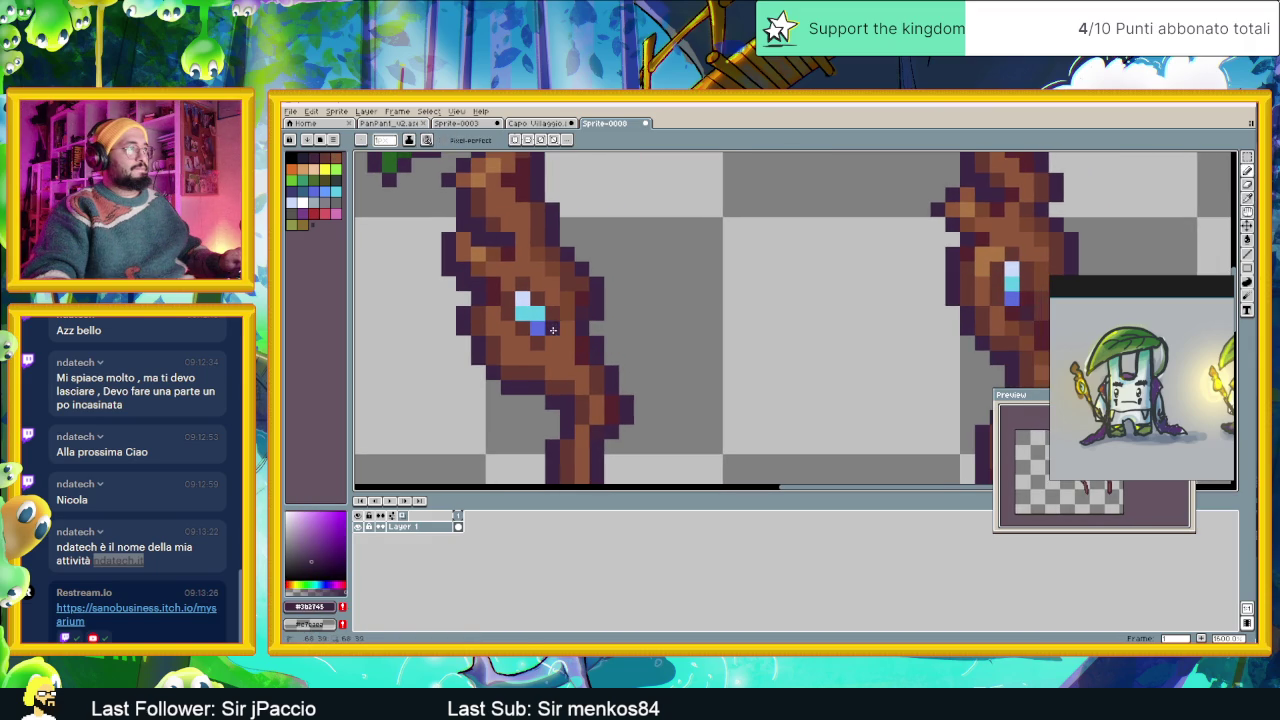
{"action": "left_click", "coordinate": [584, 342], "text": "alt"}
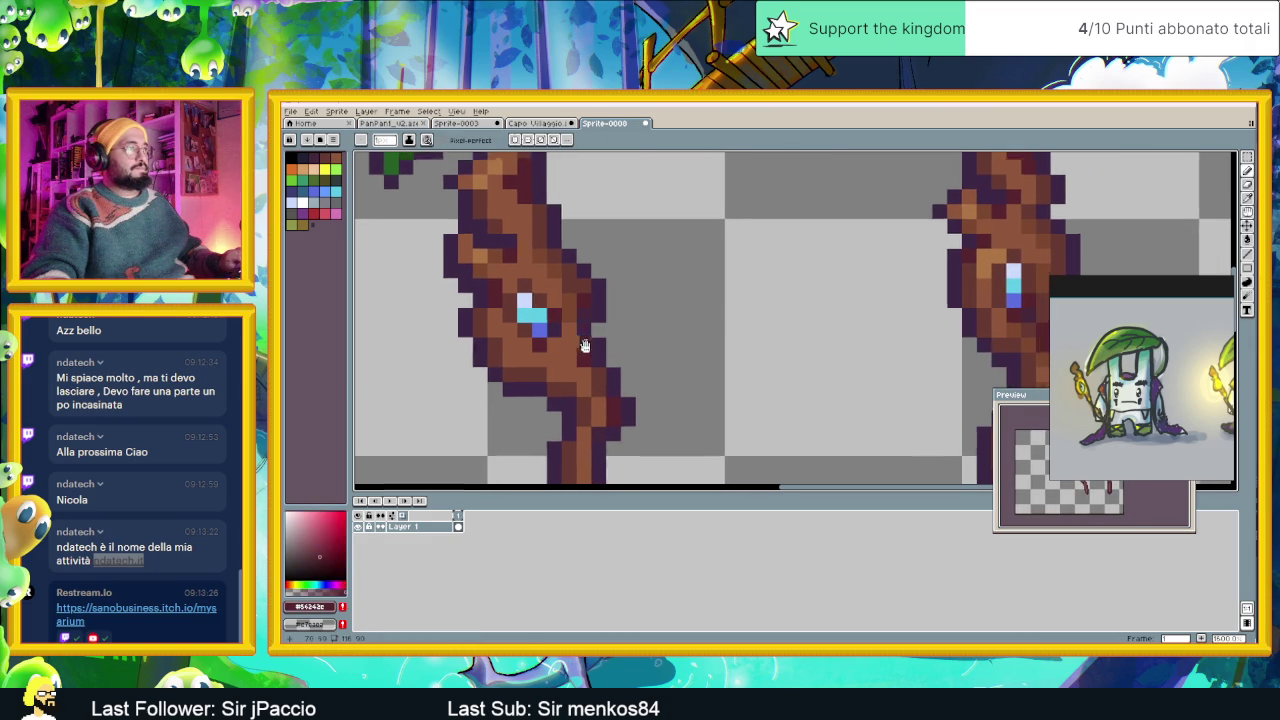
{"action": "mouse_move", "coordinate": [582, 332]}
{"action": "left_mouse_down"}
{"action": "mouse_move", "coordinate": [607, 364]}
{"action": "mouse_move", "coordinate": [577, 364]}
{"action": "left_mouse_up"}
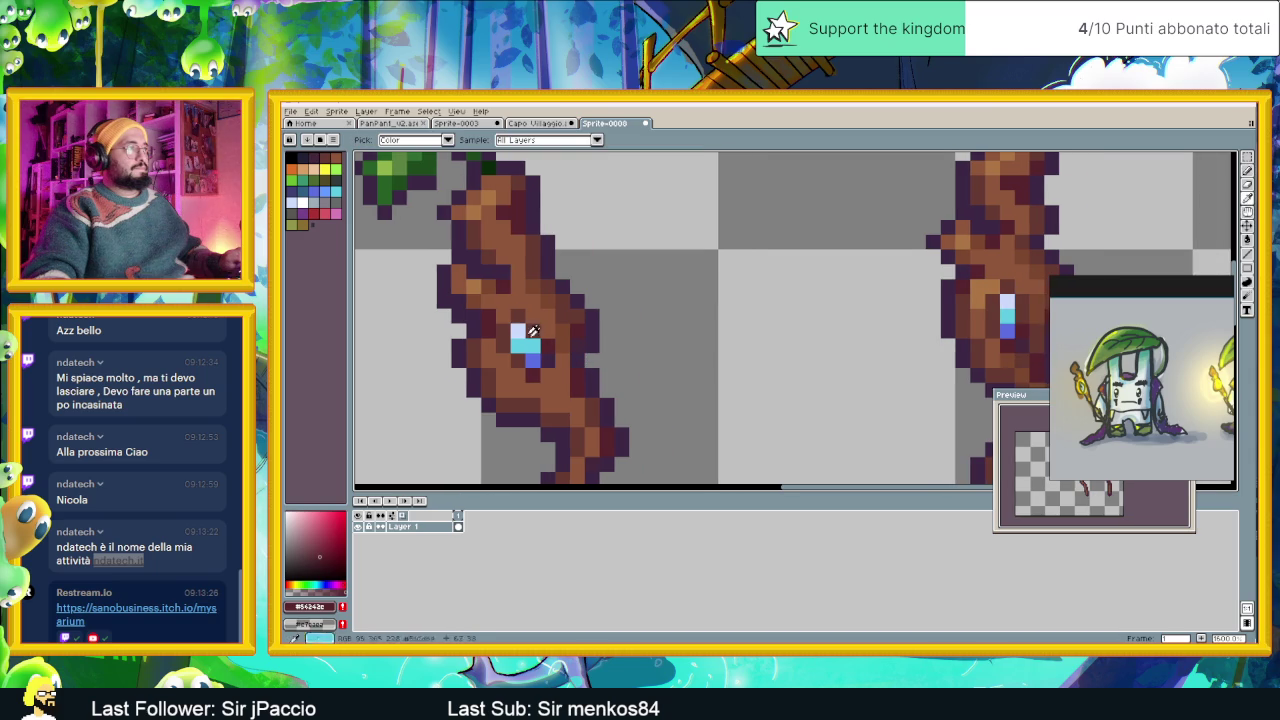
{"action": "left_click", "coordinate": [479, 278], "text": "alt"}
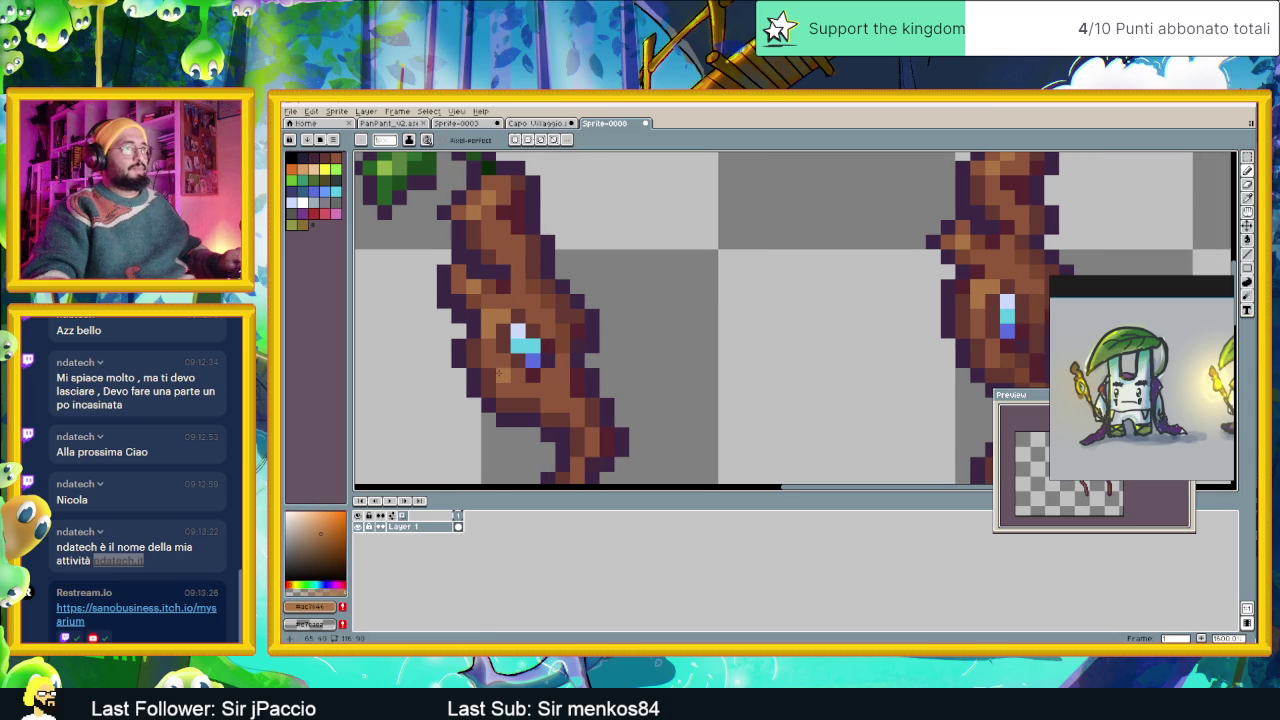
{"action": "left_click_drag", "start_coordinate": [577, 390], "coordinate": [546, 363]}
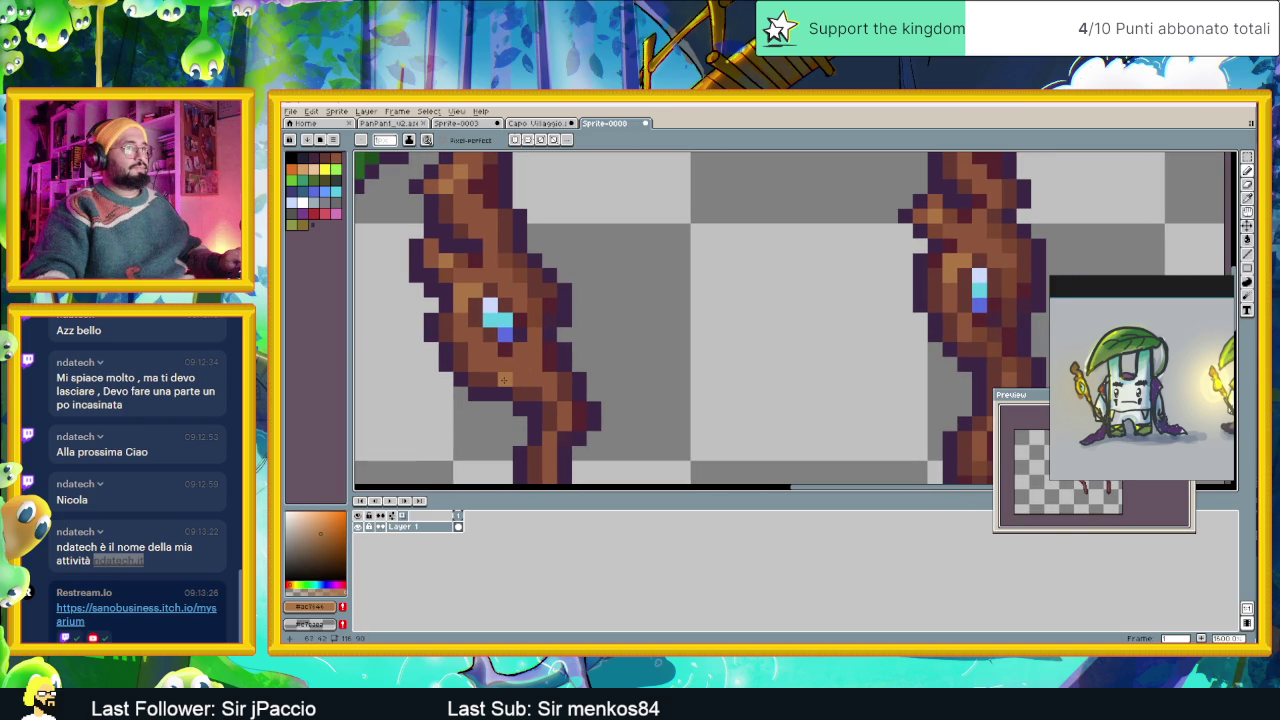
{"action": "scroll", "coordinate": [504, 379], "scroll_direction": "down", "scroll_amount": 3}
{"action": "scroll", "coordinate": [504, 379], "scroll_direction": "down", "scroll_amount": 1}
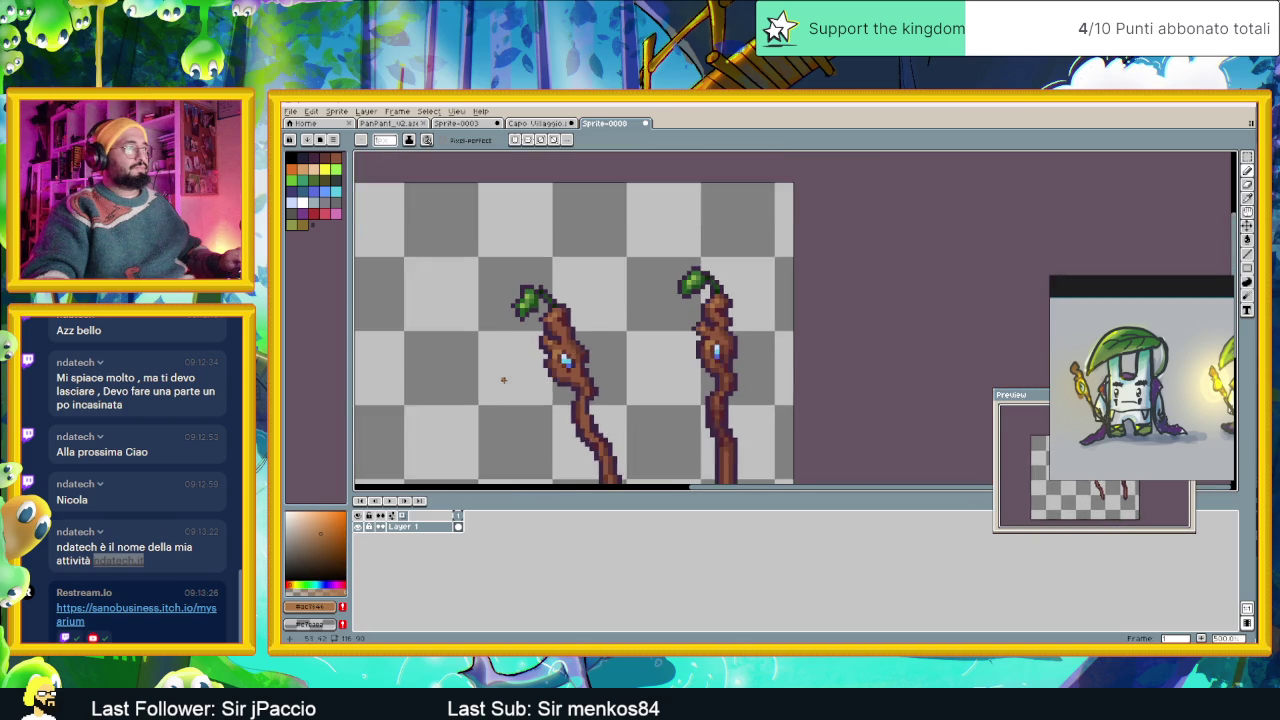
{"action": "scroll", "coordinate": [505, 381], "scroll_direction": "down", "scroll_amount": 1}
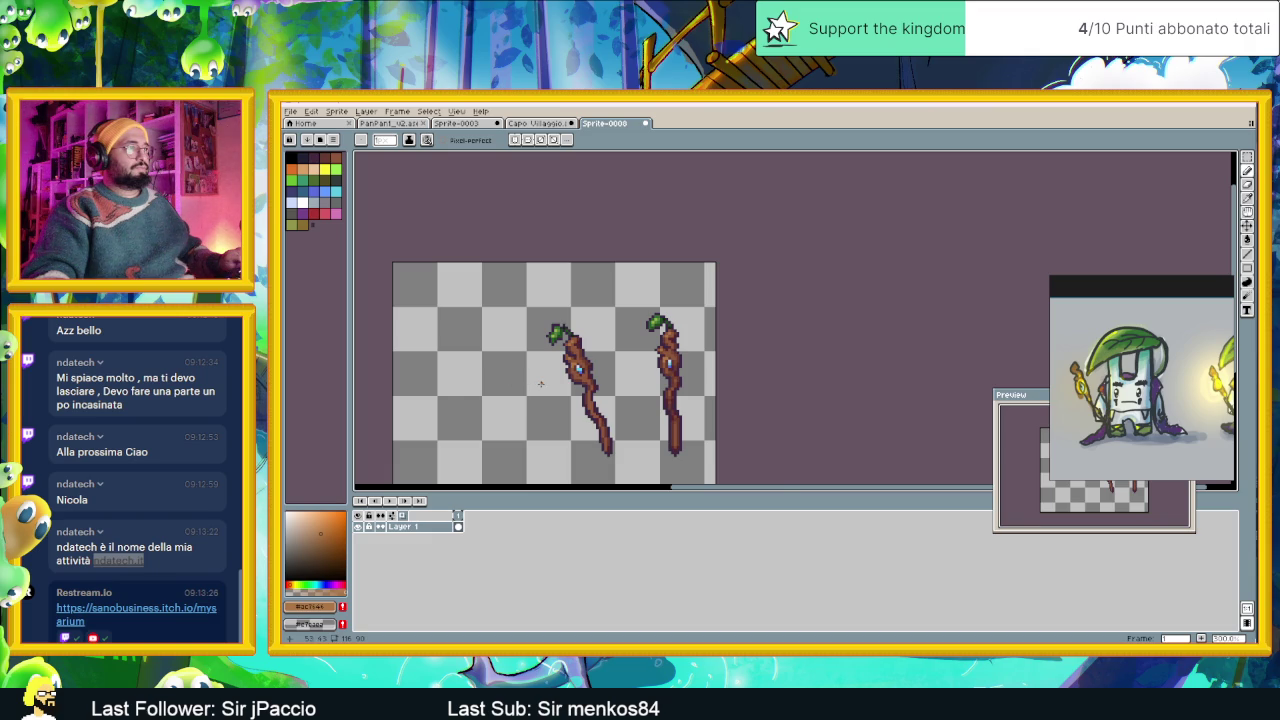
{"action": "scroll", "coordinate": [540, 383], "scroll_direction": "up", "scroll_amount": 1}
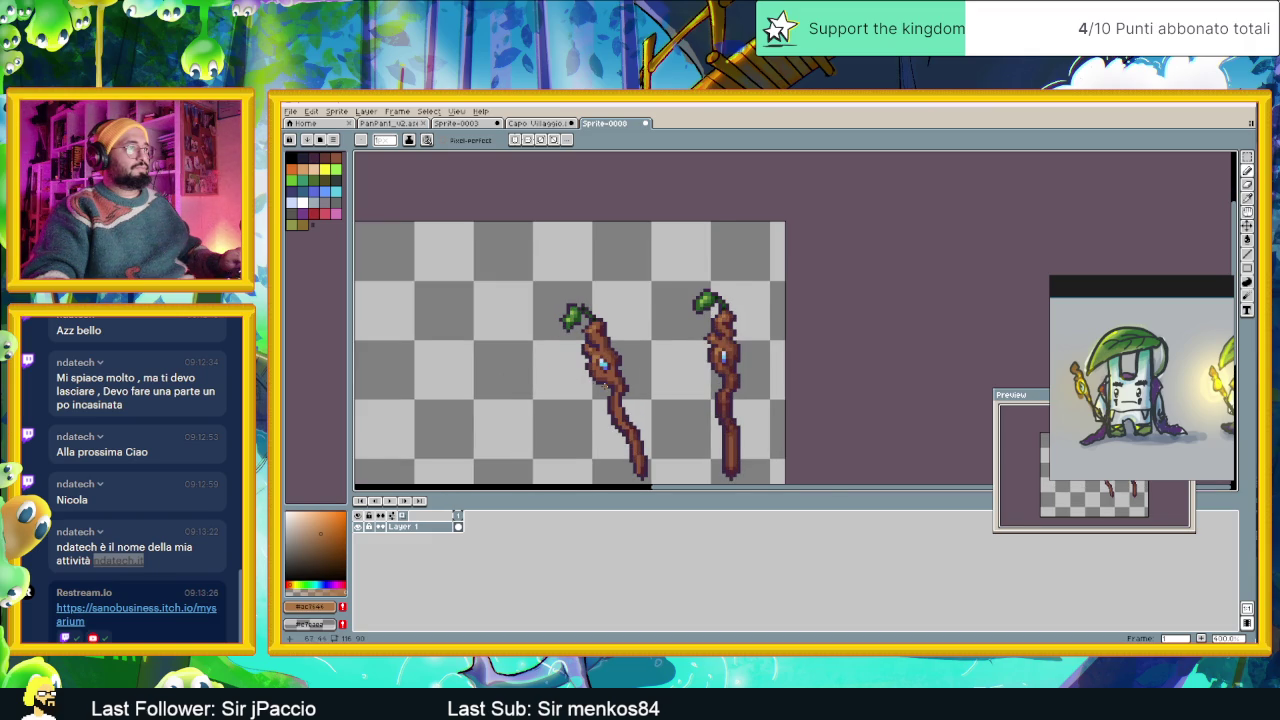
{"action": "scroll", "coordinate": [603, 384], "scroll_direction": "up", "scroll_amount": 2}
{"action": "scroll", "coordinate": [630, 382], "scroll_direction": "down", "scroll_amount": 1}
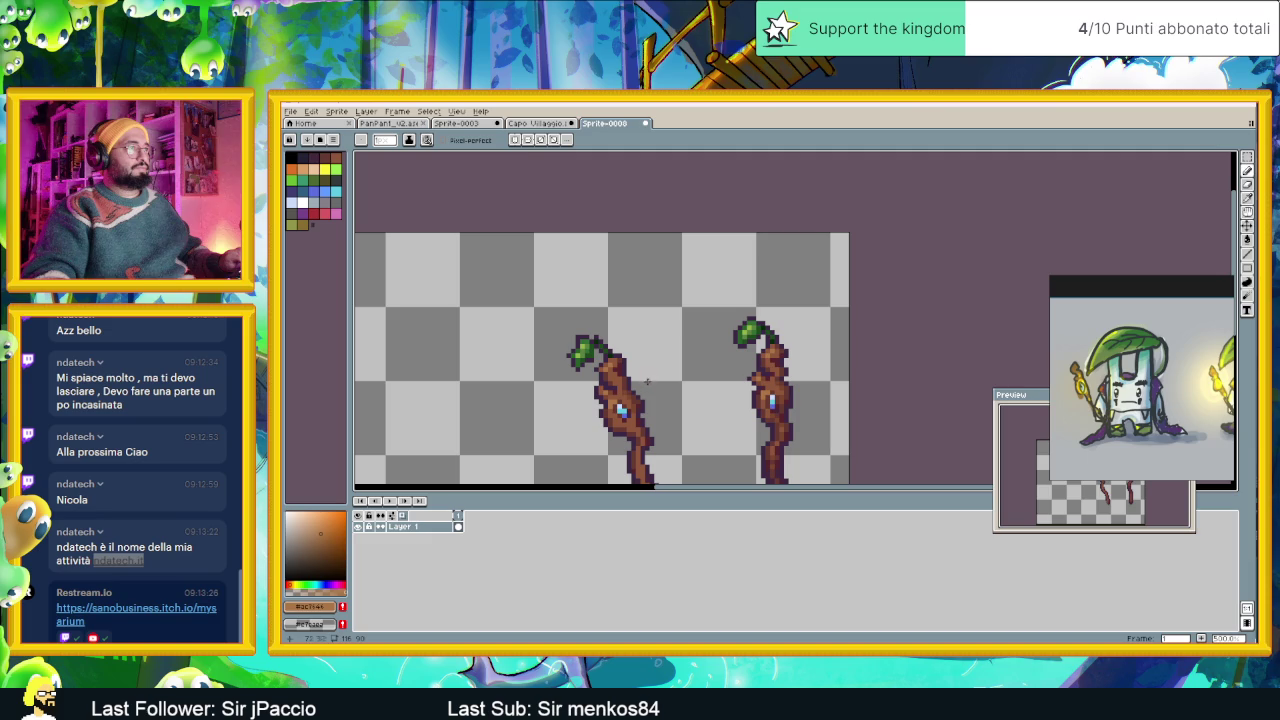
{"action": "scroll", "coordinate": [631, 368], "scroll_direction": "up", "scroll_amount": 1}
{"action": "scroll", "coordinate": [620, 368], "scroll_direction": "up", "scroll_amount": 1}
{"action": "scroll", "coordinate": [609, 367], "scroll_direction": "up", "scroll_amount": 1}
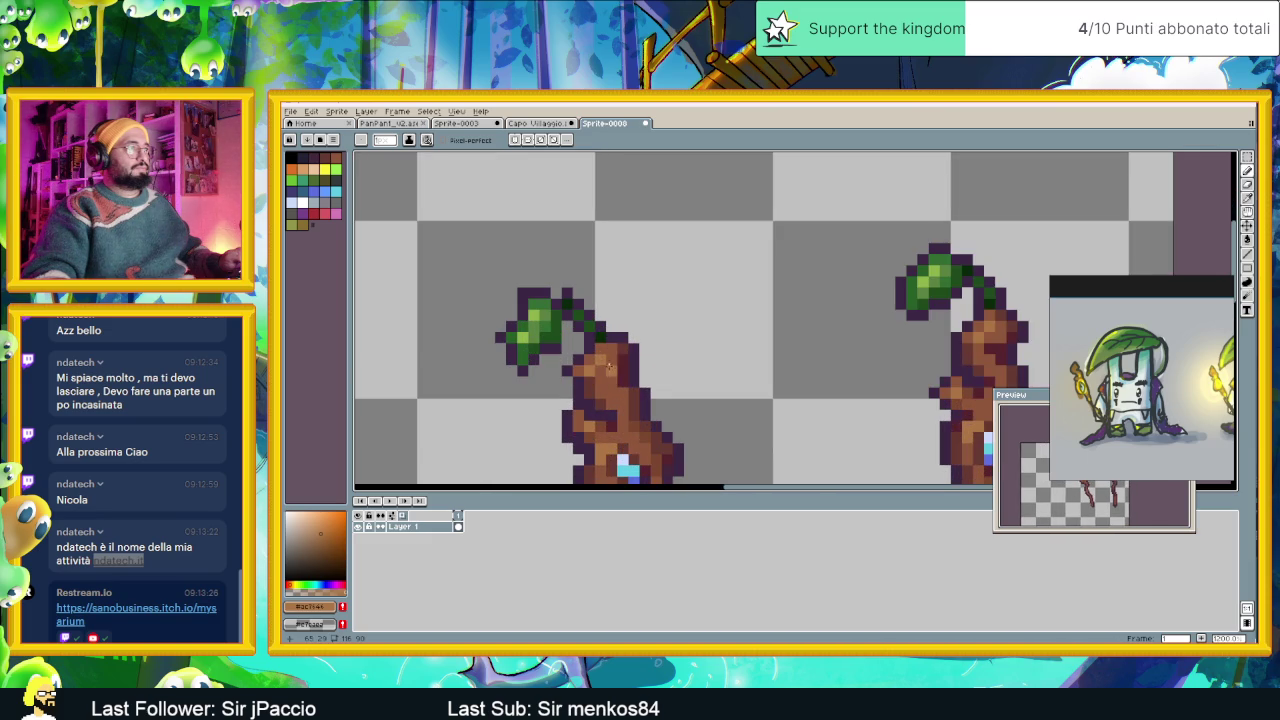
Sample the upper trunk brown, the dark purple outline and darker brown #443931.
{"action": "left_click", "coordinate": [598, 422], "text": "alt"}
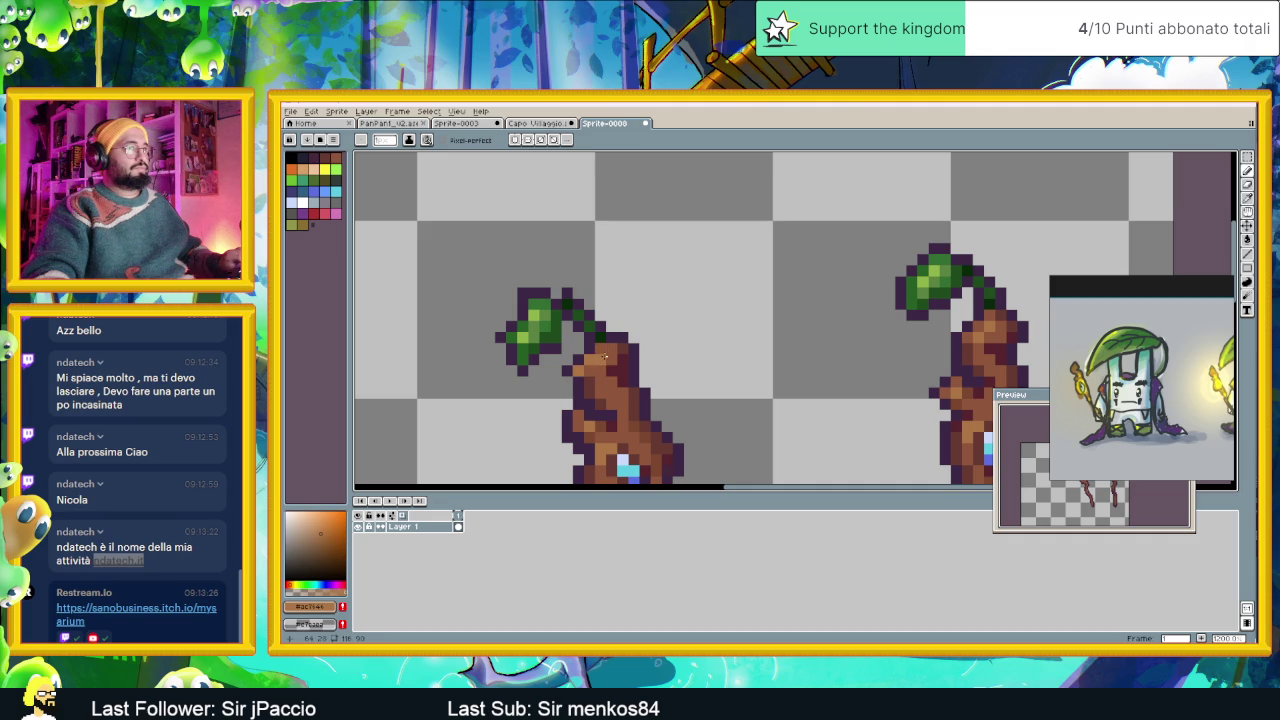
{"action": "scroll", "coordinate": [596, 363], "scroll_direction": "down", "scroll_amount": 2}
{"action": "scroll", "coordinate": [594, 356], "scroll_direction": "up", "scroll_amount": 2}
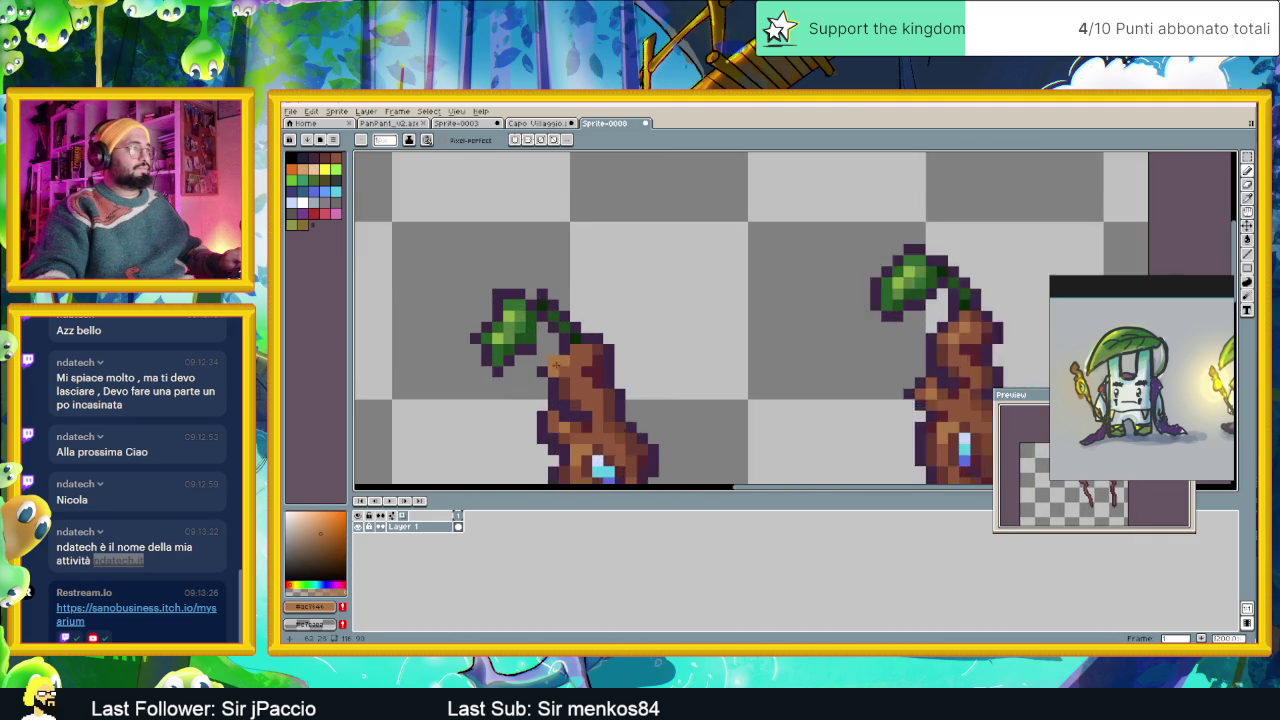
{"action": "scroll", "coordinate": [591, 347], "scroll_direction": "up", "scroll_amount": 1}
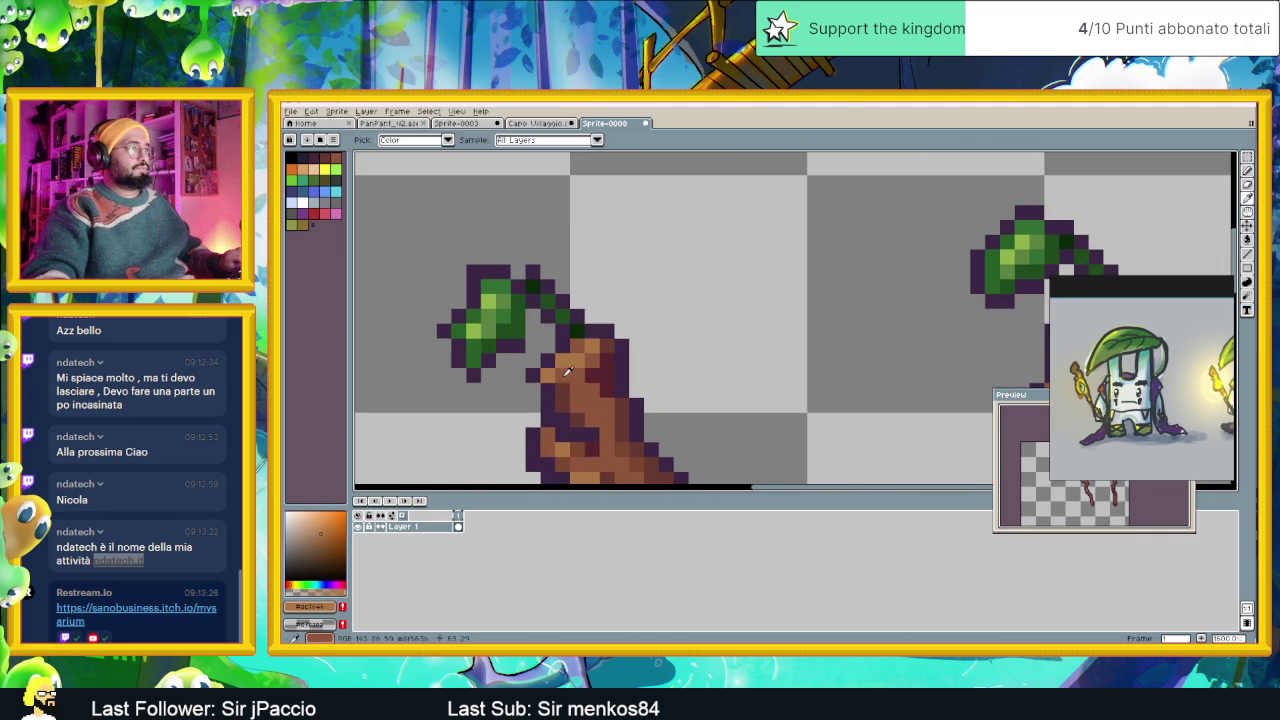
{"action": "left_click", "coordinate": [550, 366], "text": "alt"}
{"action": "scroll", "coordinate": [520, 366], "scroll_direction": "right", "scroll_amount": 2}
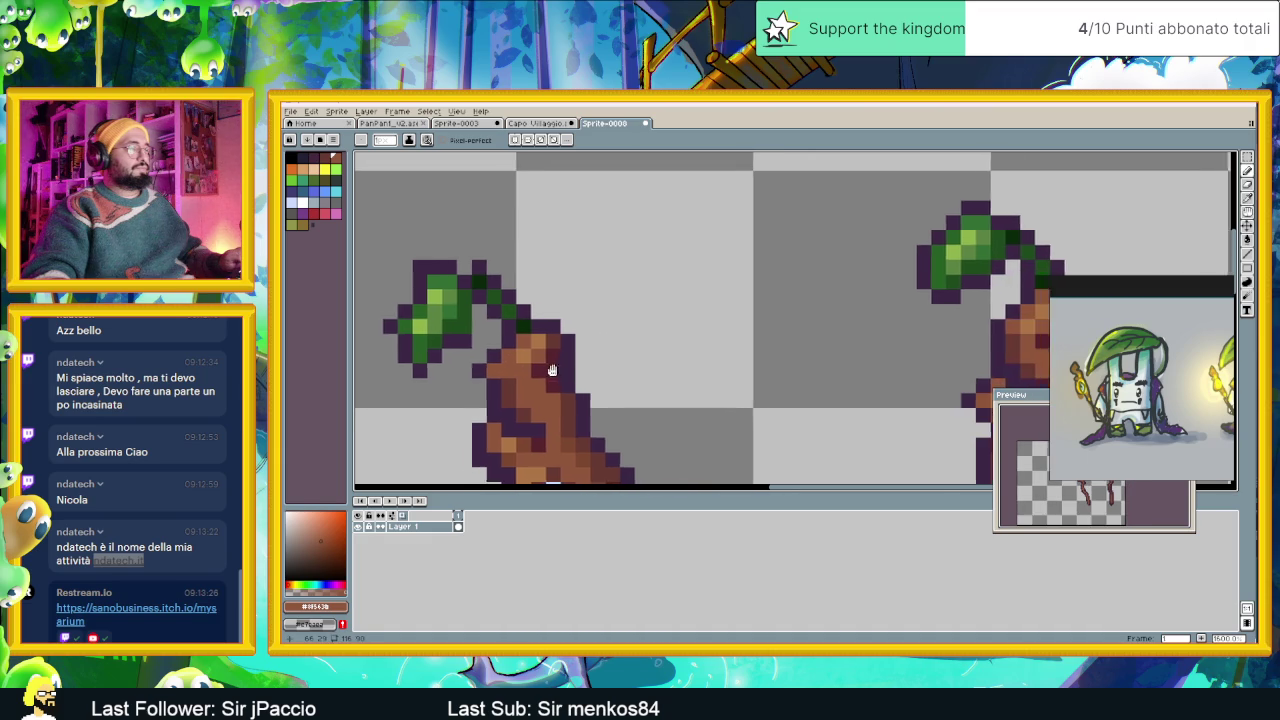
{"action": "scroll", "coordinate": [503, 363], "scroll_direction": "right", "scroll_amount": 1}
{"action": "scroll", "coordinate": [485, 360], "scroll_direction": "right", "scroll_amount": 1}
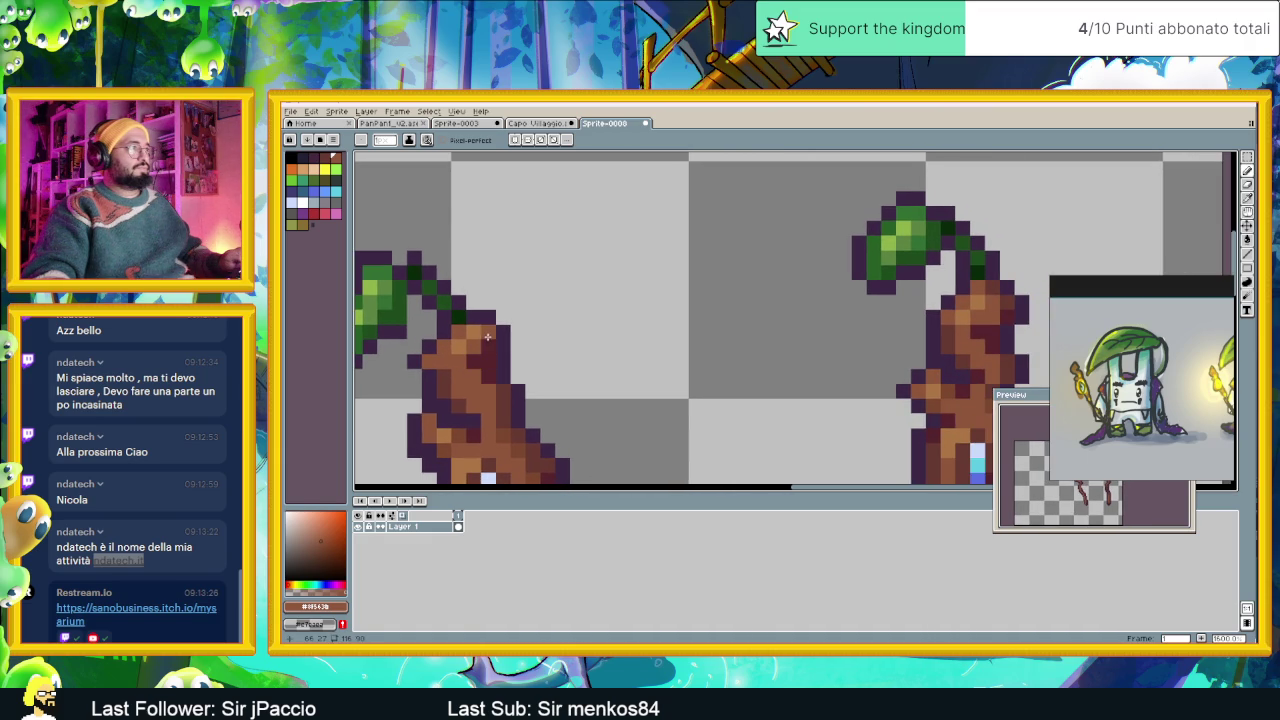
{"action": "left_click", "coordinate": [484, 342], "text": "alt"}
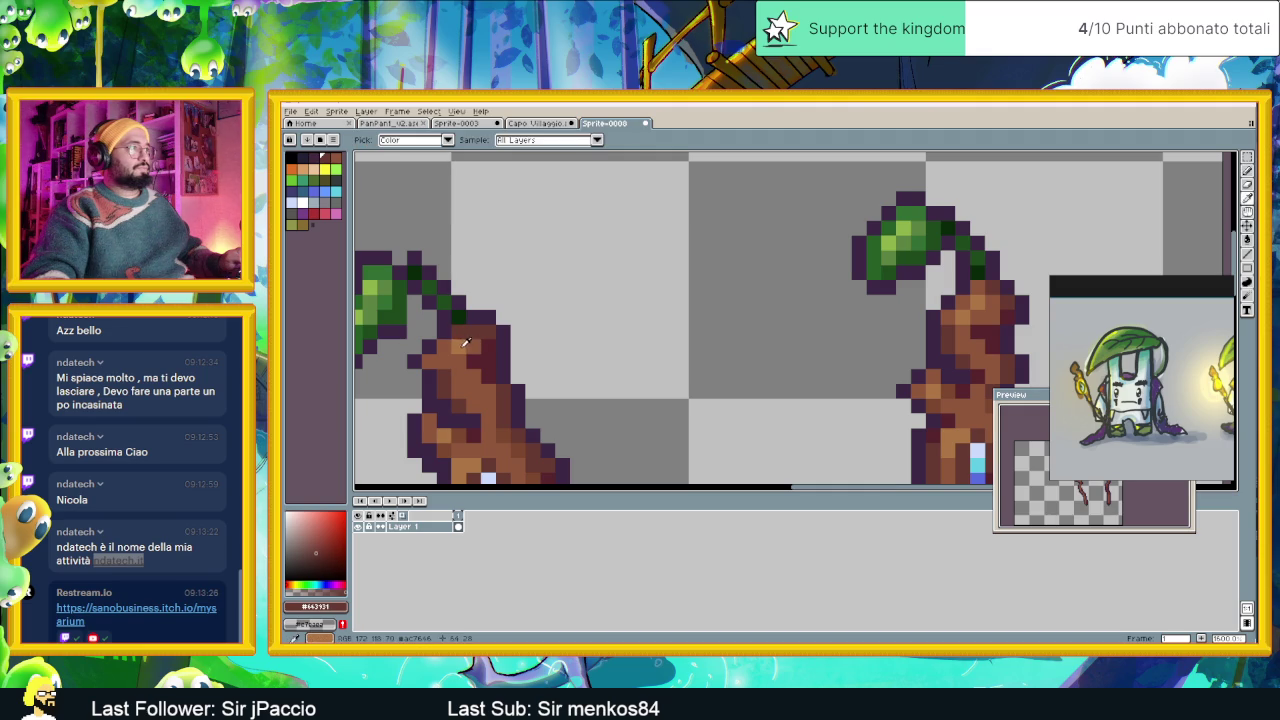
Repaint upper-trunk pixels of the left staff in lighter and darker brown shades.
{"action": "left_click", "coordinate": [449, 361], "text": "alt"}
{"action": "left_click_drag", "start_coordinate": [488, 362], "coordinate": [488, 346]}
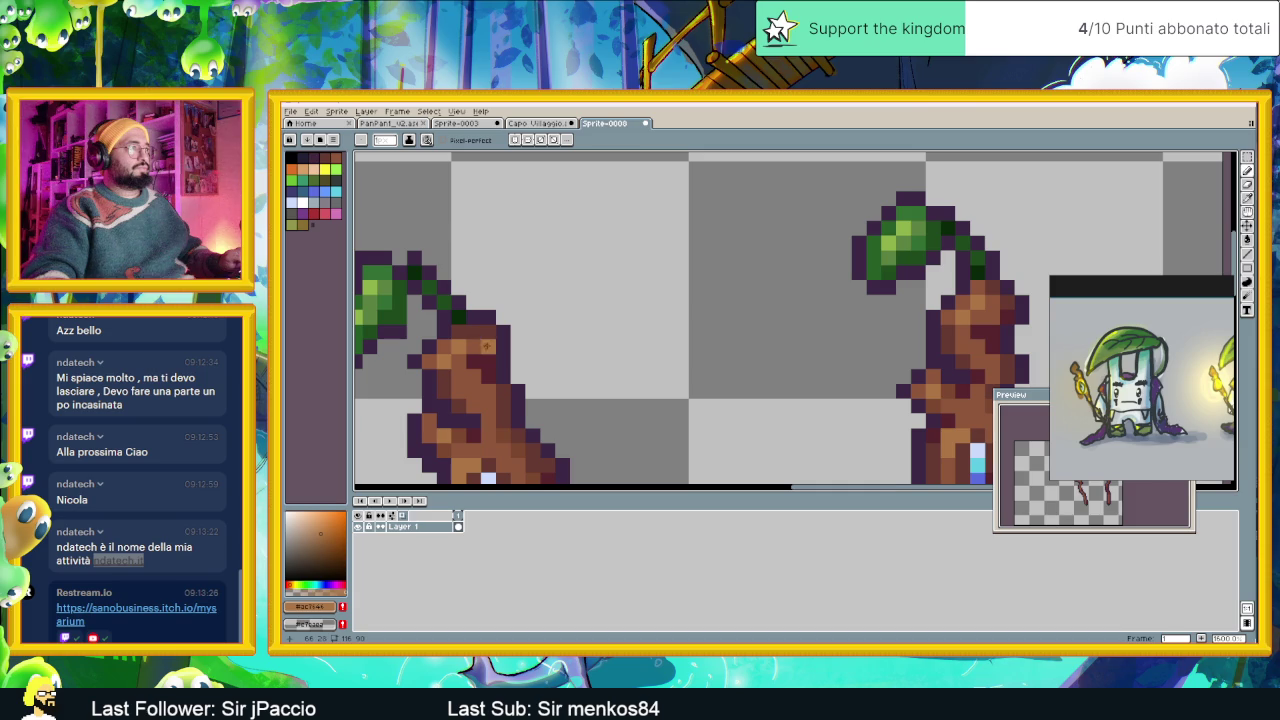
{"action": "left_click", "coordinate": [488, 346]}
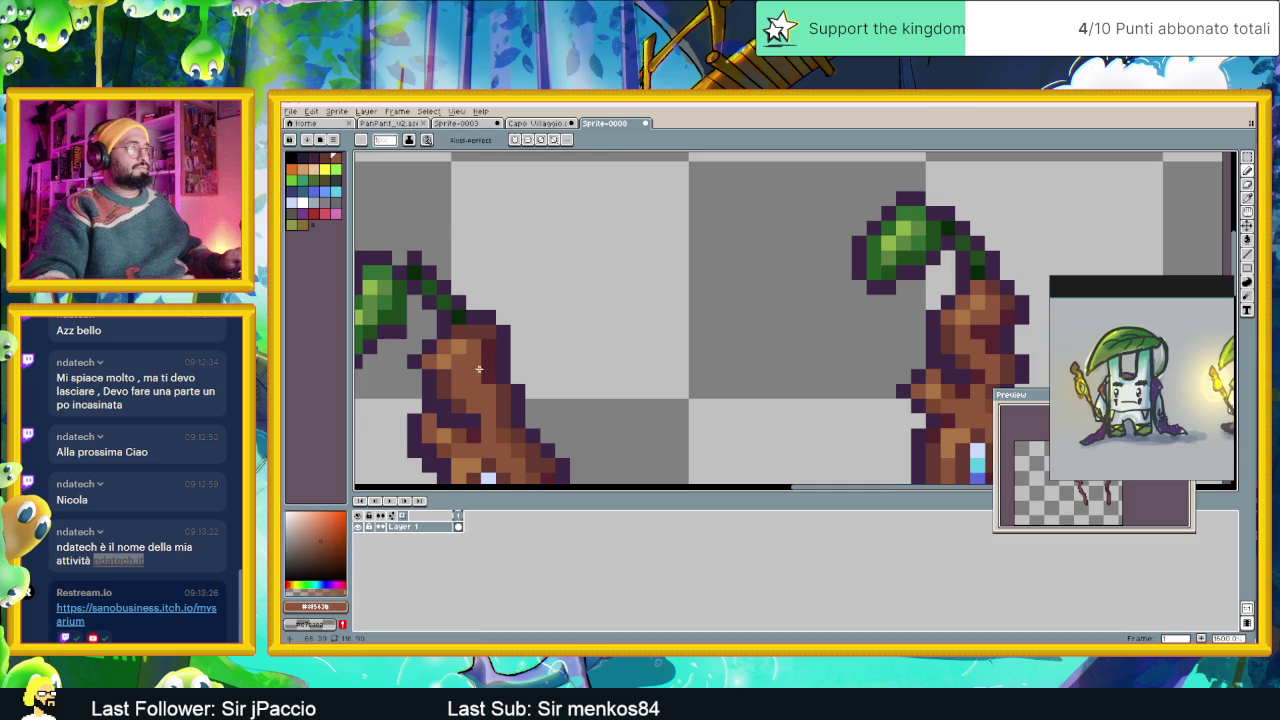
{"action": "left_click", "coordinate": [486, 367]}
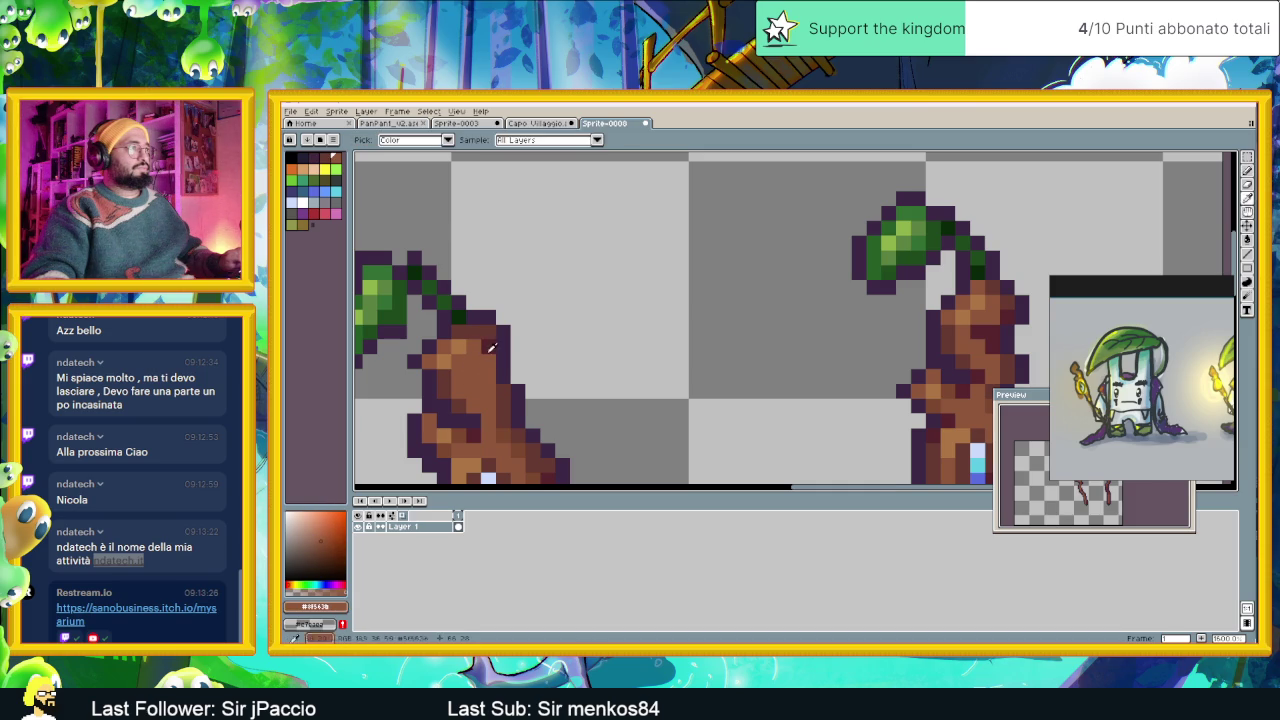
{"action": "left_click", "coordinate": [484, 366], "text": "alt"}
{"action": "scroll", "coordinate": [483, 367], "scroll_direction": "down", "scroll_amount": 1}
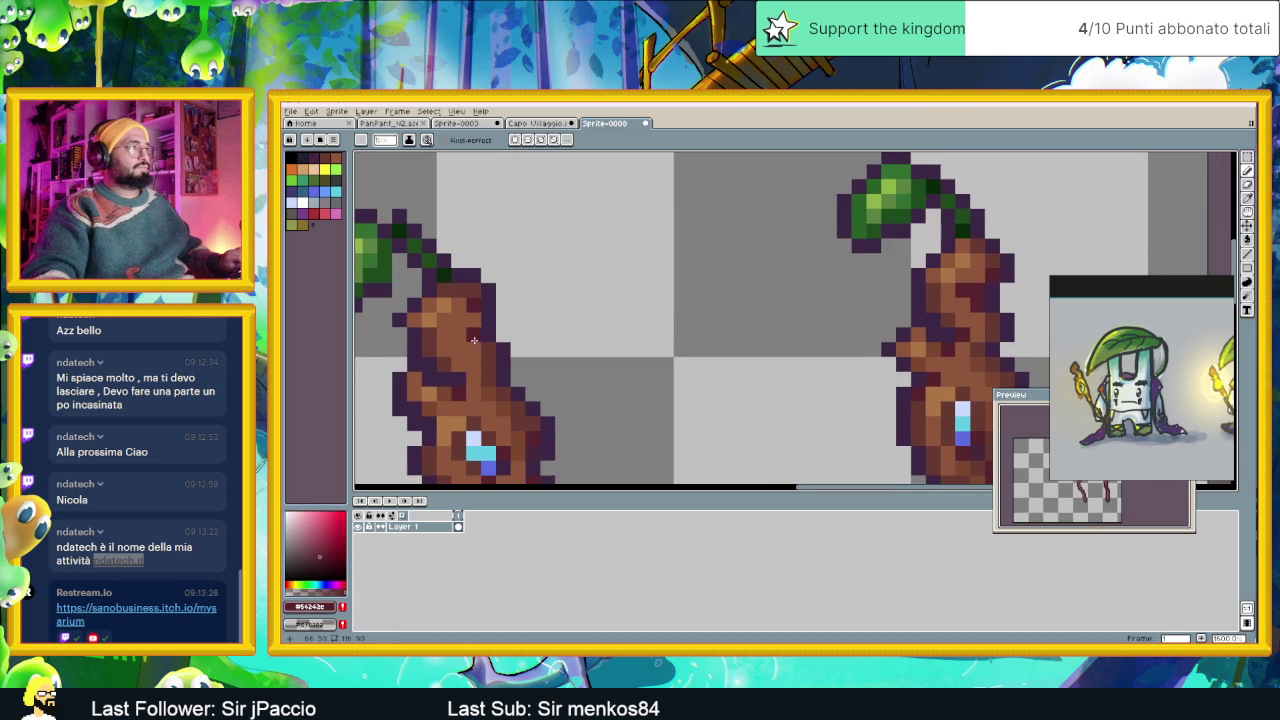
{"action": "scroll", "coordinate": [497, 377], "scroll_direction": "down", "scroll_amount": 1}
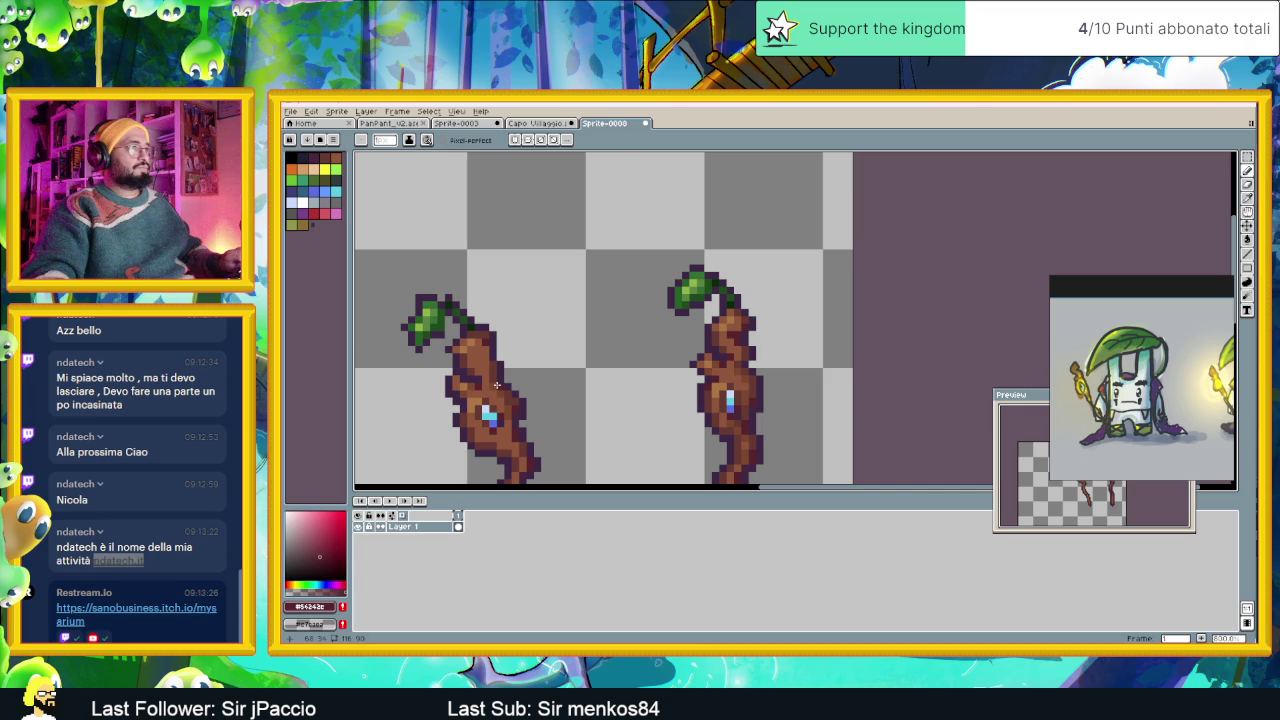
{"action": "scroll", "coordinate": [496, 385], "scroll_direction": "up", "scroll_amount": 1}
{"action": "scroll", "coordinate": [496, 385], "scroll_direction": "up", "scroll_amount": 1}
{"action": "scroll", "coordinate": [483, 344], "scroll_direction": "down", "scroll_amount": 2}
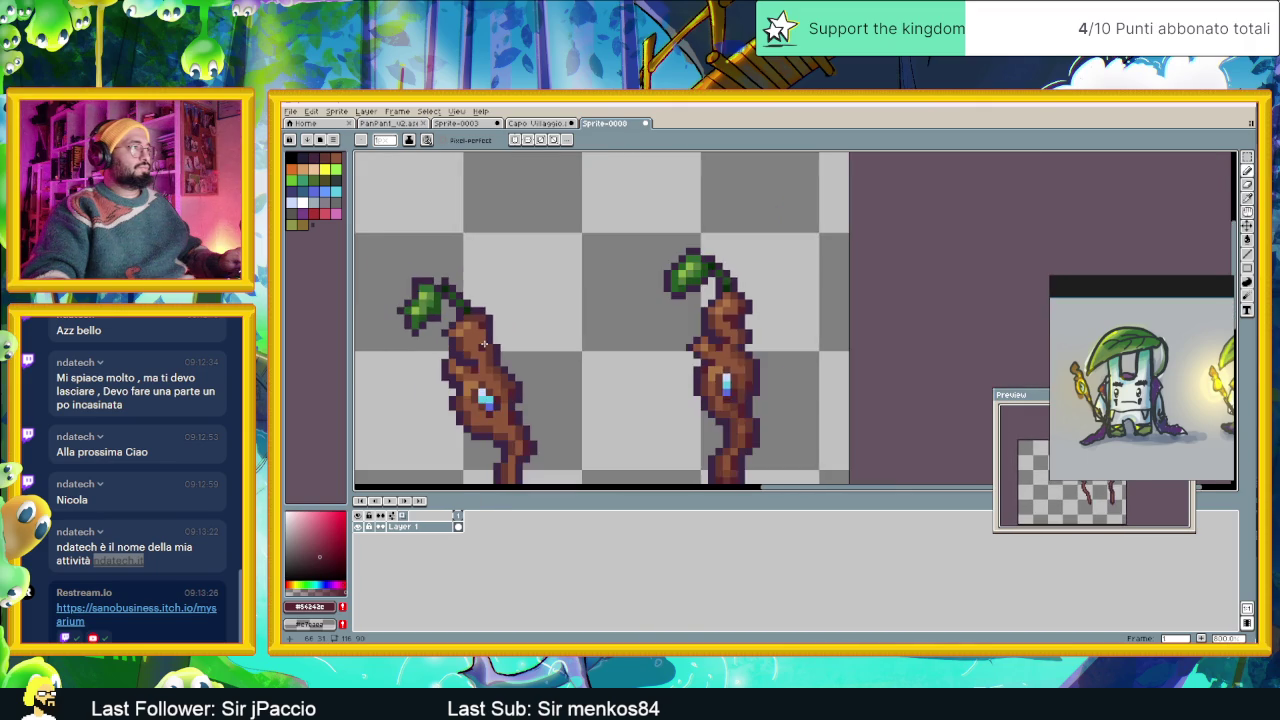
{"action": "scroll", "coordinate": [483, 344], "scroll_direction": "up", "scroll_amount": 2}
{"action": "key", "text": "b"}
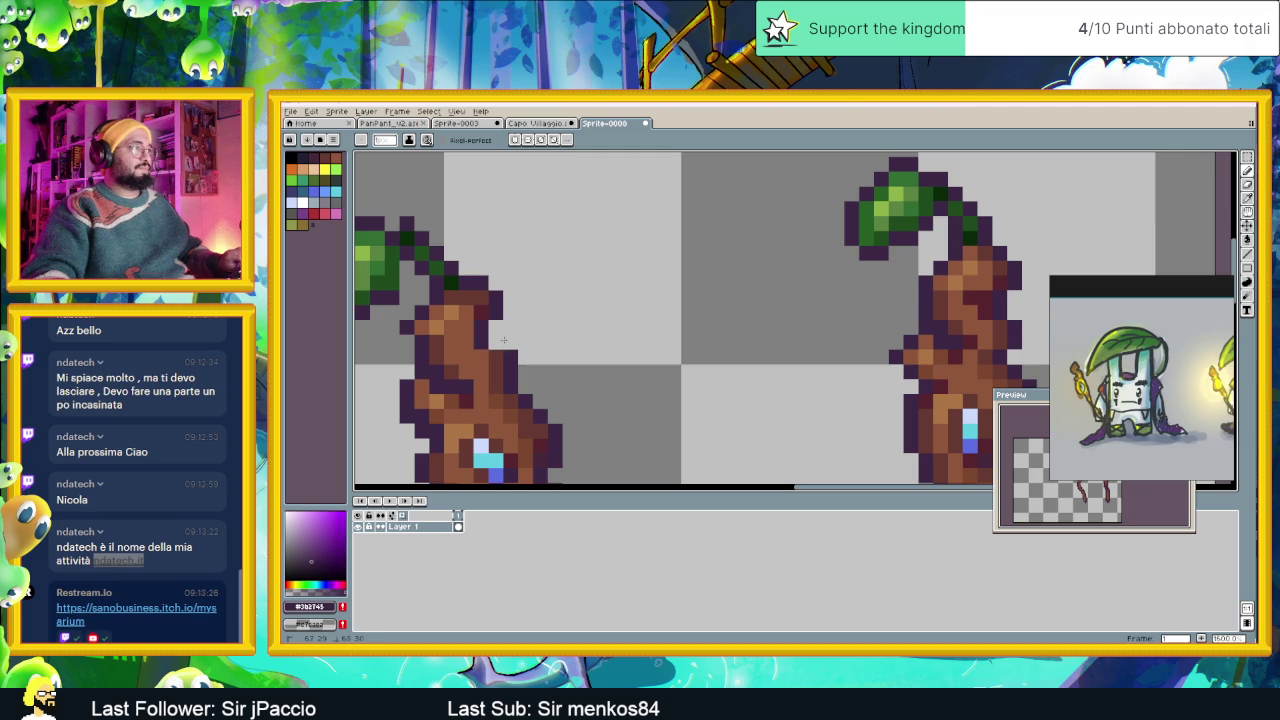
Extend the left staff's outline upward by one pixel.
{"action": "left_click", "coordinate": [510, 342]}
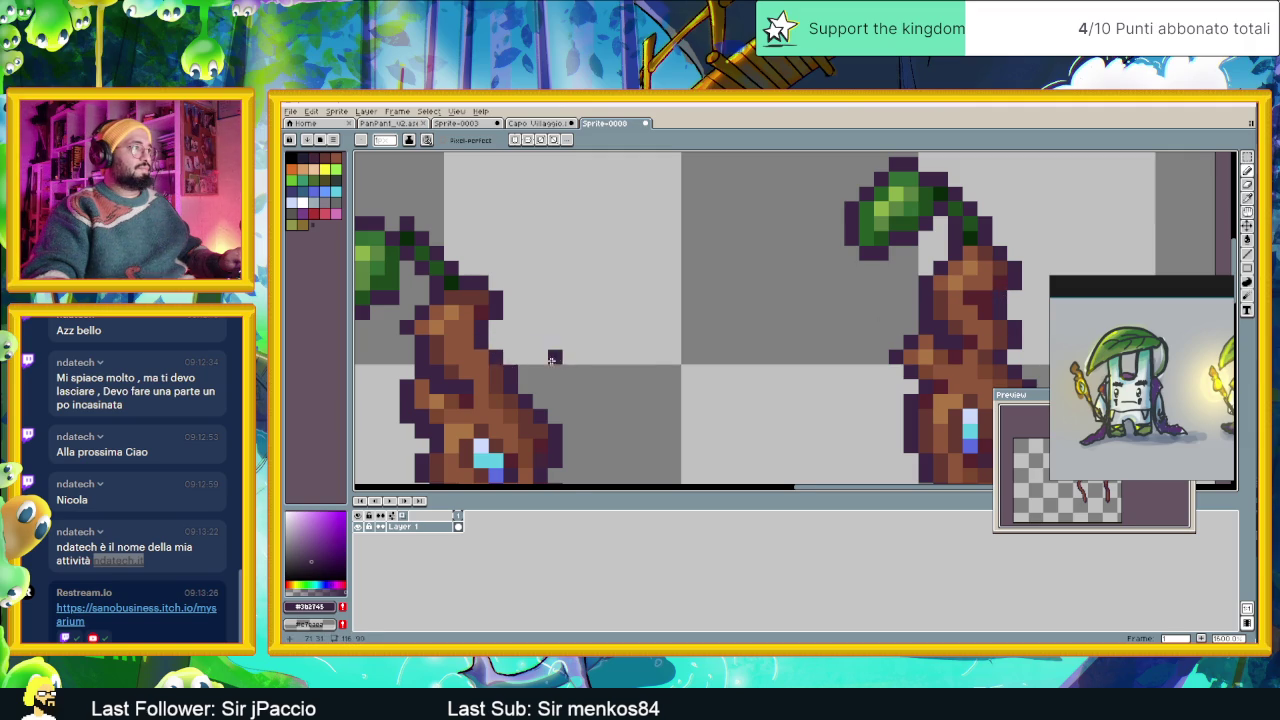
{"action": "scroll", "coordinate": [556, 357], "scroll_direction": "down", "scroll_amount": 3}
{"action": "scroll", "coordinate": [596, 368], "scroll_direction": "up", "scroll_amount": 1}
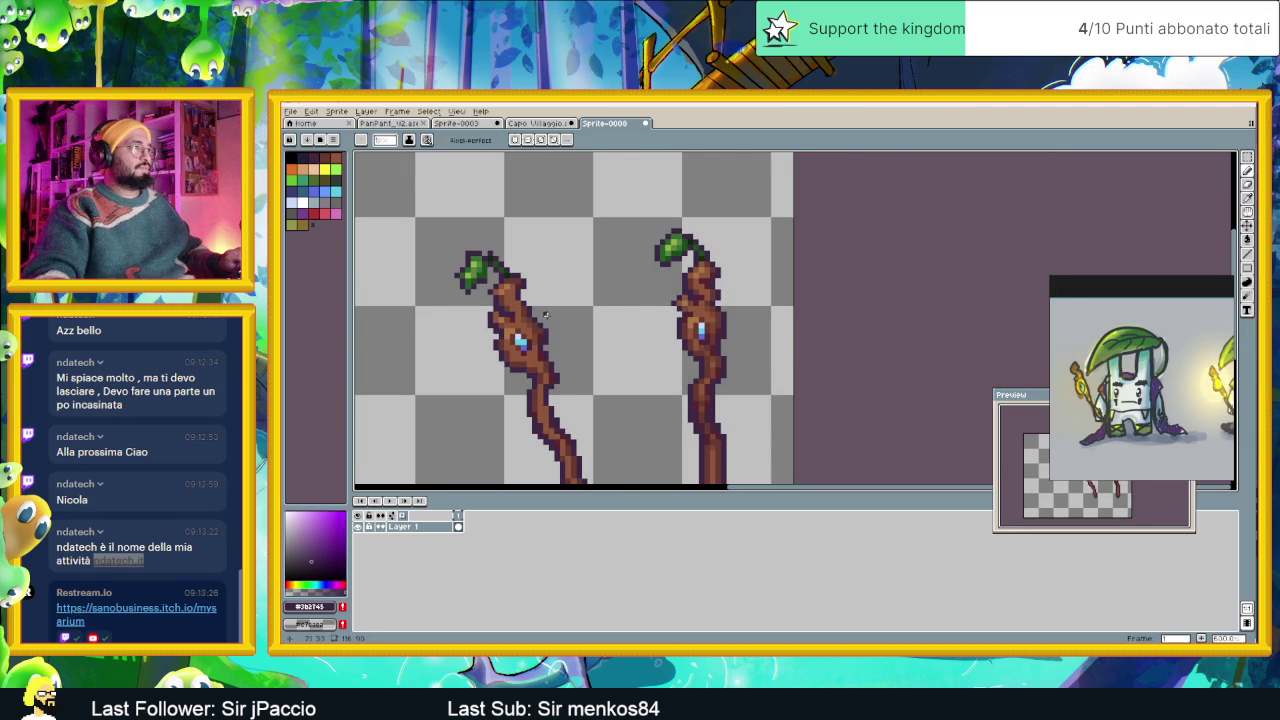
{"action": "scroll", "coordinate": [546, 316], "scroll_direction": "up", "scroll_amount": 1}
{"action": "scroll", "coordinate": [520, 292], "scroll_direction": "up", "scroll_amount": 1}
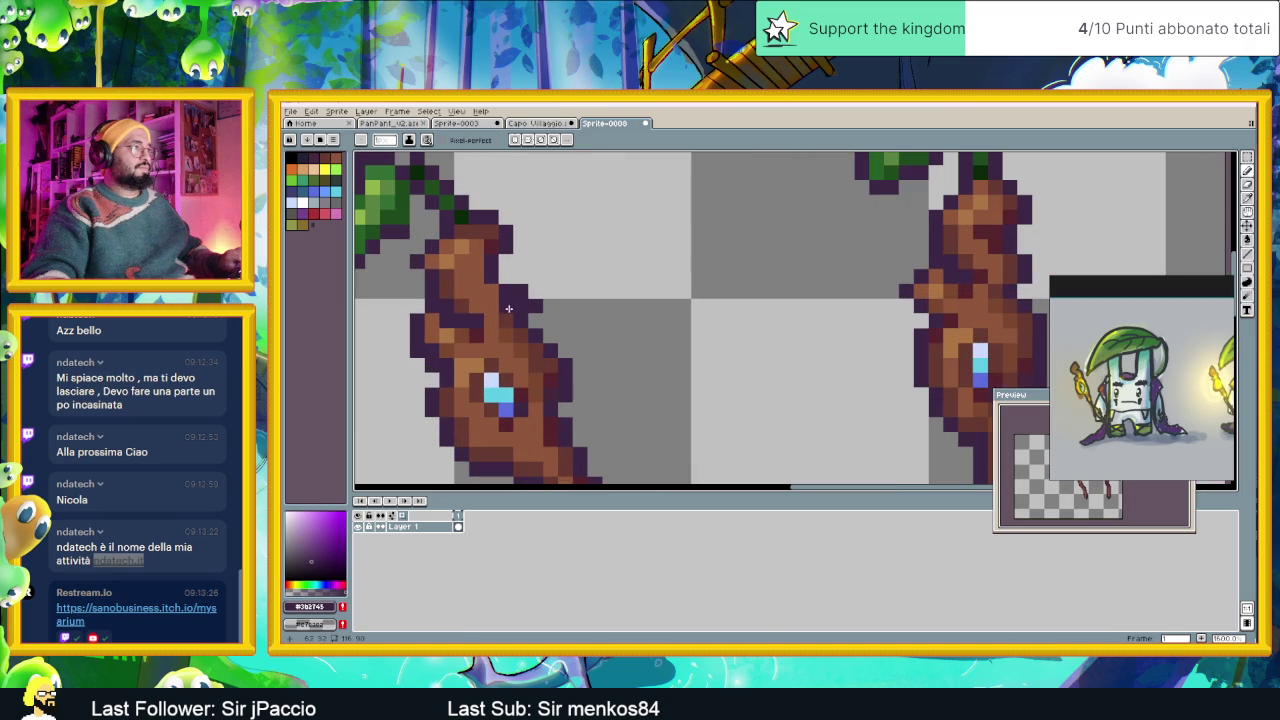
Add a dark purple #3b2745 outline pixel beside the trunk edge.
{"action": "left_click", "coordinate": [516, 304], "text": "alt"}
{"action": "scroll", "coordinate": [520, 336], "scroll_direction": "down", "scroll_amount": 2}
{"action": "scroll", "coordinate": [617, 345], "scroll_direction": "down", "scroll_amount": 1}
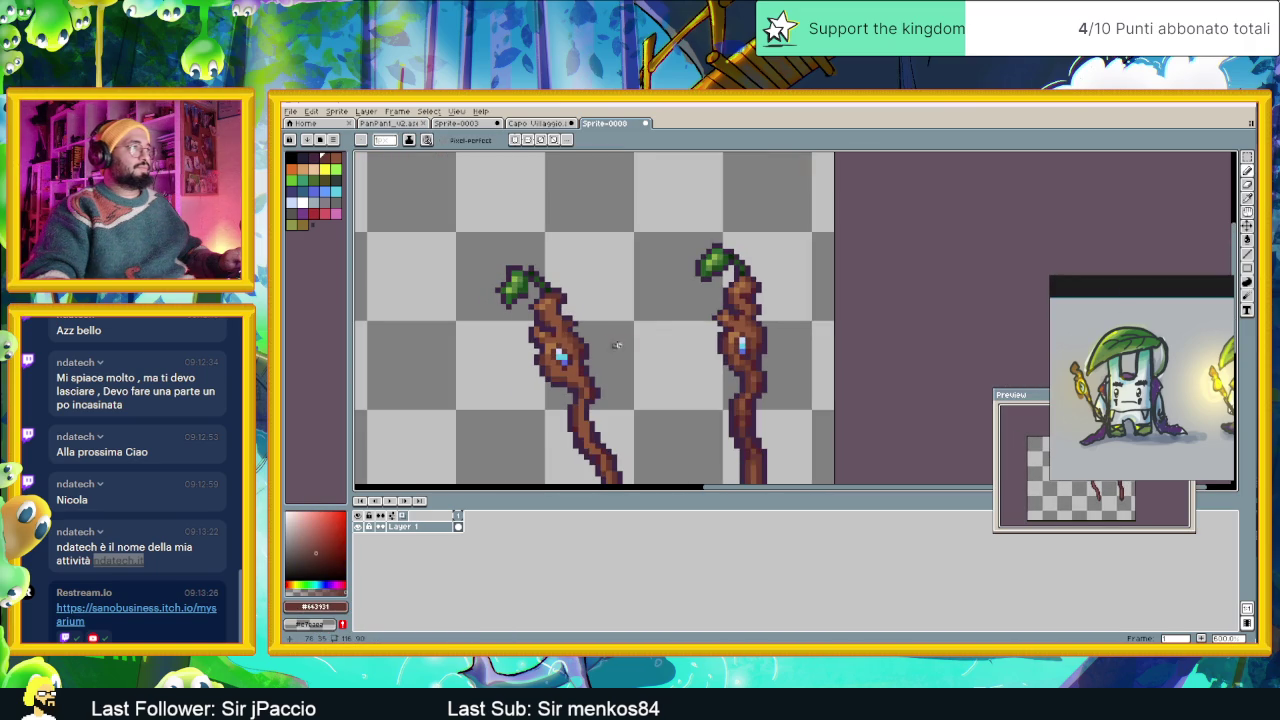
{"action": "scroll", "coordinate": [582, 328], "scroll_direction": "up", "scroll_amount": 3}
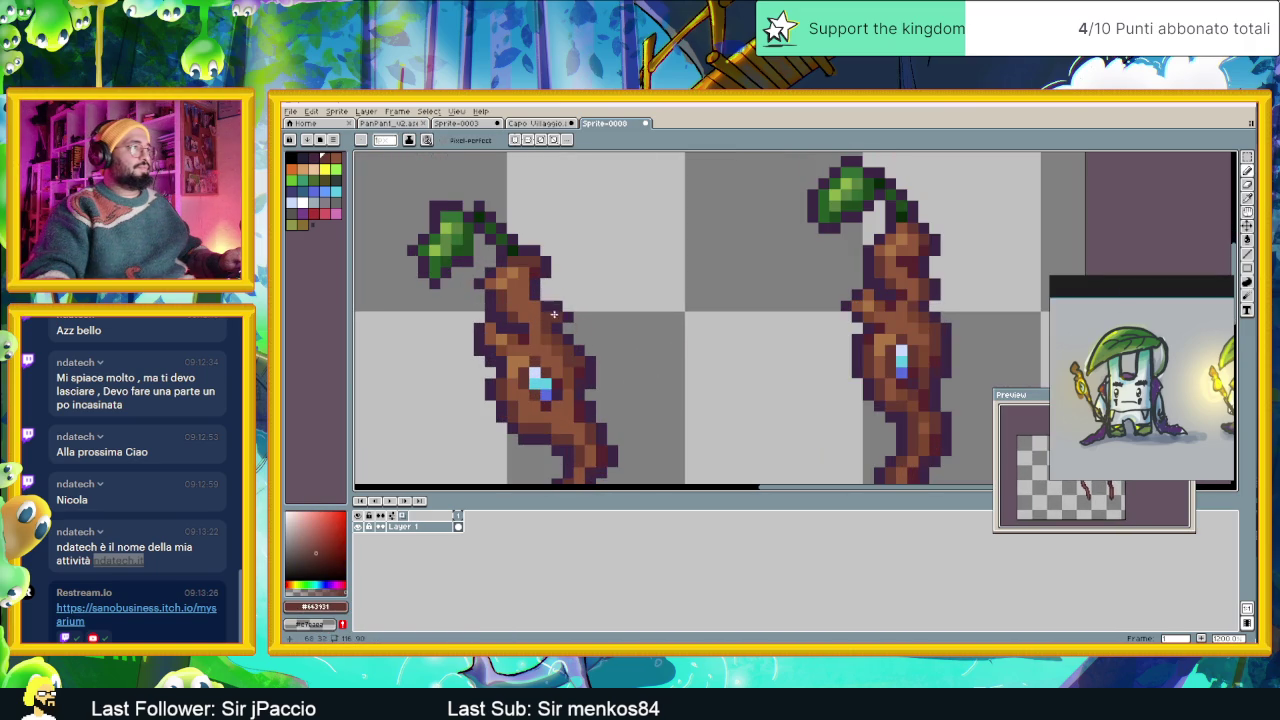
{"action": "left_click", "coordinate": [563, 305], "text": "alt"}
{"action": "left_click", "coordinate": [555, 297]}
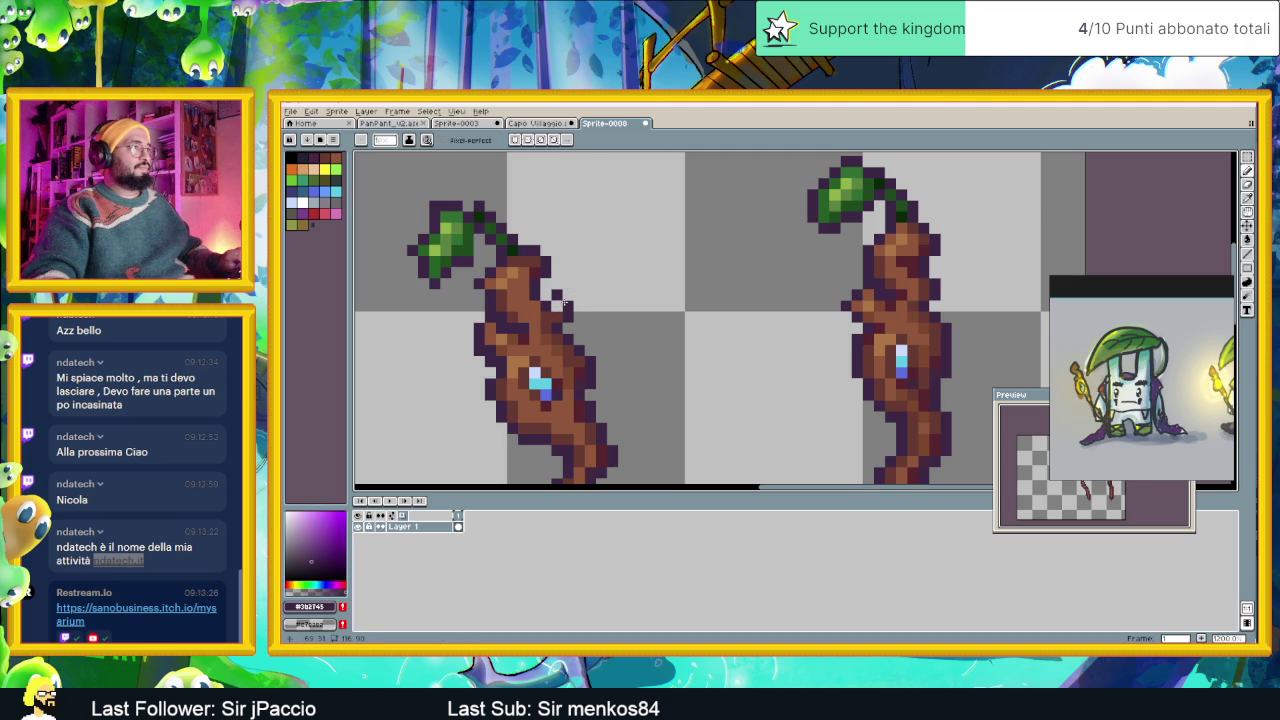
Sample staff colours until a medium orange-brown is current, then zoom out to both sprites.
{"action": "scroll", "coordinate": [612, 327], "scroll_direction": "up", "scroll_amount": 1}
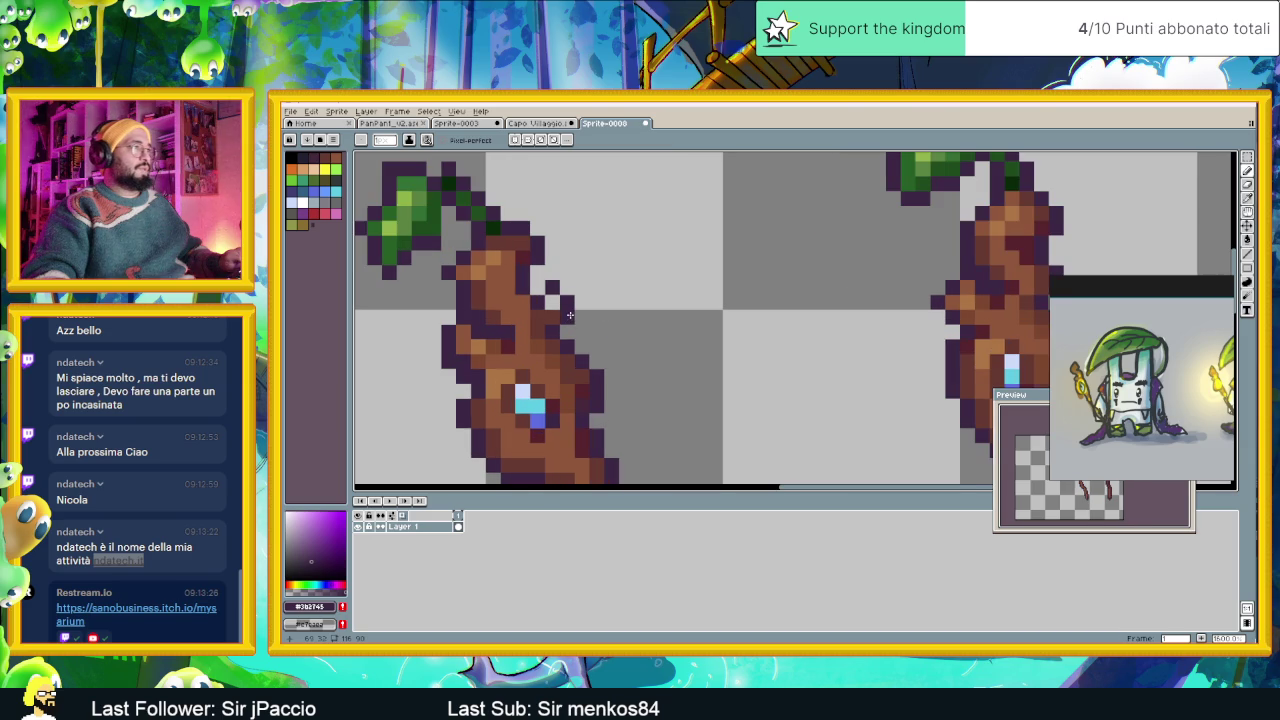
{"action": "left_click", "coordinate": [549, 313], "text": "alt"}
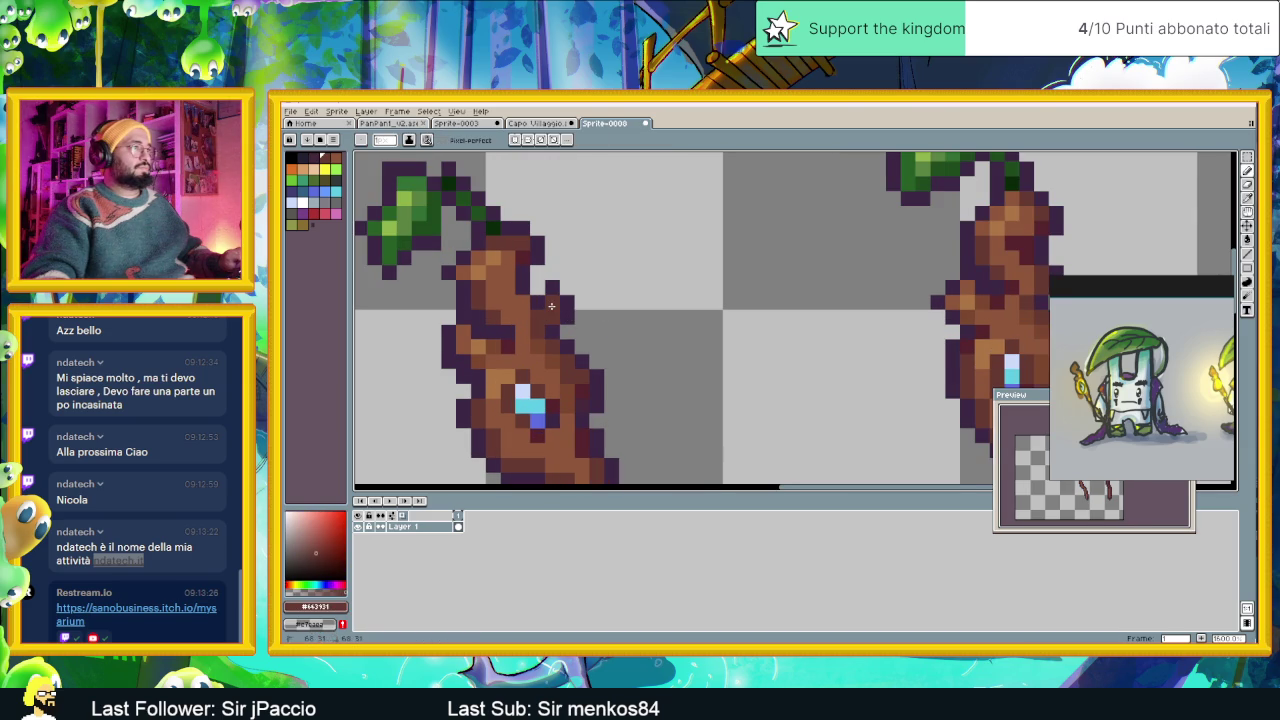
{"action": "scroll", "coordinate": [560, 315], "scroll_direction": "down", "scroll_amount": 1}
{"action": "scroll", "coordinate": [567, 316], "scroll_direction": "down", "scroll_amount": 1}
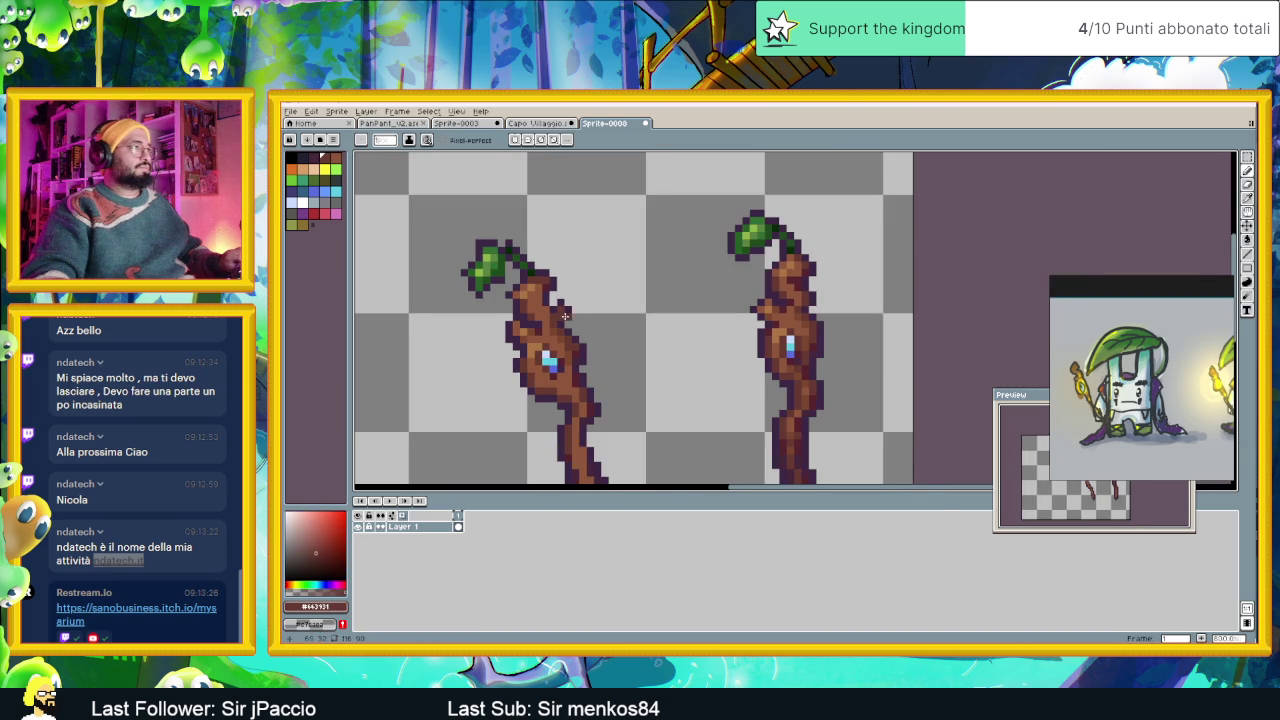
{"action": "scroll", "coordinate": [560, 300], "scroll_direction": "up", "scroll_amount": 2}
{"action": "left_click", "coordinate": [550, 284], "text": "alt"}
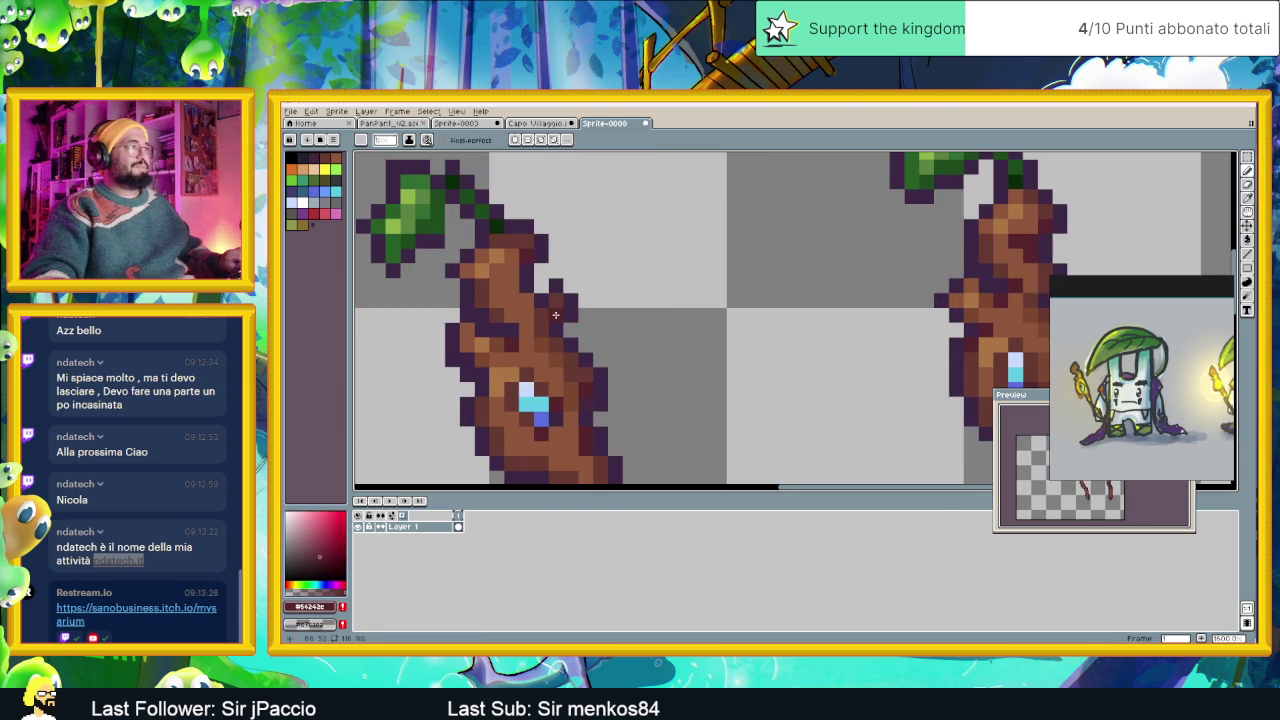
{"action": "scroll", "coordinate": [580, 330], "scroll_direction": "down", "scroll_amount": 1}
{"action": "scroll", "coordinate": [650, 355], "scroll_direction": "down", "scroll_amount": 1}
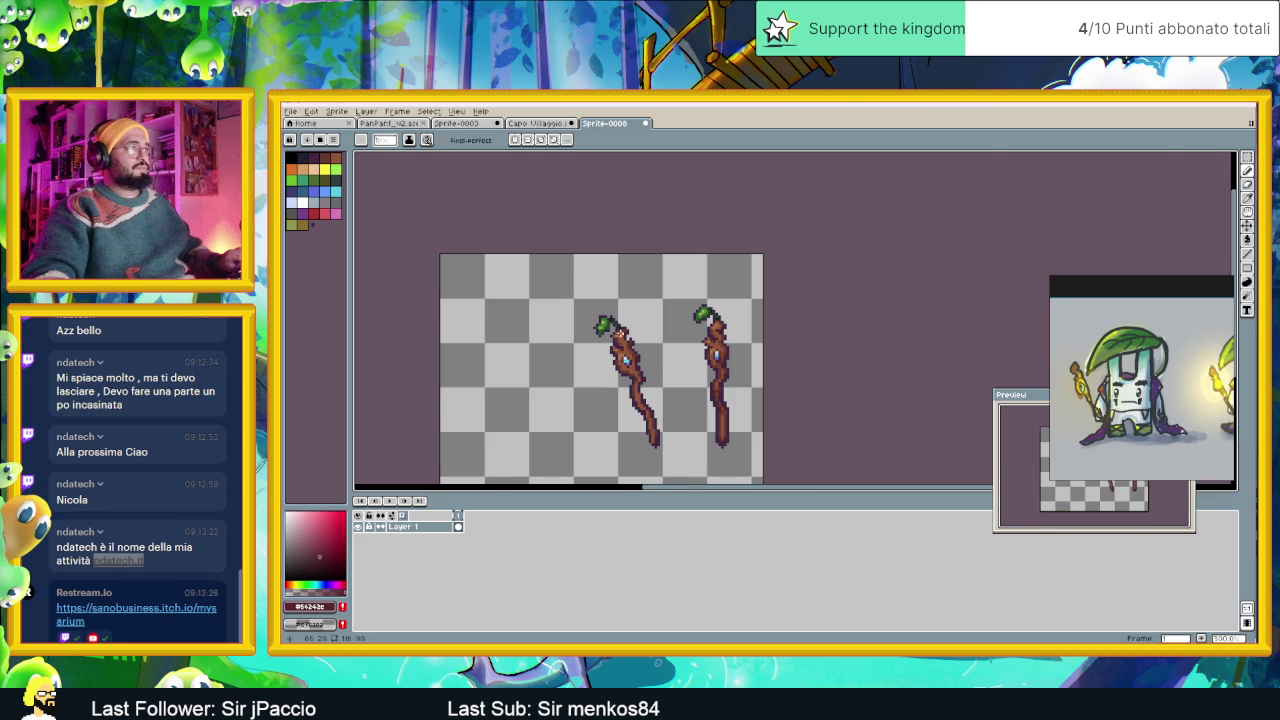
{"action": "scroll", "coordinate": [619, 333], "scroll_direction": "up", "scroll_amount": 2}
{"action": "scroll", "coordinate": [630, 347], "scroll_direction": "up", "scroll_amount": 1}
{"action": "left_click", "coordinate": [624, 334], "text": "alt"}
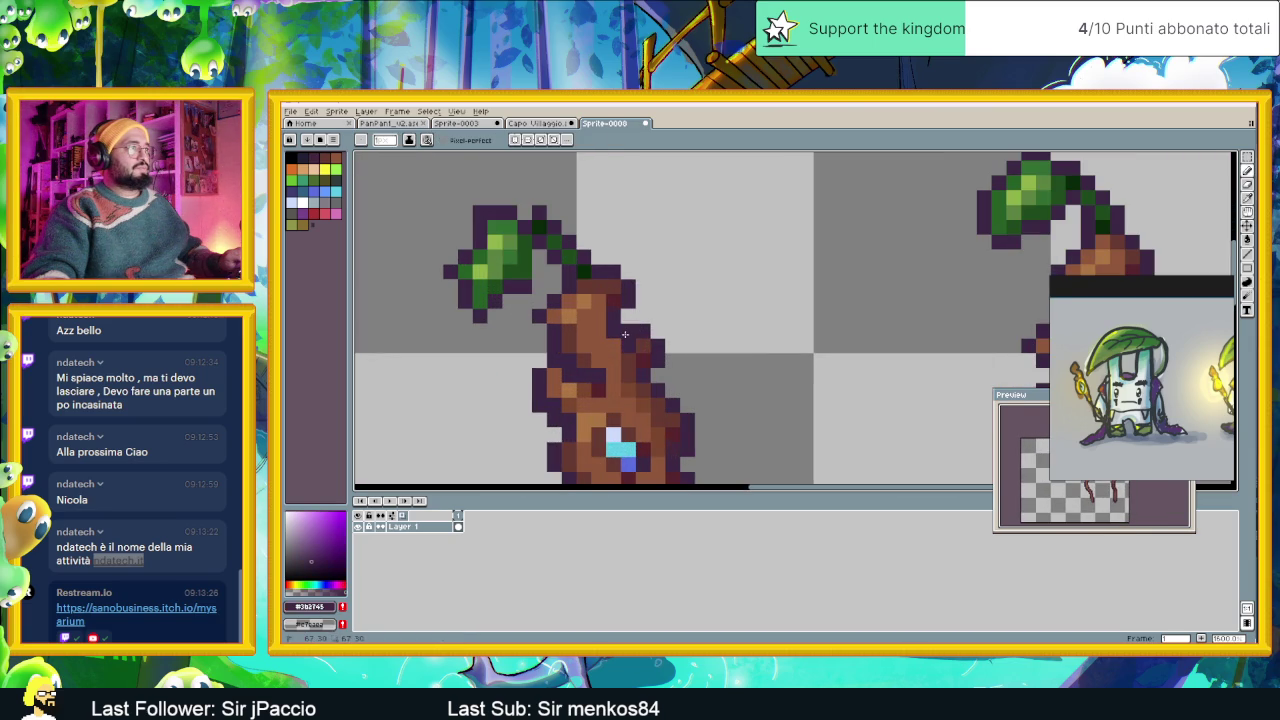
{"action": "left_click", "coordinate": [637, 346], "text": "alt"}
{"action": "left_click", "coordinate": [620, 340], "text": "alt"}
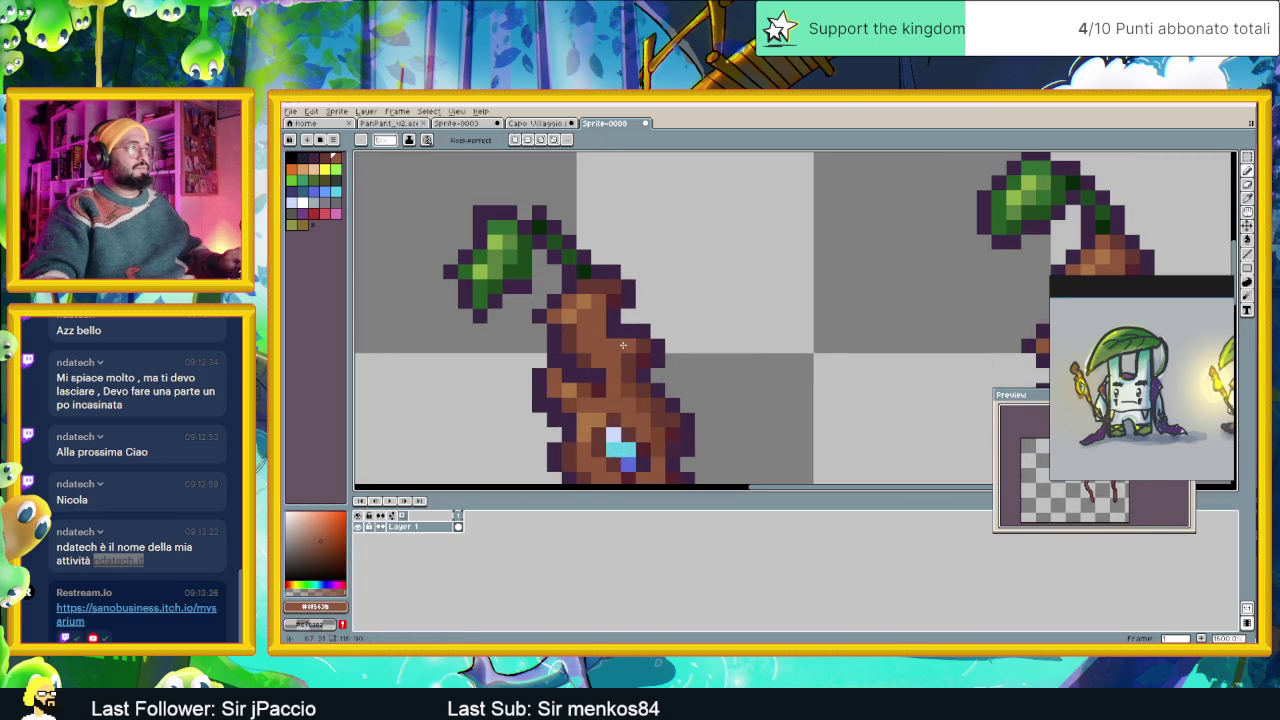
{"action": "scroll", "coordinate": [621, 369], "scroll_direction": "down", "scroll_amount": 2}
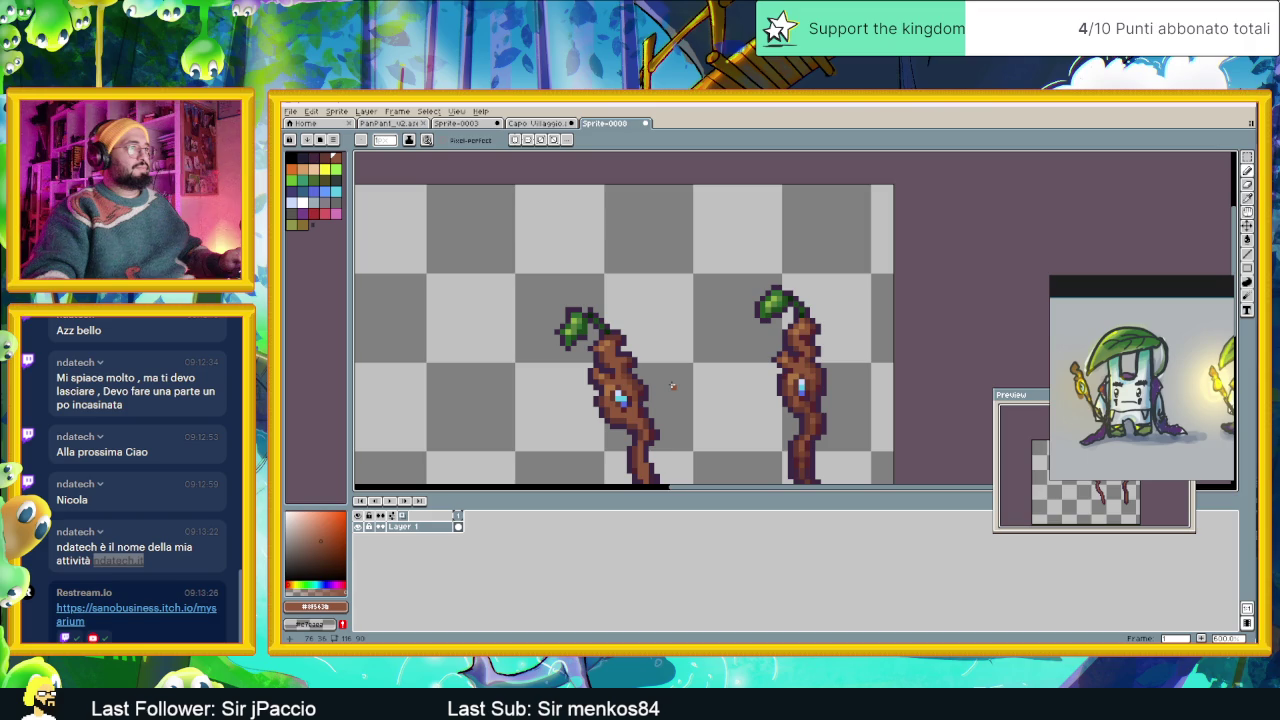
{"action": "scroll", "coordinate": [672, 386], "scroll_direction": "down", "scroll_amount": 2}
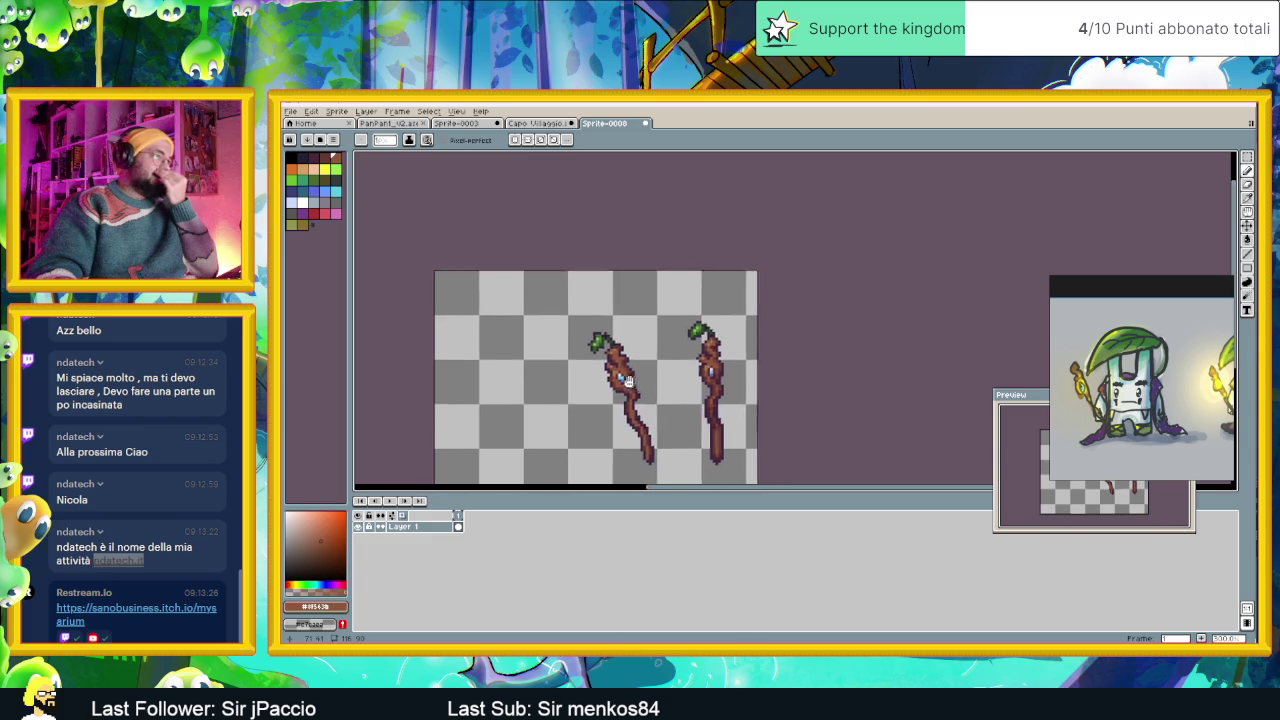
{"action": "left_click_drag", "start_coordinate": [710, 412], "coordinate": [679, 389]}
{"action": "scroll", "coordinate": [679, 389], "scroll_direction": "down", "scroll_amount": 1}
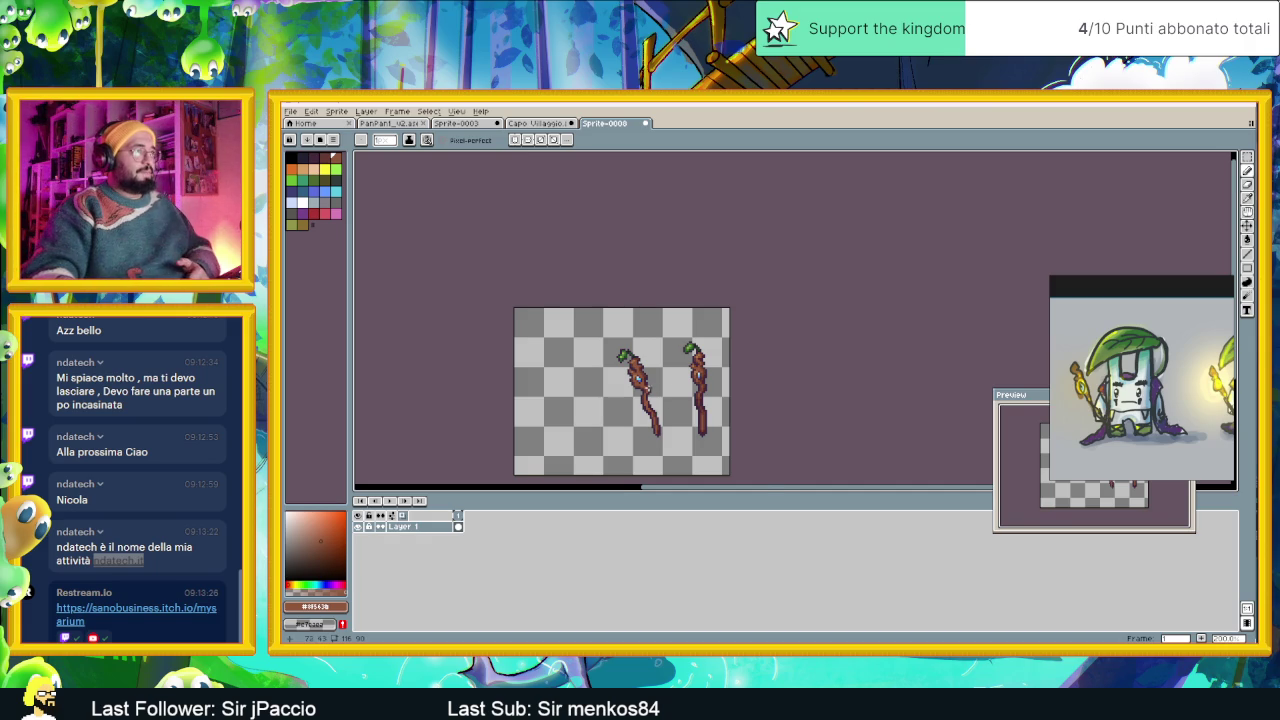
{"action": "scroll", "coordinate": [650, 392], "scroll_direction": "up", "scroll_amount": 1}
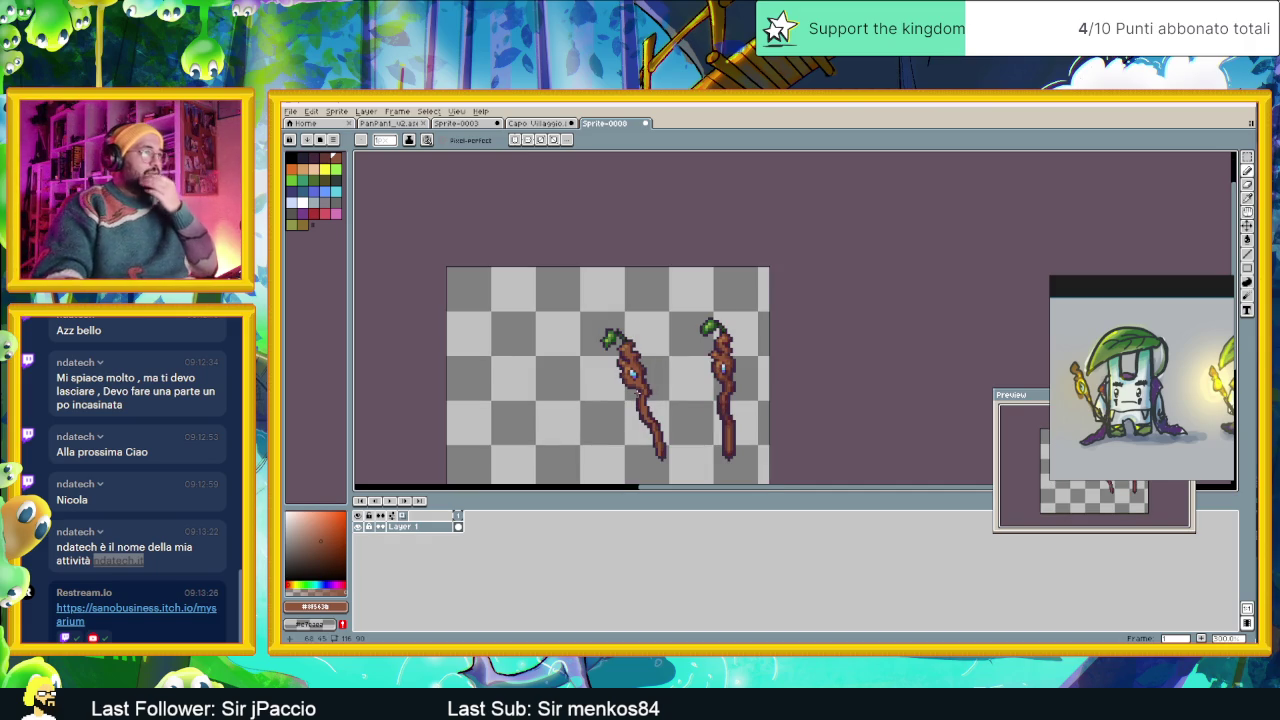
Zoom in on the two staffs and darken a few pixels along the left staff's edge.
{"action": "scroll", "coordinate": [626, 380], "scroll_direction": "up", "scroll_amount": 1}
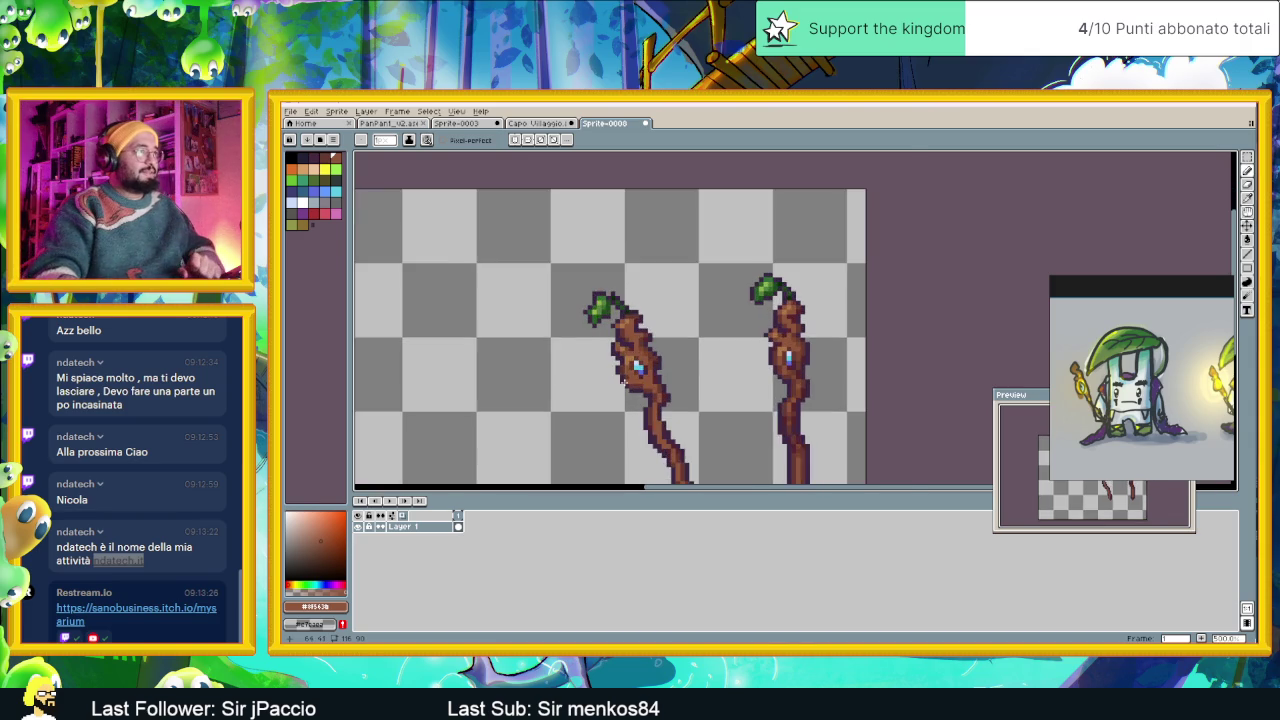
{"action": "scroll", "coordinate": [622, 380], "scroll_direction": "up", "scroll_amount": 1}
{"action": "left_click_drag", "start_coordinate": [738, 402], "coordinate": [660, 370]}
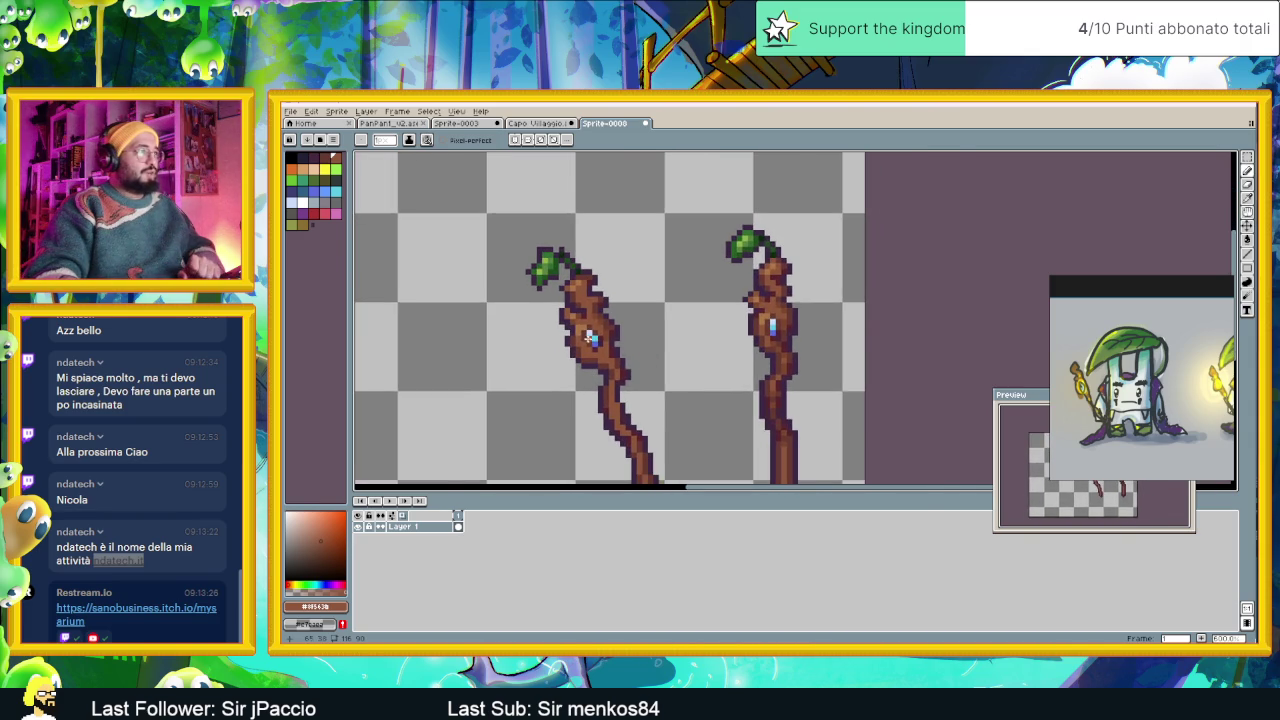
{"action": "scroll", "coordinate": [589, 337], "scroll_direction": "up", "scroll_amount": 2}
{"action": "scroll", "coordinate": [592, 340], "scroll_direction": "up", "scroll_amount": 1}
{"action": "scroll", "coordinate": [600, 345], "scroll_direction": "down", "scroll_amount": 2}
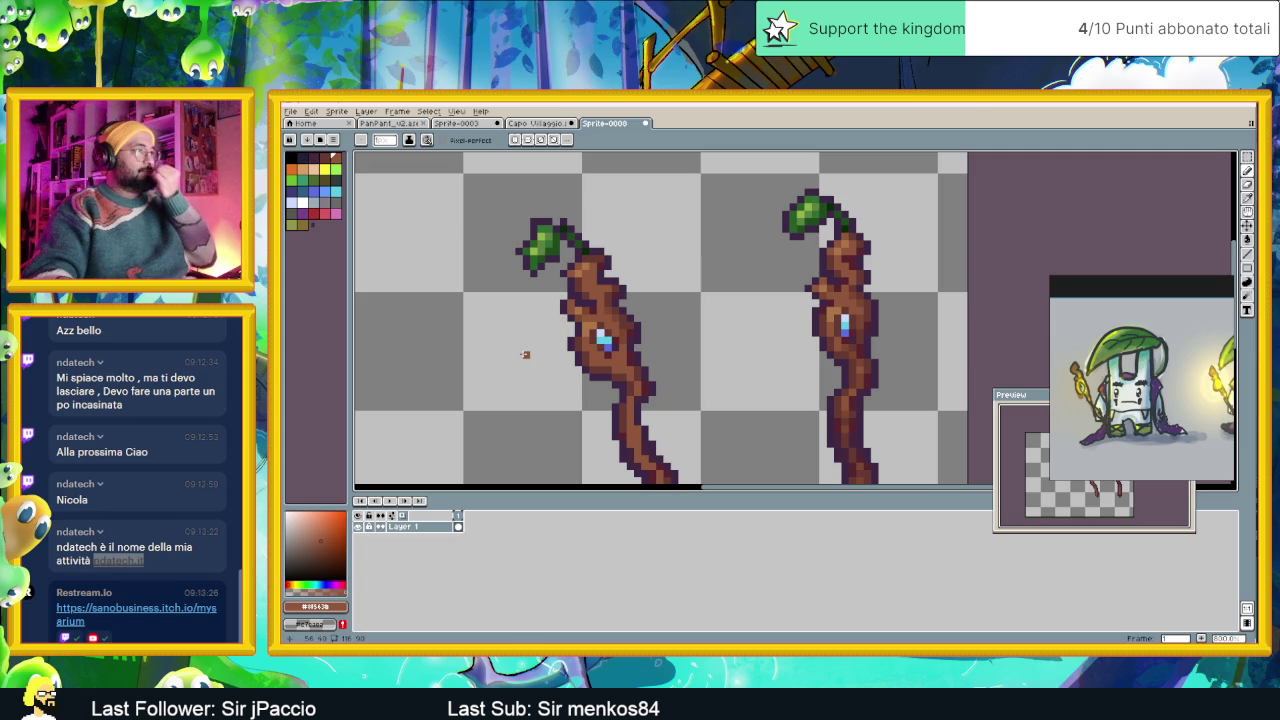
{"action": "scroll", "coordinate": [550, 340], "scroll_direction": "down", "scroll_amount": 1}
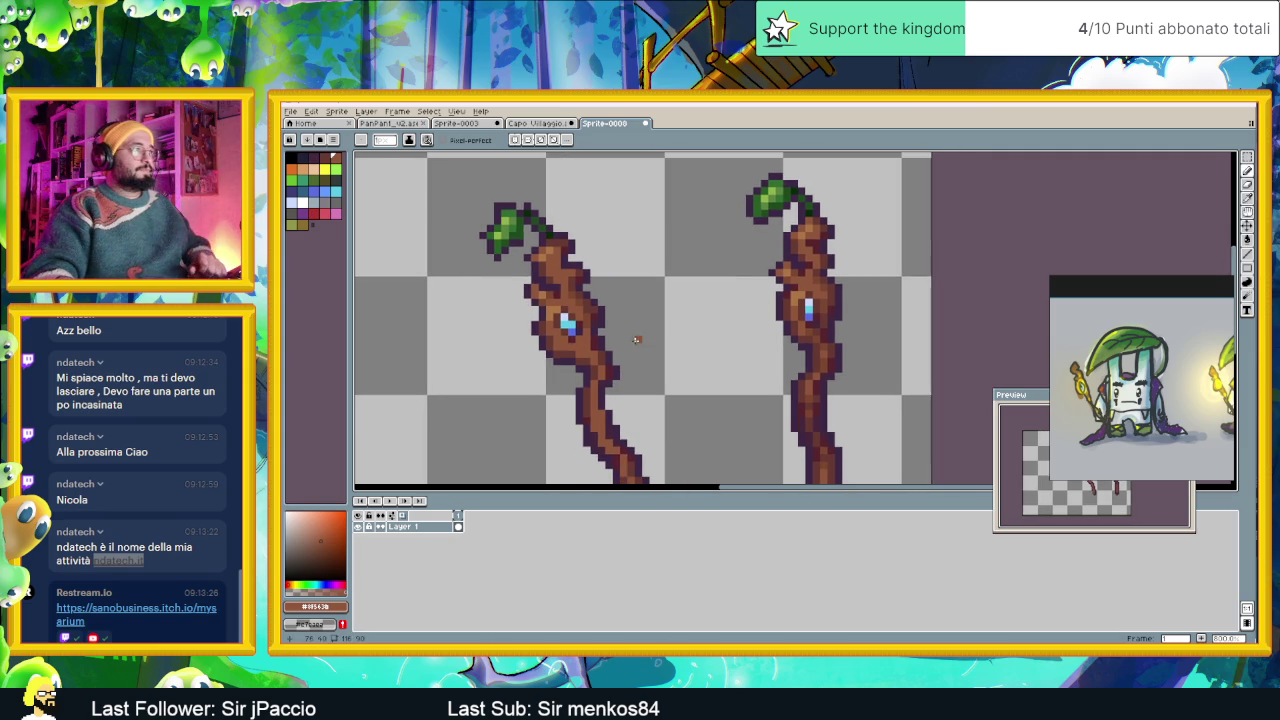
{"action": "scroll", "coordinate": [573, 323], "scroll_direction": "up", "scroll_amount": 1}
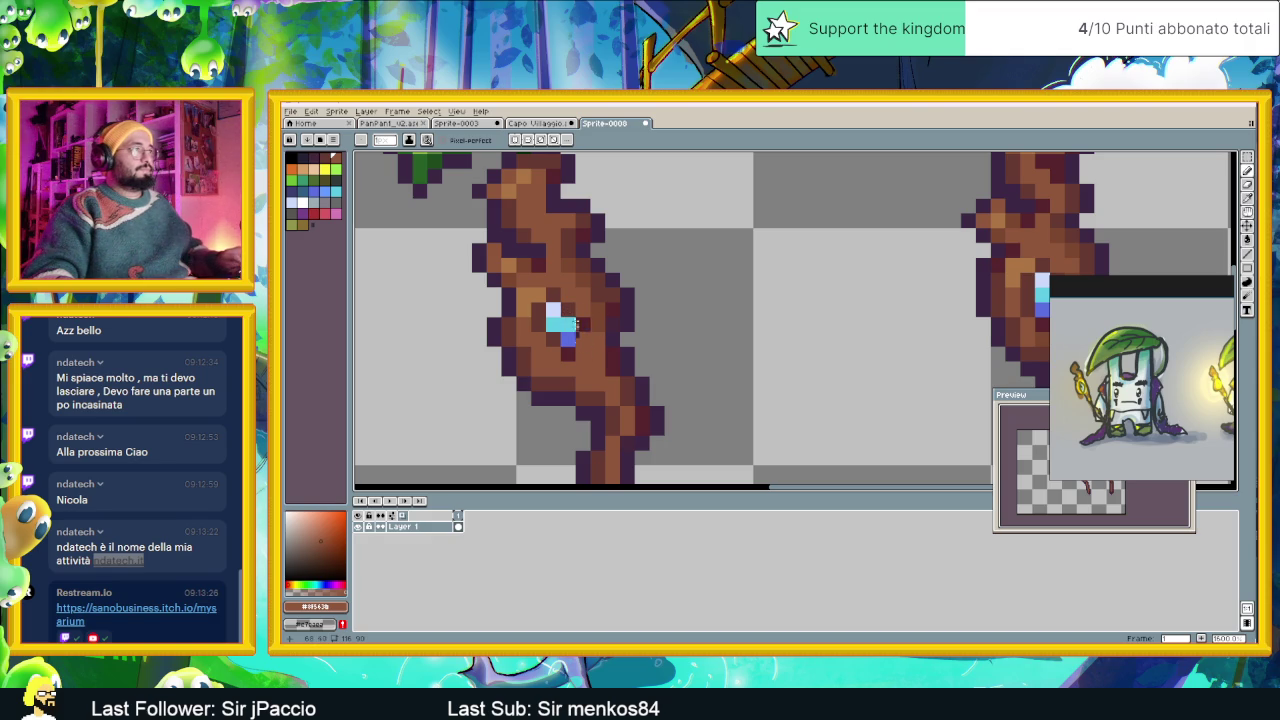
{"action": "scroll", "coordinate": [561, 290], "scroll_direction": "down", "scroll_amount": 1}
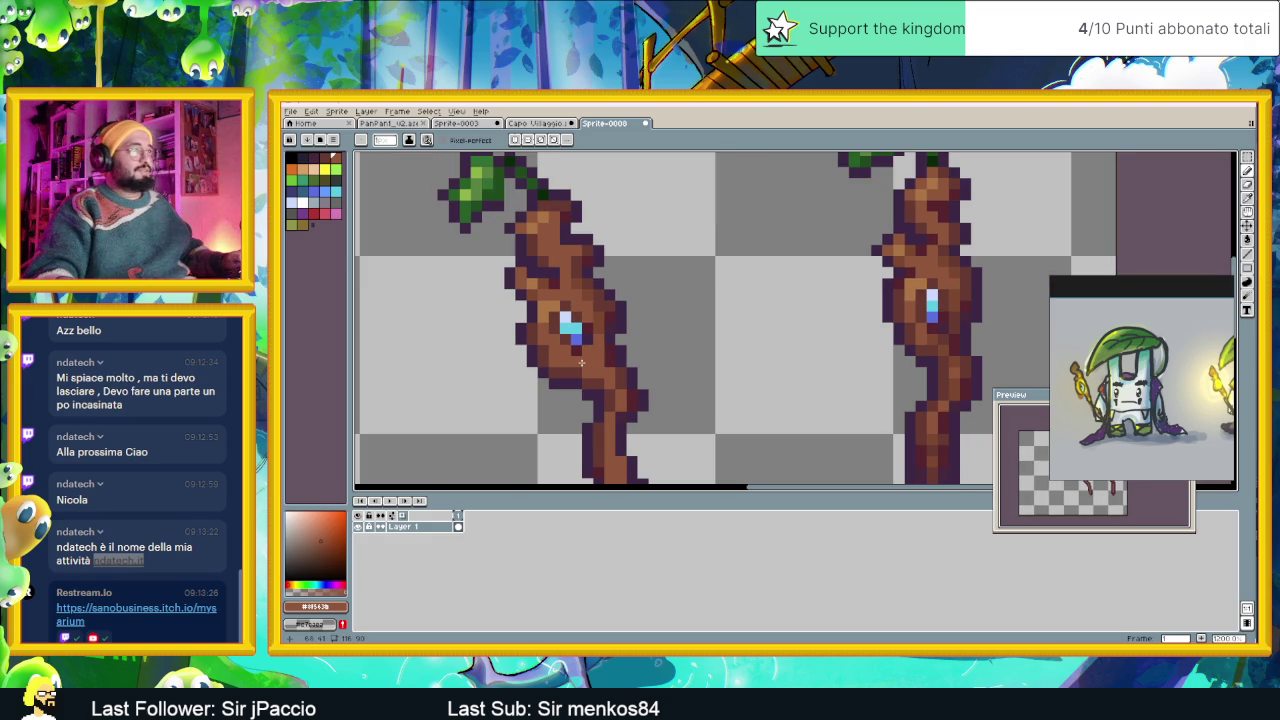
{"action": "scroll", "coordinate": [599, 365], "scroll_direction": "down", "scroll_amount": 1}
{"action": "scroll", "coordinate": [599, 365], "scroll_direction": "up", "scroll_amount": 1}
{"action": "scroll", "coordinate": [619, 381], "scroll_direction": "down", "scroll_amount": 1}
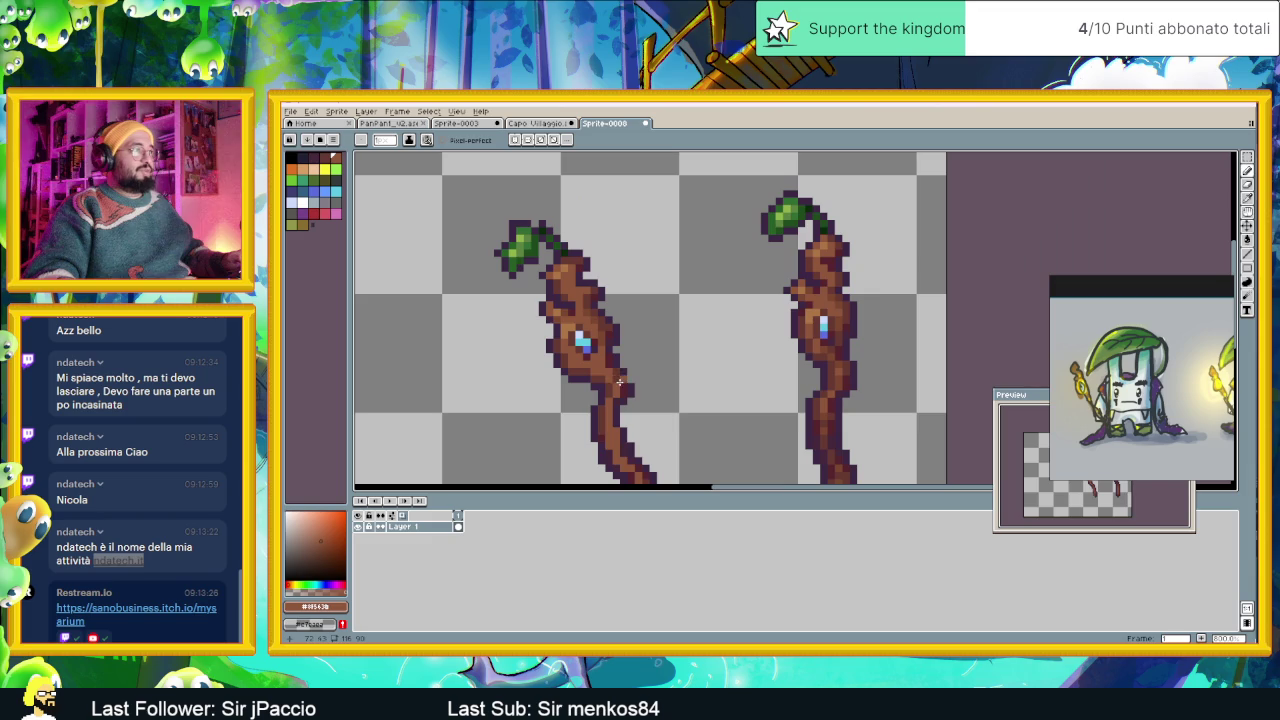
{"action": "scroll", "coordinate": [603, 369], "scroll_direction": "up", "scroll_amount": 2}
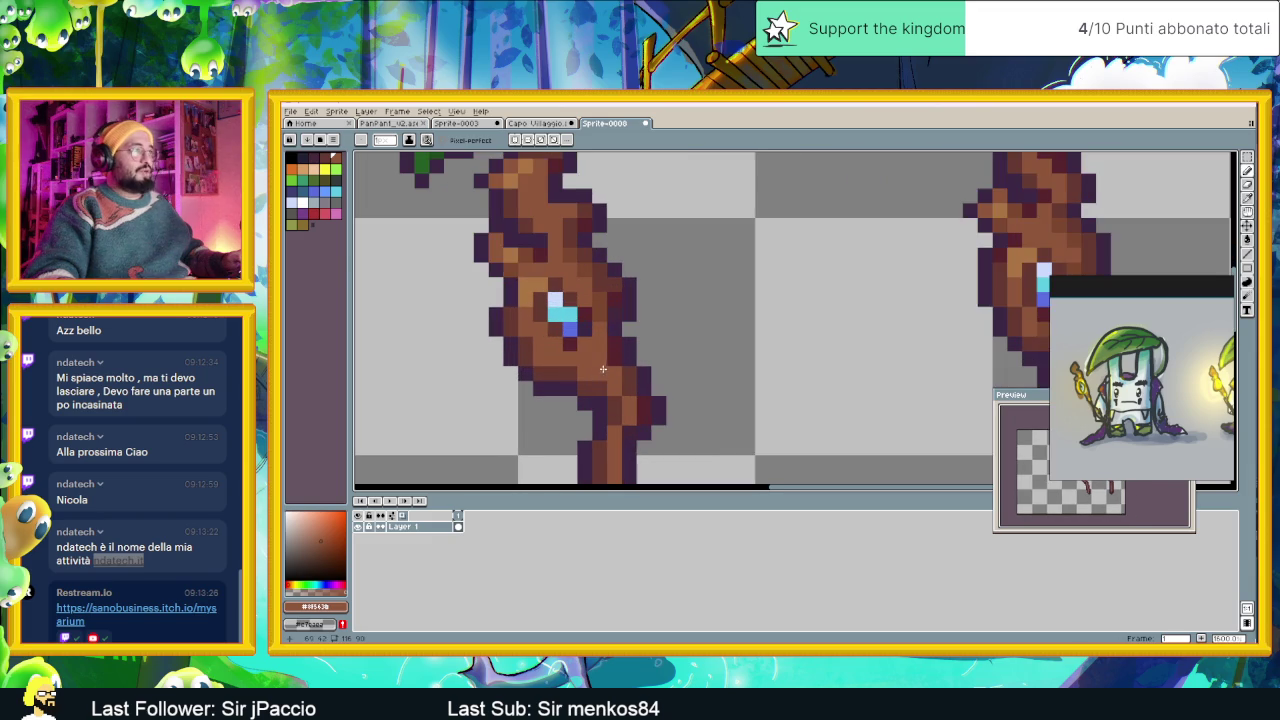
{"action": "left_click_drag", "start_coordinate": [614, 355], "coordinate": [621, 380]}
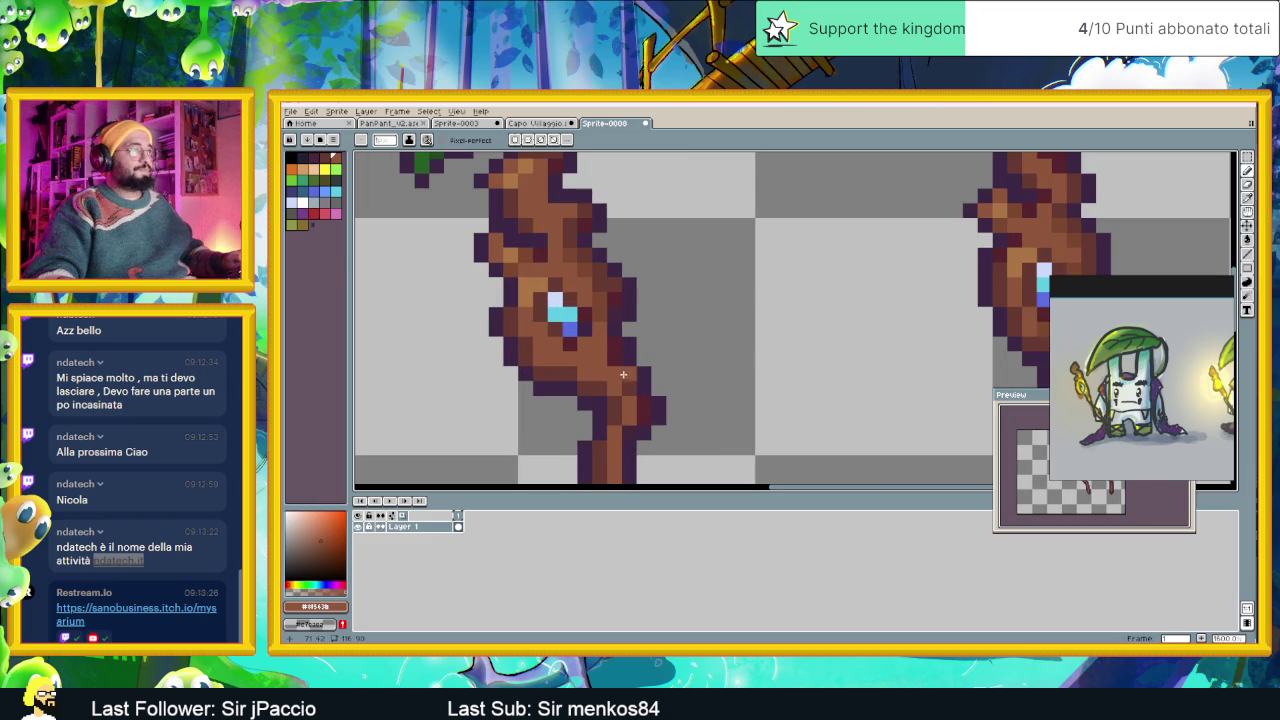
{"action": "left_click", "coordinate": [616, 360], "text": "alt"}
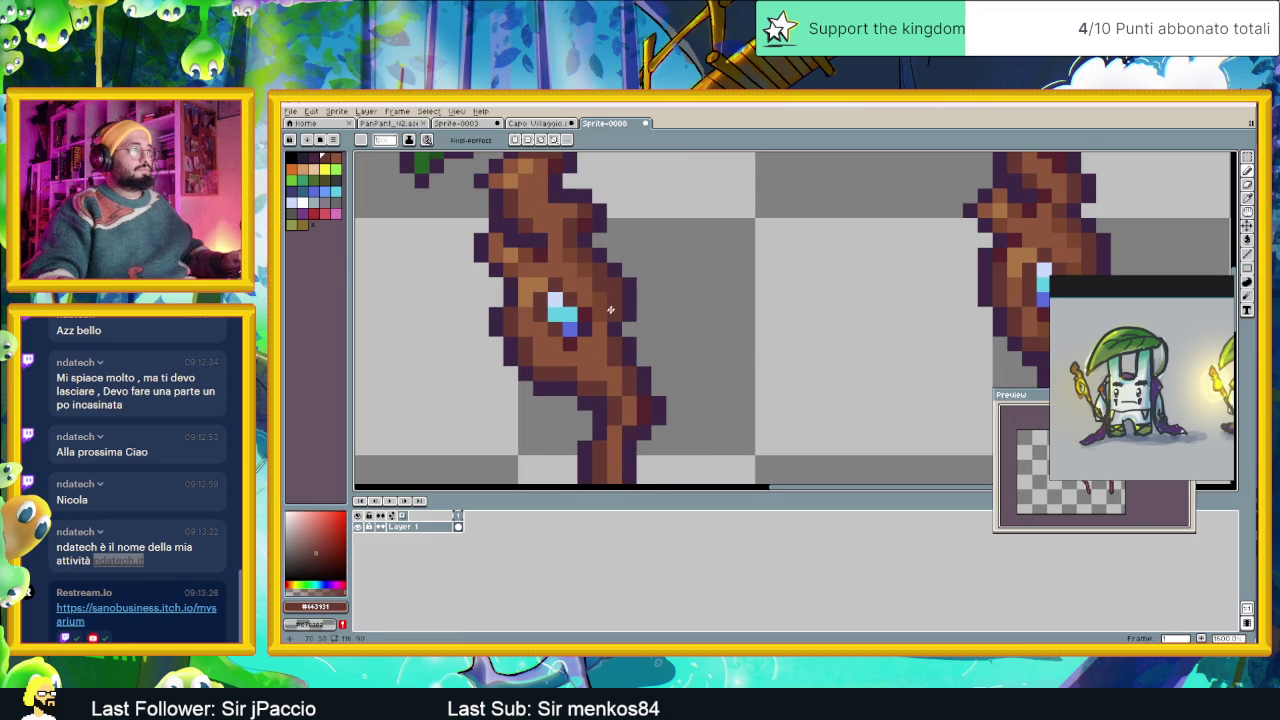
Use the right staff's dark mauve to add outline pixels along the left staff's lower-left edge.
{"action": "scroll", "coordinate": [615, 312], "scroll_direction": "down", "scroll_amount": 2}
{"action": "scroll", "coordinate": [625, 316], "scroll_direction": "up", "scroll_amount": 1}
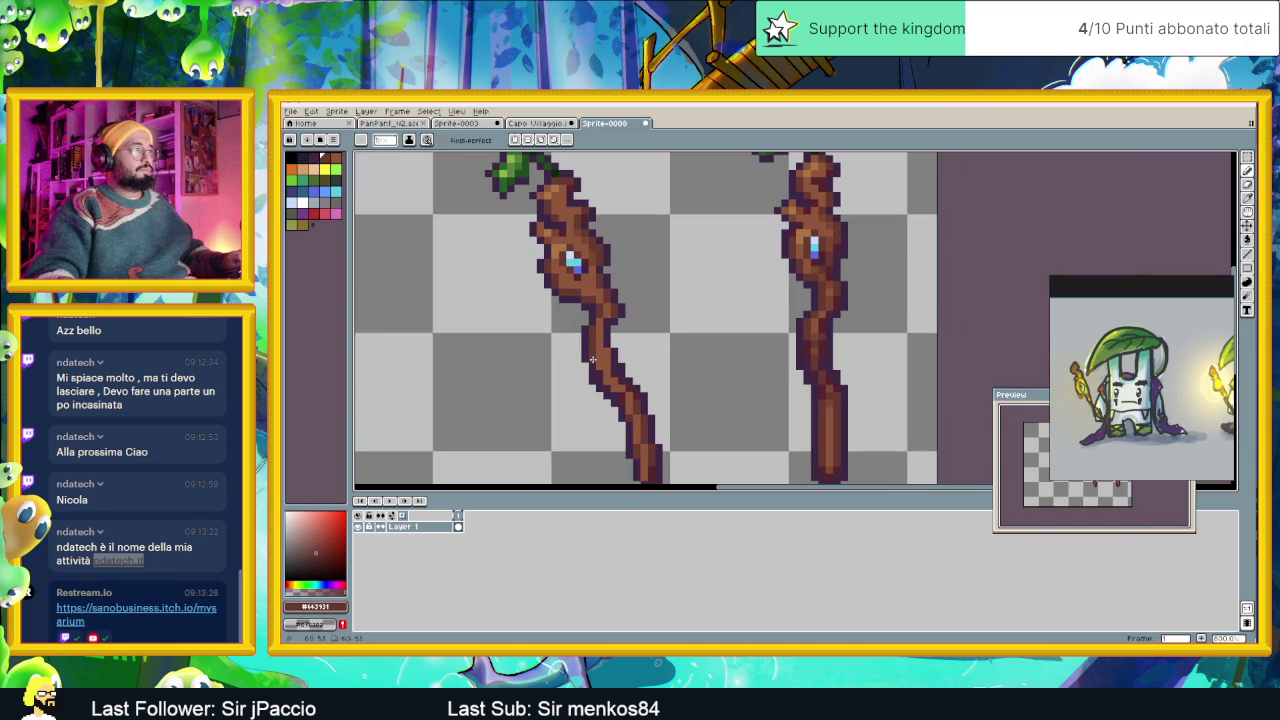
{"action": "scroll", "coordinate": [623, 395], "scroll_direction": "up", "scroll_amount": 1}
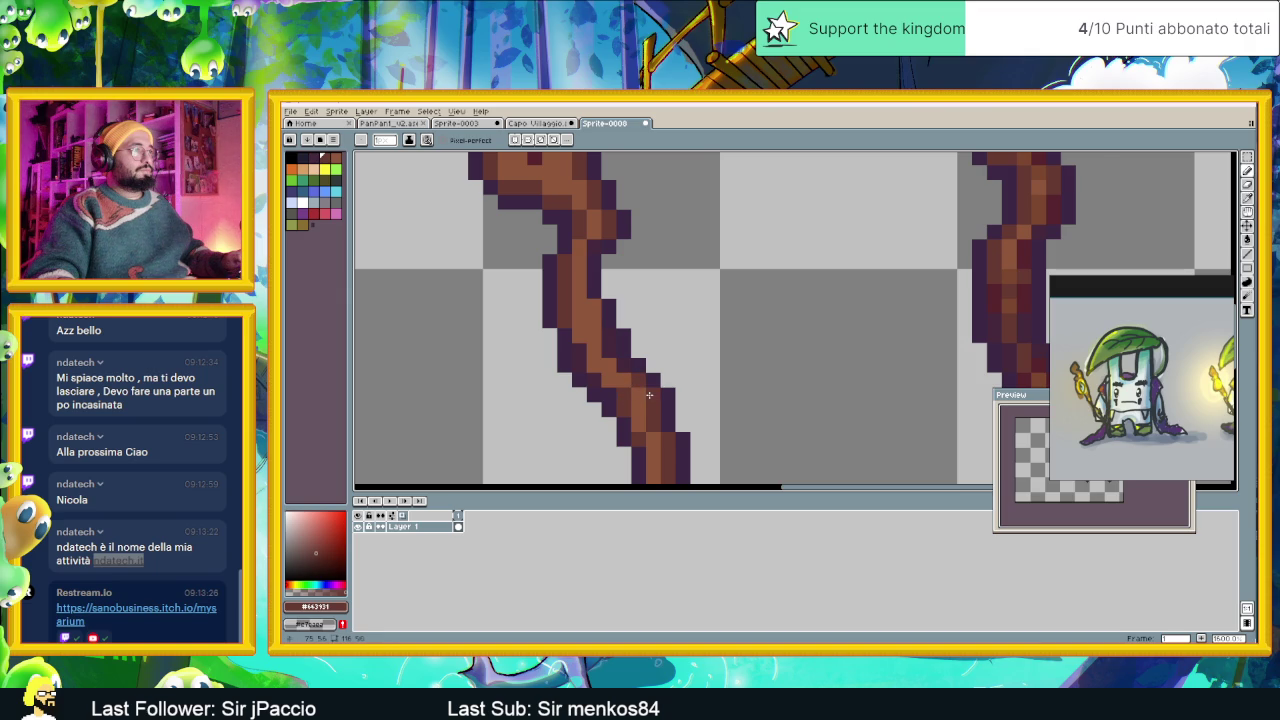
{"action": "scroll", "coordinate": [649, 395], "scroll_direction": "down", "scroll_amount": 2}
{"action": "scroll", "coordinate": [665, 380], "scroll_direction": "up", "scroll_amount": 1}
{"action": "scroll", "coordinate": [671, 375], "scroll_direction": "up", "scroll_amount": 1}
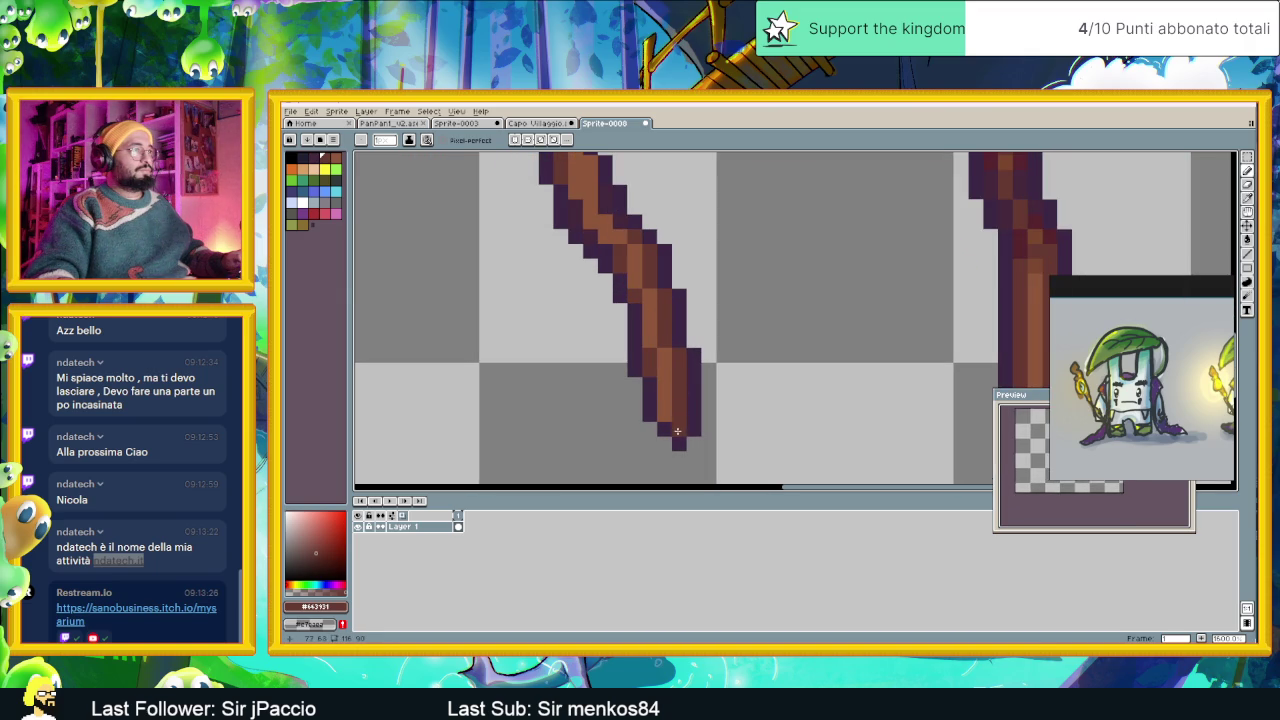
{"action": "scroll", "coordinate": [686, 426], "scroll_direction": "down", "scroll_amount": 3}
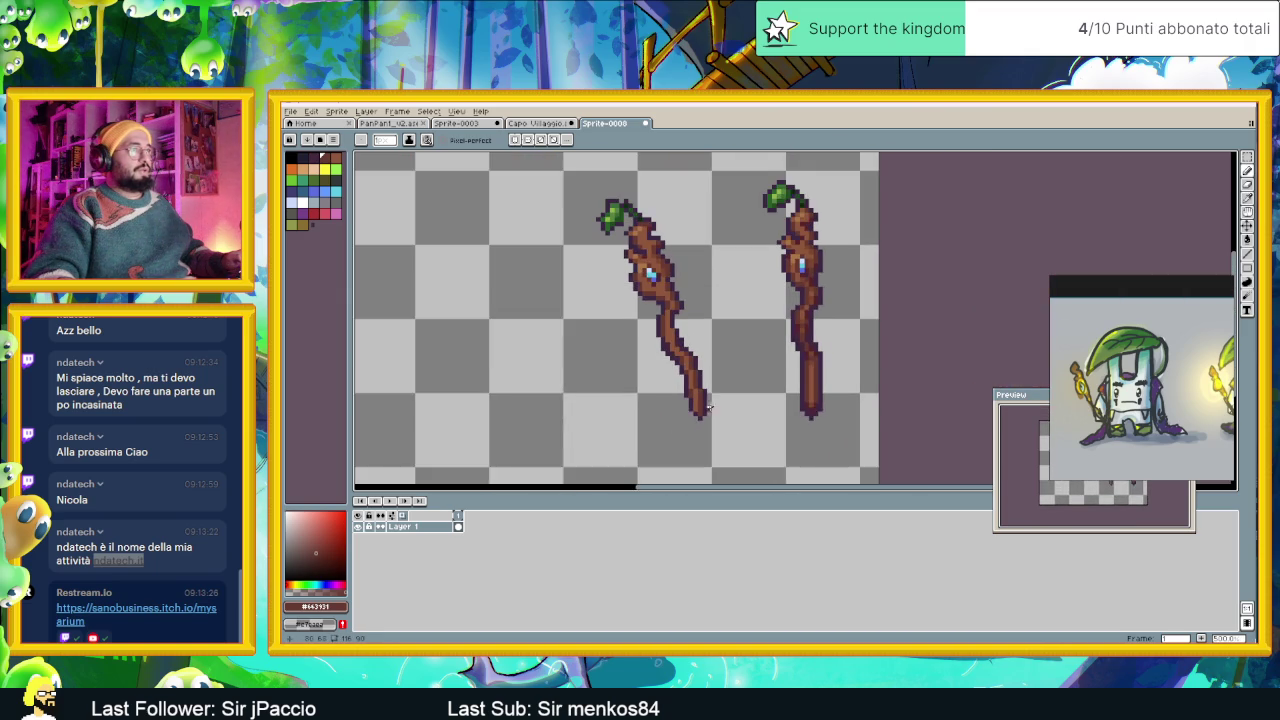
{"action": "scroll", "coordinate": [690, 420], "scroll_direction": "up", "scroll_amount": 1}
{"action": "scroll", "coordinate": [695, 413], "scroll_direction": "up", "scroll_amount": 1}
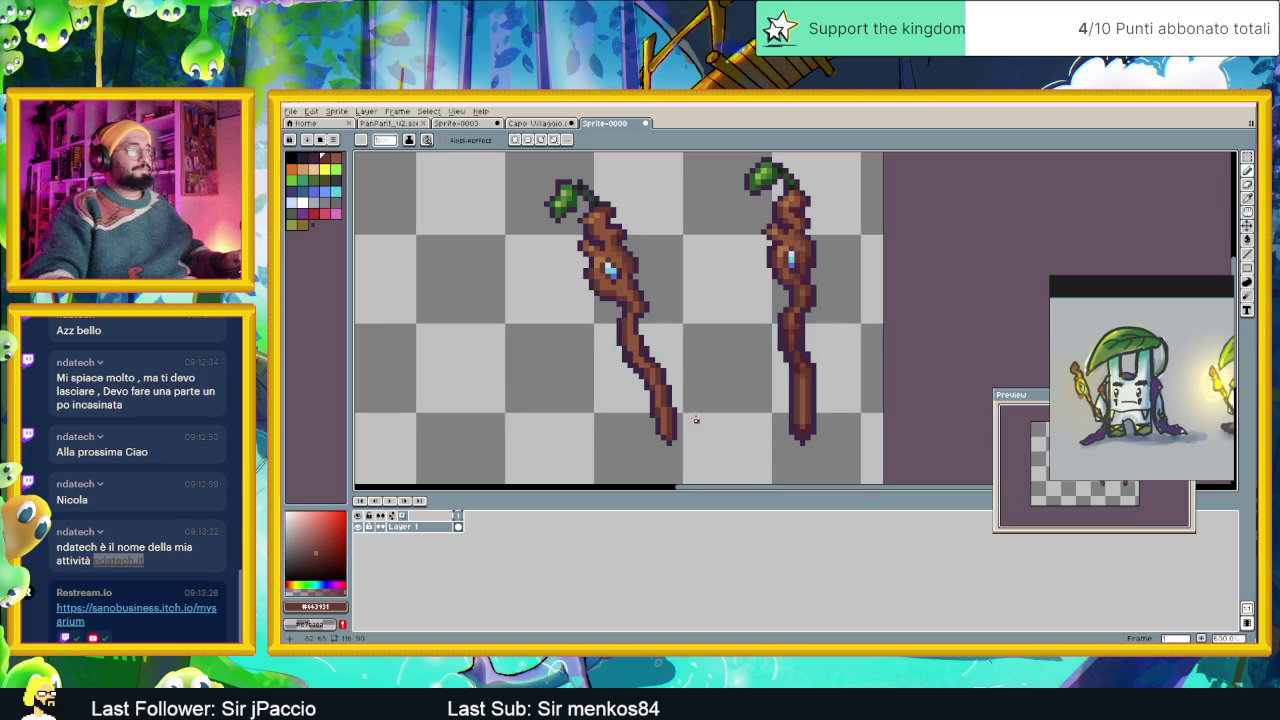
{"action": "scroll", "coordinate": [695, 418], "scroll_direction": "up", "scroll_amount": 1}
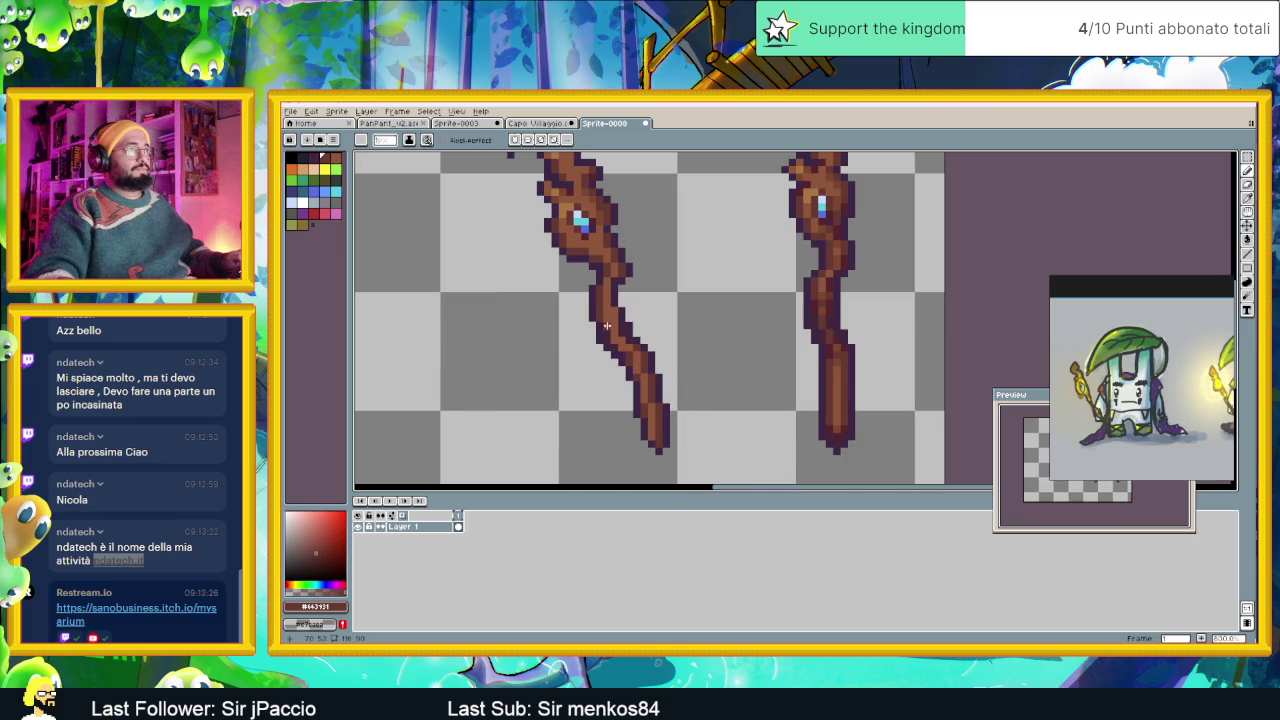
{"action": "scroll", "coordinate": [616, 342], "scroll_direction": "up", "scroll_amount": 1}
{"action": "scroll", "coordinate": [622, 346], "scroll_direction": "up", "scroll_amount": 1}
{"action": "scroll", "coordinate": [660, 376], "scroll_direction": "up", "scroll_amount": 1}
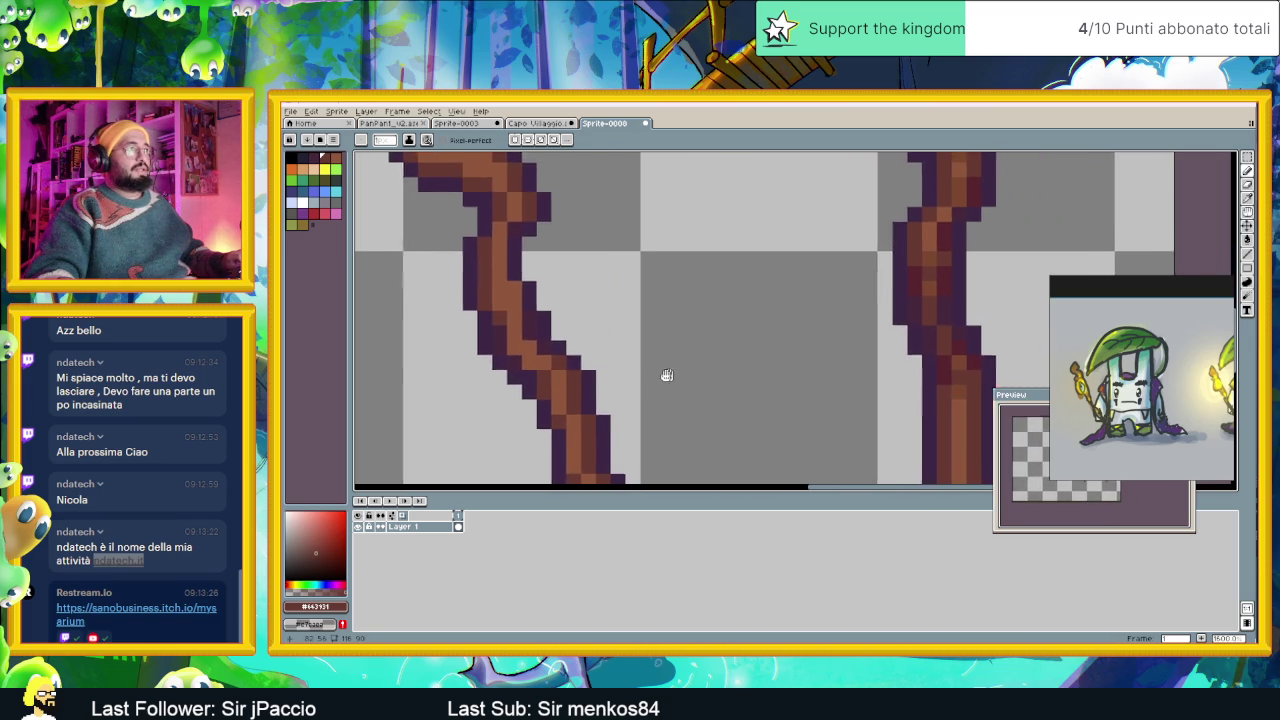
{"action": "scroll", "coordinate": [664, 378], "scroll_direction": "up", "scroll_amount": 1}
{"action": "left_click", "coordinate": [908, 308], "text": "alt"}
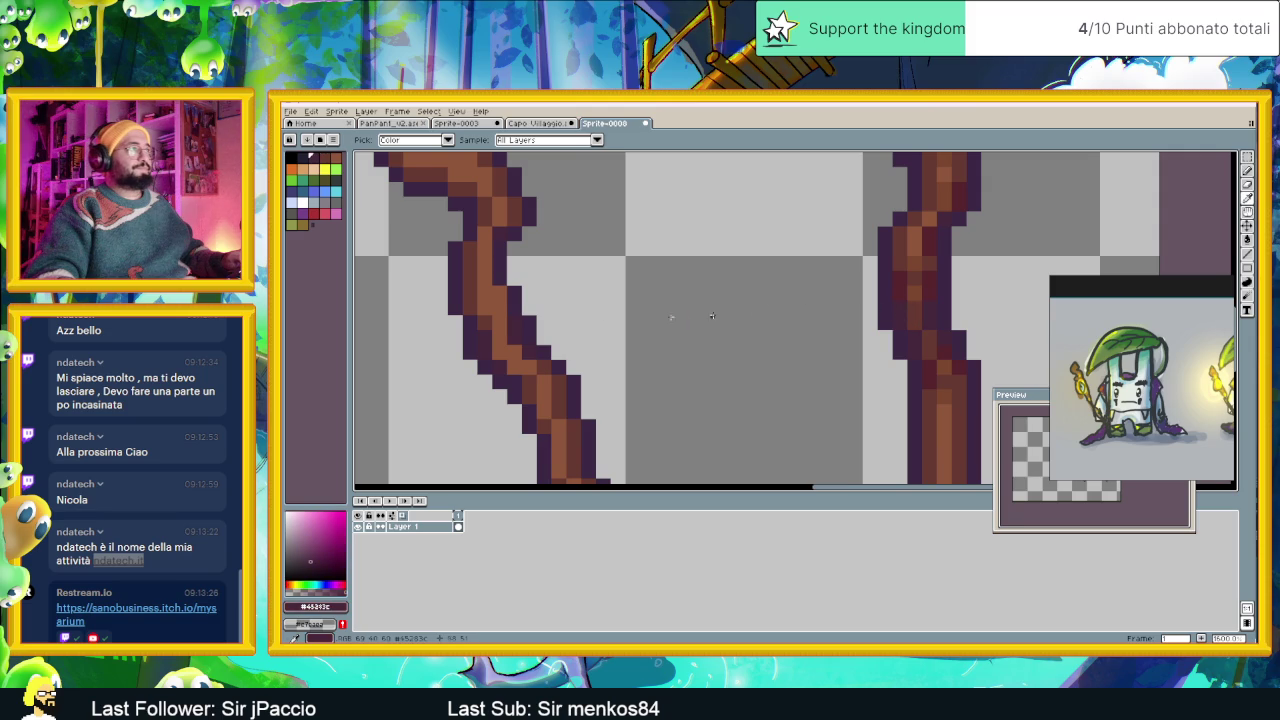
{"action": "left_click", "coordinate": [464, 307]}
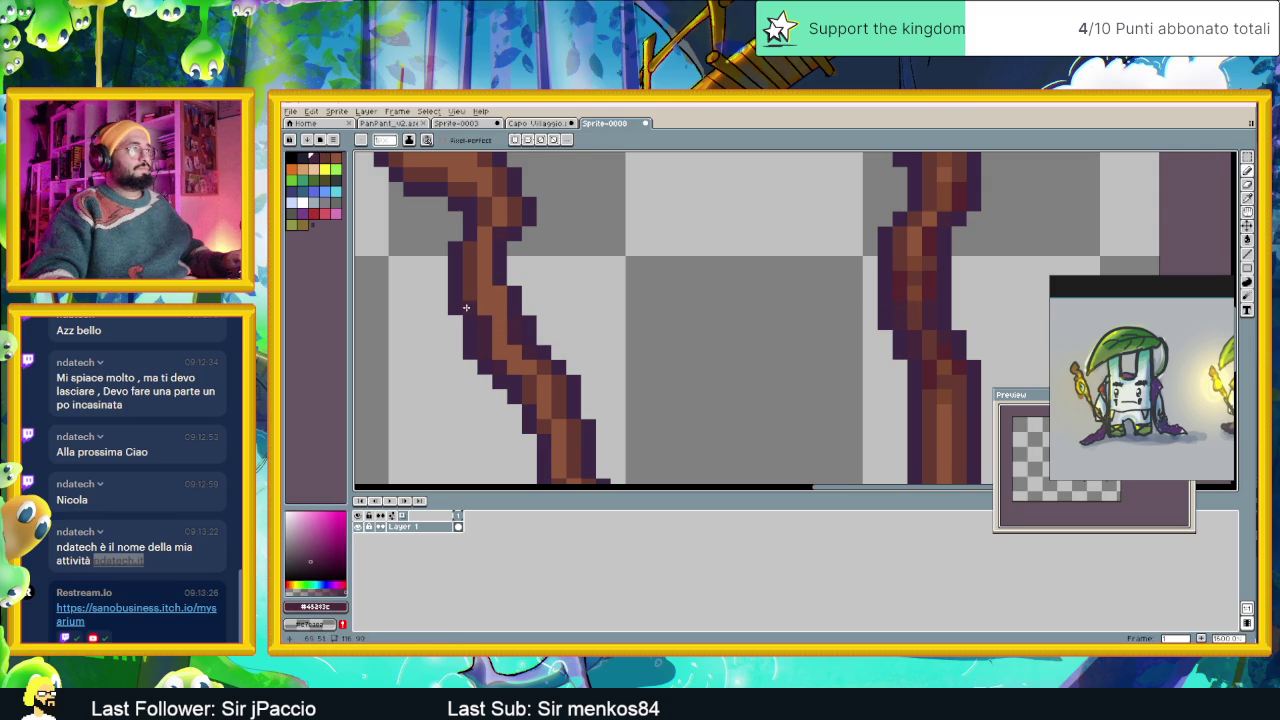
{"action": "left_click", "coordinate": [499, 357]}
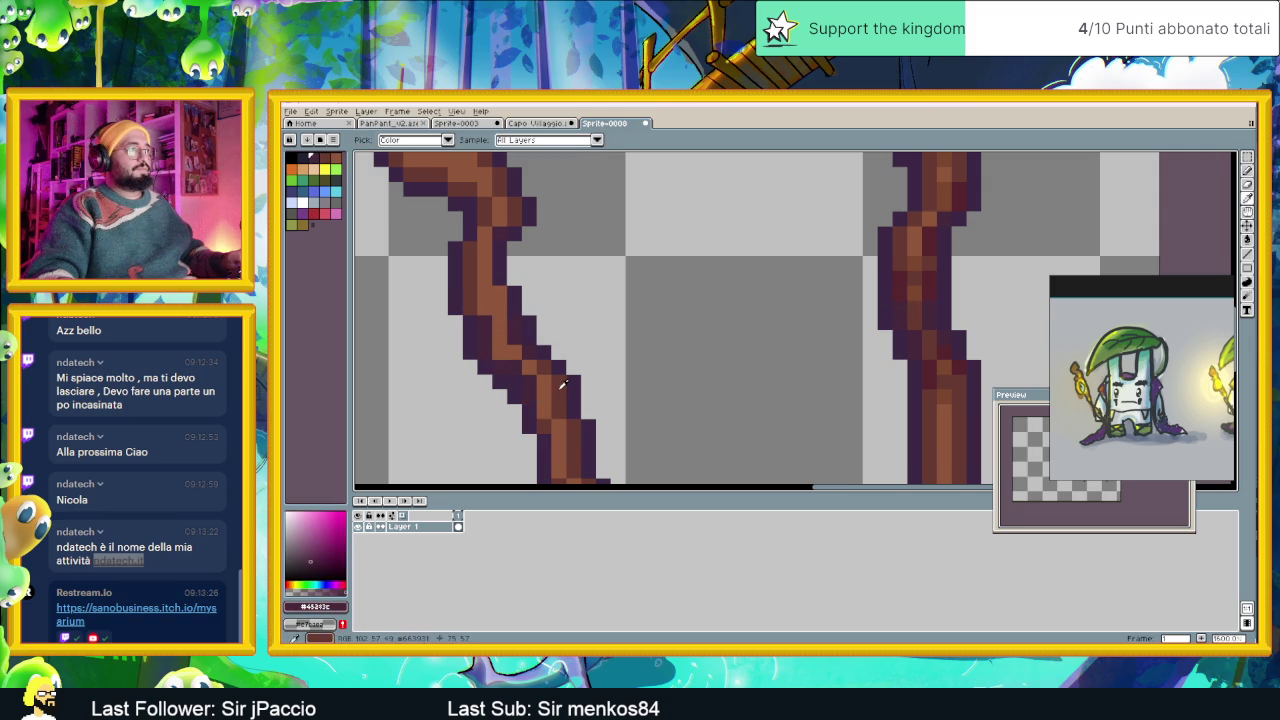
Paint darker brown pixels along the left staff's edges using the canvas's dark brown.
{"action": "left_click", "coordinate": [543, 380], "text": "alt"}
{"action": "left_click", "coordinate": [505, 353]}
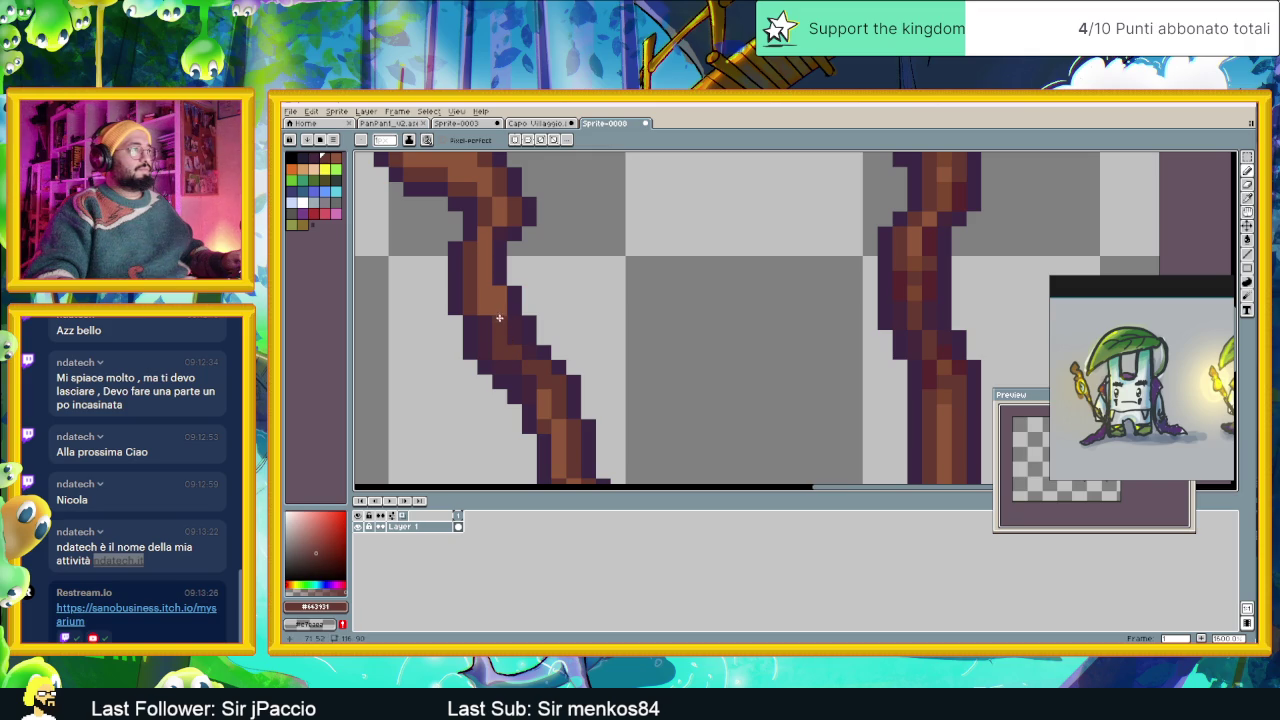
{"action": "left_click", "coordinate": [489, 310]}
{"action": "left_click", "coordinate": [544, 352]}
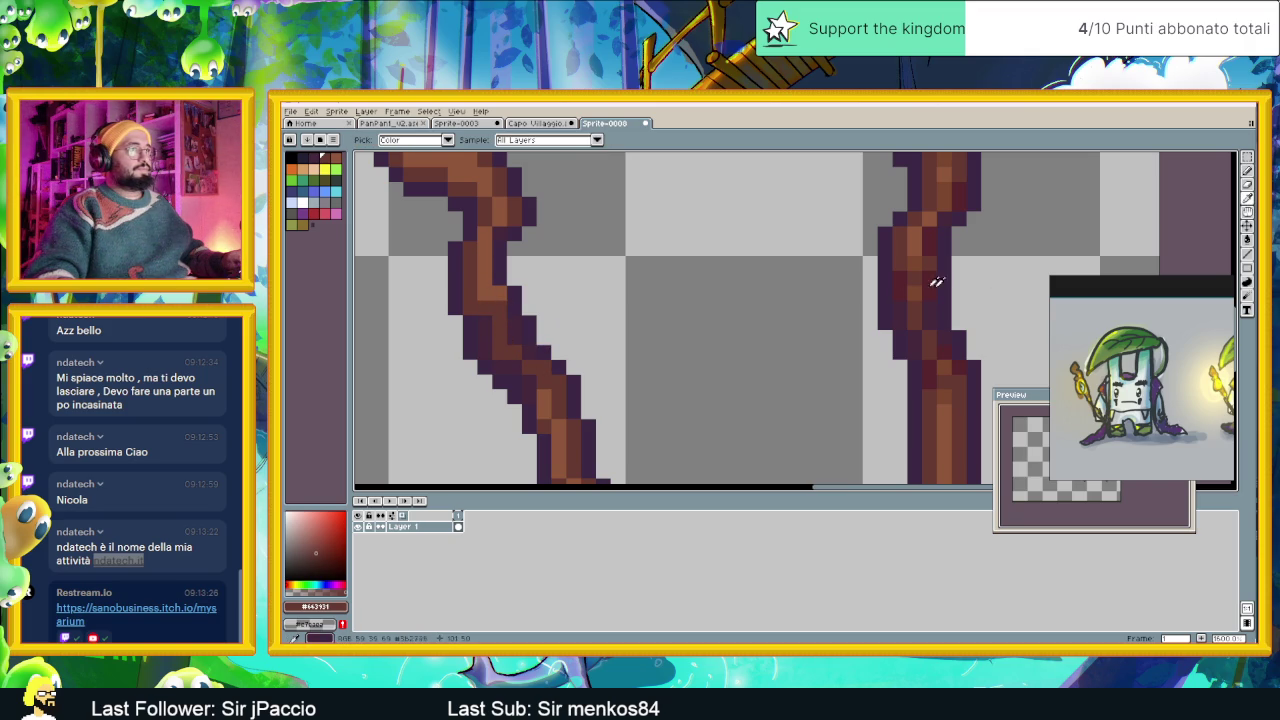
Shade the left staff's left edge with the right staff's dark reddish colour.
{"action": "left_click", "coordinate": [902, 280], "text": "alt"}
{"action": "left_click_drag", "start_coordinate": [488, 300], "coordinate": [476, 306]}
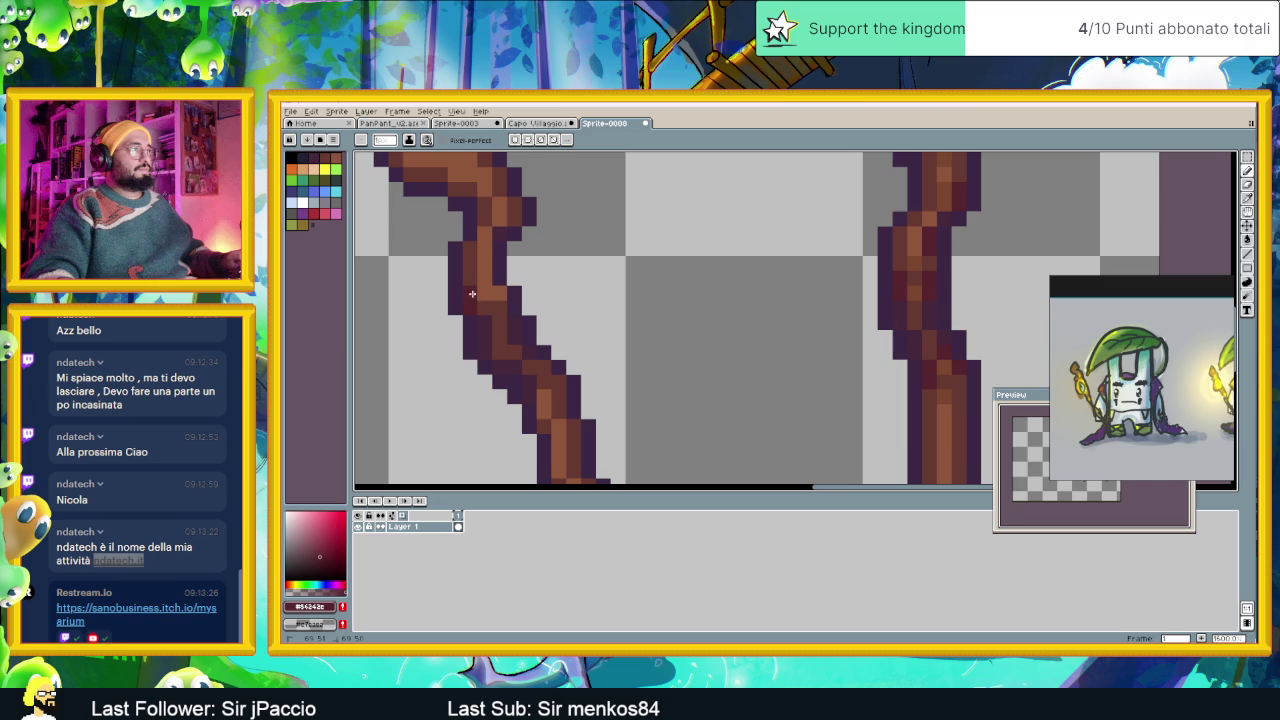
{"action": "left_click", "coordinate": [472, 293]}
{"action": "left_click_drag", "start_coordinate": [559, 381], "coordinate": [544, 360]}
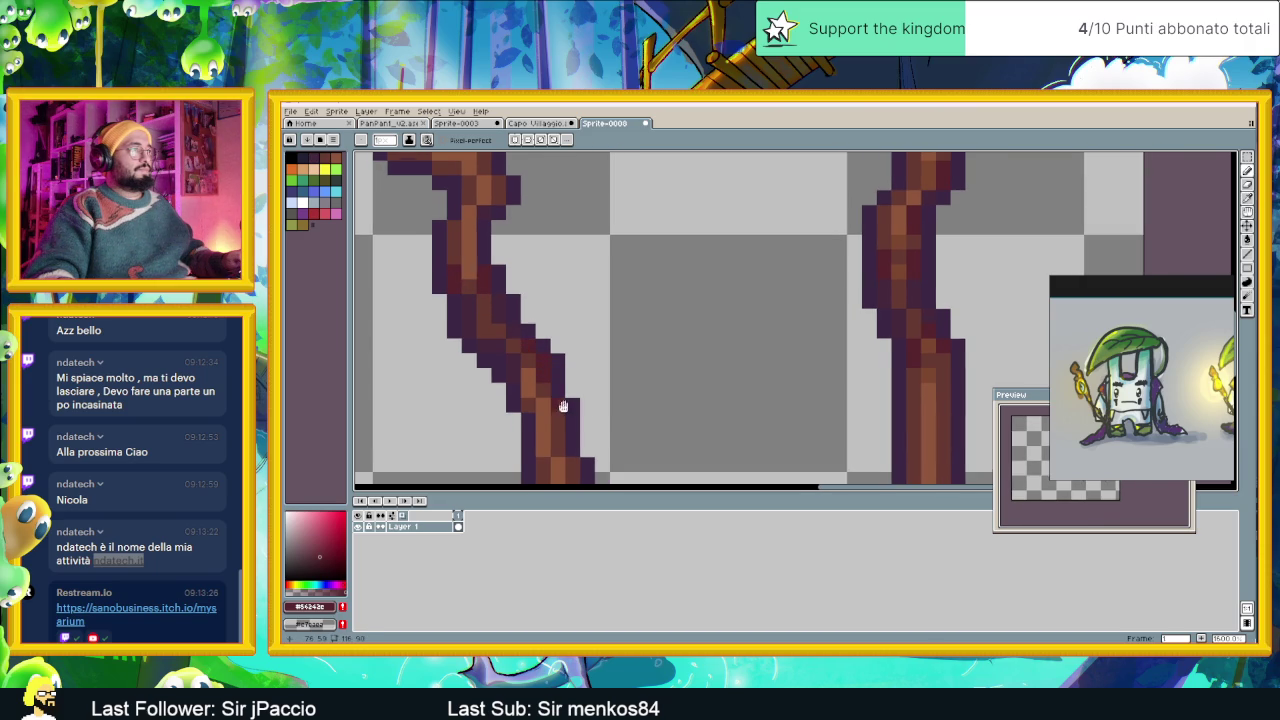
{"action": "left_click_drag", "start_coordinate": [563, 406], "coordinate": [544, 379]}
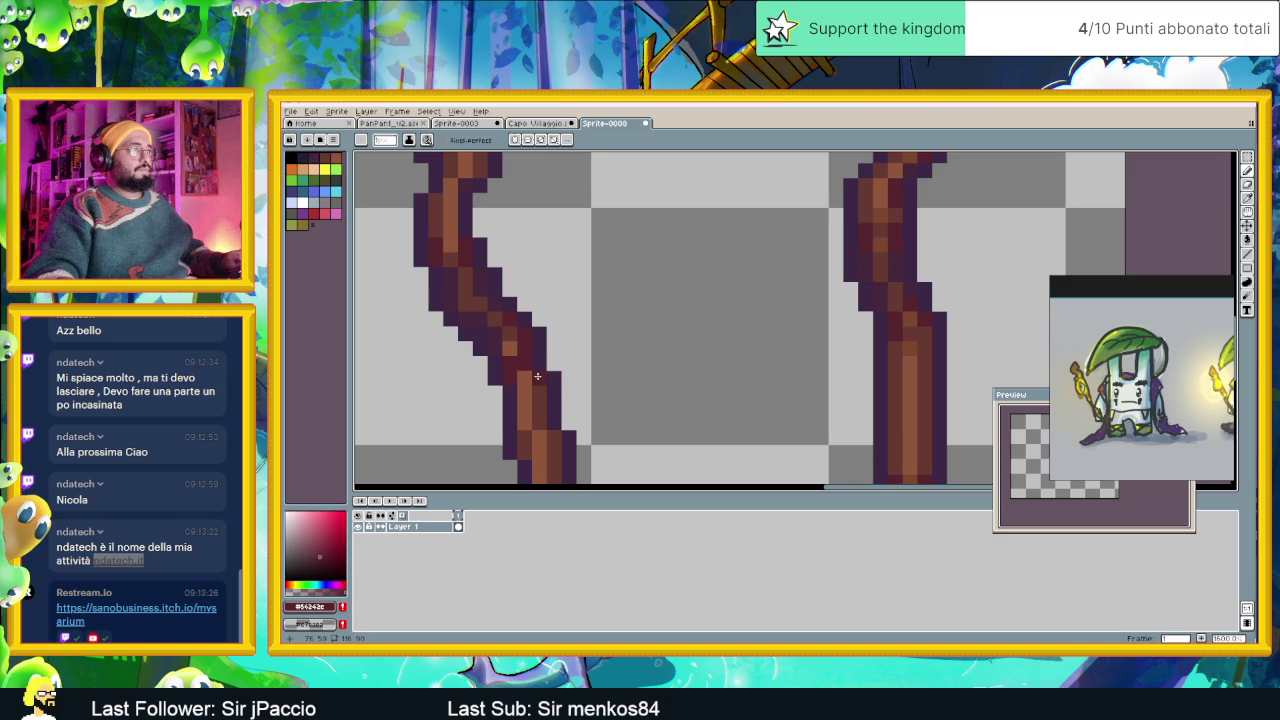
{"action": "scroll", "coordinate": [576, 409], "scroll_direction": "down", "scroll_amount": 3}
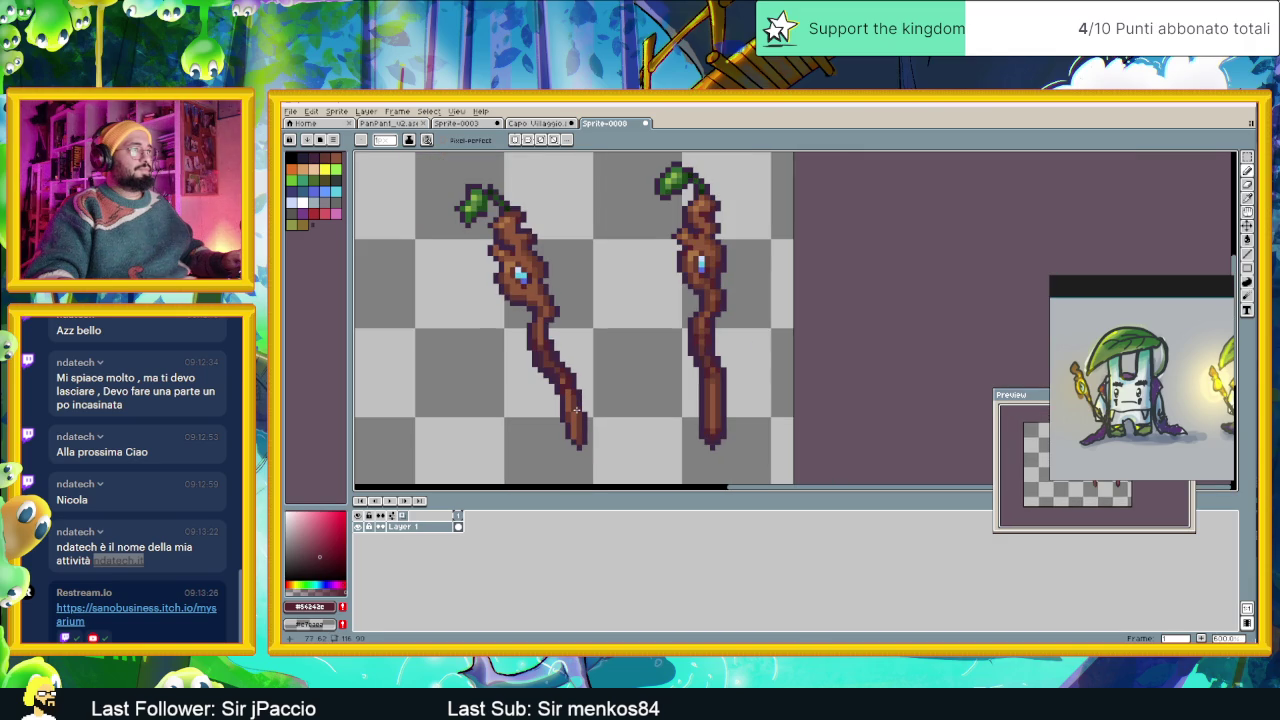
Sample the brown from the right staff as the pencil colour.
{"action": "scroll", "coordinate": [576, 409], "scroll_direction": "down", "scroll_amount": 1}
{"action": "scroll", "coordinate": [580, 410], "scroll_direction": "down", "scroll_amount": 1}
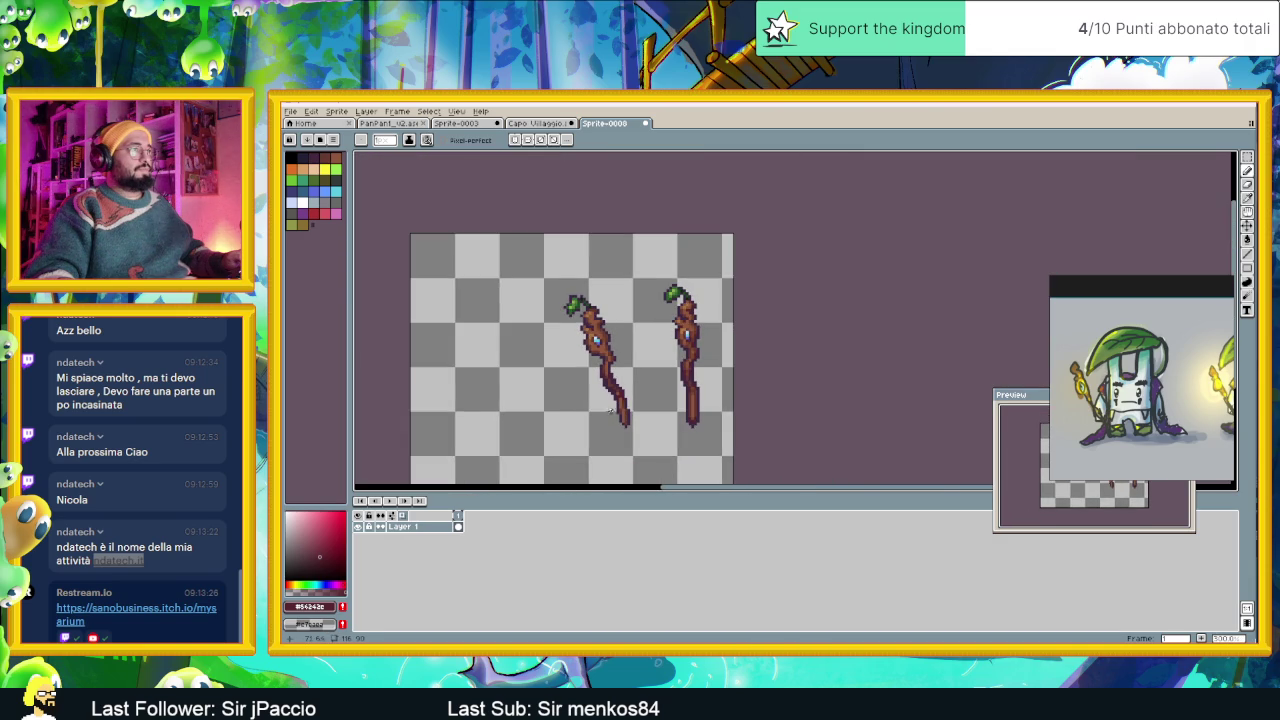
{"action": "scroll", "coordinate": [614, 406], "scroll_direction": "up", "scroll_amount": 2}
{"action": "scroll", "coordinate": [620, 388], "scroll_direction": "up", "scroll_amount": 1}
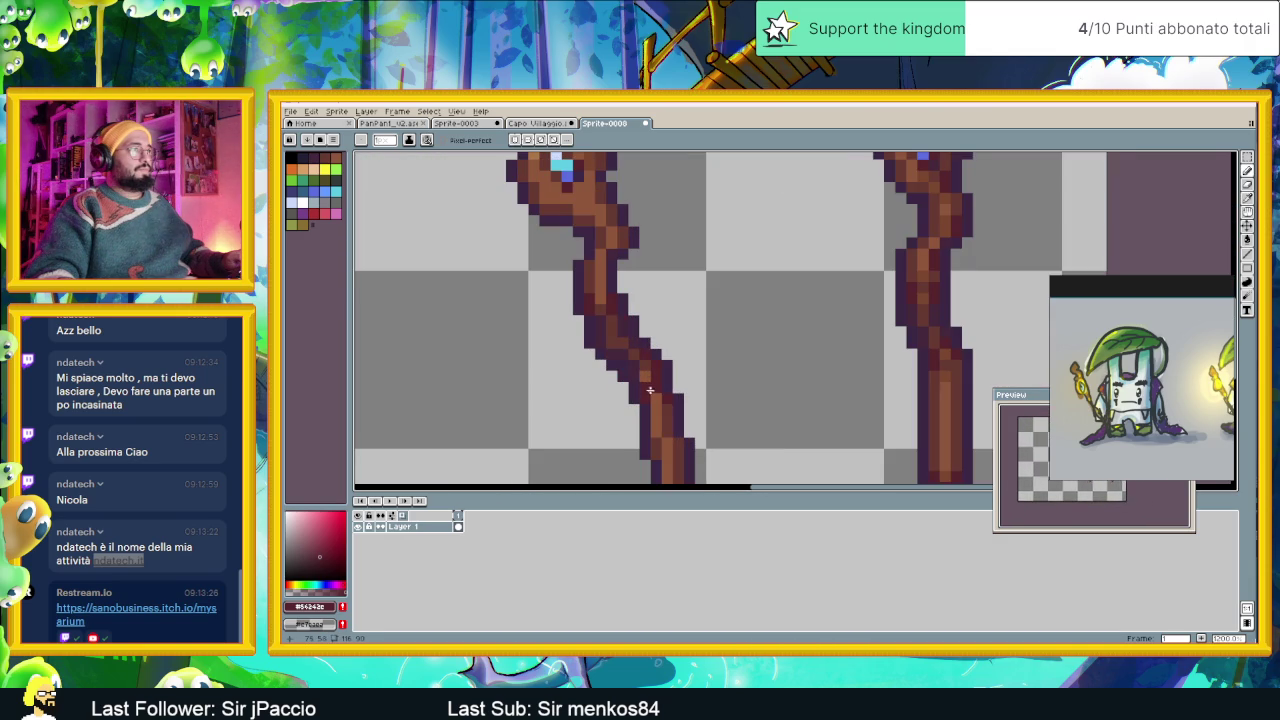
{"action": "key", "text": "i"}
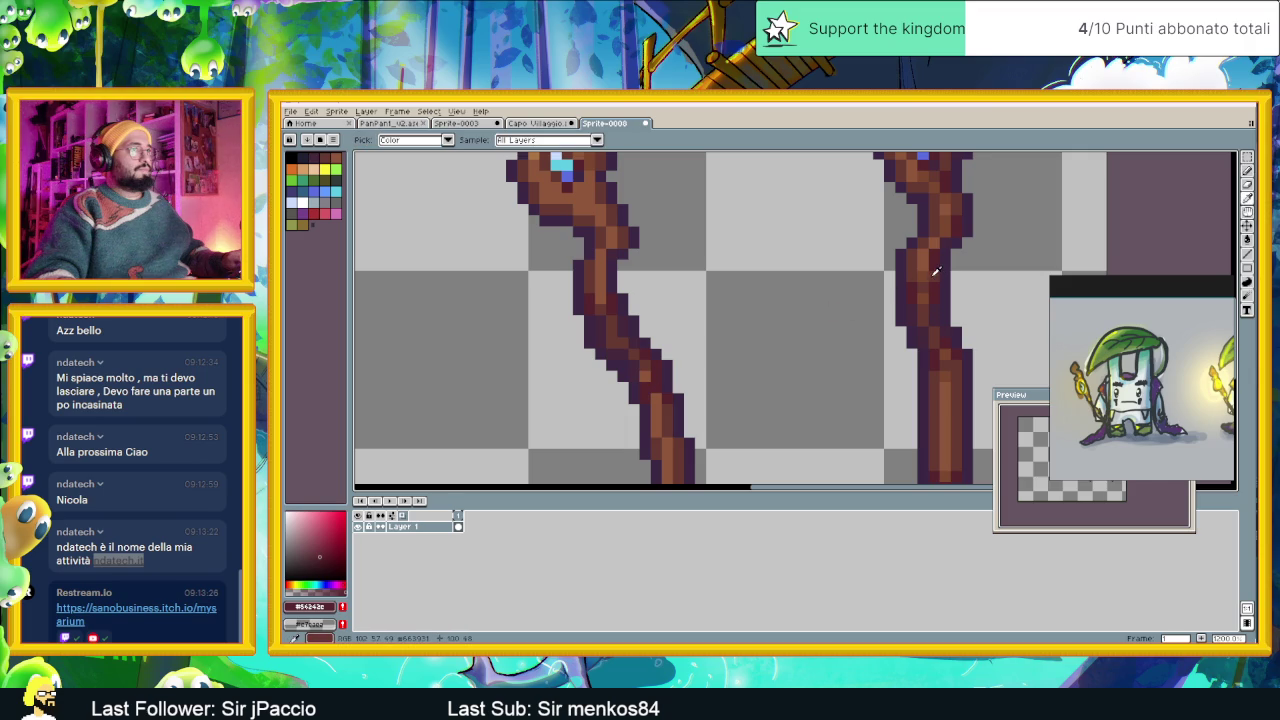
{"action": "left_click", "coordinate": [924, 289]}
{"action": "key", "text": "b"}
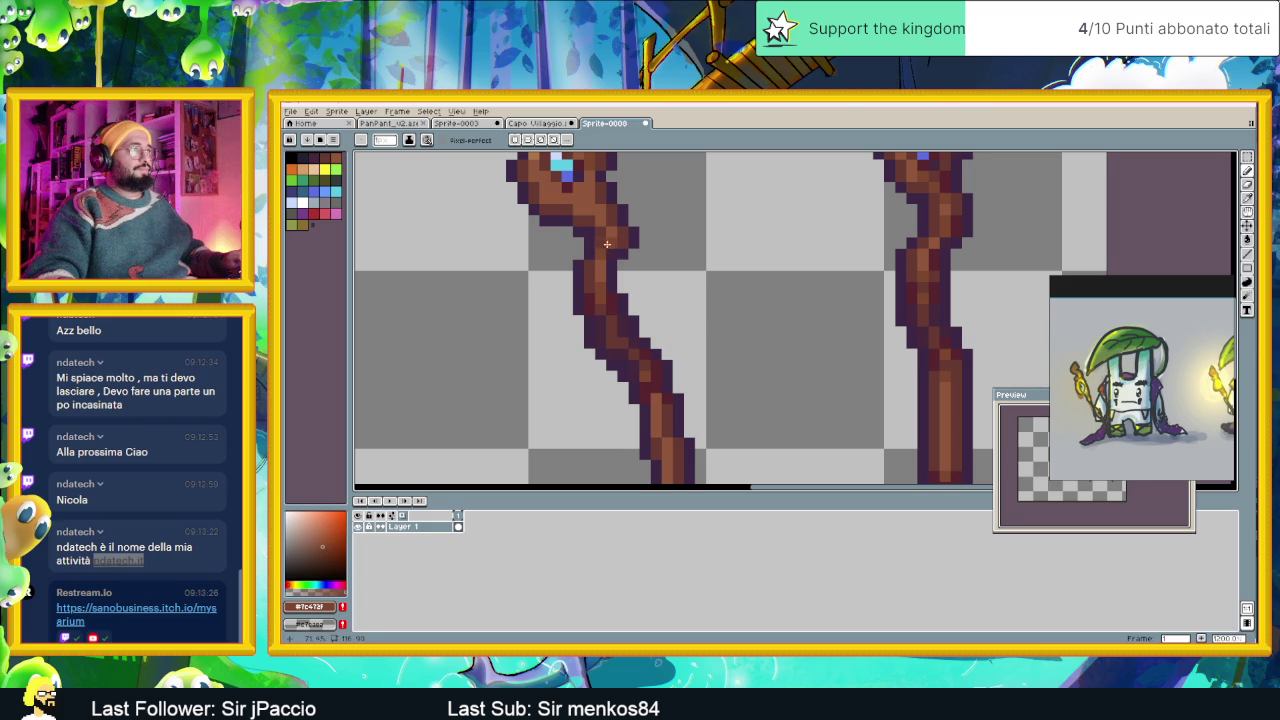
Pick the right staff's dark red and add a shading pixel at the left staff's bend.
{"action": "left_click_drag", "start_coordinate": [613, 233], "coordinate": [614, 300]}
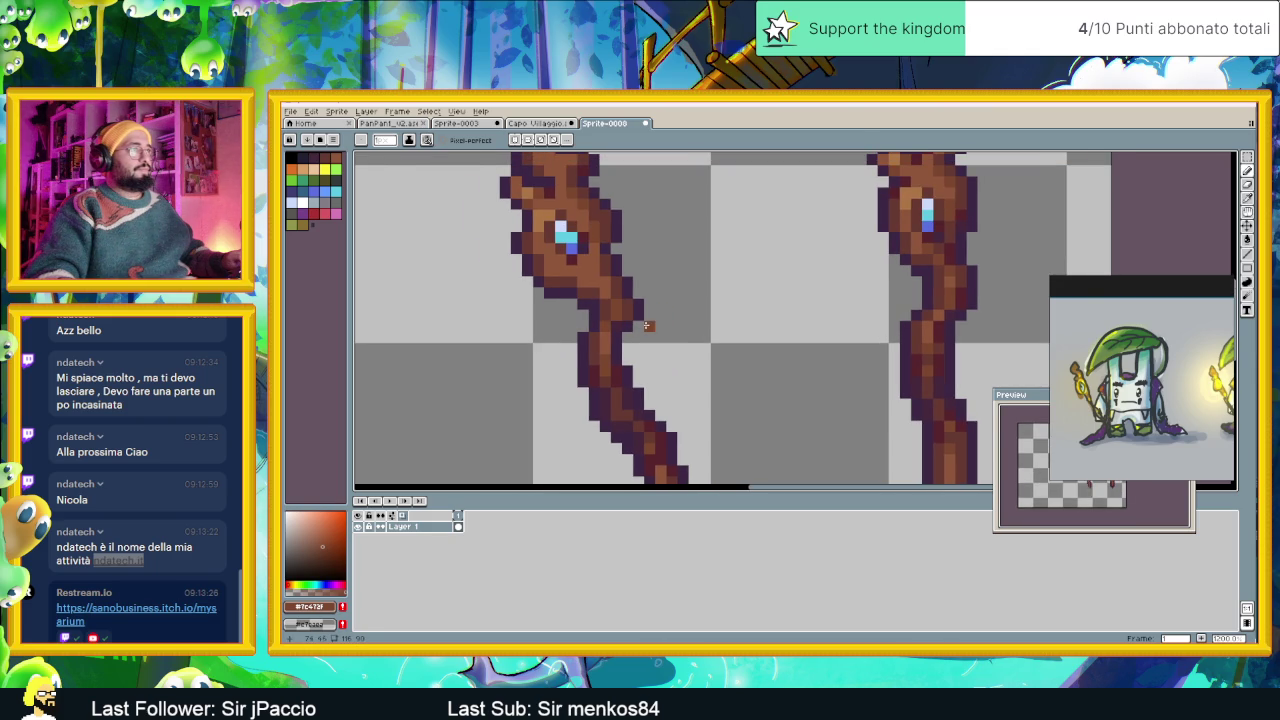
{"action": "scroll", "coordinate": [659, 318], "scroll_direction": "up", "scroll_amount": 1}
{"action": "scroll", "coordinate": [737, 323], "scroll_direction": "up", "scroll_amount": 1}
{"action": "key", "text": "alt"}
{"action": "left_click", "coordinate": [914, 299], "text": "alt"}
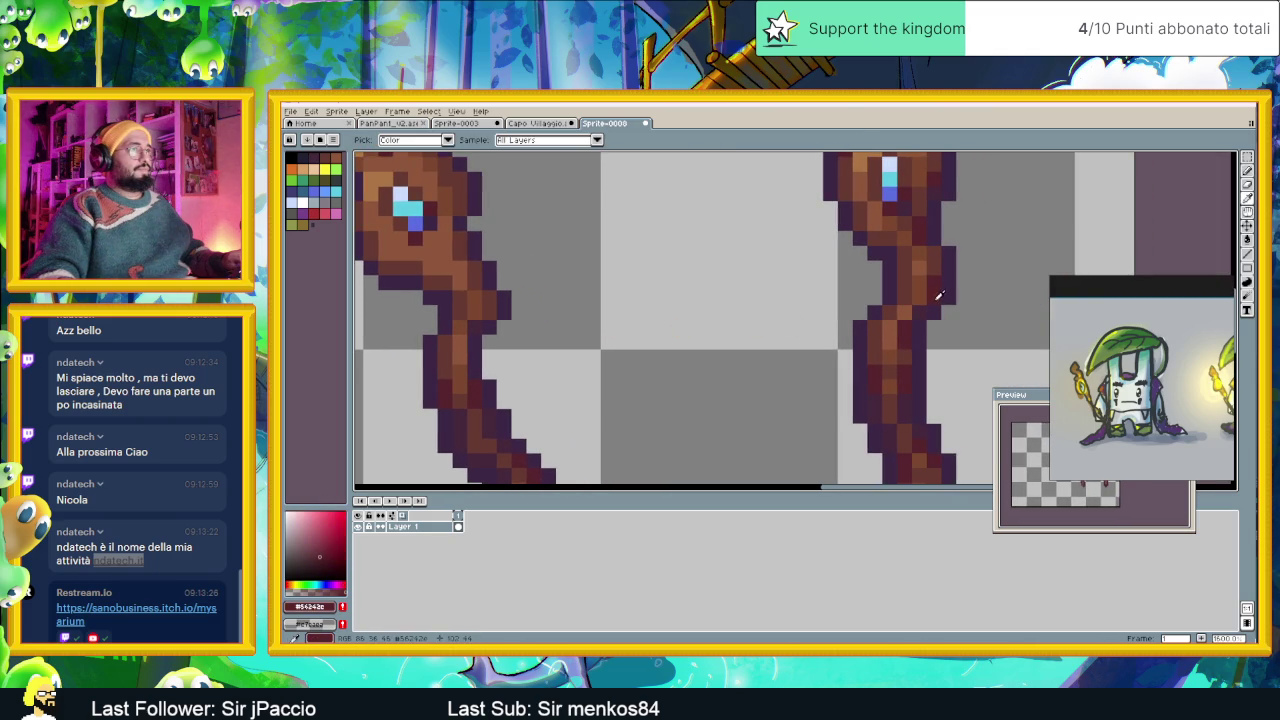
{"action": "left_click", "coordinate": [477, 310]}
{"action": "left_click_drag", "start_coordinate": [477, 310], "coordinate": [549, 347]}
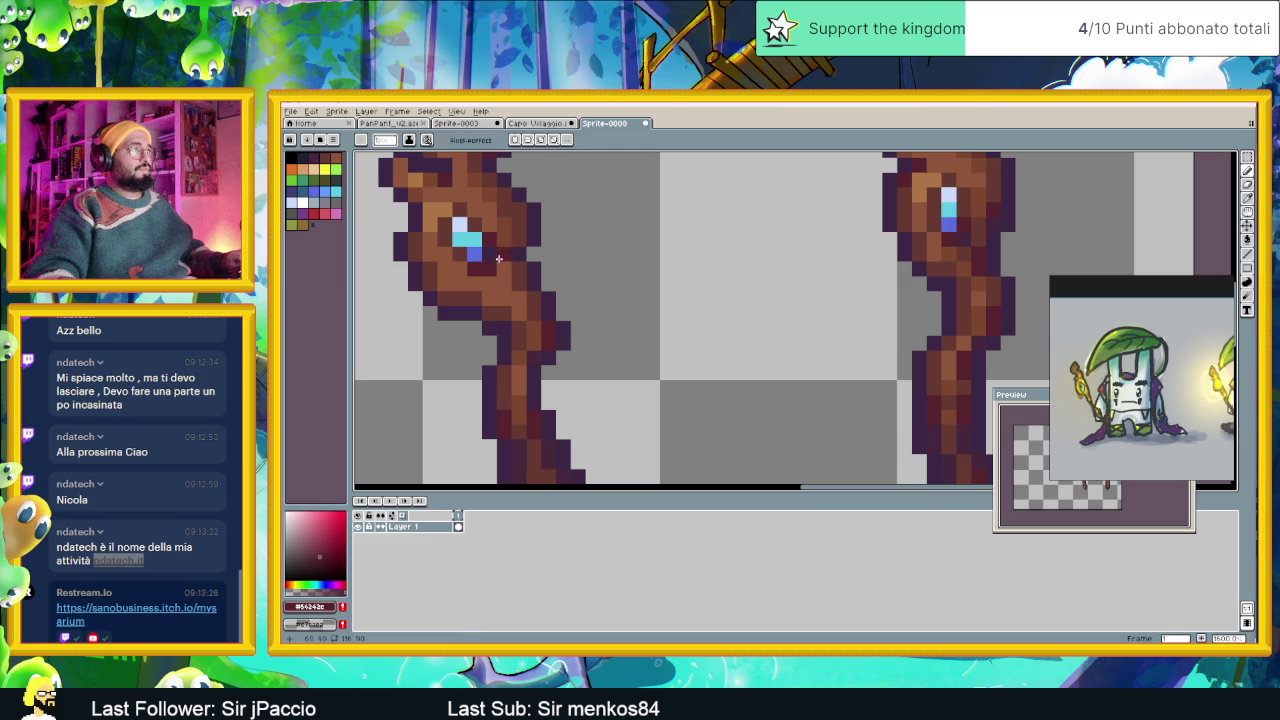
Sample a darker purple-red, then the staff's dark red, as the drawing colour.
{"action": "left_click", "coordinate": [494, 270], "text": "alt"}
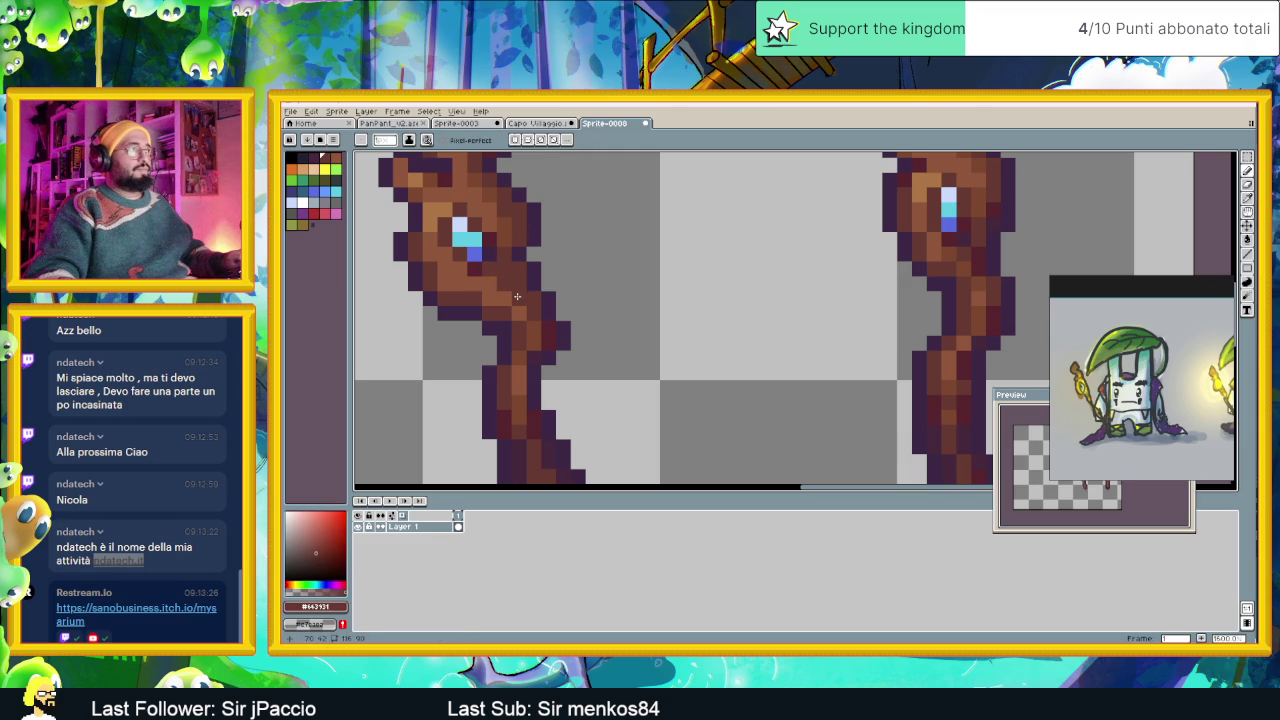
{"action": "scroll", "coordinate": [502, 302], "scroll_direction": "down", "scroll_amount": 1}
{"action": "scroll", "coordinate": [502, 302], "scroll_direction": "down", "scroll_amount": 3}
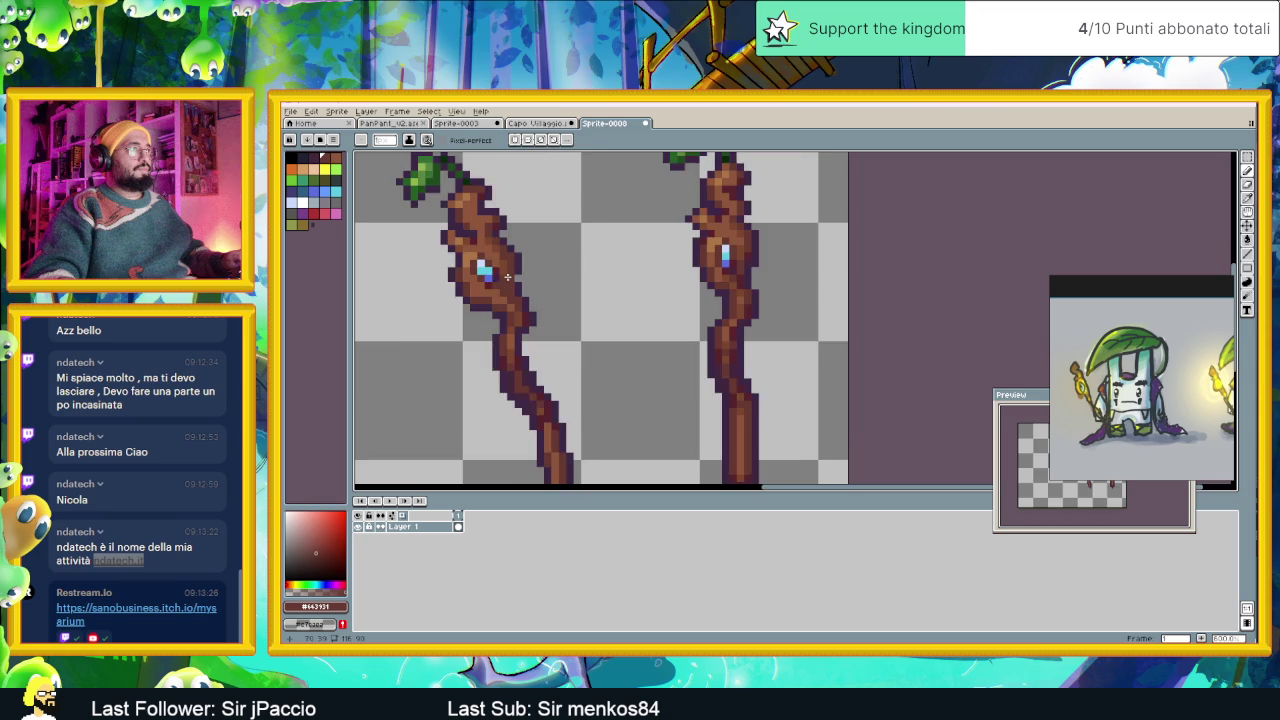
{"action": "scroll", "coordinate": [510, 280], "scroll_direction": "down", "scroll_amount": 1}
{"action": "scroll", "coordinate": [573, 268], "scroll_direction": "up", "scroll_amount": 1}
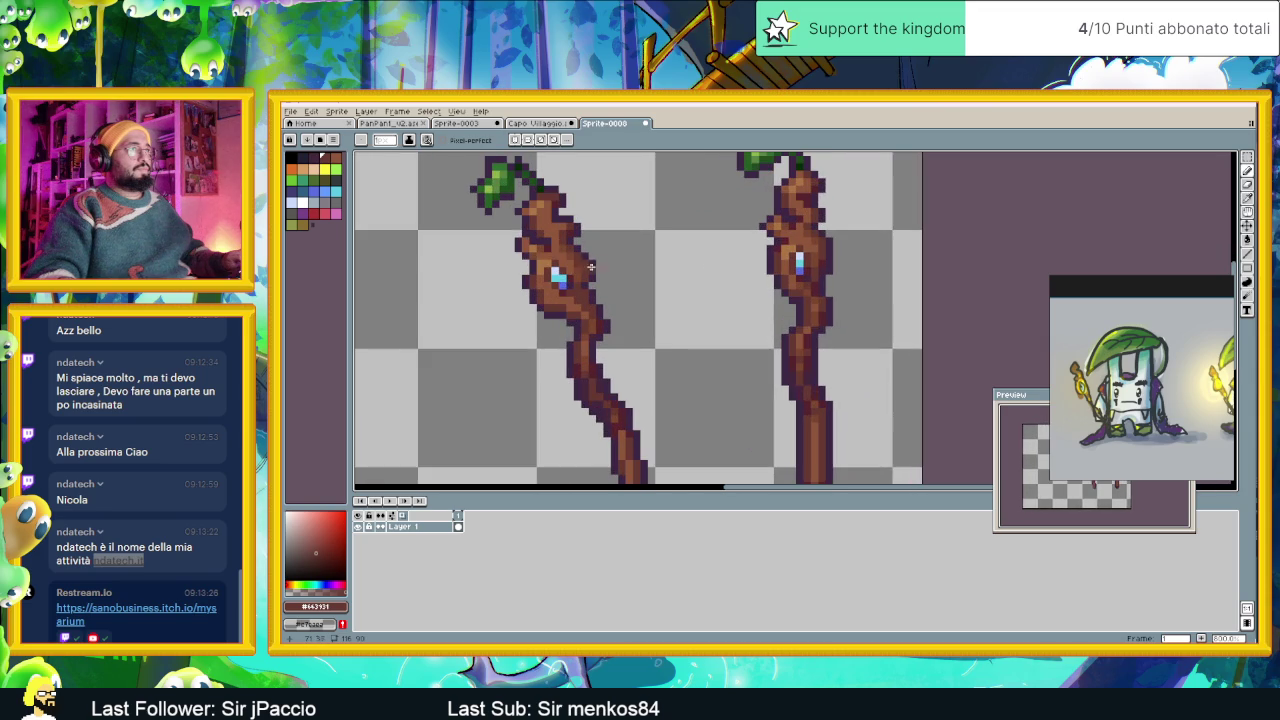
{"action": "scroll", "coordinate": [601, 270], "scroll_direction": "up", "scroll_amount": 1}
{"action": "key", "text": "i"}
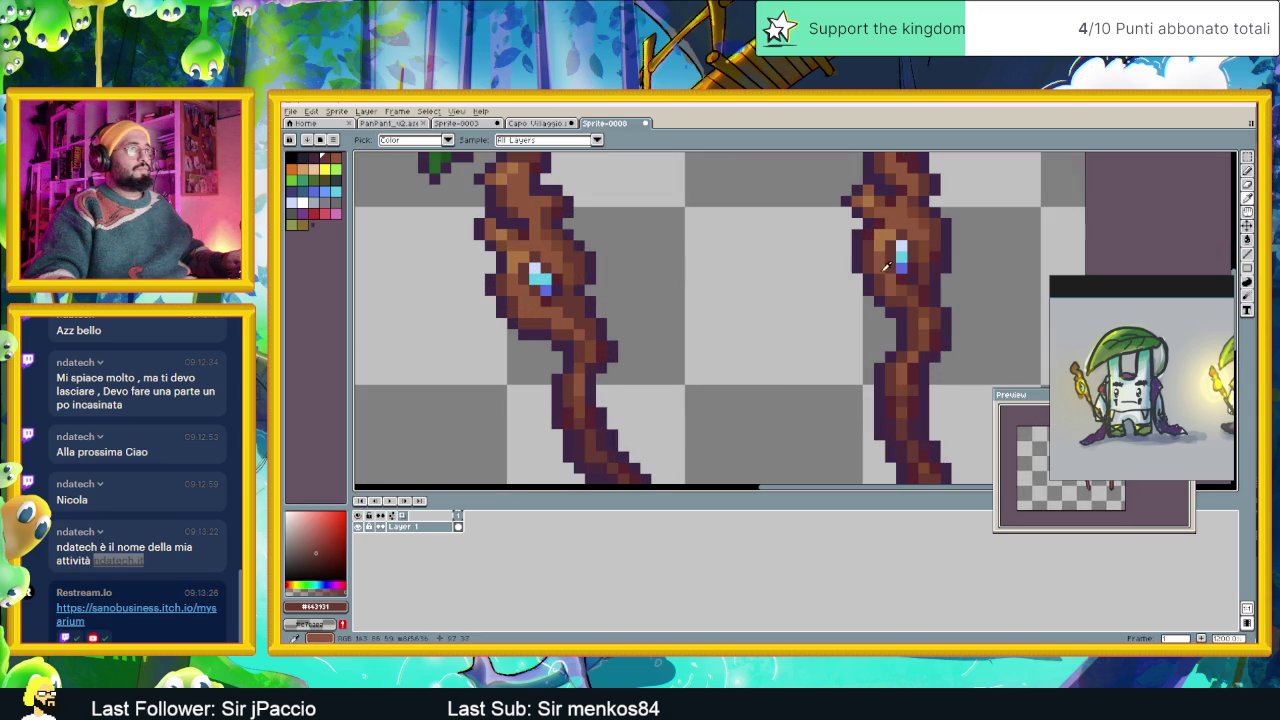
{"action": "left_click", "coordinate": [905, 263]}
{"action": "key", "text": "b"}
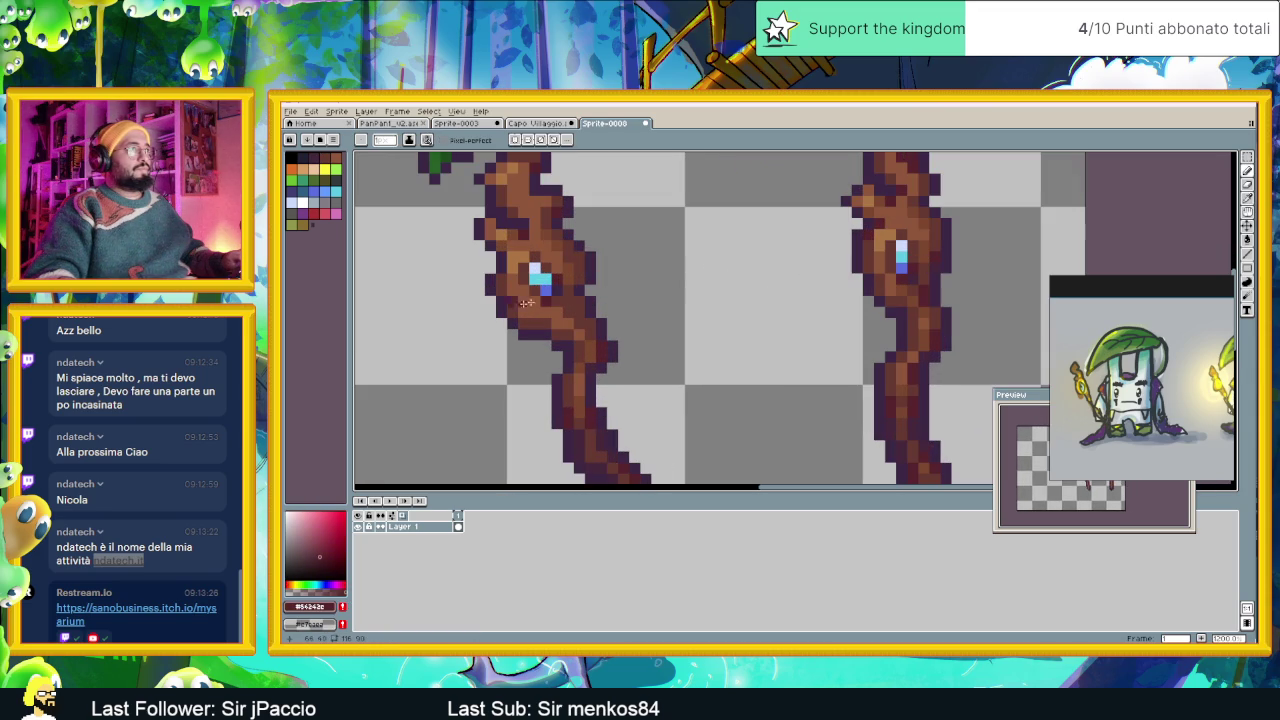
Sample a warm reddish-brown from the left staff as the drawing colour.
{"action": "key", "text": "i"}
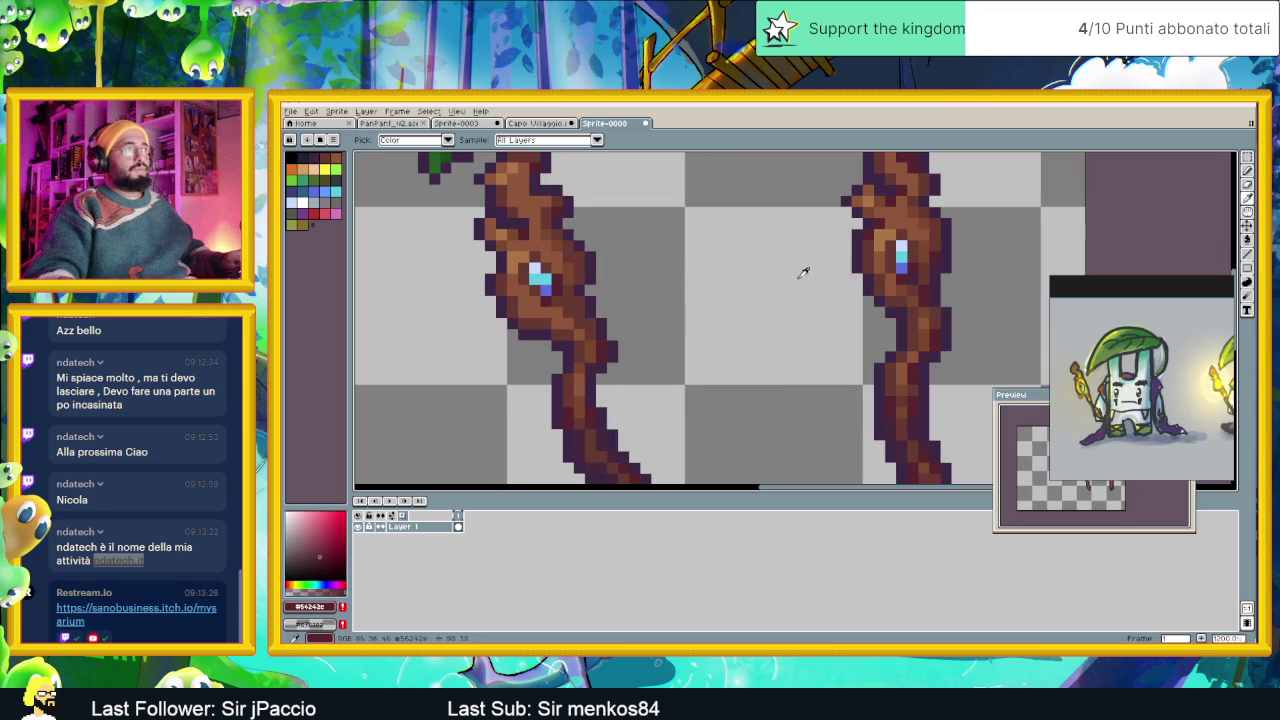
{"action": "key", "text": "b"}
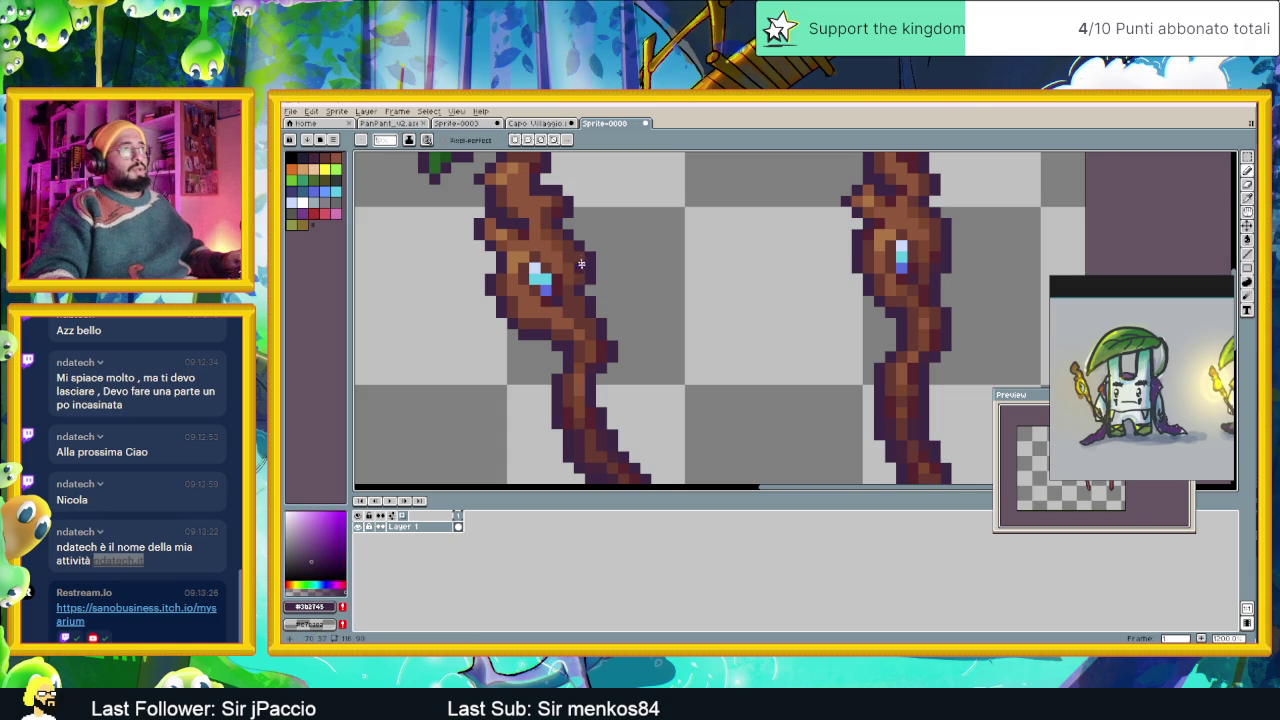
{"action": "scroll", "coordinate": [595, 290], "scroll_direction": "up", "scroll_amount": 2}
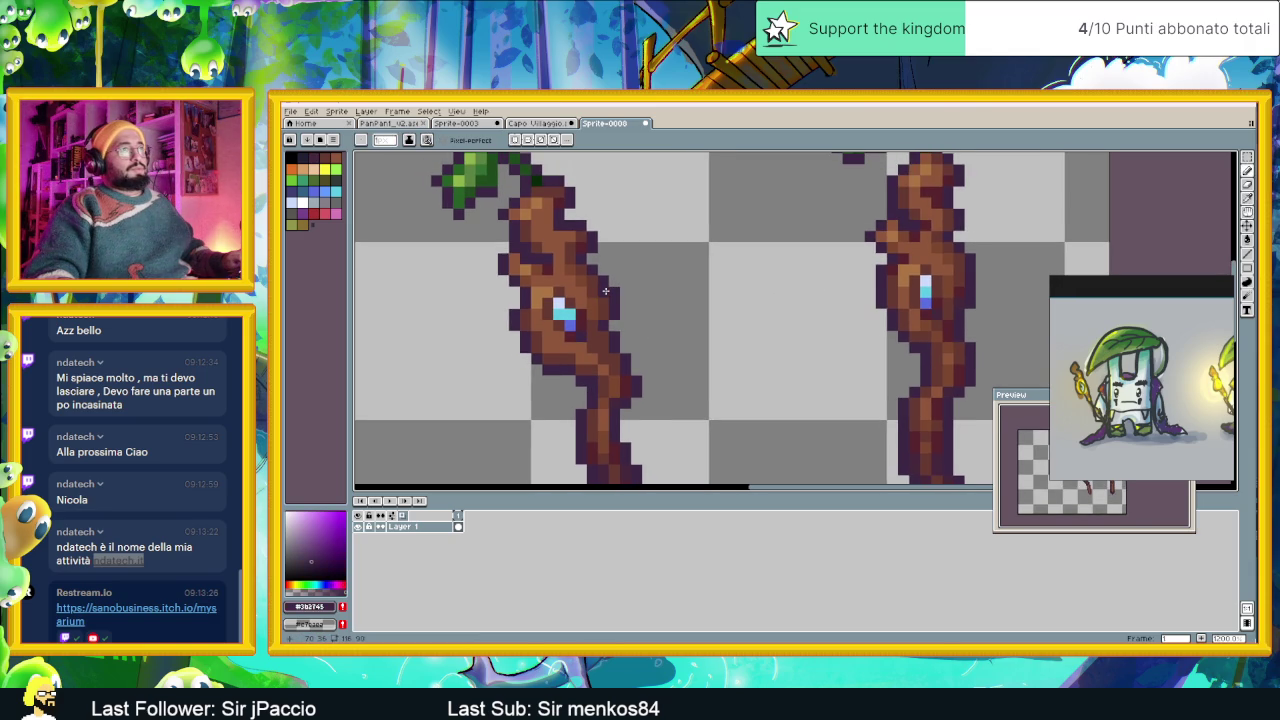
{"action": "scroll", "coordinate": [602, 293], "scroll_direction": "up", "scroll_amount": 1}
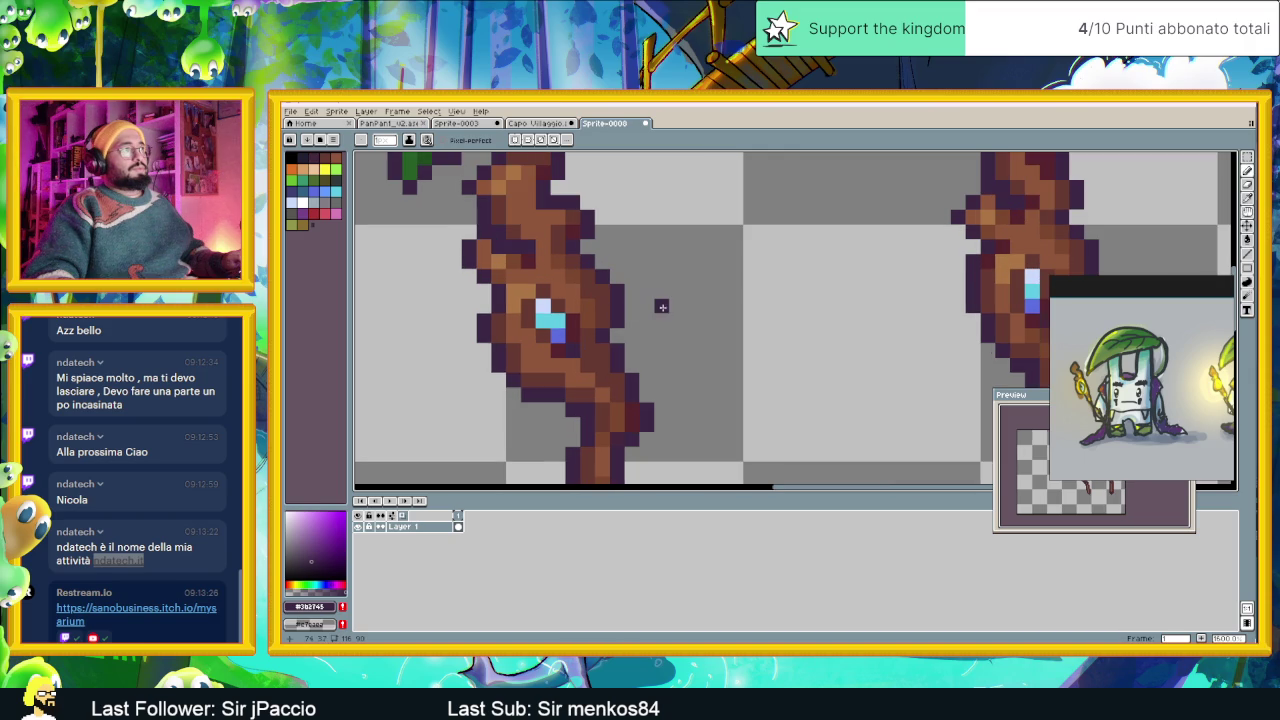
{"action": "left_click", "coordinate": [586, 294], "text": "alt"}
{"action": "scroll", "coordinate": [631, 326], "scroll_direction": "down", "scroll_amount": 2}
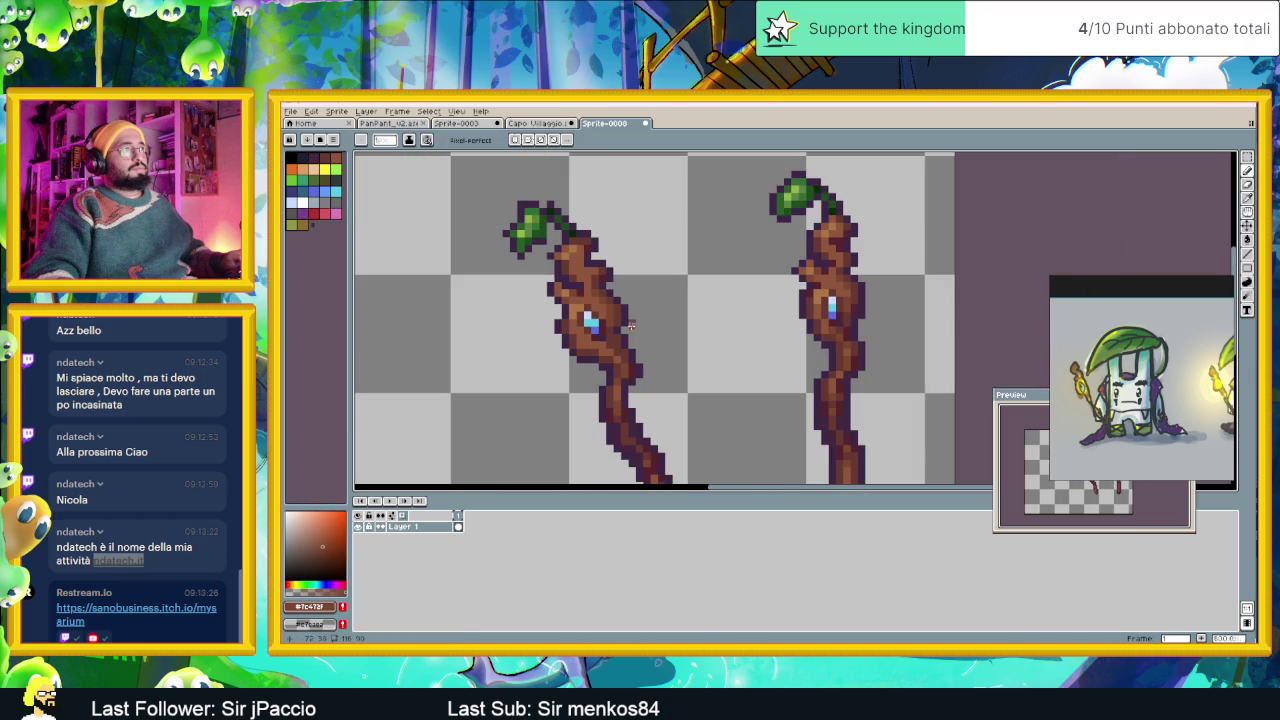
{"action": "scroll", "coordinate": [698, 321], "scroll_direction": "down", "scroll_amount": 2}
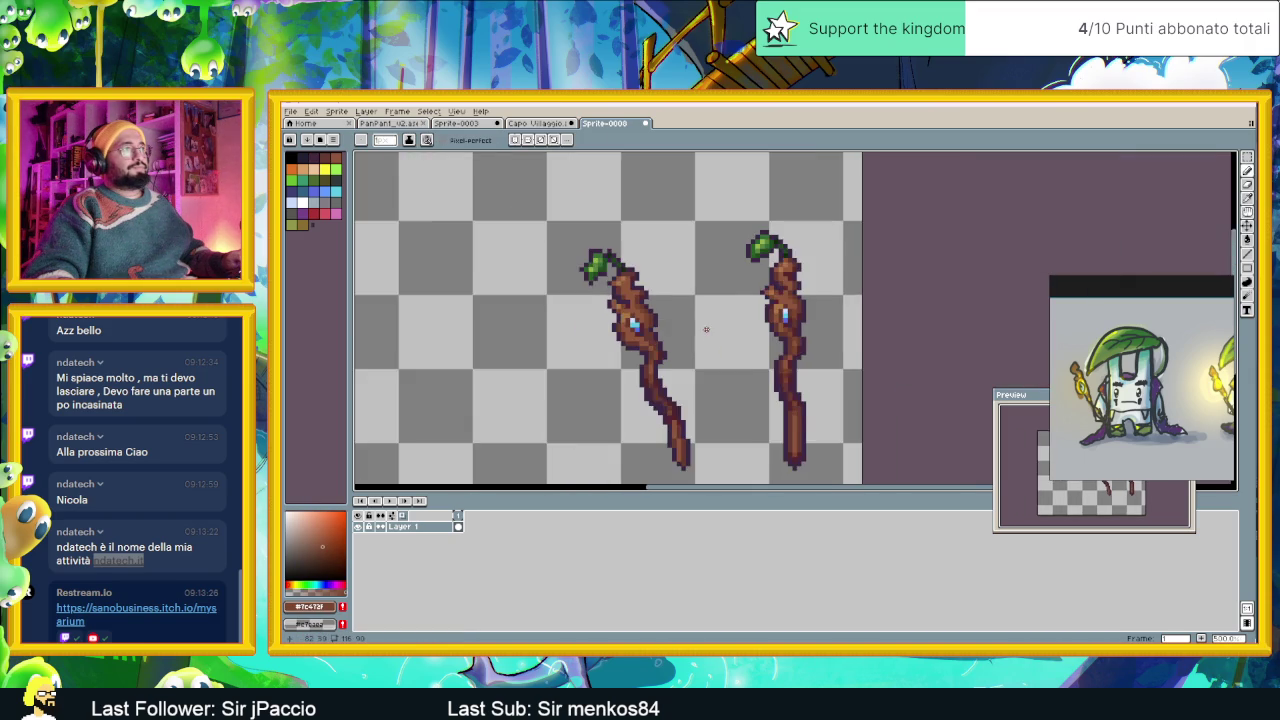
{"action": "scroll", "coordinate": [702, 326], "scroll_direction": "down", "scroll_amount": 1}
{"action": "scroll", "coordinate": [715, 353], "scroll_direction": "up", "scroll_amount": 1}
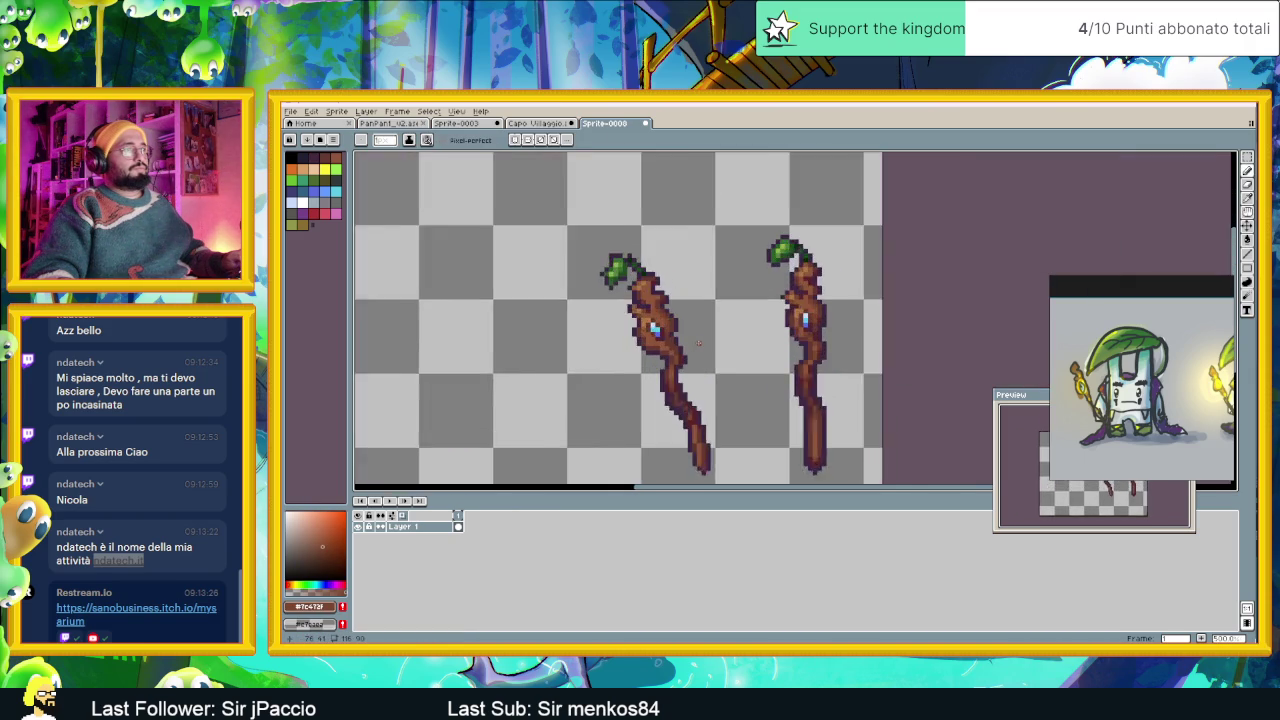
{"action": "scroll", "coordinate": [687, 343], "scroll_direction": "up", "scroll_amount": 1}
{"action": "scroll", "coordinate": [672, 350], "scroll_direction": "up", "scroll_amount": 1}
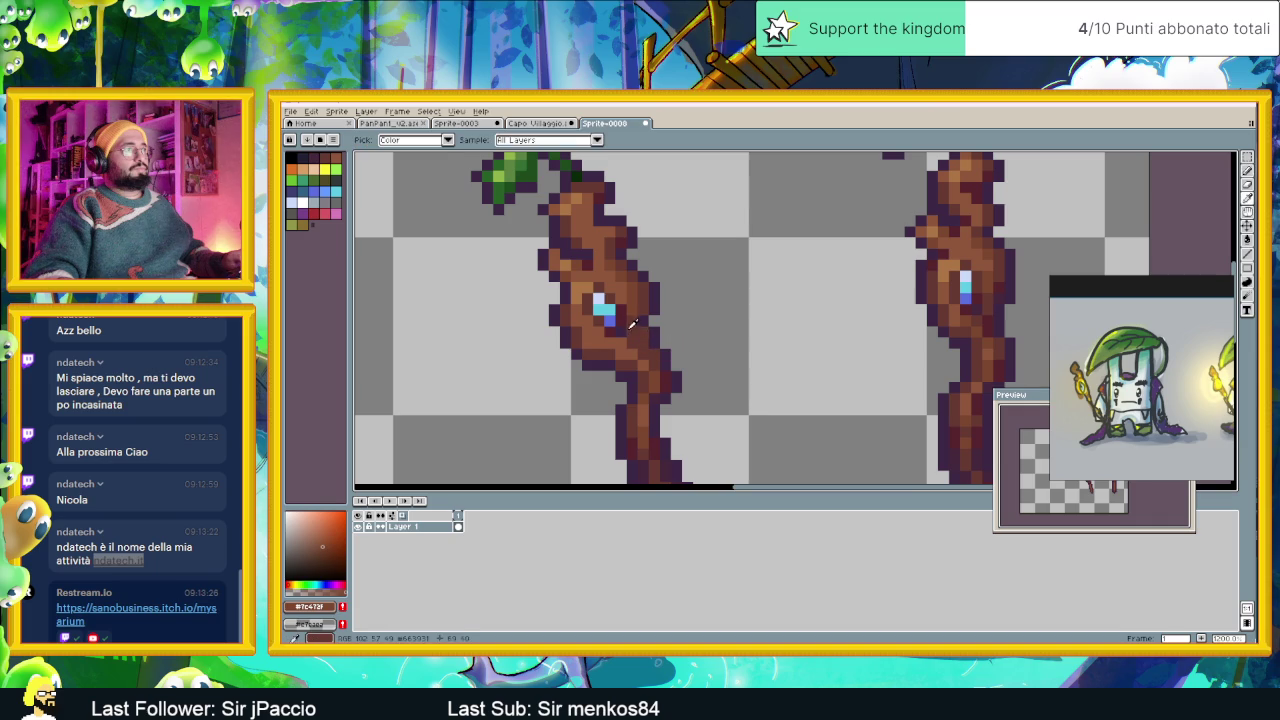
{"action": "left_click", "coordinate": [638, 331], "text": "alt"}
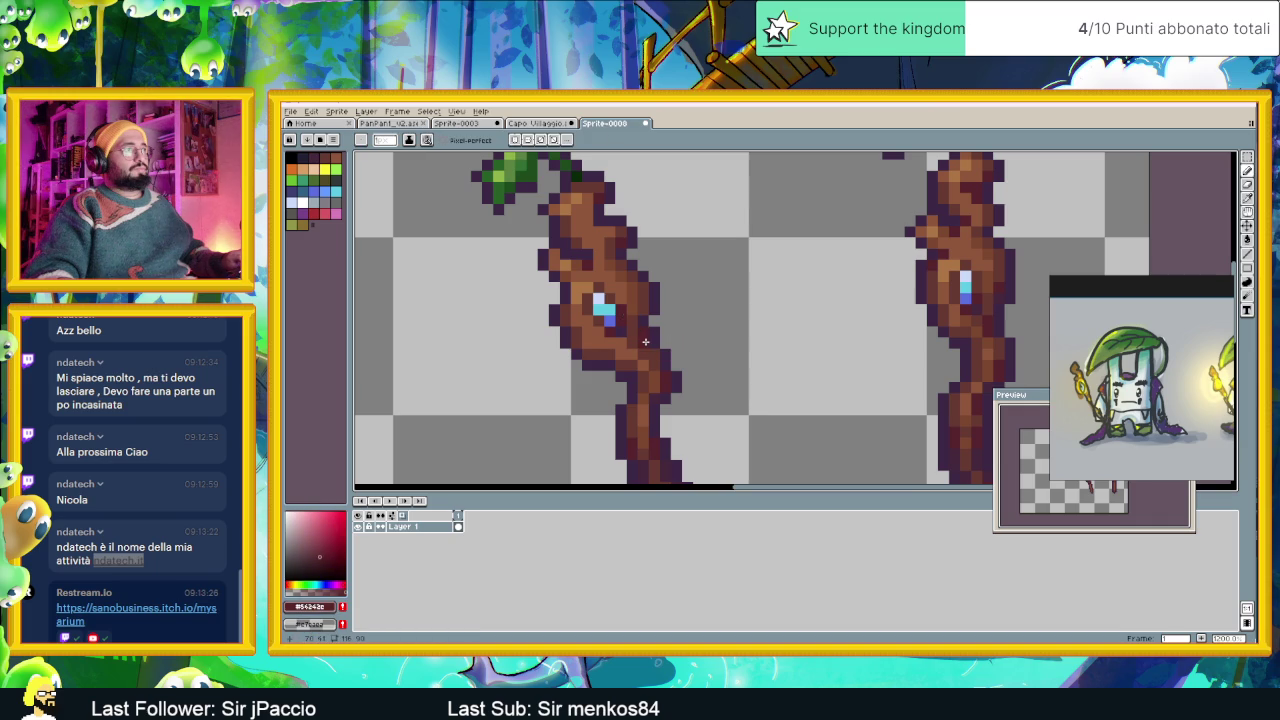
{"action": "left_click_drag", "start_coordinate": [862, 343], "coordinate": [741, 343]}
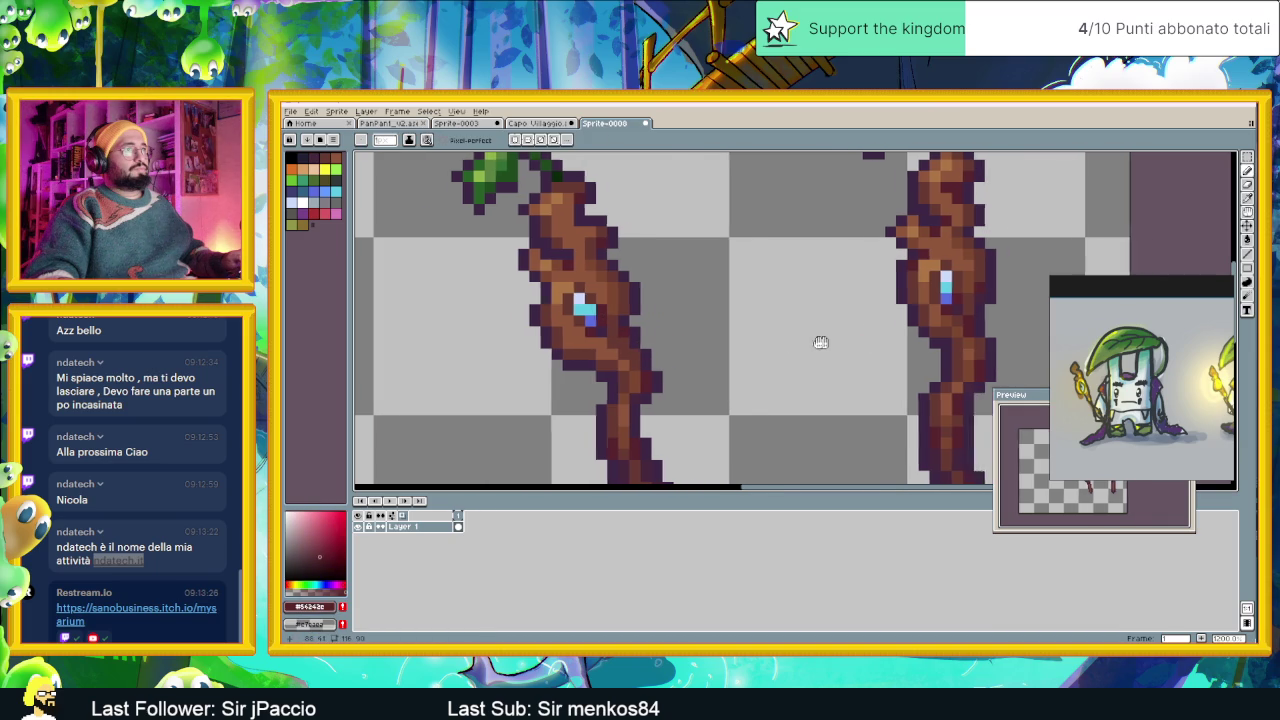
{"action": "scroll", "coordinate": [741, 343], "scroll_direction": "down", "scroll_amount": 1}
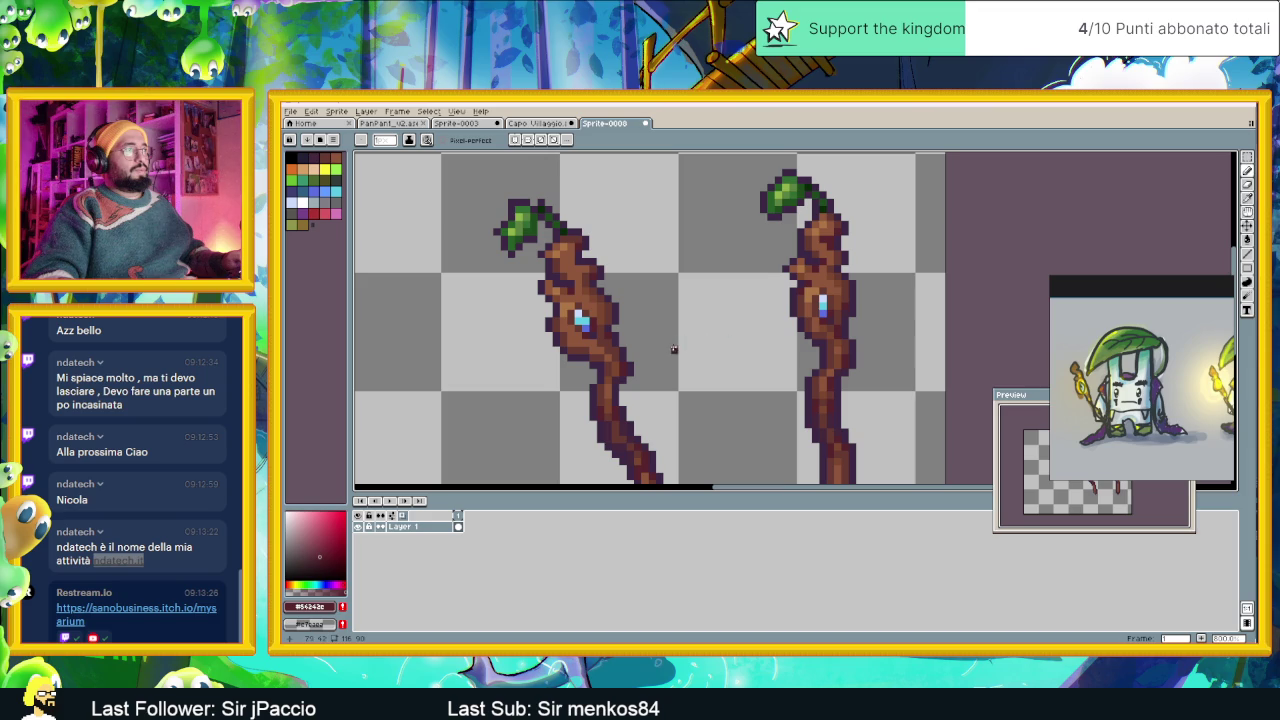
{"action": "left_click_drag", "start_coordinate": [717, 365], "coordinate": [717, 306]}
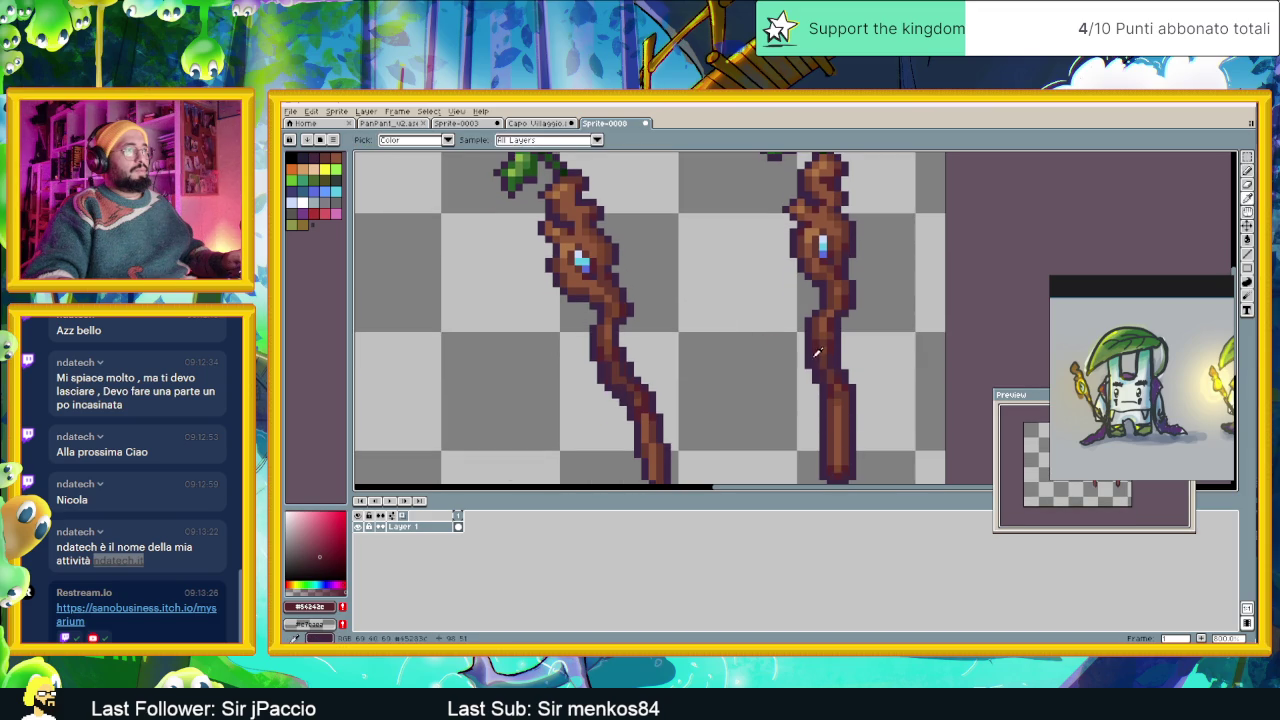
{"action": "scroll", "coordinate": [605, 280], "scroll_direction": "up", "scroll_amount": 2}
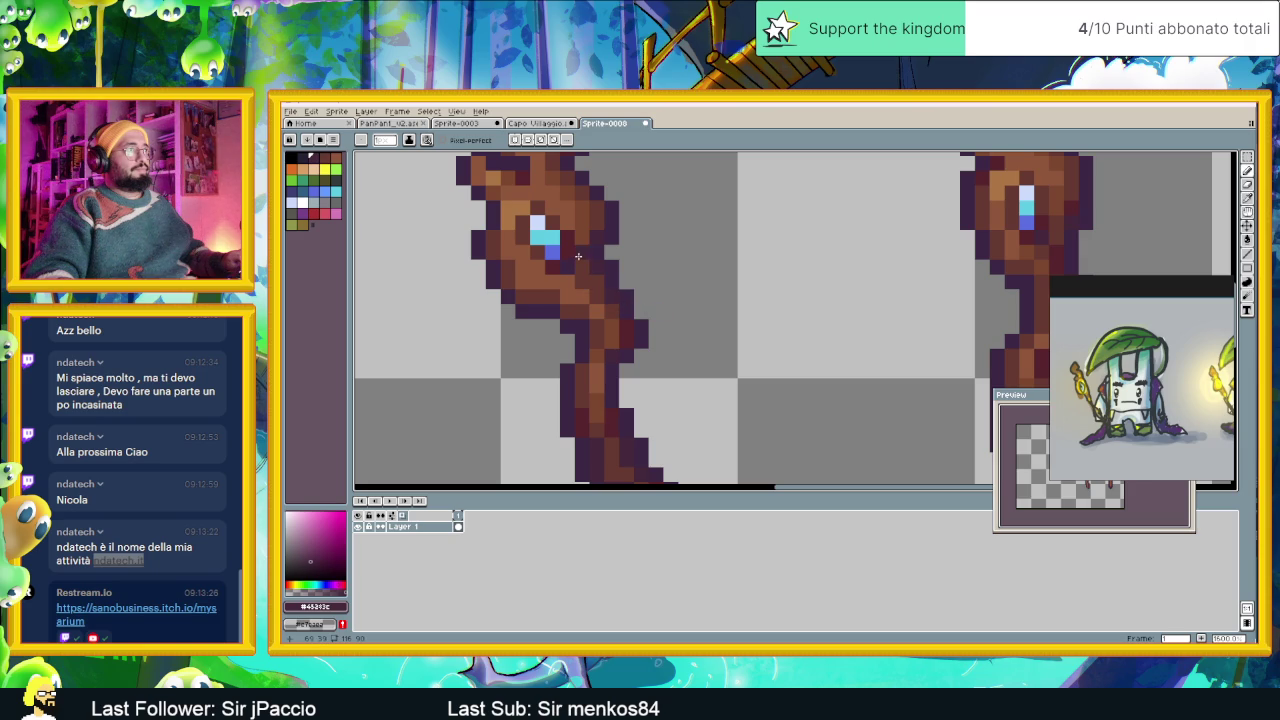
{"action": "scroll", "coordinate": [632, 304], "scroll_direction": "down", "scroll_amount": 2}
{"action": "scroll", "coordinate": [626, 308], "scroll_direction": "up", "scroll_amount": 2}
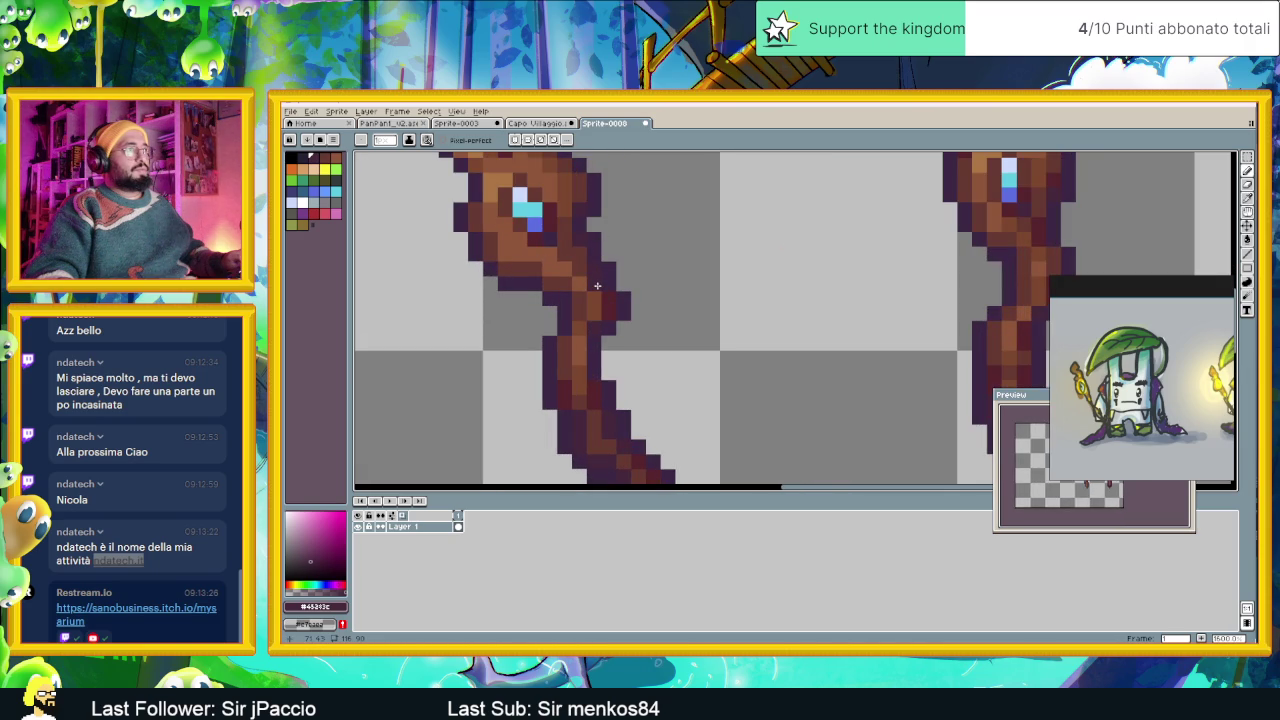
{"action": "scroll", "coordinate": [639, 343], "scroll_direction": "down", "scroll_amount": 1}
Darken the orange pixels near the left staff's tip, undoing the last one.
{"action": "scroll", "coordinate": [656, 357], "scroll_direction": "down", "scroll_amount": 1}
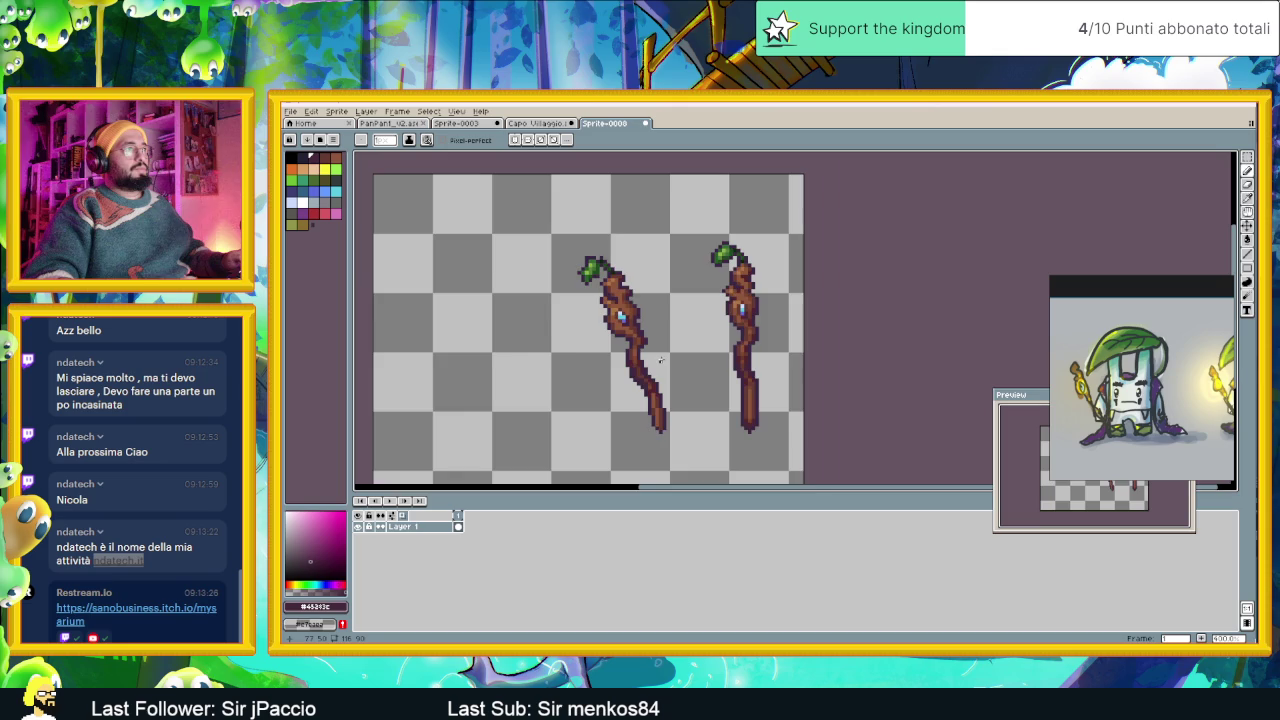
{"action": "scroll", "coordinate": [661, 362], "scroll_direction": "down", "scroll_amount": 1}
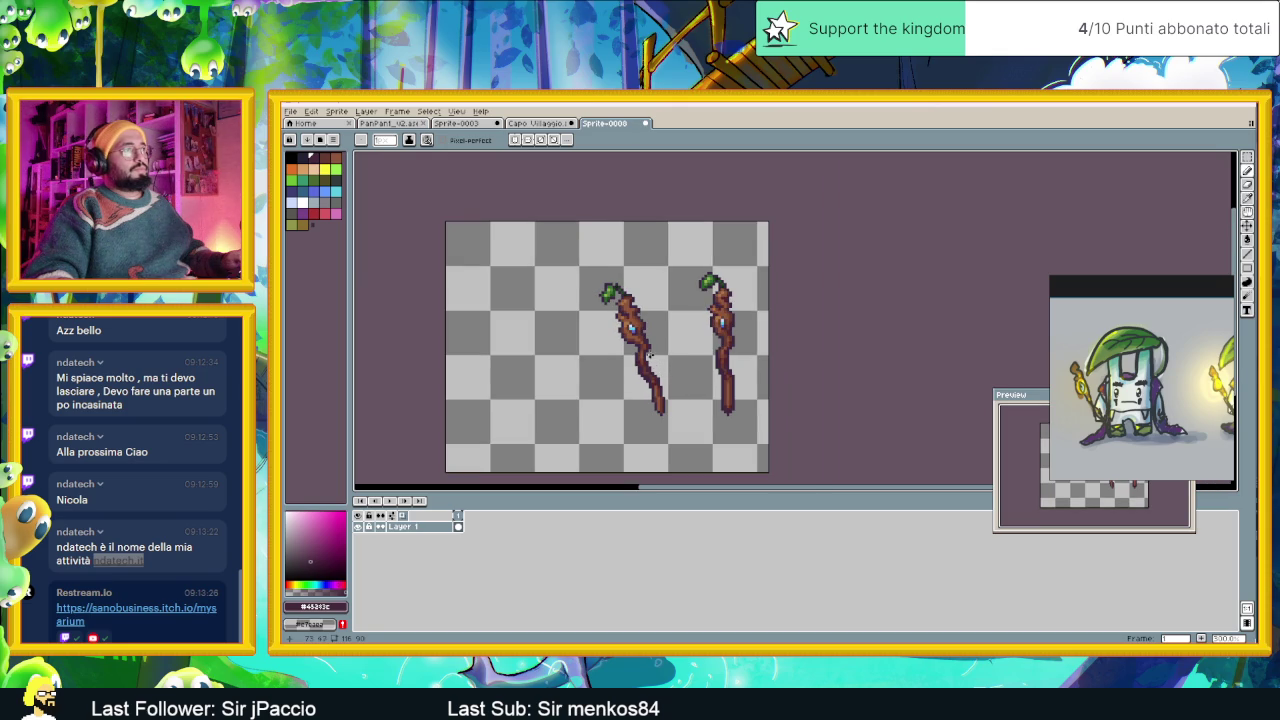
{"action": "scroll", "coordinate": [665, 370], "scroll_direction": "up", "scroll_amount": 1}
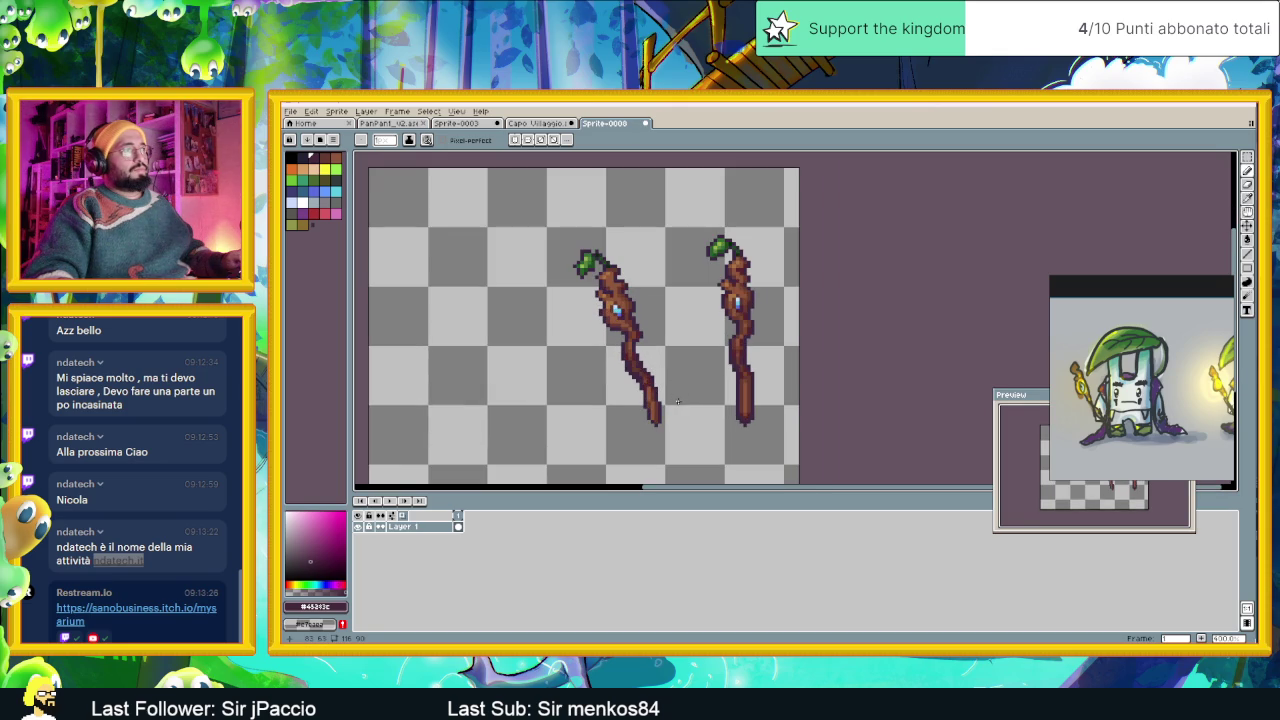
{"action": "scroll", "coordinate": [676, 405], "scroll_direction": "up", "scroll_amount": 1}
{"action": "scroll", "coordinate": [668, 416], "scroll_direction": "up", "scroll_amount": 1}
{"action": "scroll", "coordinate": [640, 426], "scroll_direction": "up", "scroll_amount": 1}
{"action": "scroll", "coordinate": [623, 430], "scroll_direction": "up", "scroll_amount": 1}
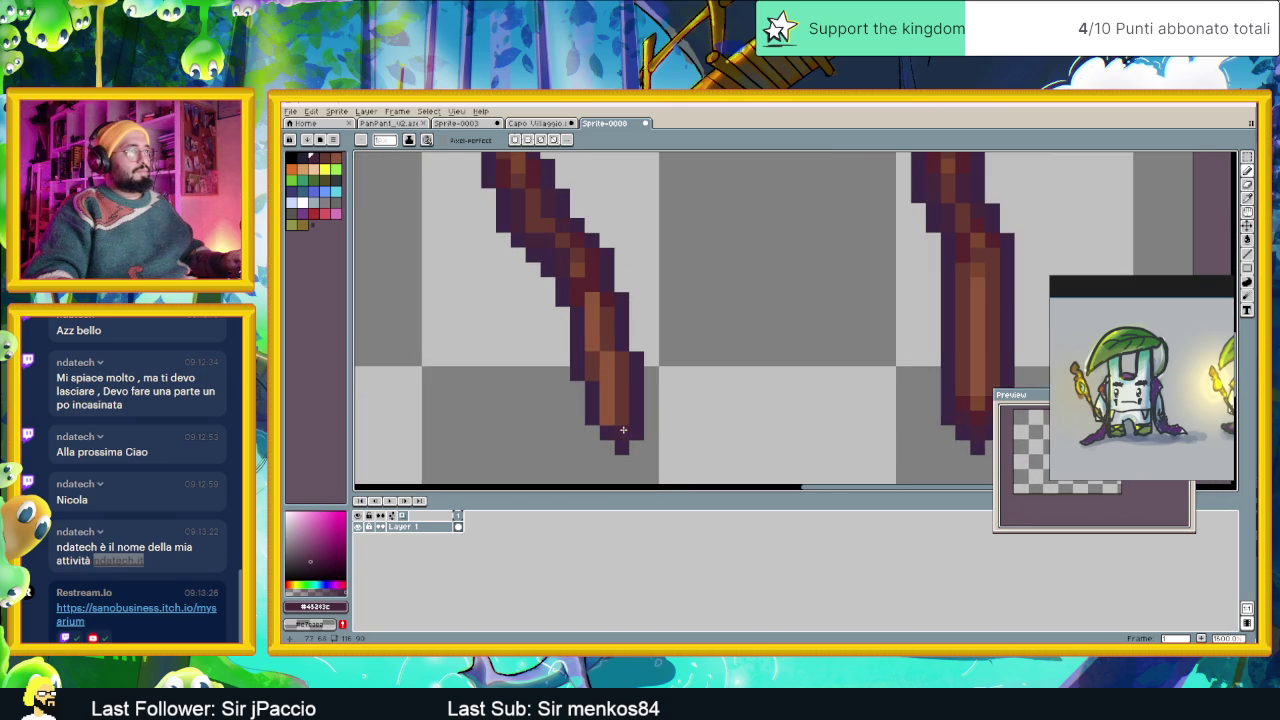
{"action": "left_click", "coordinate": [623, 423]}
{"action": "left_click", "coordinate": [601, 420]}
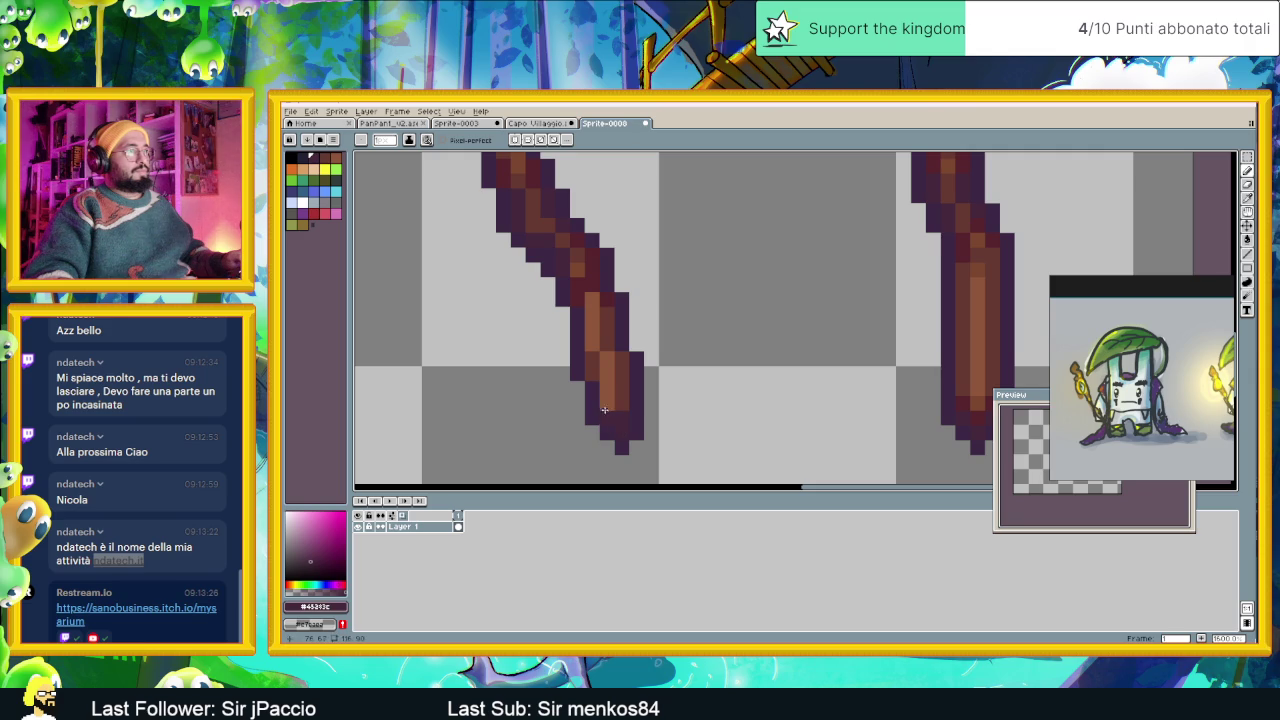
{"action": "left_click", "coordinate": [584, 298]}
{"action": "key", "text": "ctrl+z"}
Pick the staff's mid brown wood as the drawing colour.
{"action": "scroll", "coordinate": [606, 257], "scroll_direction": "down", "scroll_amount": 1}
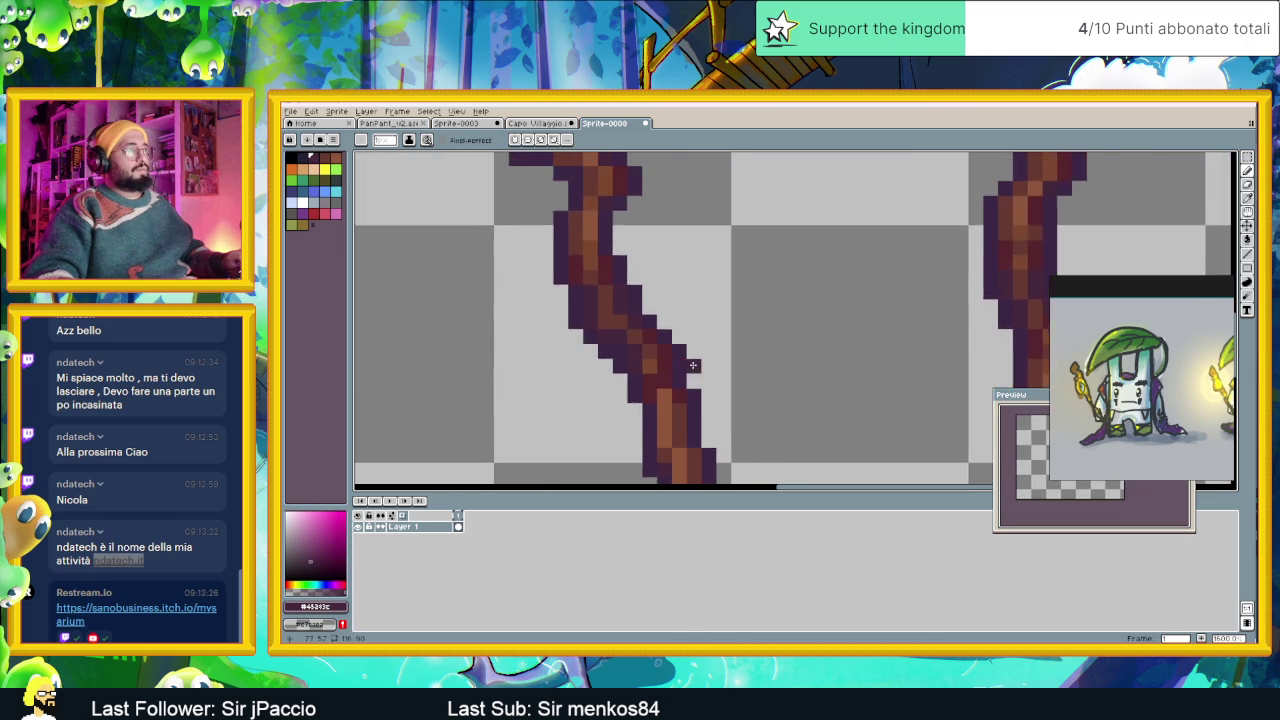
{"action": "scroll", "coordinate": [640, 290], "scroll_direction": "down", "scroll_amount": 1}
{"action": "scroll", "coordinate": [690, 330], "scroll_direction": "down", "scroll_amount": 1}
{"action": "scroll", "coordinate": [725, 361], "scroll_direction": "down", "scroll_amount": 1}
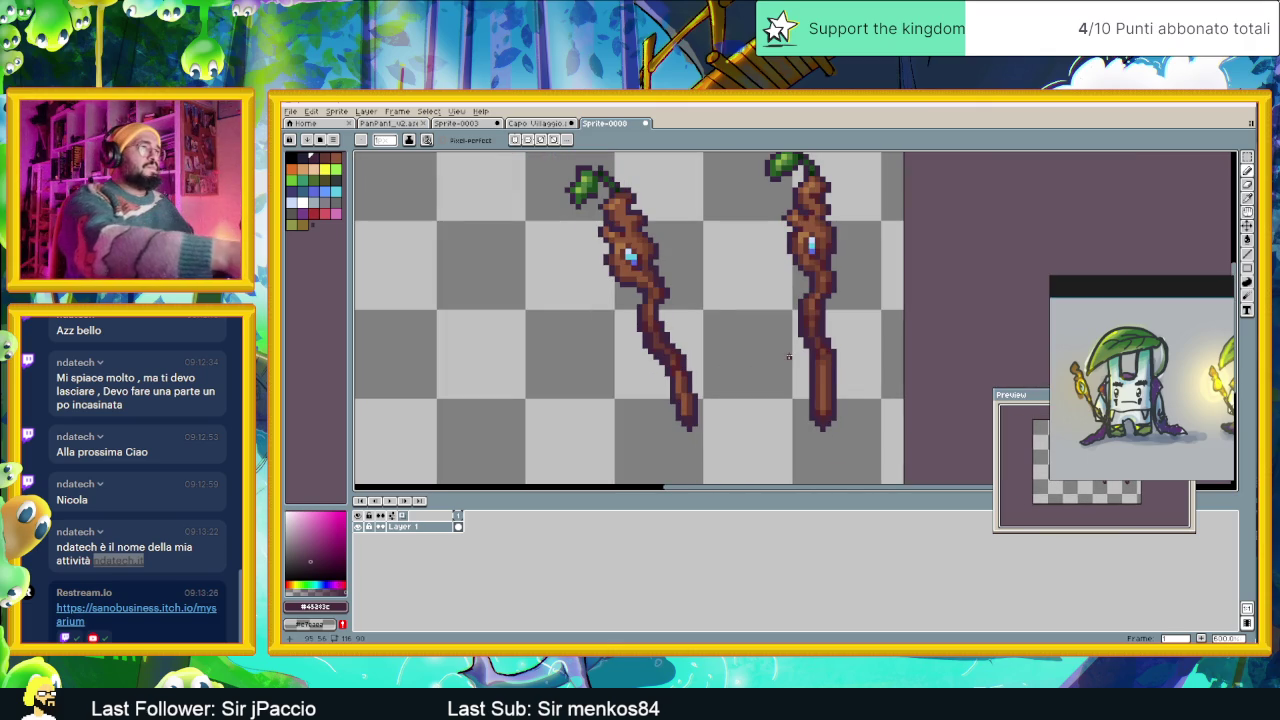
{"action": "scroll", "coordinate": [676, 270], "scroll_direction": "up", "scroll_amount": 1}
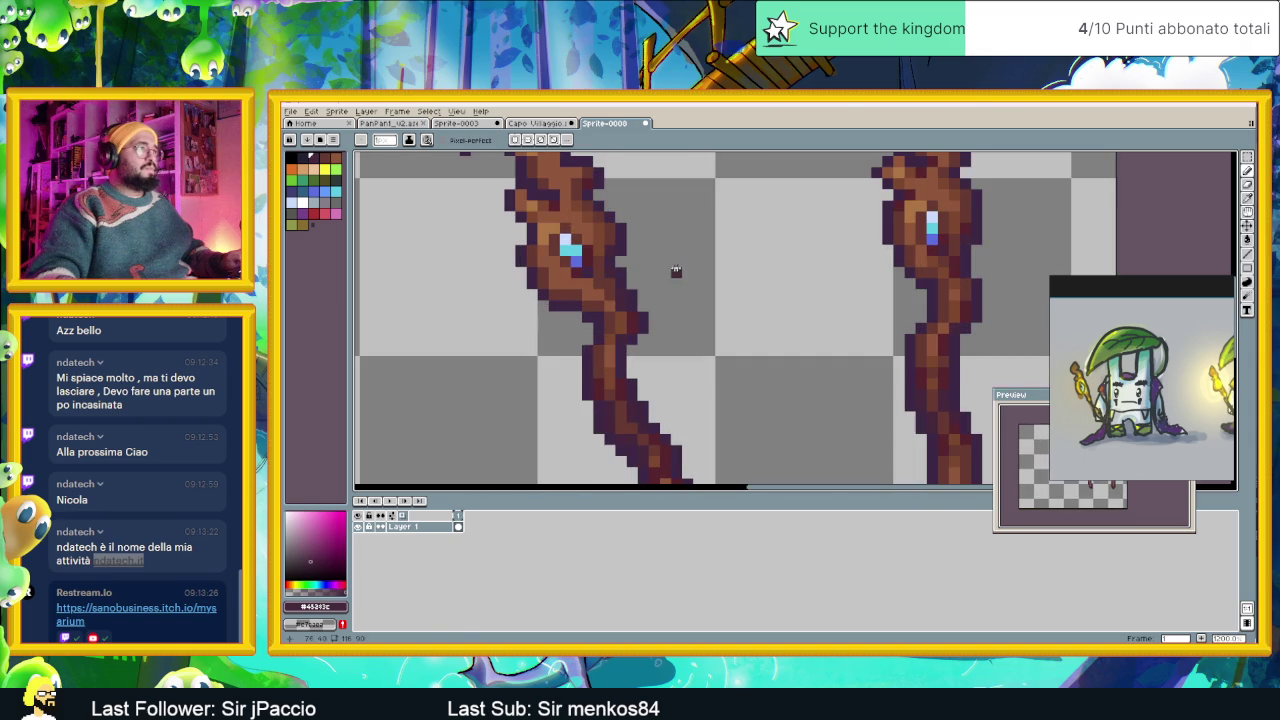
{"action": "left_click", "coordinate": [605, 222], "text": "alt"}
{"action": "scroll", "coordinate": [598, 287], "scroll_direction": "up", "scroll_amount": 1}
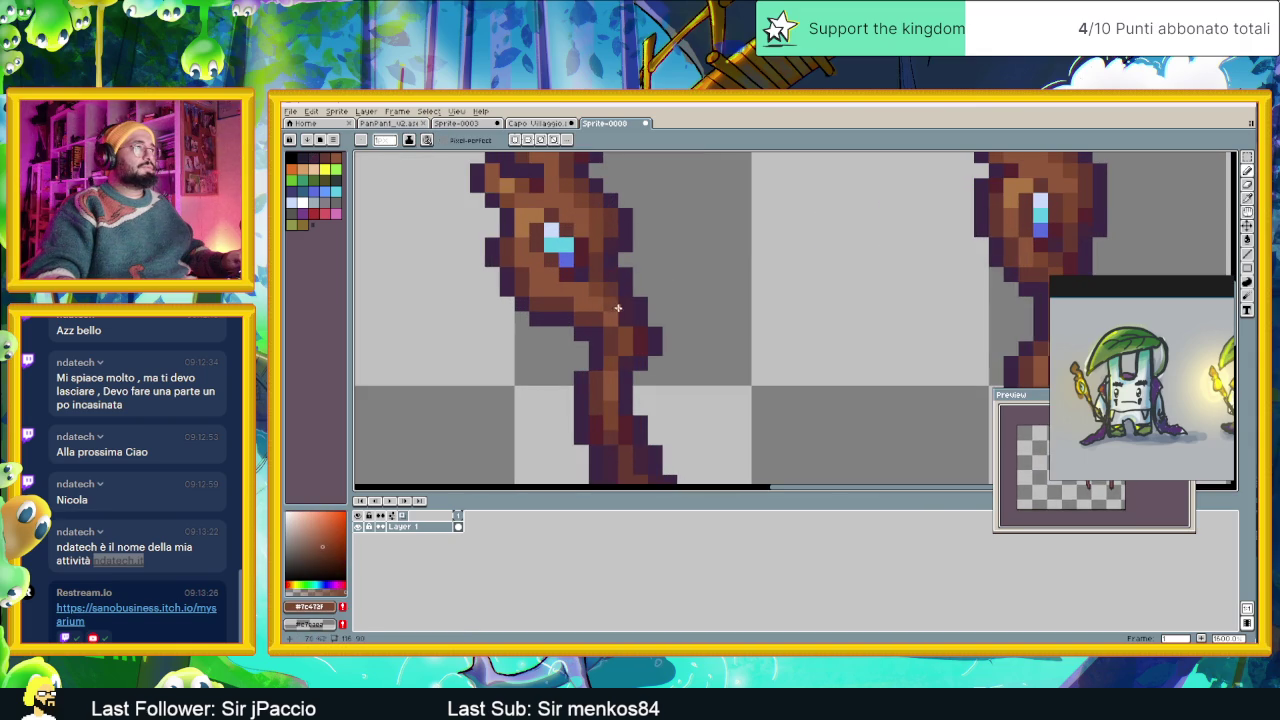
{"action": "scroll", "coordinate": [640, 335], "scroll_direction": "down", "scroll_amount": 1}
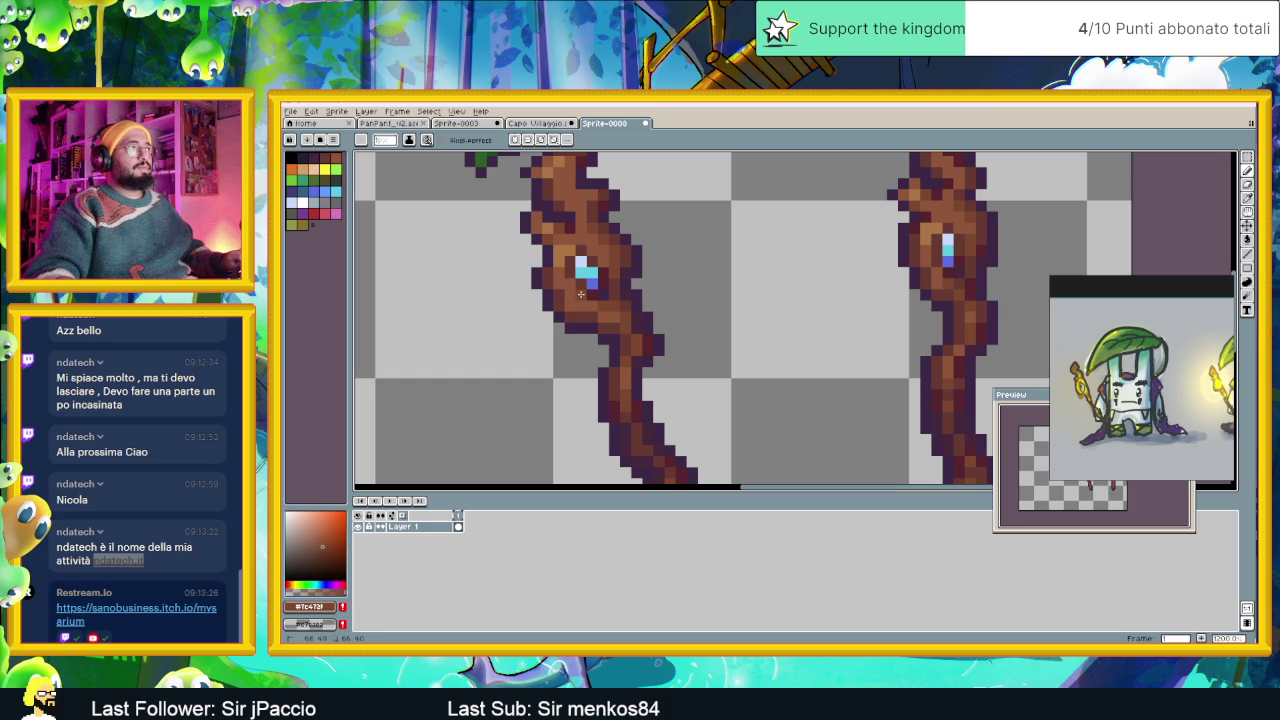
{"action": "scroll", "coordinate": [666, 312], "scroll_direction": "down", "scroll_amount": 1}
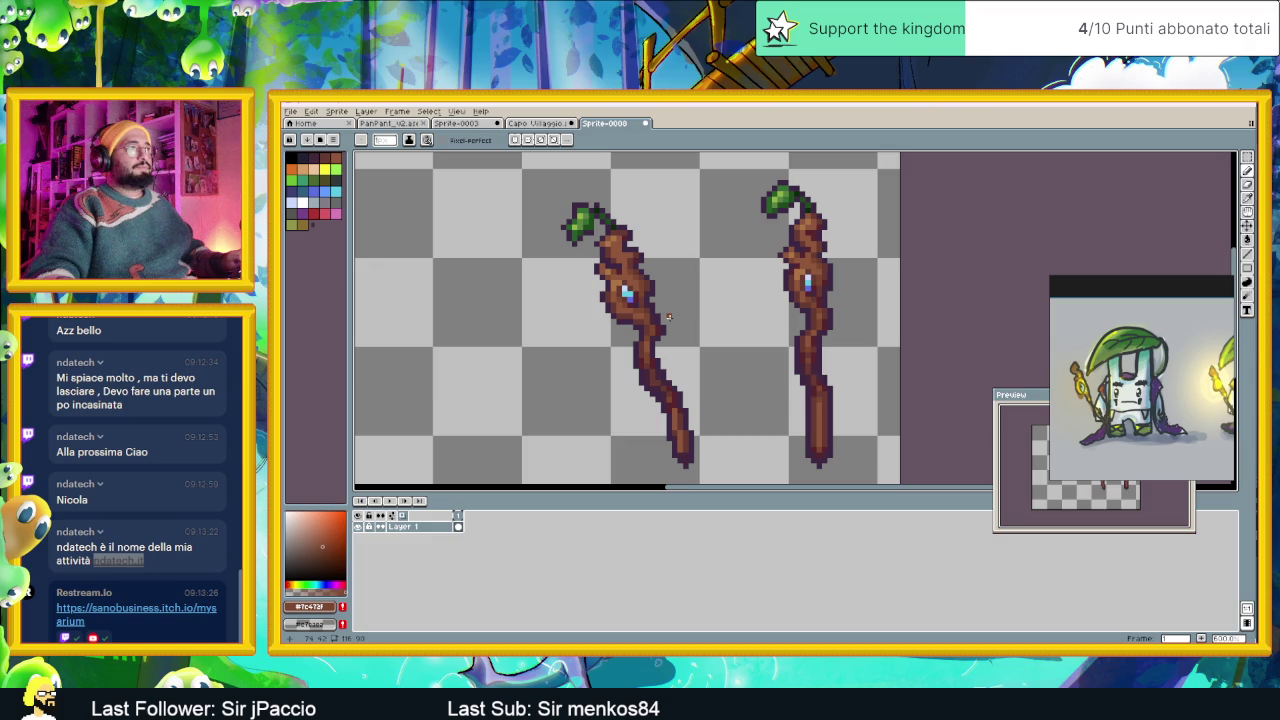
{"action": "scroll", "coordinate": [645, 298], "scroll_direction": "up", "scroll_amount": 1}
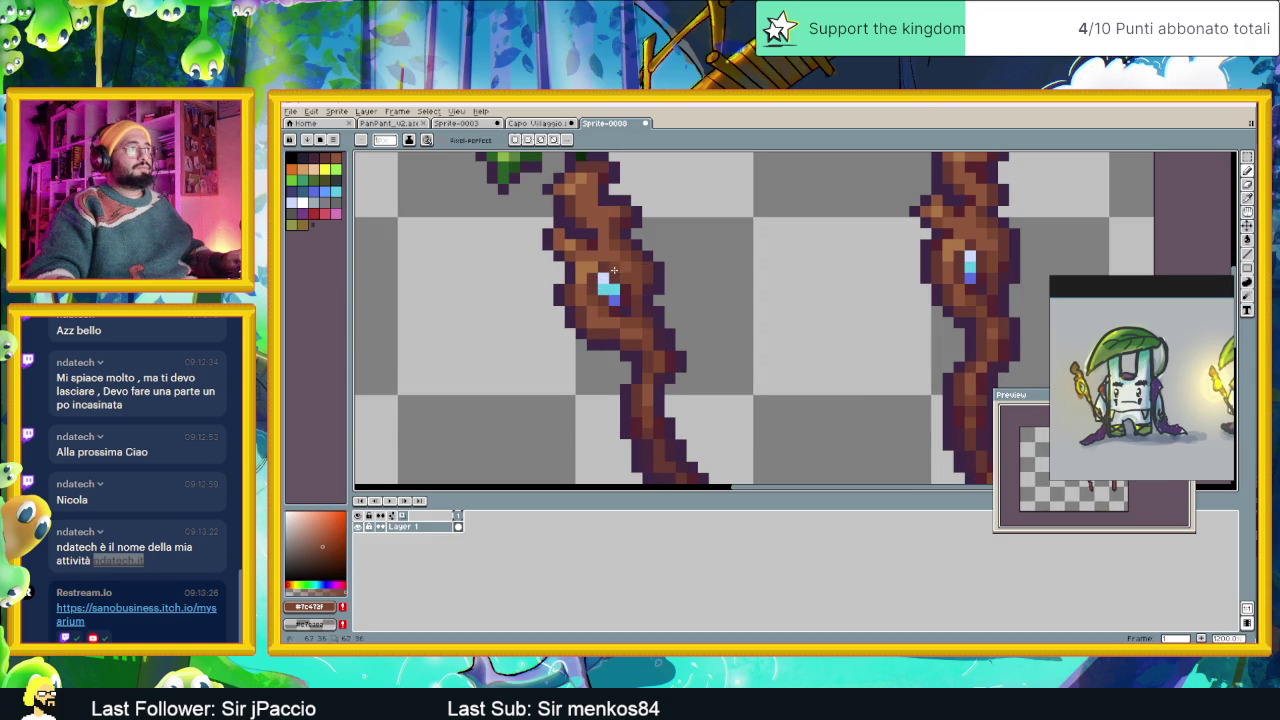
{"action": "scroll", "coordinate": [655, 300], "scroll_direction": "down", "scroll_amount": 2}
{"action": "scroll", "coordinate": [685, 328], "scroll_direction": "down", "scroll_amount": 1}
{"action": "scroll", "coordinate": [700, 342], "scroll_direction": "down", "scroll_amount": 1}
{"action": "scroll", "coordinate": [711, 353], "scroll_direction": "down", "scroll_amount": 1}
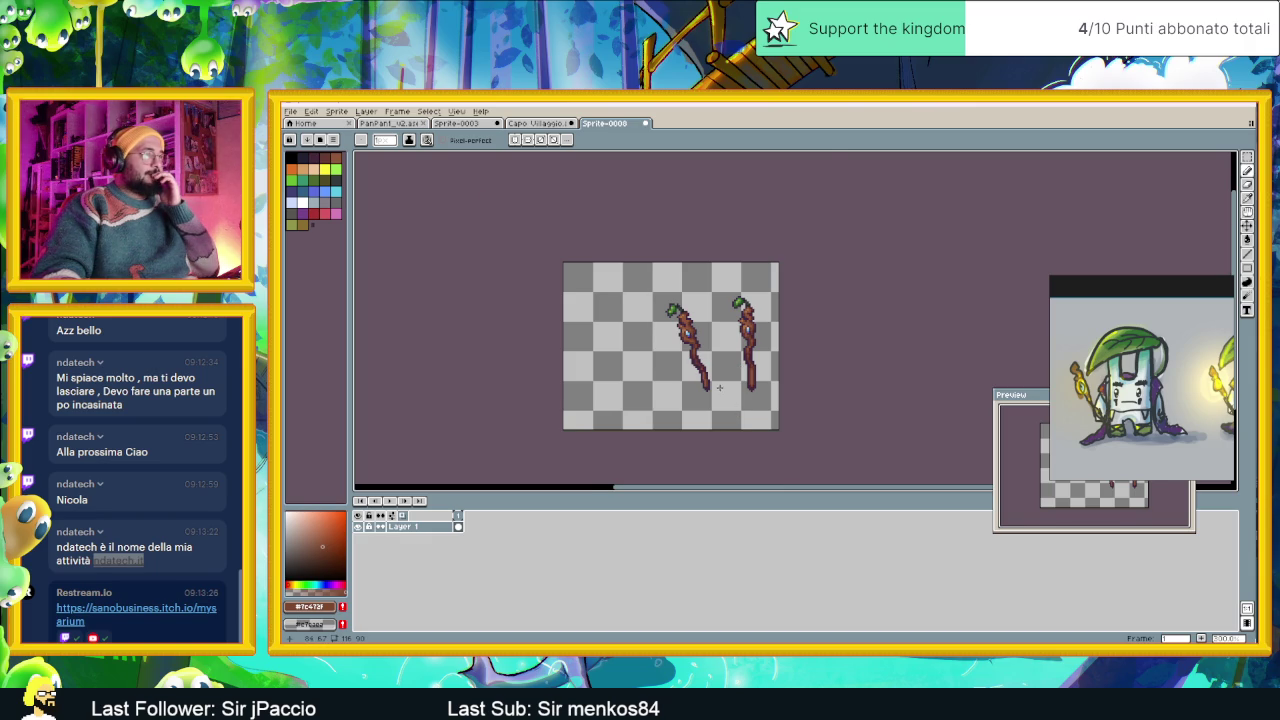
{"action": "scroll", "coordinate": [720, 390], "scroll_direction": "up", "scroll_amount": 2}
{"action": "scroll", "coordinate": [716, 382], "scroll_direction": "up", "scroll_amount": 1}
{"action": "scroll", "coordinate": [716, 382], "scroll_direction": "up", "scroll_amount": 1}
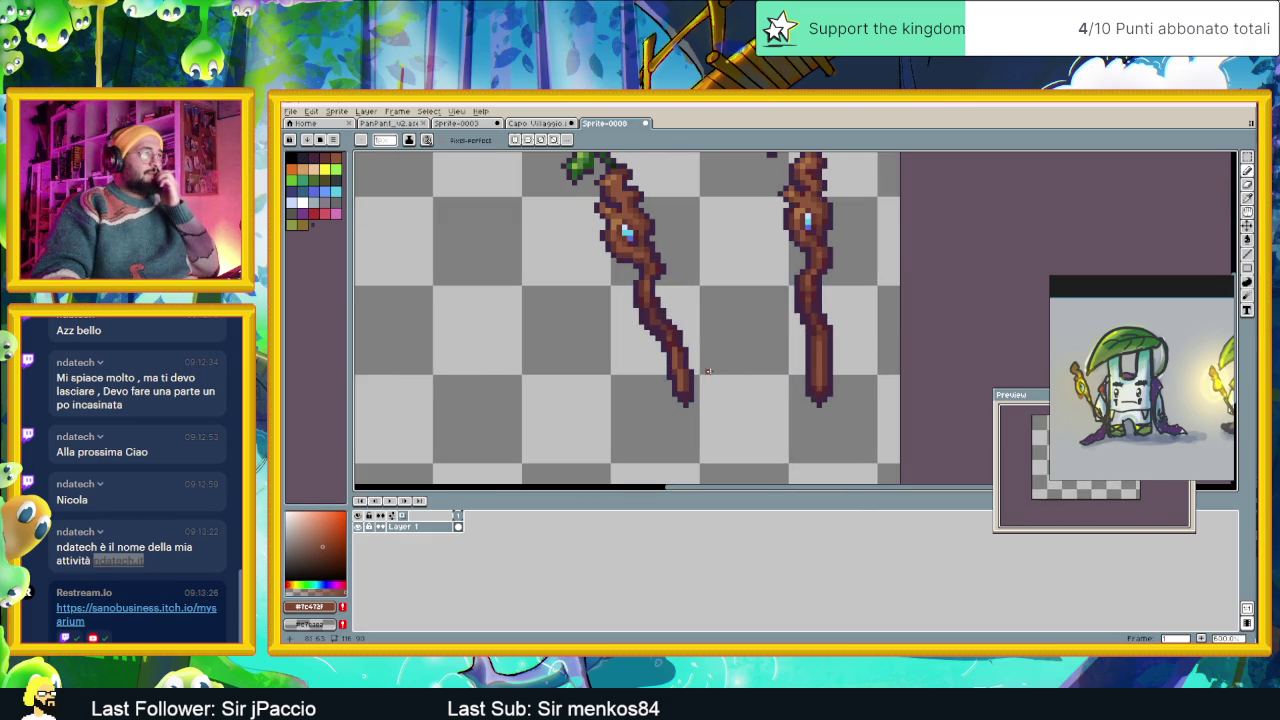
{"action": "scroll", "coordinate": [668, 354], "scroll_direction": "up", "scroll_amount": 1}
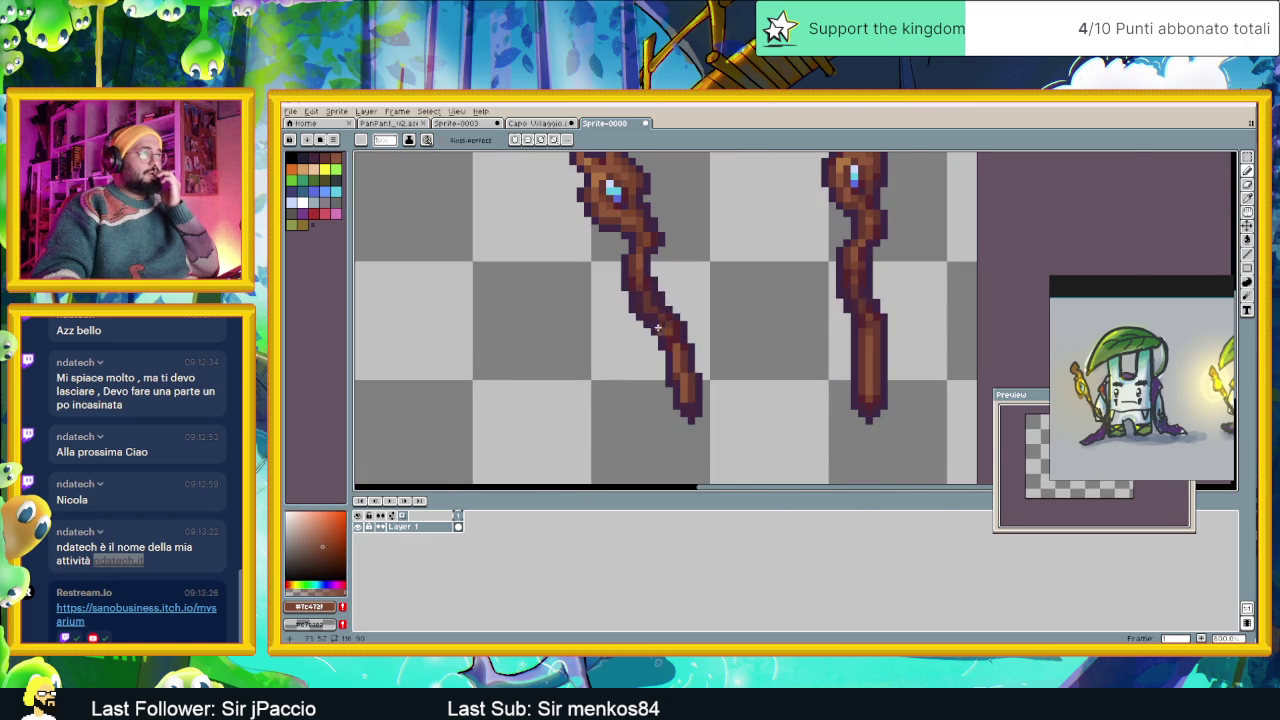
{"action": "scroll", "coordinate": [657, 327], "scroll_direction": "up", "scroll_amount": 1}
Sample the staff's dark purple outline shade as the drawing colour.
{"action": "key", "text": "alt"}
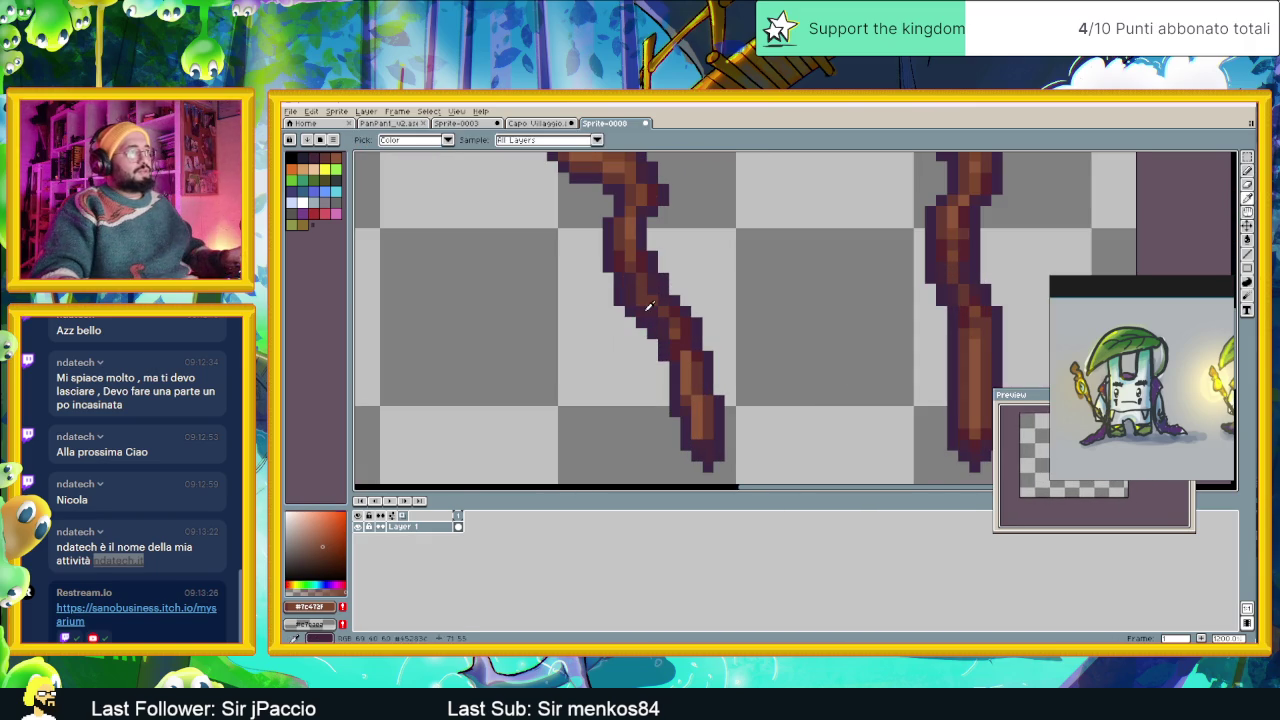
{"action": "left_click", "coordinate": [645, 308], "text": "alt"}
{"action": "left_click", "coordinate": [641, 304], "text": "alt"}
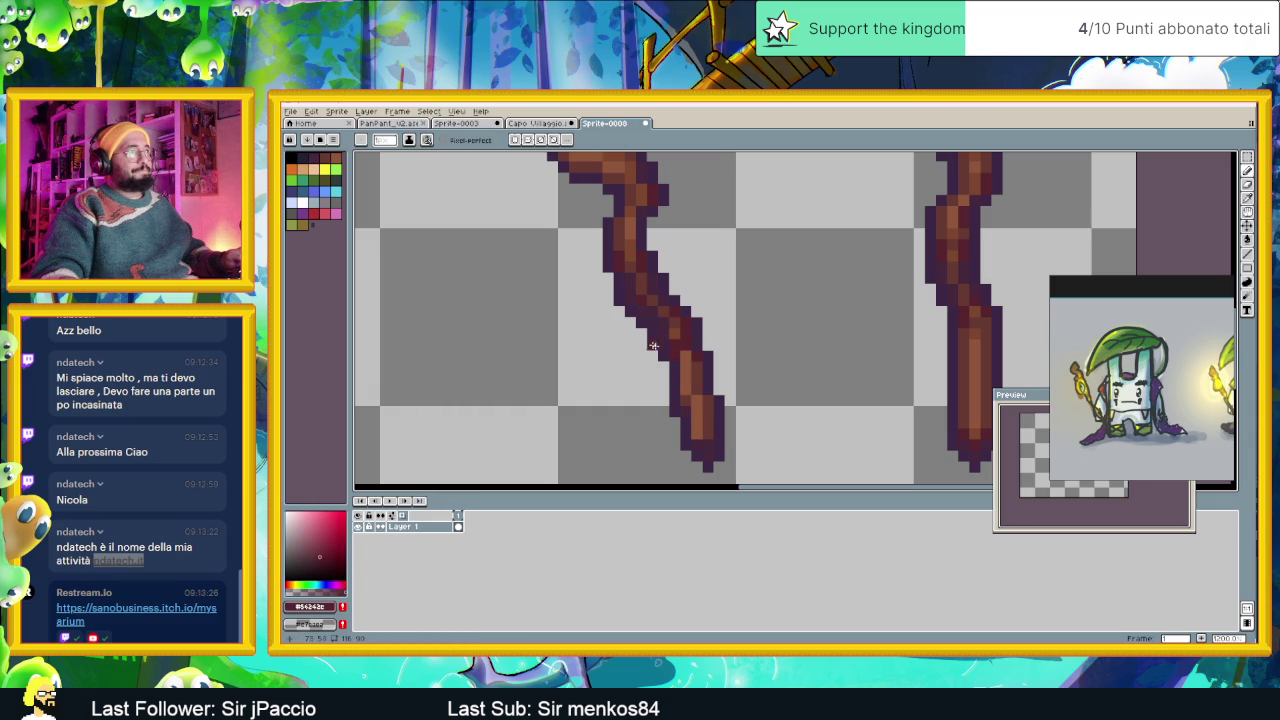
Zoom out and pan to view both finished staffs.
{"action": "scroll", "coordinate": [669, 352], "scroll_direction": "down", "scroll_amount": 2}
{"action": "scroll", "coordinate": [686, 395], "scroll_direction": "down", "scroll_amount": 1}
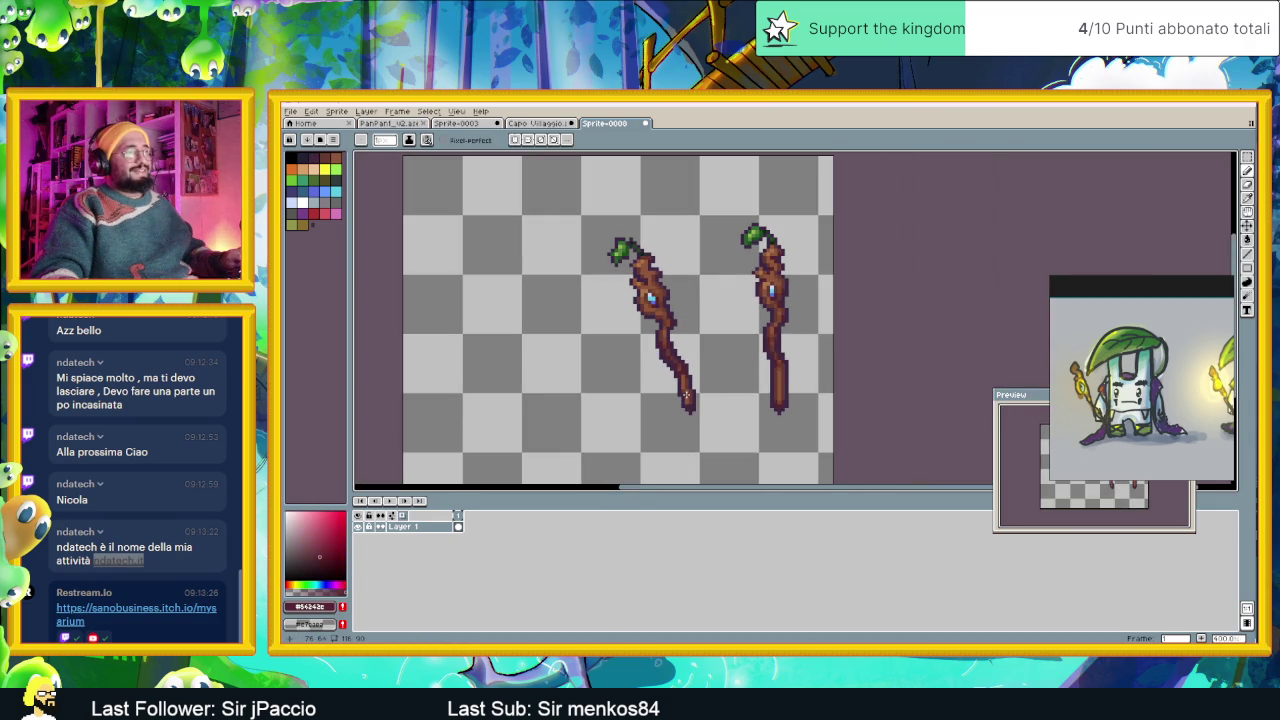
{"action": "scroll", "coordinate": [686, 395], "scroll_direction": "down", "scroll_amount": 1}
{"action": "scroll", "coordinate": [686, 395], "scroll_direction": "down", "scroll_amount": 1}
{"action": "scroll", "coordinate": [686, 395], "scroll_direction": "down", "scroll_amount": 1}
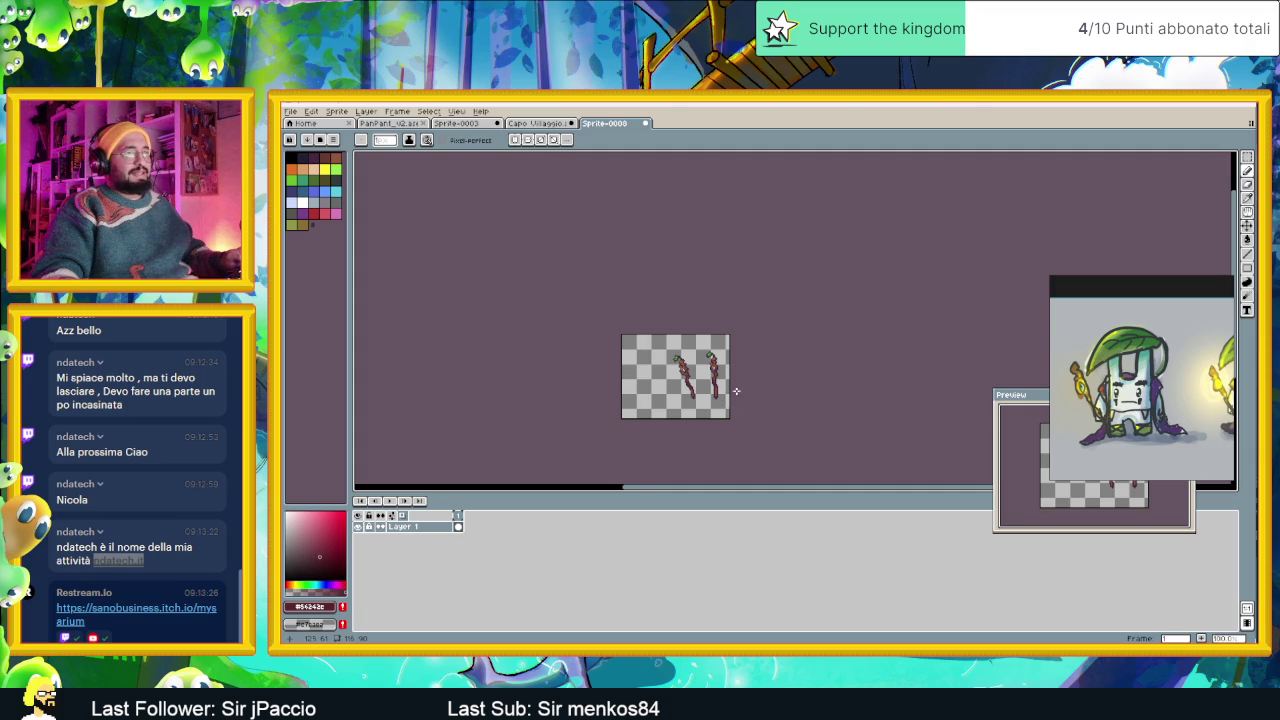
{"action": "left_click_drag", "start_coordinate": [736, 391], "coordinate": [686, 405]}
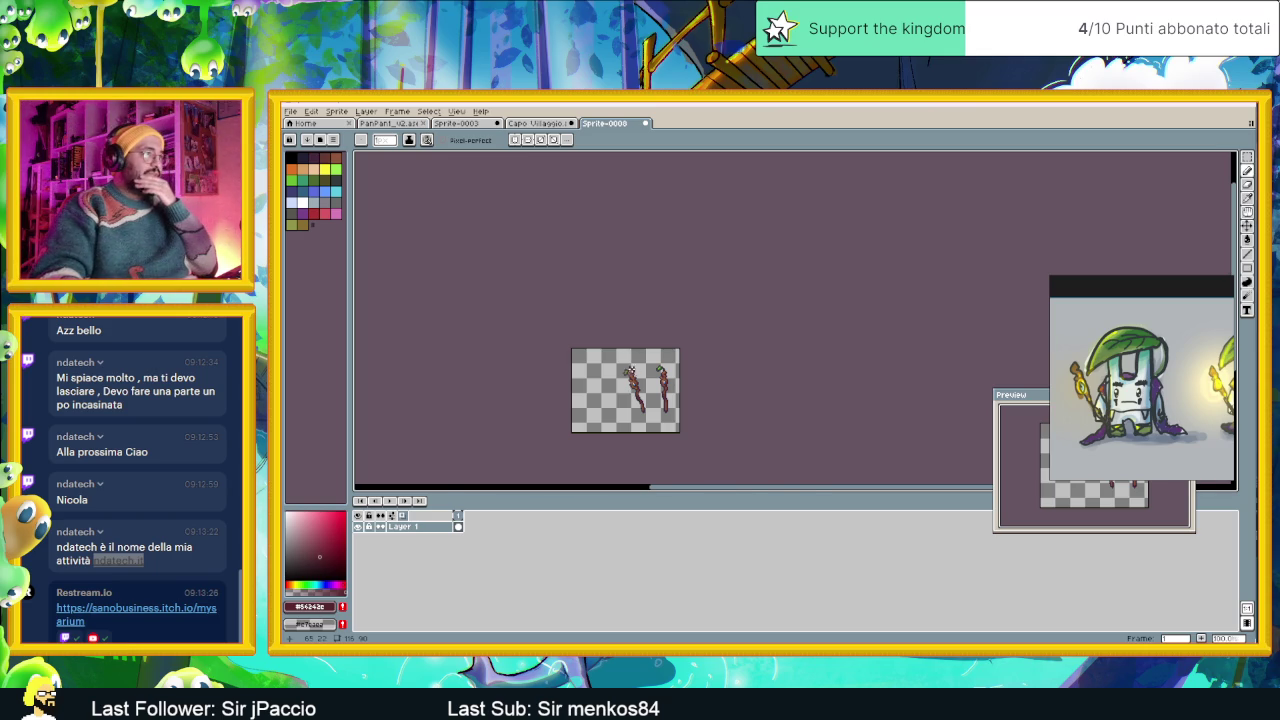
{"action": "scroll", "coordinate": [631, 384], "scroll_direction": "up", "scroll_amount": 1}
{"action": "scroll", "coordinate": [612, 367], "scroll_direction": "up", "scroll_amount": 1}
{"action": "scroll", "coordinate": [612, 367], "scroll_direction": "up", "scroll_amount": 1}
{"action": "scroll", "coordinate": [678, 413], "scroll_direction": "up", "scroll_amount": 1}
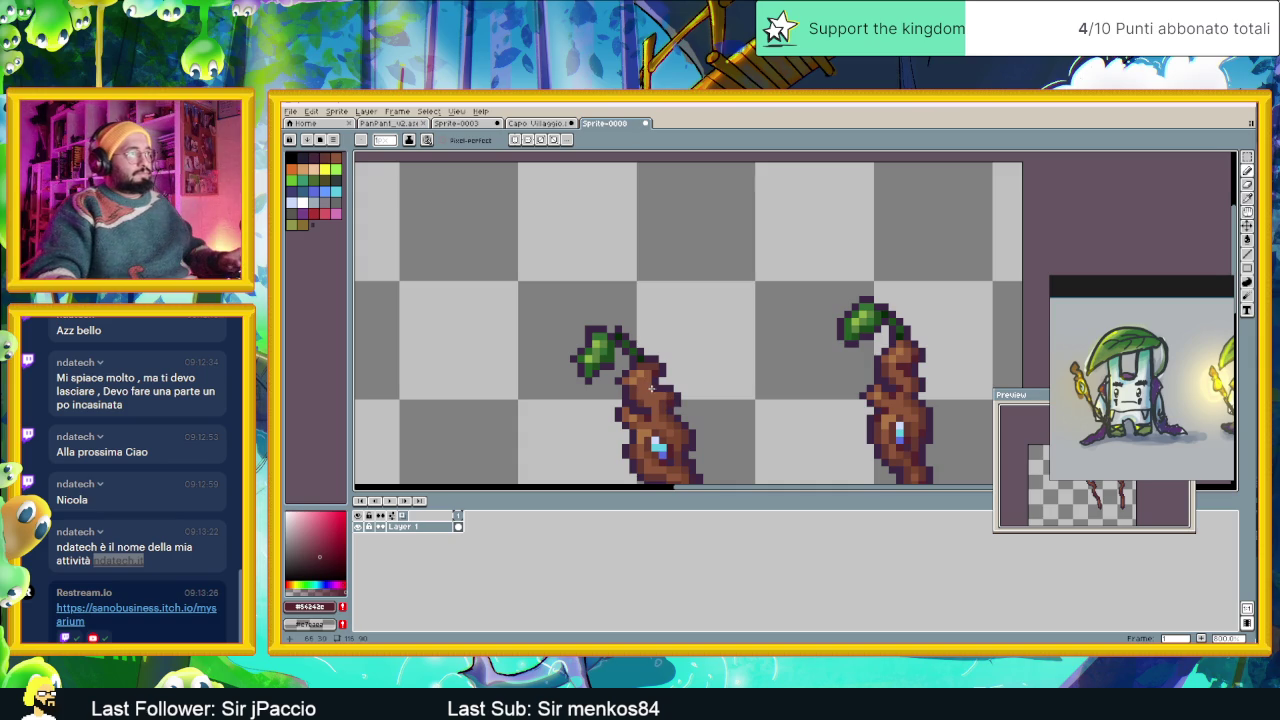
Zoom in on the staff tops and eyedrop a darker brown, then the wood brown.
{"action": "scroll", "coordinate": [643, 407], "scroll_direction": "down", "scroll_amount": 2}
{"action": "scroll", "coordinate": [717, 433], "scroll_direction": "down", "scroll_amount": 1}
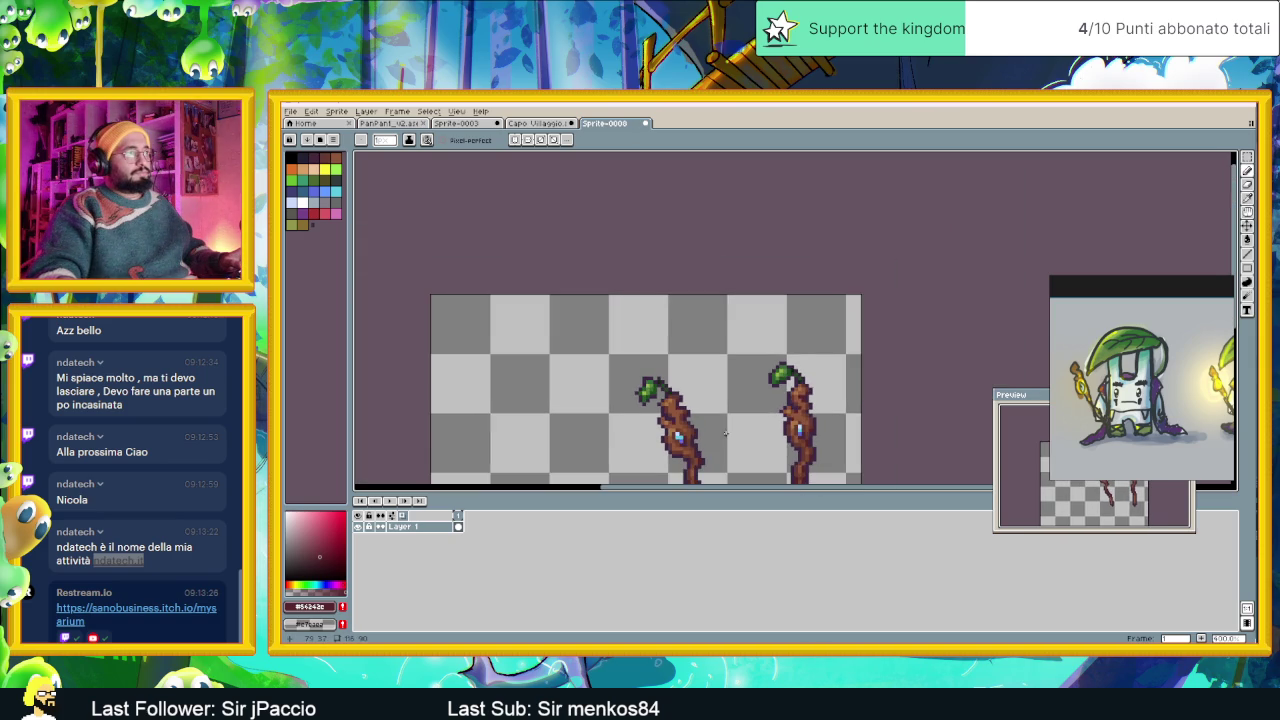
{"action": "scroll", "coordinate": [717, 433], "scroll_direction": "up", "scroll_amount": 1}
{"action": "scroll", "coordinate": [717, 433], "scroll_direction": "up", "scroll_amount": 2}
{"action": "scroll", "coordinate": [700, 434], "scroll_direction": "up", "scroll_amount": 1}
{"action": "scroll", "coordinate": [700, 343], "scroll_direction": "down", "scroll_amount": 1}
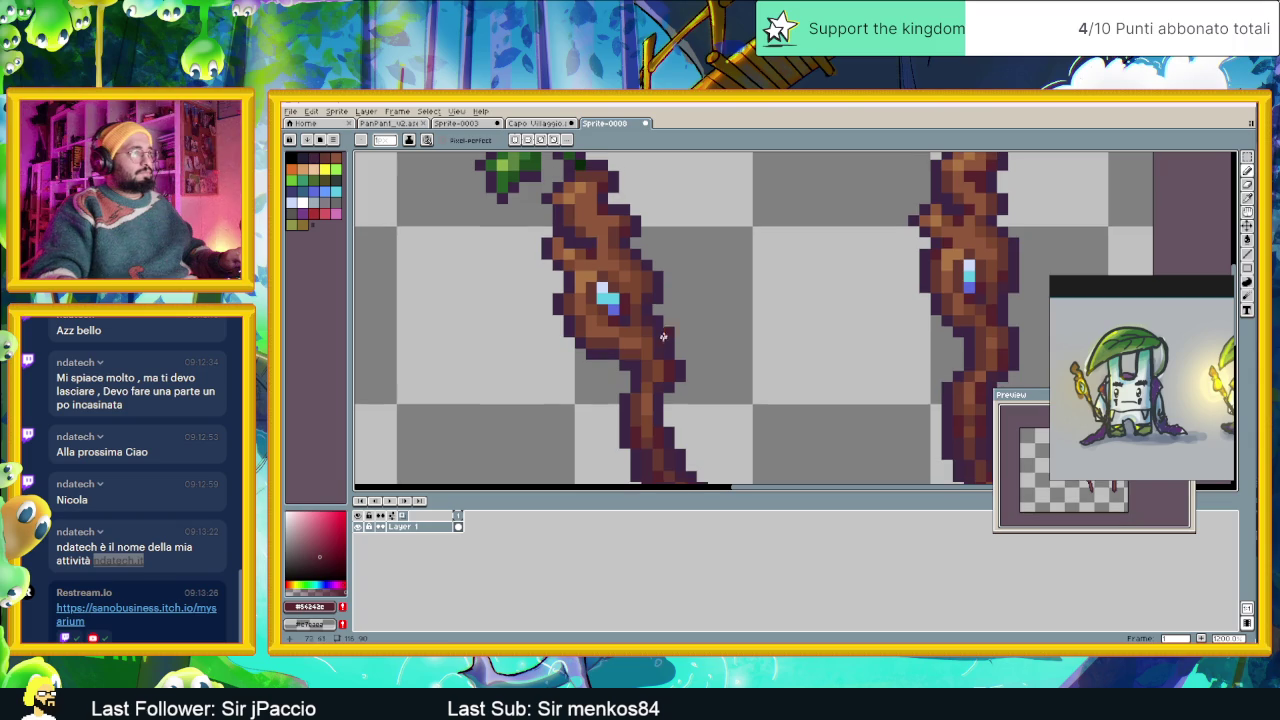
{"action": "left_click", "coordinate": [623, 223], "text": "alt"}
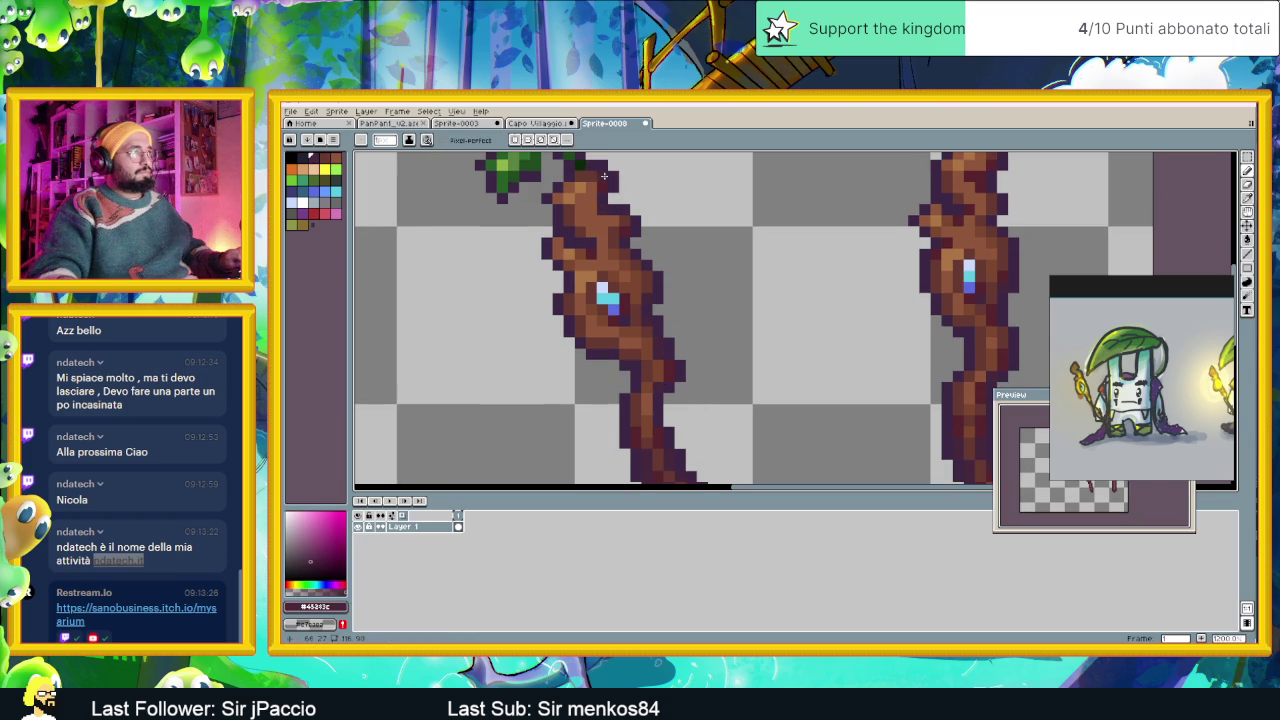
{"action": "scroll", "coordinate": [701, 261], "scroll_direction": "down", "scroll_amount": 2}
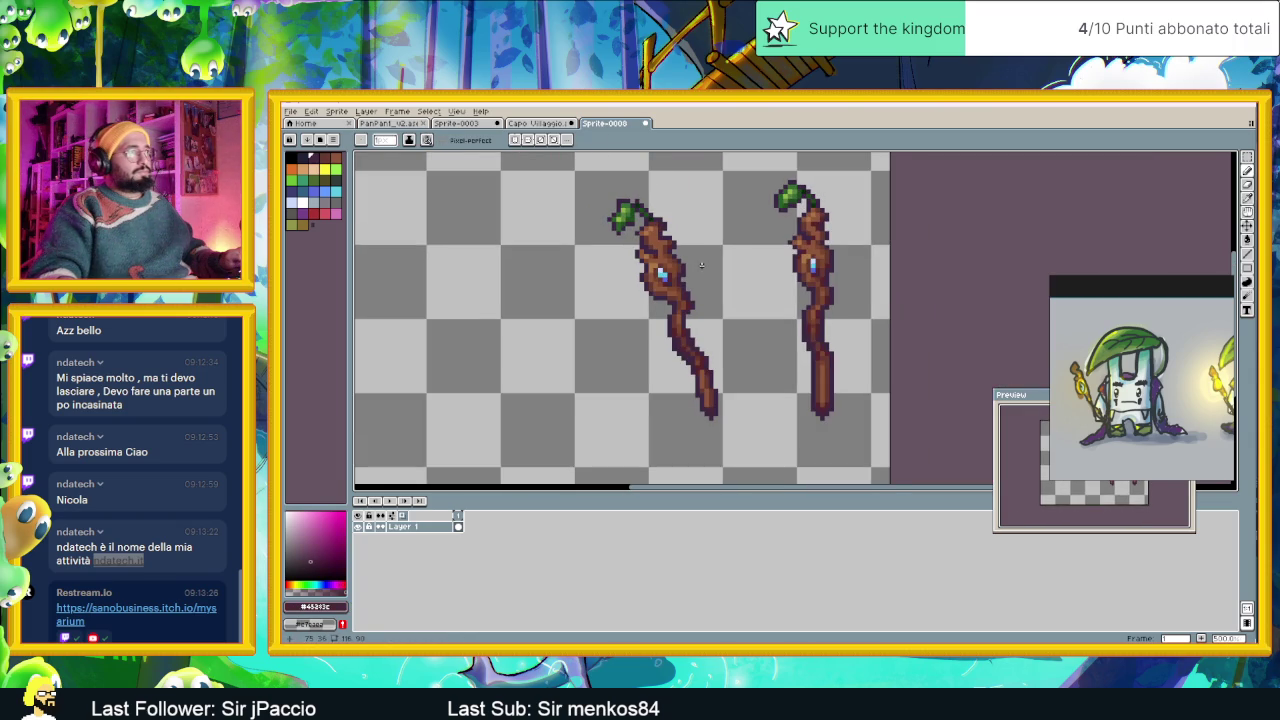
{"action": "scroll", "coordinate": [701, 265], "scroll_direction": "down", "scroll_amount": 1}
{"action": "scroll", "coordinate": [700, 265], "scroll_direction": "up", "scroll_amount": 3}
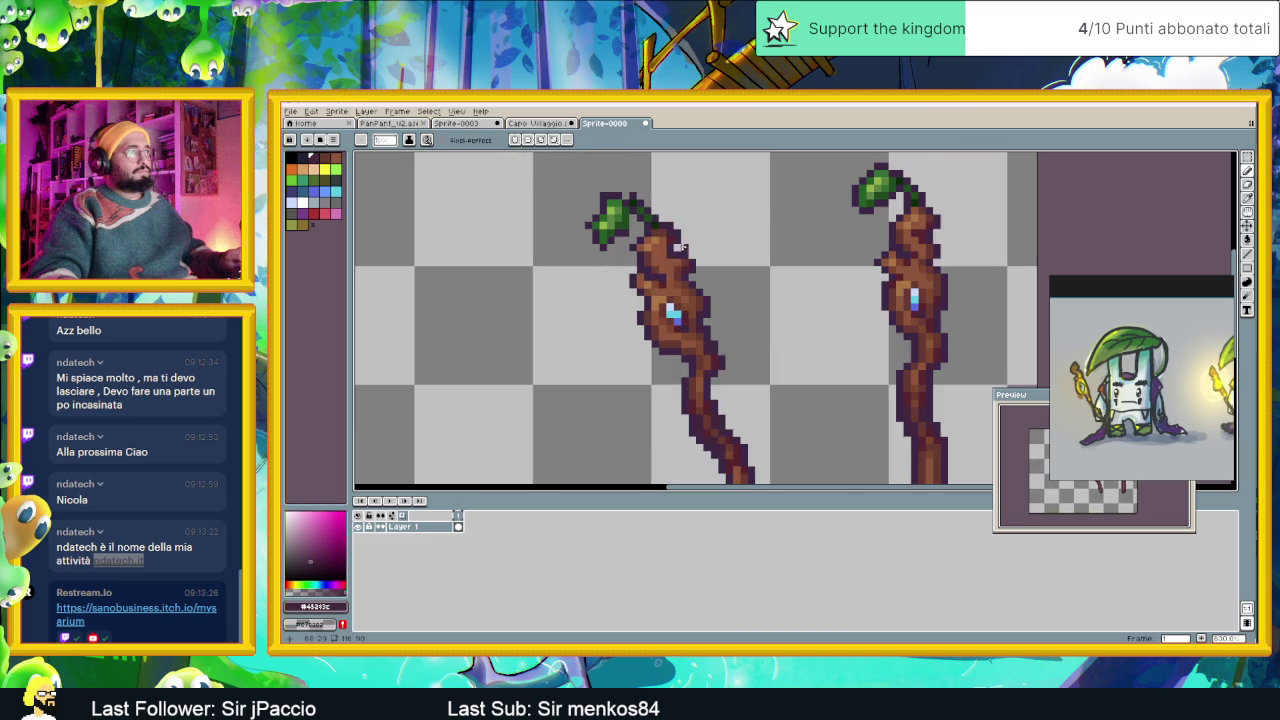
{"action": "scroll", "coordinate": [681, 260], "scroll_direction": "up", "scroll_amount": 2}
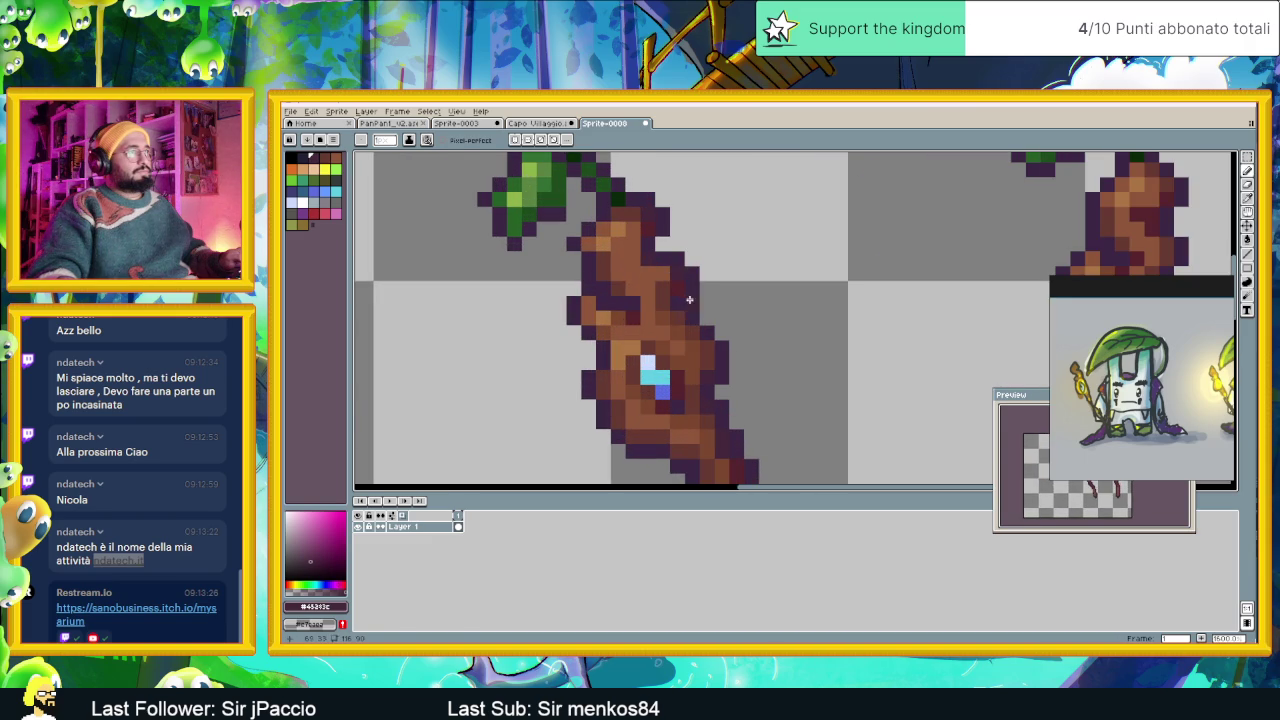
{"action": "left_click", "coordinate": [658, 269], "text": "alt"}
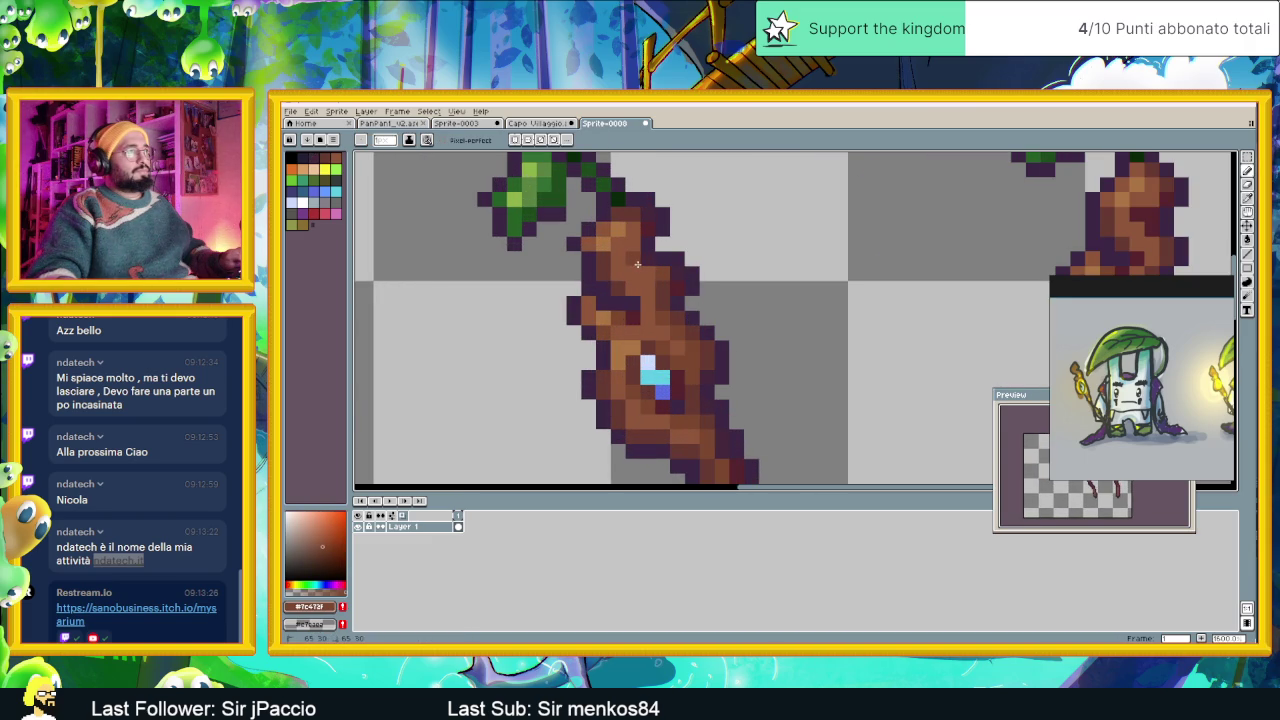
Sample the purple outline, then settle on the dark reddish brown atop the left staff.
{"action": "scroll", "coordinate": [637, 264], "scroll_direction": "down", "scroll_amount": 2}
{"action": "scroll", "coordinate": [760, 314], "scroll_direction": "down", "scroll_amount": 1}
{"action": "scroll", "coordinate": [763, 319], "scroll_direction": "down", "scroll_amount": 2}
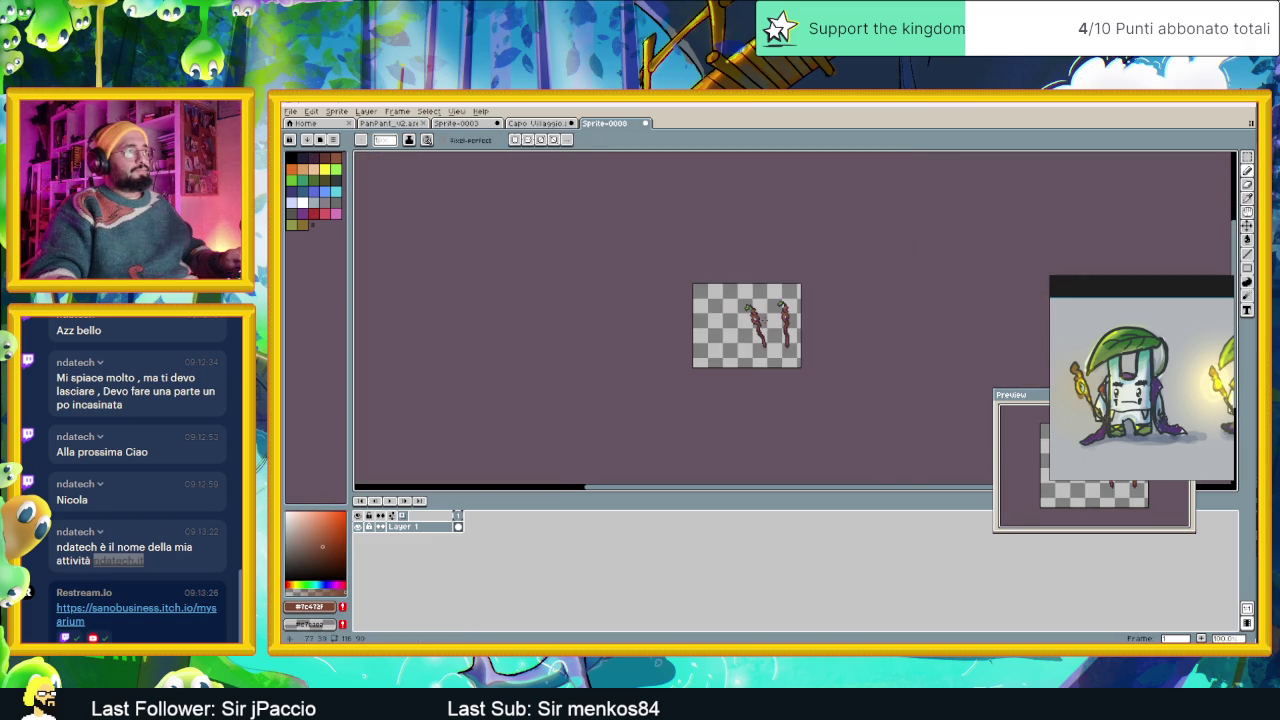
{"action": "scroll", "coordinate": [765, 320], "scroll_direction": "down", "scroll_amount": 1}
{"action": "scroll", "coordinate": [767, 320], "scroll_direction": "up", "scroll_amount": 1}
{"action": "left_click_drag", "start_coordinate": [742, 324], "coordinate": [675, 332]}
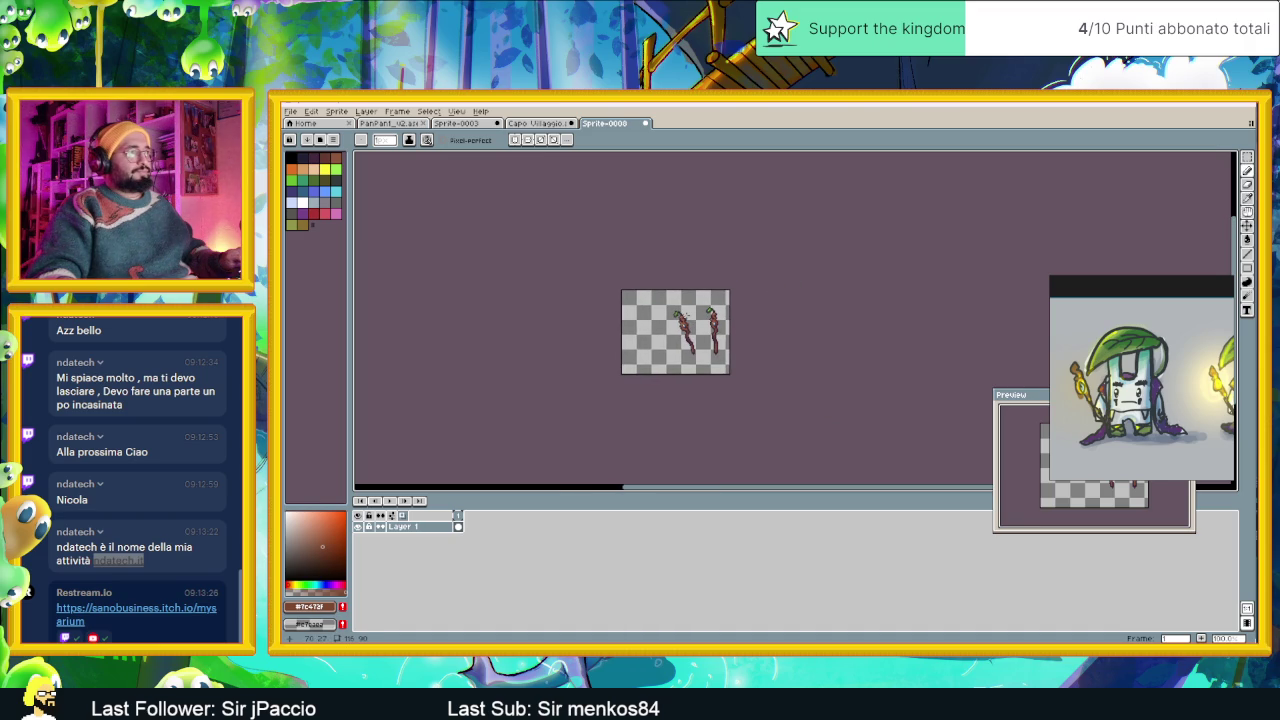
{"action": "scroll", "coordinate": [682, 311], "scroll_direction": "up", "scroll_amount": 1}
{"action": "scroll", "coordinate": [690, 314], "scroll_direction": "up", "scroll_amount": 3}
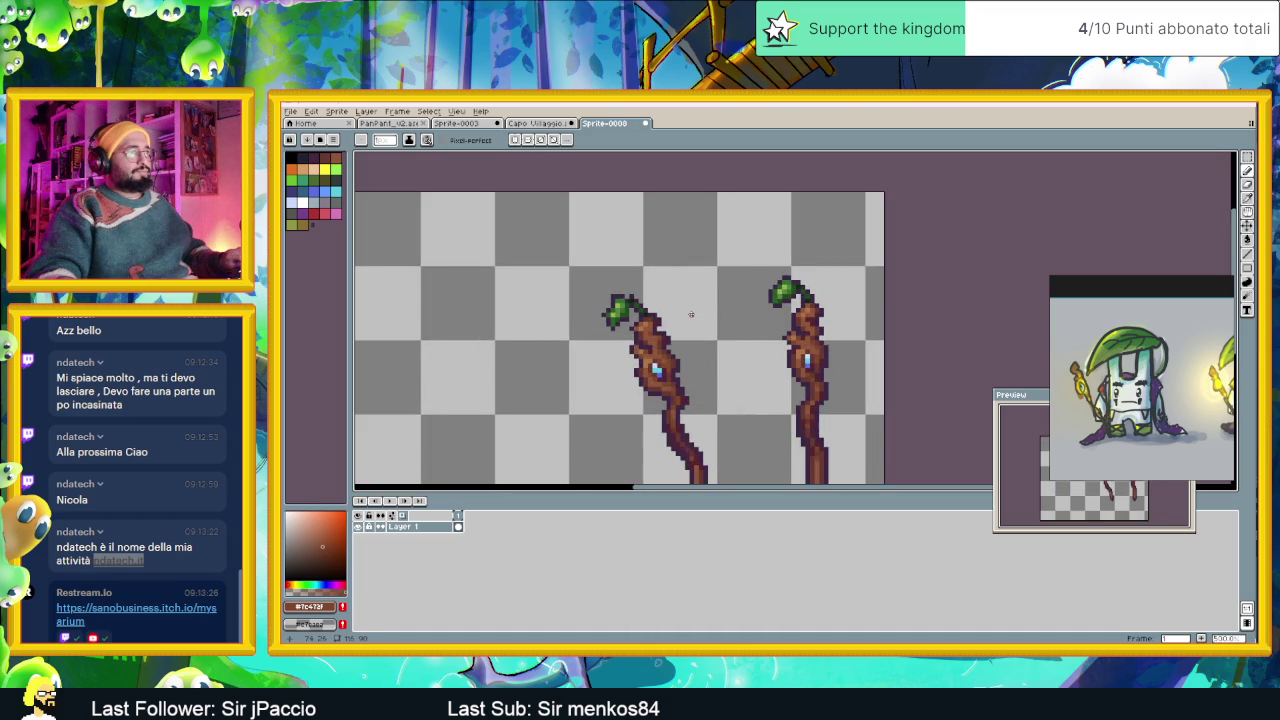
{"action": "scroll", "coordinate": [690, 314], "scroll_direction": "up", "scroll_amount": 1}
{"action": "scroll", "coordinate": [692, 314], "scroll_direction": "up", "scroll_amount": 1}
{"action": "scroll", "coordinate": [680, 322], "scroll_direction": "up", "scroll_amount": 2}
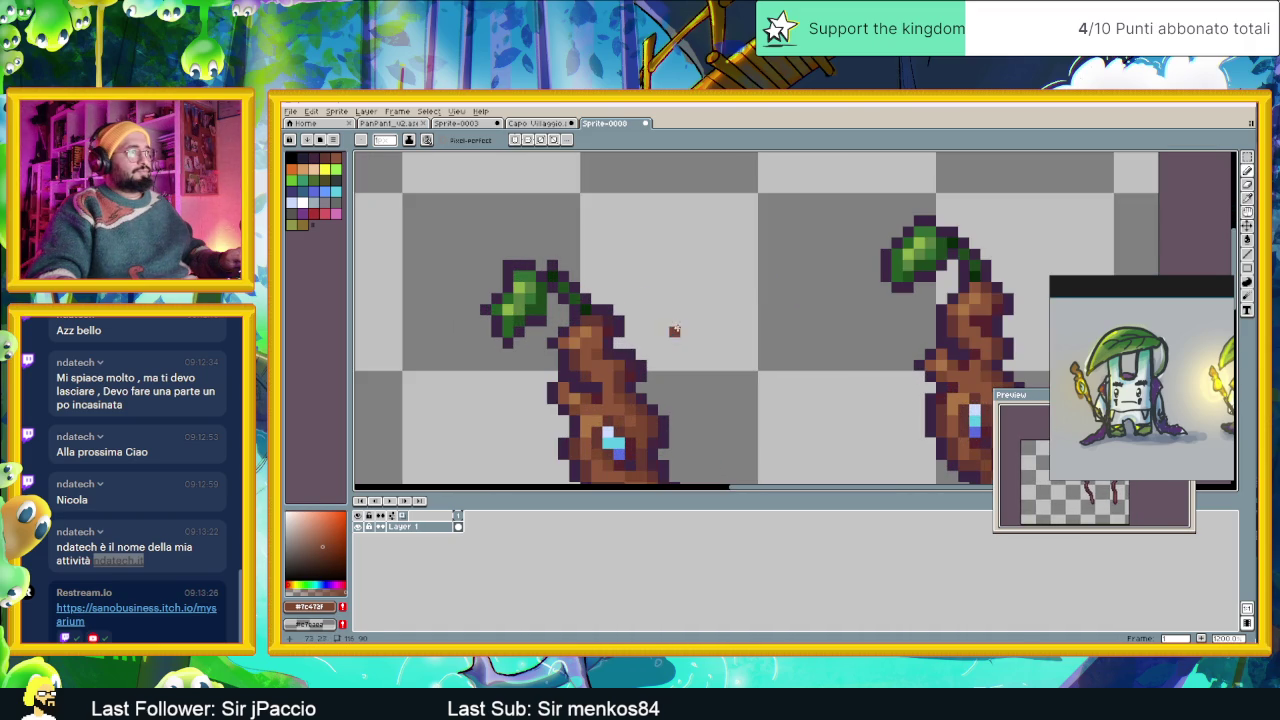
{"action": "left_click", "coordinate": [618, 342], "text": "alt"}
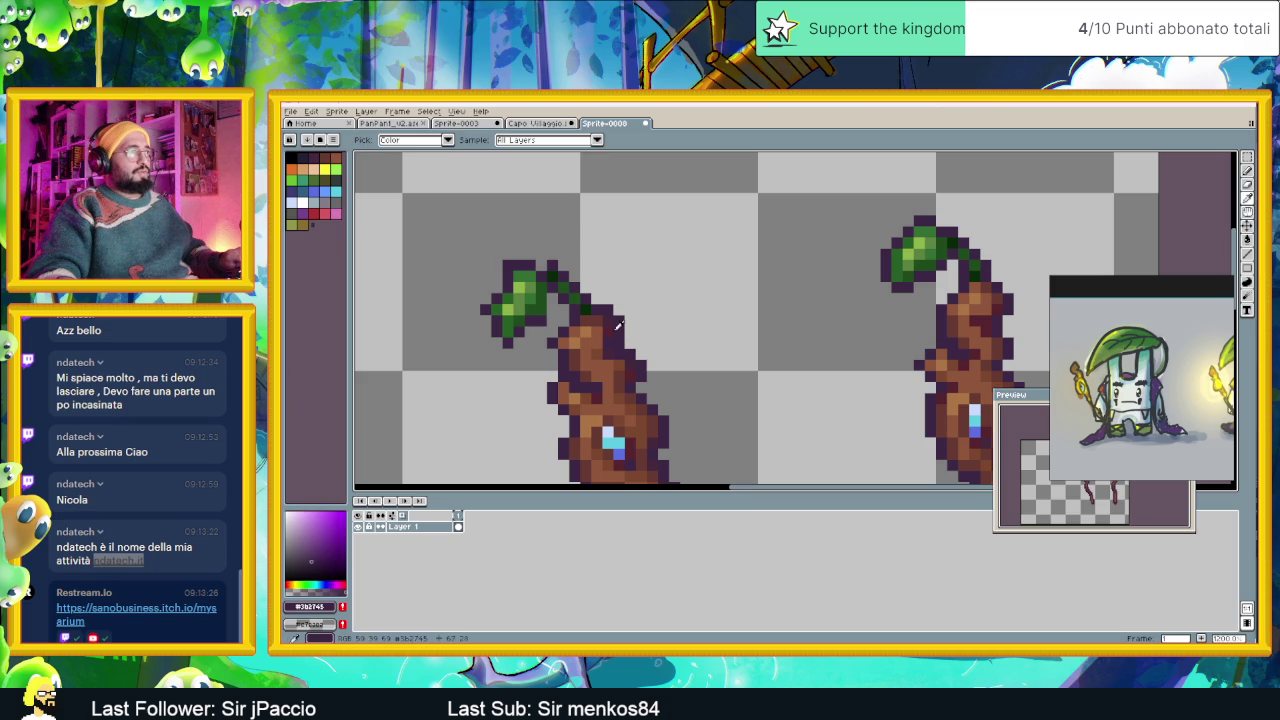
{"action": "left_click", "coordinate": [612, 326], "text": "alt"}
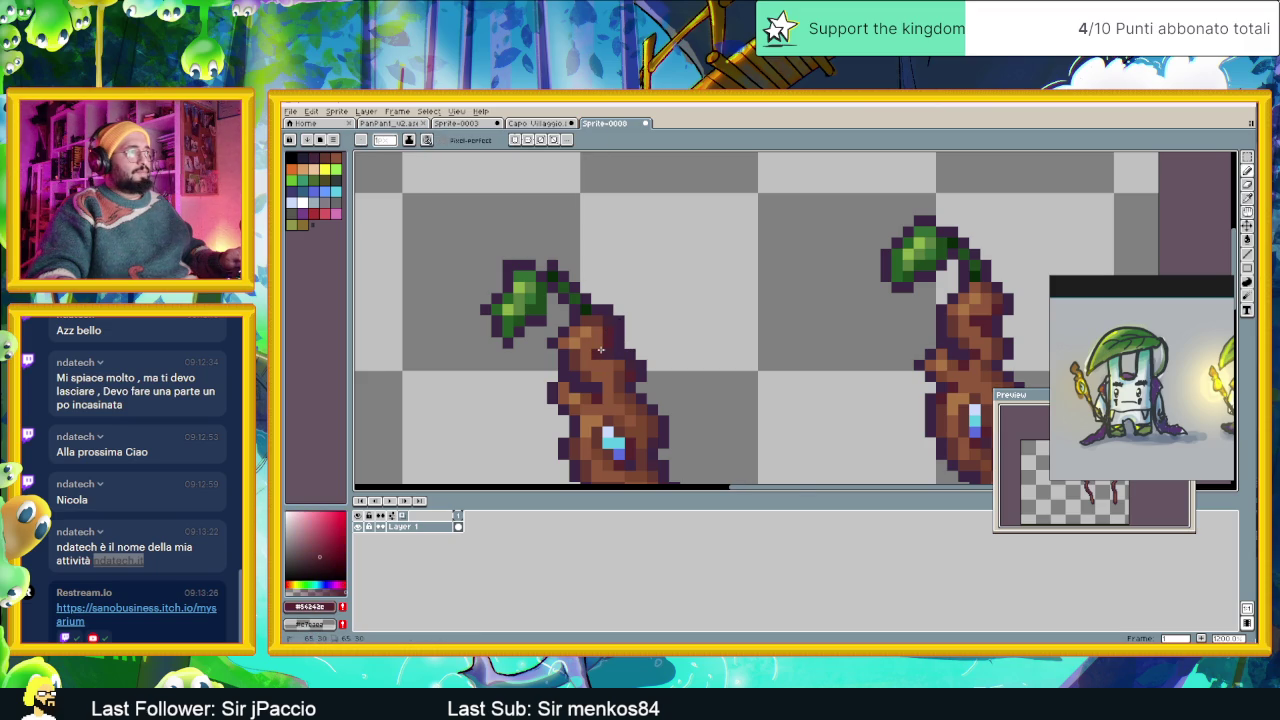
{"action": "scroll", "coordinate": [633, 365], "scroll_direction": "down", "scroll_amount": 5}
{"action": "scroll", "coordinate": [684, 371], "scroll_direction": "down", "scroll_amount": 1}
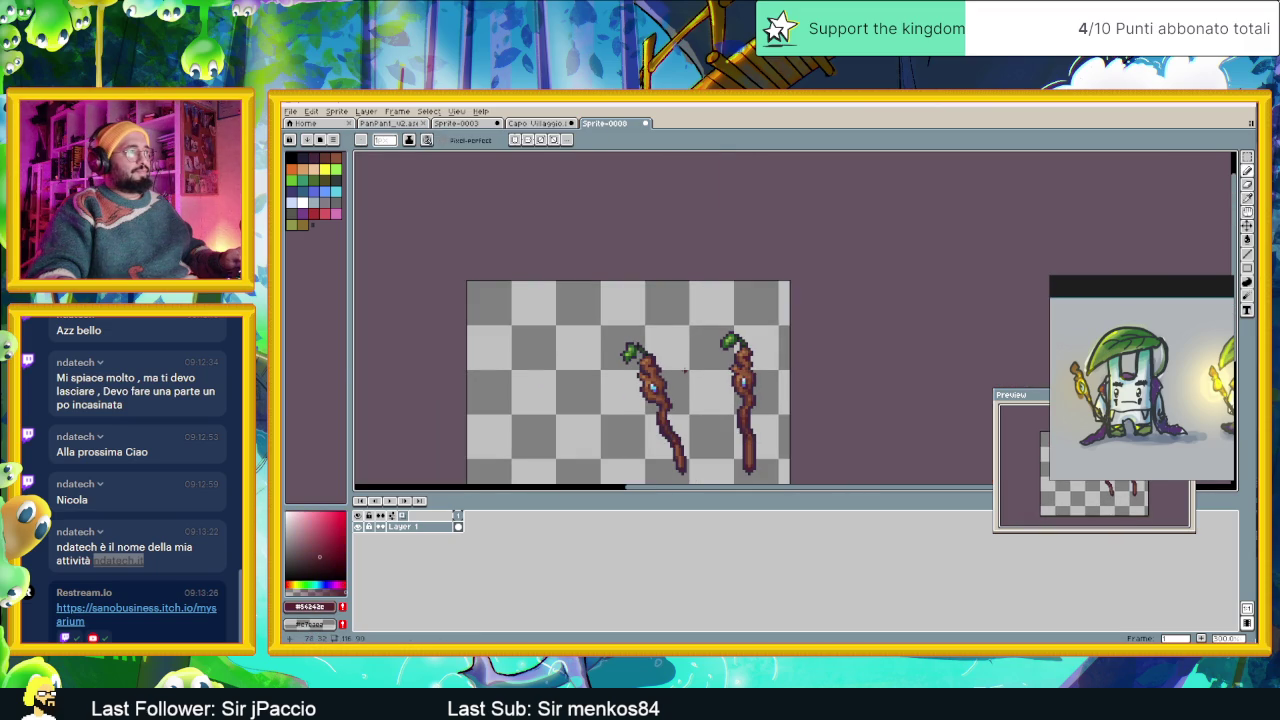
{"action": "scroll", "coordinate": [684, 371], "scroll_direction": "down", "scroll_amount": 1}
{"action": "scroll", "coordinate": [684, 371], "scroll_direction": "down", "scroll_amount": 1}
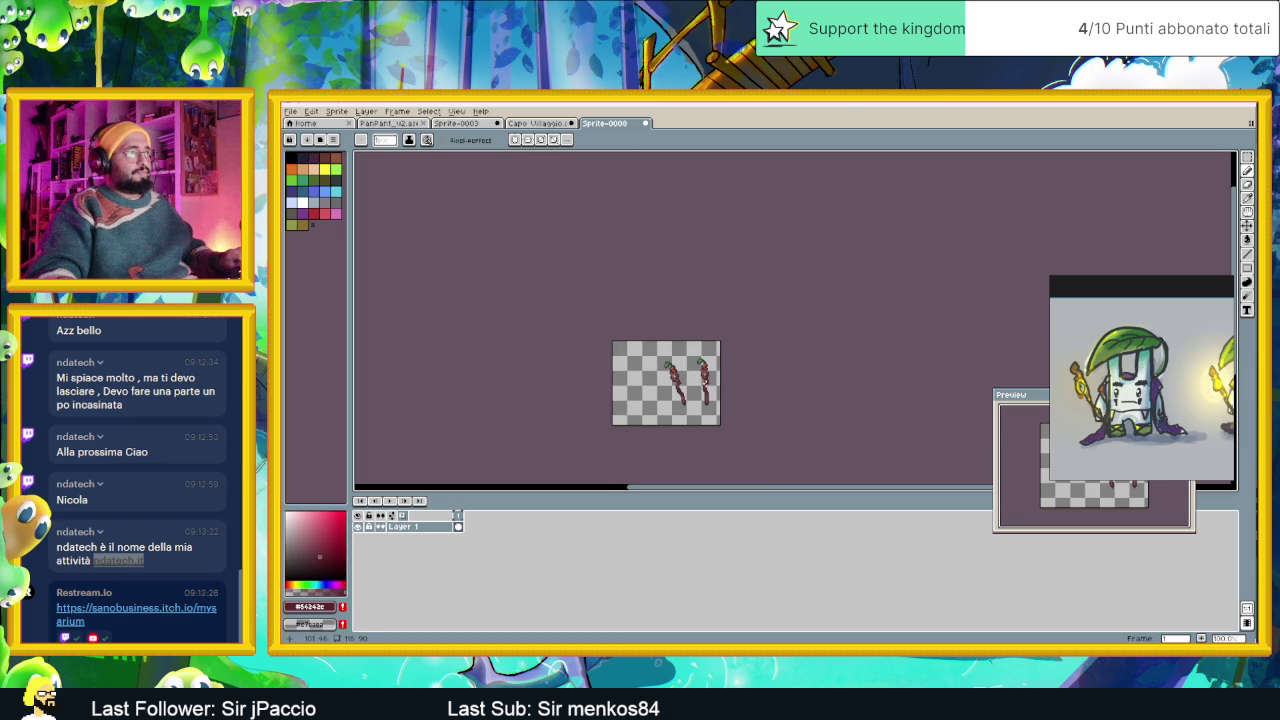
{"action": "scroll", "coordinate": [688, 378], "scroll_direction": "up", "scroll_amount": 1}
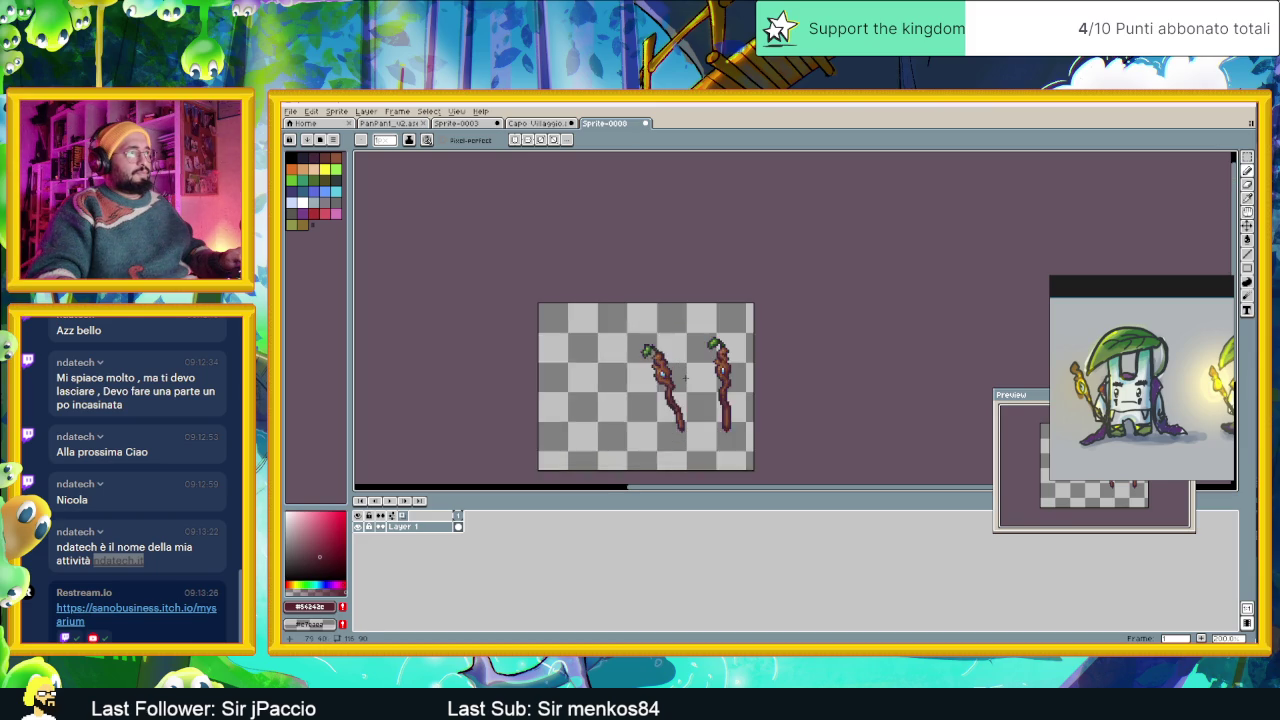
{"action": "scroll", "coordinate": [686, 378], "scroll_direction": "up", "scroll_amount": 1}
{"action": "scroll", "coordinate": [728, 355], "scroll_direction": "up", "scroll_amount": 1}
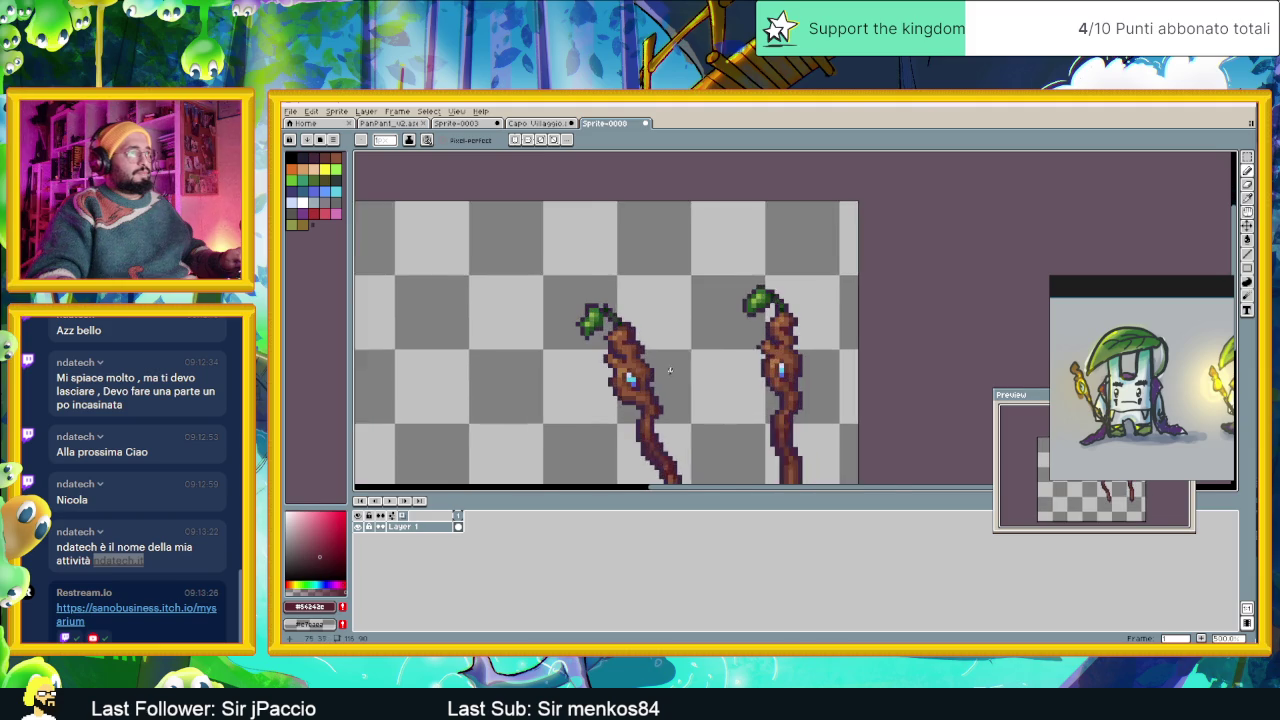
{"action": "scroll", "coordinate": [680, 356], "scroll_direction": "up", "scroll_amount": 1}
{"action": "scroll", "coordinate": [625, 356], "scroll_direction": "up", "scroll_amount": 1}
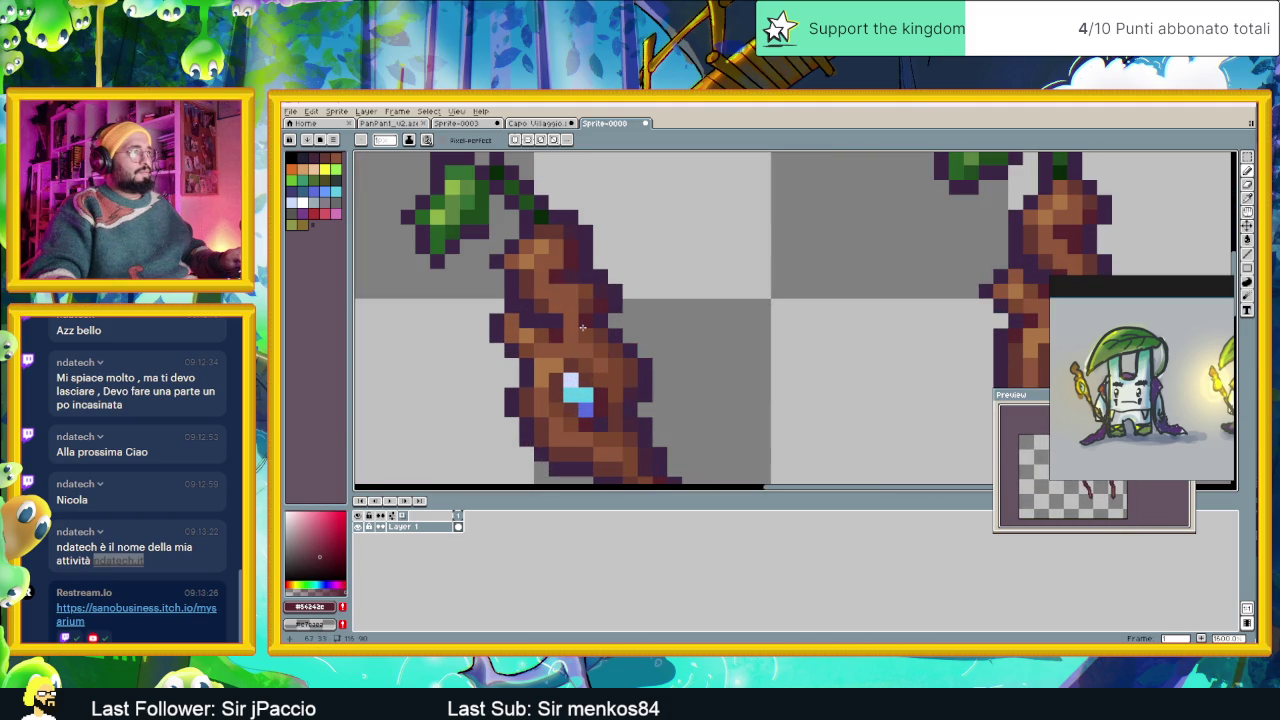
Pan across both staffs and eyedrop the very dark brown #442121 from the left trunk.
{"action": "scroll", "coordinate": [594, 341], "scroll_direction": "down", "scroll_amount": 2}
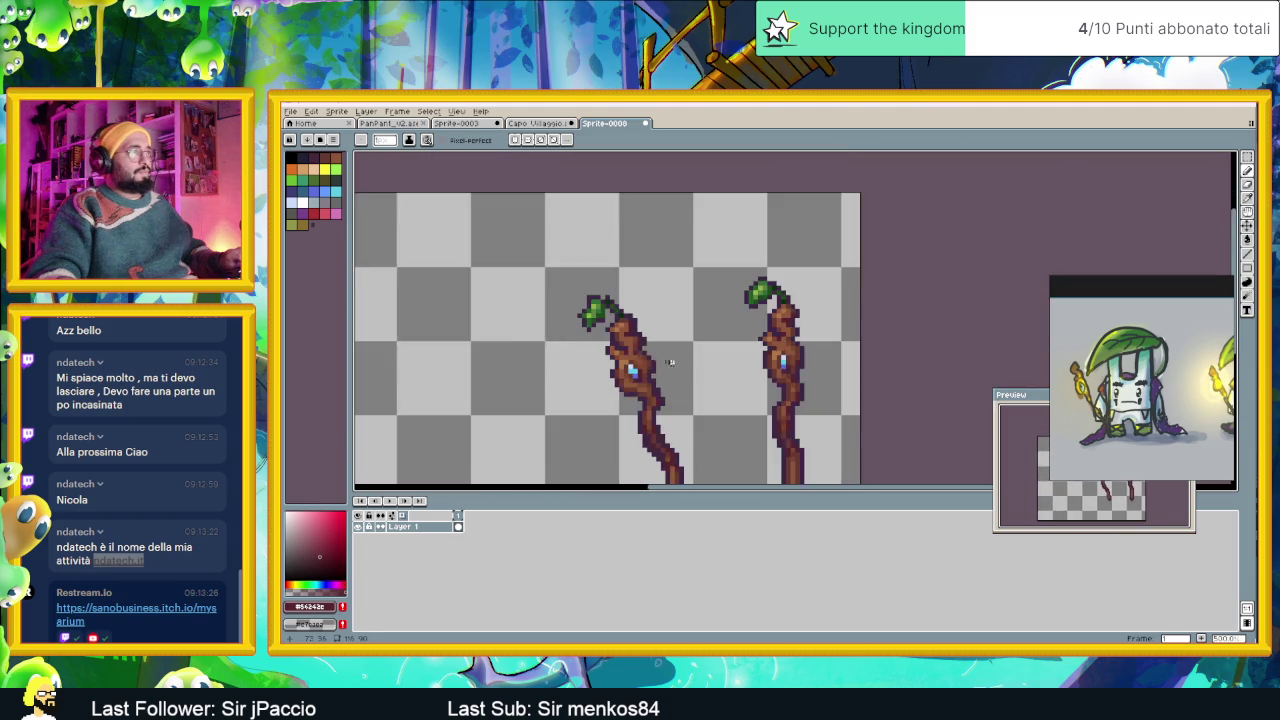
{"action": "scroll", "coordinate": [640, 355], "scroll_direction": "down", "scroll_amount": 1}
{"action": "scroll", "coordinate": [680, 364], "scroll_direction": "down", "scroll_amount": 1}
{"action": "scroll", "coordinate": [680, 363], "scroll_direction": "down", "scroll_amount": 1}
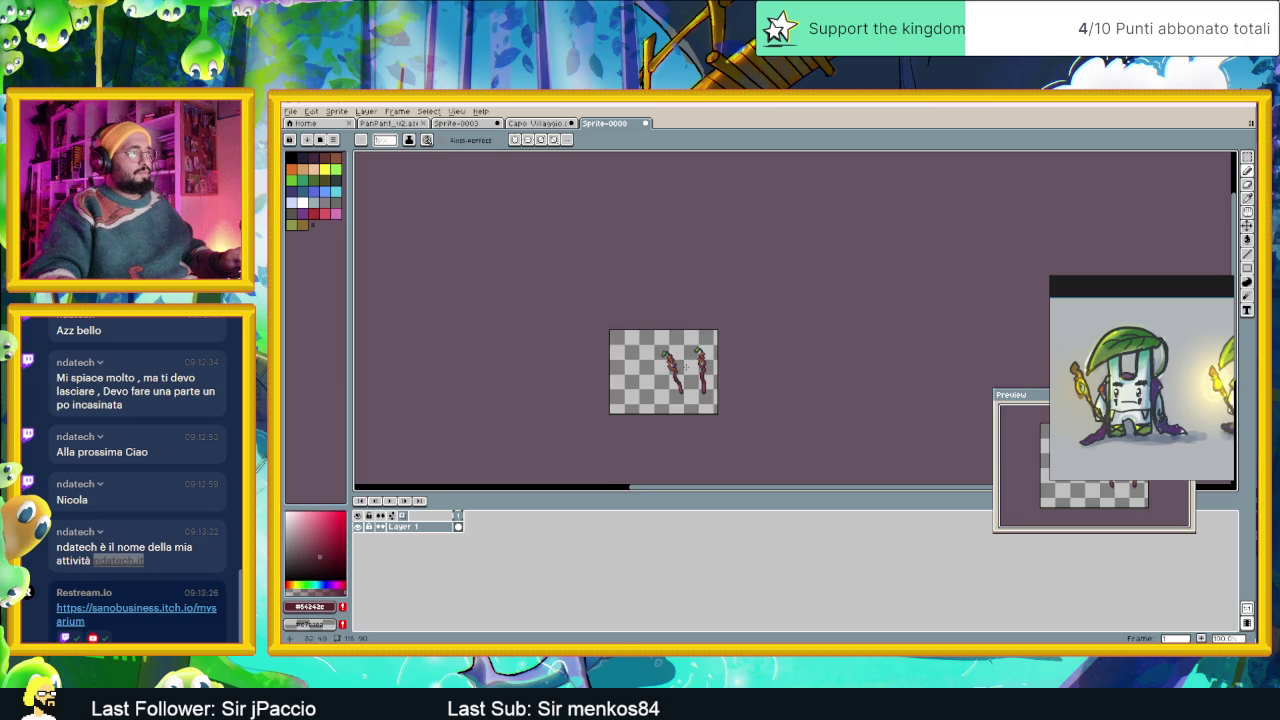
{"action": "scroll", "coordinate": [665, 365], "scroll_direction": "up", "scroll_amount": 3}
{"action": "scroll", "coordinate": [662, 368], "scroll_direction": "up", "scroll_amount": 2}
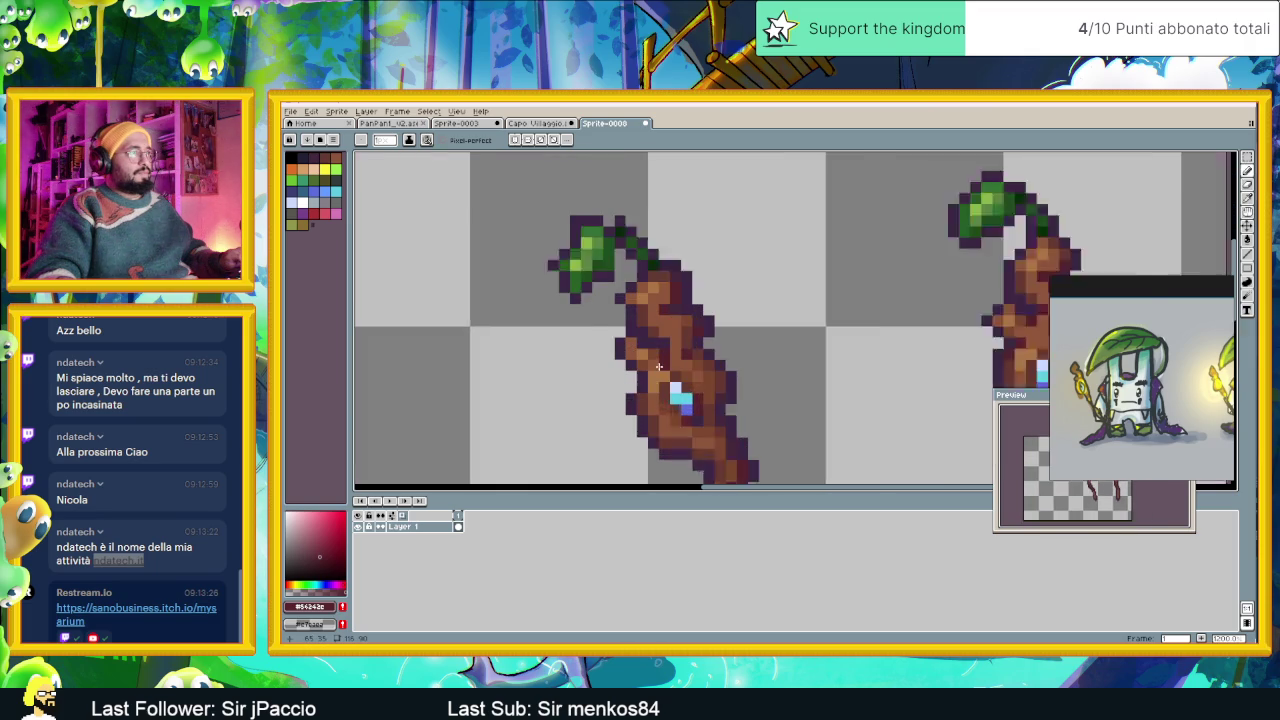
{"action": "scroll", "coordinate": [670, 362], "scroll_direction": "up", "scroll_amount": 2}
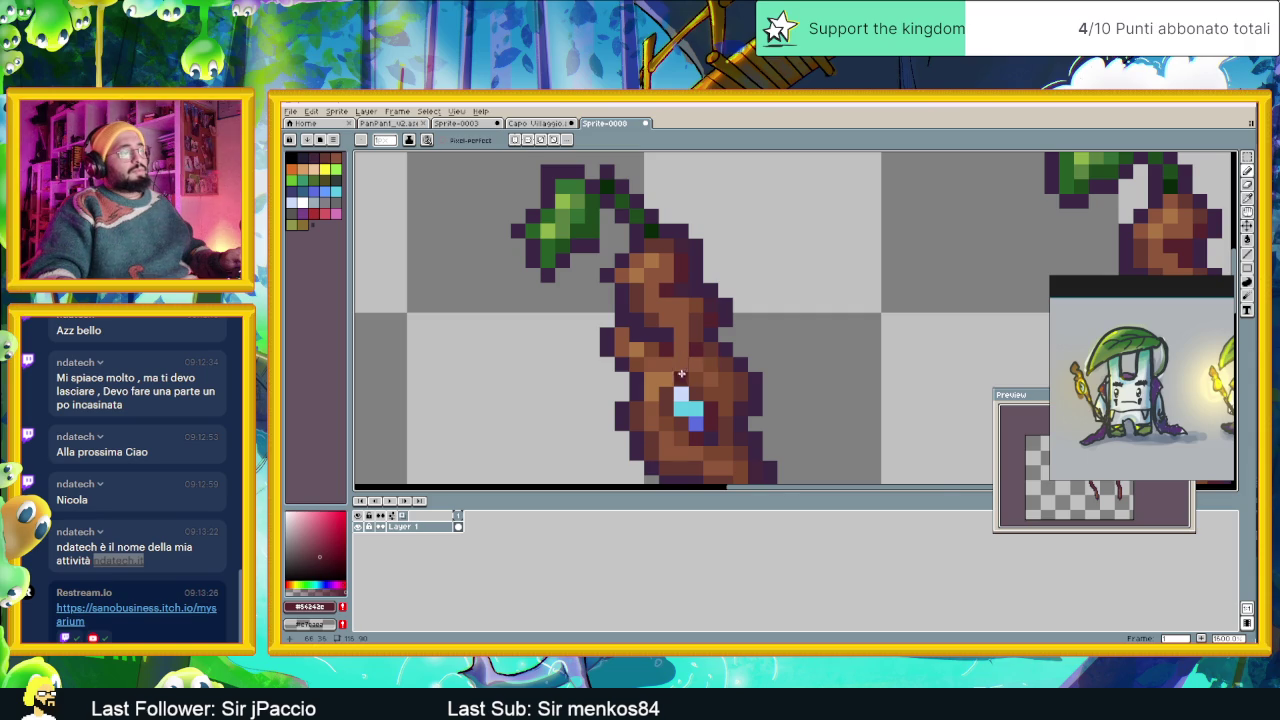
{"action": "scroll", "coordinate": [690, 378], "scroll_direction": "down", "scroll_amount": 2}
{"action": "mouse_move", "coordinate": [709, 373]}
{"action": "left_mouse_down"}
{"action": "mouse_move", "coordinate": [669, 363]}
{"action": "mouse_move", "coordinate": [666, 375]}
{"action": "left_mouse_up"}
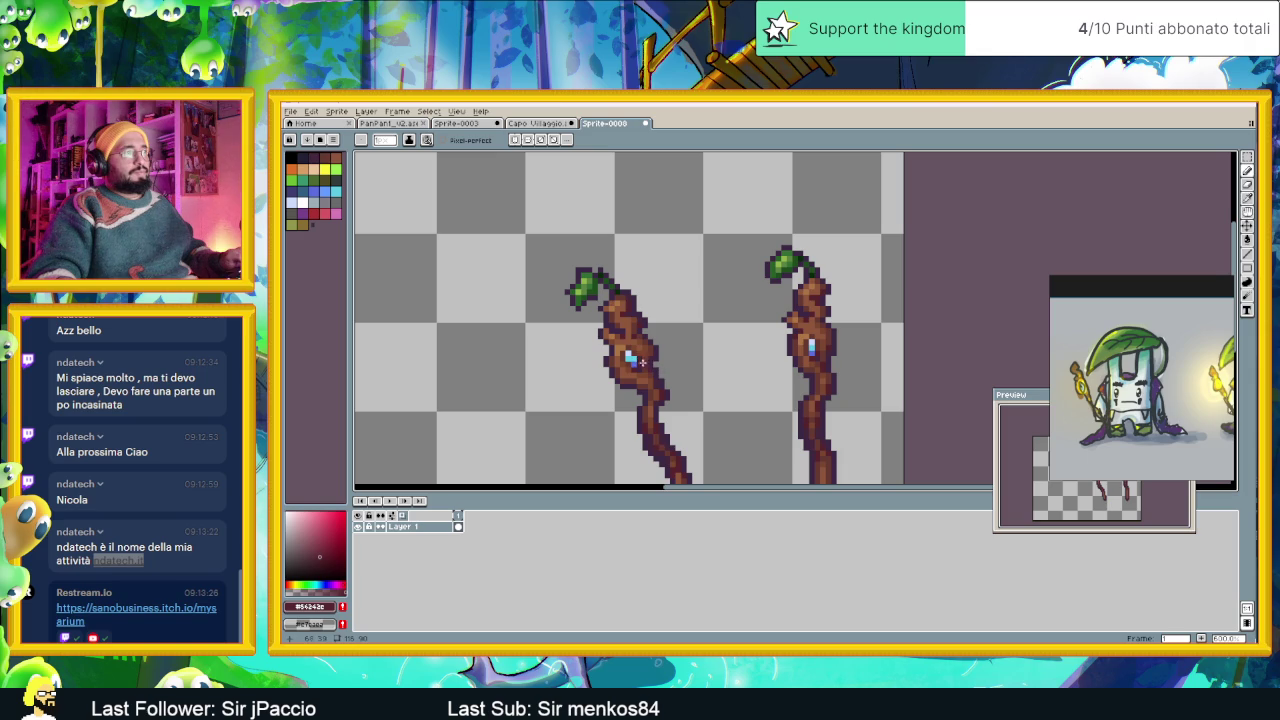
{"action": "scroll", "coordinate": [614, 355], "scroll_direction": "up", "scroll_amount": 2}
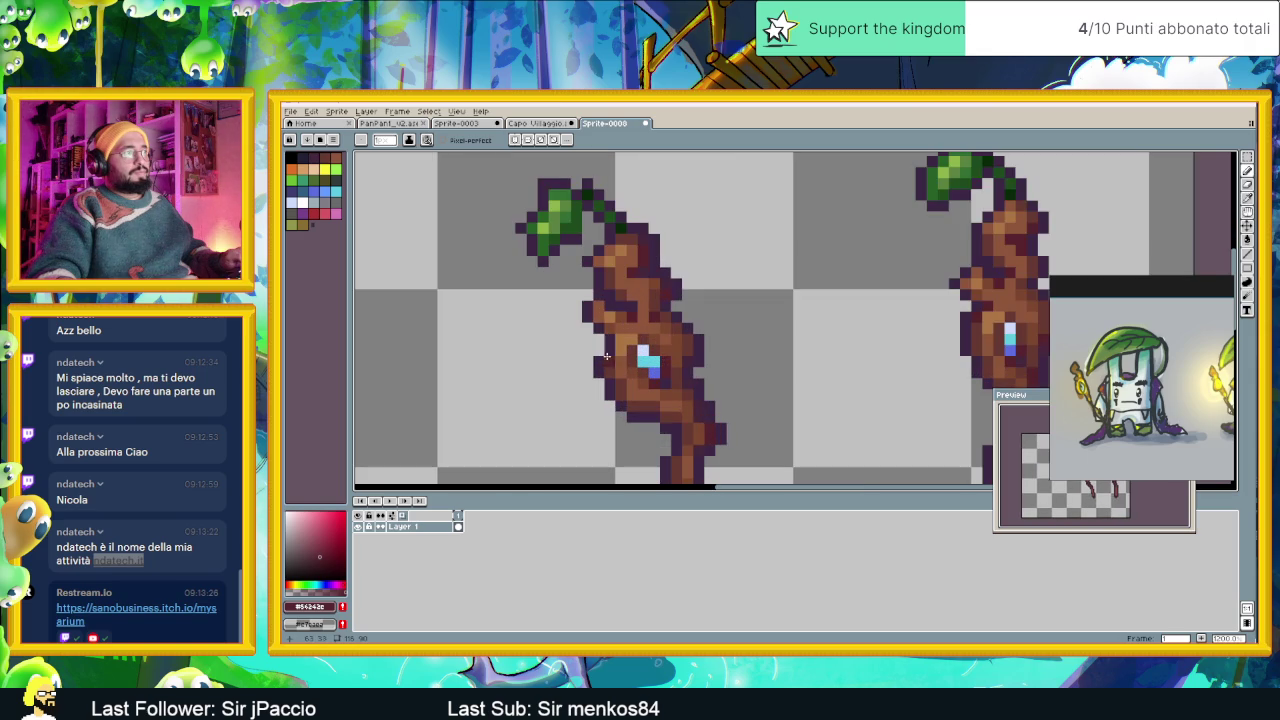
{"action": "left_click", "coordinate": [605, 353], "text": "alt"}
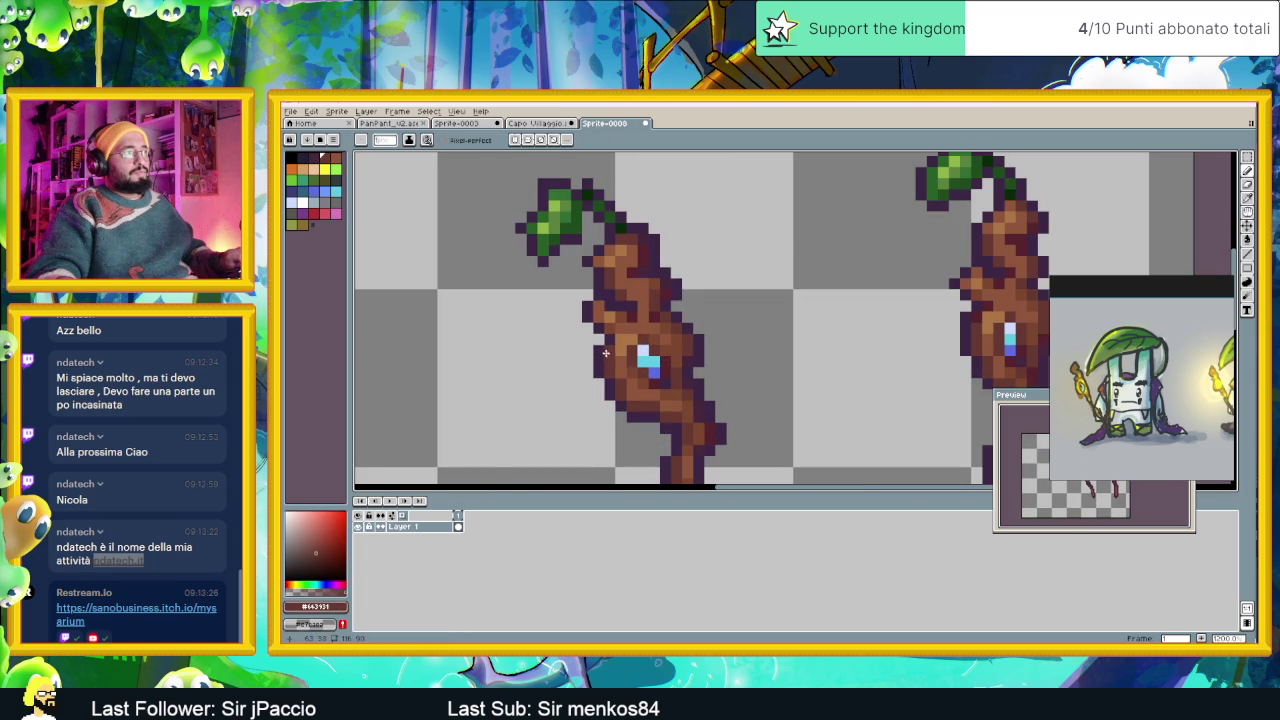
{"action": "scroll", "coordinate": [617, 375], "scroll_direction": "down", "scroll_amount": 2}
{"action": "scroll", "coordinate": [660, 380], "scroll_direction": "down", "scroll_amount": 1}
{"action": "scroll", "coordinate": [710, 389], "scroll_direction": "down", "scroll_amount": 1}
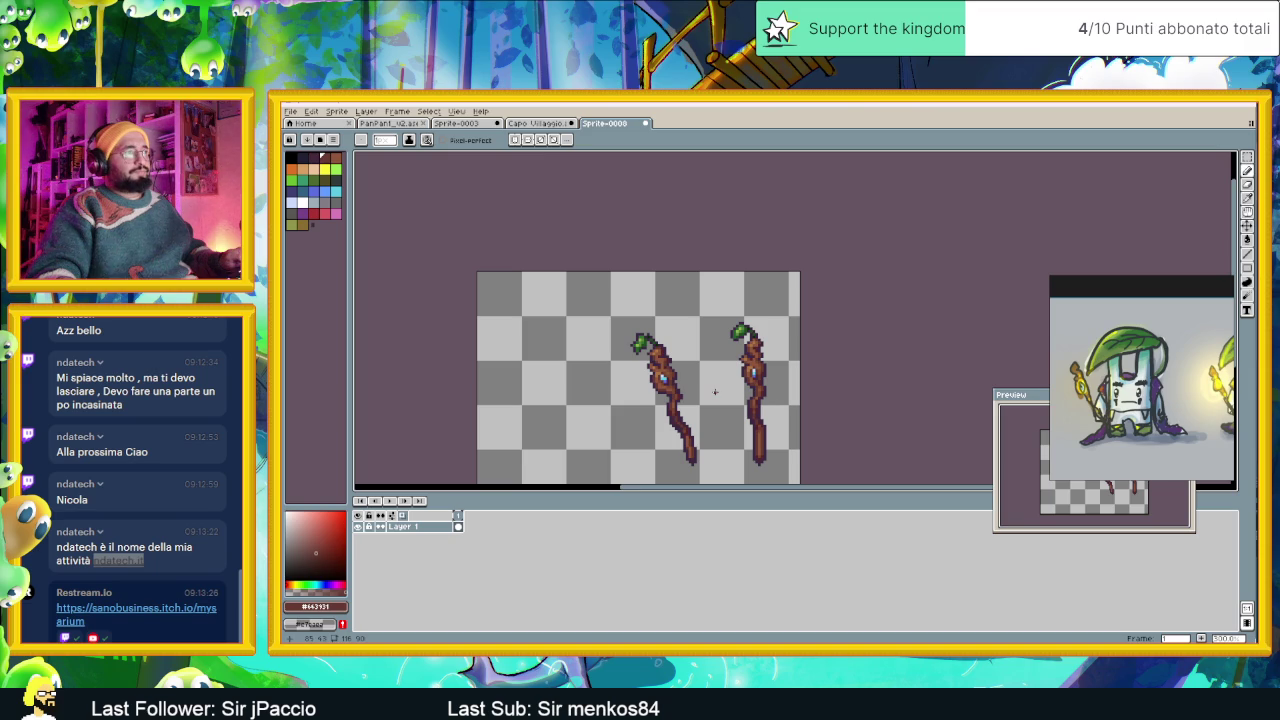
{"action": "scroll", "coordinate": [715, 392], "scroll_direction": "up", "scroll_amount": 2}
{"action": "scroll", "coordinate": [690, 388], "scroll_direction": "up", "scroll_amount": 1}
{"action": "scroll", "coordinate": [672, 385], "scroll_direction": "up", "scroll_amount": 1}
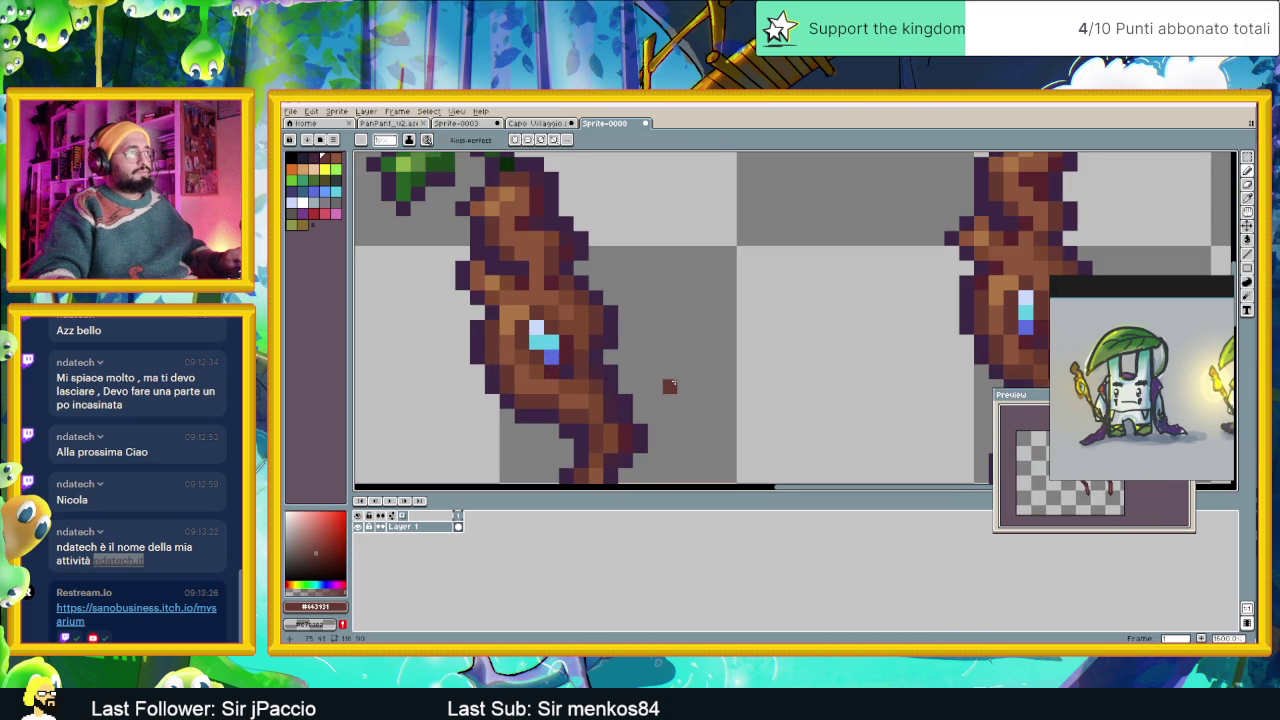
{"action": "scroll", "coordinate": [672, 385], "scroll_direction": "down", "scroll_amount": 1}
{"action": "scroll", "coordinate": [694, 391], "scroll_direction": "down", "scroll_amount": 1}
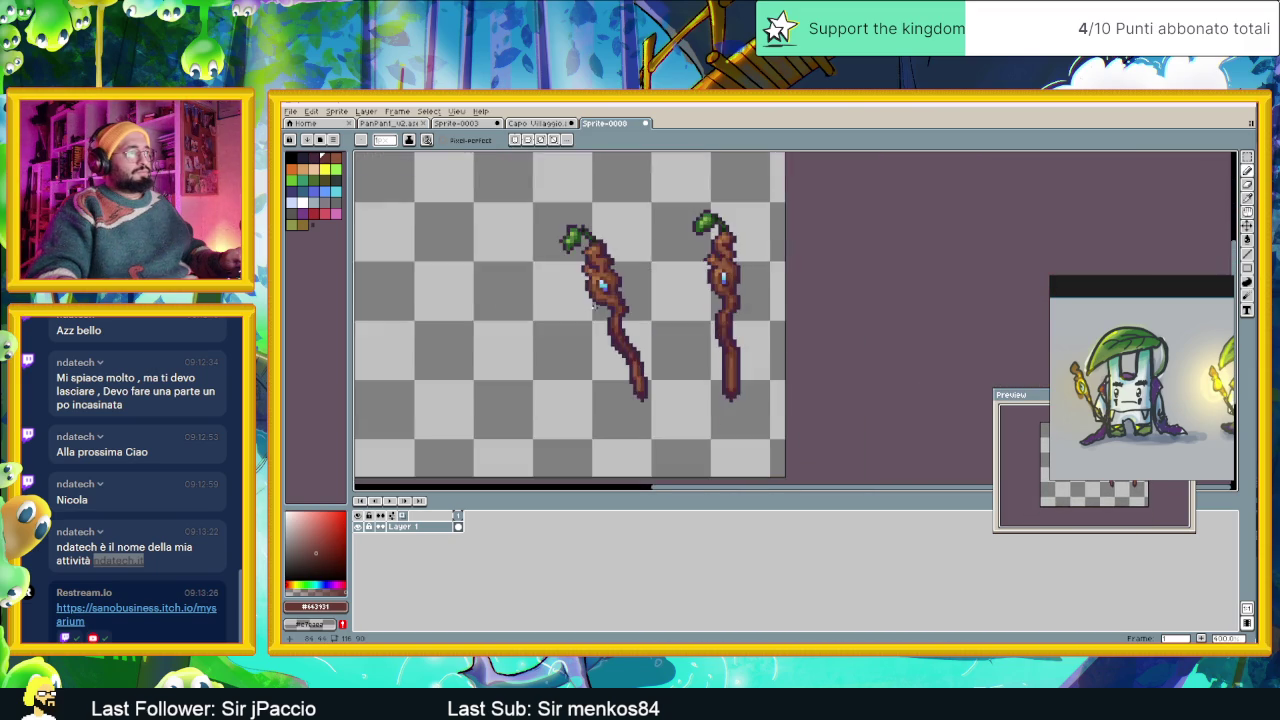
{"action": "scroll", "coordinate": [617, 328], "scroll_direction": "down", "scroll_amount": 1}
{"action": "scroll", "coordinate": [617, 328], "scroll_direction": "down", "scroll_amount": 1}
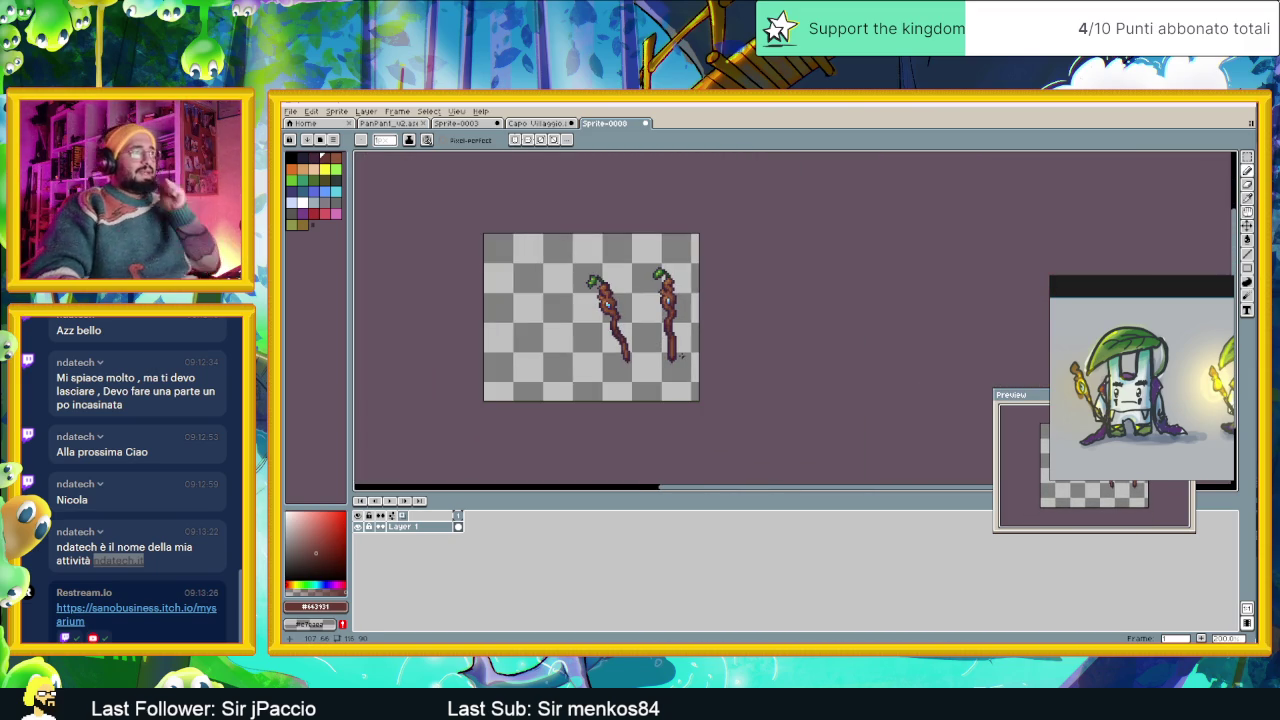
{"action": "scroll", "coordinate": [680, 356], "scroll_direction": "down", "scroll_amount": 1}
{"action": "scroll", "coordinate": [623, 297], "scroll_direction": "up", "scroll_amount": 2}
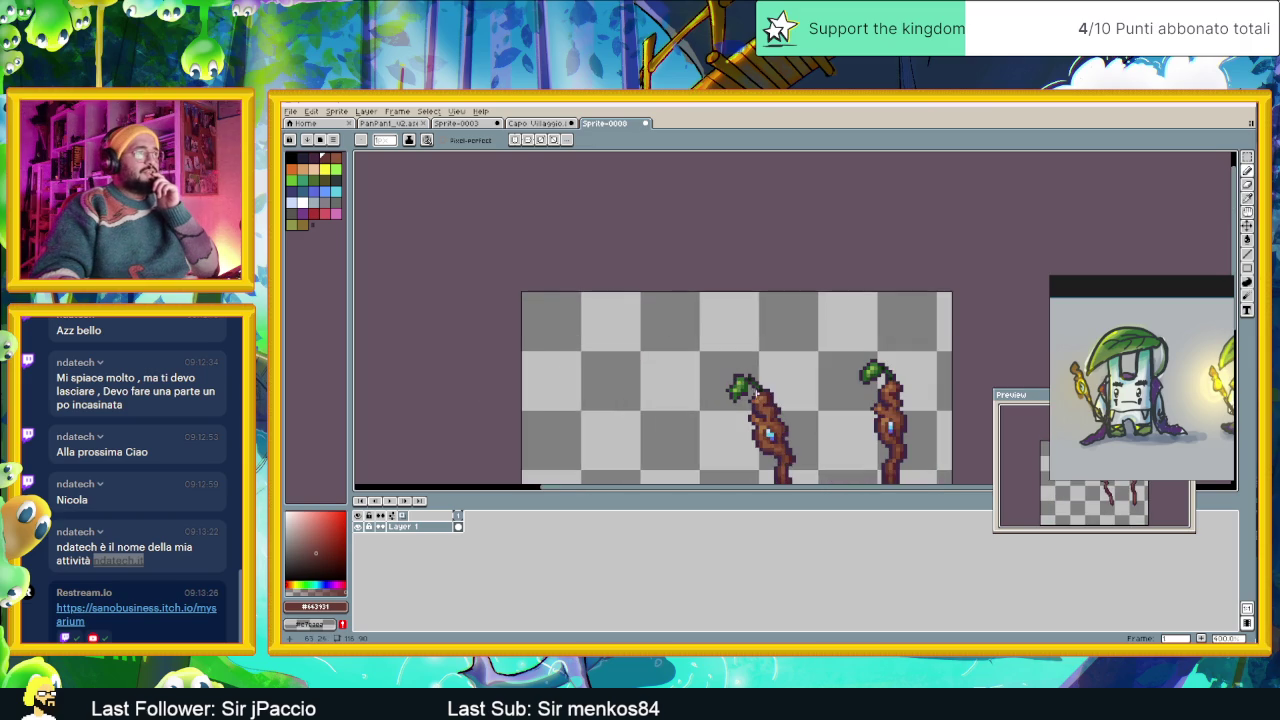
Zoom to the left staff's leaf and eyedrop its green and dark purple #3b2745 outline.
{"action": "scroll", "coordinate": [760, 401], "scroll_direction": "up", "scroll_amount": 1}
{"action": "left_click_drag", "start_coordinate": [758, 376], "coordinate": [718, 358]}
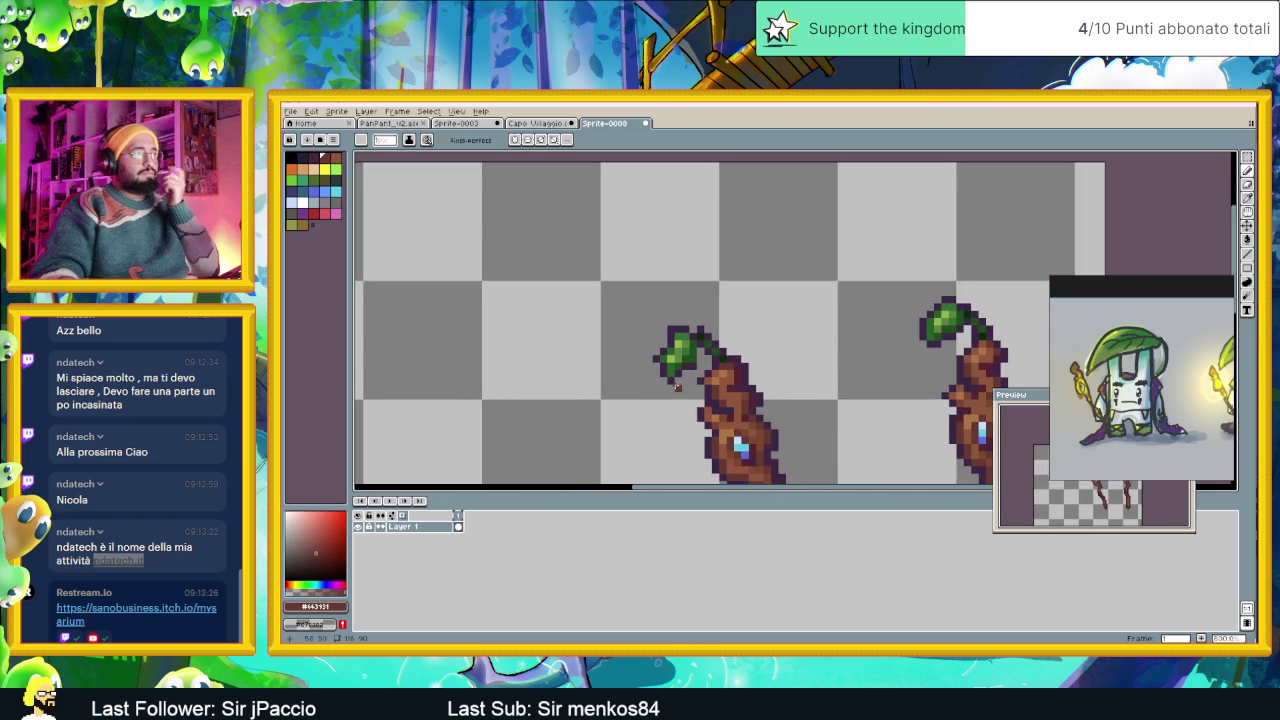
{"action": "scroll", "coordinate": [668, 372], "scroll_direction": "up", "scroll_amount": 1}
{"action": "scroll", "coordinate": [655, 365], "scroll_direction": "down", "scroll_amount": 2}
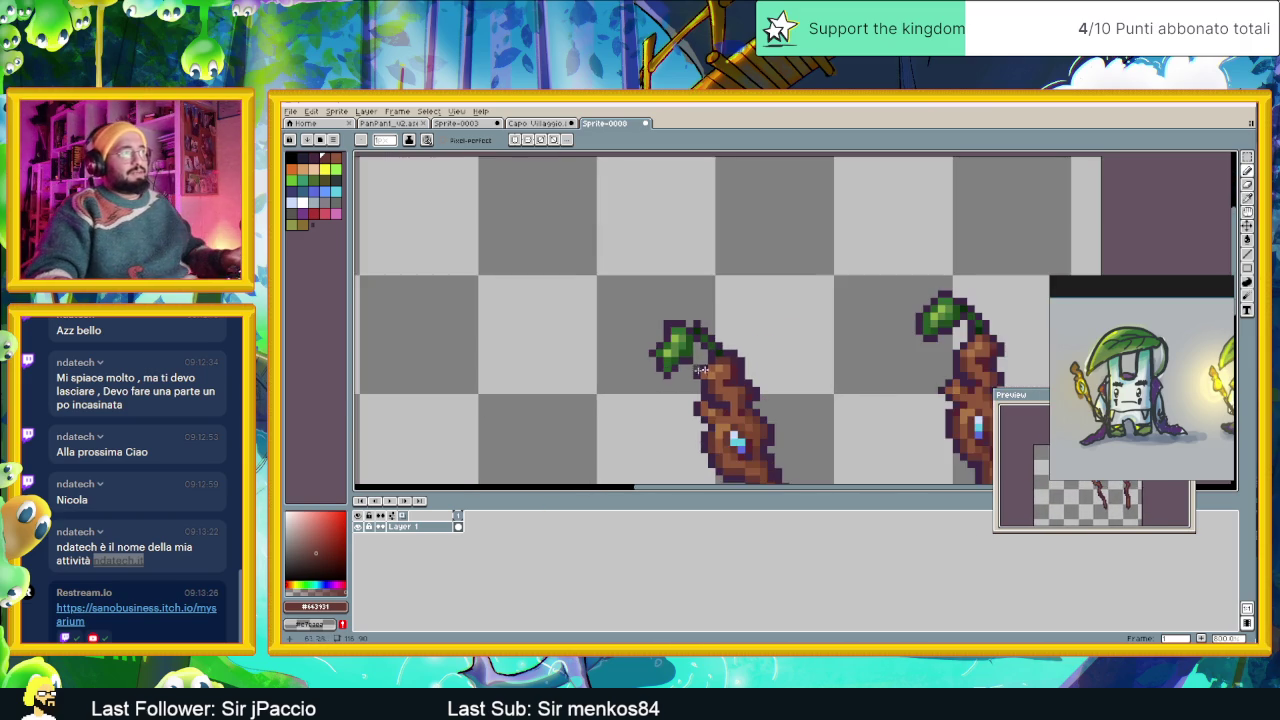
{"action": "scroll", "coordinate": [620, 362], "scroll_direction": "up", "scroll_amount": 1}
{"action": "scroll", "coordinate": [608, 362], "scroll_direction": "up", "scroll_amount": 1}
{"action": "key", "text": "alt"}
{"action": "left_click", "coordinate": [609, 363], "text": "alt"}
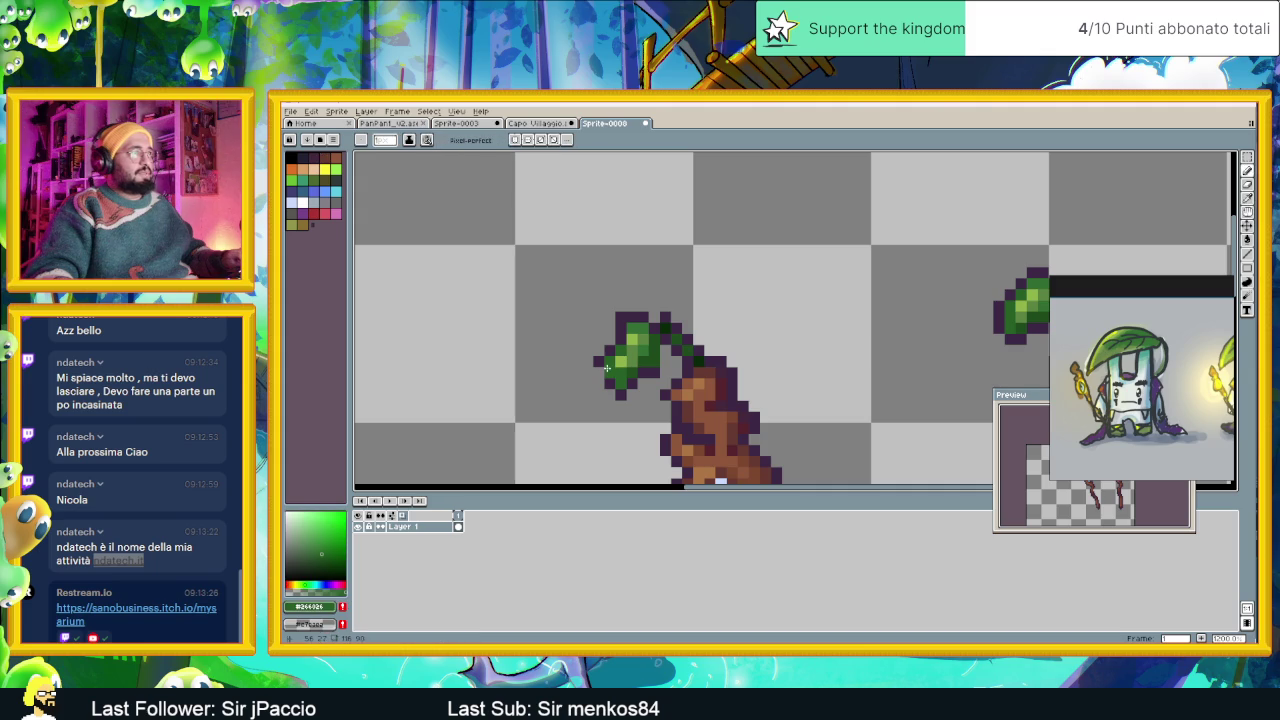
{"action": "left_click", "coordinate": [604, 360], "text": "alt"}
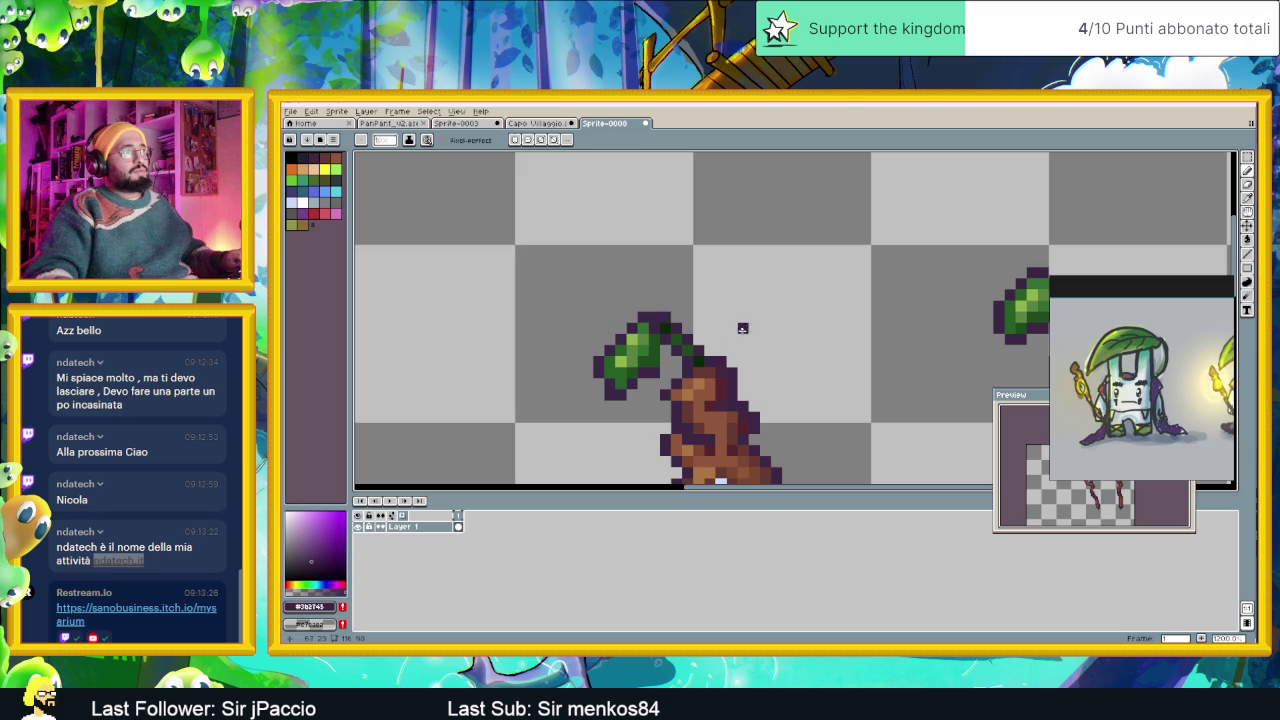
{"action": "scroll", "coordinate": [742, 328], "scroll_direction": "down", "scroll_amount": 2}
{"action": "scroll", "coordinate": [714, 348], "scroll_direction": "up", "scroll_amount": 2}
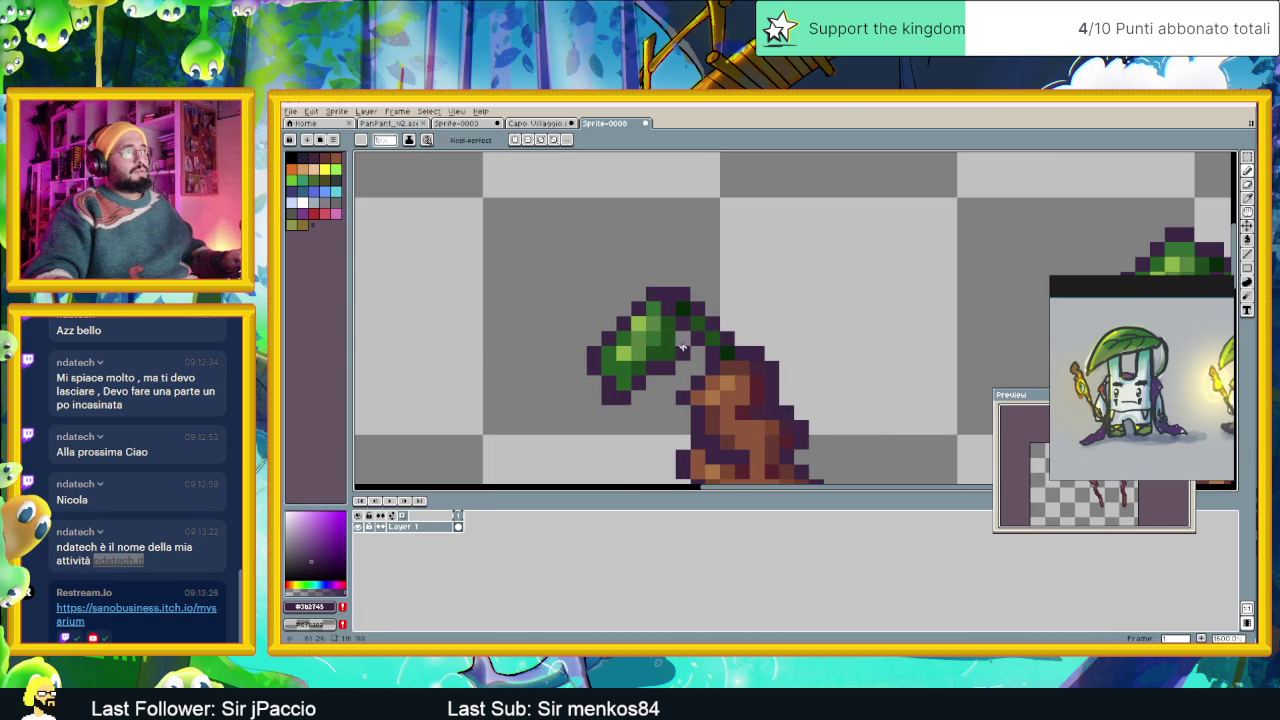
{"action": "scroll", "coordinate": [650, 355], "scroll_direction": "down", "scroll_amount": 1}
{"action": "scroll", "coordinate": [600, 365], "scroll_direction": "down", "scroll_amount": 1}
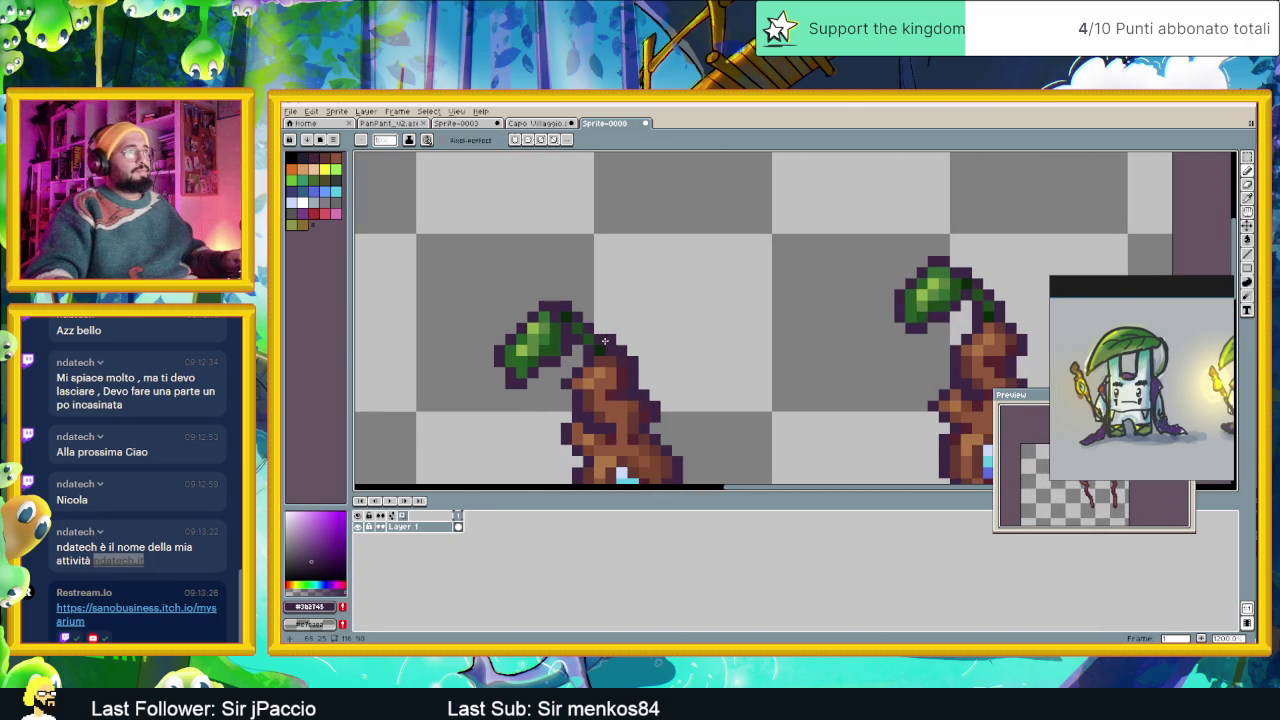
{"action": "left_click", "coordinate": [543, 358], "text": "alt"}
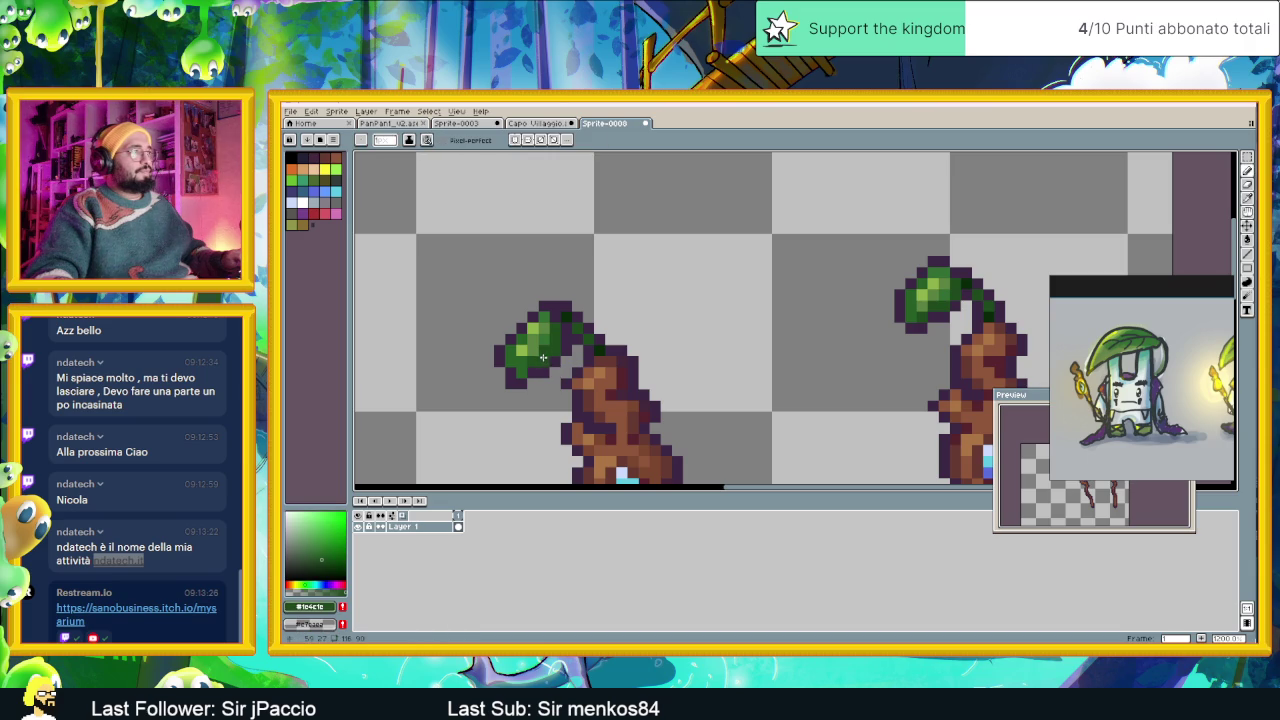
{"action": "scroll", "coordinate": [598, 362], "scroll_direction": "down", "scroll_amount": 1}
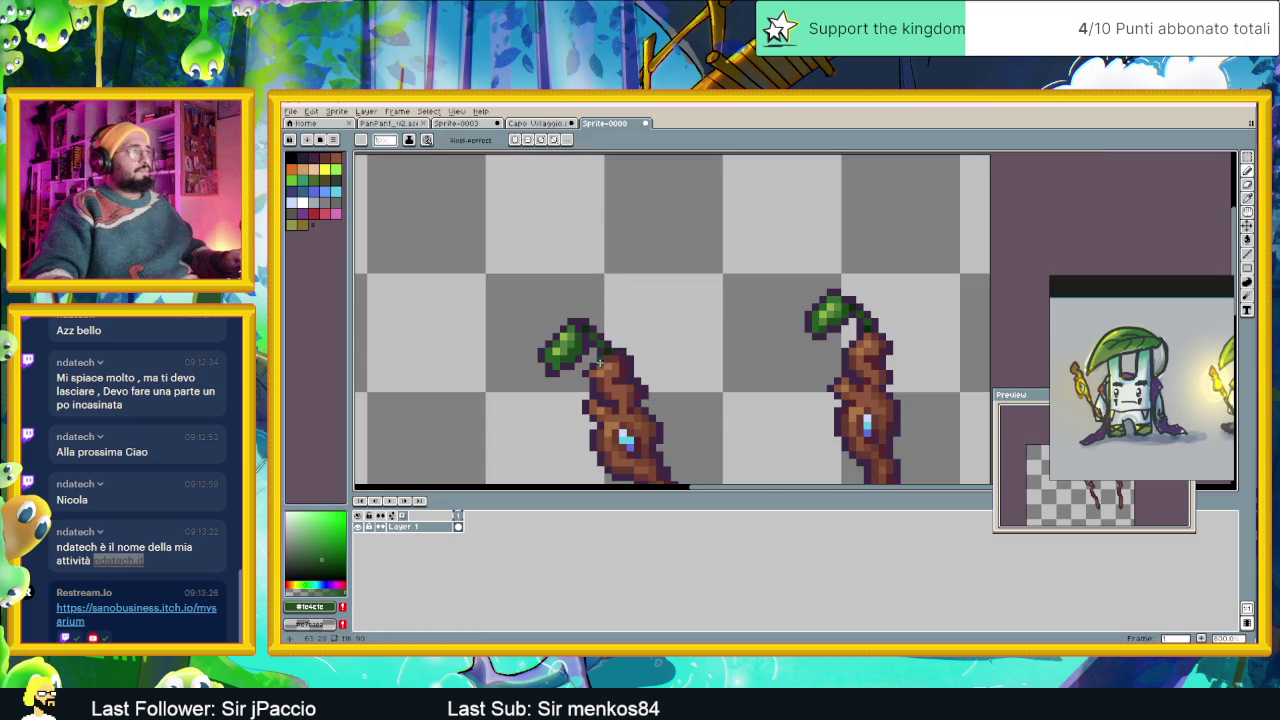
{"action": "scroll", "coordinate": [567, 372], "scroll_direction": "up", "scroll_amount": 1}
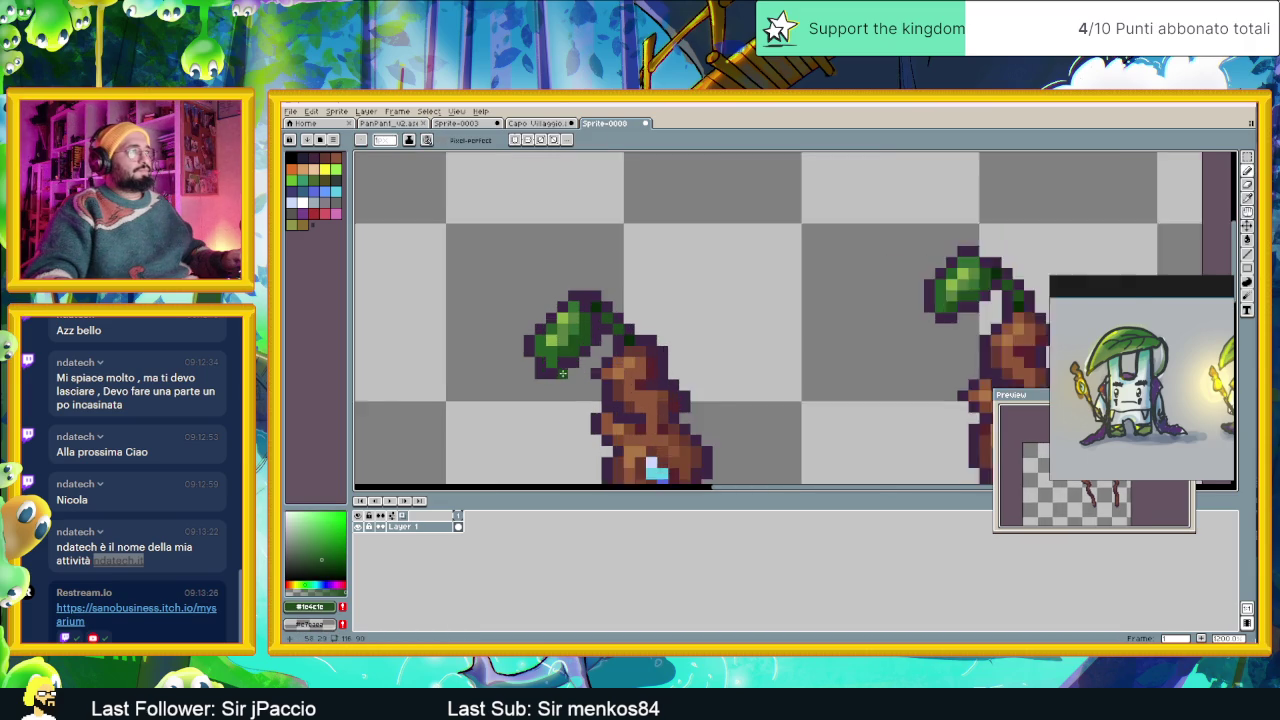
{"action": "scroll", "coordinate": [522, 349], "scroll_direction": "up", "scroll_amount": 1}
{"action": "left_click", "coordinate": [522, 349], "text": "alt"}
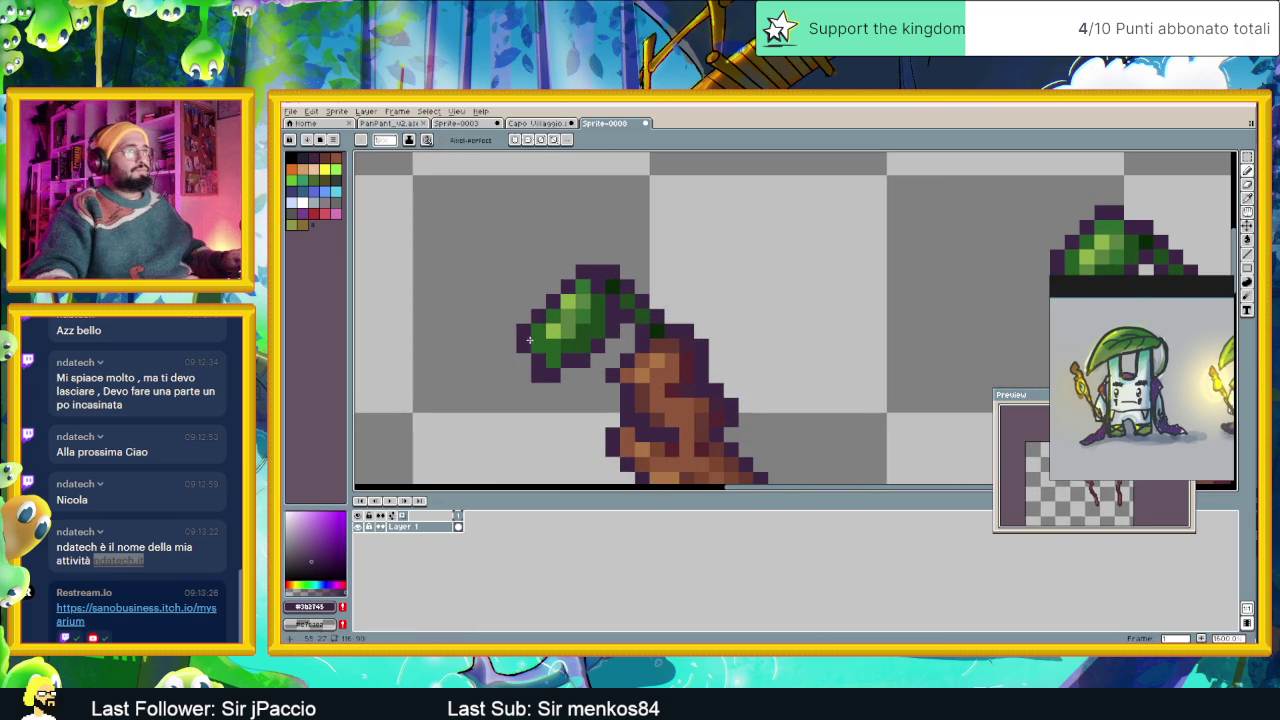
Paint and undo a test pixel, then erase the purple outline on the leaf's left edge.
{"action": "left_click_drag", "start_coordinate": [653, 320], "coordinate": [528, 316]}
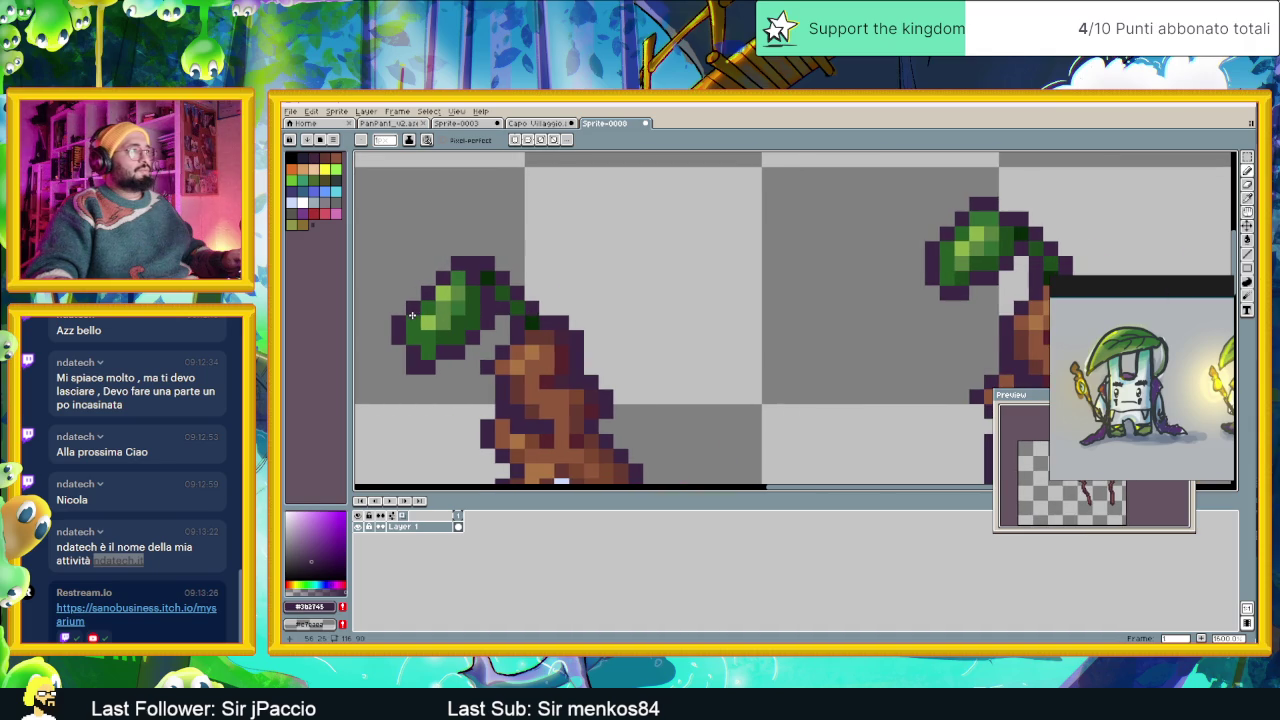
{"action": "left_click", "coordinate": [419, 325]}
{"action": "key", "text": "ctrl+z"}
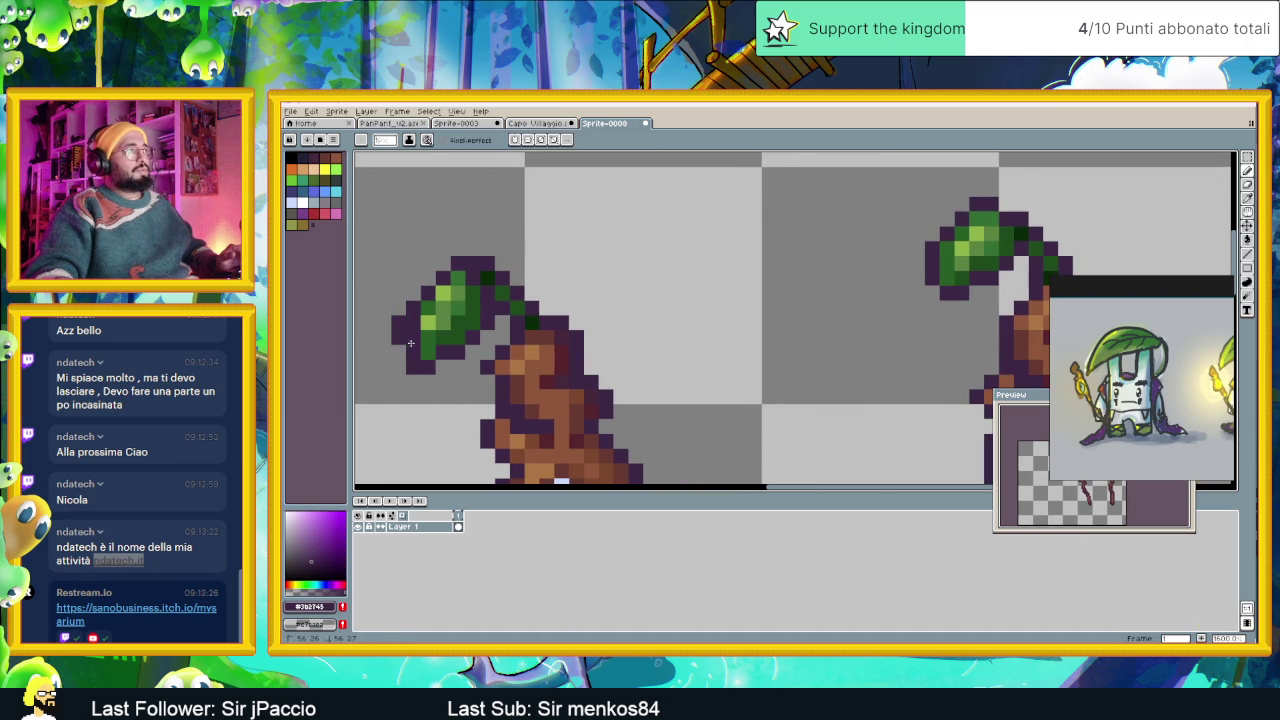
{"action": "left_click_drag", "start_coordinate": [398, 318], "coordinate": [398, 344]}
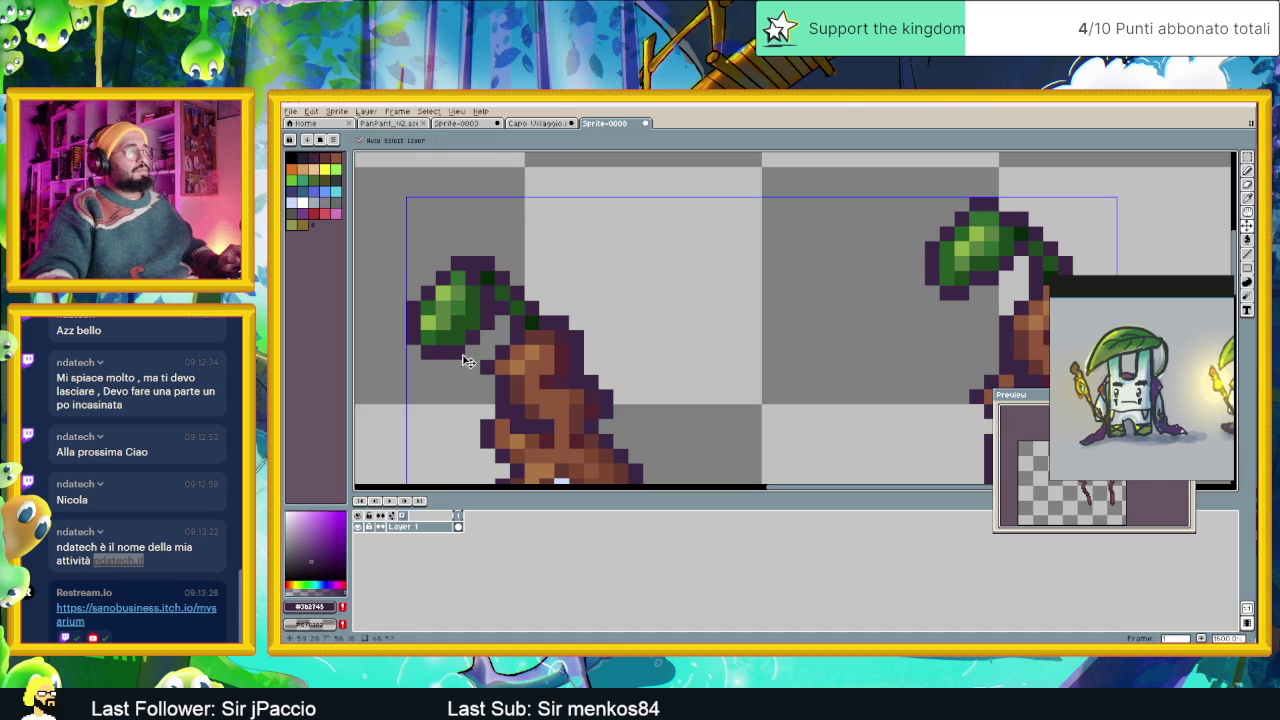
Undo the last leaf edit, eyedrop the leaf's dark green and repaint one leaf pixel.
{"action": "key", "text": "ctrl+z"}
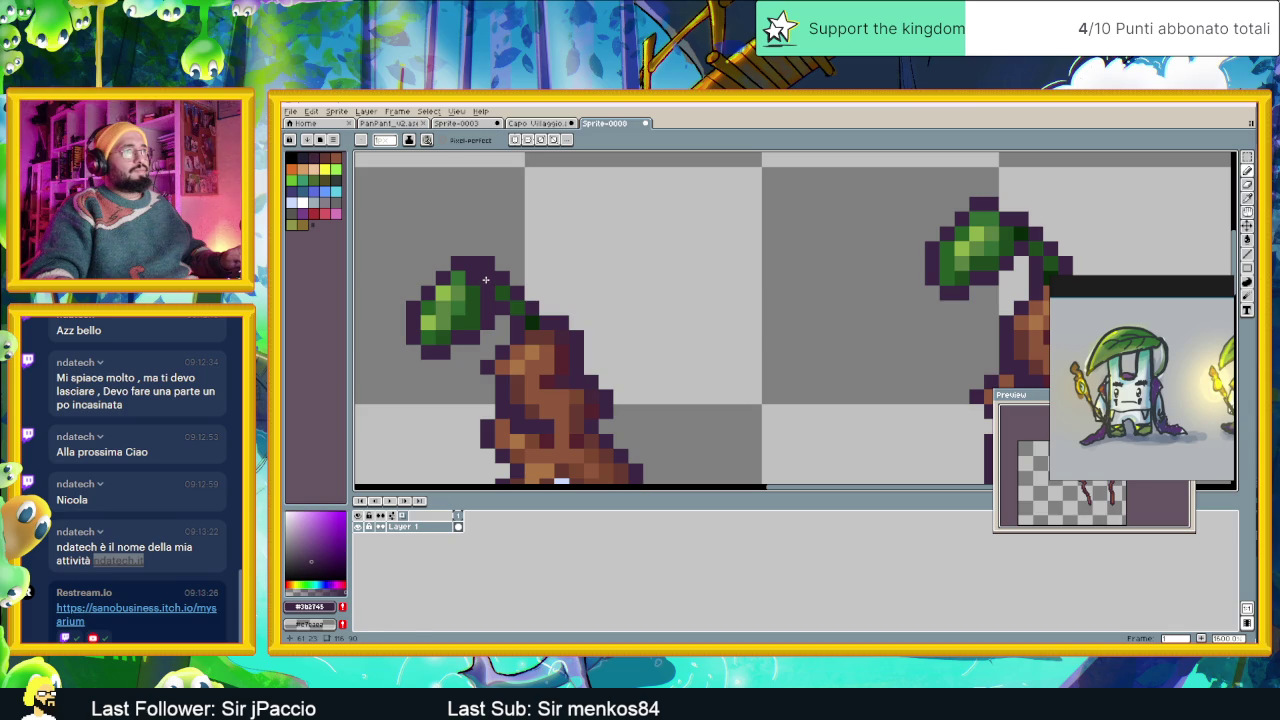
{"action": "key", "text": "alt"}
{"action": "left_click", "coordinate": [480, 311], "text": "alt"}
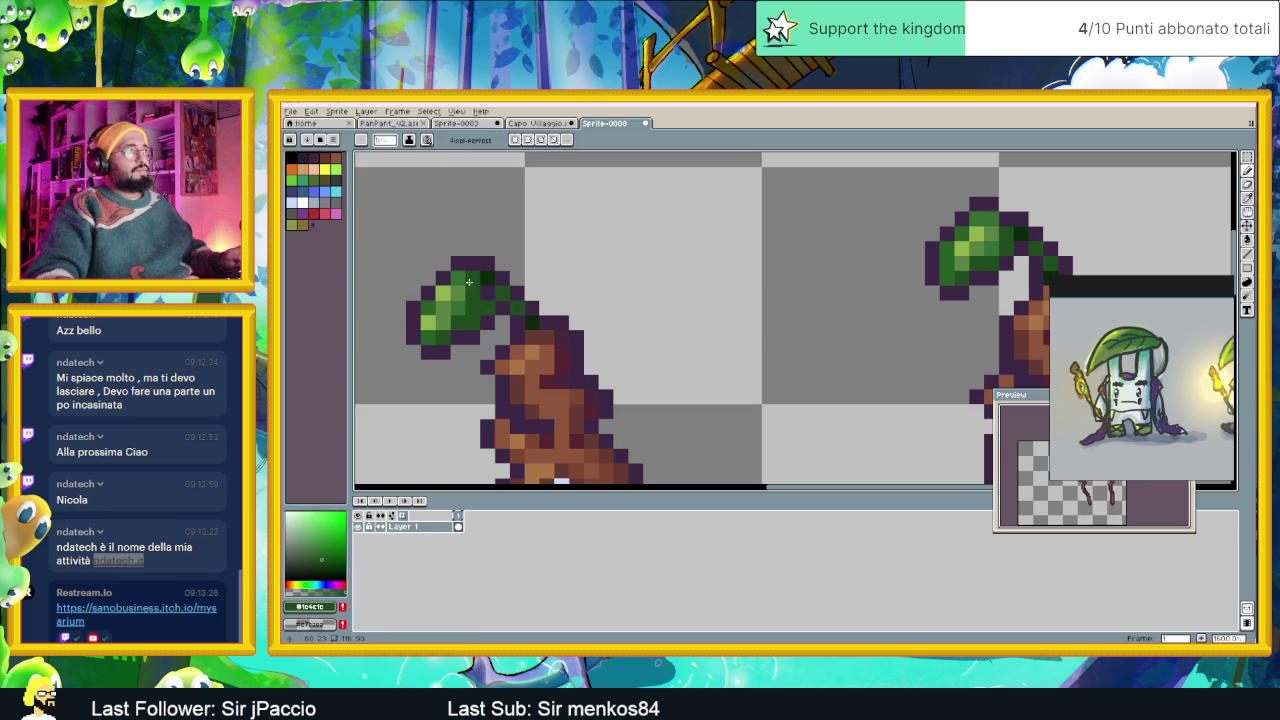
{"action": "left_click", "coordinate": [469, 284]}
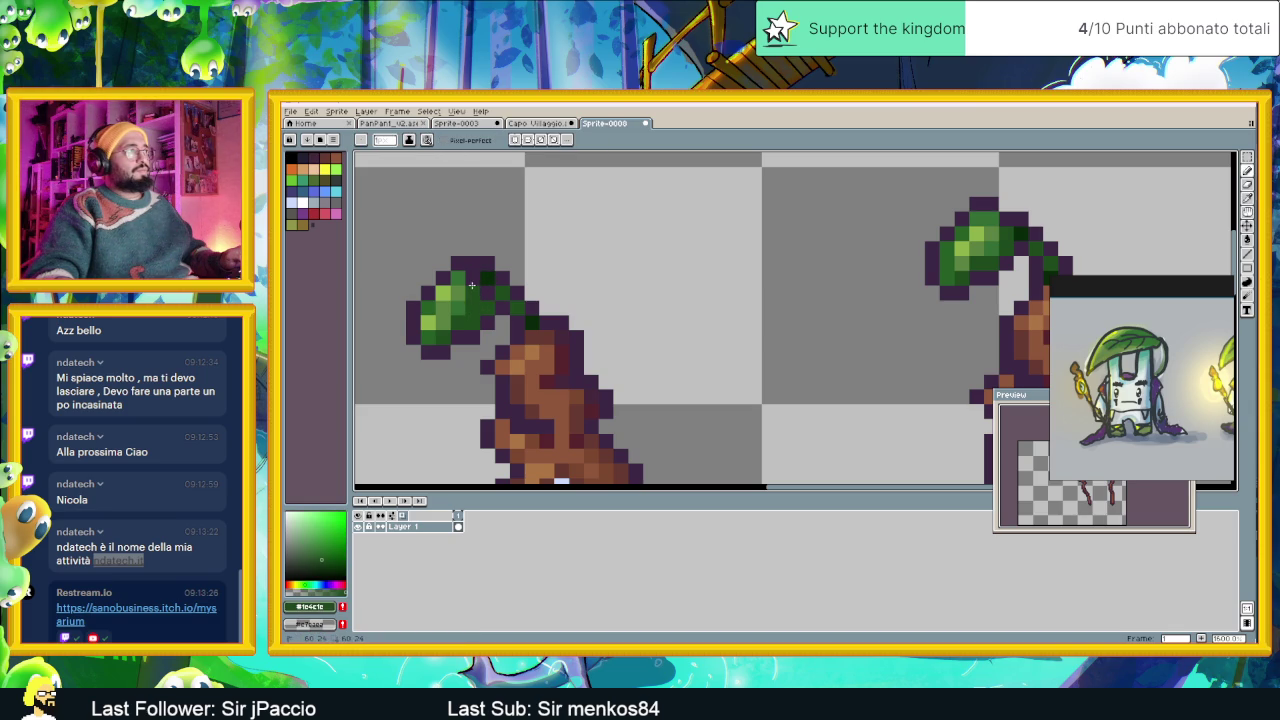
{"action": "left_click", "coordinate": [480, 276], "text": "alt"}
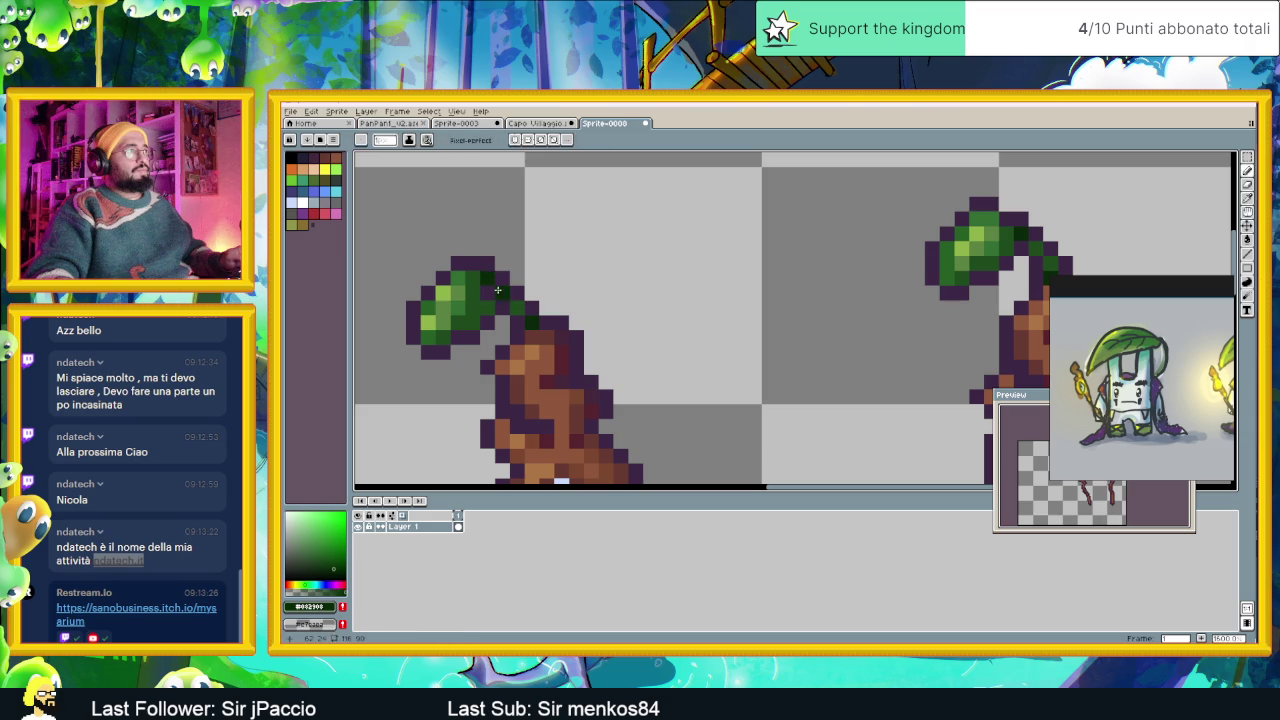
{"action": "left_click", "coordinate": [479, 275], "text": "alt"}
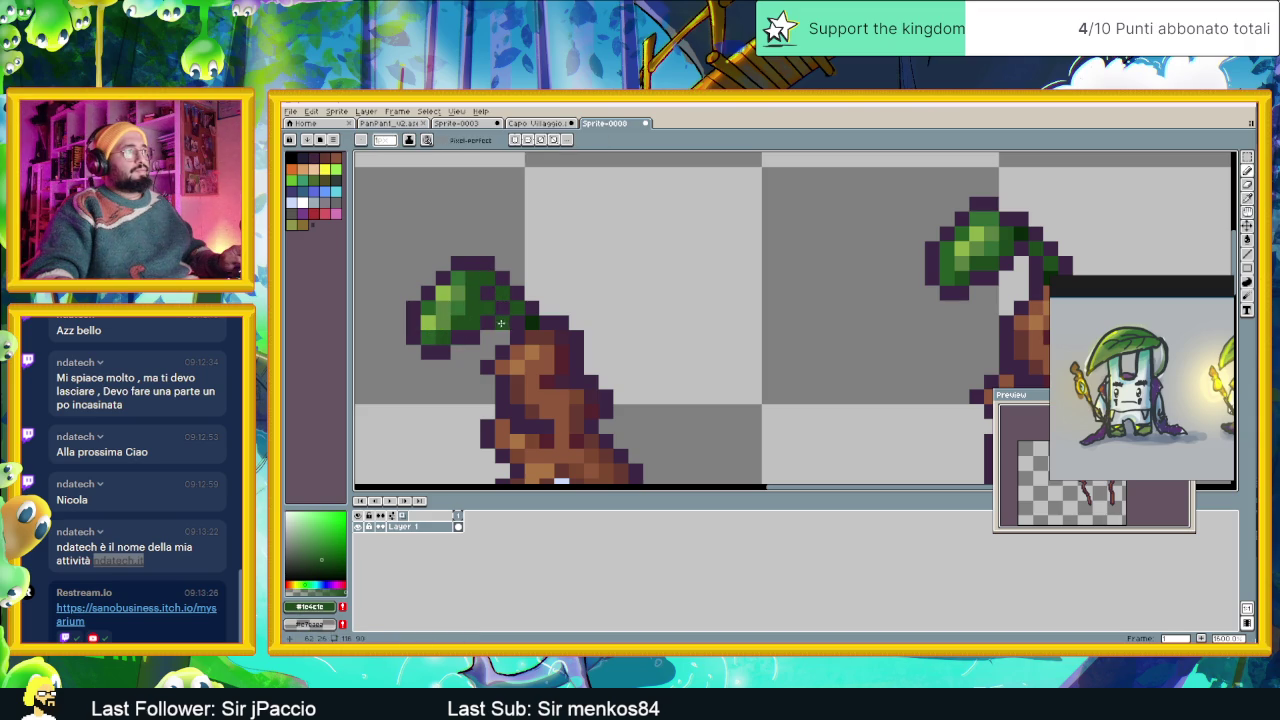
{"action": "scroll", "coordinate": [475, 335], "scroll_direction": "right", "scroll_amount": 2}
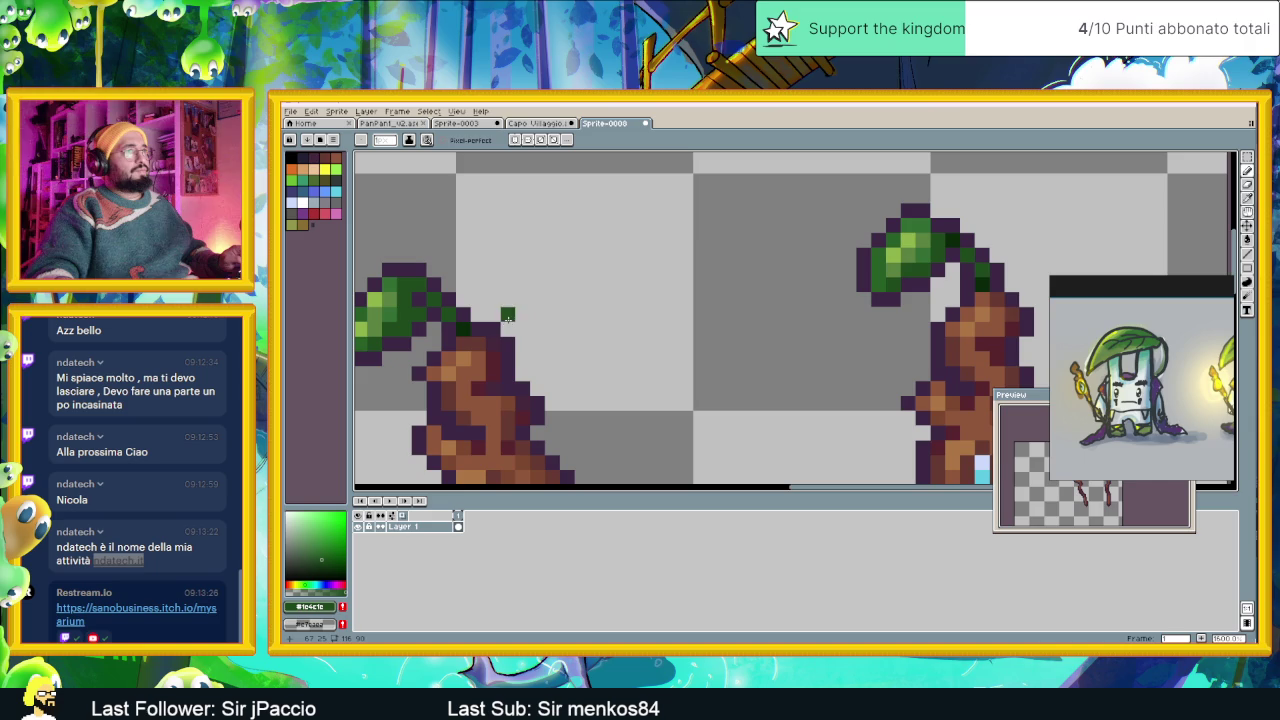
{"action": "scroll", "coordinate": [472, 327], "scroll_direction": "left", "scroll_amount": 1}
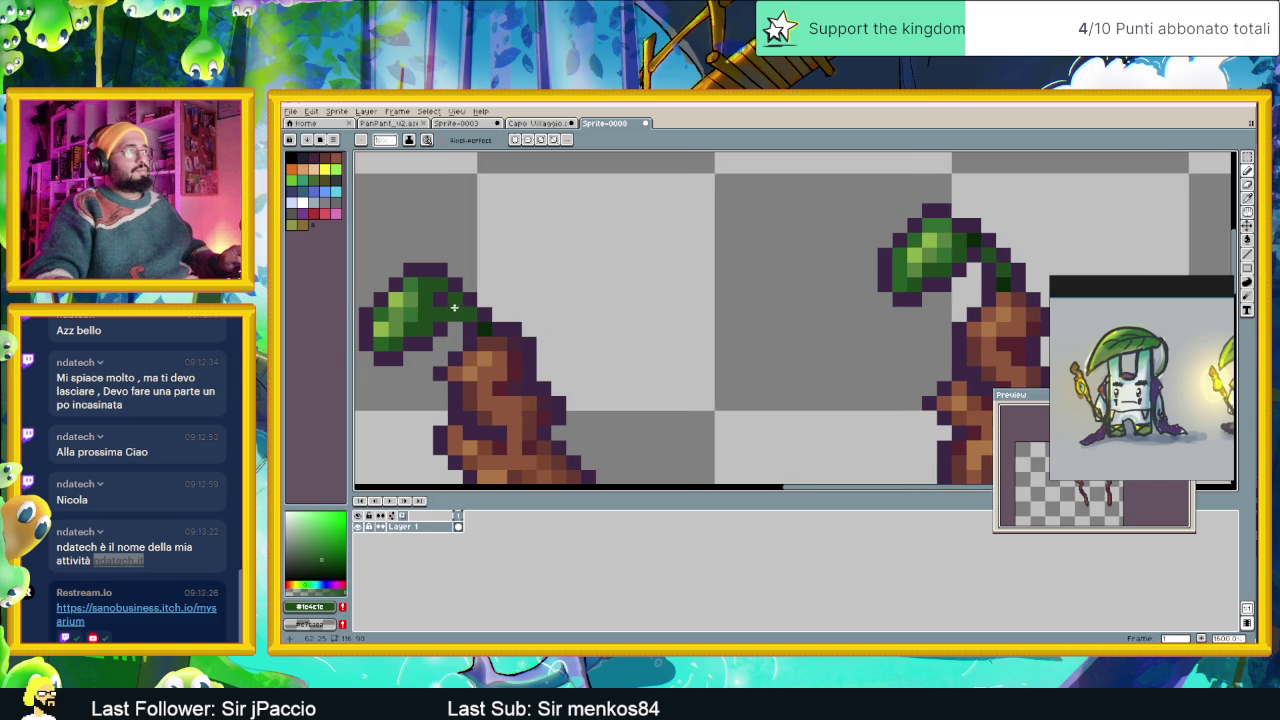
Eyedrop the dark green again and darken two more mid-green leaf pixels.
{"action": "key", "text": "alt"}
{"action": "left_click", "coordinate": [483, 322], "text": "alt"}
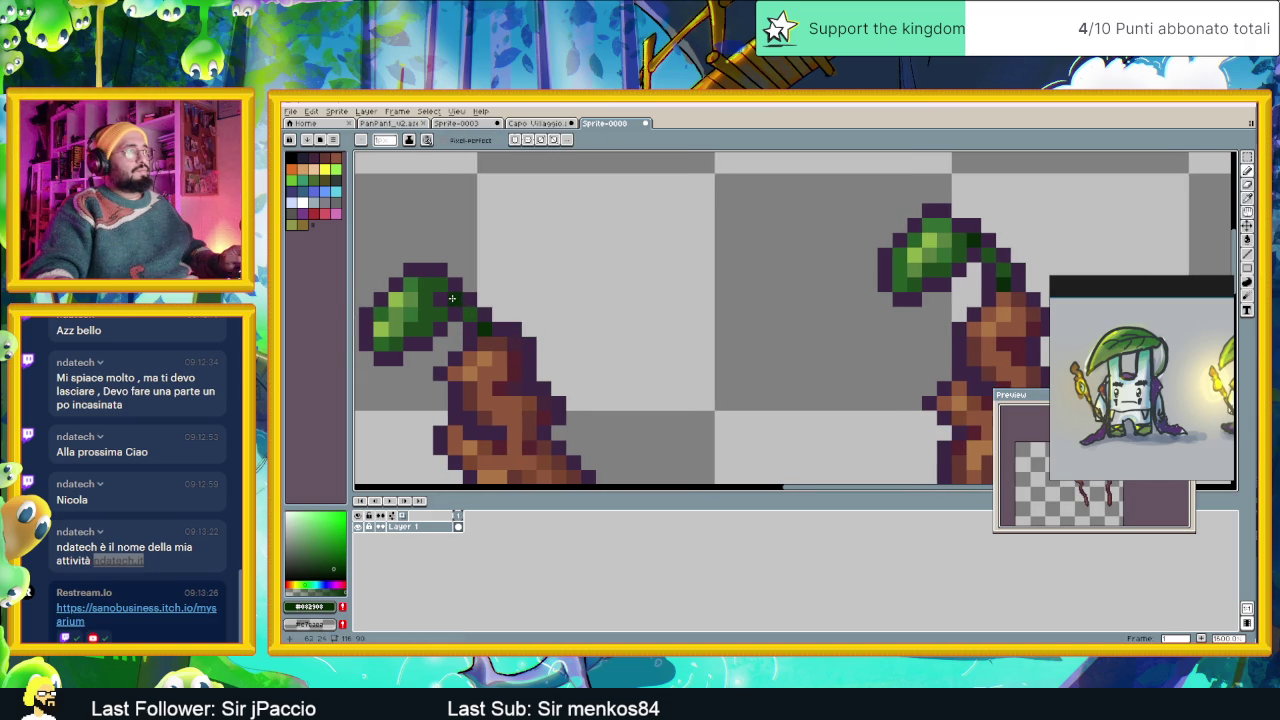
{"action": "left_click", "coordinate": [436, 299]}
{"action": "left_click", "coordinate": [440, 291]}
Review both staffs, then save the sprite as 'Bastone del capo villaggio' in the PanPan folder.
{"action": "scroll", "coordinate": [470, 320], "scroll_direction": "down", "scroll_amount": 2}
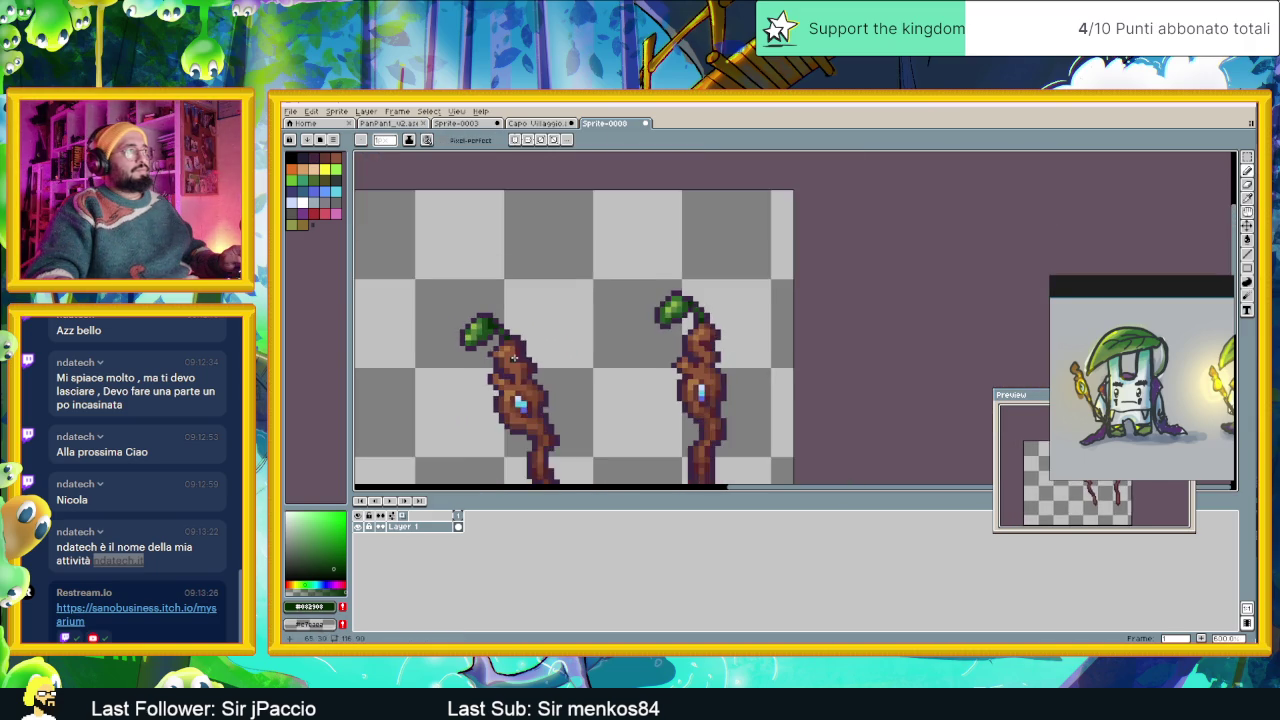
{"action": "scroll", "coordinate": [520, 355], "scroll_direction": "down", "scroll_amount": 1}
{"action": "scroll", "coordinate": [535, 368], "scroll_direction": "down", "scroll_amount": 1}
{"action": "scroll", "coordinate": [545, 360], "scroll_direction": "down", "scroll_amount": 1}
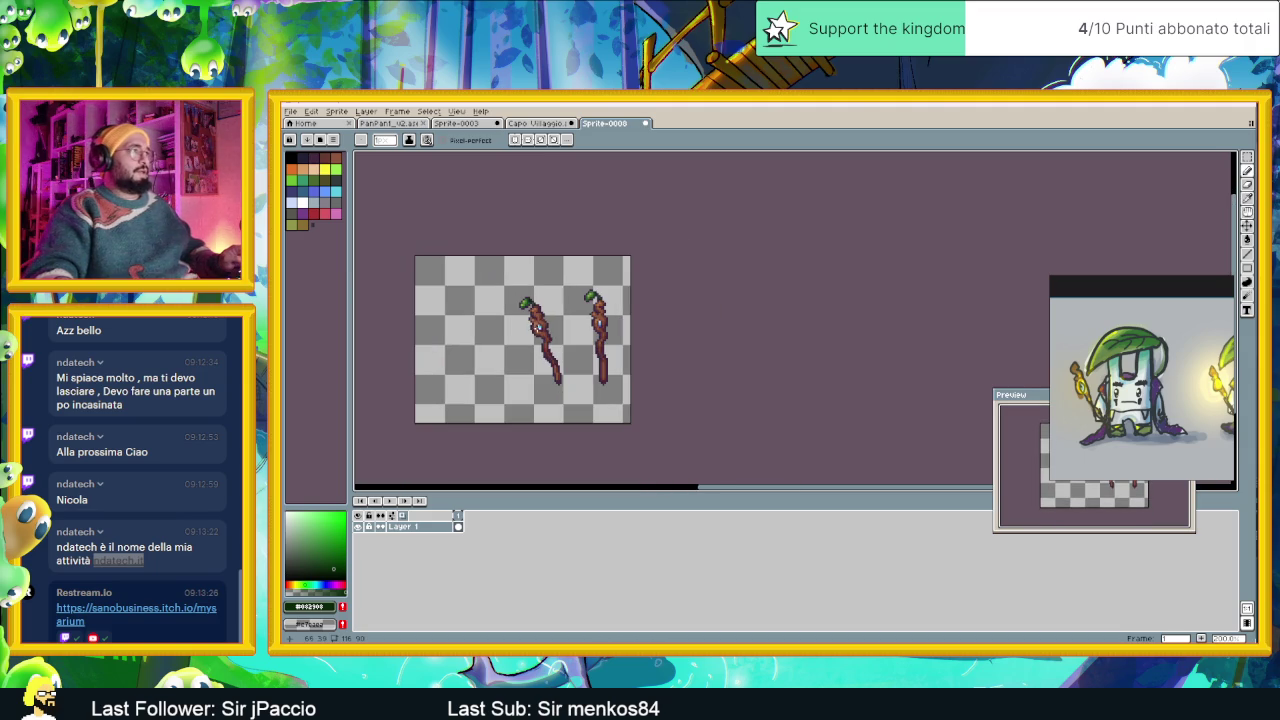
{"action": "scroll", "coordinate": [575, 338], "scroll_direction": "down", "scroll_amount": 1}
{"action": "scroll", "coordinate": [582, 338], "scroll_direction": "up", "scroll_amount": 1}
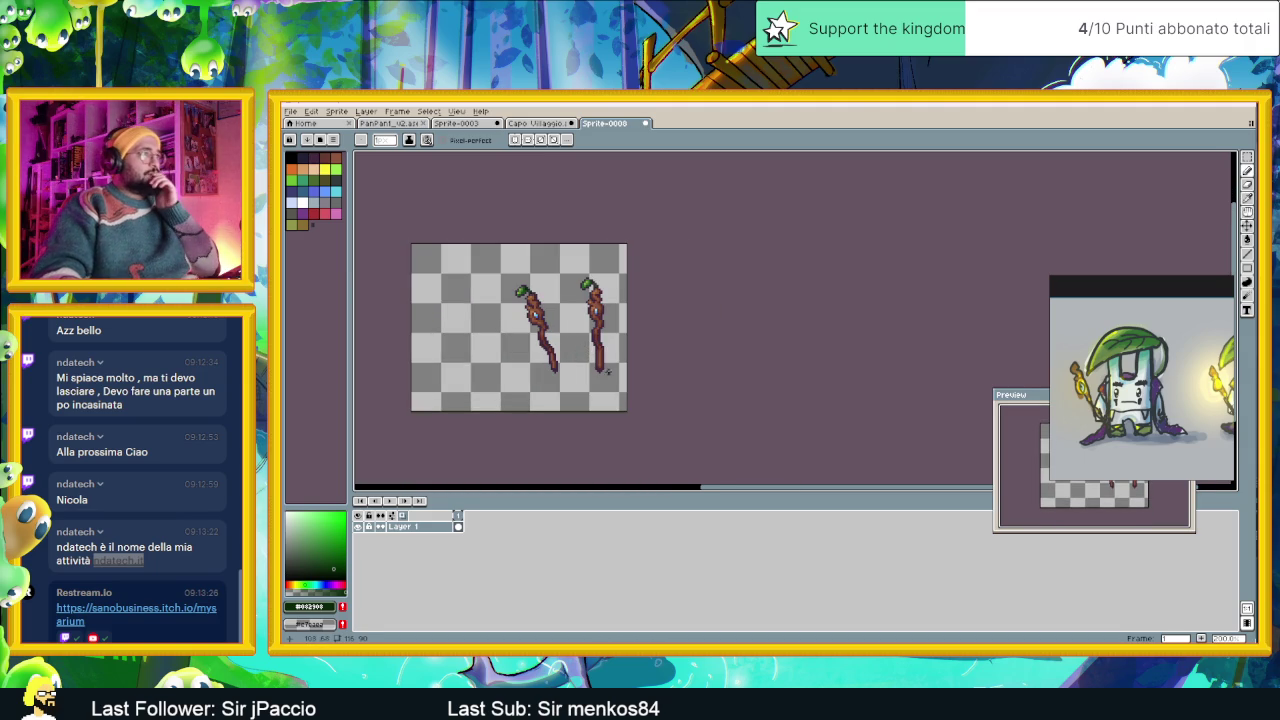
{"action": "scroll", "coordinate": [586, 355], "scroll_direction": "up", "scroll_amount": 1}
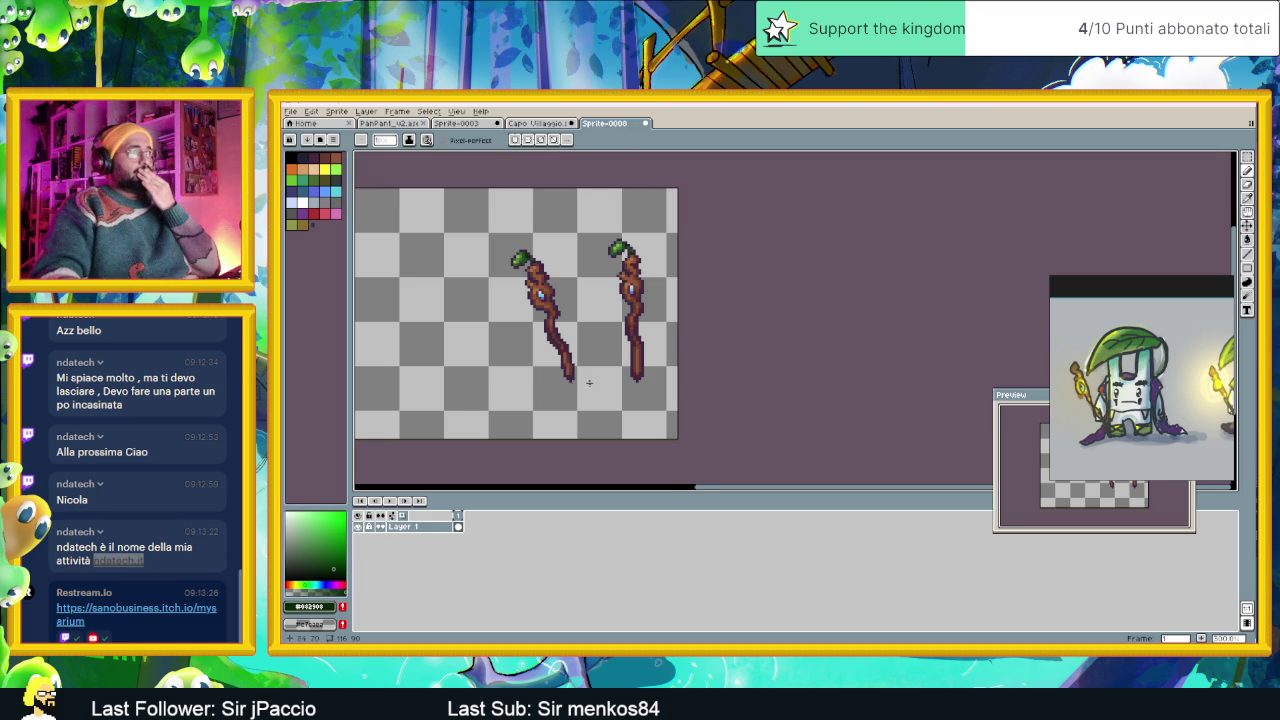
{"action": "scroll", "coordinate": [589, 382], "scroll_direction": "down", "scroll_amount": 1}
{"action": "scroll", "coordinate": [590, 385], "scroll_direction": "down", "scroll_amount": 1}
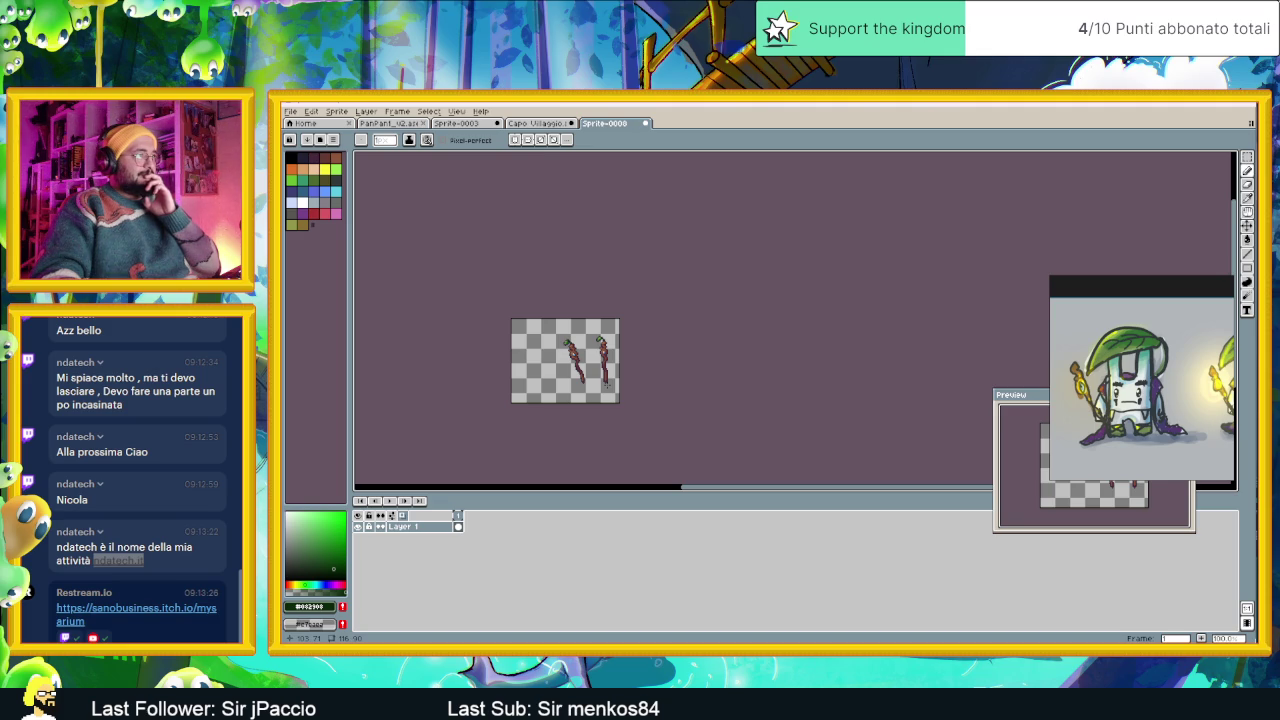
{"action": "scroll", "coordinate": [634, 336], "scroll_direction": "up", "scroll_amount": 2}
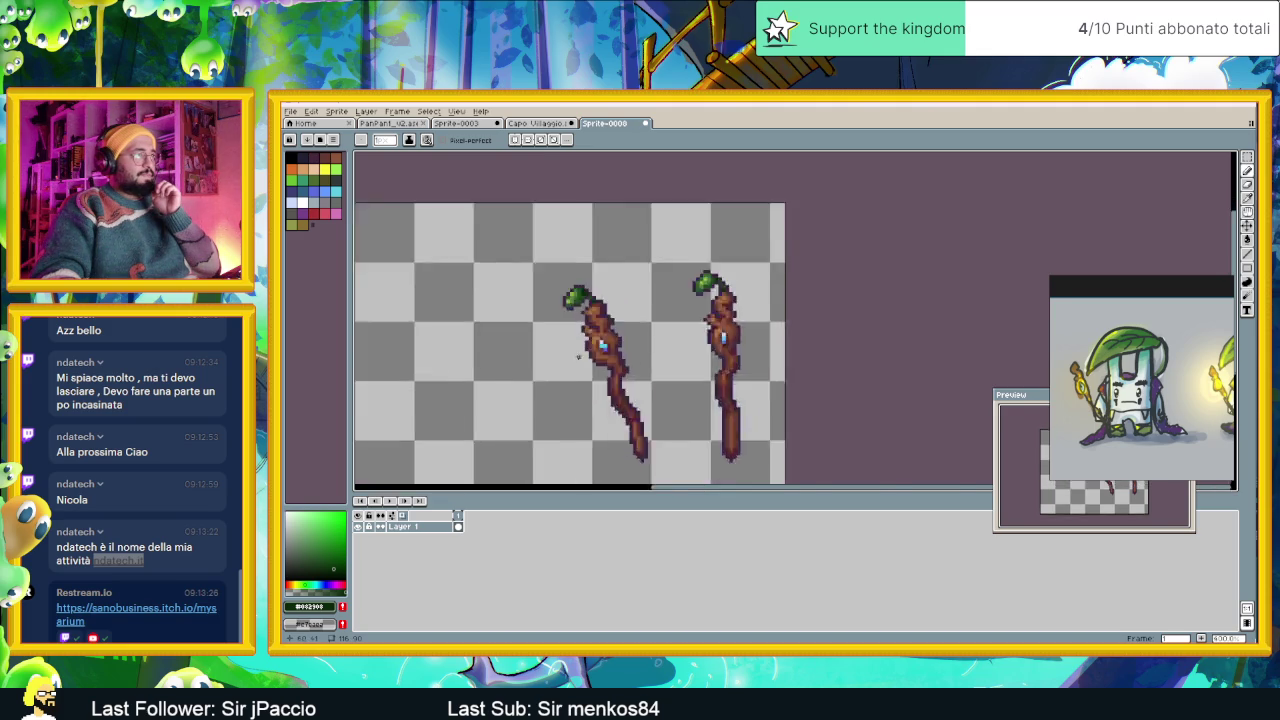
{"action": "scroll", "coordinate": [634, 336], "scroll_direction": "up", "scroll_amount": 2}
{"action": "scroll", "coordinate": [634, 336], "scroll_direction": "up", "scroll_amount": 2}
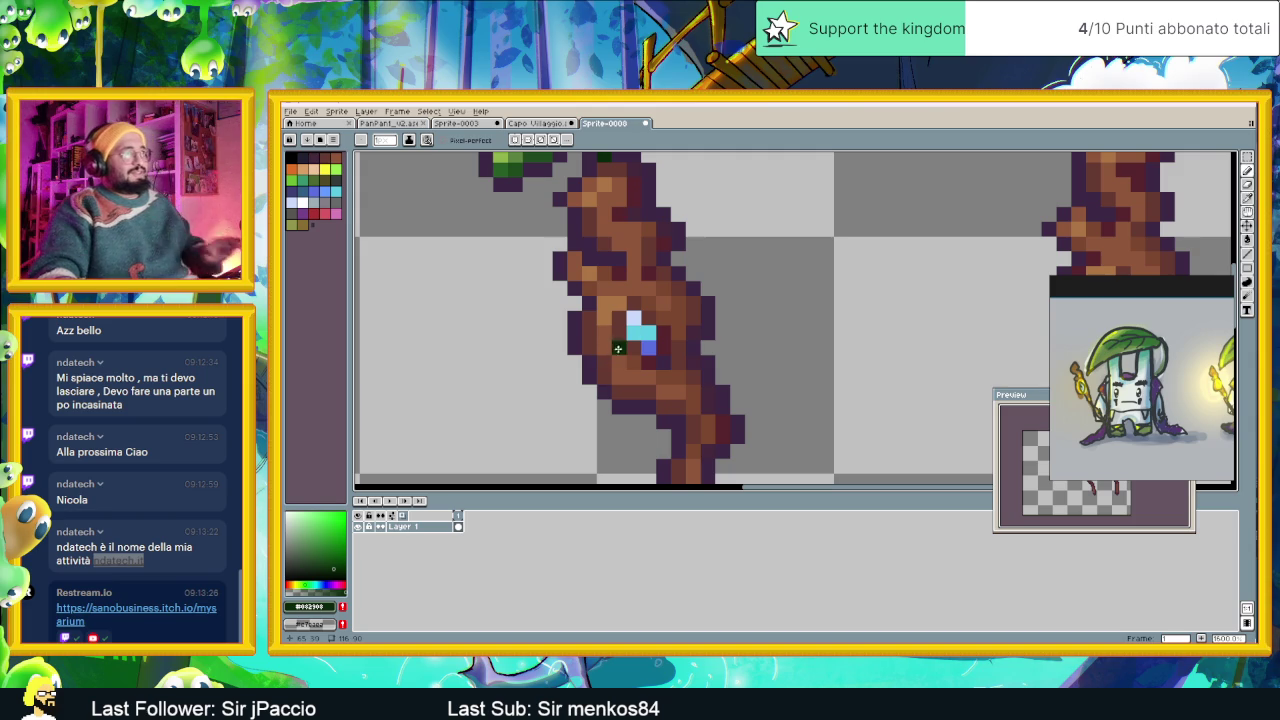
{"action": "scroll", "coordinate": [621, 348], "scroll_direction": "up", "scroll_amount": 1}
{"action": "scroll", "coordinate": [621, 348], "scroll_direction": "down", "scroll_amount": 3}
{"action": "key", "text": "ctrl+s"}
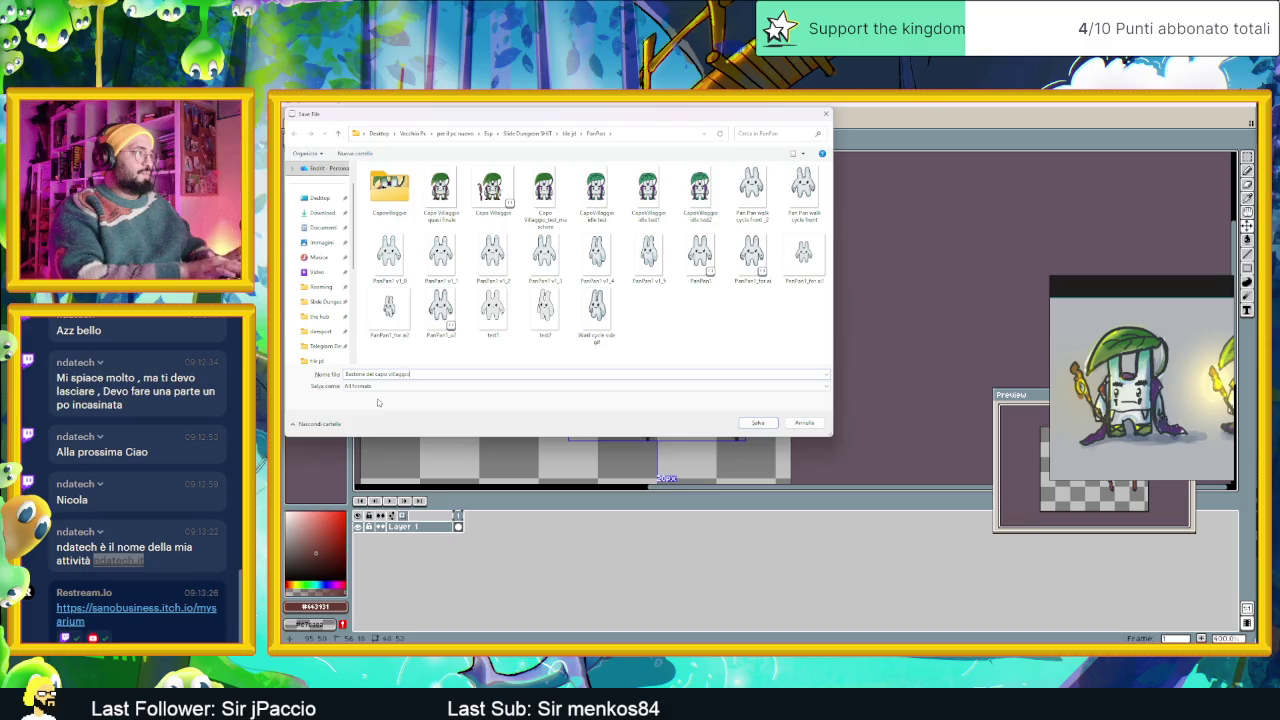
{"action": "left_click", "coordinate": [758, 422]}
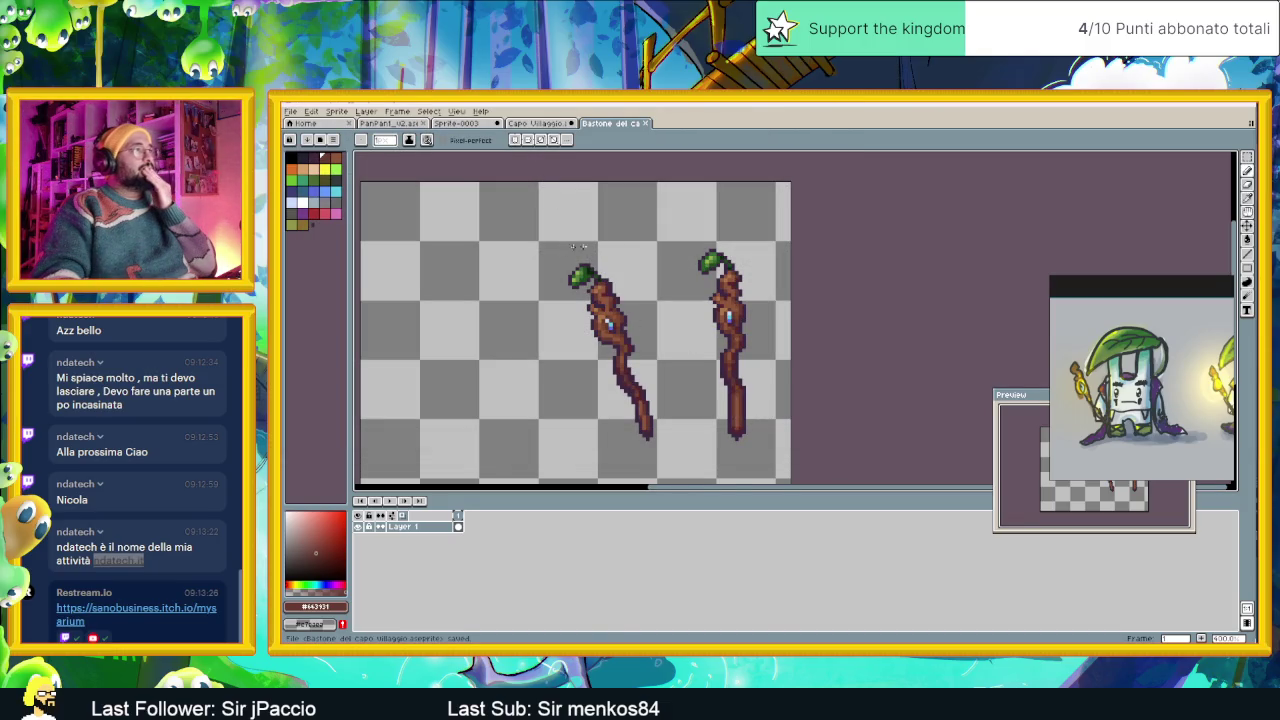
{"action": "left_click", "coordinate": [1247, 157]}
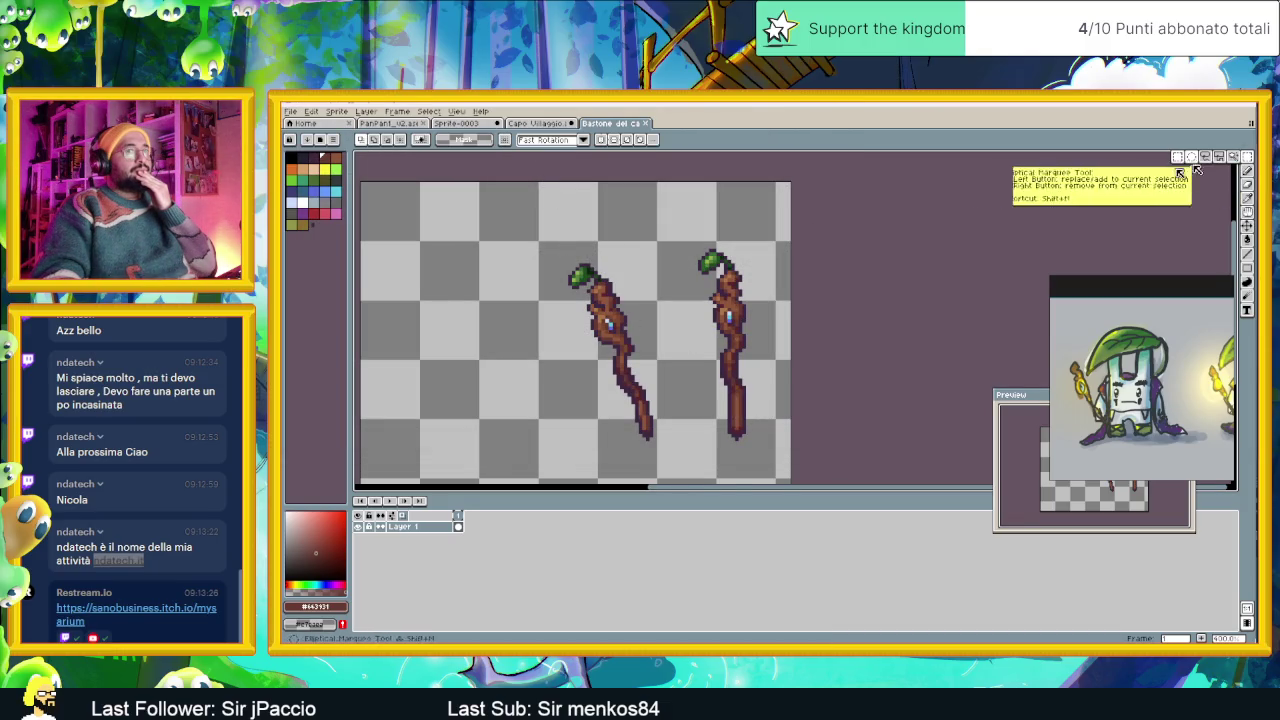
Replace the Capo Villaggio character's old staff with the copied one, placed at his left side.
{"action": "left_click_drag", "start_coordinate": [524, 245], "coordinate": [670, 445]}
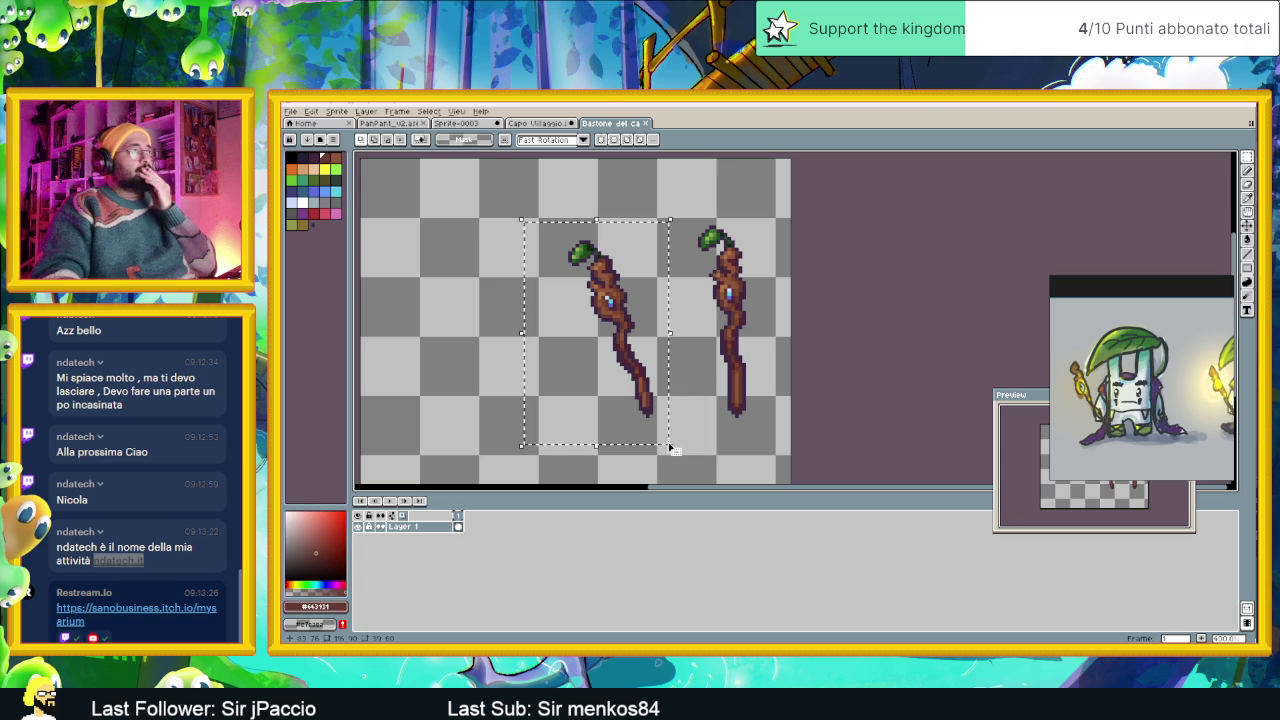
{"action": "left_click", "coordinate": [528, 123]}
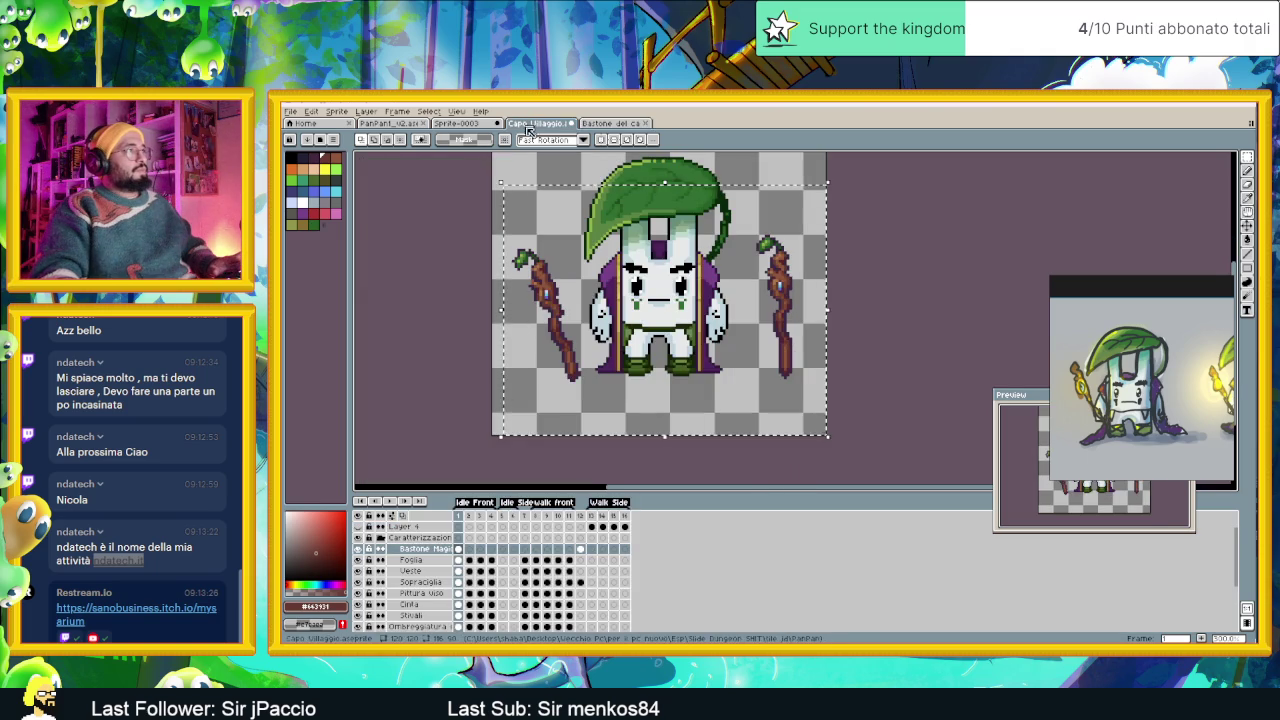
{"action": "left_click_drag", "start_coordinate": [491, 209], "coordinate": [655, 436]}
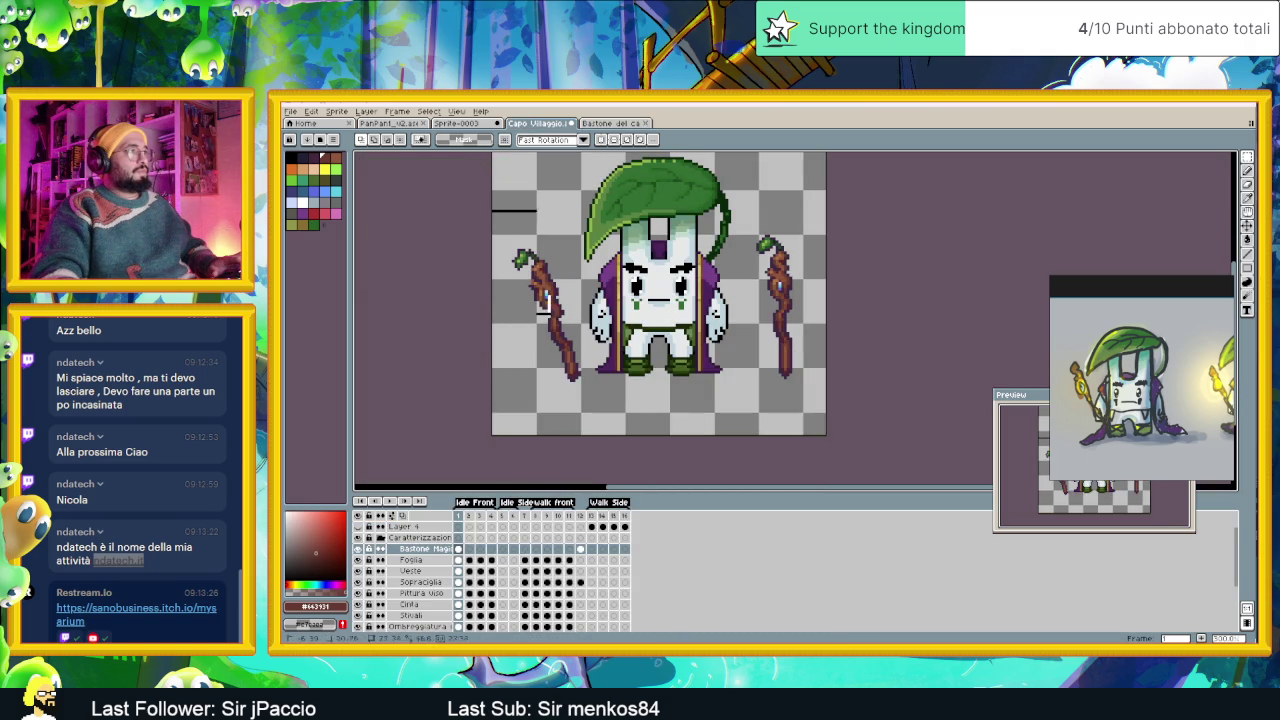
{"action": "key", "text": "ctrl+x"}
{"action": "key", "text": "ctrl+v"}
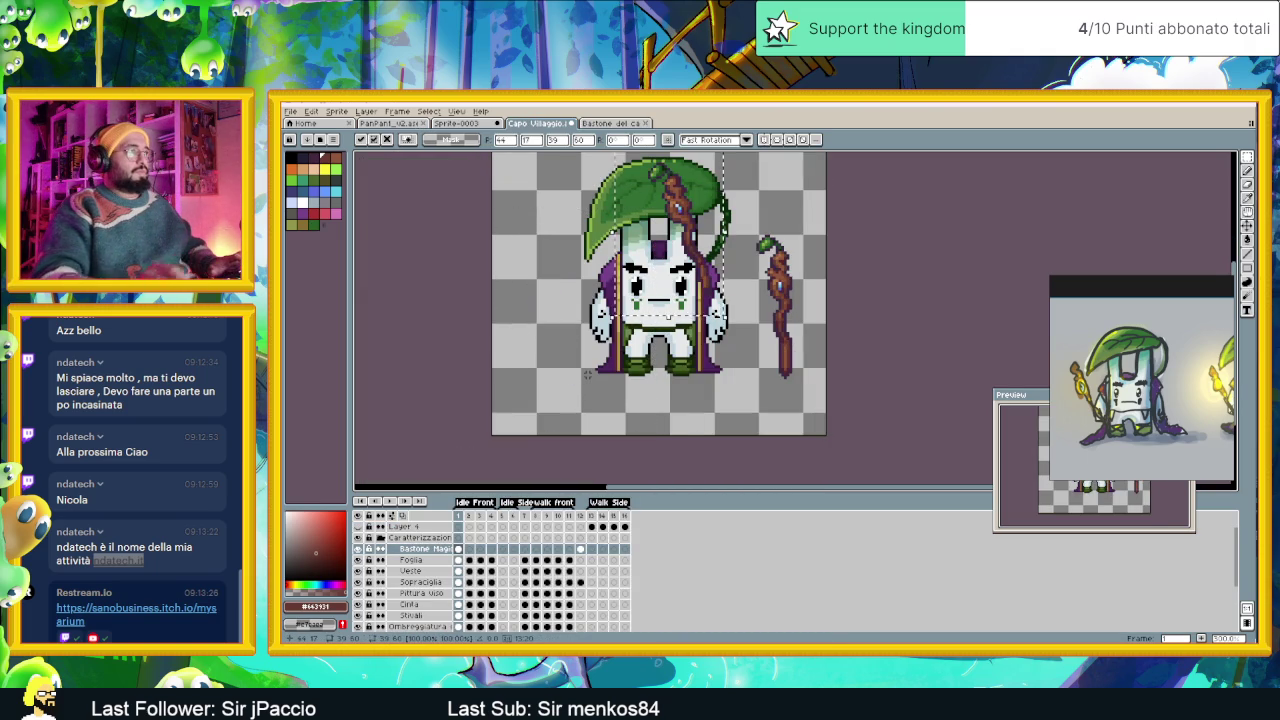
{"action": "left_click_drag", "start_coordinate": [697, 240], "coordinate": [604, 318]}
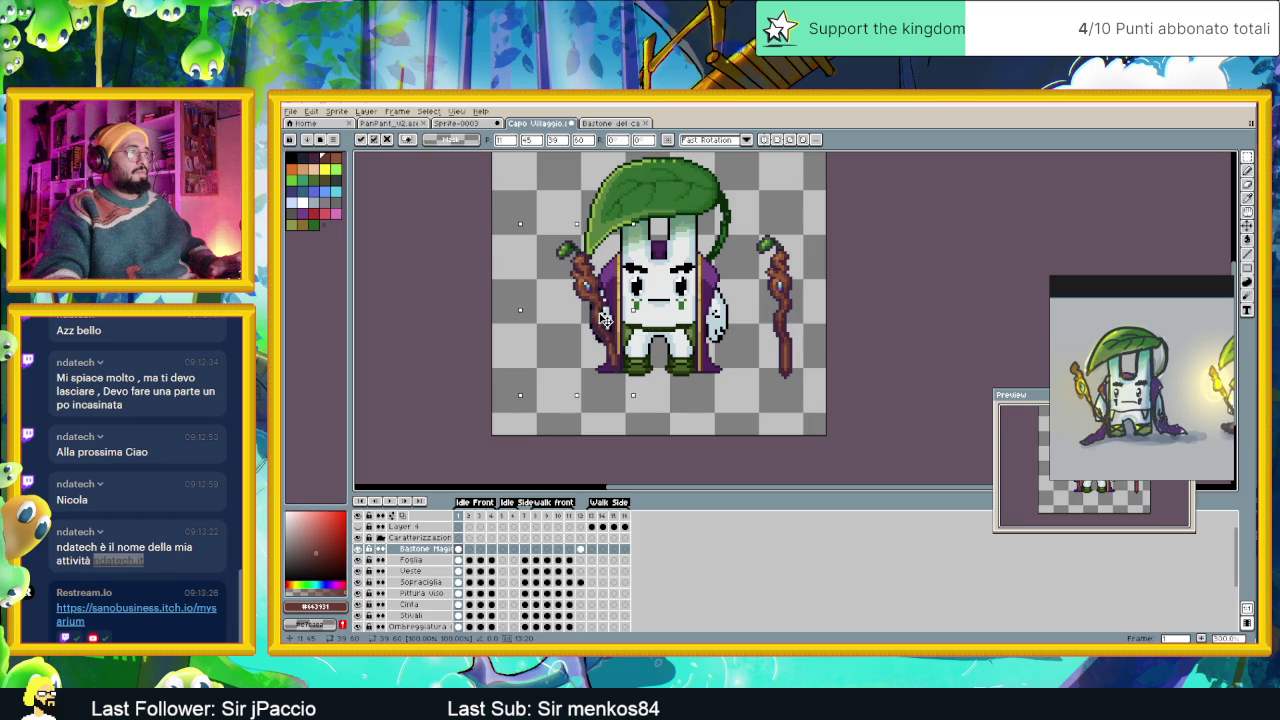
{"action": "left_click_drag", "start_coordinate": [604, 318], "coordinate": [600, 312]}
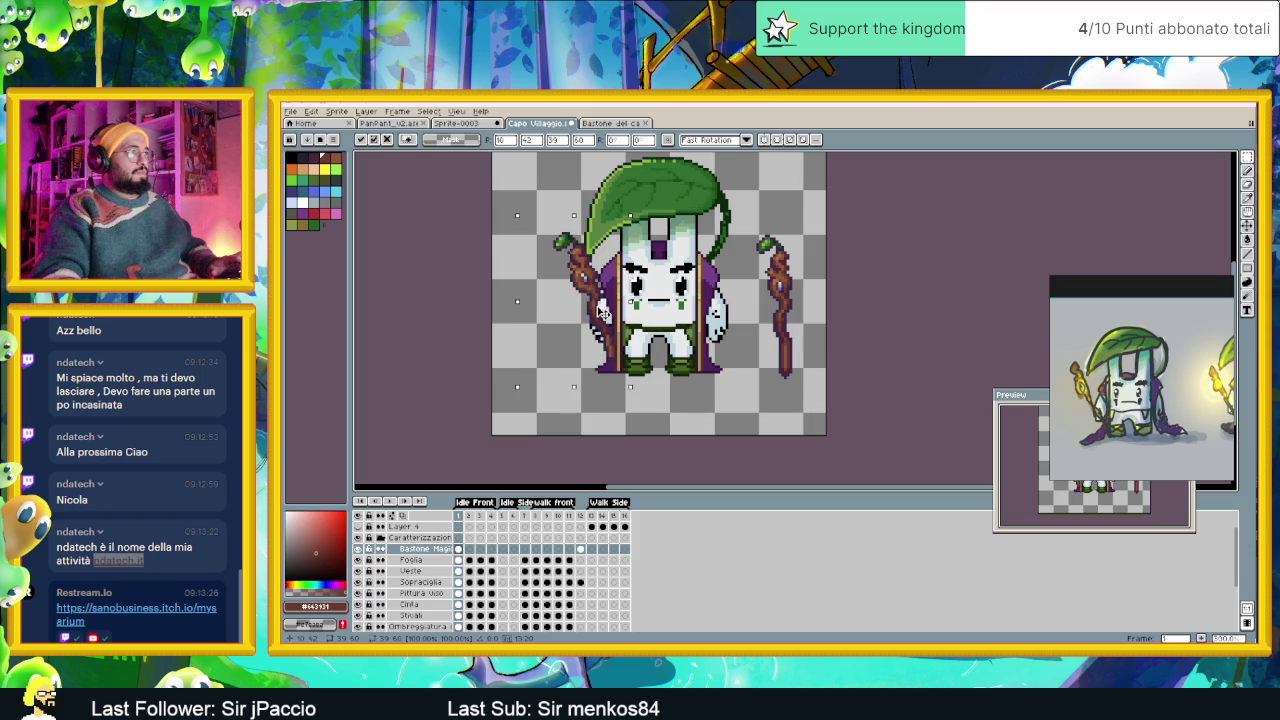
{"action": "key", "text": "Left"}
{"action": "key", "text": "Return"}
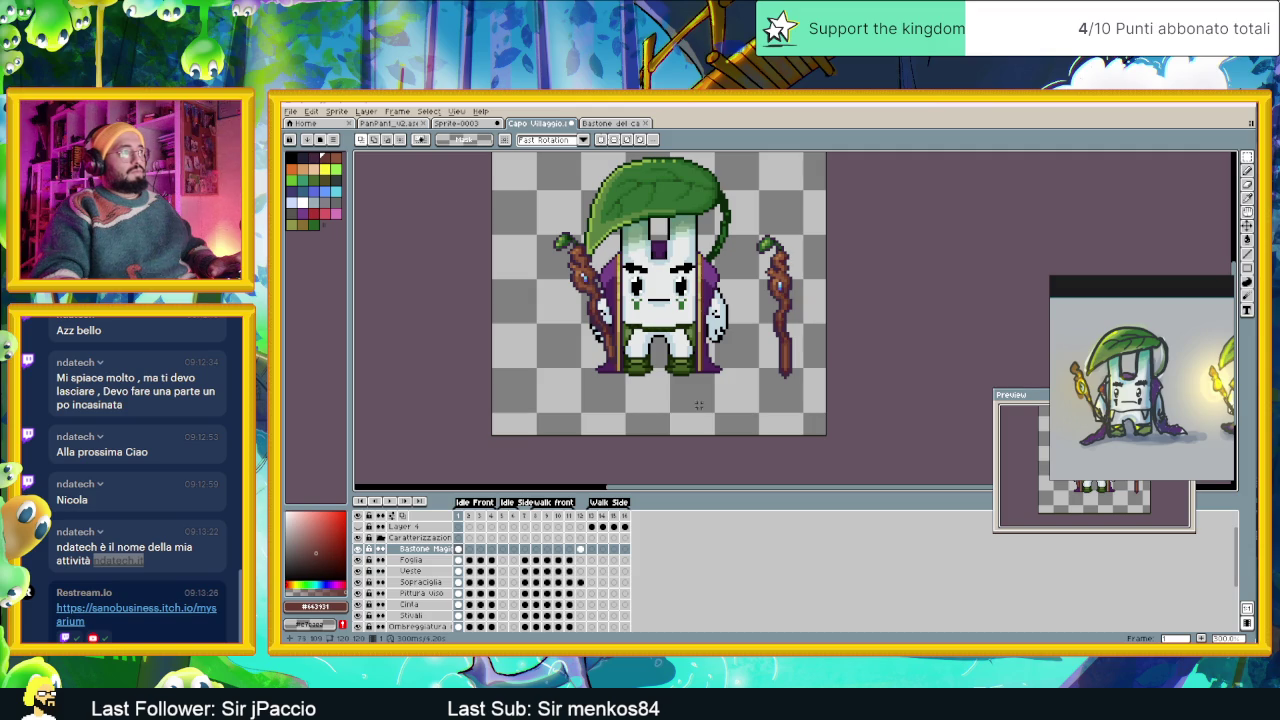
Delete the spare staff on the right and bring the character's feet into view.
{"action": "scroll", "coordinate": [698, 405], "scroll_direction": "down", "scroll_amount": 1}
{"action": "scroll", "coordinate": [716, 421], "scroll_direction": "down", "scroll_amount": 1}
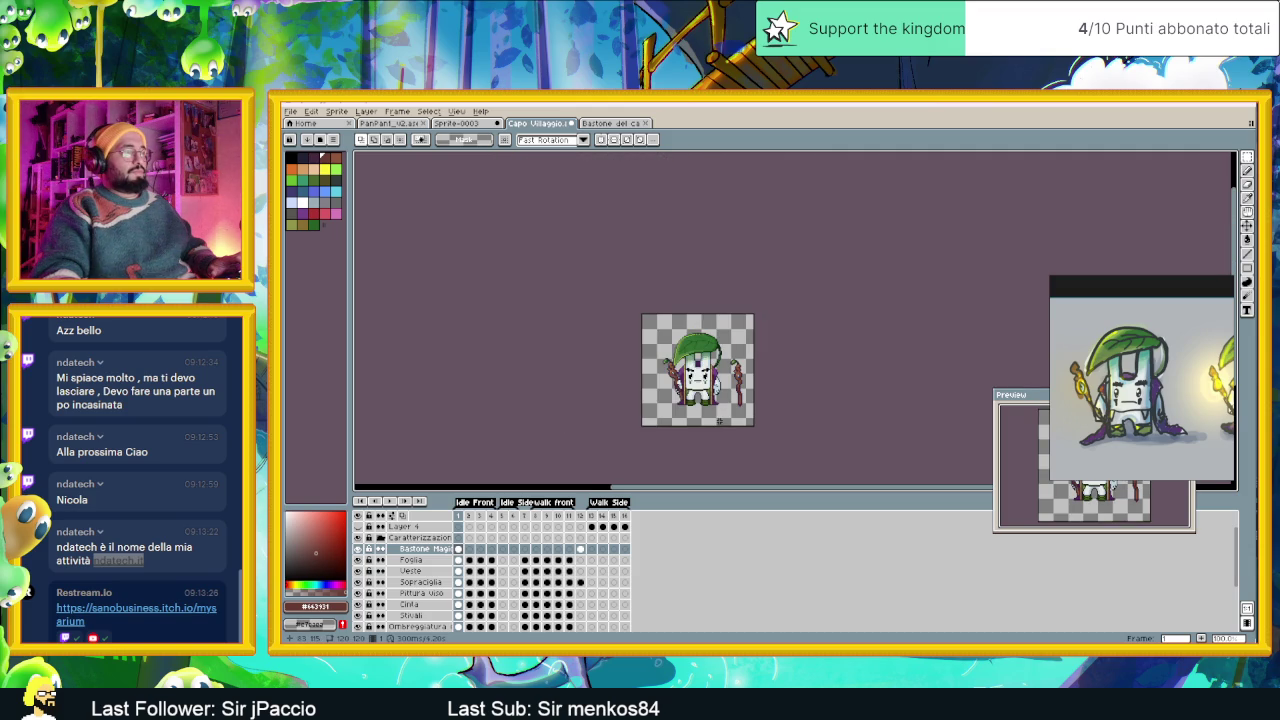
{"action": "scroll", "coordinate": [720, 422], "scroll_direction": "up", "scroll_amount": 1}
{"action": "left_click_drag", "start_coordinate": [796, 264], "coordinate": [724, 440]}
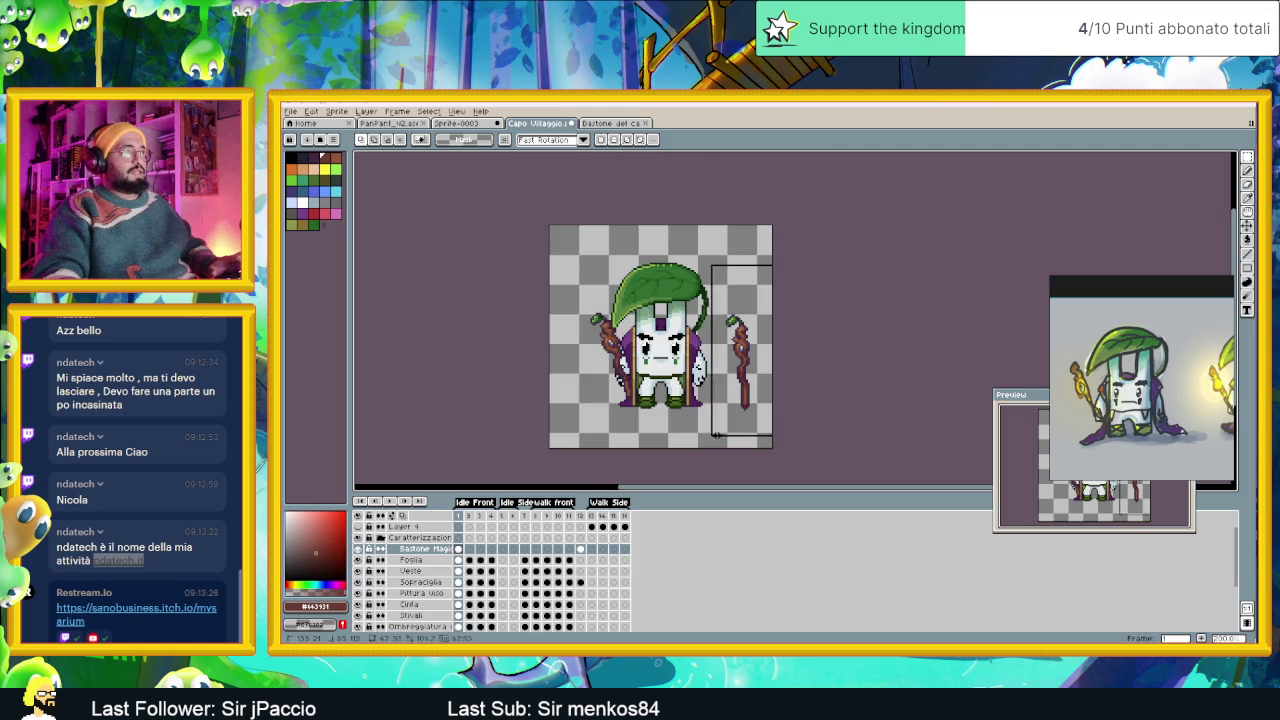
{"action": "key", "text": "Delete"}
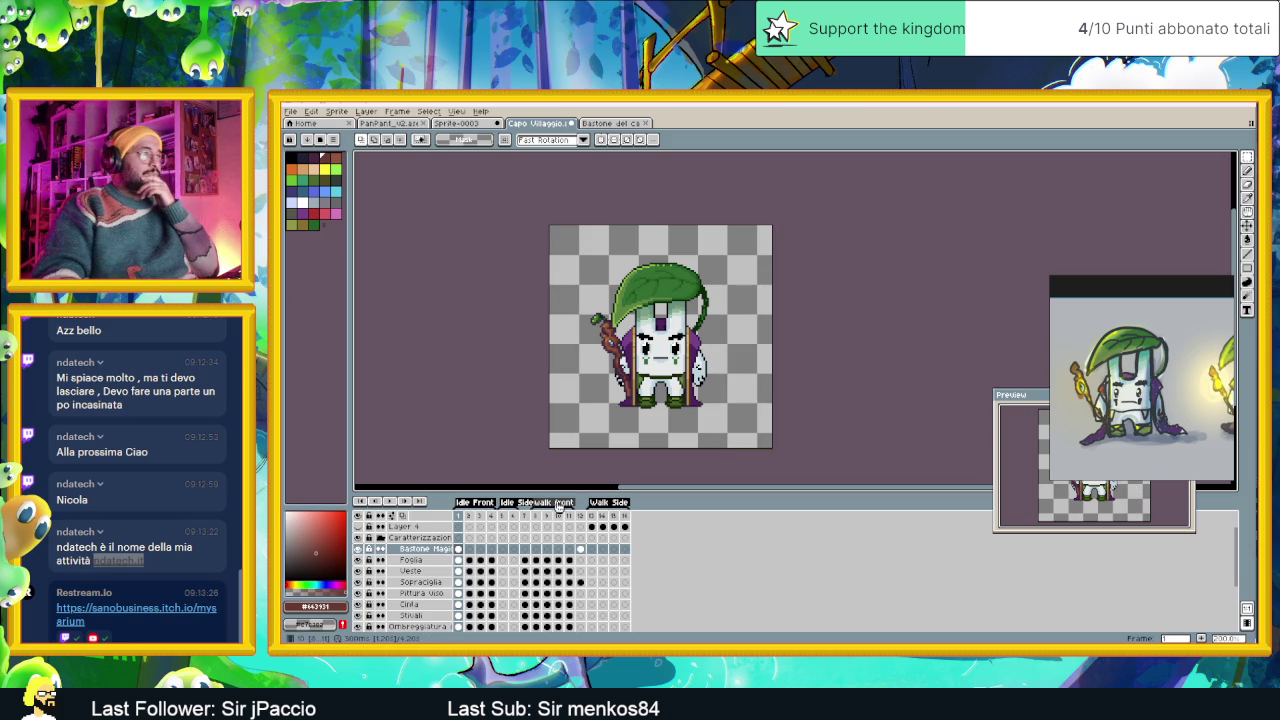
{"action": "scroll", "coordinate": [621, 323], "scroll_direction": "up", "scroll_amount": 3}
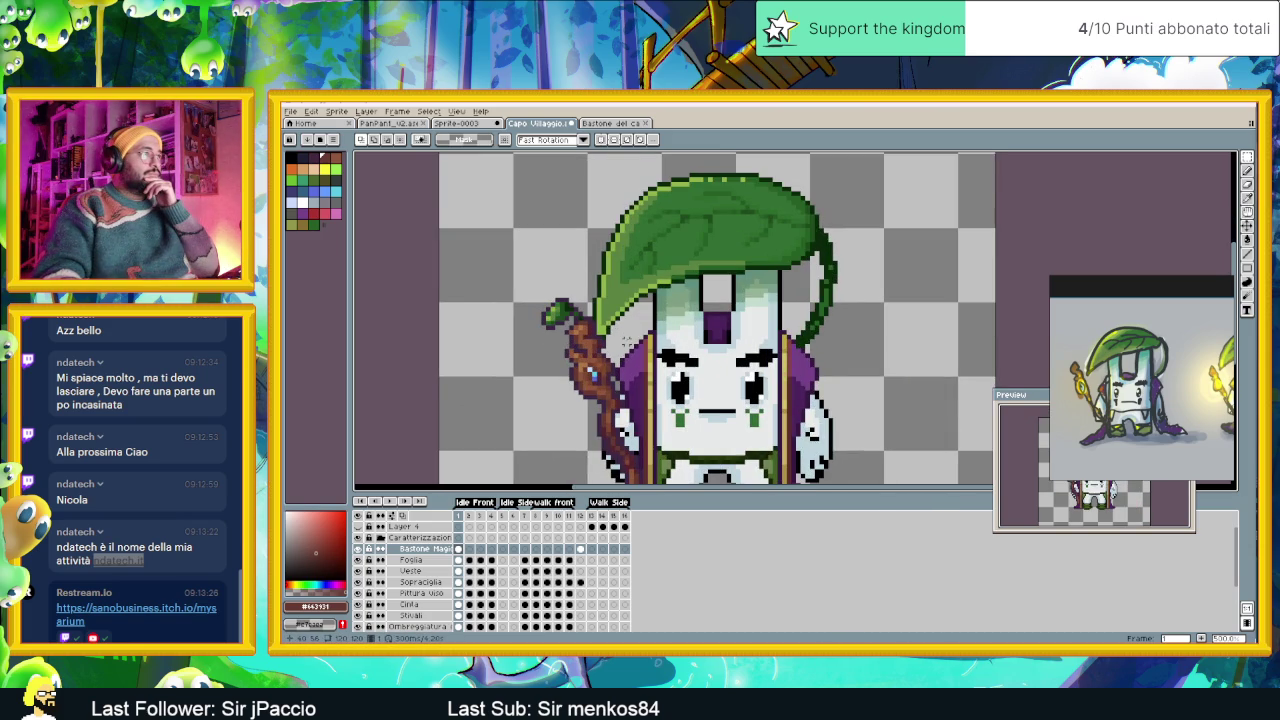
{"action": "scroll", "coordinate": [626, 341], "scroll_direction": "down", "scroll_amount": 1}
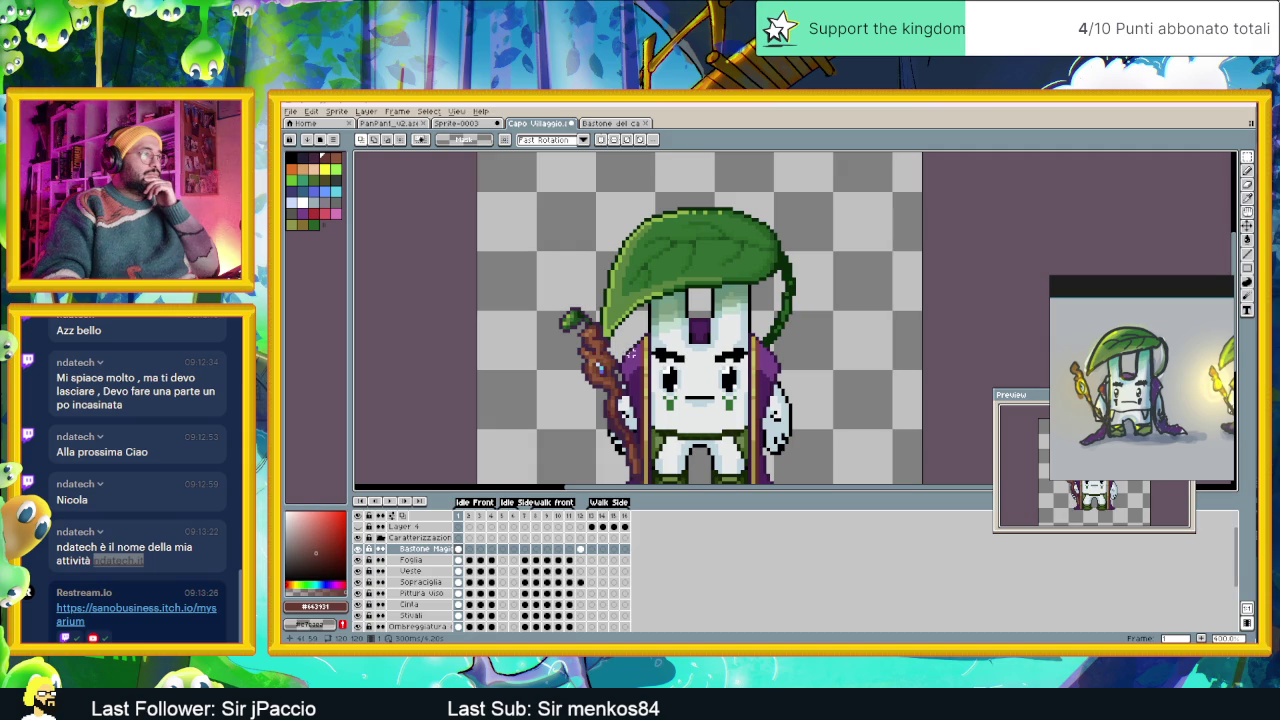
{"action": "left_click_drag", "start_coordinate": [674, 446], "coordinate": [672, 414]}
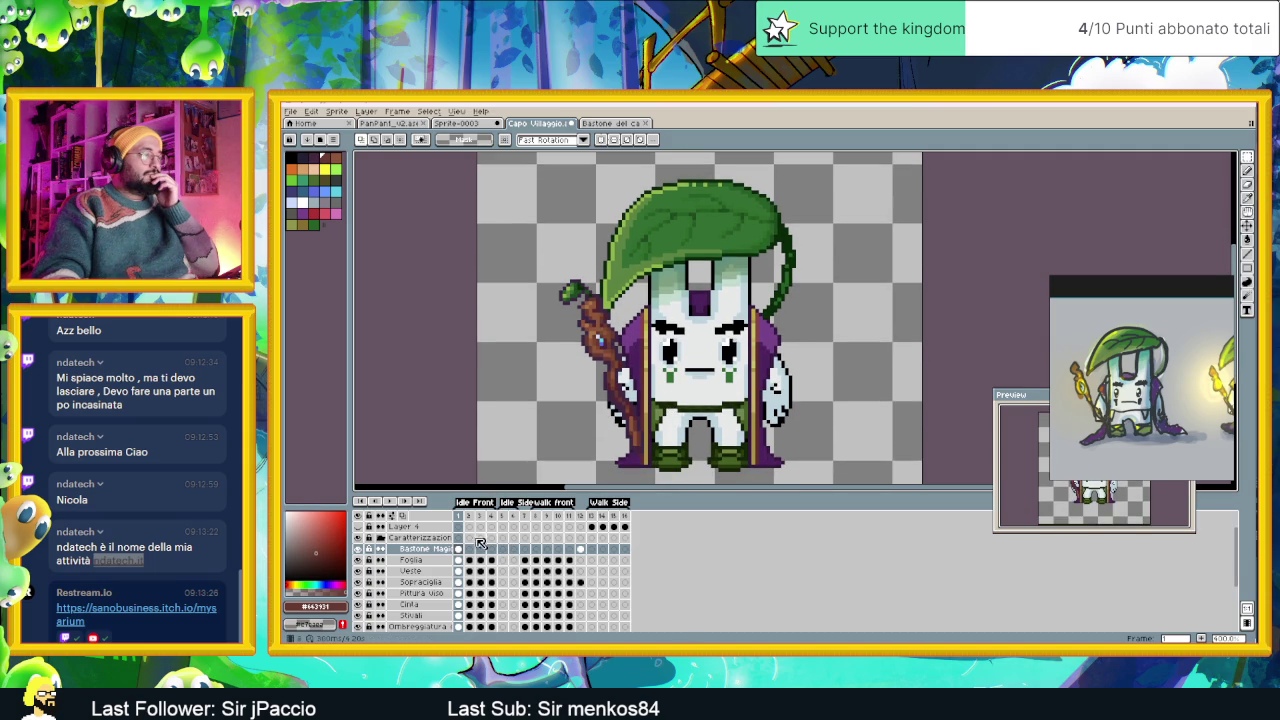
Paste the staff into frame 3 on the Bastone Magico layer and shift it into position.
{"action": "left_click", "coordinate": [460, 516]}
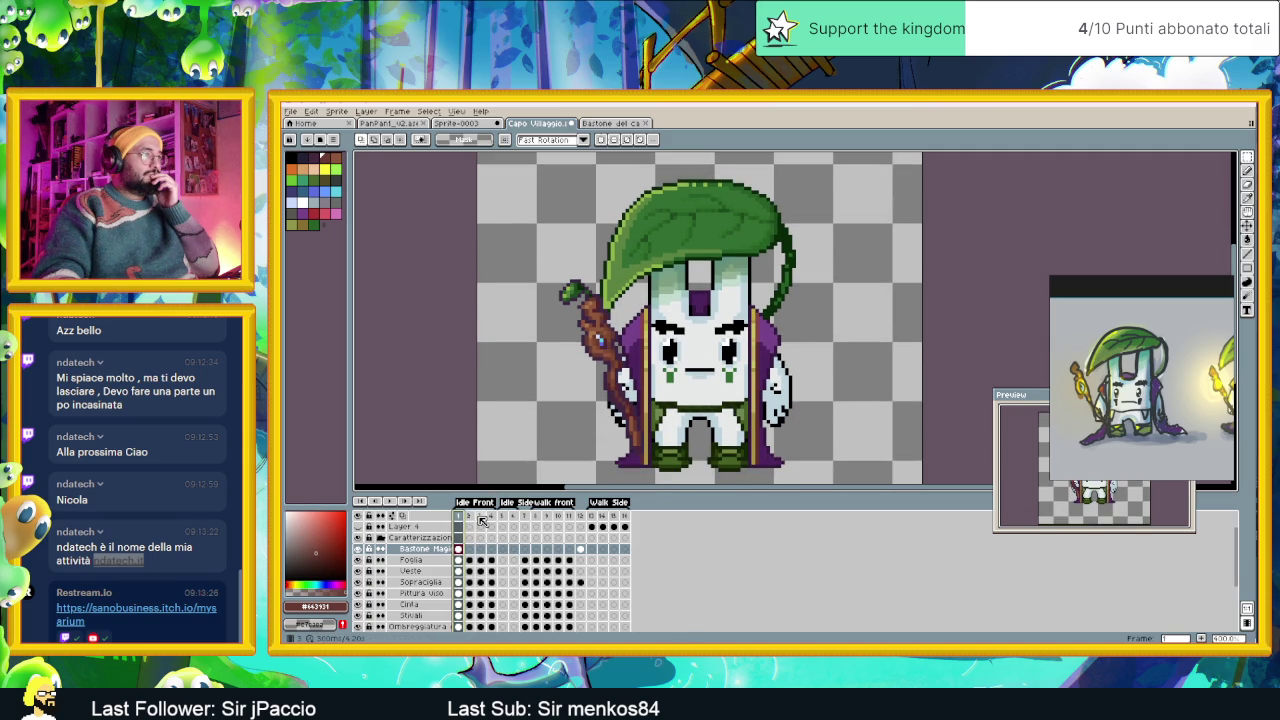
{"action": "left_click", "coordinate": [481, 516]}
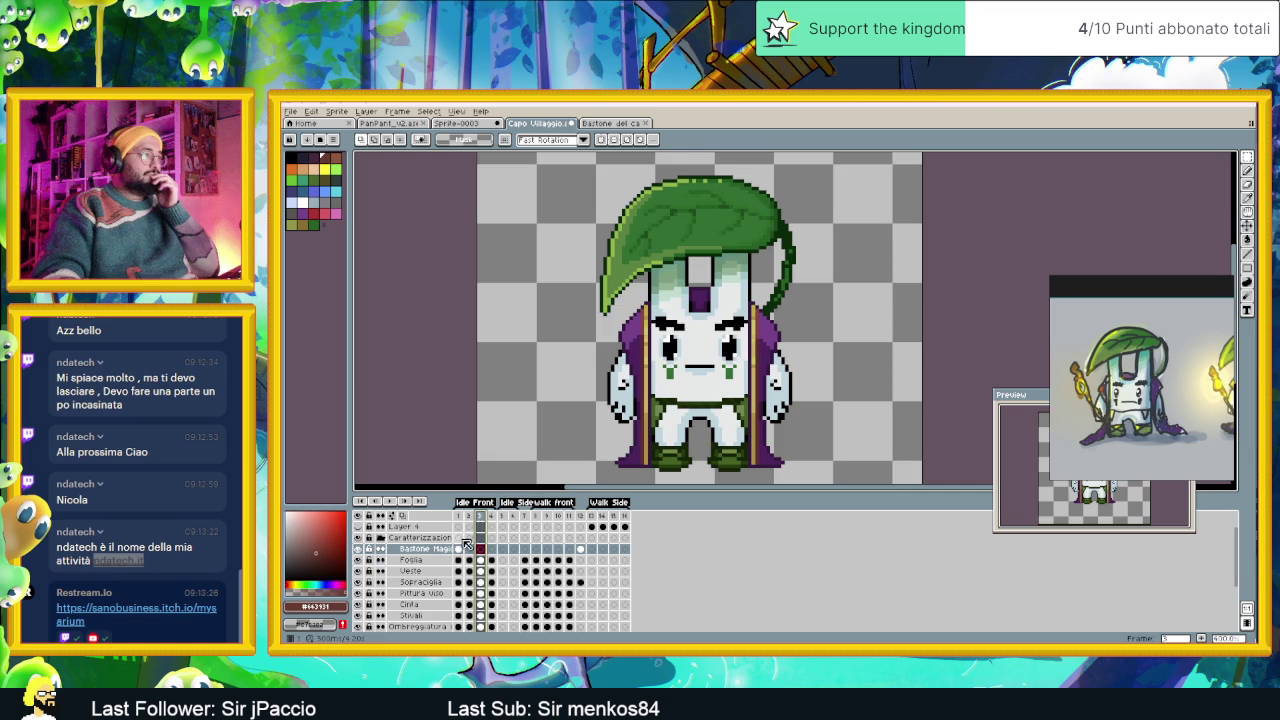
{"action": "left_click", "coordinate": [467, 548]}
{"action": "left_click", "coordinate": [480, 552]}
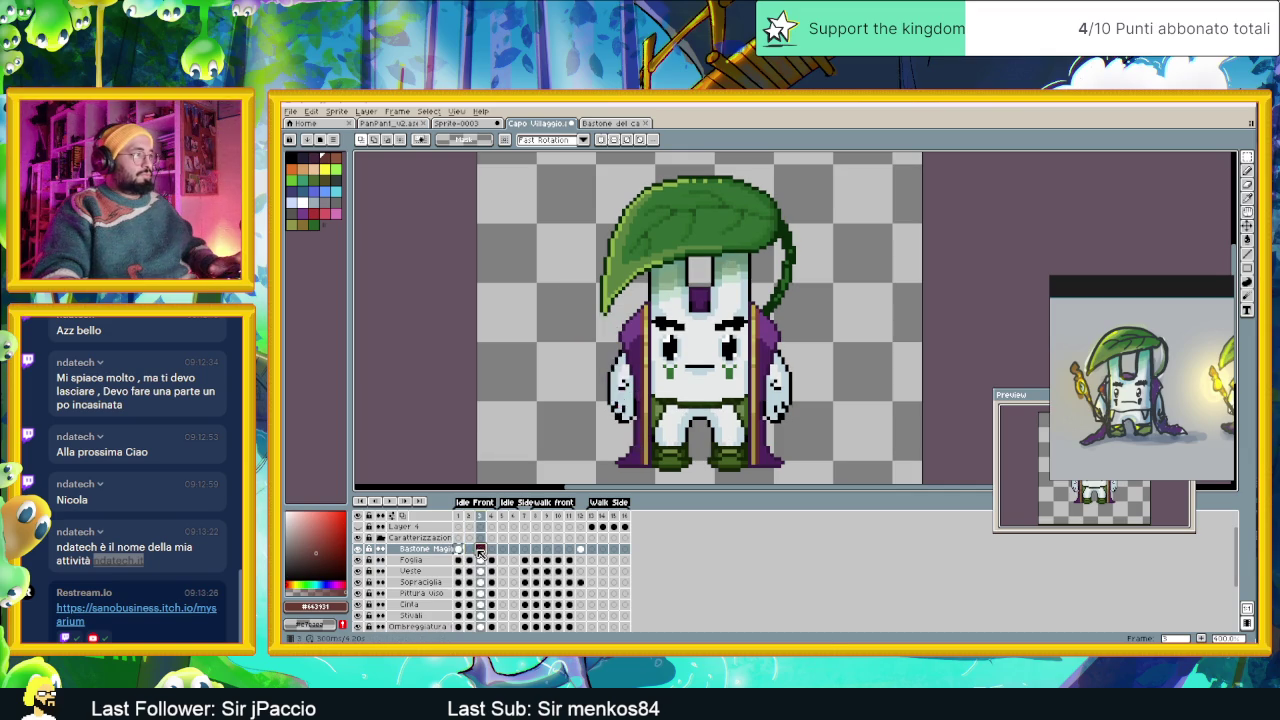
{"action": "key", "text": "ctrl+v"}
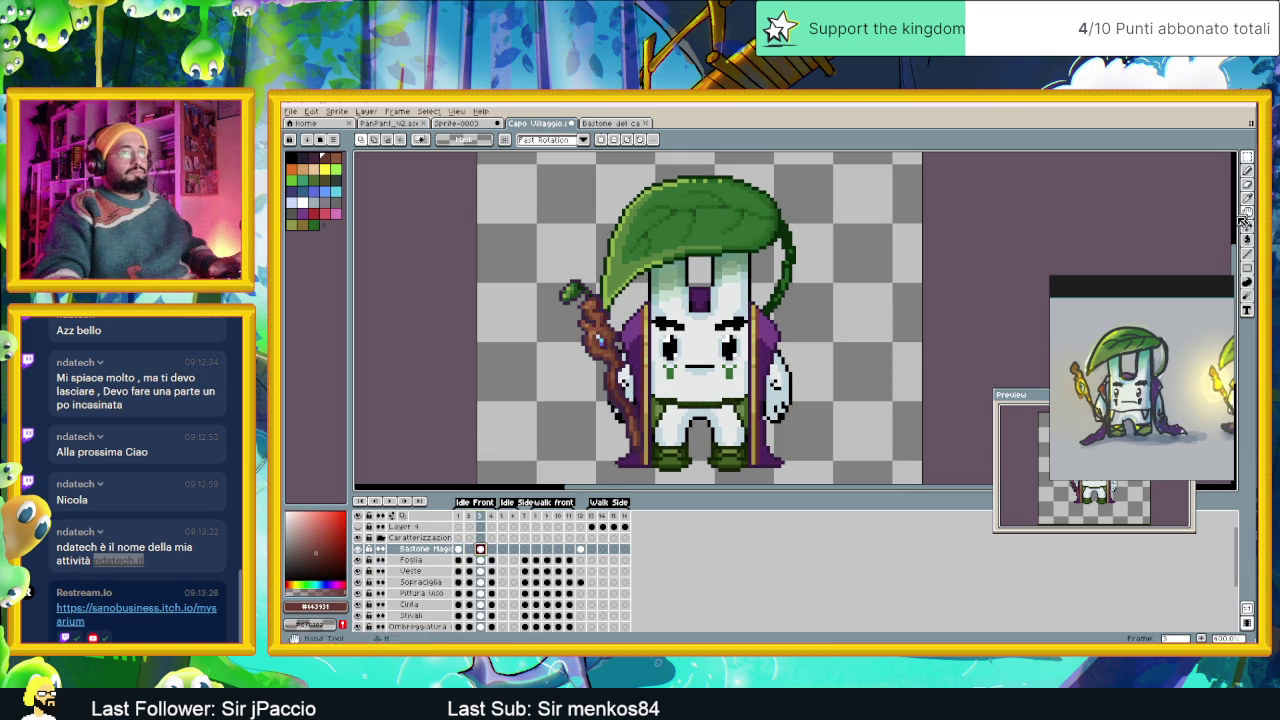
{"action": "key", "text": "v"}
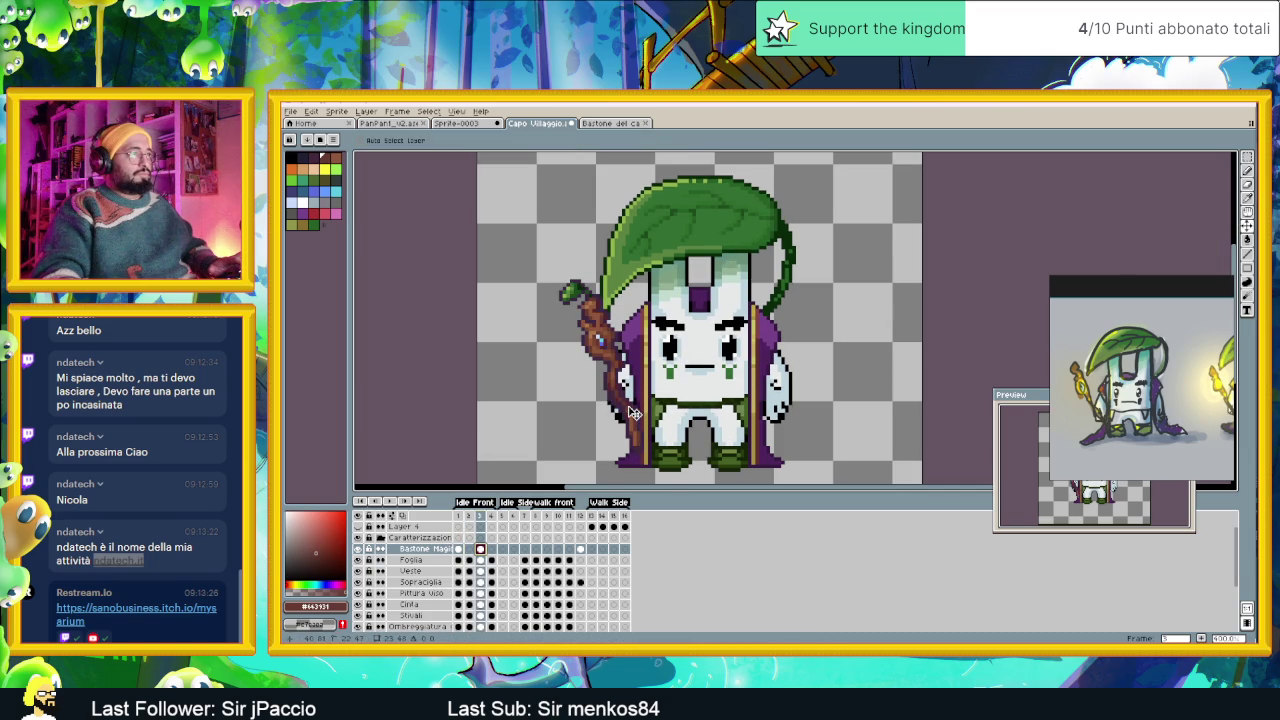
{"action": "left_click_drag", "start_coordinate": [630, 410], "coordinate": [632, 412]}
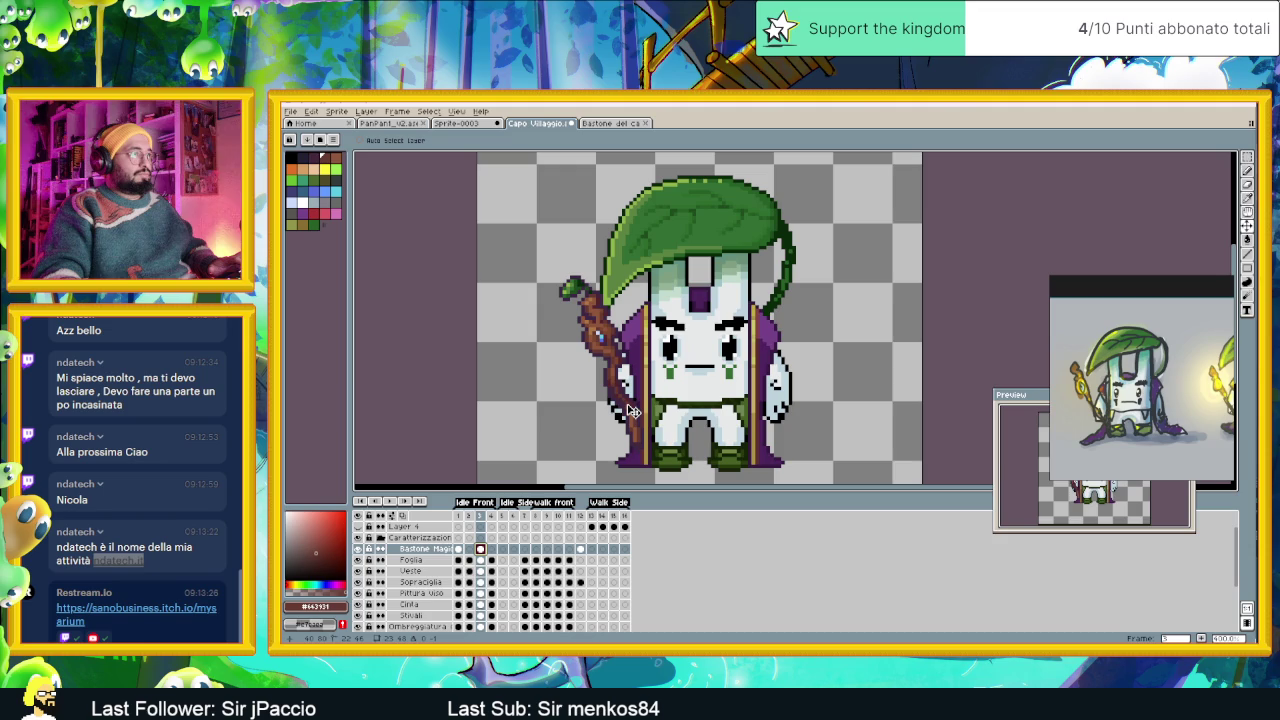
Flip between frames 1 and 3 to compare the staff pose.
{"action": "left_click", "coordinate": [460, 549]}
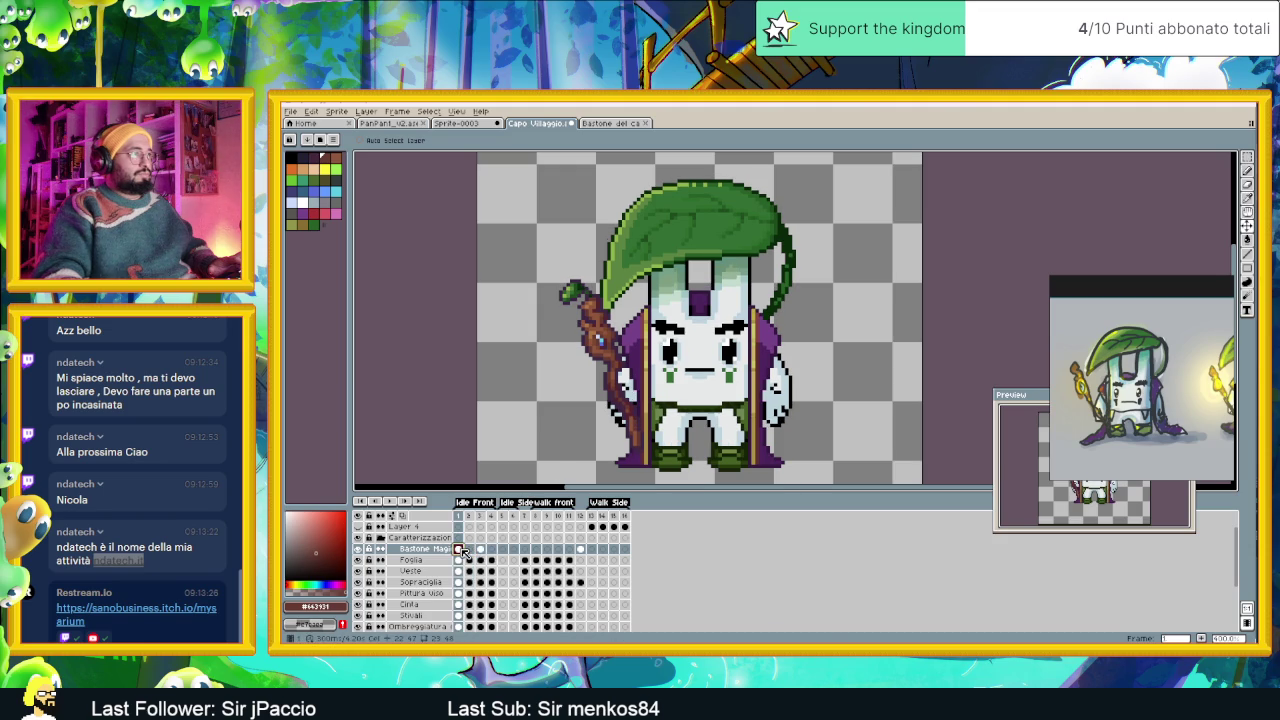
{"action": "left_click", "coordinate": [480, 549]}
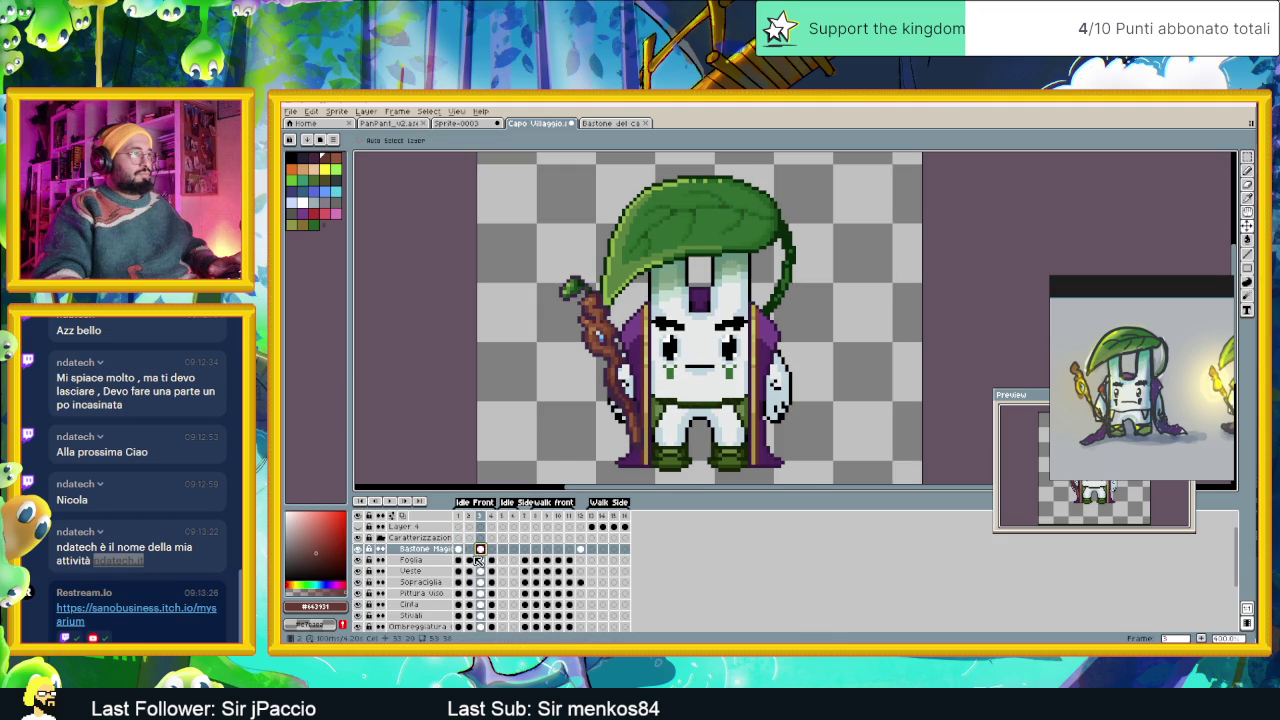
{"action": "left_click", "coordinate": [459, 550]}
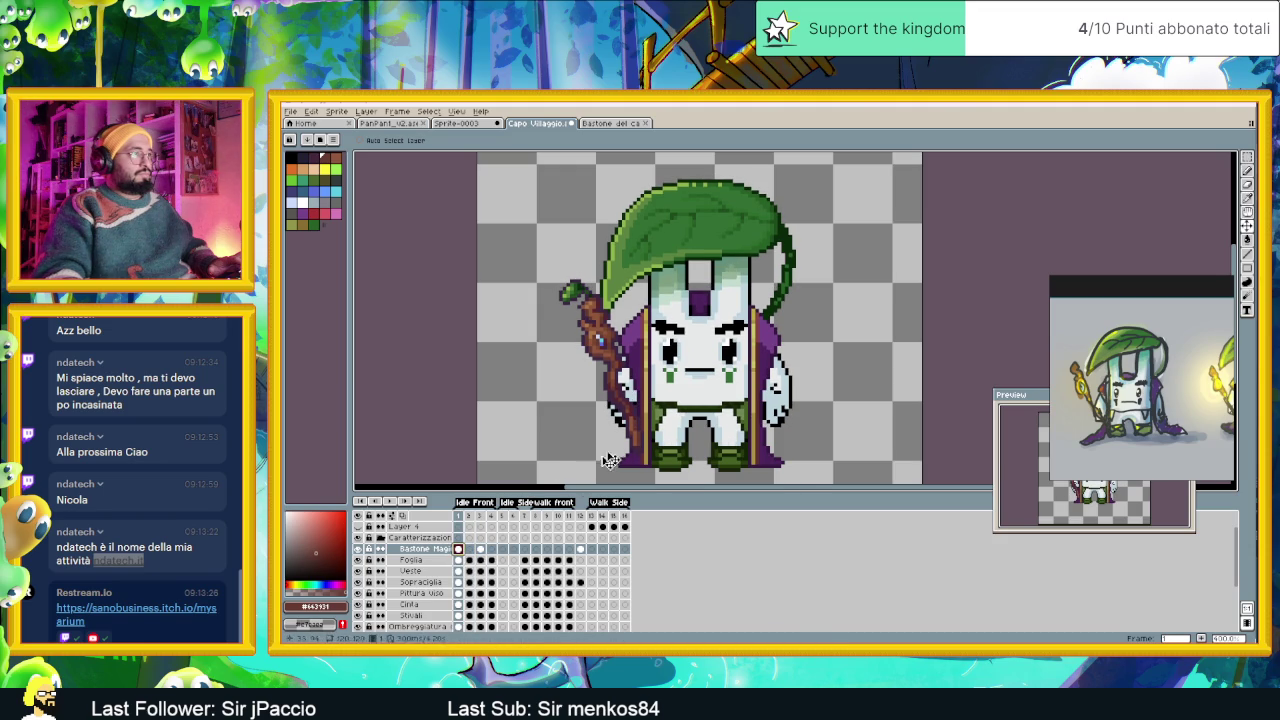
{"action": "left_click", "coordinate": [481, 550]}
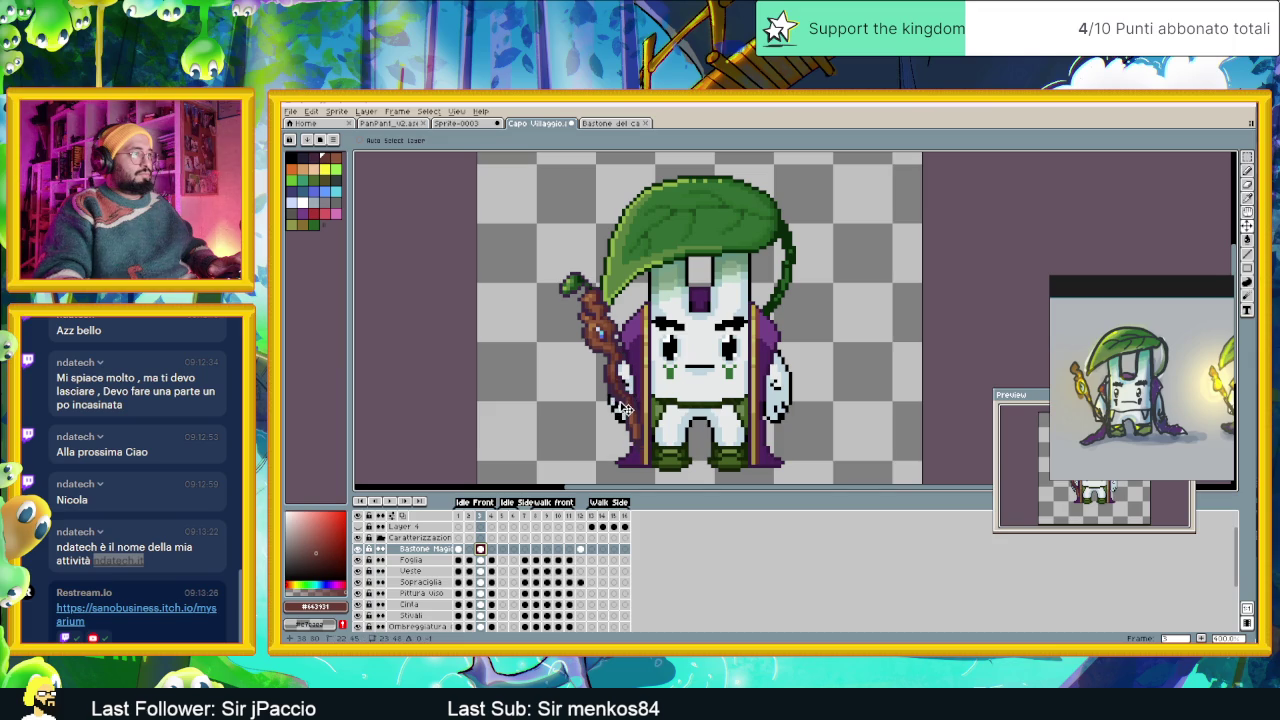
{"action": "left_click", "coordinate": [459, 550]}
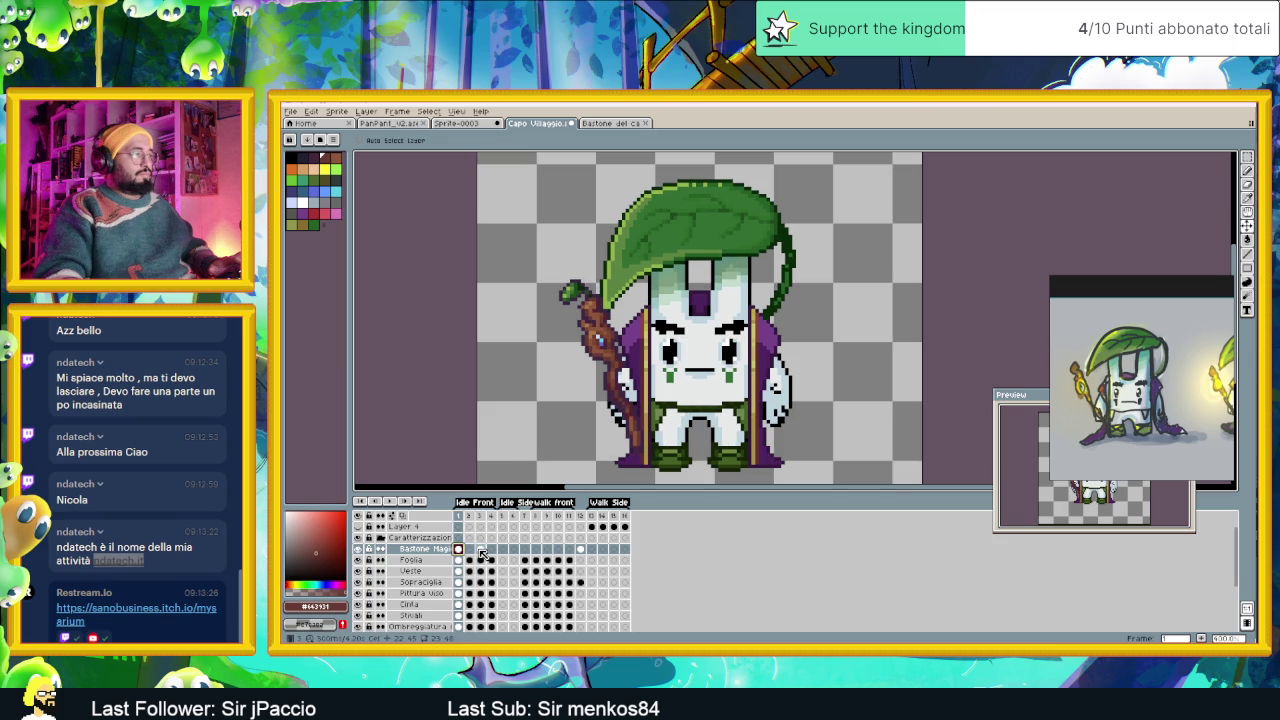
{"action": "left_click", "coordinate": [481, 550]}
{"action": "left_click", "coordinate": [459, 550]}
{"action": "left_click", "coordinate": [480, 551]}
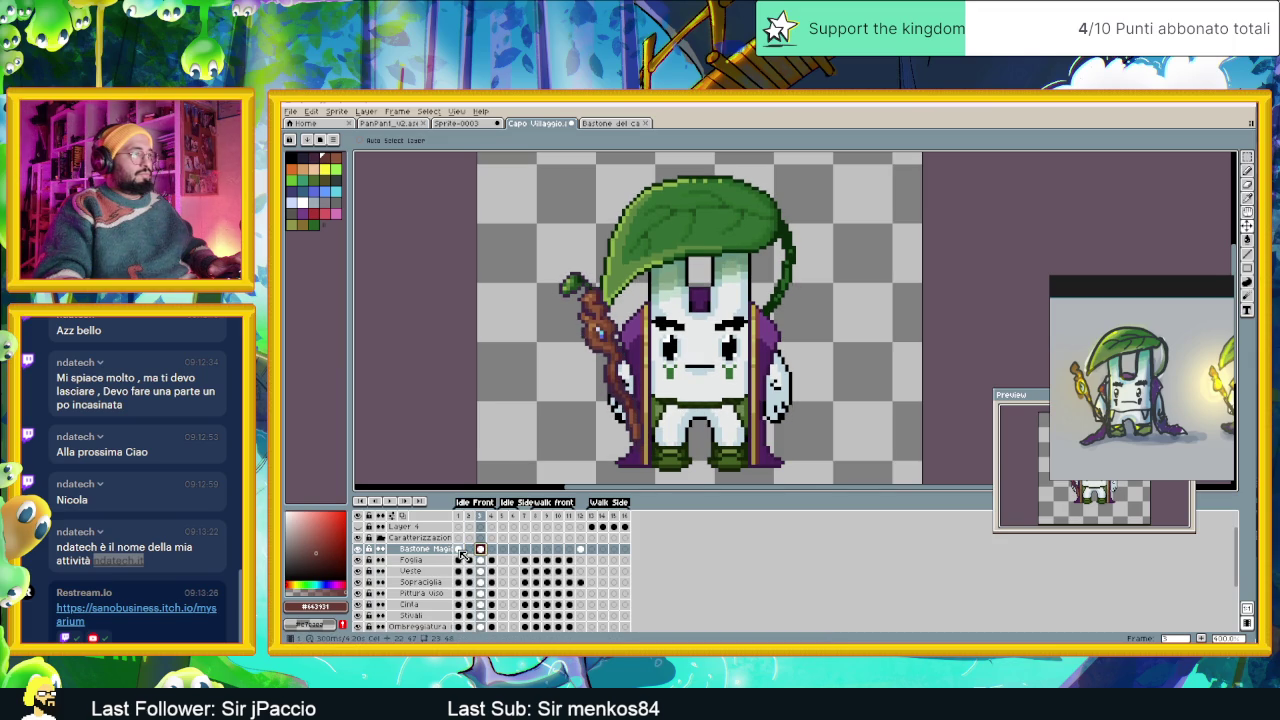
{"action": "left_click", "coordinate": [459, 550]}
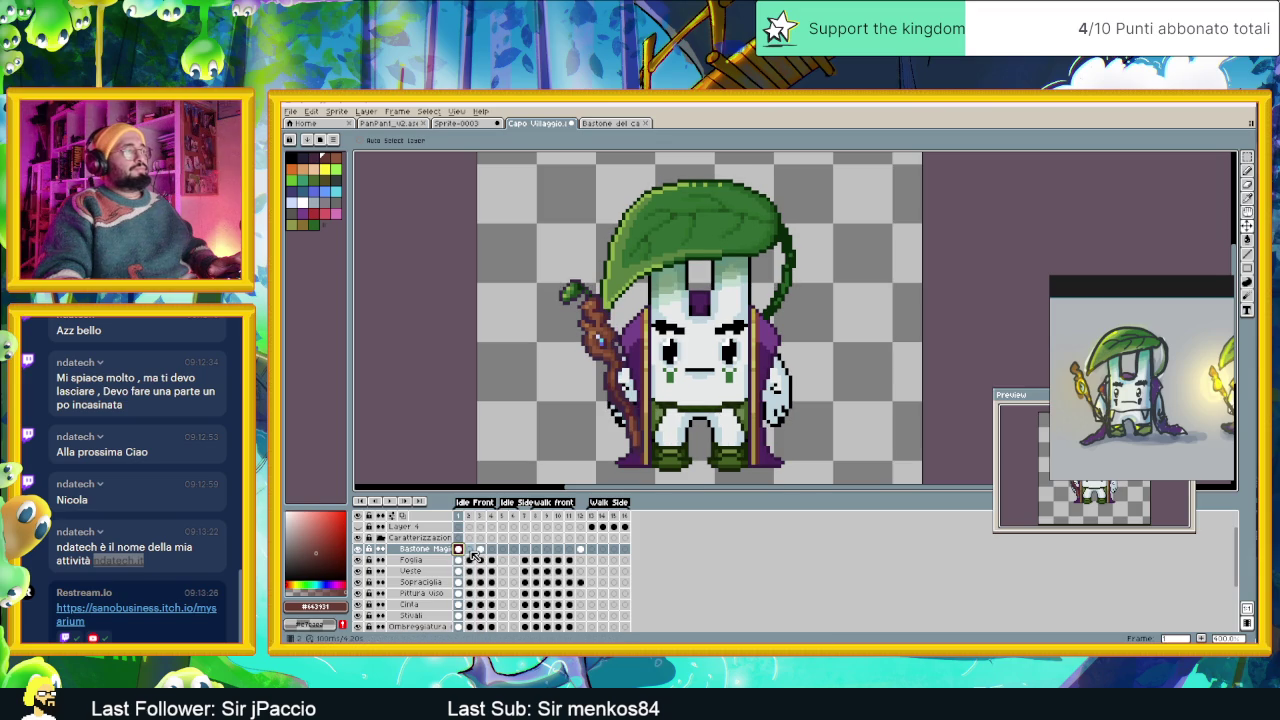
{"action": "left_click", "coordinate": [481, 551]}
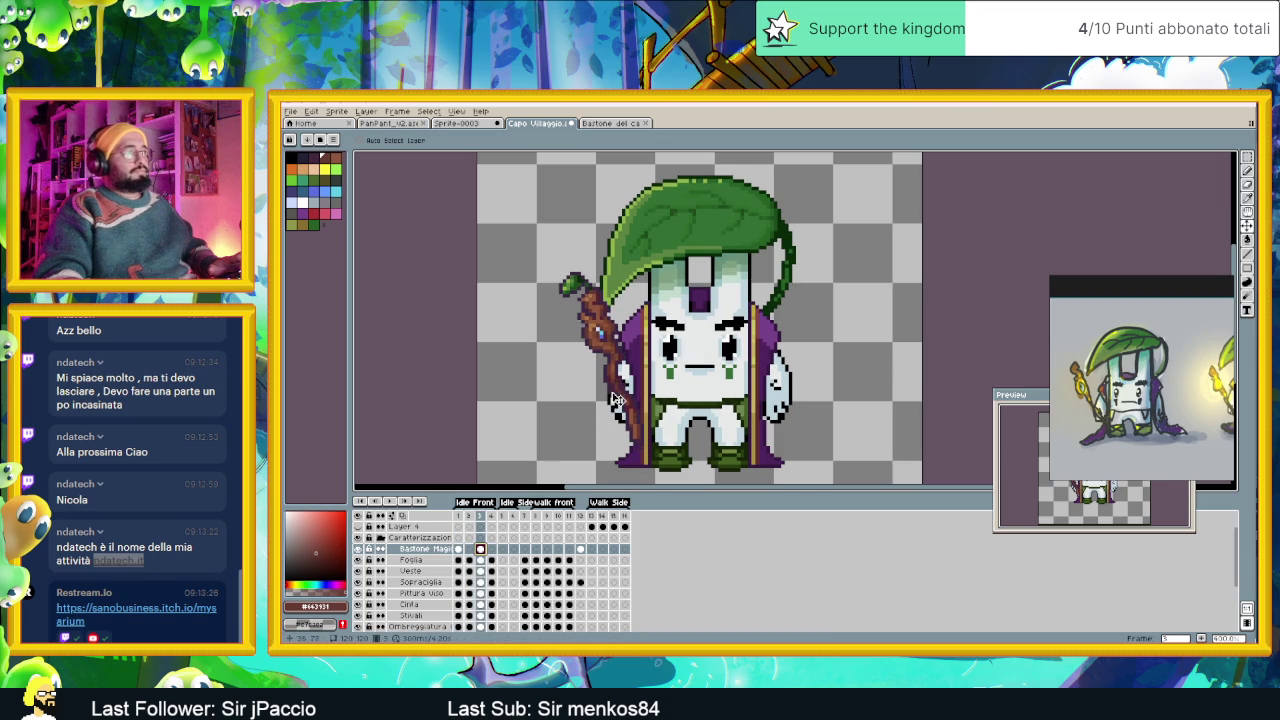
Undo the last tweak to the staff's top and recheck frames 1 and 3.
{"action": "key", "text": "ctrl+z"}
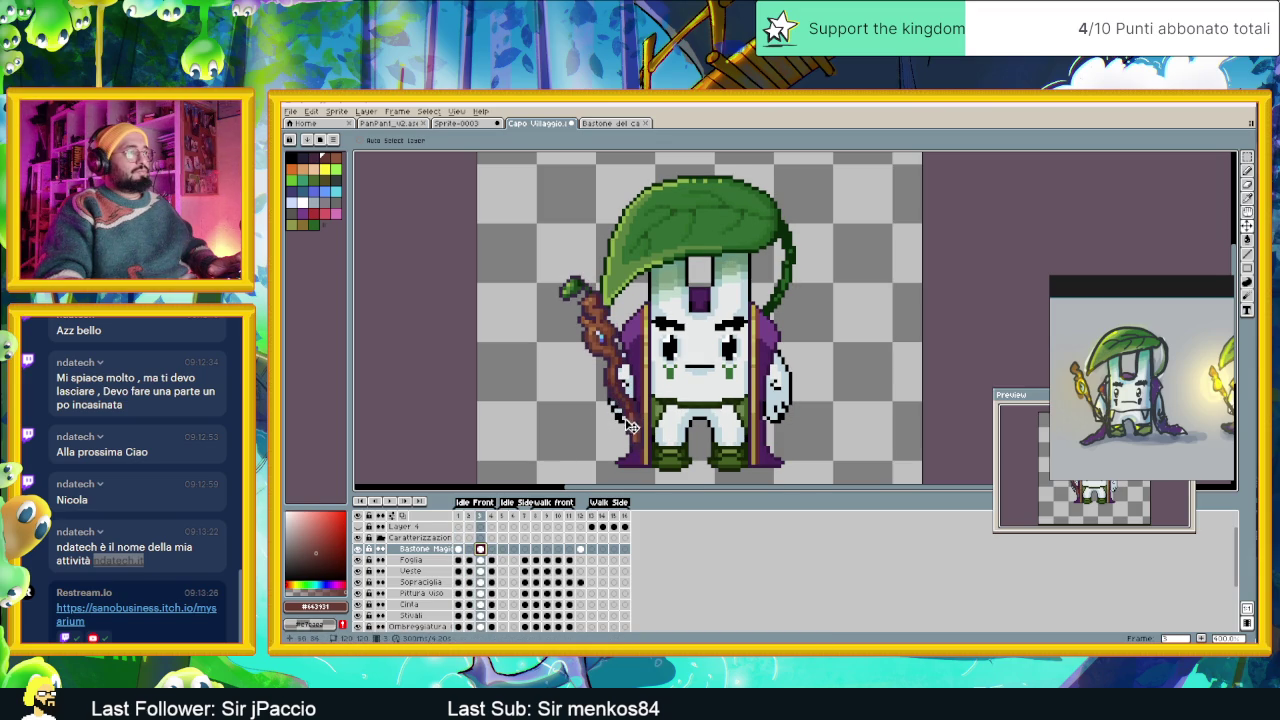
{"action": "left_click", "coordinate": [460, 549]}
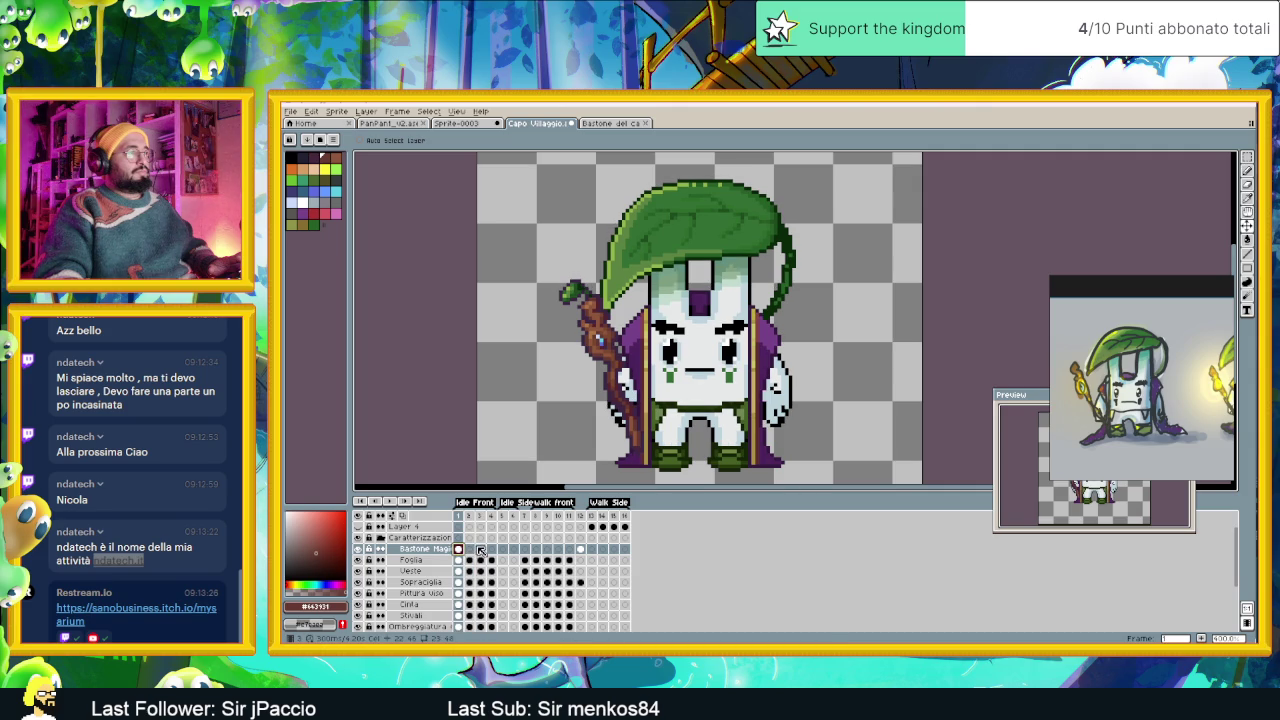
{"action": "left_click", "coordinate": [480, 549]}
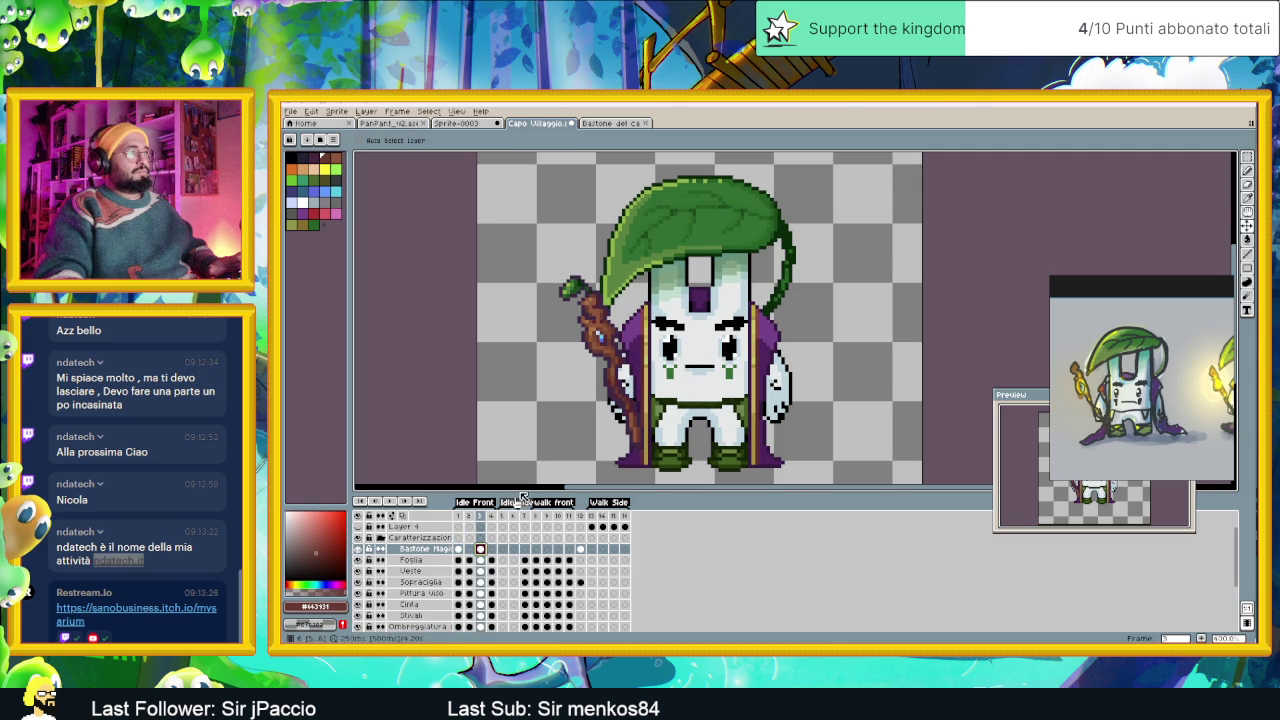
{"action": "left_click", "coordinate": [460, 549]}
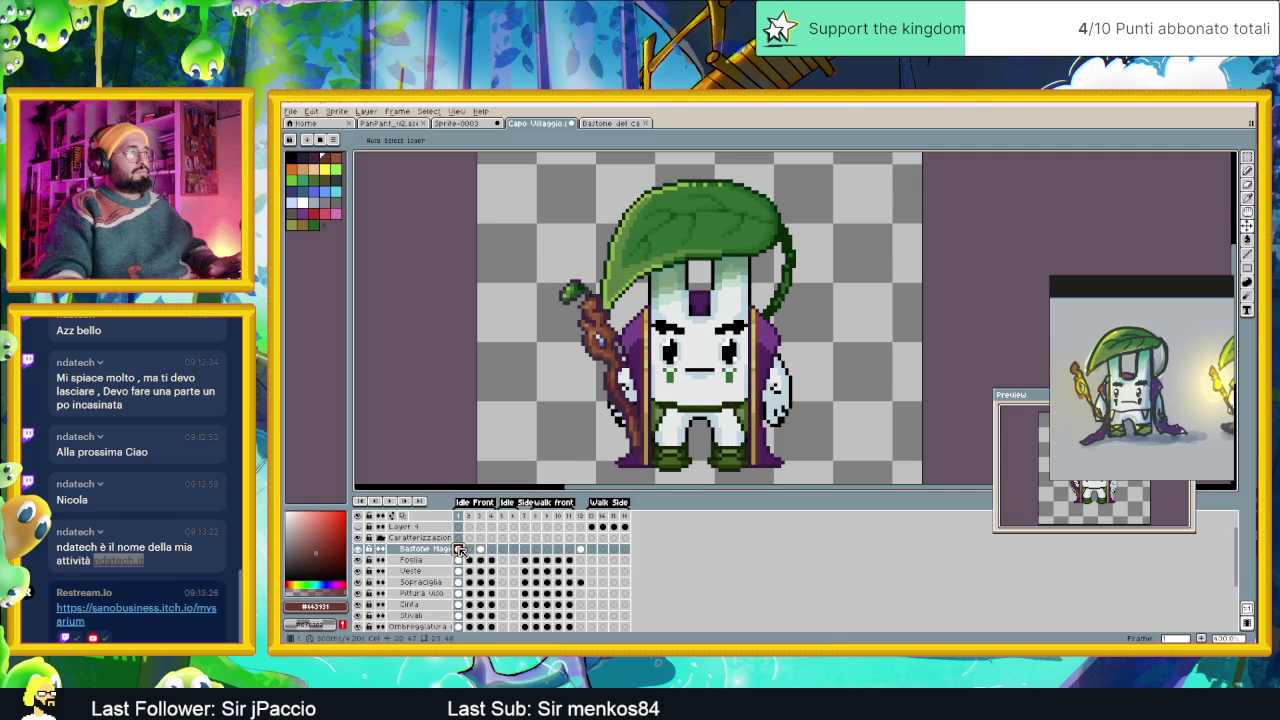
{"action": "left_click", "coordinate": [481, 550]}
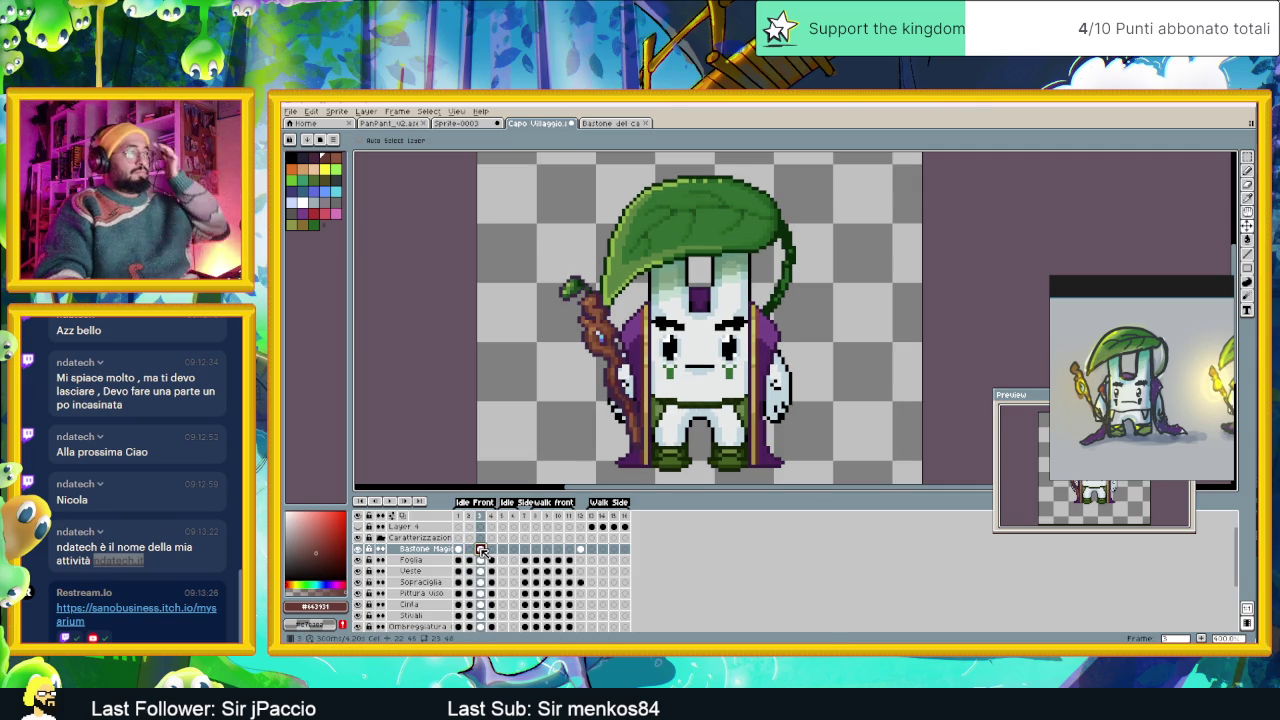
Zoom out, recentre the sprite, and bring up the File menu.
{"action": "scroll", "coordinate": [660, 425], "scroll_direction": "down", "scroll_amount": 1}
{"action": "scroll", "coordinate": [700, 410], "scroll_direction": "down", "scroll_amount": 1}
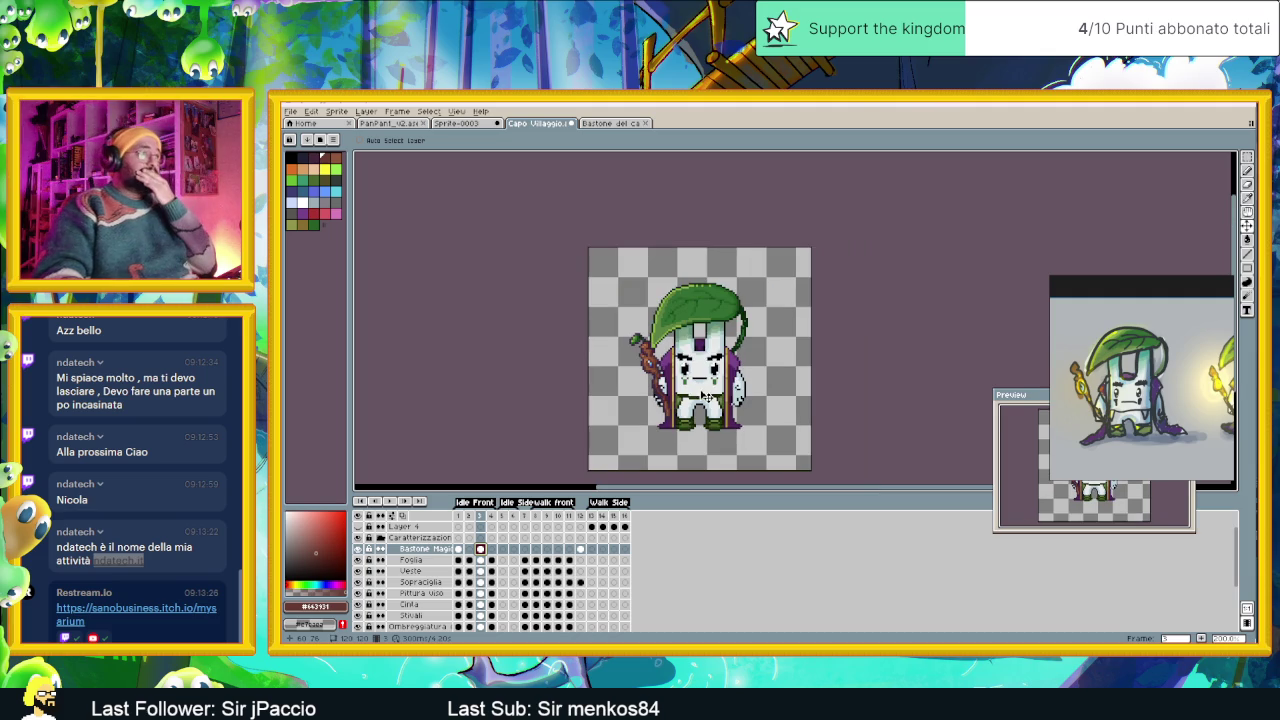
{"action": "left_click_drag", "start_coordinate": [740, 402], "coordinate": [722, 396]}
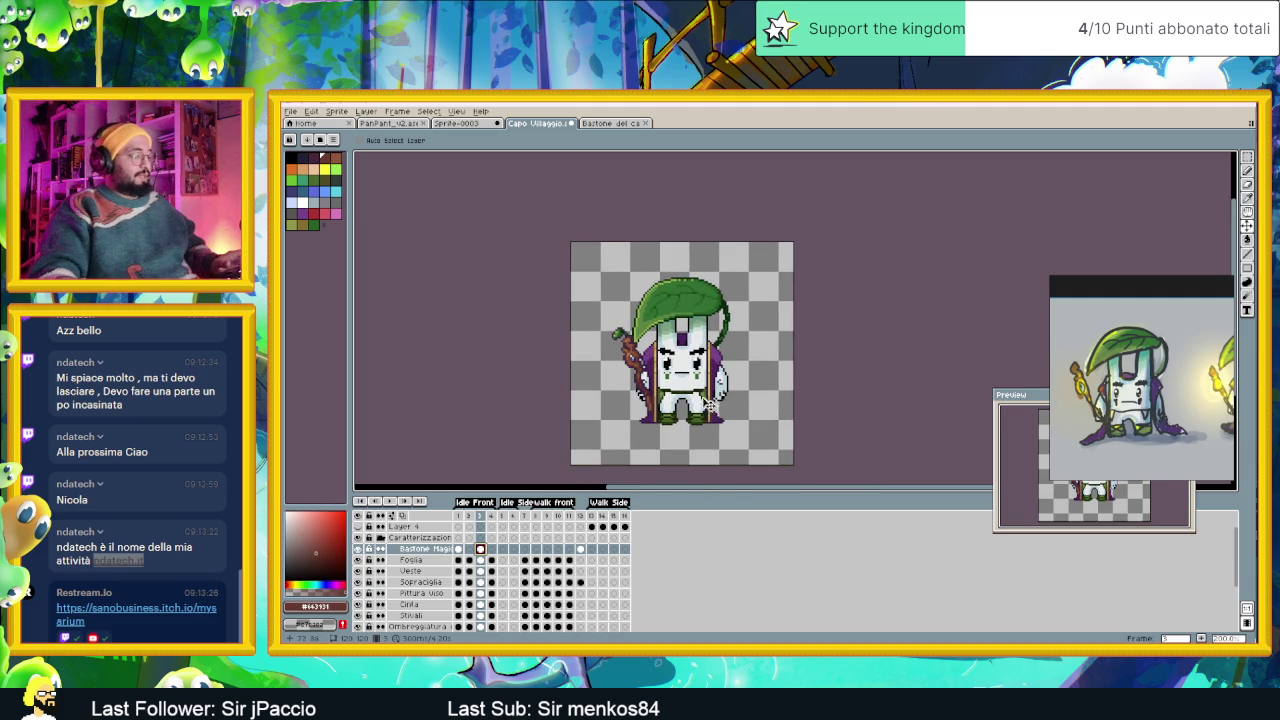
{"action": "left_click", "coordinate": [296, 112]}
{"action": "mouse_move", "coordinate": [305, 203]}
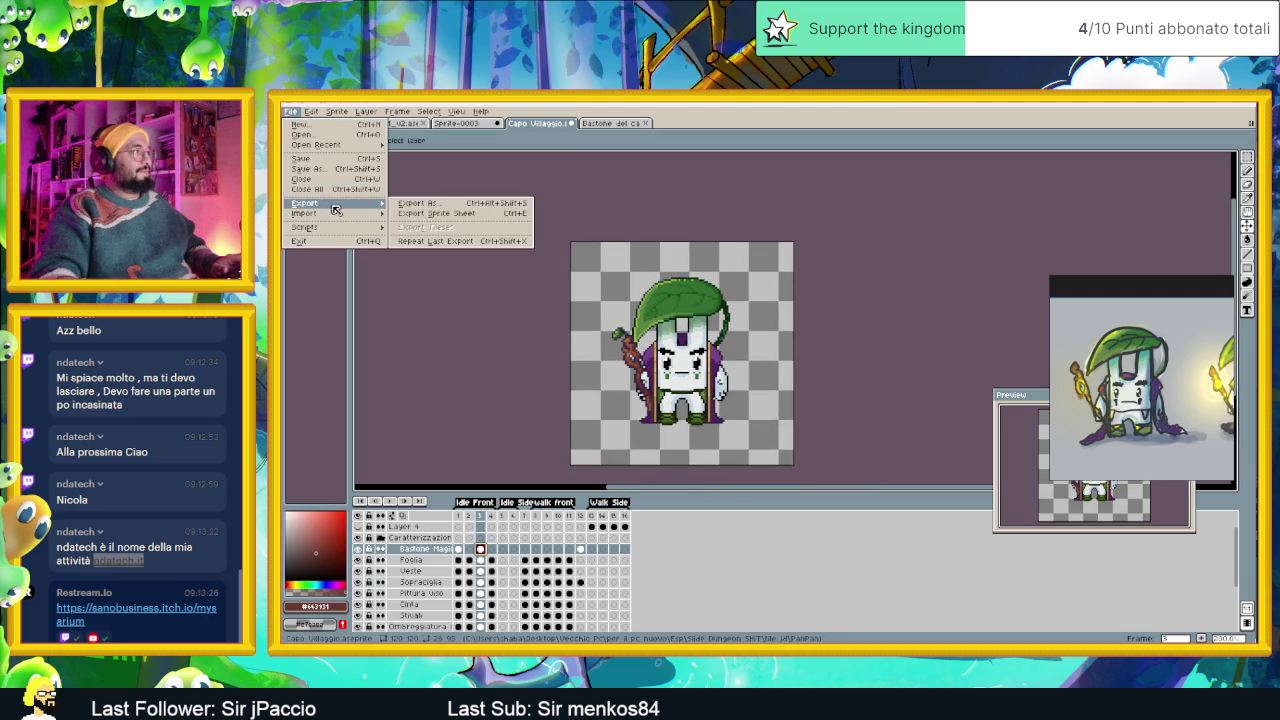
In the export settings, set Frames to Selected frames.
{"action": "left_click", "coordinate": [441, 204]}
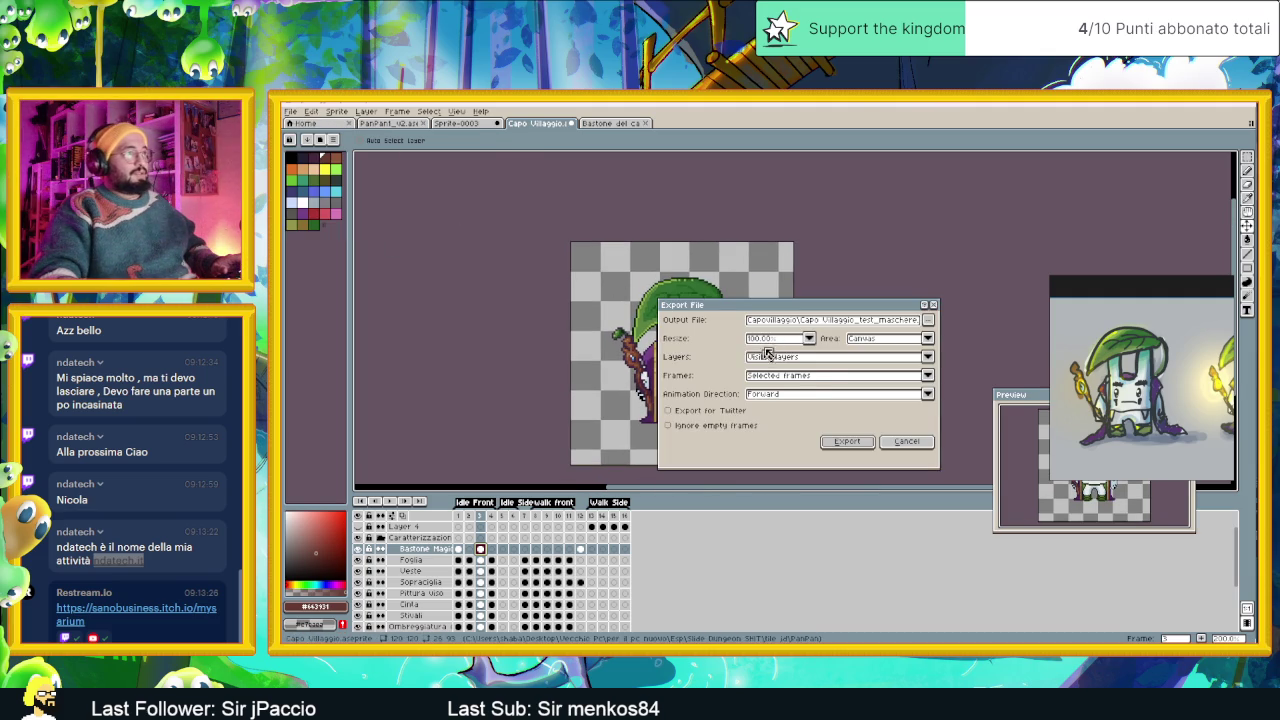
{"action": "left_click", "coordinate": [810, 378]}
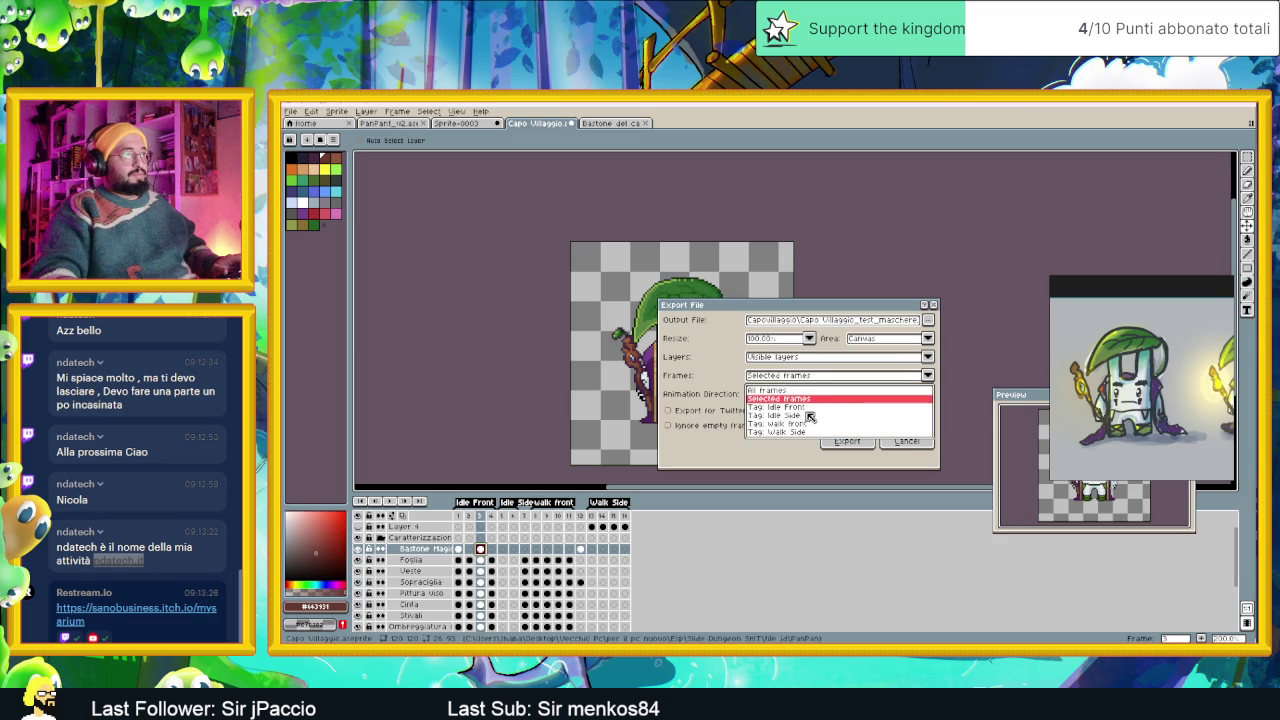
{"action": "left_click", "coordinate": [789, 400]}
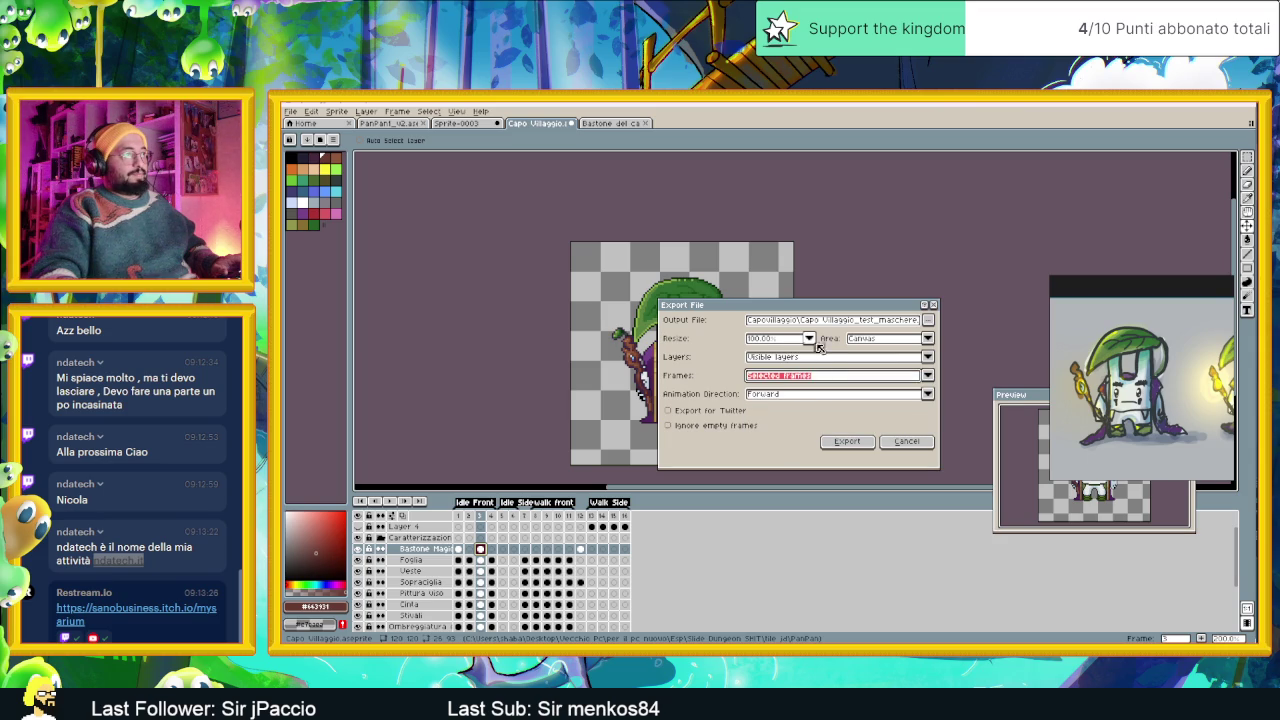
{"action": "left_click", "coordinate": [818, 378]}
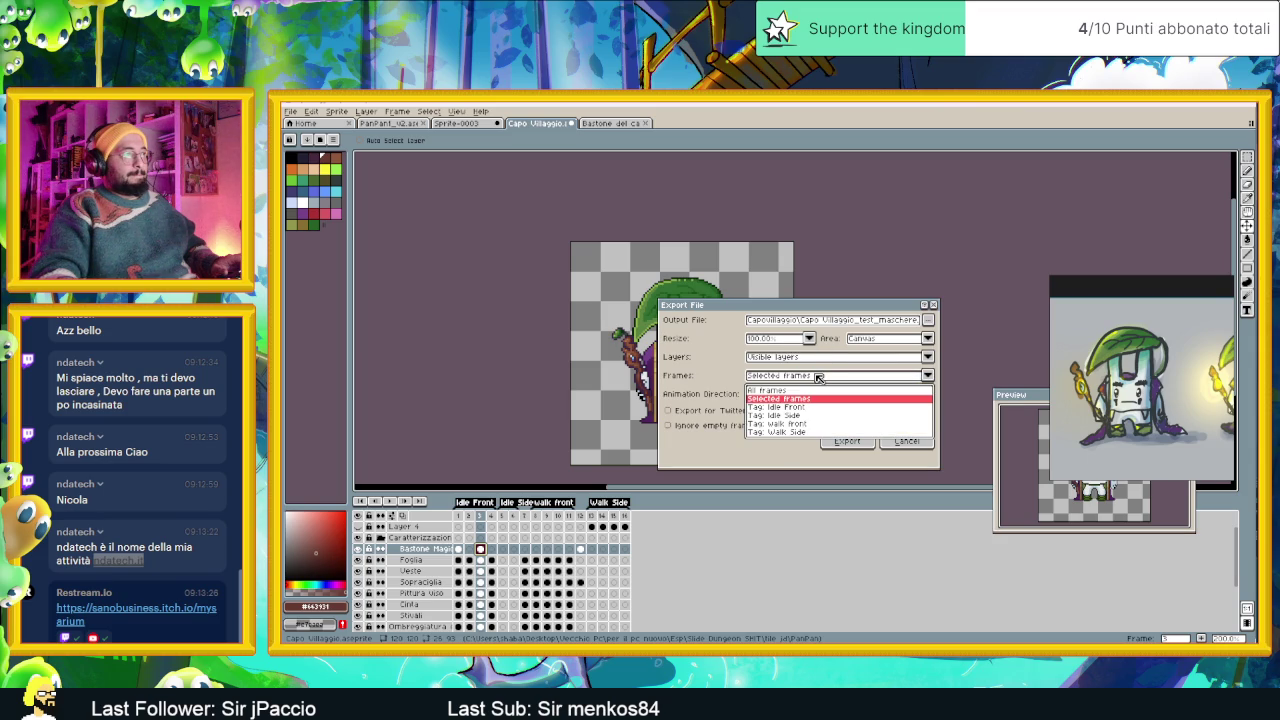
{"action": "left_click", "coordinate": [818, 377]}
{"action": "left_click", "coordinate": [875, 321]}
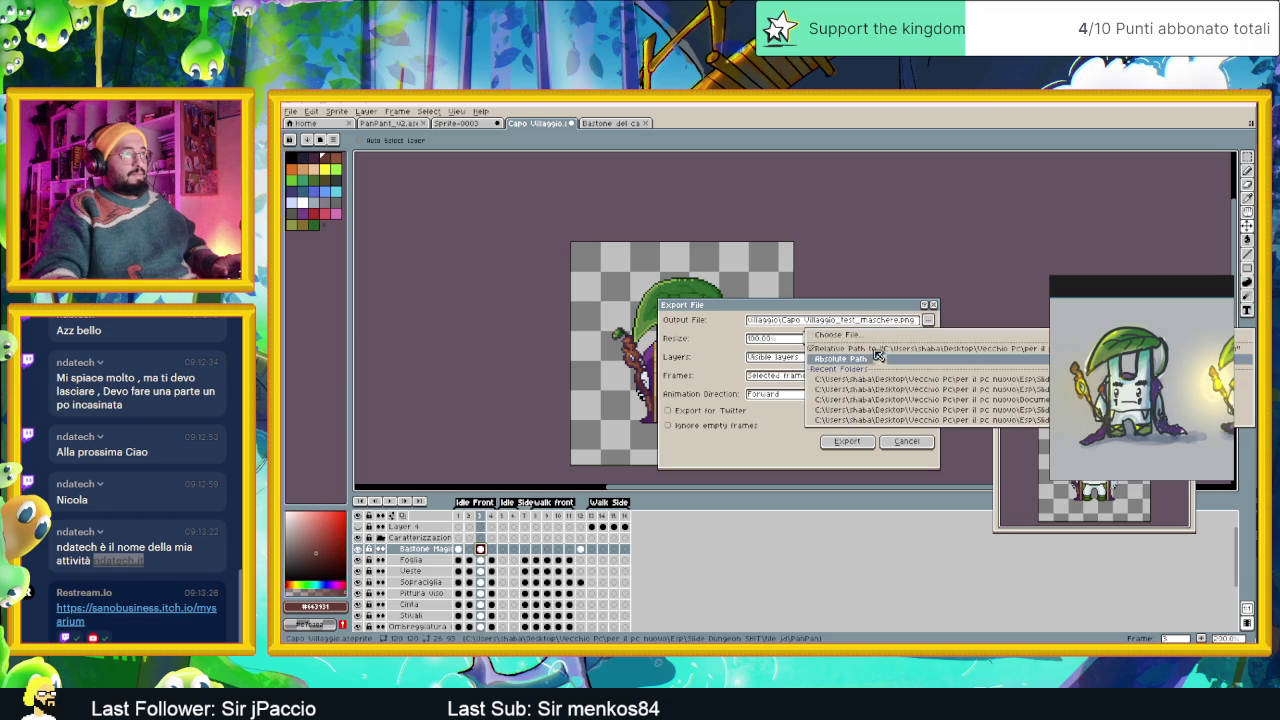
Name the output Capo Villaggio_test_bastone.png and export it as PNG.
{"action": "left_click", "coordinate": [925, 320]}
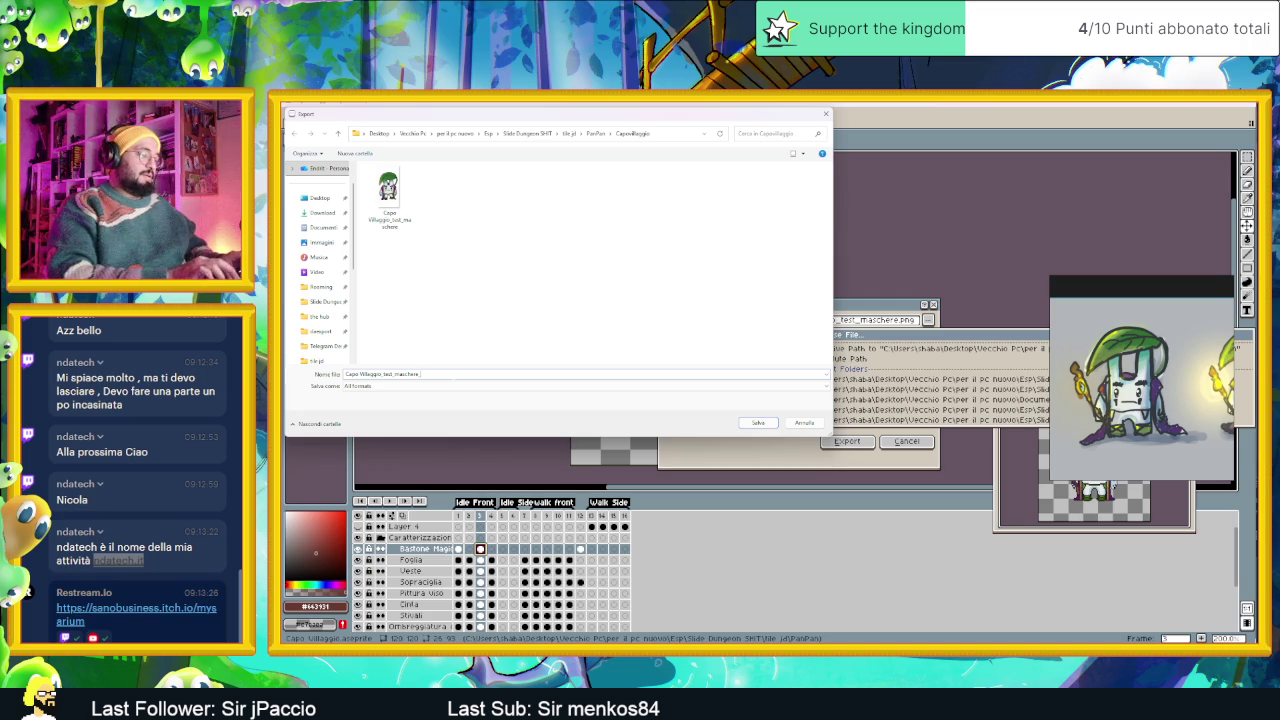
{"action": "type", "text": "est_"}
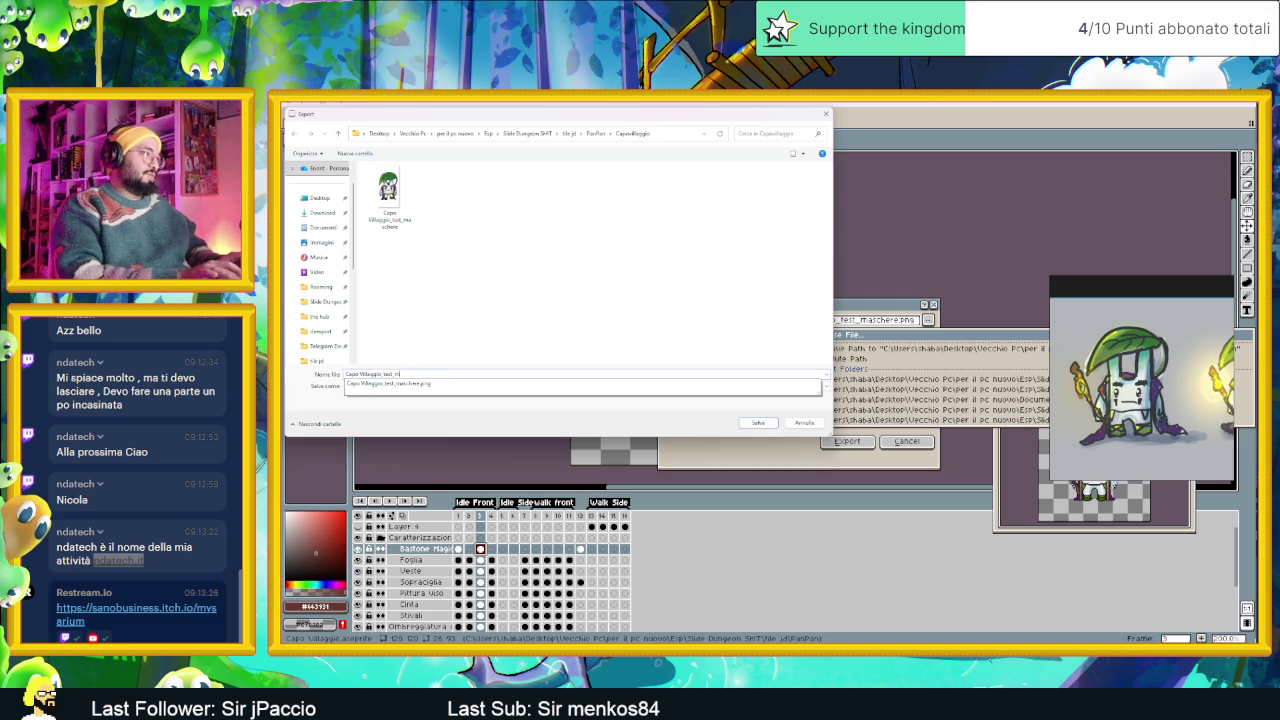
{"action": "type", "text": "bad"}
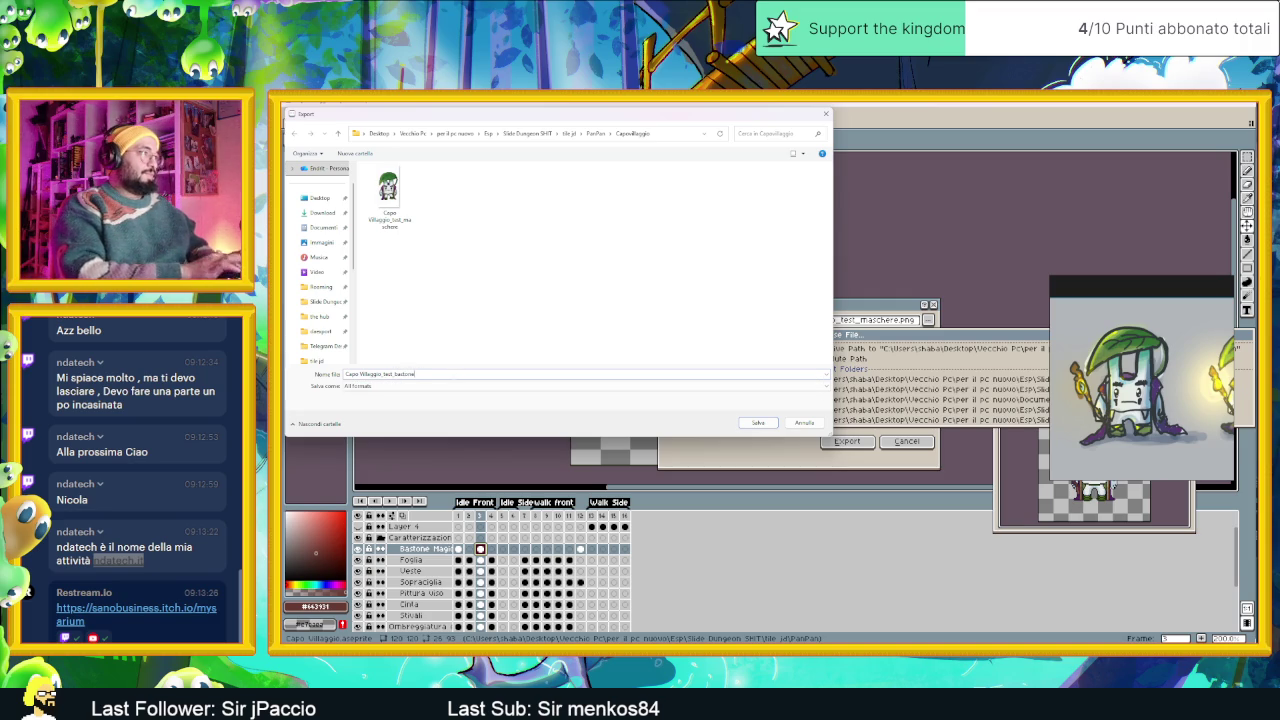
{"action": "left_click", "coordinate": [766, 424]}
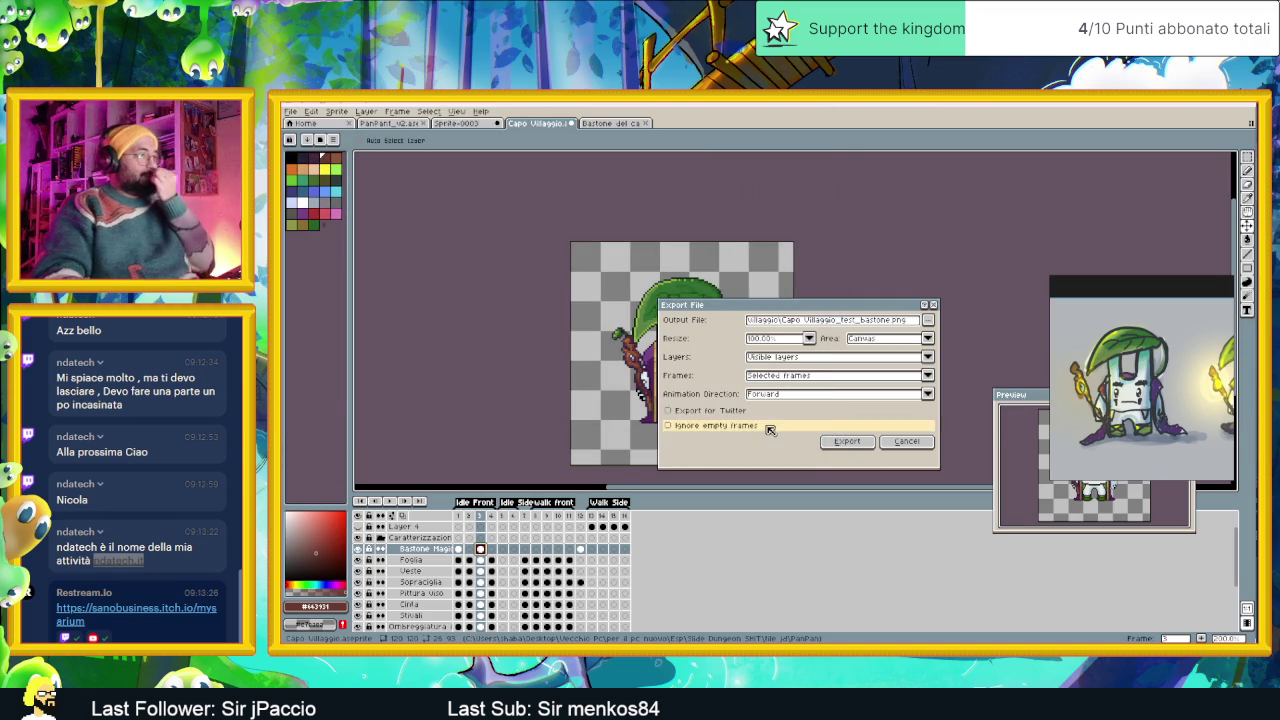
{"action": "left_click", "coordinate": [846, 441]}
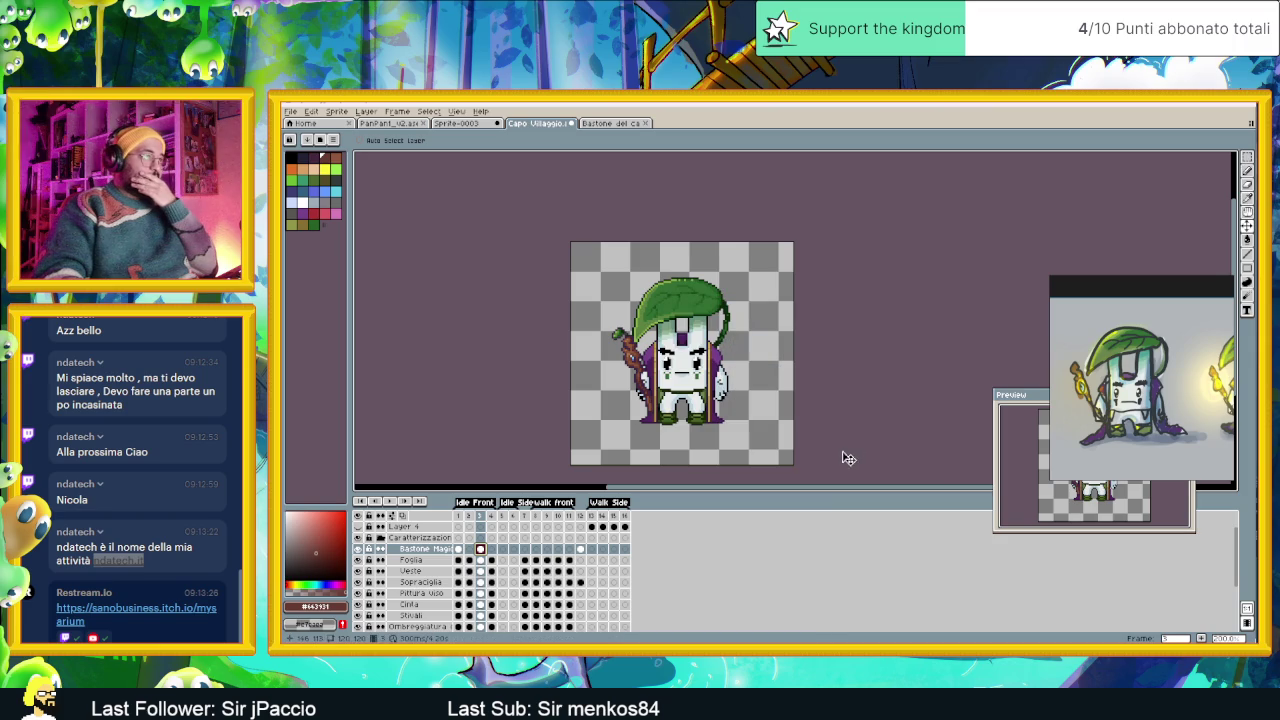
Minimise Aseprite, switch to Godot, and zoom into the 2D view.
{"action": "left_click", "coordinate": [1211, 110]}
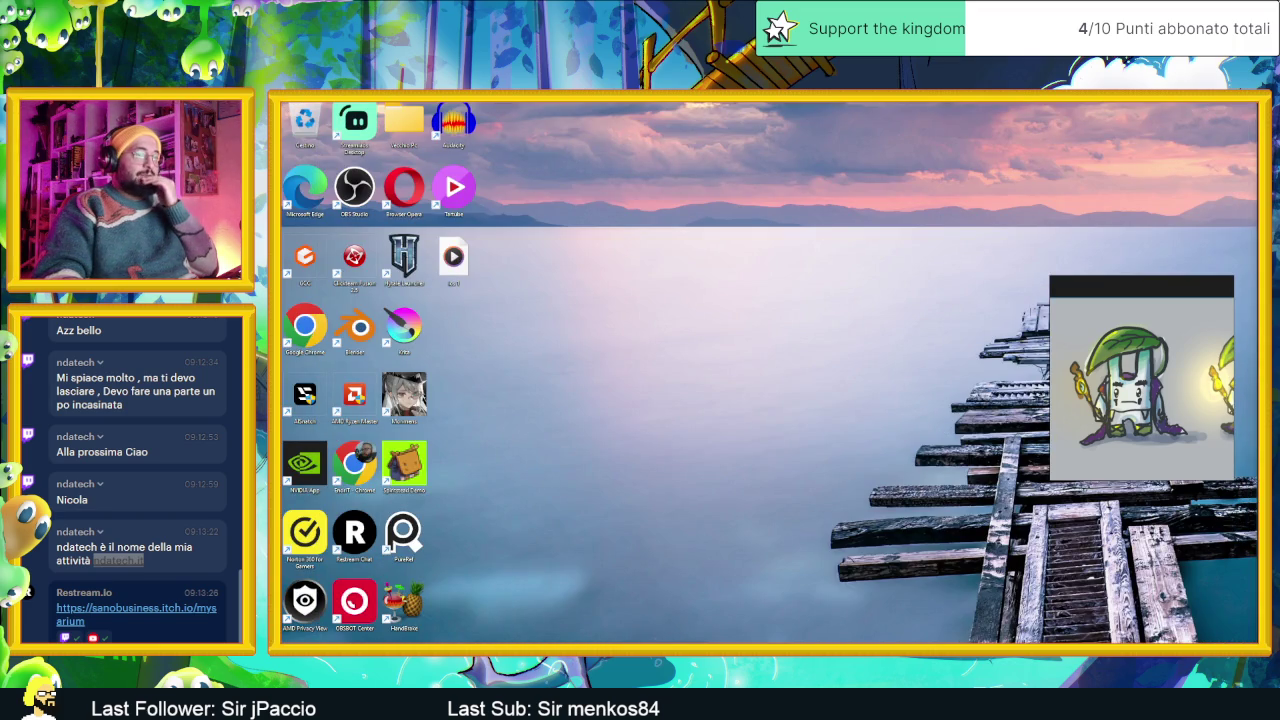
{"action": "key", "text": "alt+Tab"}
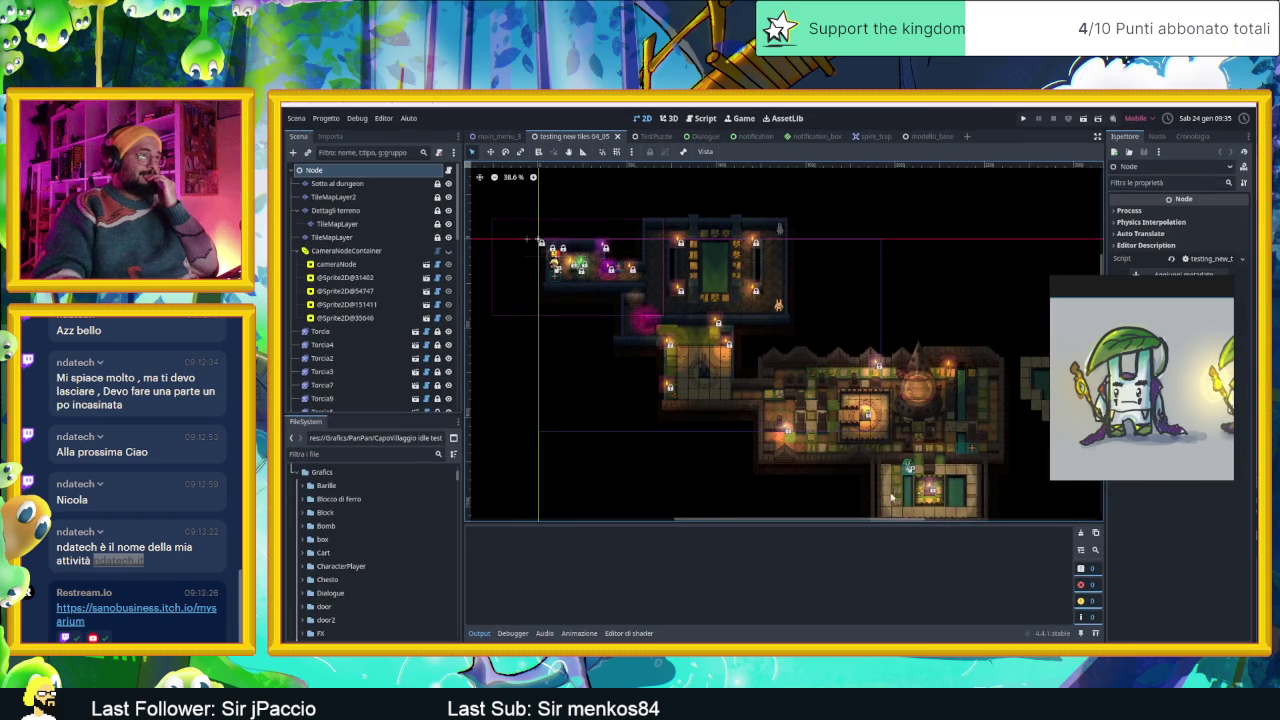
{"action": "scroll", "coordinate": [891, 497], "scroll_direction": "up", "scroll_amount": 2}
{"action": "scroll", "coordinate": [870, 420], "scroll_direction": "up", "scroll_amount": 2}
{"action": "scroll", "coordinate": [845, 320], "scroll_direction": "up", "scroll_amount": 1}
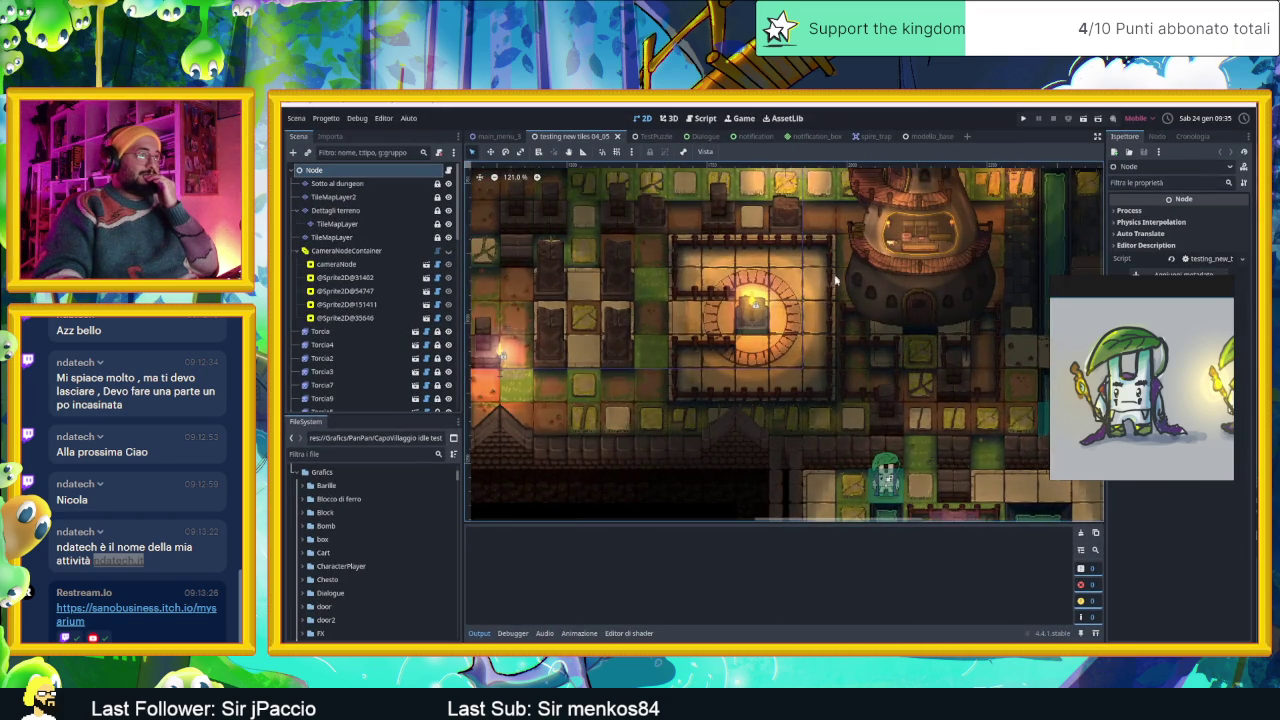
{"action": "scroll", "coordinate": [835, 281], "scroll_direction": "up", "scroll_amount": 1}
{"action": "scroll", "coordinate": [760, 300], "scroll_direction": "up", "scroll_amount": 1}
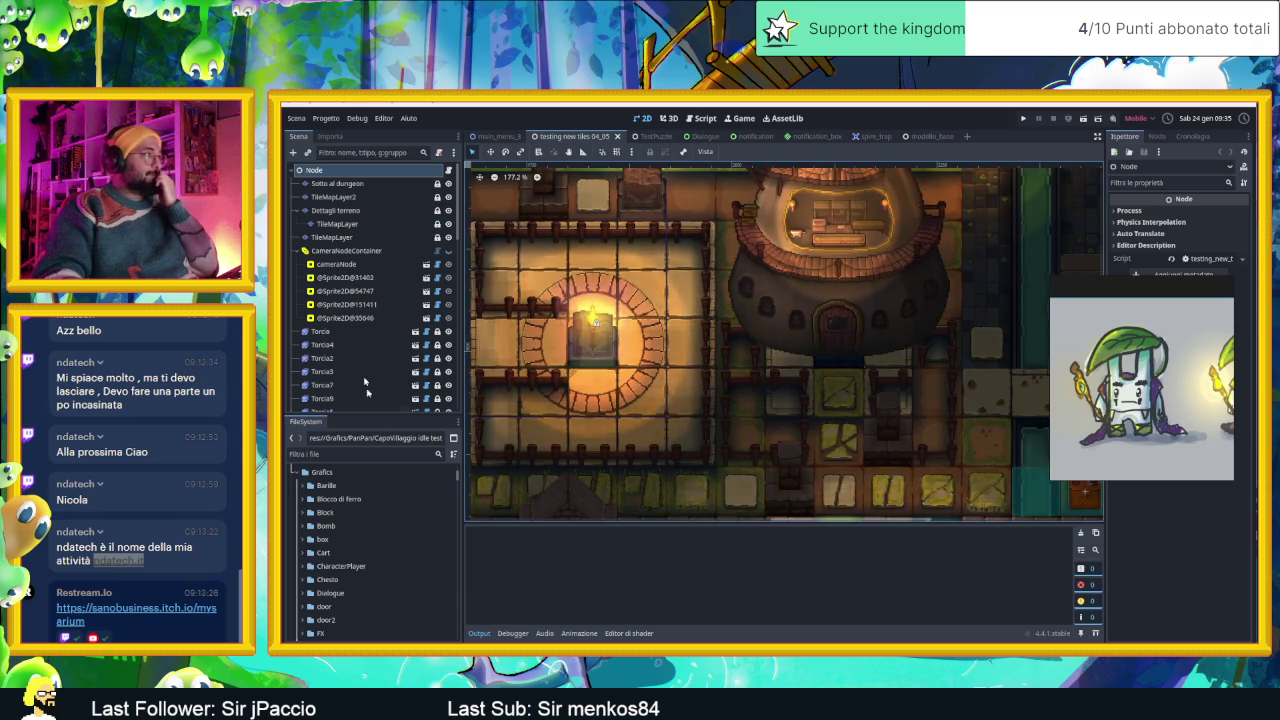
Scroll the FileSystem dock to the PanPan folder and check its context menu.
{"action": "scroll", "coordinate": [350, 540], "scroll_direction": "down", "scroll_amount": 3}
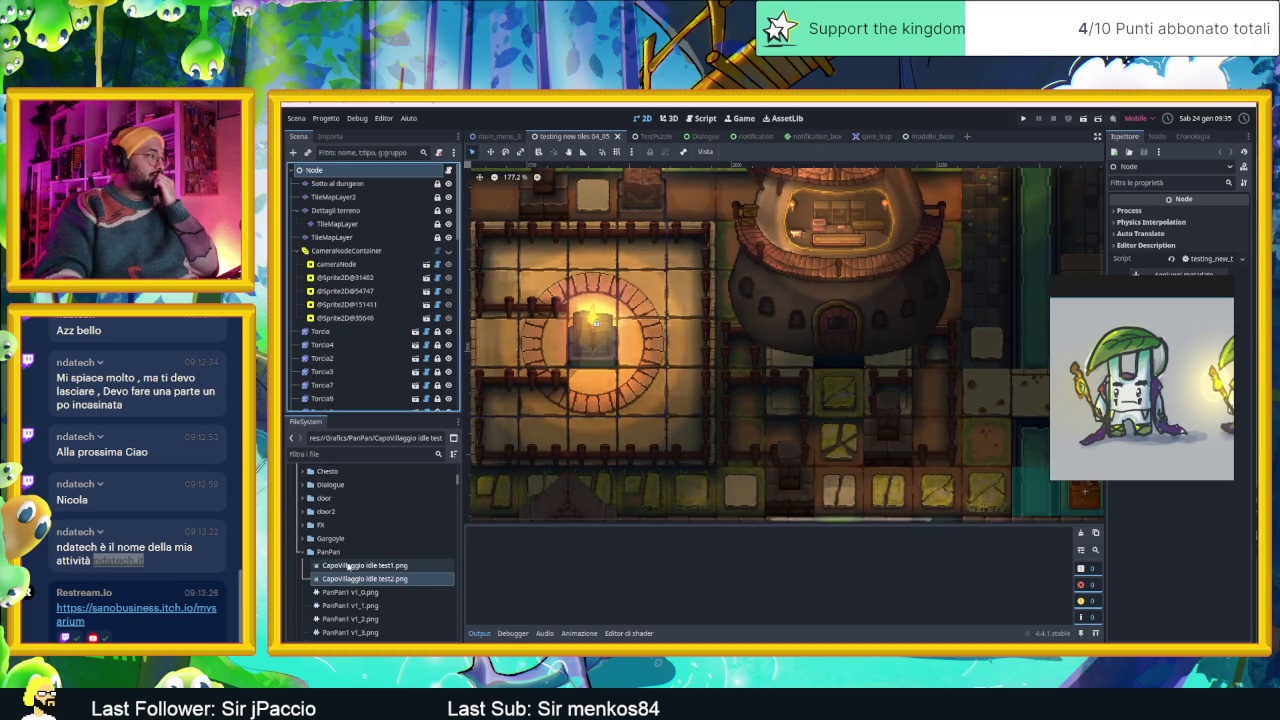
{"action": "right_click", "coordinate": [342, 532]}
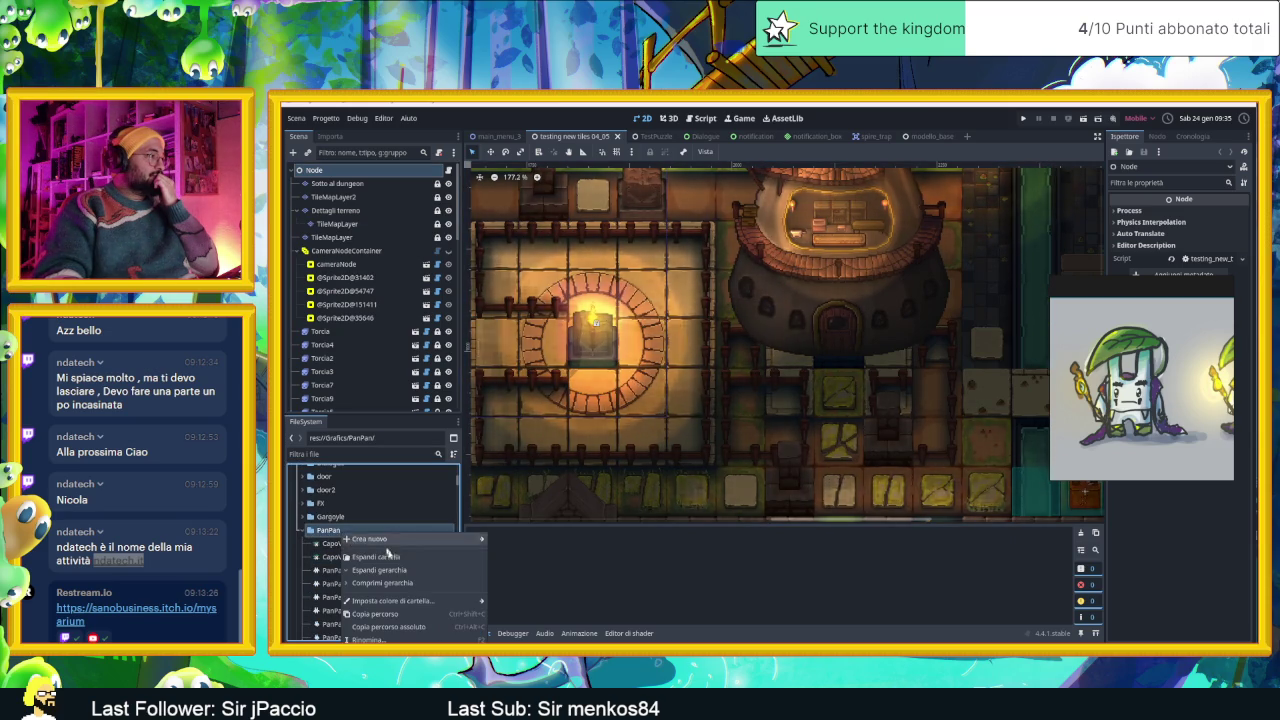
{"action": "mouse_move", "coordinate": [393, 600]}
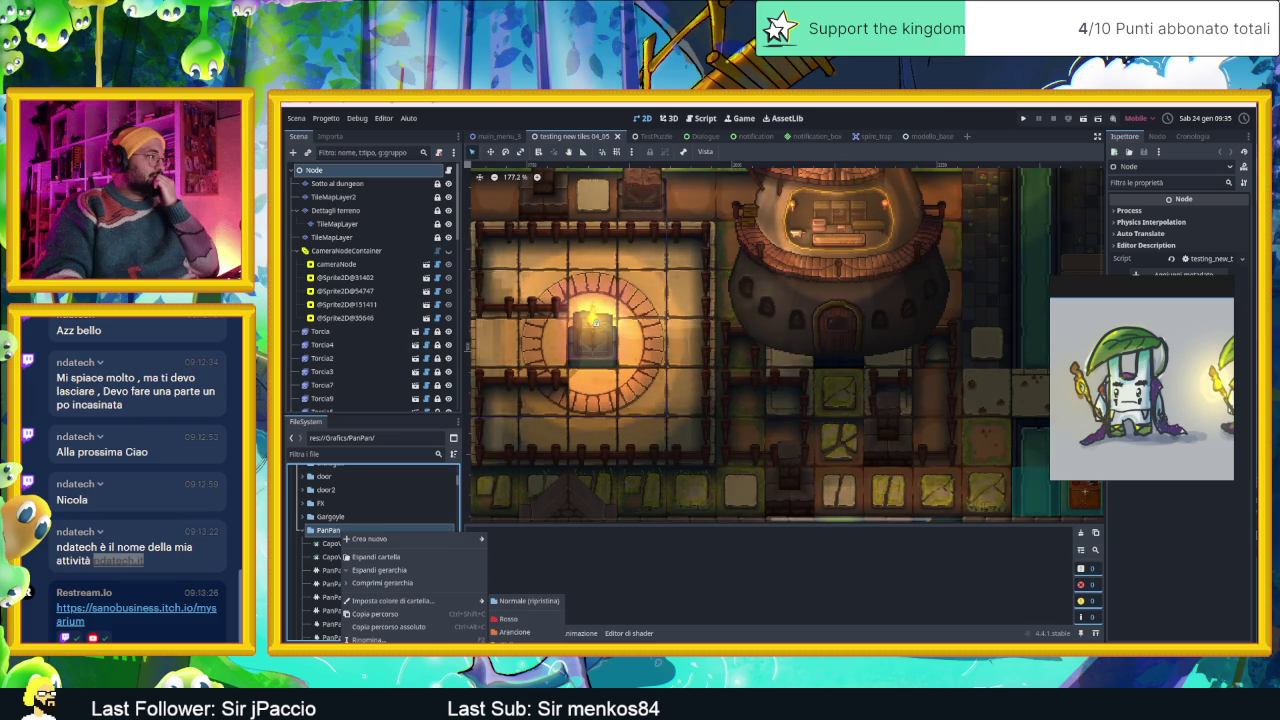
{"action": "left_click", "coordinate": [525, 600]}
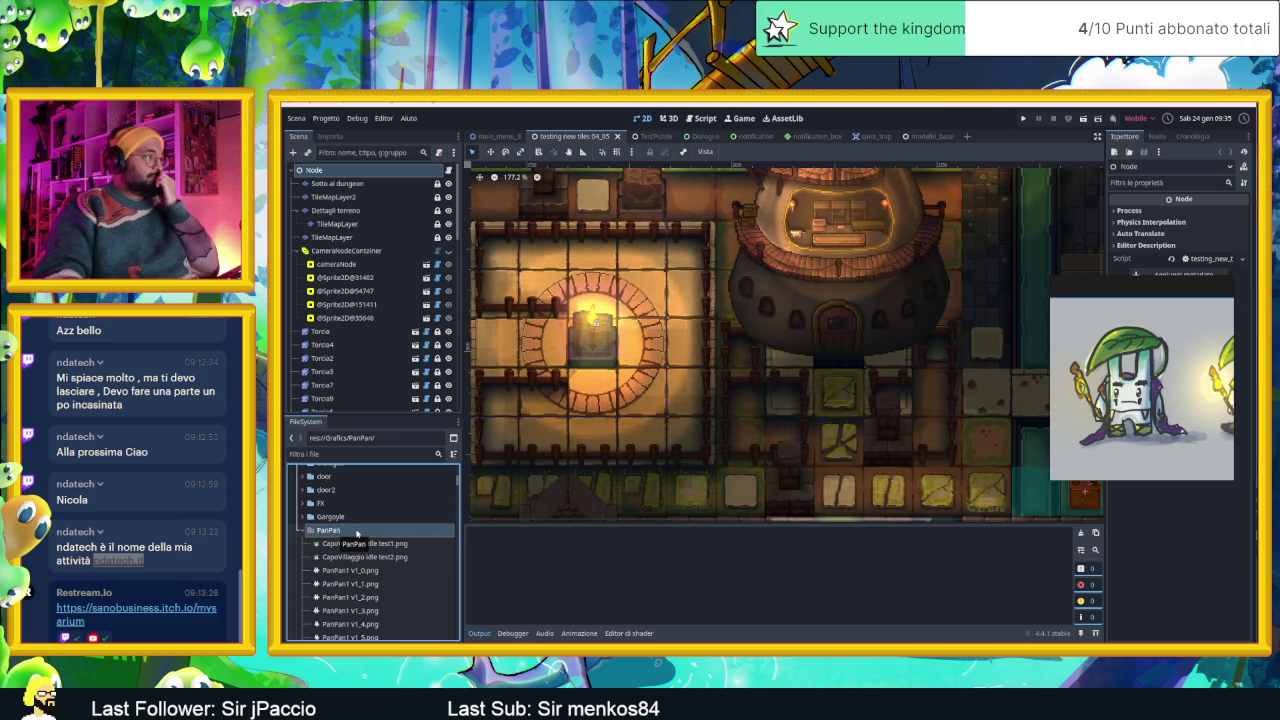
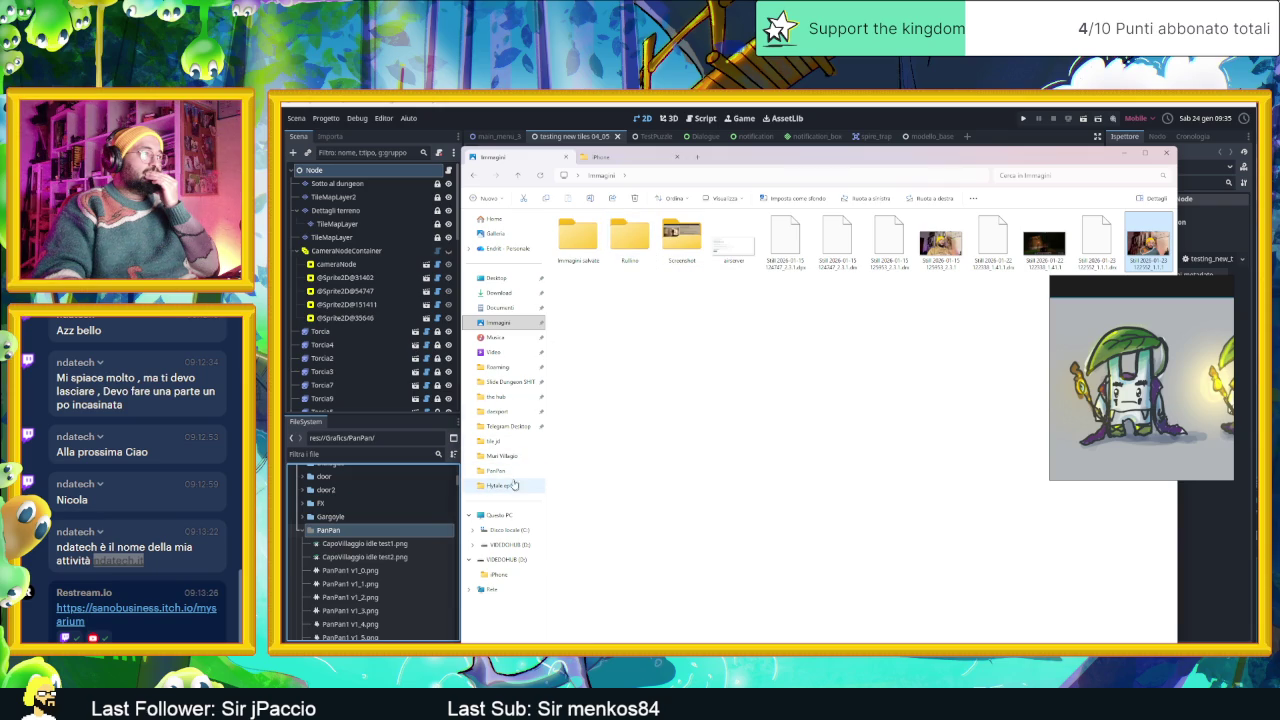
Copy Capo Villaggio_test_bastone.png from PanPan > CapoVillaggio into Godot's PanPan folder.
{"action": "left_click", "coordinate": [505, 471]}
{"action": "double_click", "coordinate": [593, 243]}
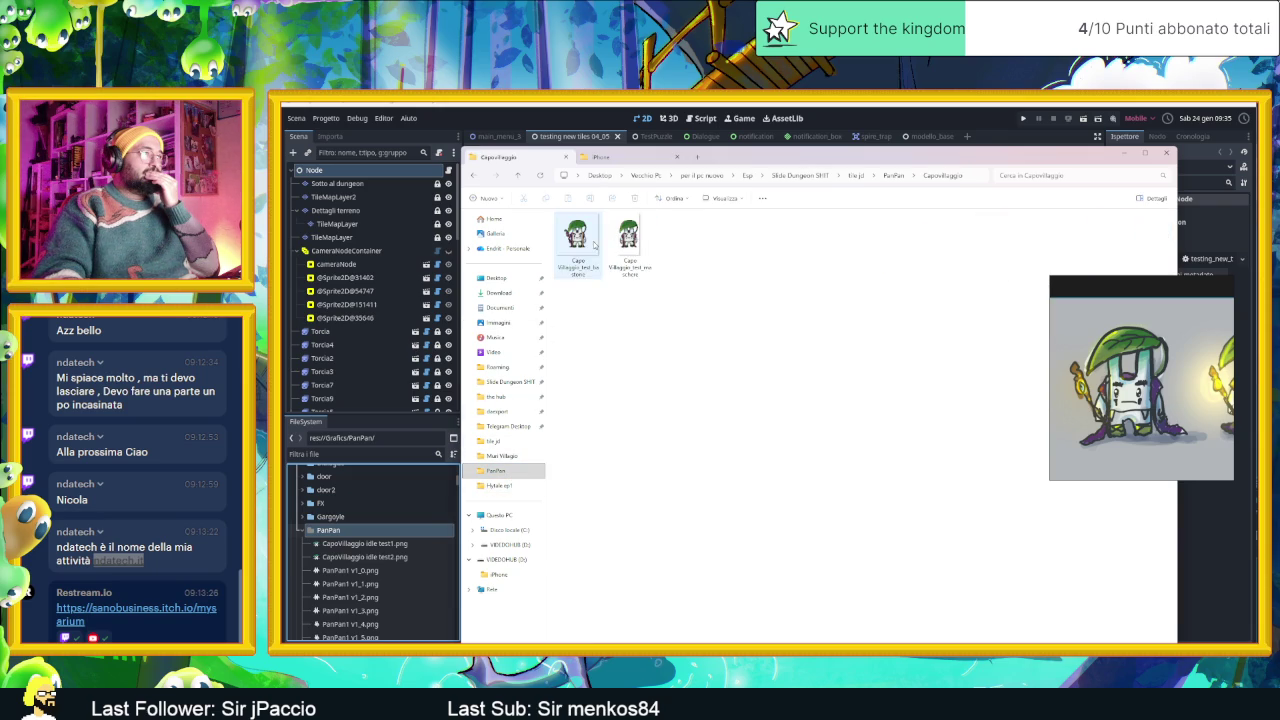
{"action": "left_click", "coordinate": [628, 240]}
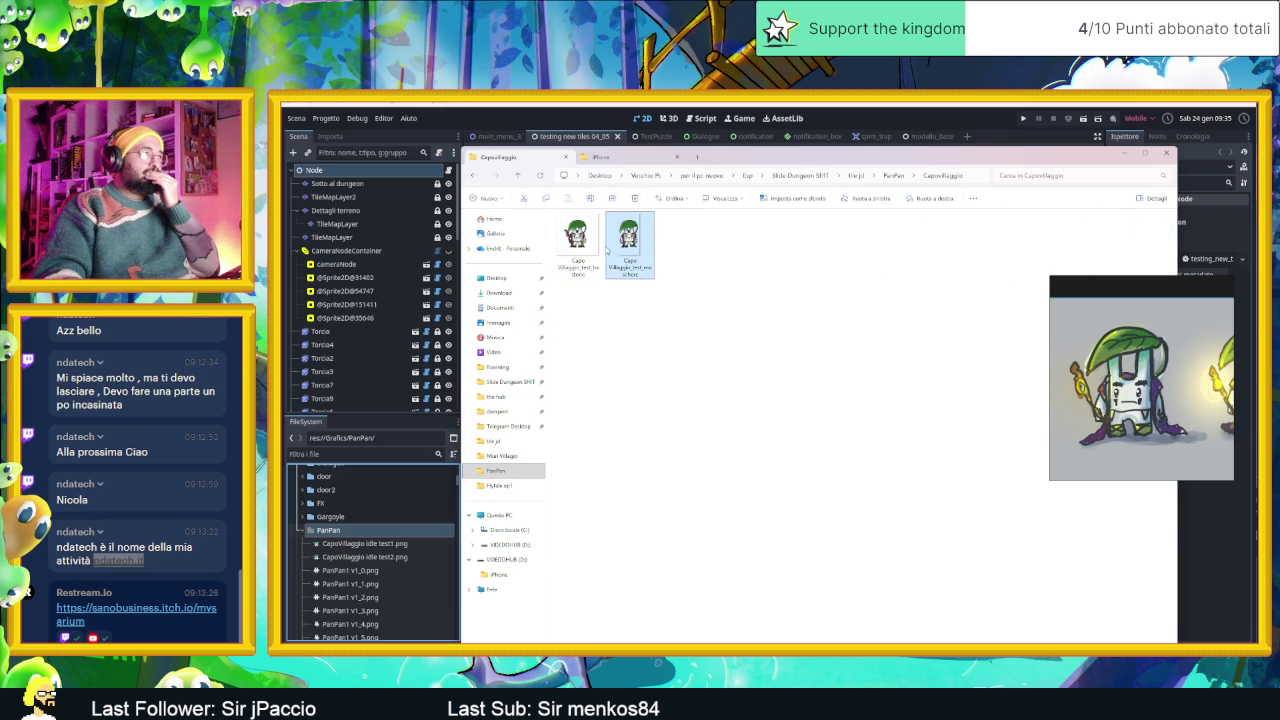
{"action": "left_click", "coordinate": [592, 250]}
{"action": "left_click_drag", "start_coordinate": [573, 257], "coordinate": [537, 433]}
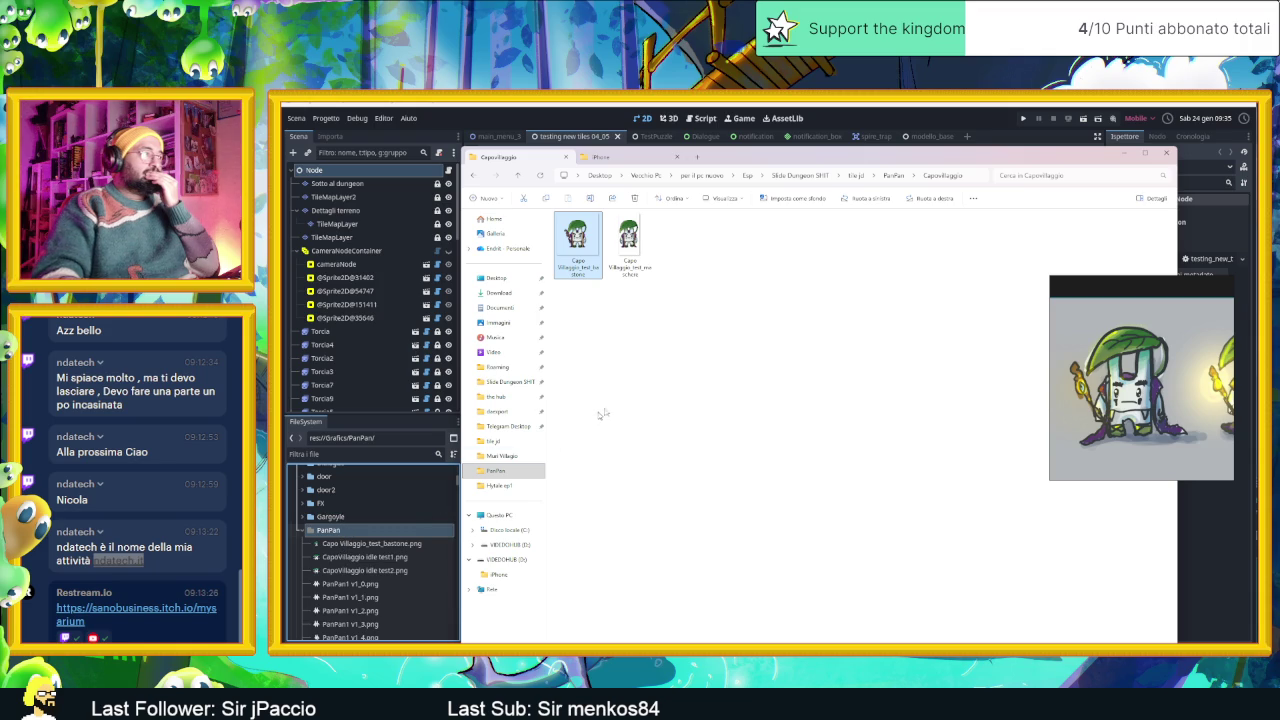
Place Capo Villaggio_test_bastone.png as a chief sprite in the dungeon doorway below the tower.
{"action": "left_click", "coordinate": [1117, 153]}
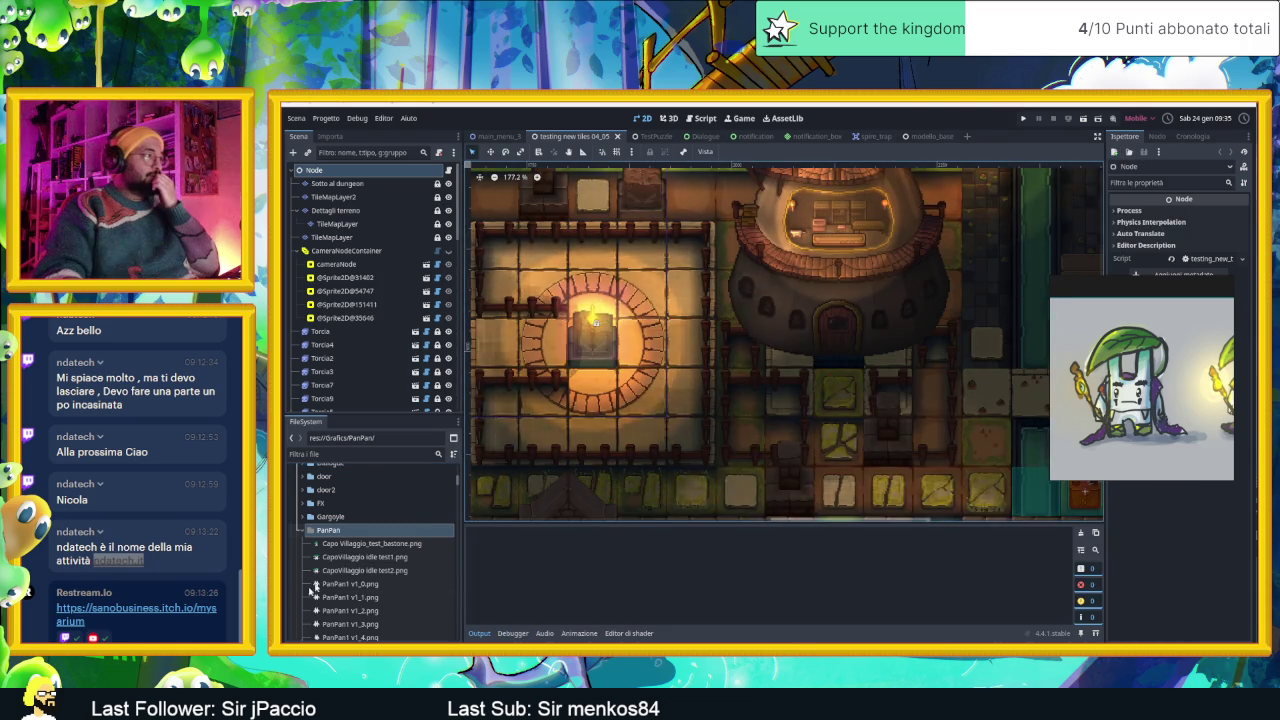
{"action": "left_click_drag", "start_coordinate": [350, 543], "coordinate": [857, 355]}
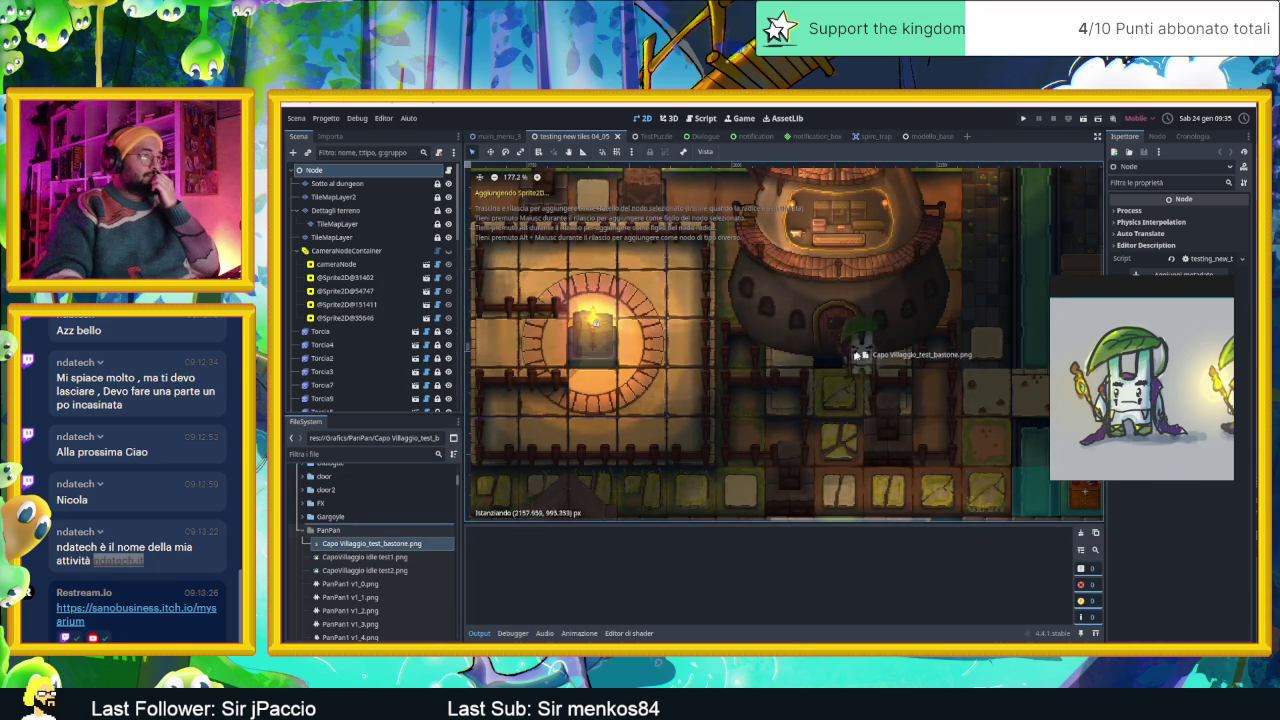
{"action": "left_click_drag", "start_coordinate": [857, 355], "coordinate": [840, 358]}
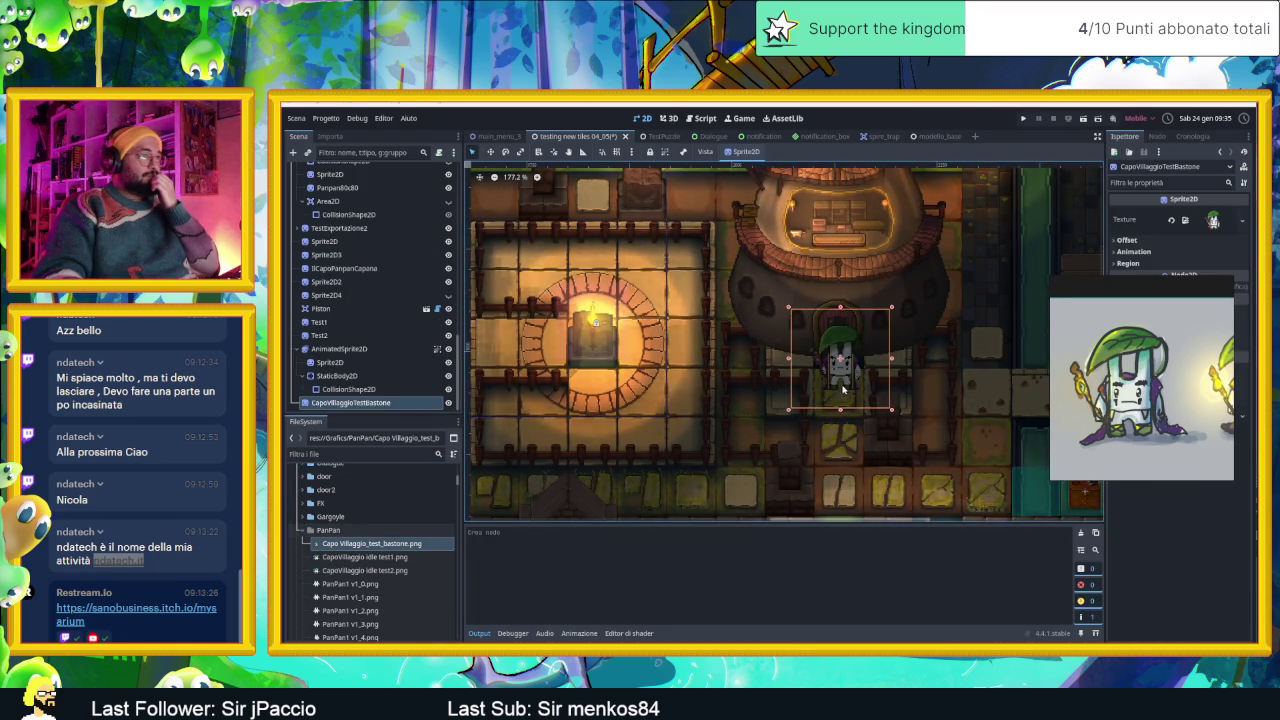
{"action": "scroll", "coordinate": [830, 375], "scroll_direction": "right", "scroll_amount": 4}
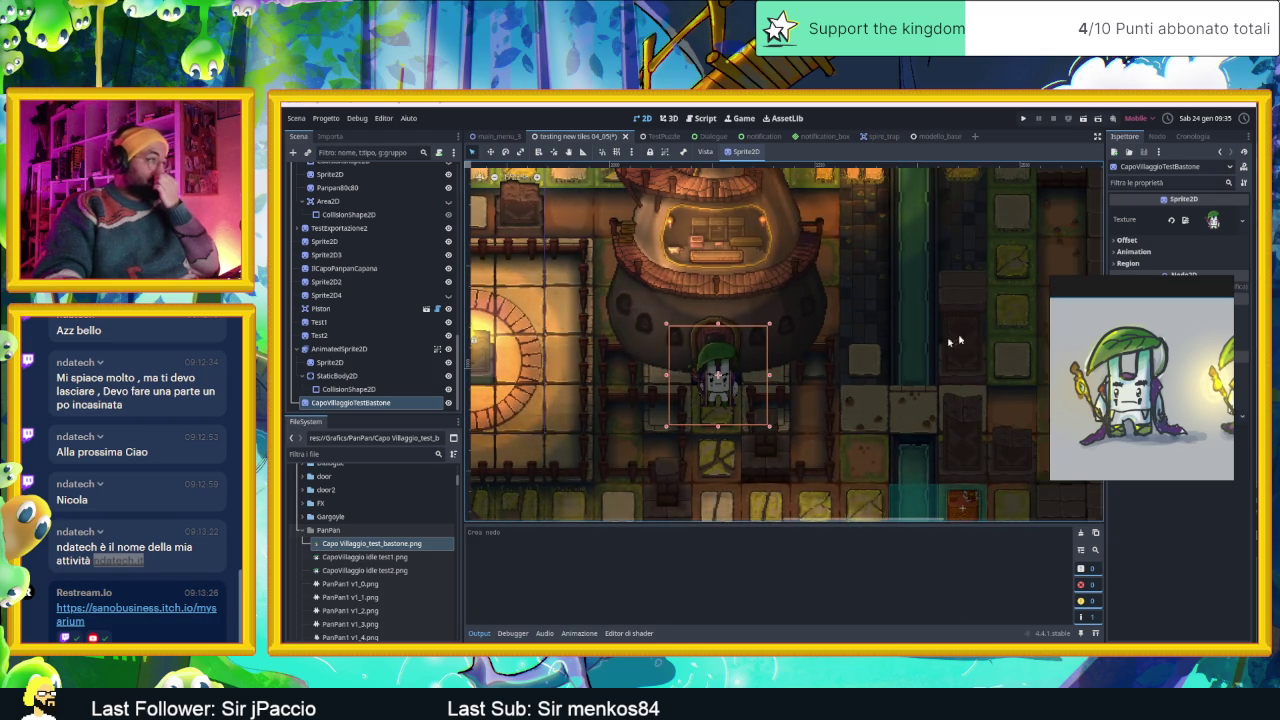
{"action": "scroll", "coordinate": [710, 385], "scroll_direction": "up", "scroll_amount": 3}
{"action": "scroll", "coordinate": [706, 388], "scroll_direction": "up", "scroll_amount": 2}
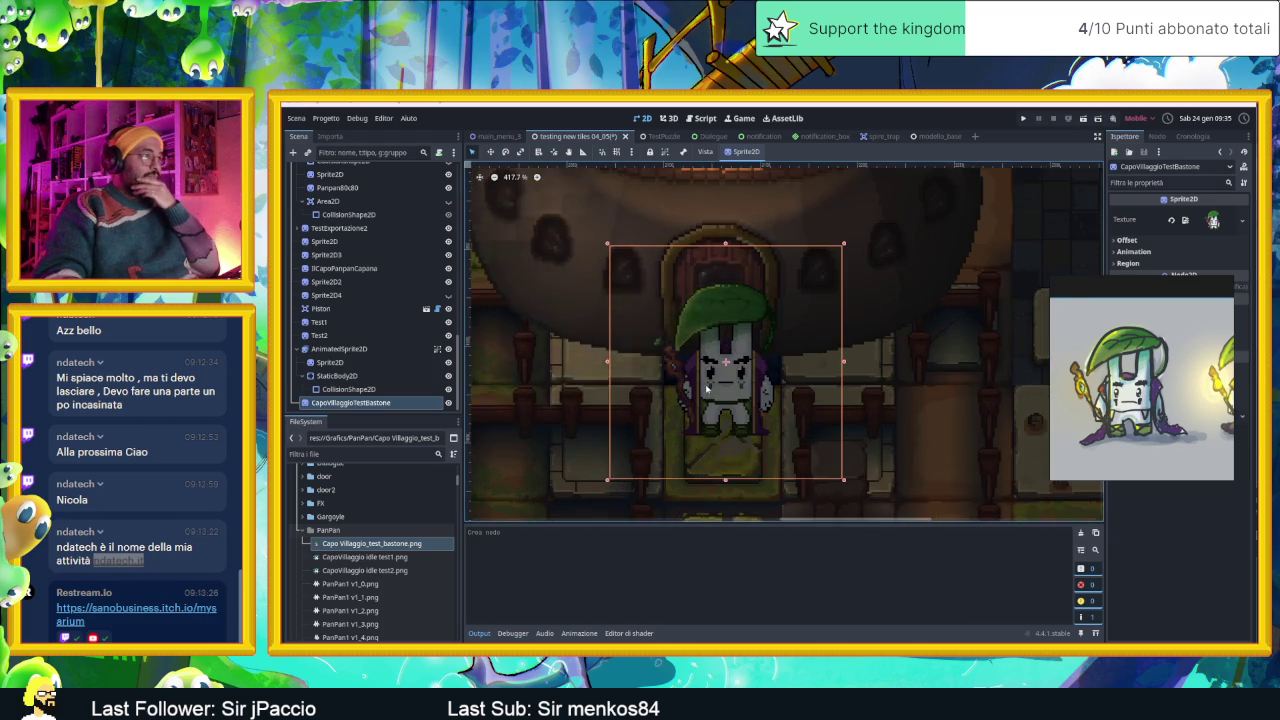
{"action": "scroll", "coordinate": [690, 370], "scroll_direction": "down", "scroll_amount": 3}
{"action": "scroll", "coordinate": [620, 325], "scroll_direction": "down", "scroll_amount": 3}
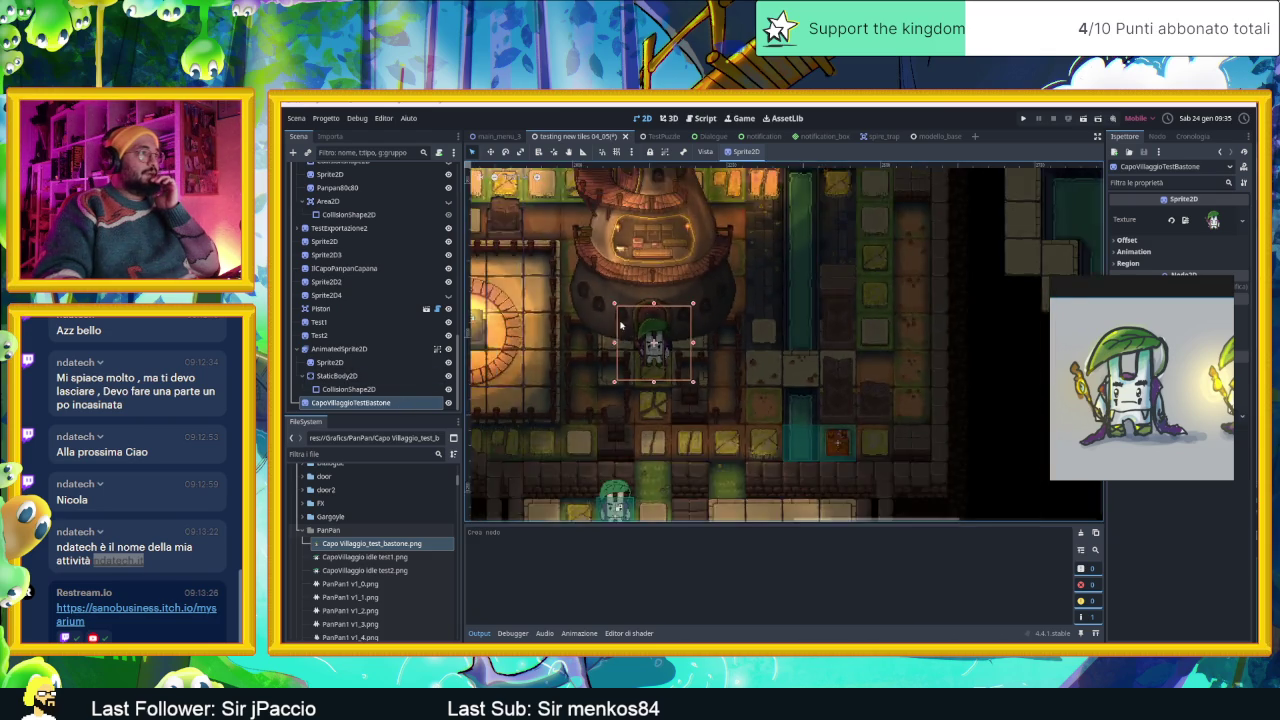
{"action": "scroll", "coordinate": [620, 325], "scroll_direction": "down", "scroll_amount": 2}
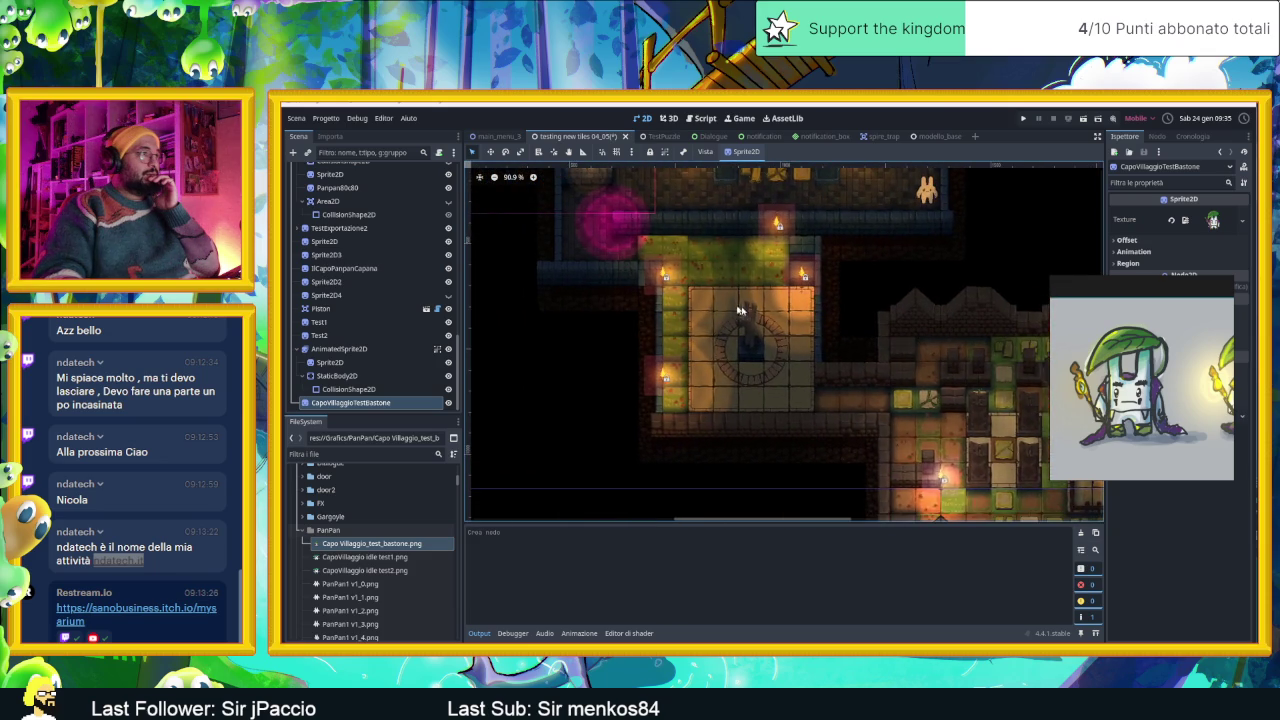
{"action": "left_click_drag", "start_coordinate": [651, 231], "coordinate": [665, 324]}
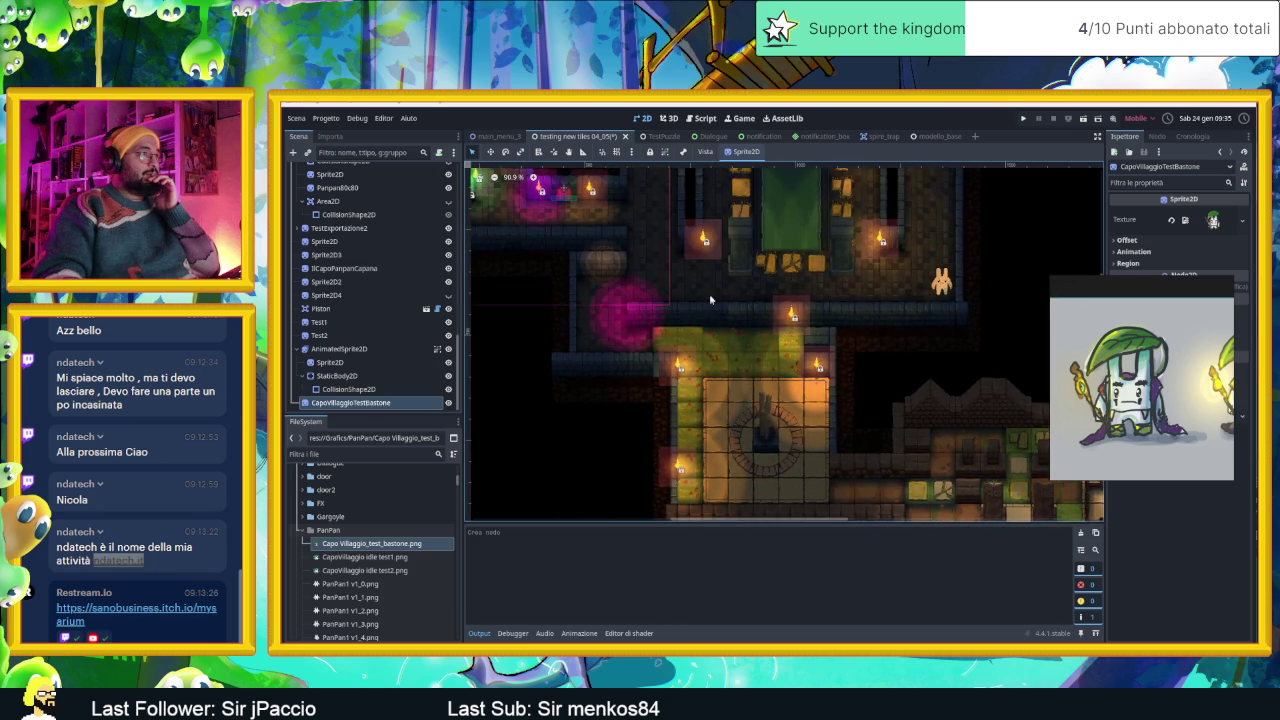
Move the Sprite2D3 glow over the village chief in the doorway.
{"action": "left_click", "coordinate": [607, 263]}
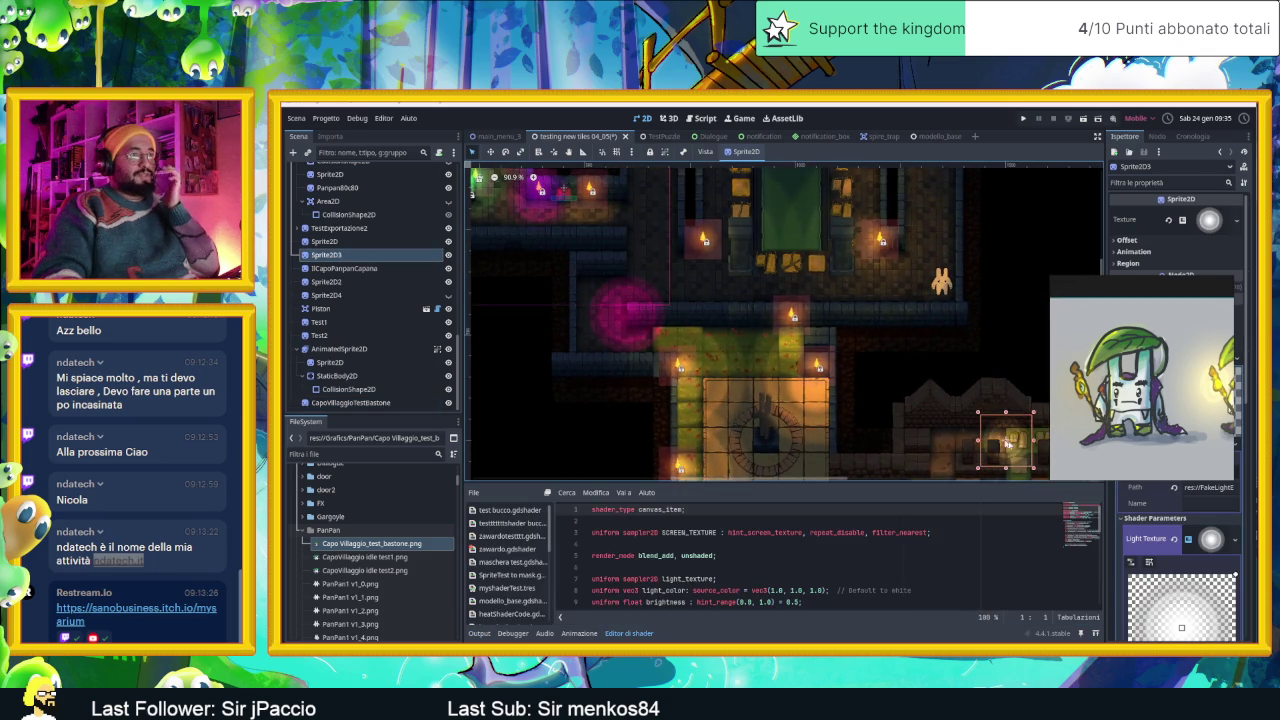
{"action": "mouse_move", "coordinate": [610, 263]}
{"action": "left_mouse_down"}
{"action": "mouse_move", "coordinate": [553, 224]}
{"action": "mouse_move", "coordinate": [822, 350]}
{"action": "left_mouse_up"}
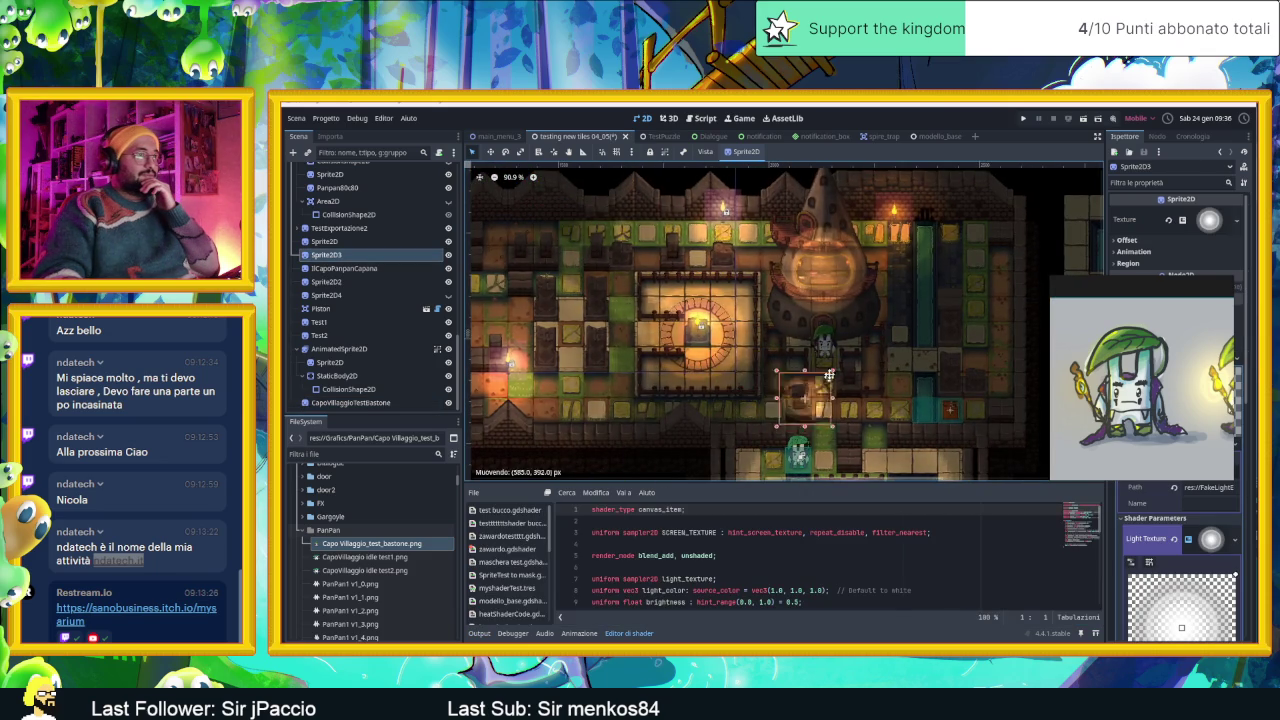
{"action": "scroll", "coordinate": [822, 350], "scroll_direction": "up", "scroll_amount": 2}
{"action": "scroll", "coordinate": [810, 340], "scroll_direction": "up", "scroll_amount": 3}
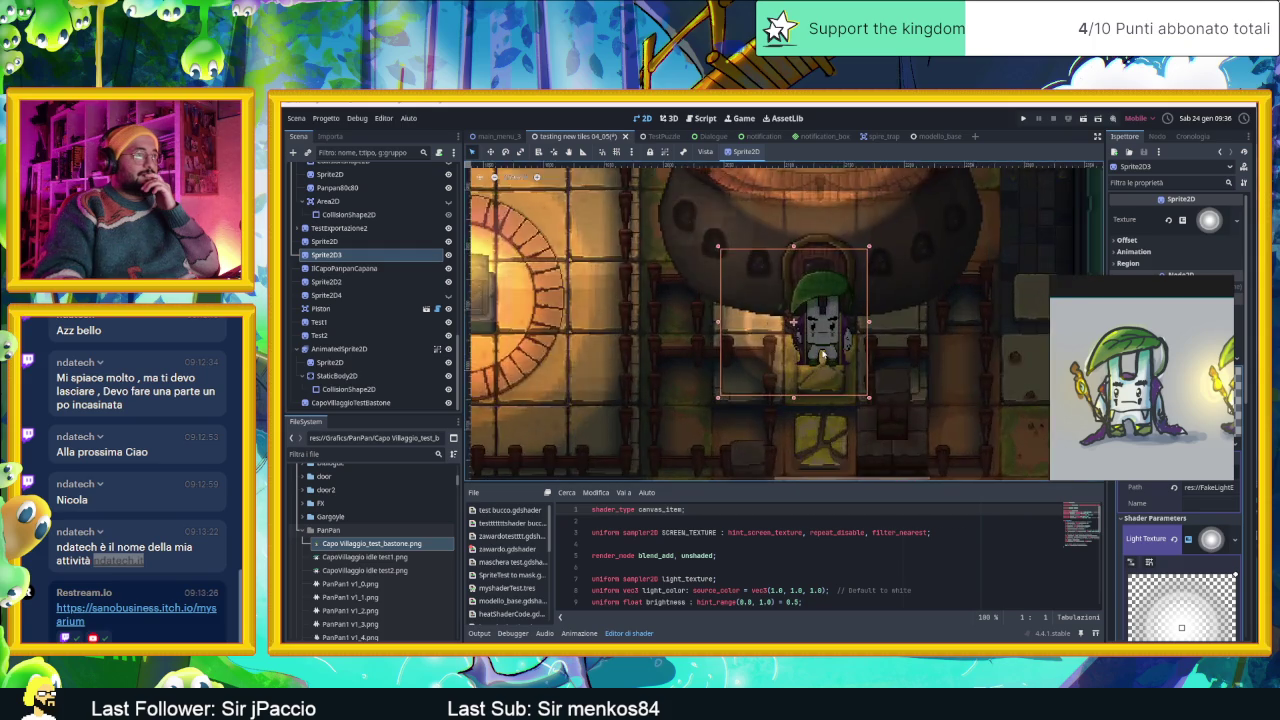
{"action": "scroll", "coordinate": [795, 328], "scroll_direction": "up", "scroll_amount": 2}
{"action": "left_click", "coordinate": [788, 322]}
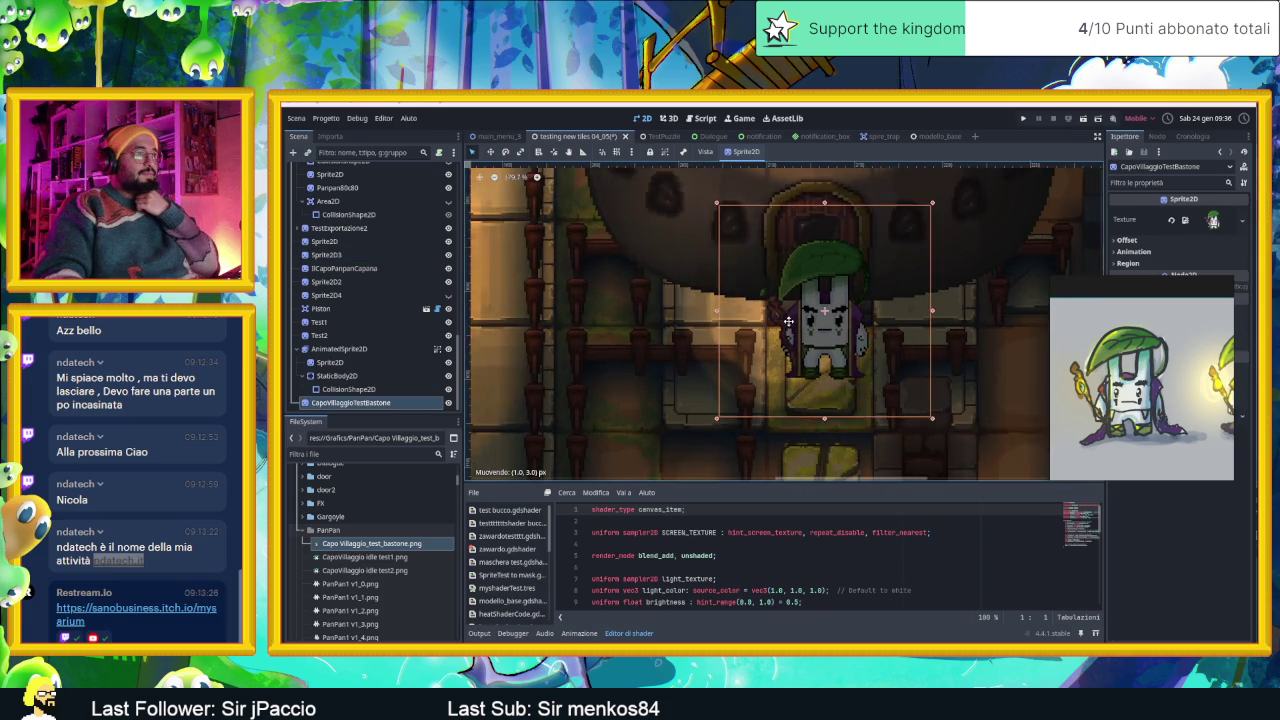
{"action": "left_click", "coordinate": [755, 341]}
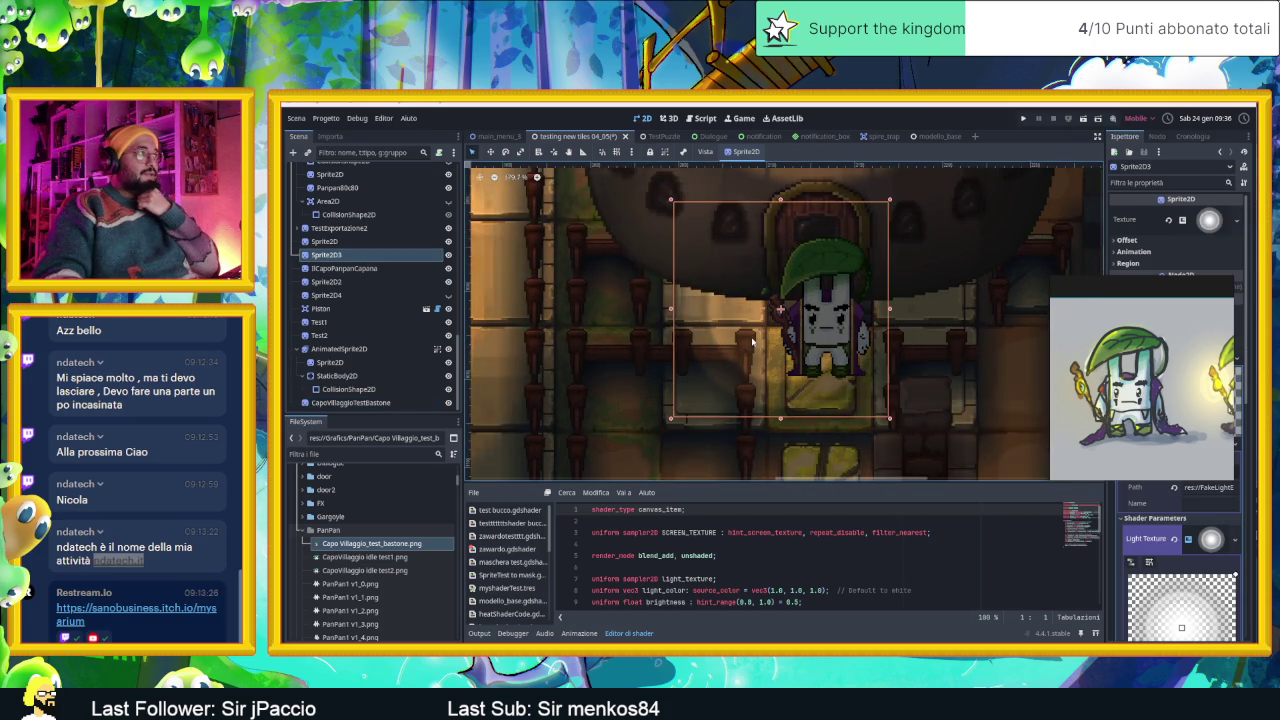
Reorder Sprite2D3 below CapoVillaggioTestBastone and nudge it onto the chief, revealing its material settings.
{"action": "left_click_drag", "start_coordinate": [318, 256], "coordinate": [358, 403]}
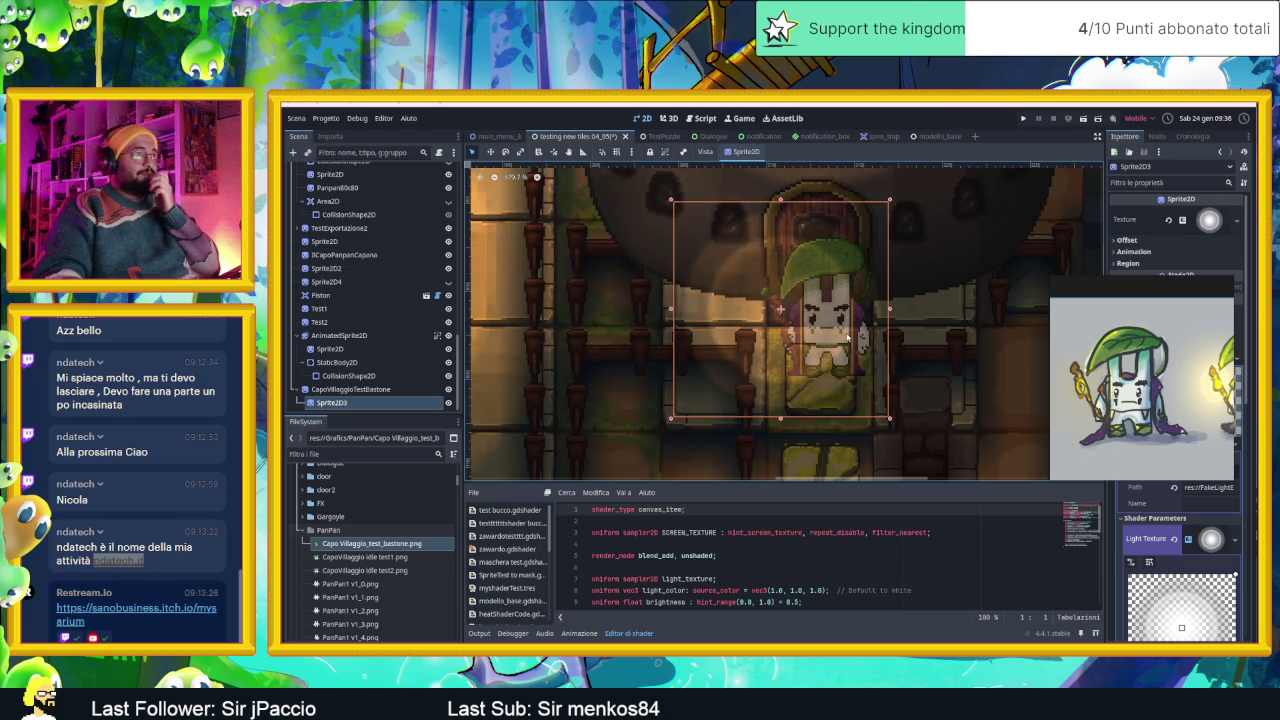
{"action": "left_click_drag", "start_coordinate": [777, 308], "coordinate": [775, 315]}
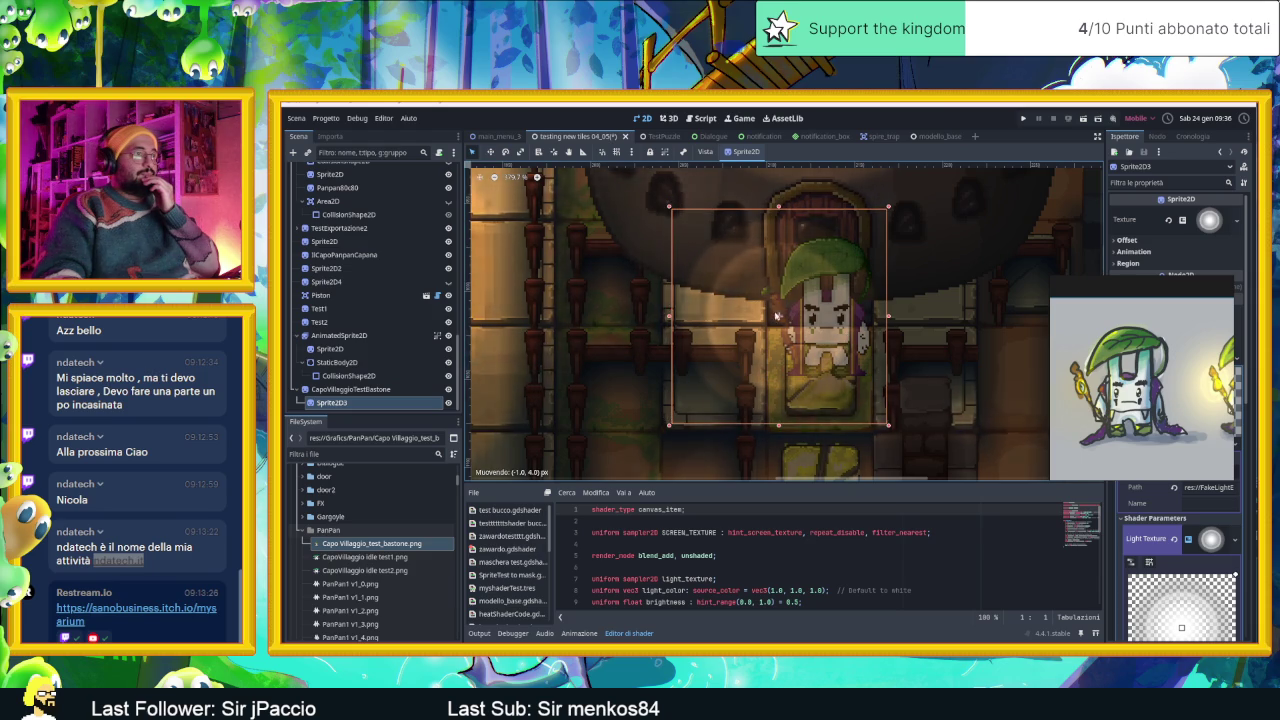
{"action": "scroll", "coordinate": [840, 318], "scroll_direction": "down", "scroll_amount": 3}
{"action": "scroll", "coordinate": [840, 318], "scroll_direction": "right", "scroll_amount": 3}
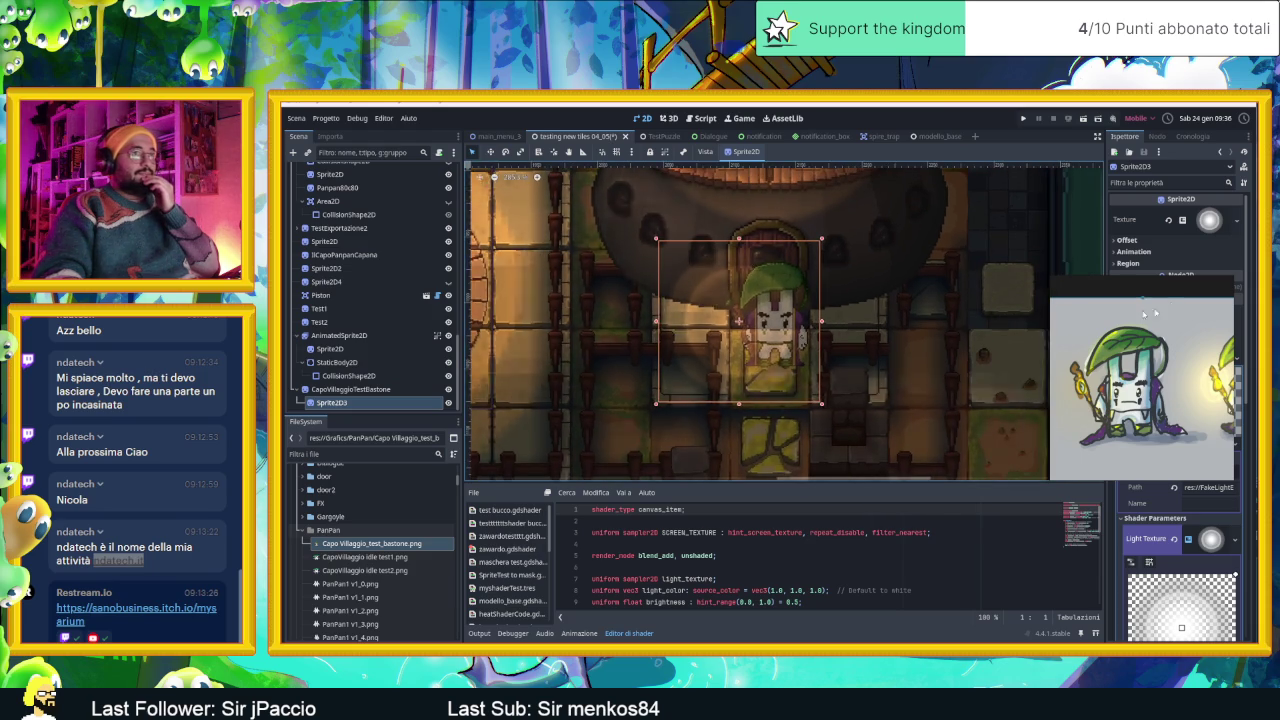
{"action": "left_click", "coordinate": [1168, 312]}
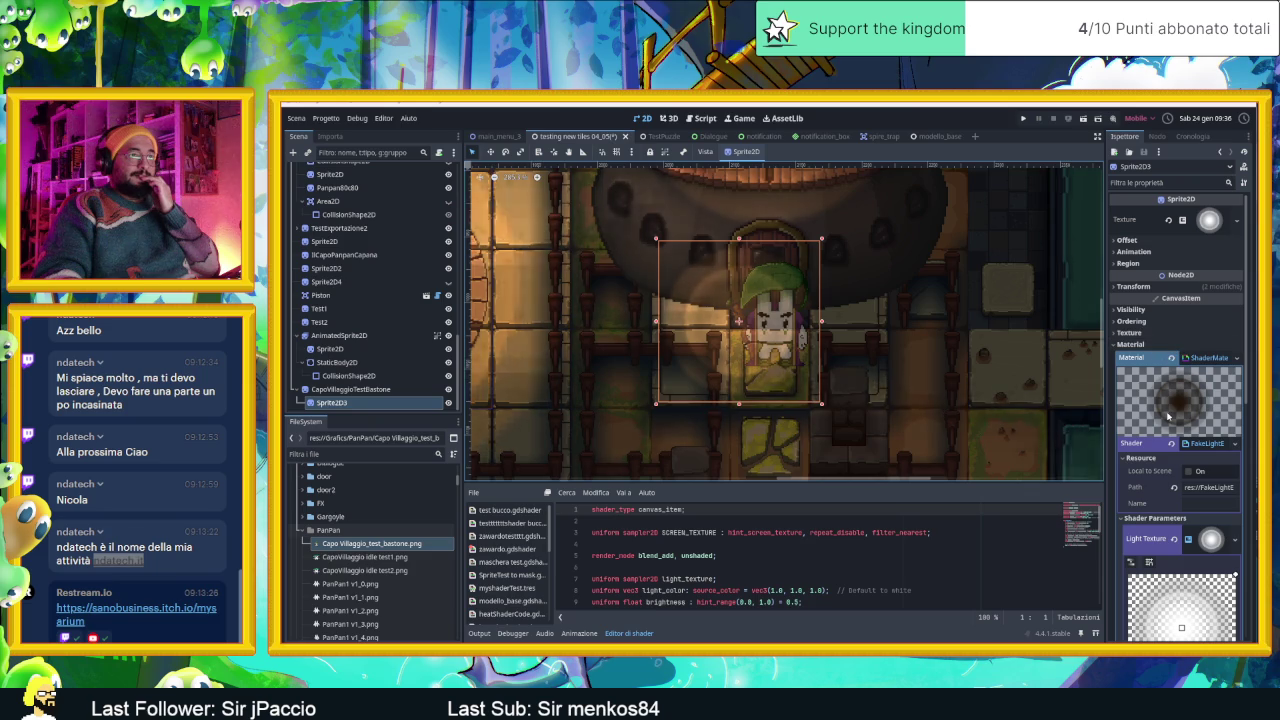
{"action": "scroll", "coordinate": [853, 371], "scroll_direction": "up", "scroll_amount": 1}
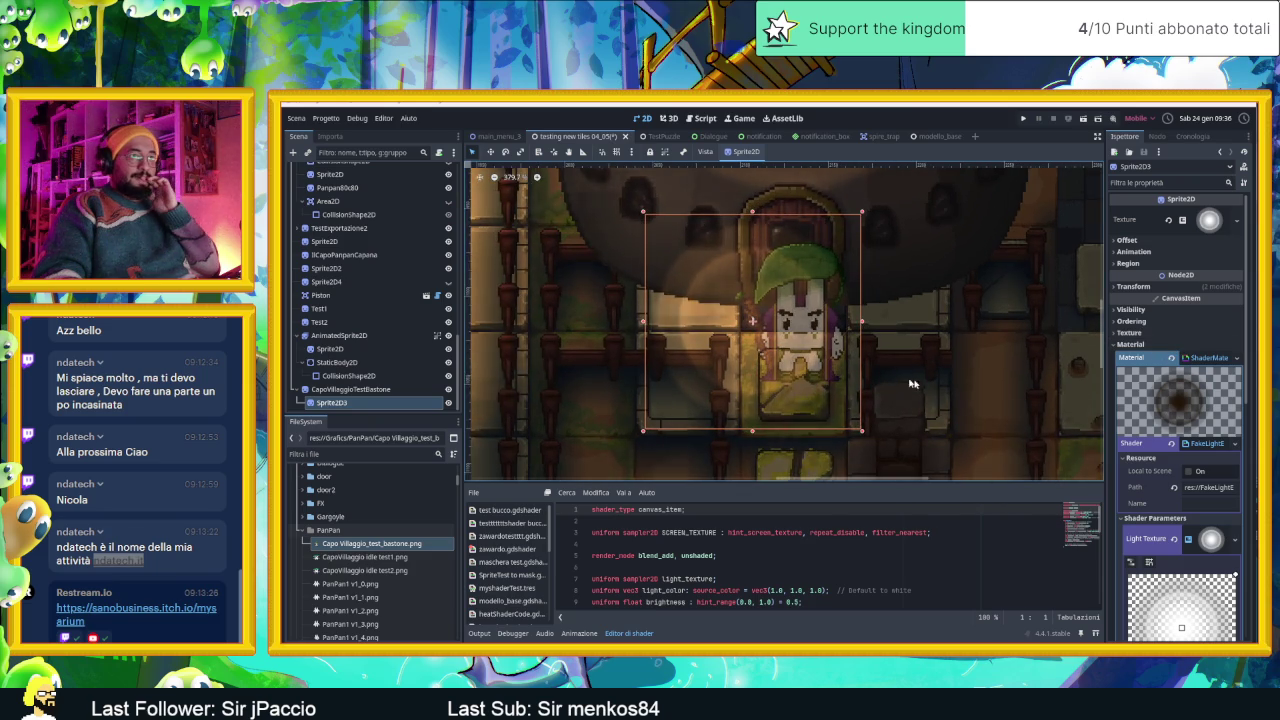
{"action": "scroll", "coordinate": [1150, 500], "scroll_direction": "down", "scroll_amount": 3}
{"action": "scroll", "coordinate": [1150, 530], "scroll_direction": "down", "scroll_amount": 2}
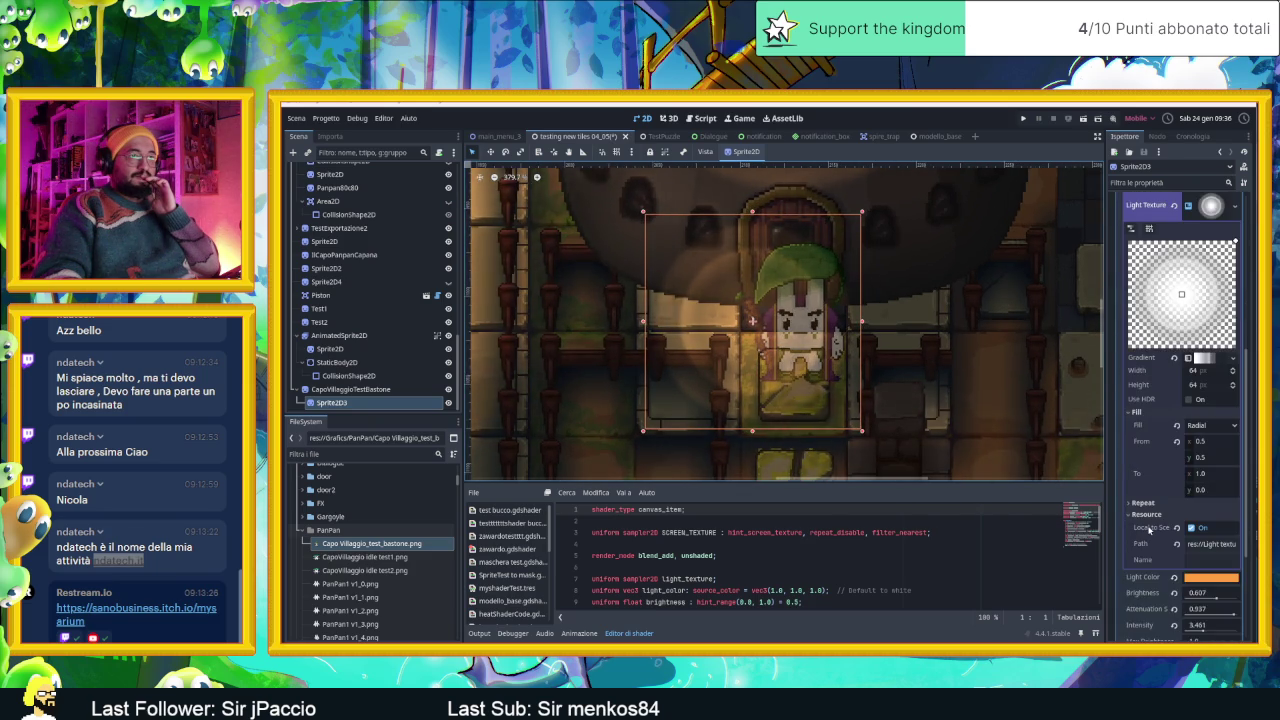
{"action": "scroll", "coordinate": [1150, 530], "scroll_direction": "down", "scroll_amount": 2}
{"action": "scroll", "coordinate": [1160, 510], "scroll_direction": "down", "scroll_amount": 1}
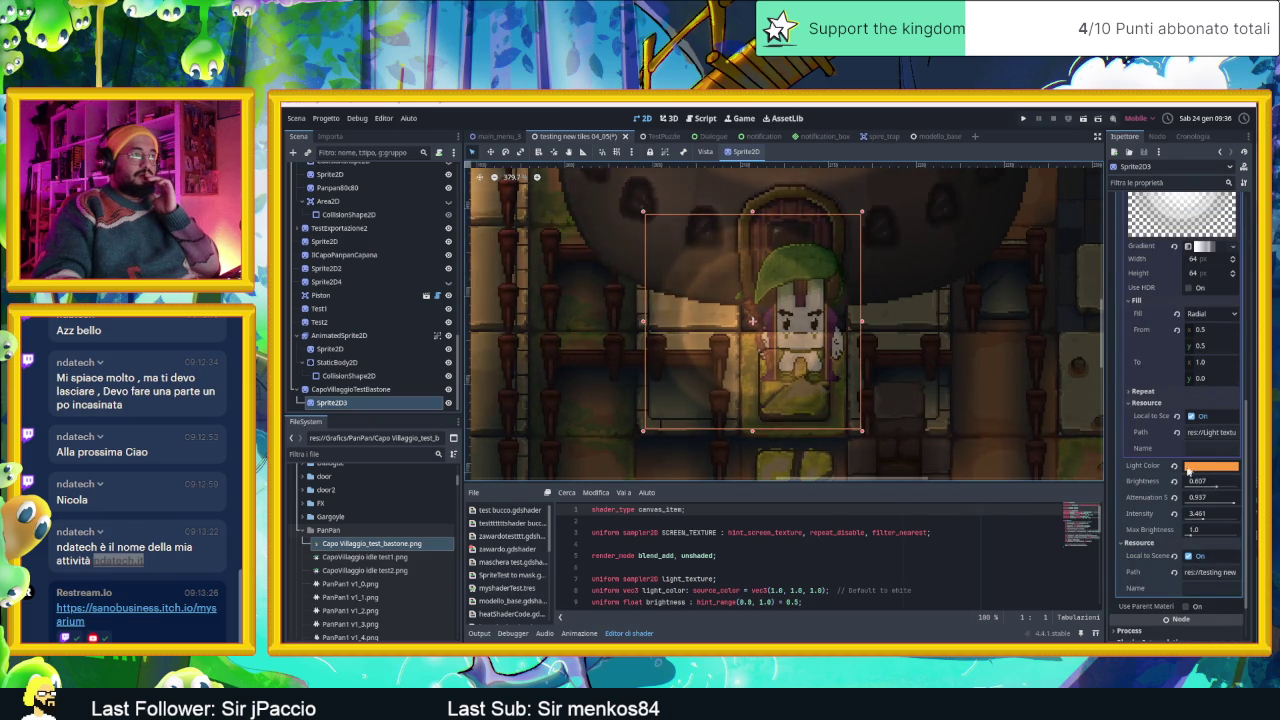
Make the glow's light colour a lighter orange and raise its intensity.
{"action": "left_click", "coordinate": [1198, 467]}
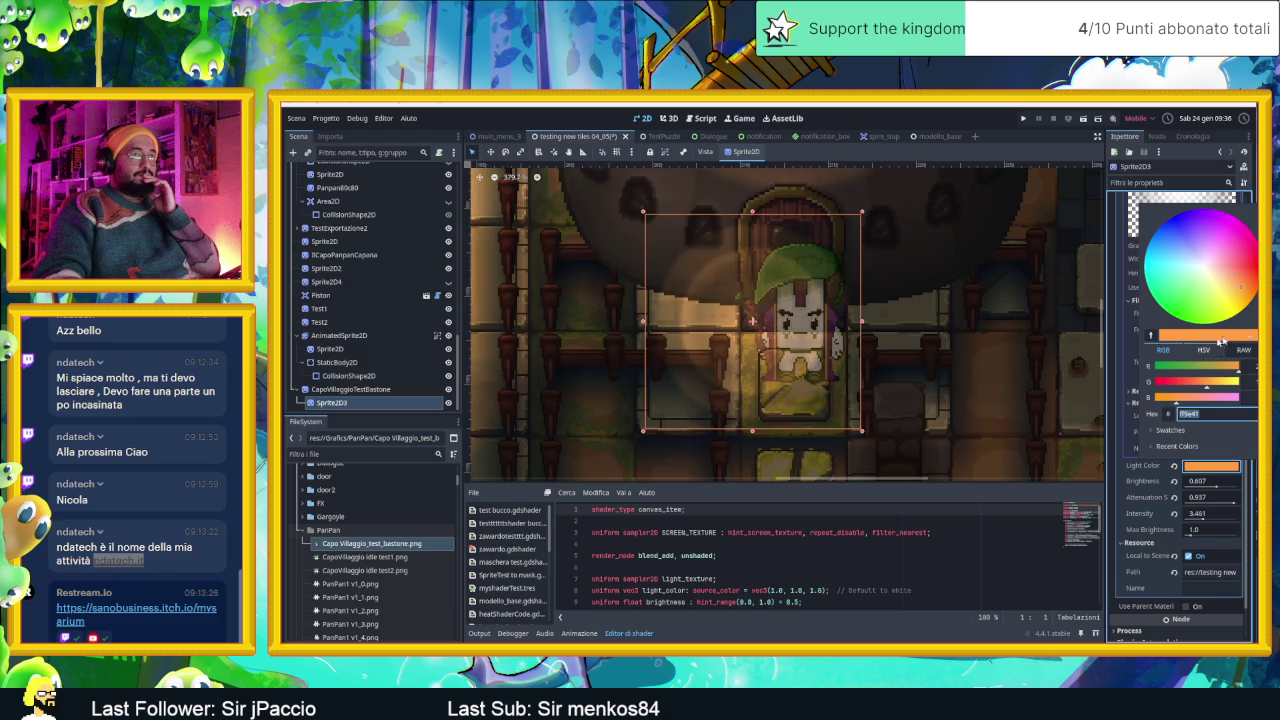
{"action": "left_click_drag", "start_coordinate": [1241, 291], "coordinate": [1245, 304]}
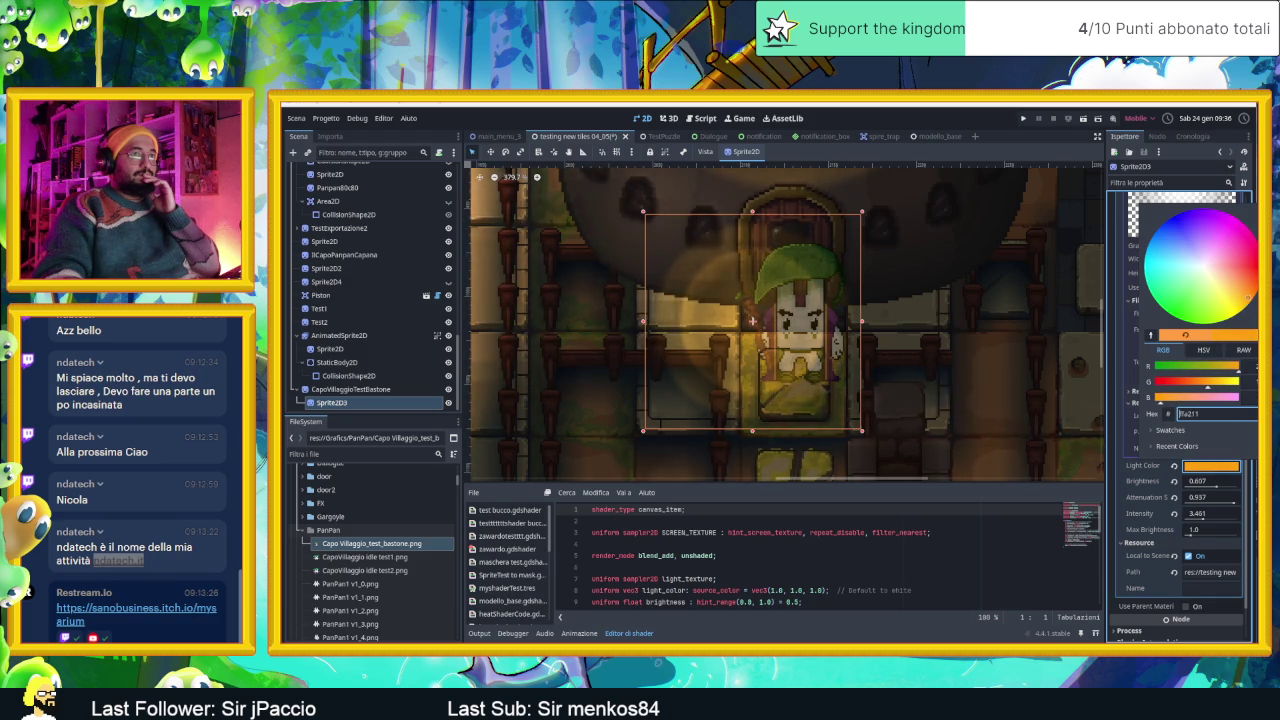
{"action": "left_click", "coordinate": [1165, 490]}
{"action": "left_click_drag", "start_coordinate": [1203, 518], "coordinate": [1215, 518]}
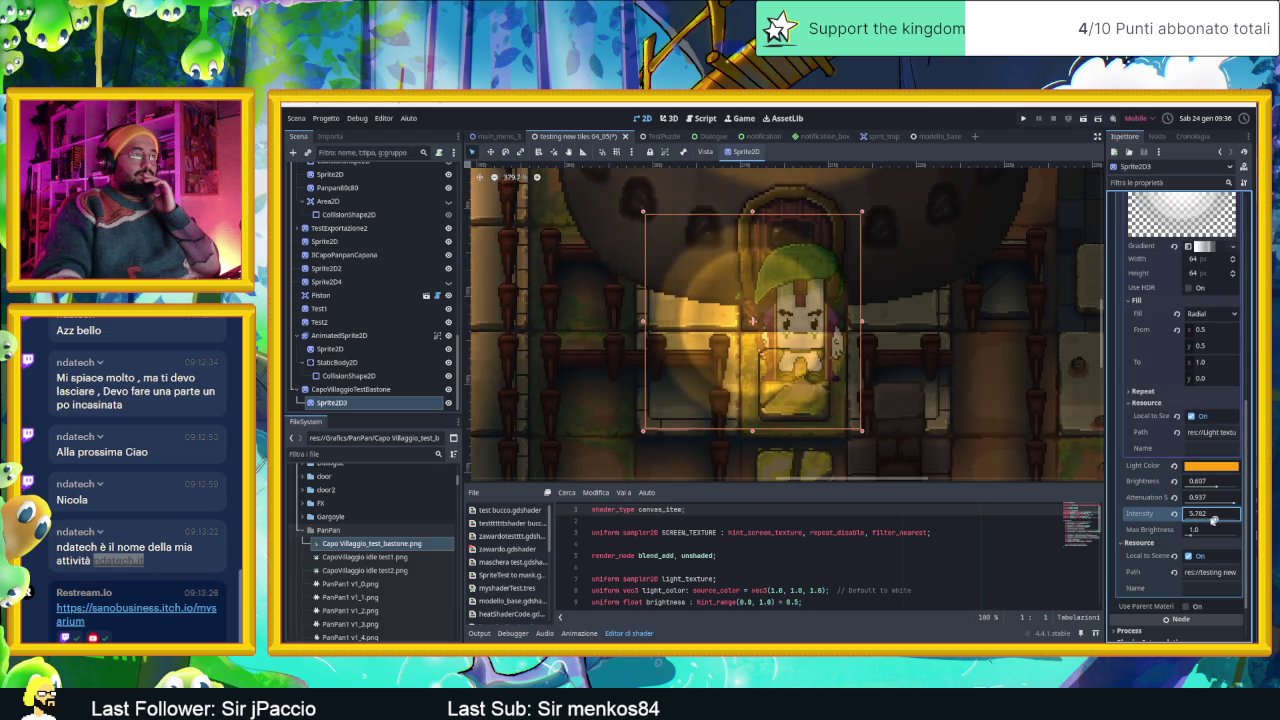
Shrink the glow sprite and shift it around the staff tip.
{"action": "left_click_drag", "start_coordinate": [861, 211], "coordinate": [850, 218]}
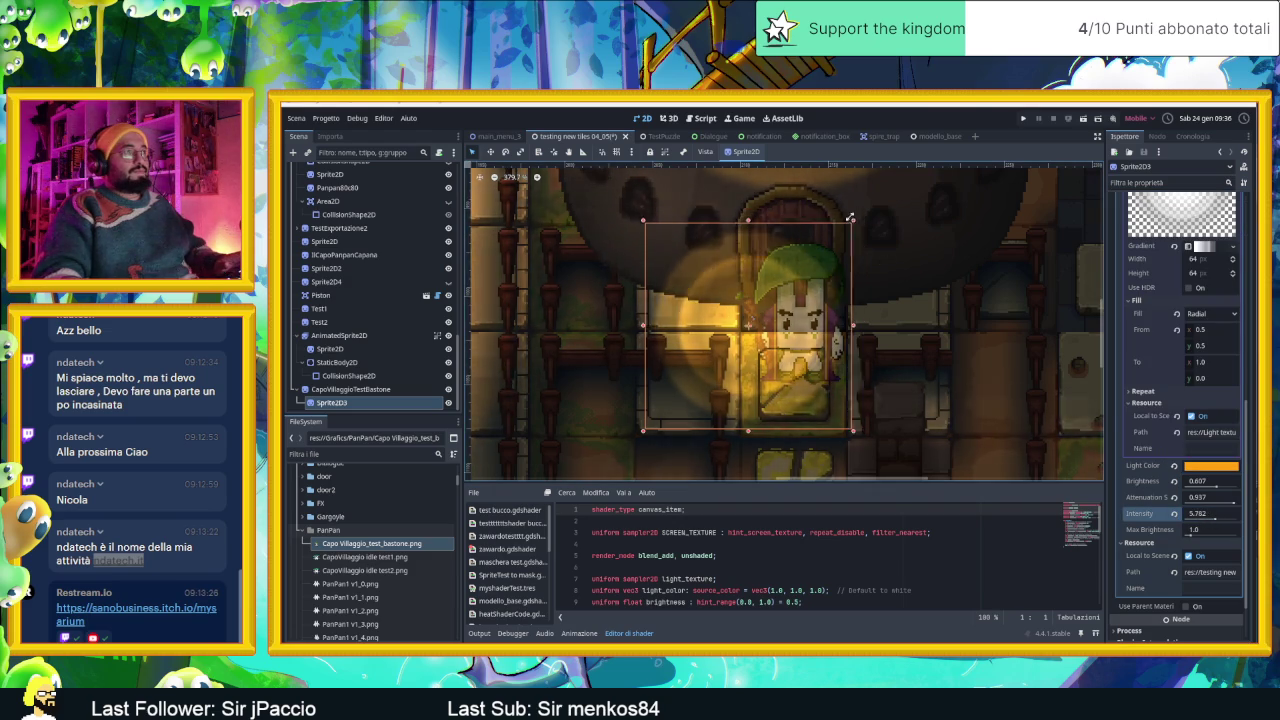
{"action": "left_click_drag", "start_coordinate": [712, 364], "coordinate": [778, 294]}
{"action": "left_click_drag", "start_coordinate": [828, 240], "coordinate": [778, 303]}
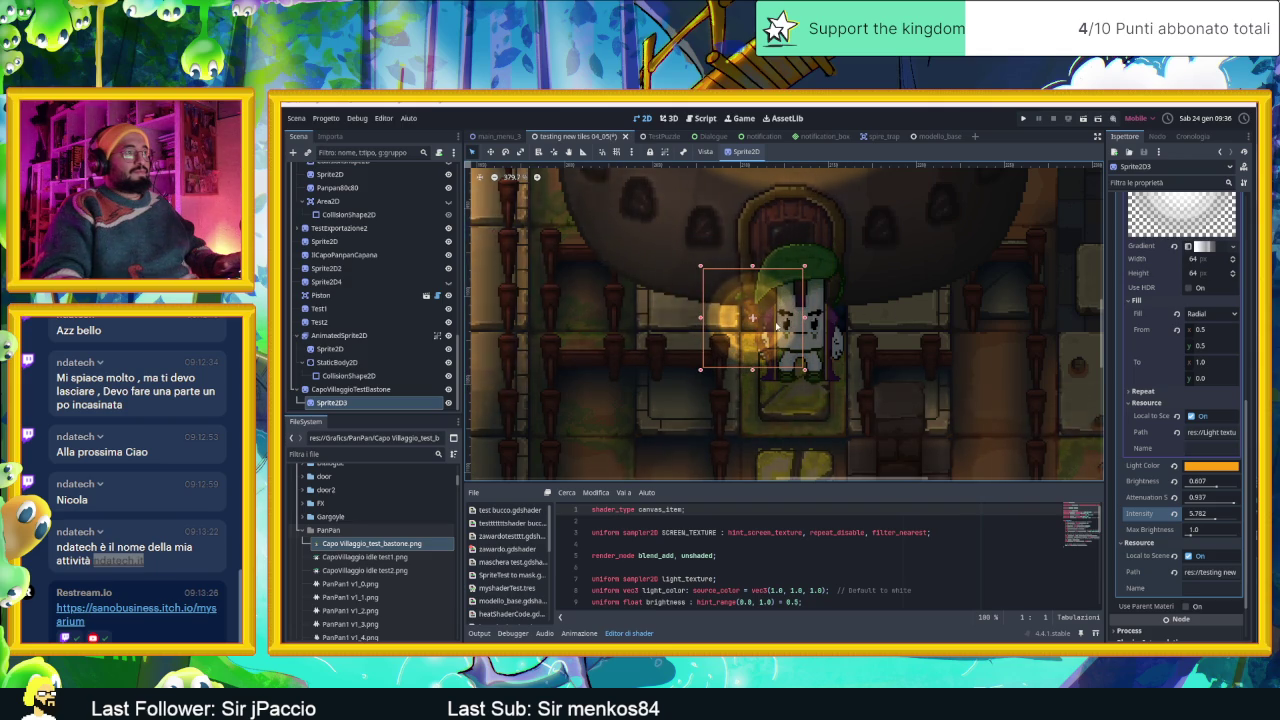
{"action": "left_click", "coordinate": [603, 298]}
{"action": "scroll", "coordinate": [757, 332], "scroll_direction": "down", "scroll_amount": 1}
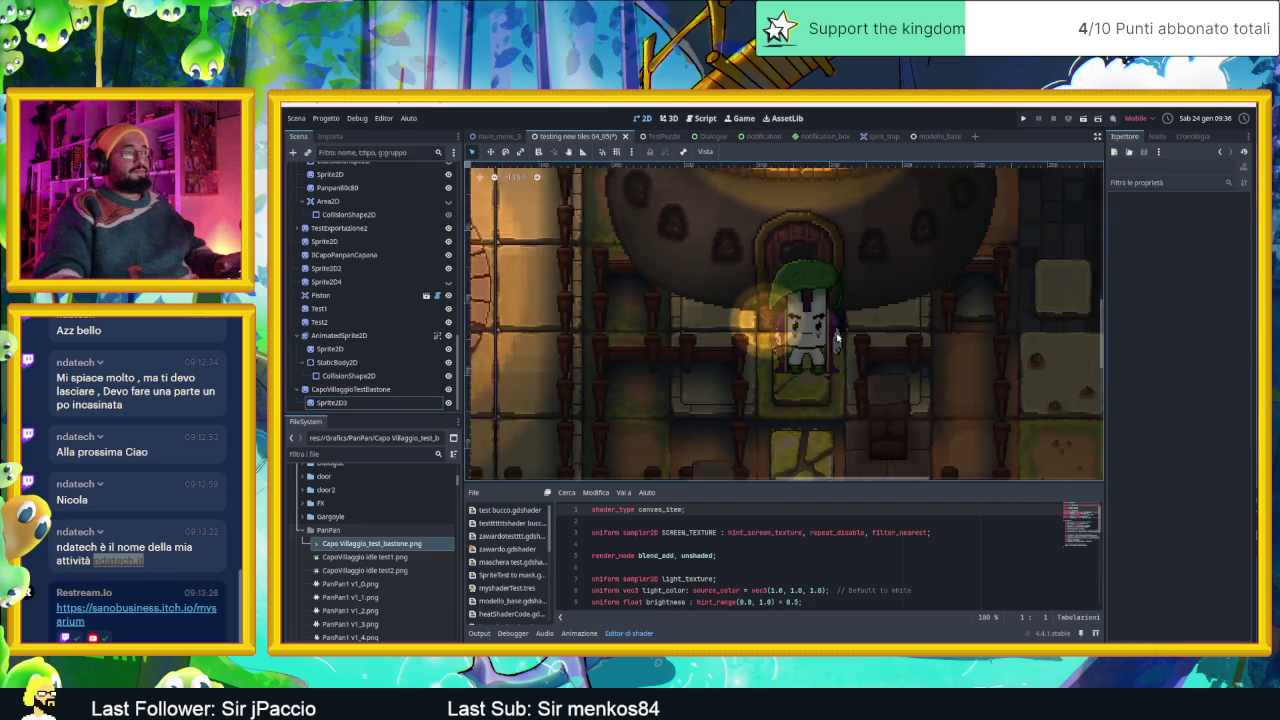
{"action": "scroll", "coordinate": [790, 334], "scroll_direction": "down", "scroll_amount": 1}
{"action": "scroll", "coordinate": [830, 336], "scroll_direction": "down", "scroll_amount": 2}
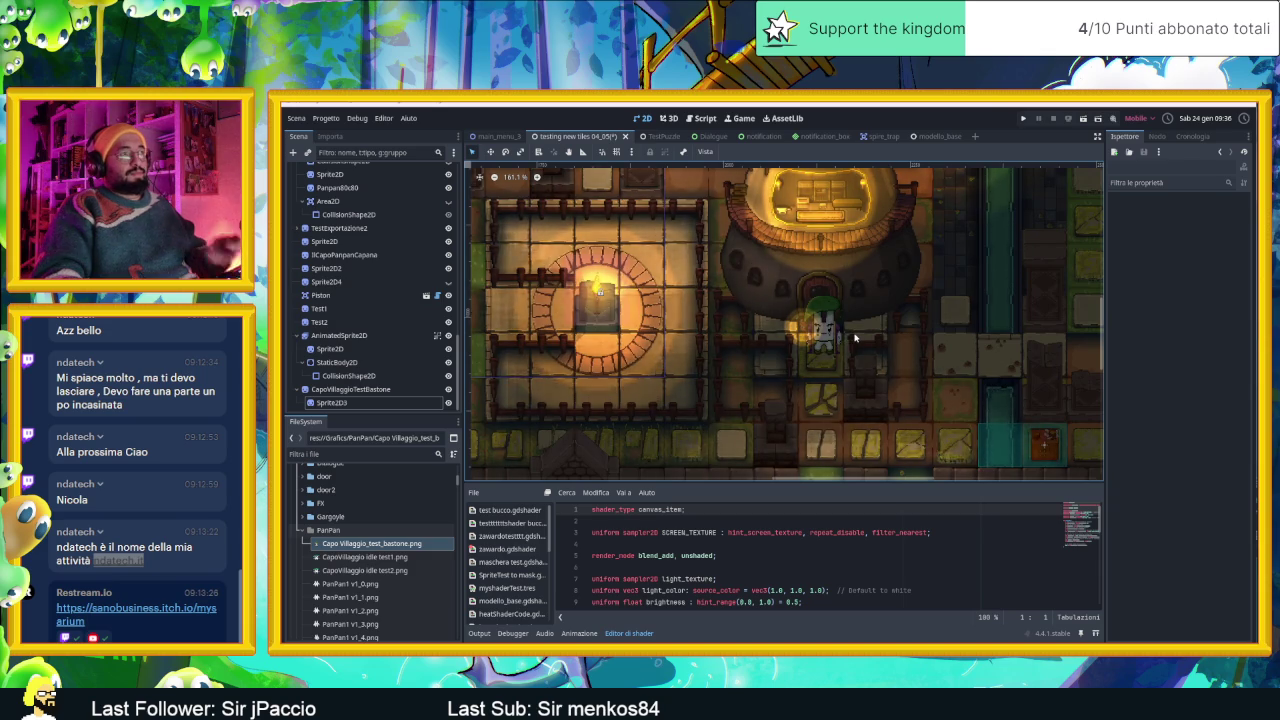
{"action": "scroll", "coordinate": [855, 338], "scroll_direction": "up", "scroll_amount": 4}
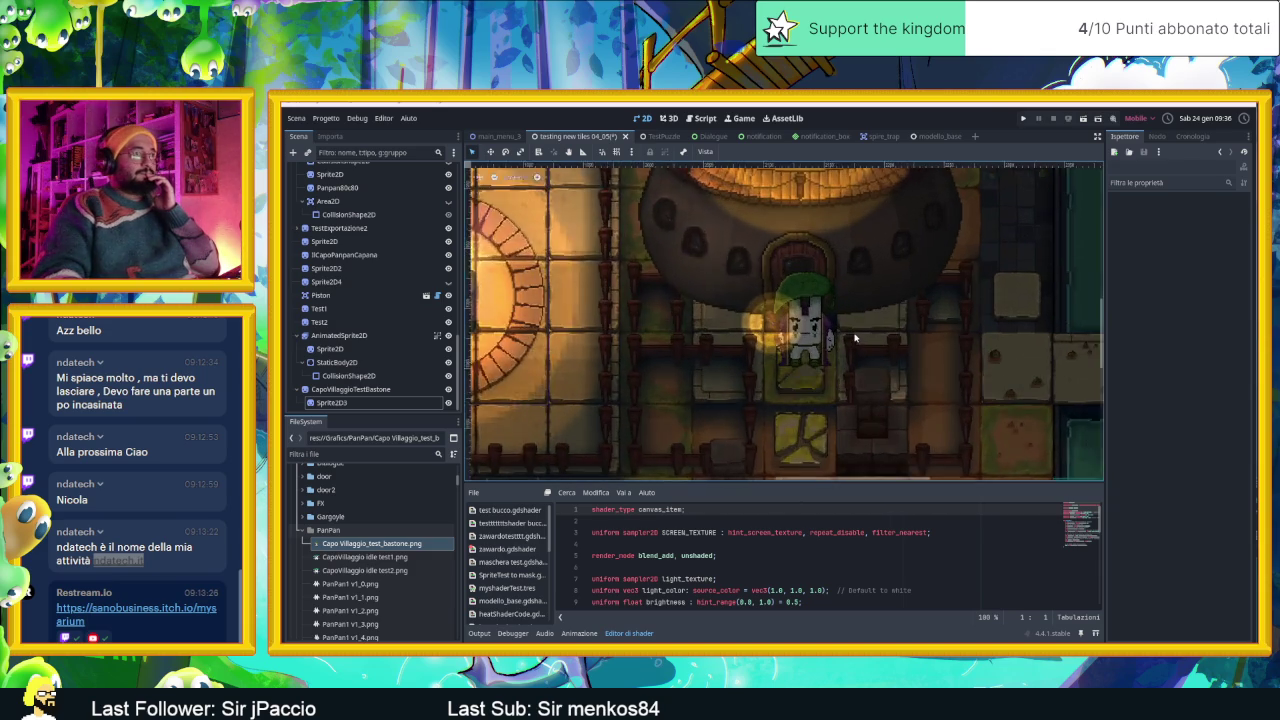
Set Sprite2D3's Brightness to 1.0 and Intensity to 3.371, then enlarge it around the staff.
{"action": "left_click", "coordinate": [916, 344]}
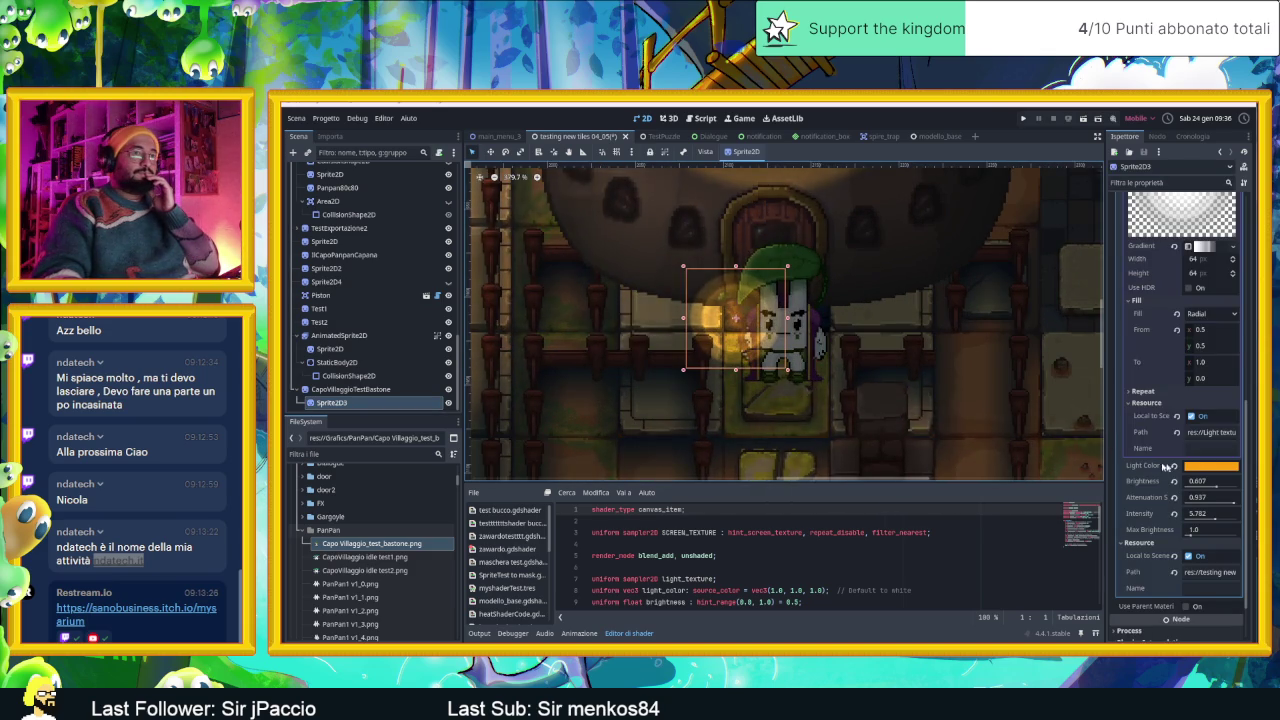
{"action": "left_click_drag", "start_coordinate": [1210, 488], "coordinate": [1233, 492]}
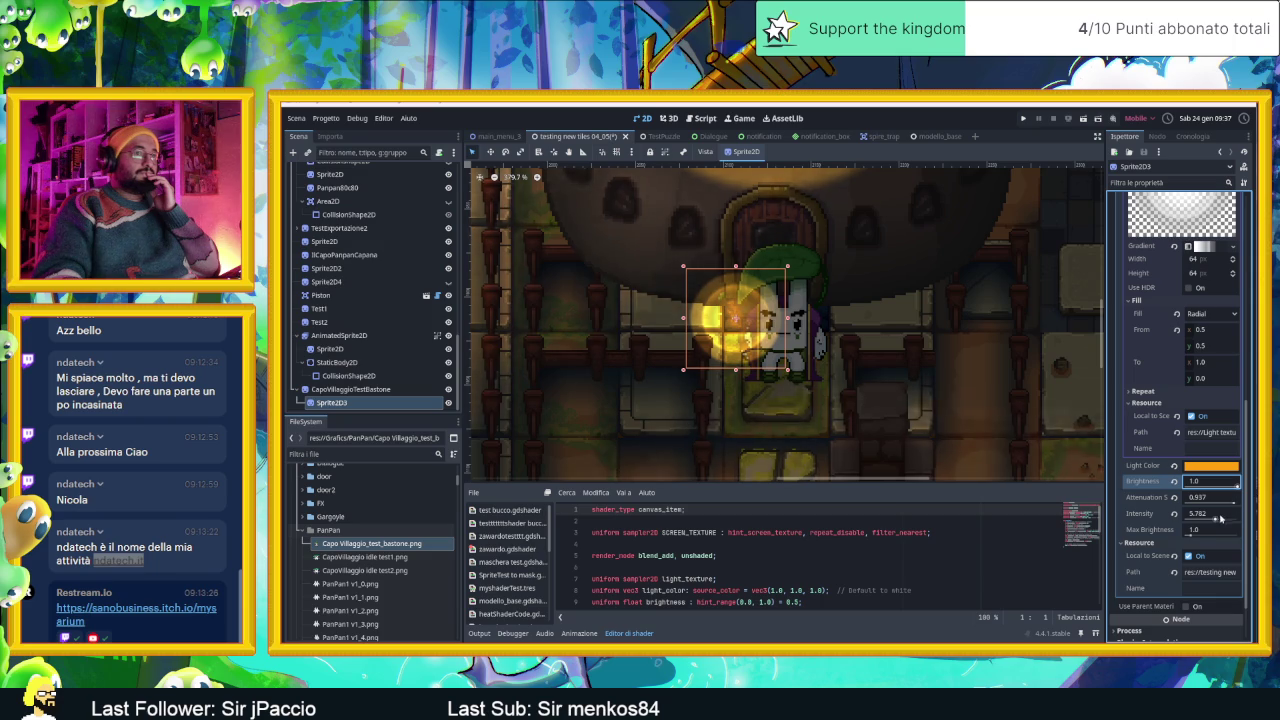
{"action": "left_click_drag", "start_coordinate": [1212, 515], "coordinate": [1207, 520]}
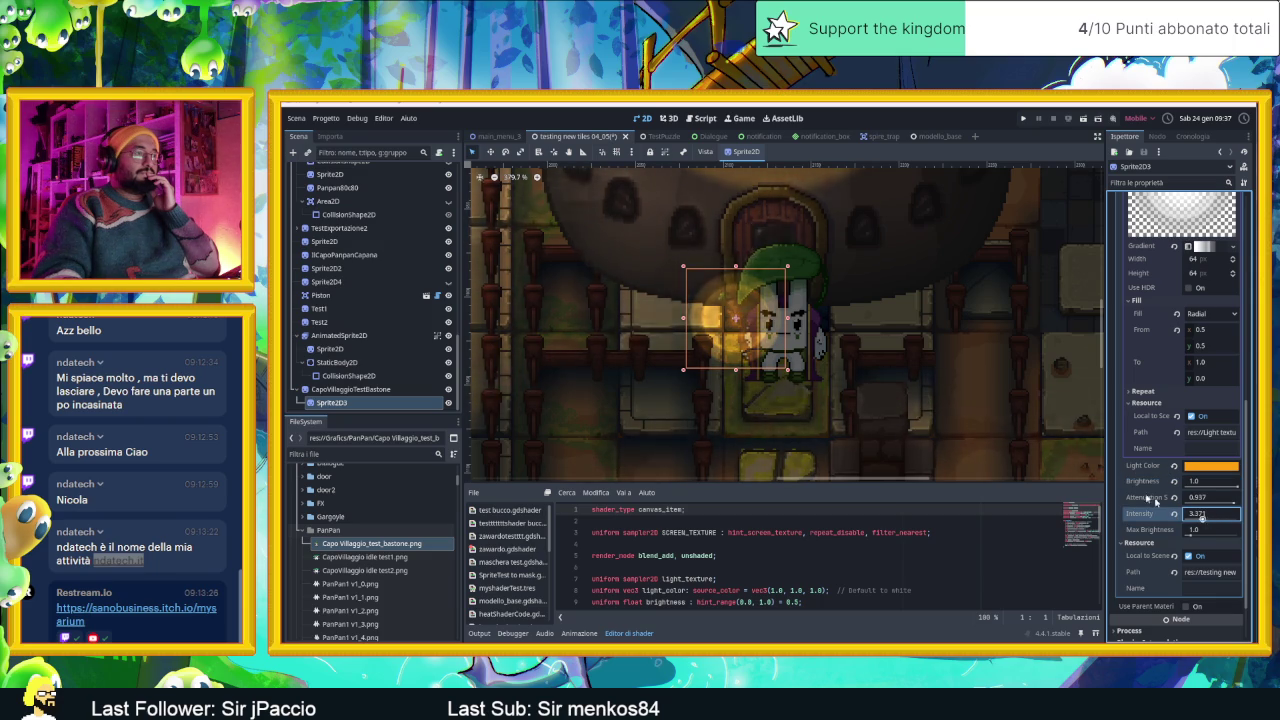
{"action": "key", "text": "Return"}
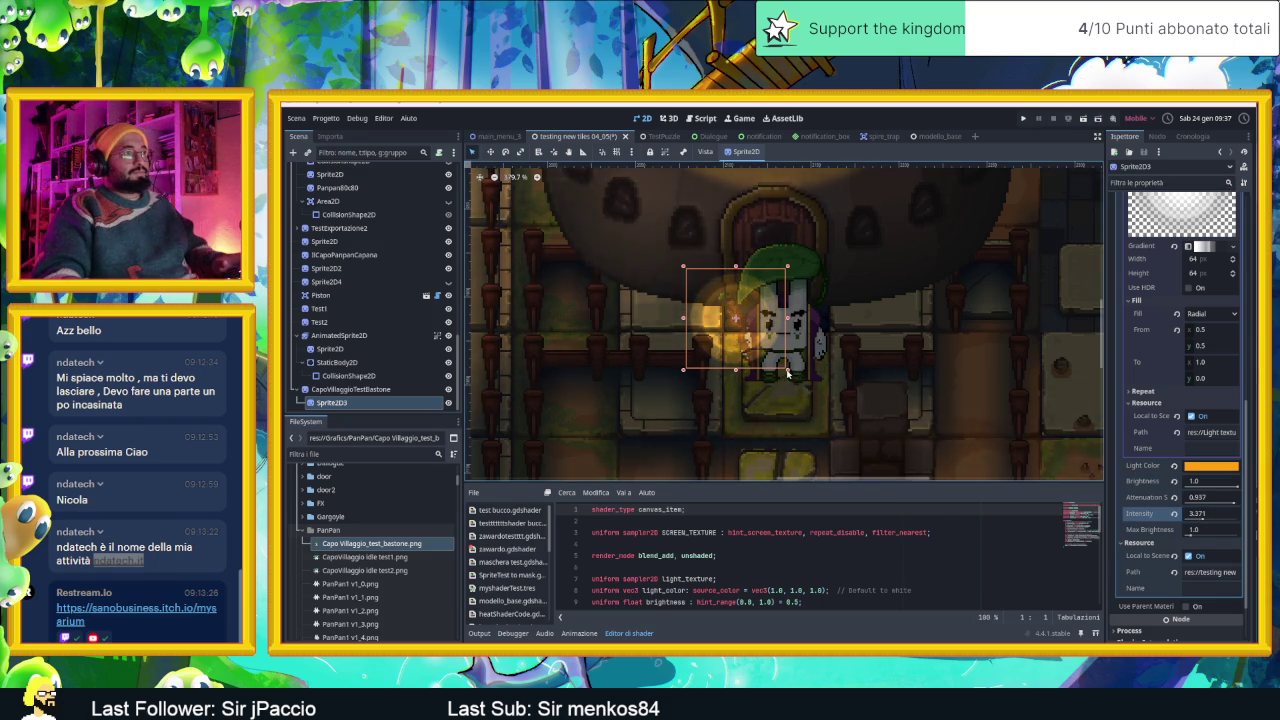
{"action": "left_click_drag", "start_coordinate": [787, 371], "coordinate": [801, 383]}
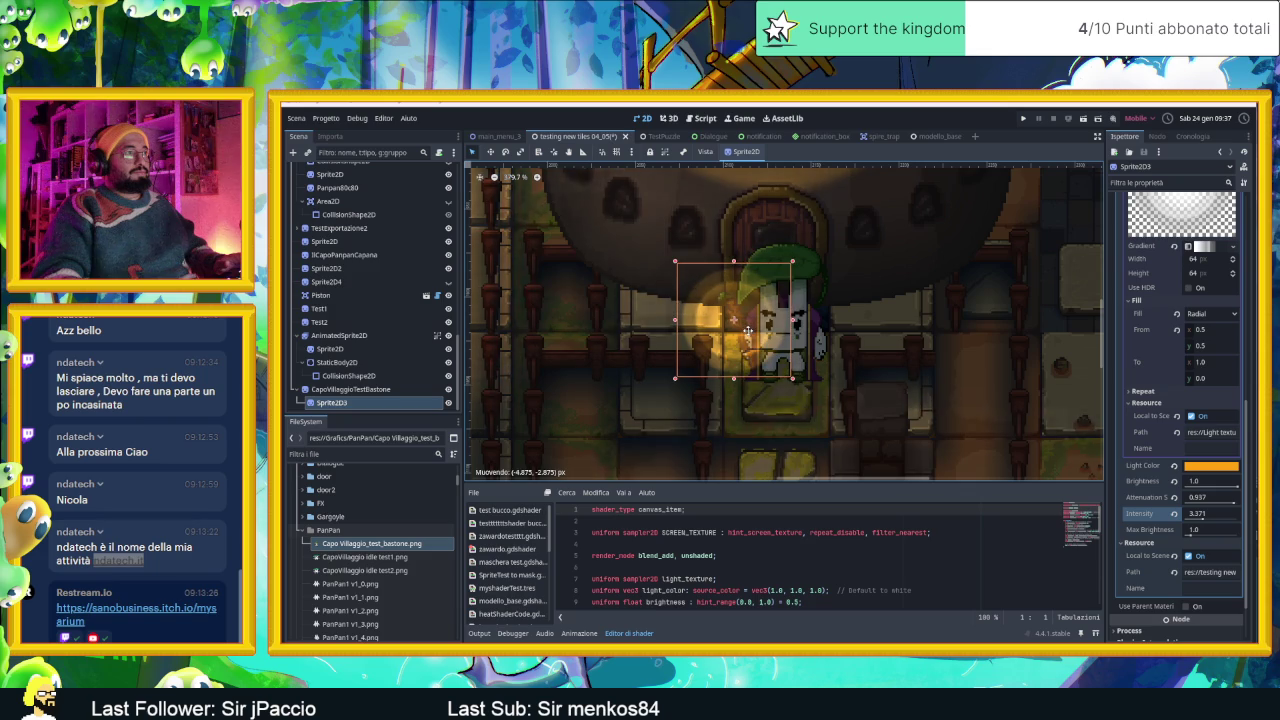
{"action": "left_click_drag", "start_coordinate": [796, 380], "coordinate": [812, 392]}
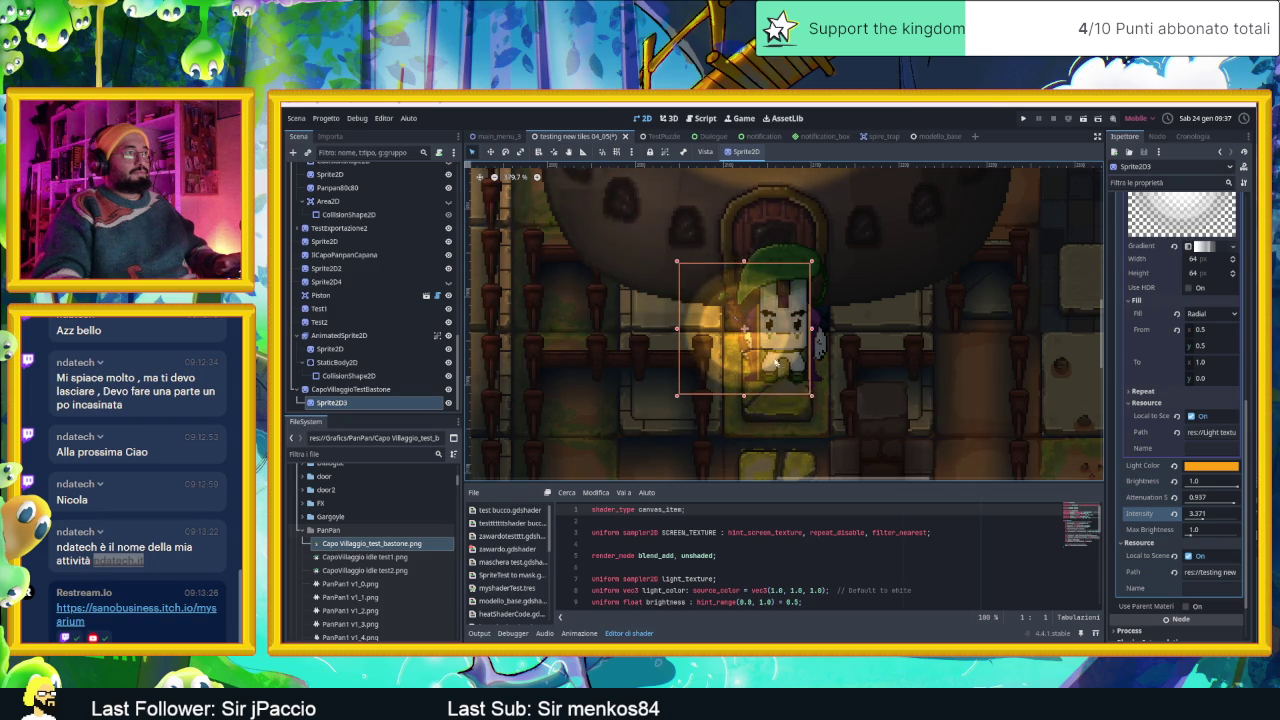
Duplicate the glow as Sprite2D4 and shrink it around the staff tip.
{"action": "key", "text": "ctrl+d"}
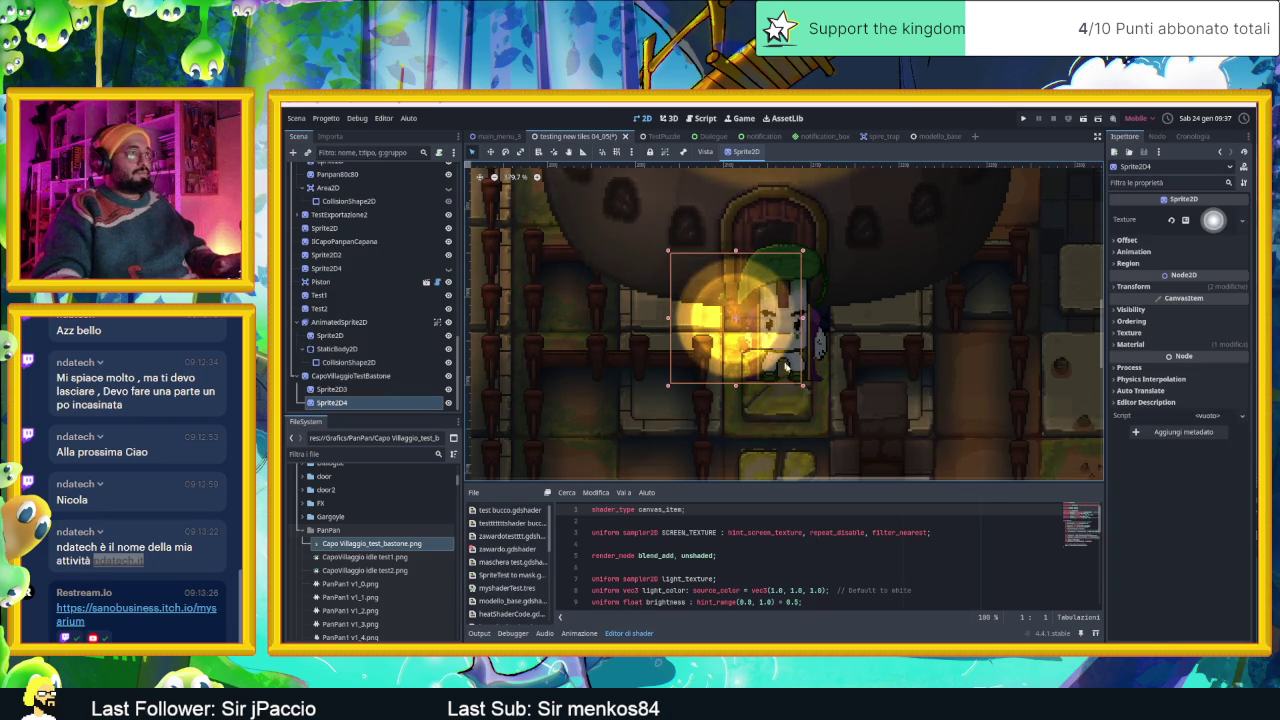
{"action": "left_click_drag", "start_coordinate": [797, 378], "coordinate": [735, 323]}
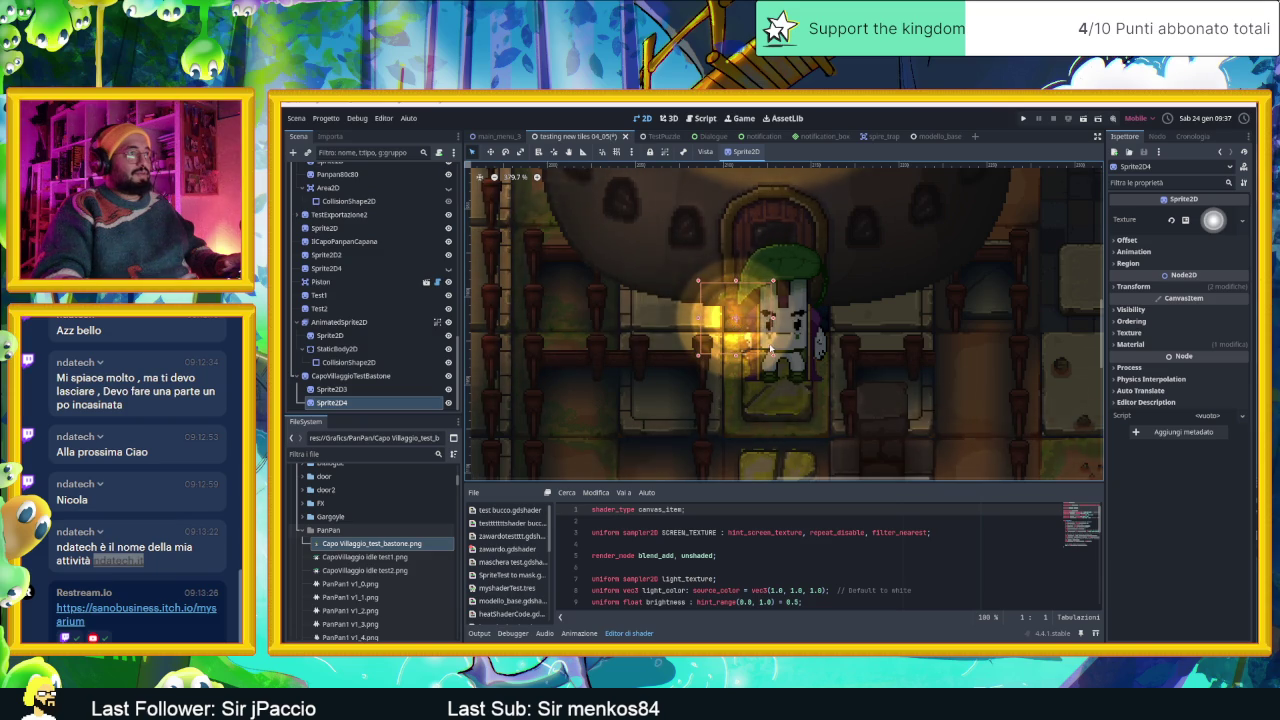
{"action": "left_click_drag", "start_coordinate": [775, 359], "coordinate": [746, 329]}
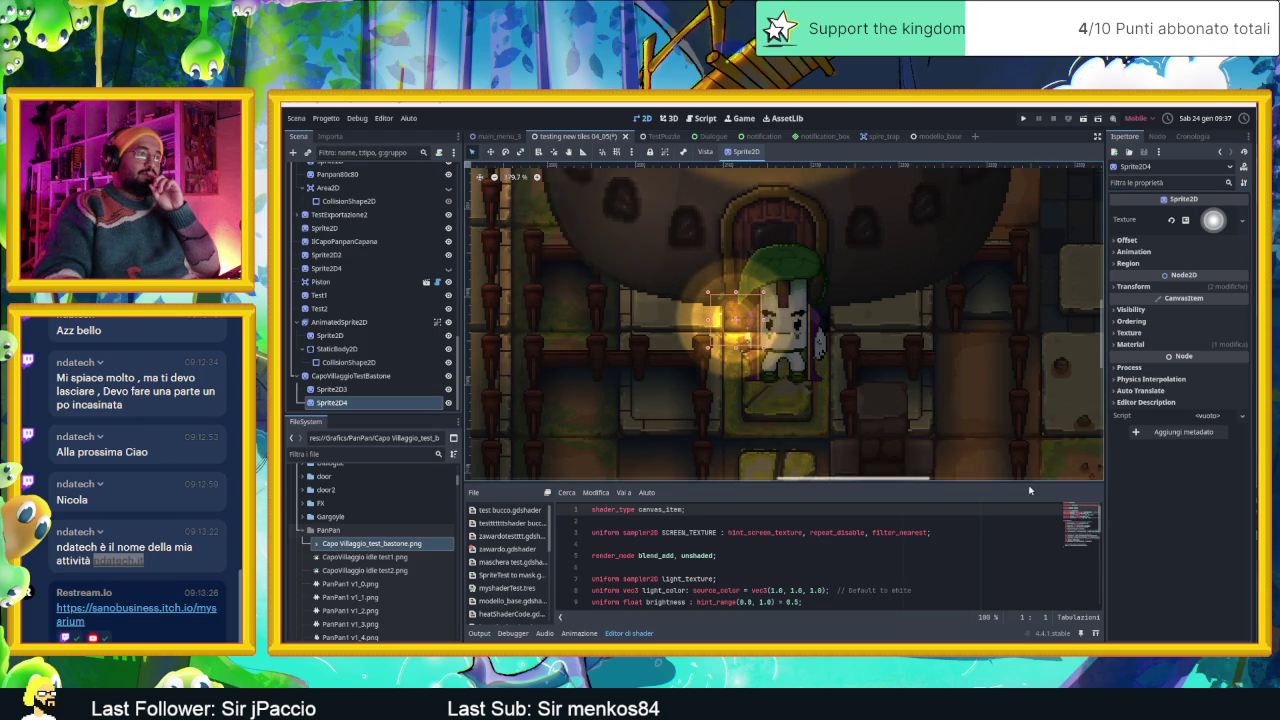
Set Sprite2D4's shader Max Brightness to 2.429.
{"action": "left_click", "coordinate": [1140, 344]}
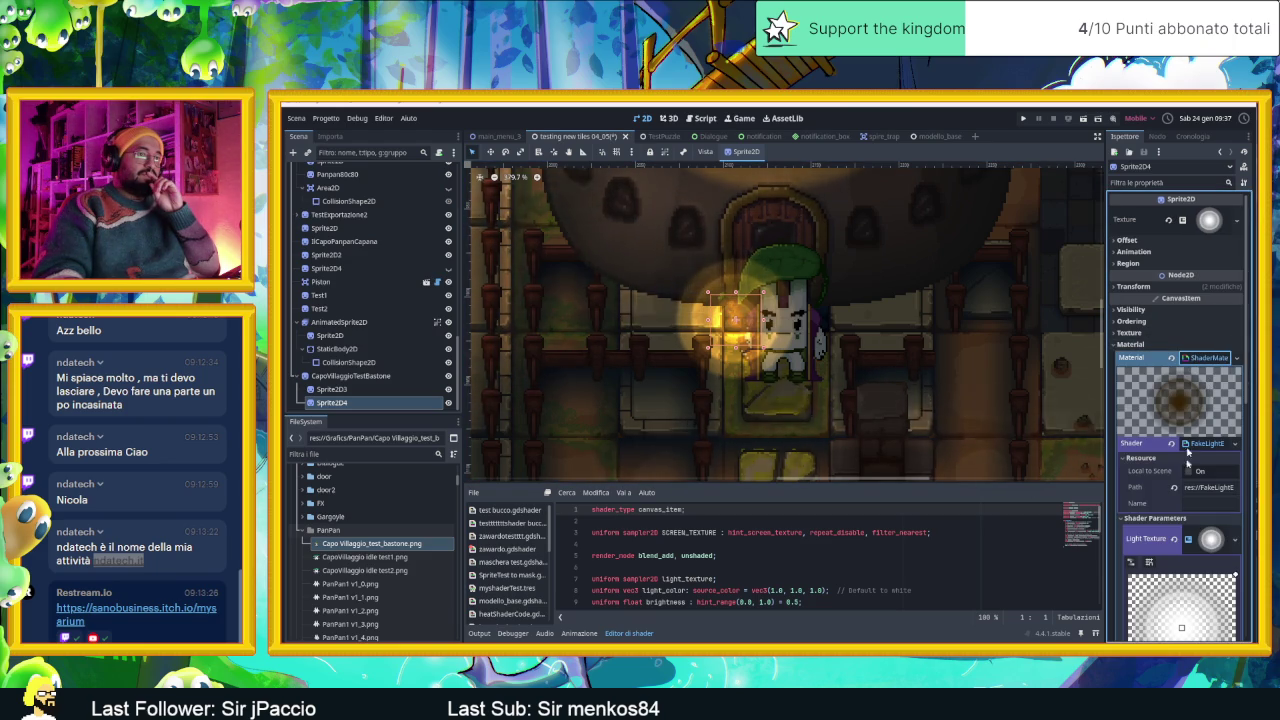
{"action": "scroll", "coordinate": [1187, 452], "scroll_direction": "down", "scroll_amount": 2}
{"action": "scroll", "coordinate": [1175, 475], "scroll_direction": "down", "scroll_amount": 2}
{"action": "scroll", "coordinate": [1165, 495], "scroll_direction": "down", "scroll_amount": 2}
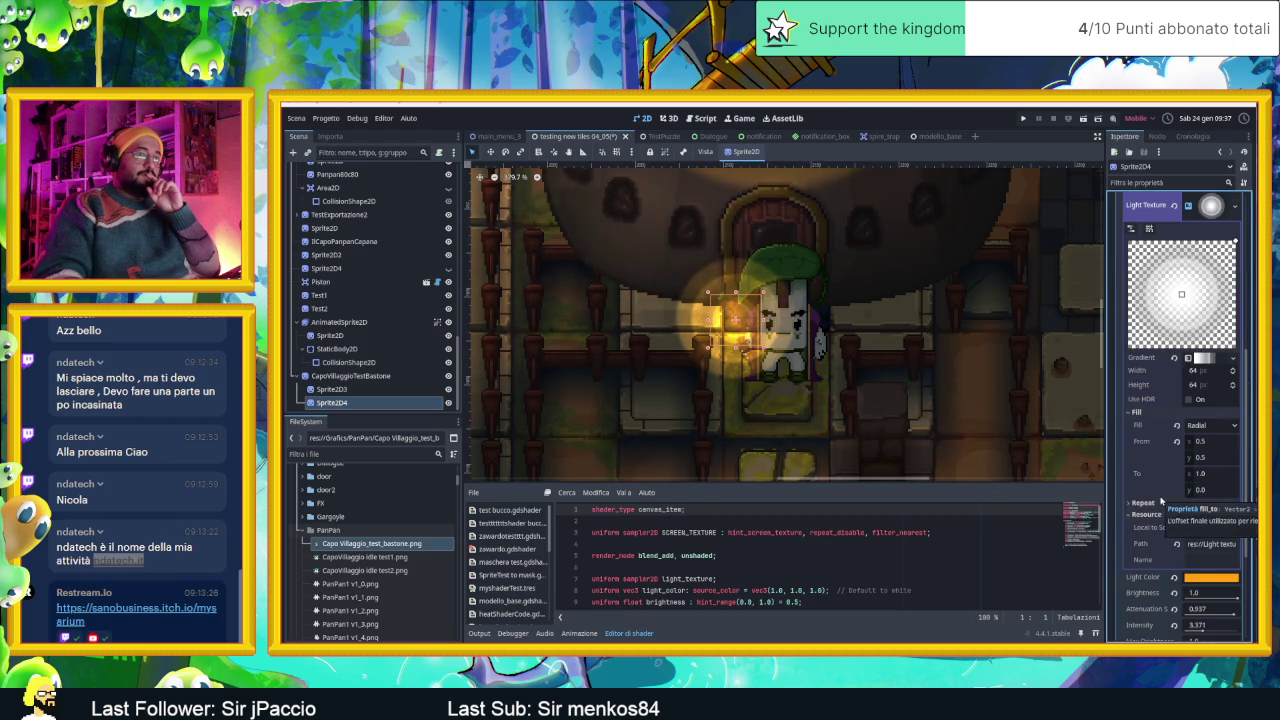
{"action": "scroll", "coordinate": [1161, 500], "scroll_direction": "down", "scroll_amount": 3}
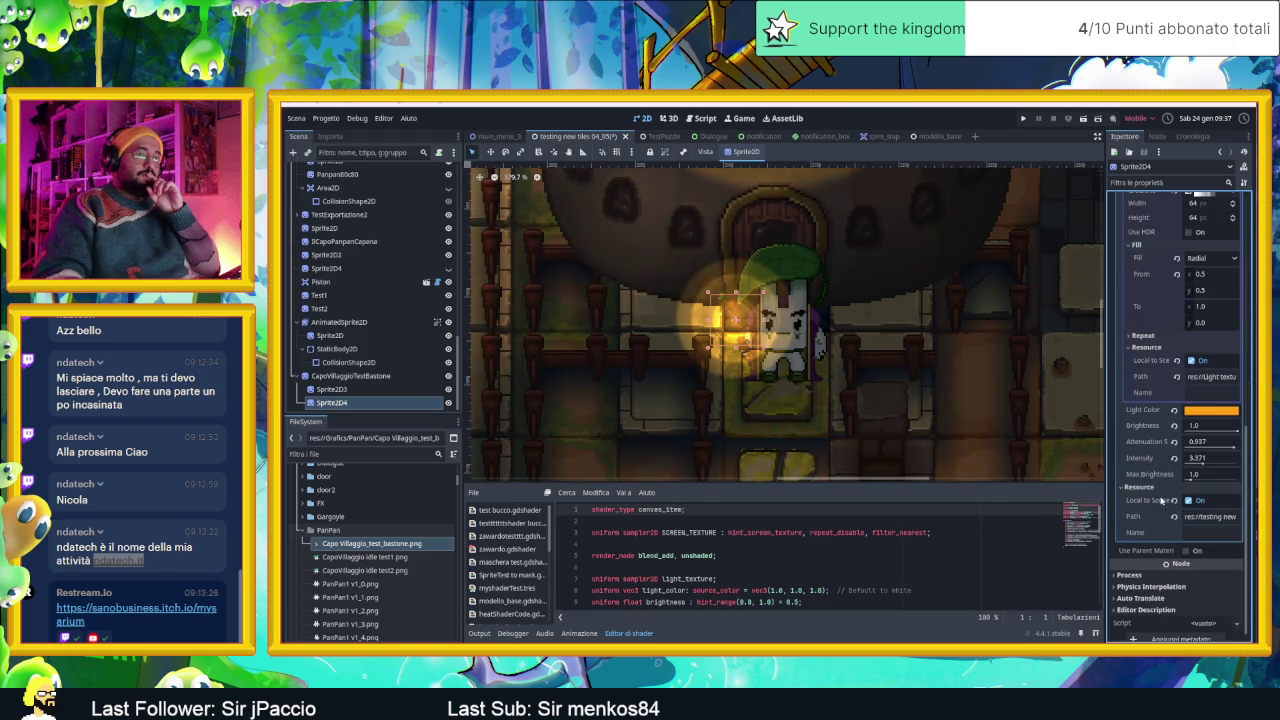
{"action": "left_click", "coordinate": [1193, 476]}
{"action": "type", "text": "10"}
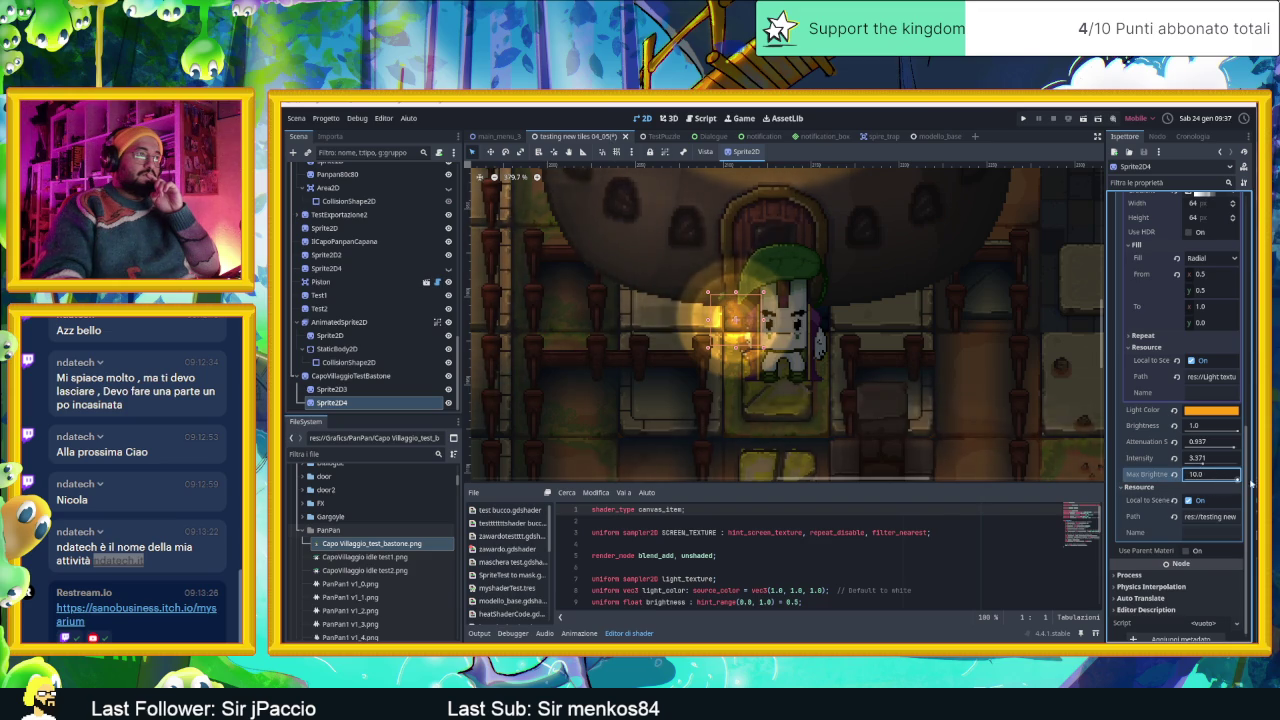
{"action": "left_click_drag", "start_coordinate": [1250, 483], "coordinate": [1217, 482]}
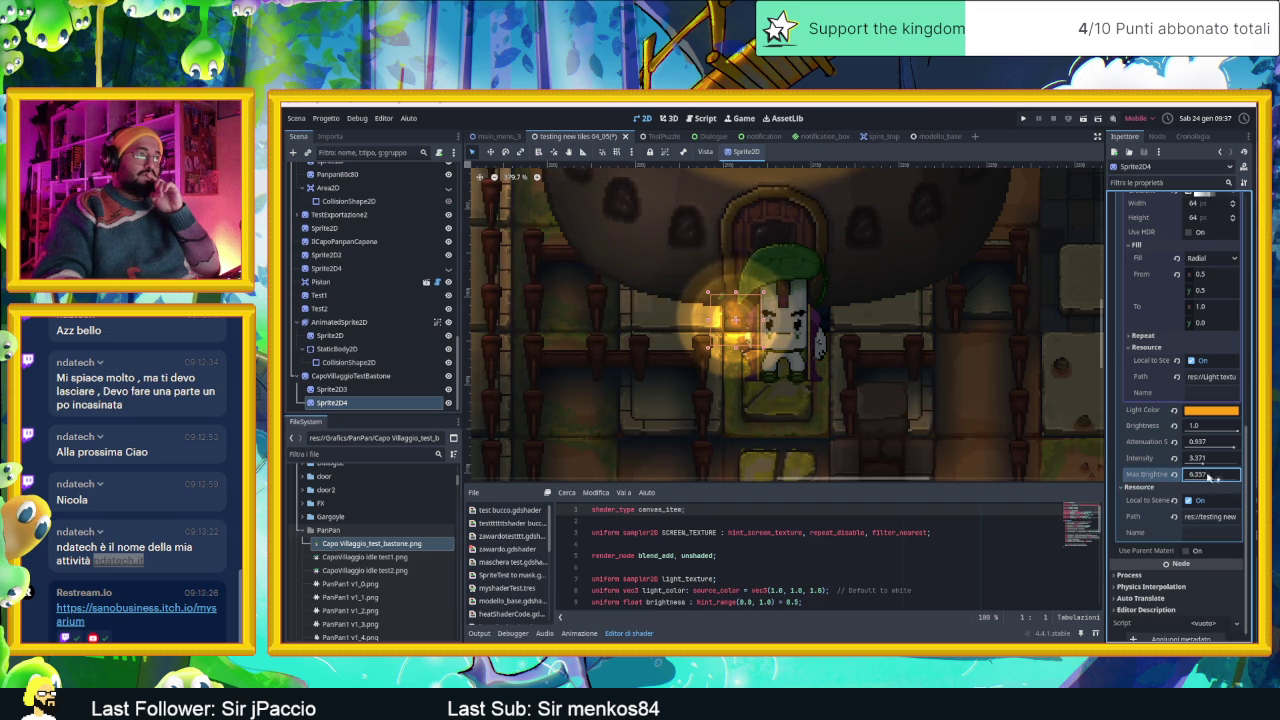
{"action": "left_click", "coordinate": [1225, 426]}
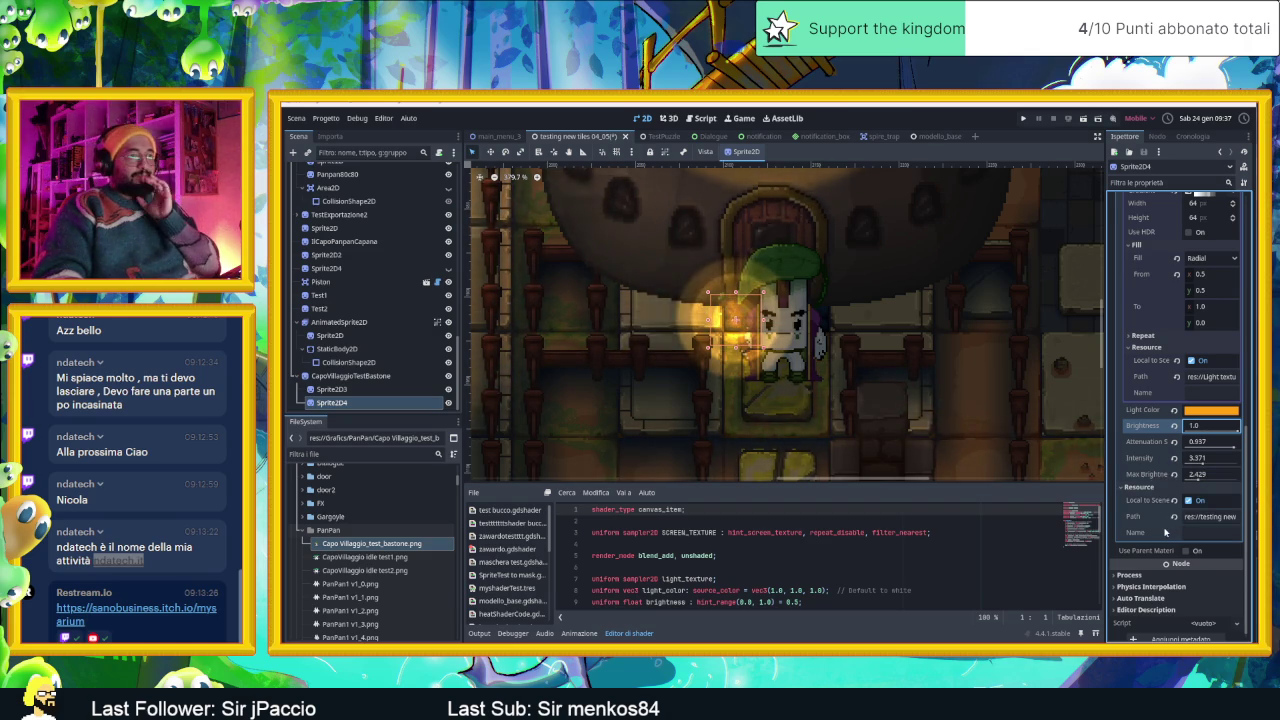
Change Sprite2D4's light colour to a warm orange-yellow.
{"action": "scroll", "coordinate": [1165, 532], "scroll_direction": "down", "scroll_amount": 1}
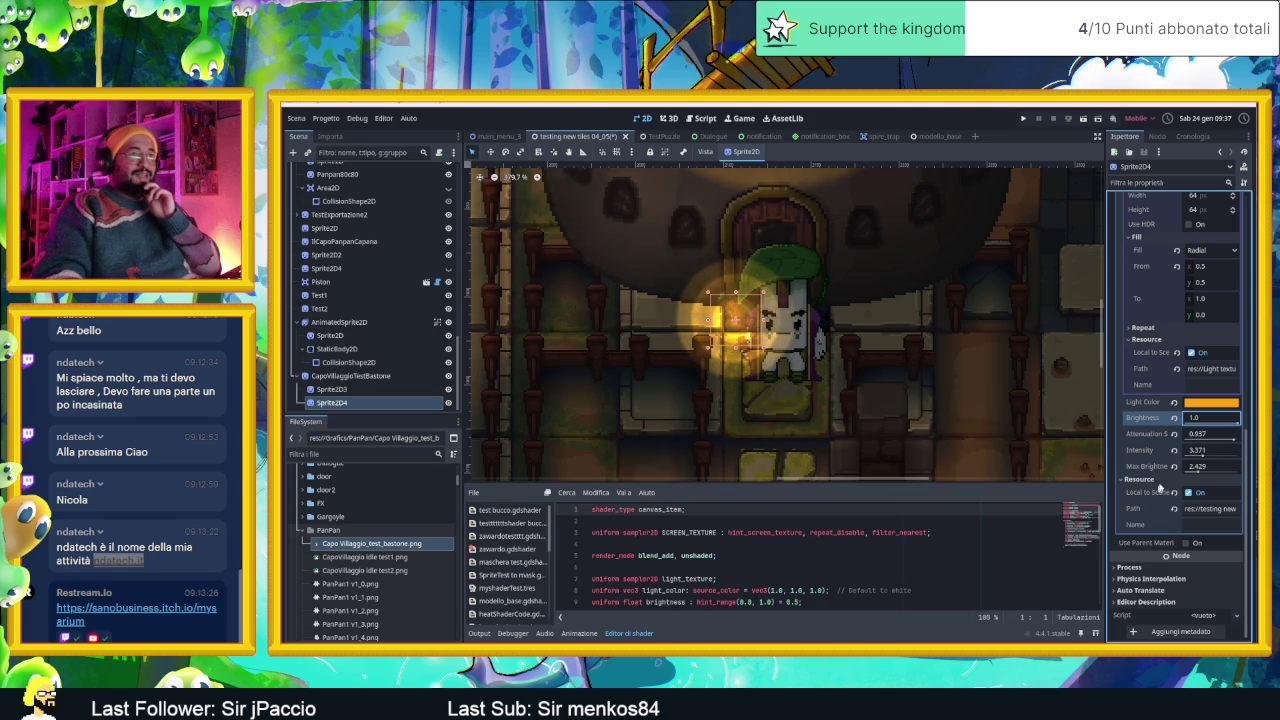
{"action": "left_click", "coordinate": [1211, 402]}
{"action": "left_click", "coordinate": [1230, 240]}
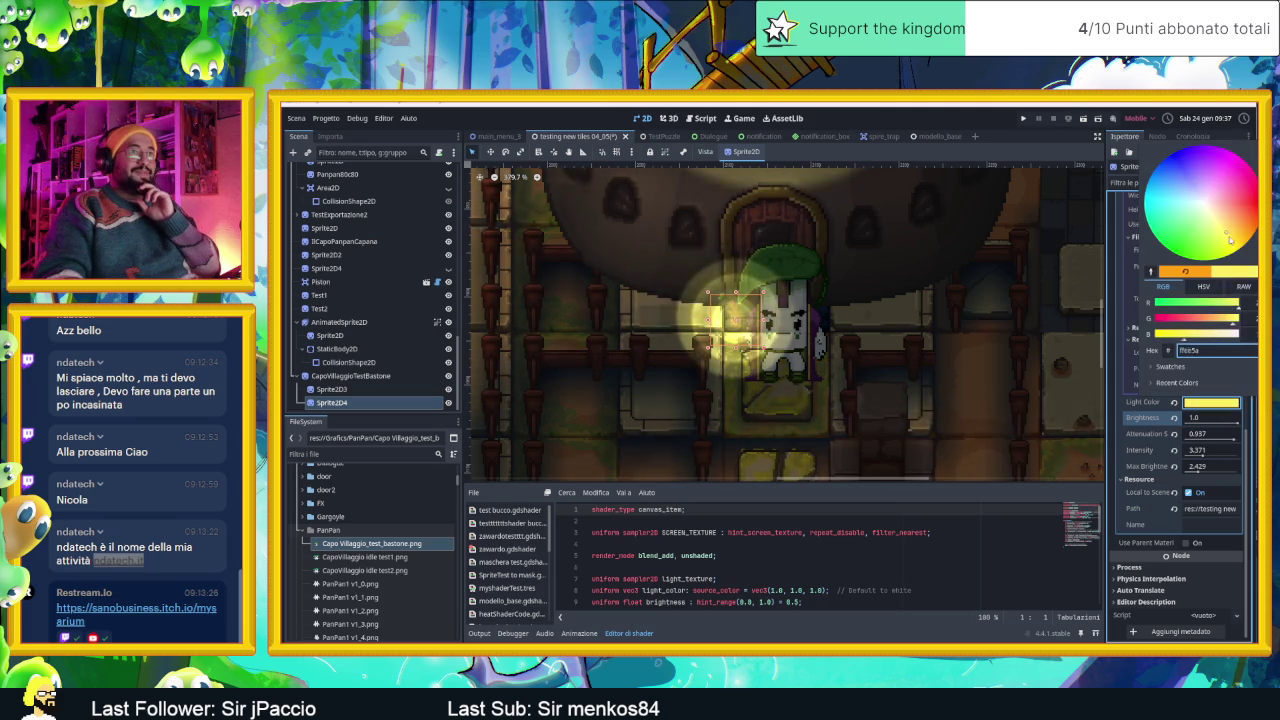
{"action": "left_click", "coordinate": [1195, 204]}
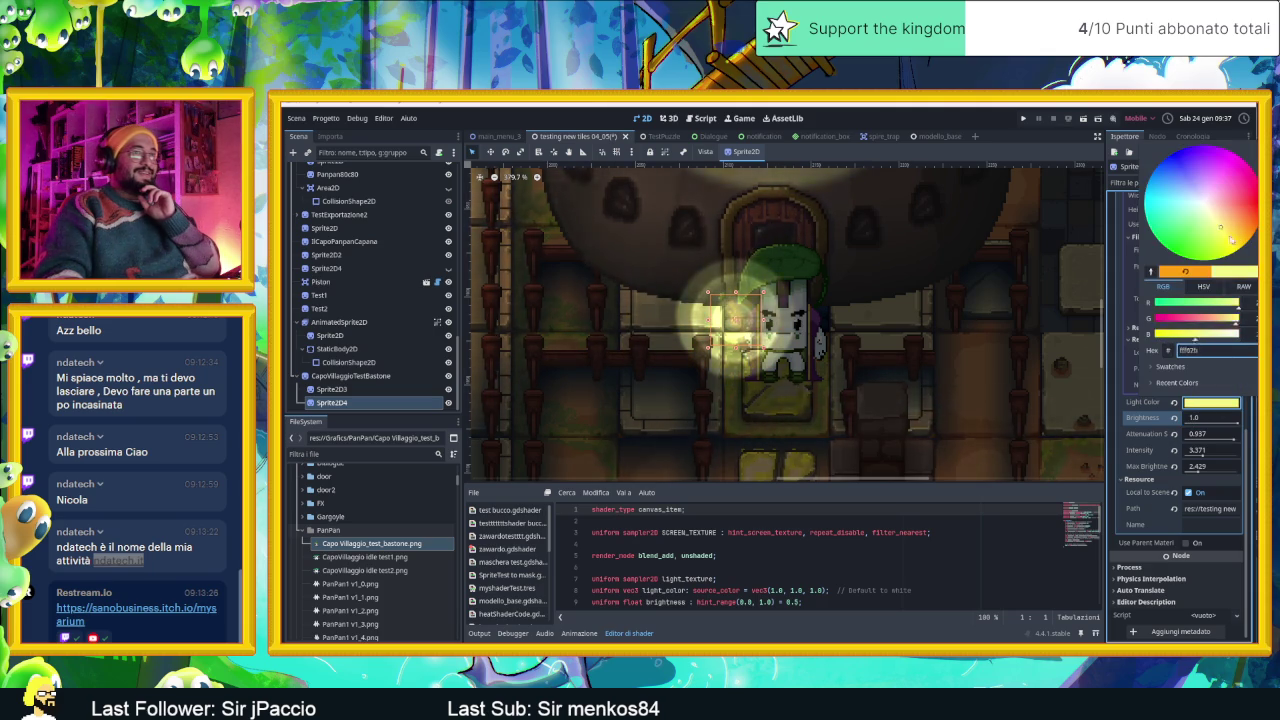
{"action": "left_click_drag", "start_coordinate": [1231, 238], "coordinate": [1250, 243]}
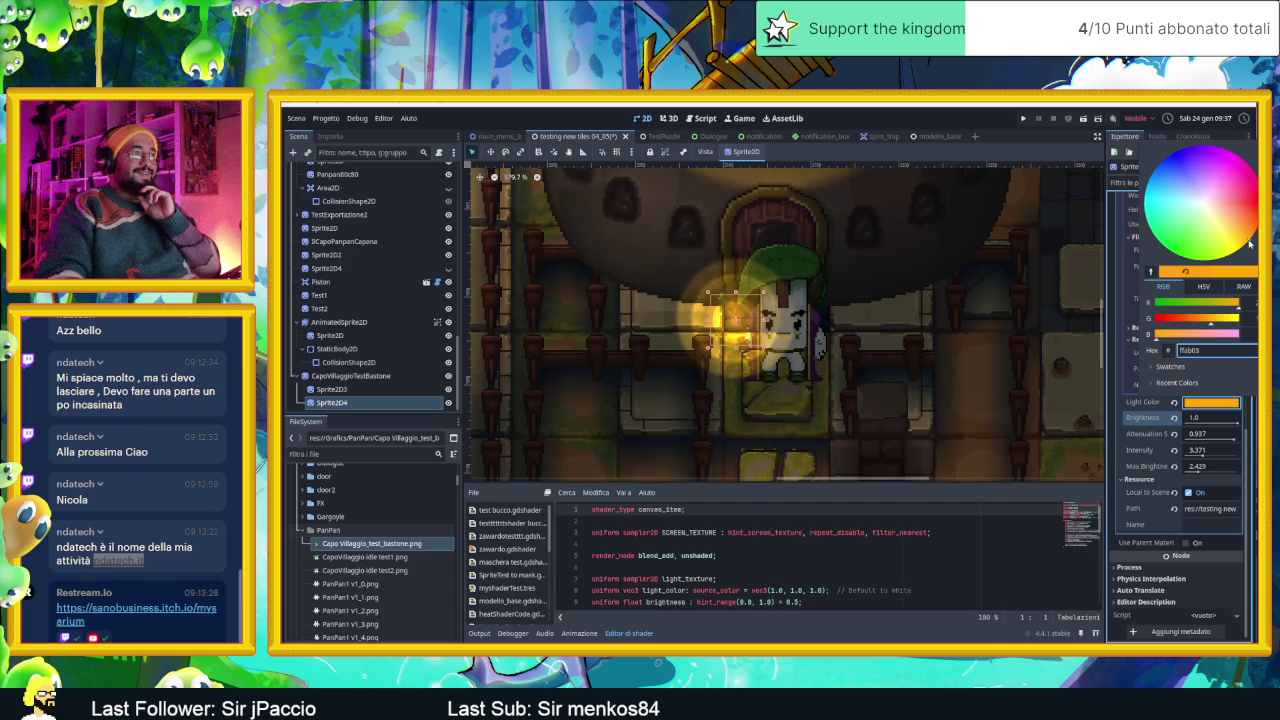
{"action": "left_click", "coordinate": [981, 397]}
{"action": "scroll", "coordinate": [981, 397], "scroll_direction": "down", "scroll_amount": 2}
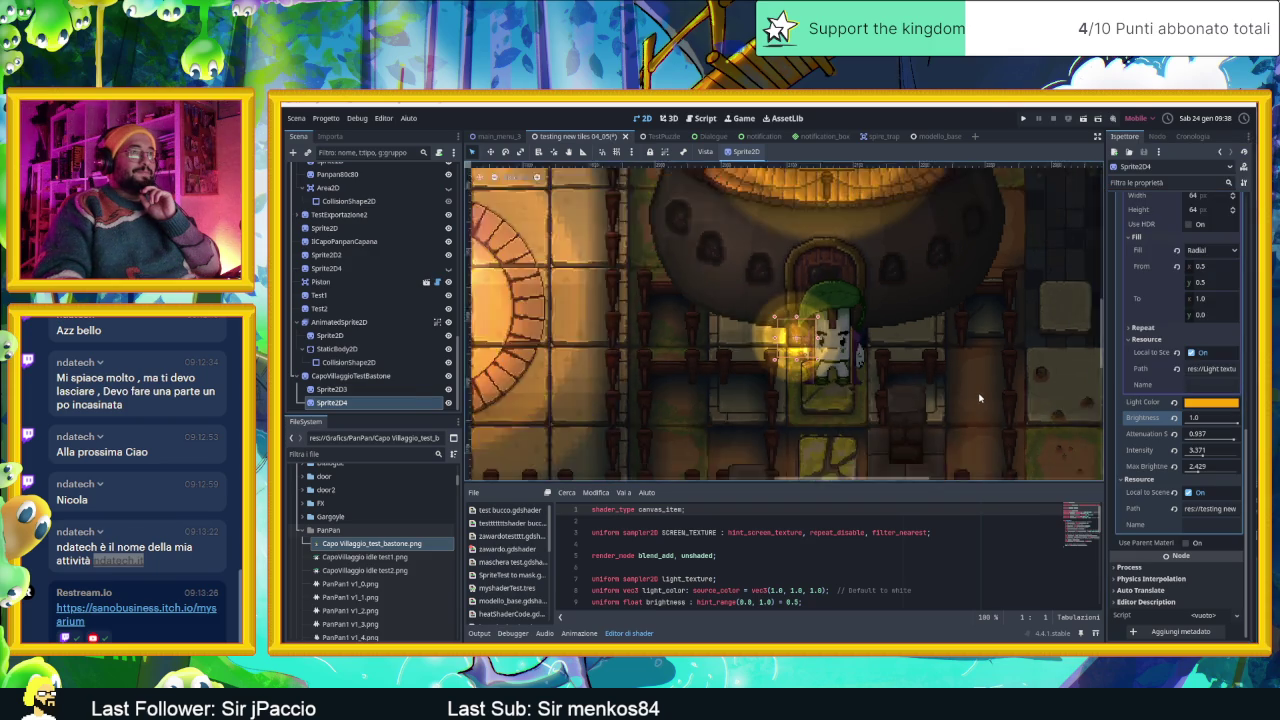
{"action": "scroll", "coordinate": [980, 397], "scroll_direction": "down", "scroll_amount": 2}
{"action": "scroll", "coordinate": [979, 398], "scroll_direction": "down", "scroll_amount": 2}
{"action": "scroll", "coordinate": [979, 398], "scroll_direction": "down", "scroll_amount": 3}
{"action": "left_click", "coordinate": [981, 402]}
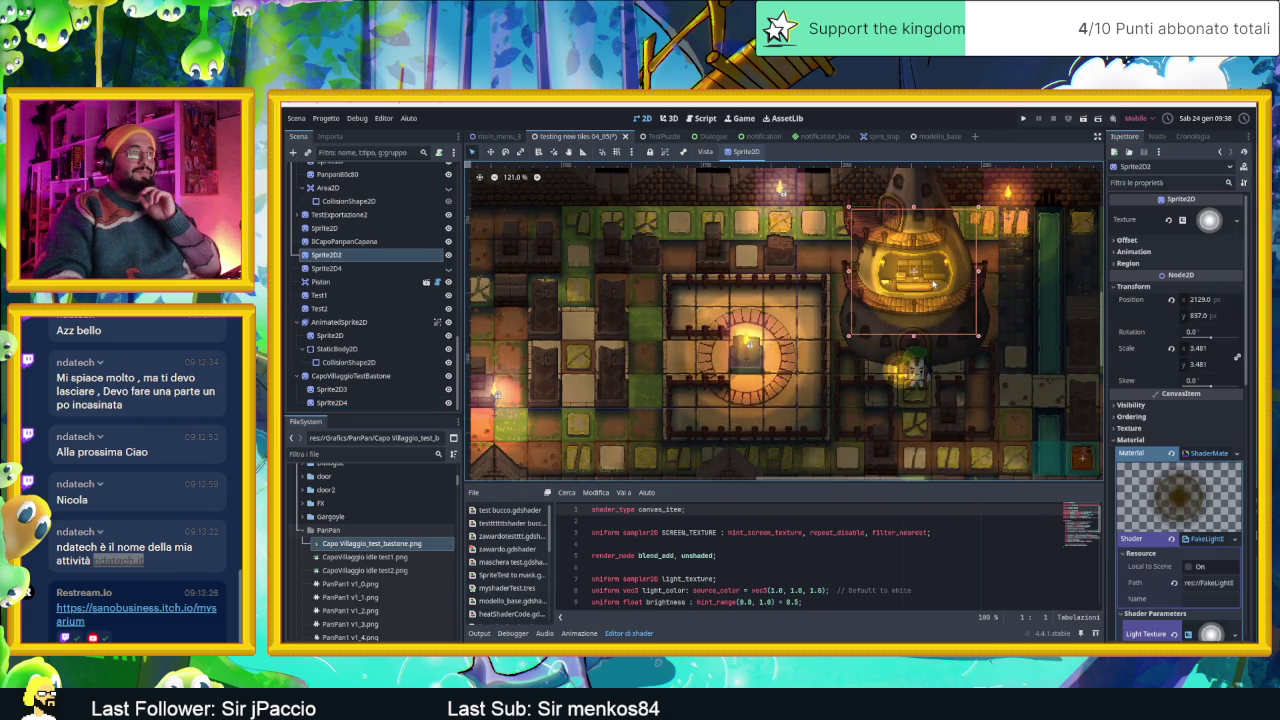
{"action": "scroll", "coordinate": [900, 370], "scroll_direction": "up", "scroll_amount": 2}
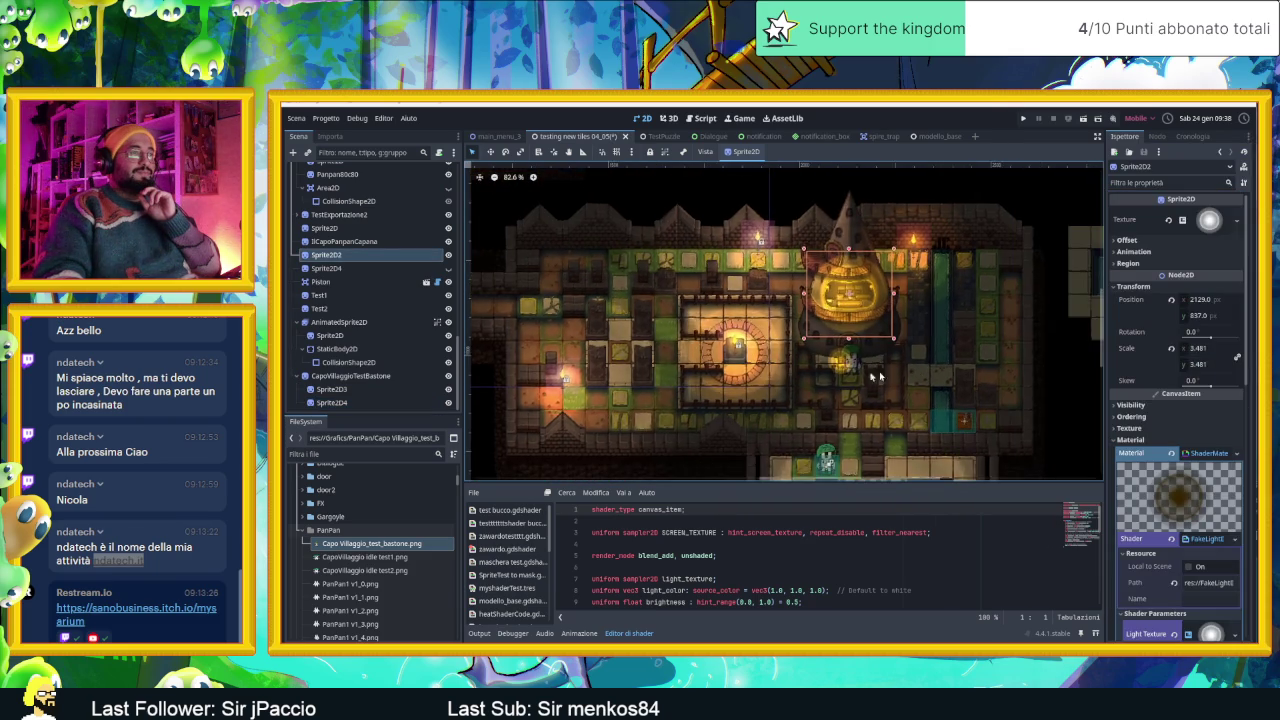
{"action": "scroll", "coordinate": [870, 360], "scroll_direction": "up", "scroll_amount": 1}
{"action": "scroll", "coordinate": [863, 357], "scroll_direction": "up", "scroll_amount": 2}
{"action": "scroll", "coordinate": [863, 357], "scroll_direction": "up", "scroll_amount": 2}
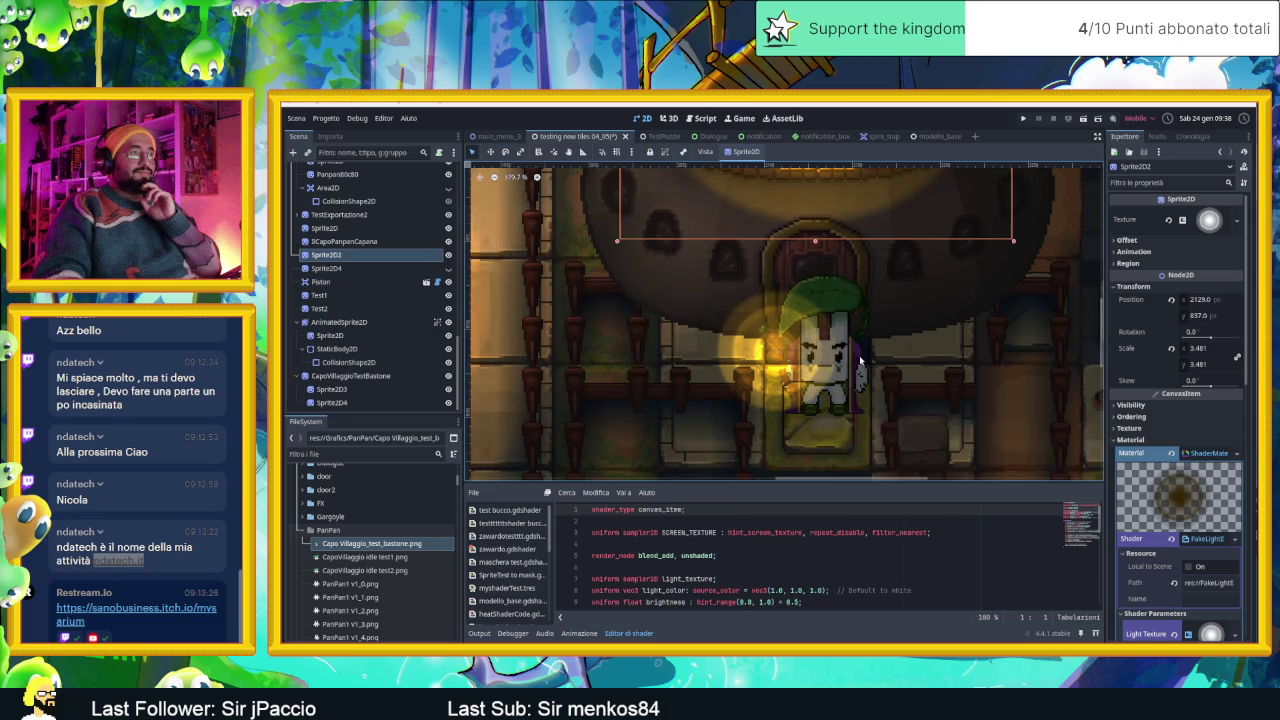
{"action": "scroll", "coordinate": [855, 367], "scroll_direction": "up", "scroll_amount": 2}
{"action": "scroll", "coordinate": [858, 368], "scroll_direction": "up", "scroll_amount": 2}
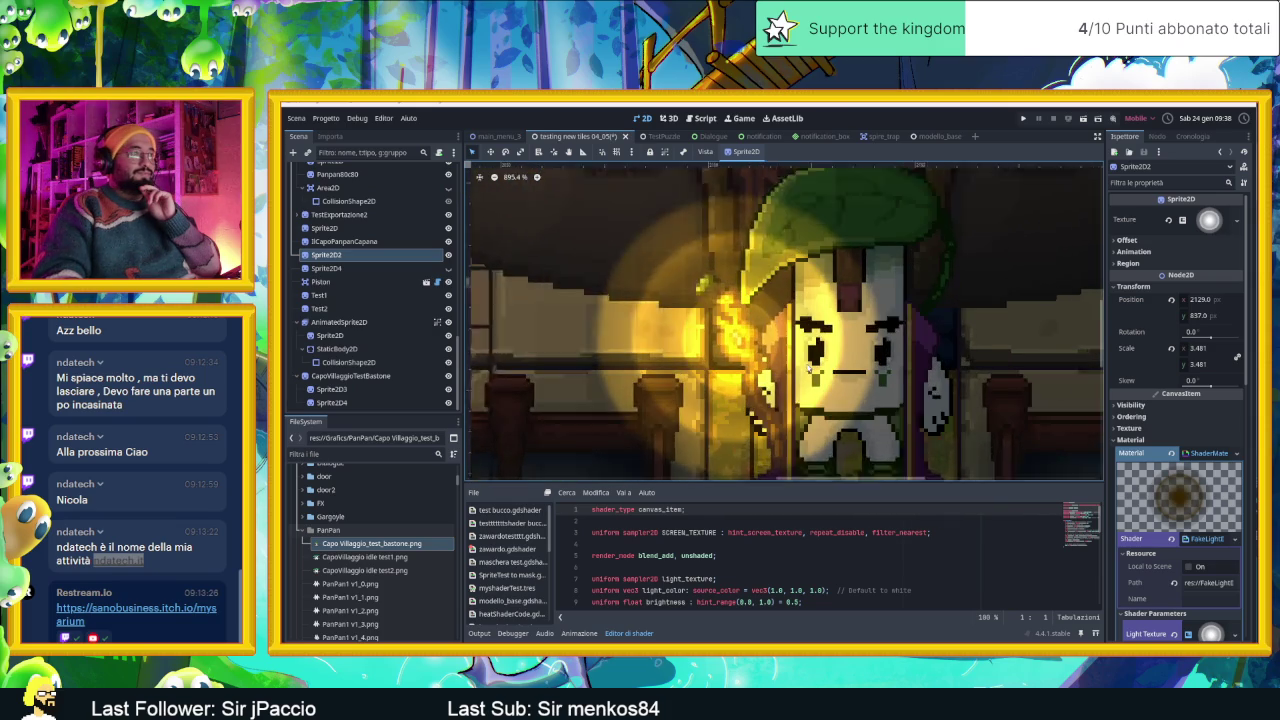
{"action": "scroll", "coordinate": [860, 368], "scroll_direction": "up", "scroll_amount": 2}
{"action": "scroll", "coordinate": [863, 369], "scroll_direction": "up", "scroll_amount": 2}
{"action": "scroll", "coordinate": [860, 364], "scroll_direction": "down", "scroll_amount": 1}
{"action": "scroll", "coordinate": [845, 358], "scroll_direction": "down", "scroll_amount": 1}
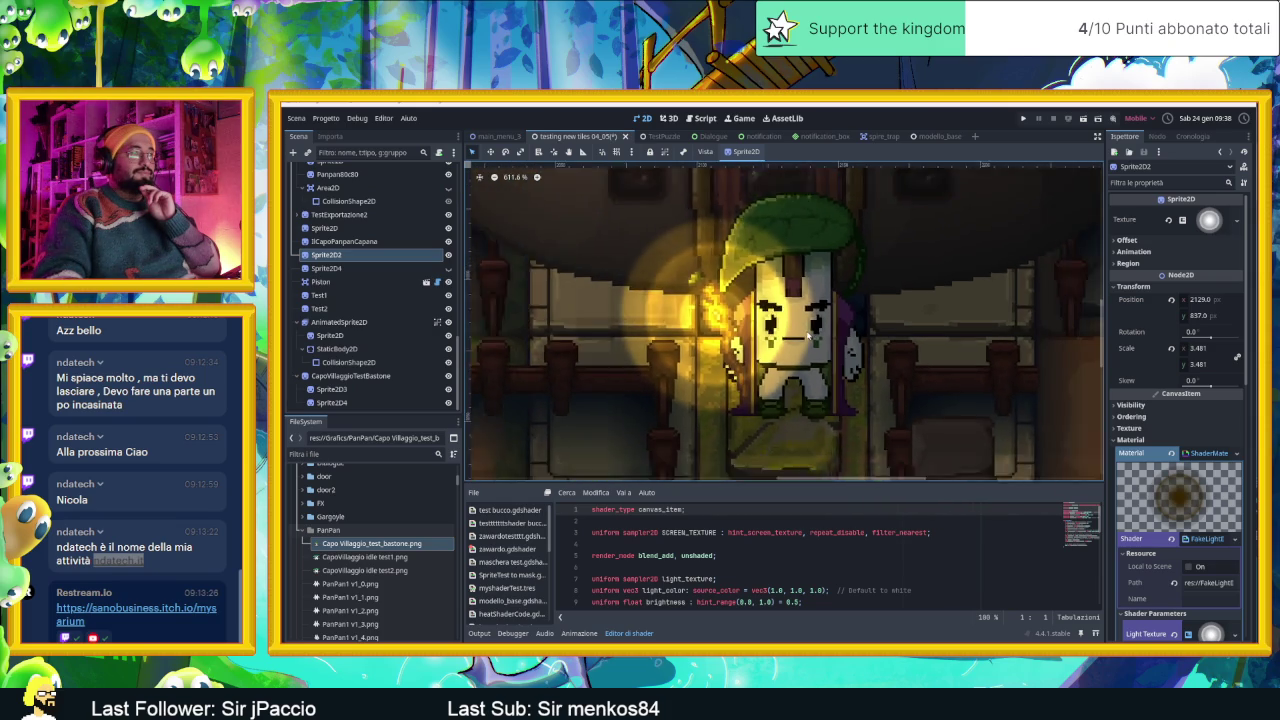
{"action": "scroll", "coordinate": [825, 348], "scroll_direction": "down", "scroll_amount": 2}
{"action": "scroll", "coordinate": [807, 337], "scroll_direction": "down", "scroll_amount": 1}
{"action": "scroll", "coordinate": [808, 336], "scroll_direction": "up", "scroll_amount": 1}
{"action": "scroll", "coordinate": [806, 336], "scroll_direction": "up", "scroll_amount": 1}
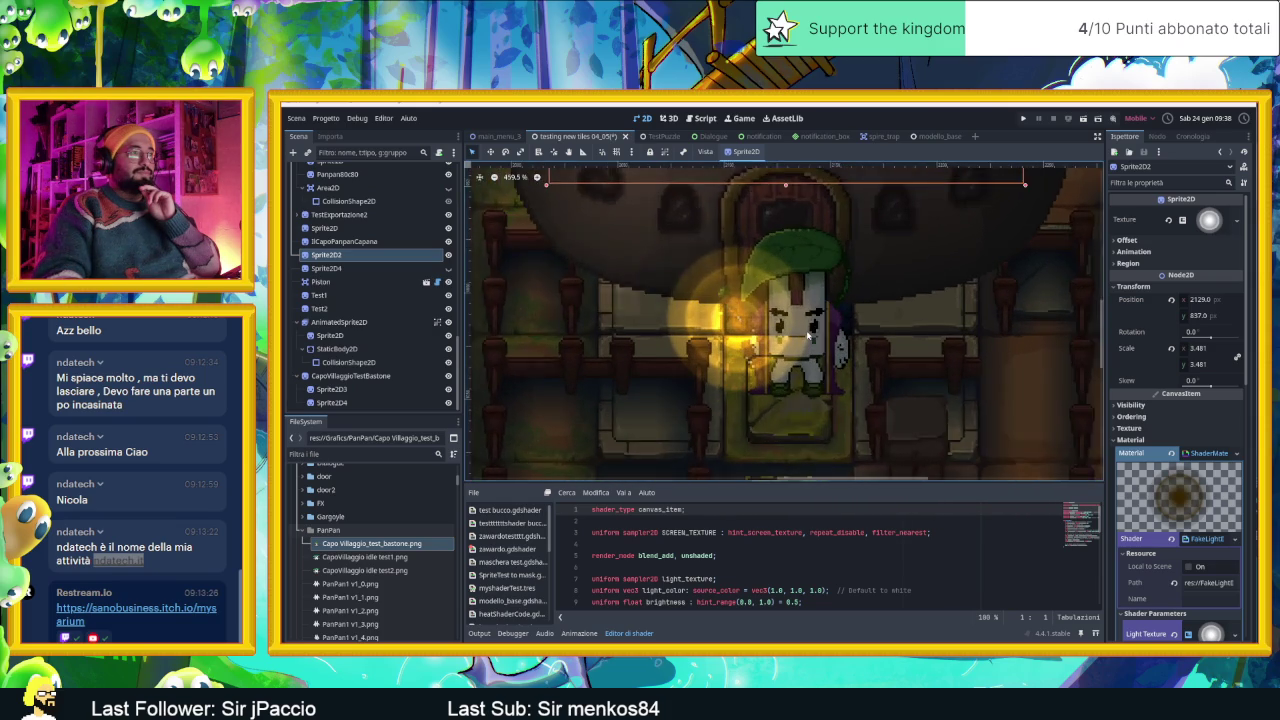
{"action": "scroll", "coordinate": [803, 337], "scroll_direction": "up", "scroll_amount": 1}
{"action": "scroll", "coordinate": [800, 337], "scroll_direction": "up", "scroll_amount": 1}
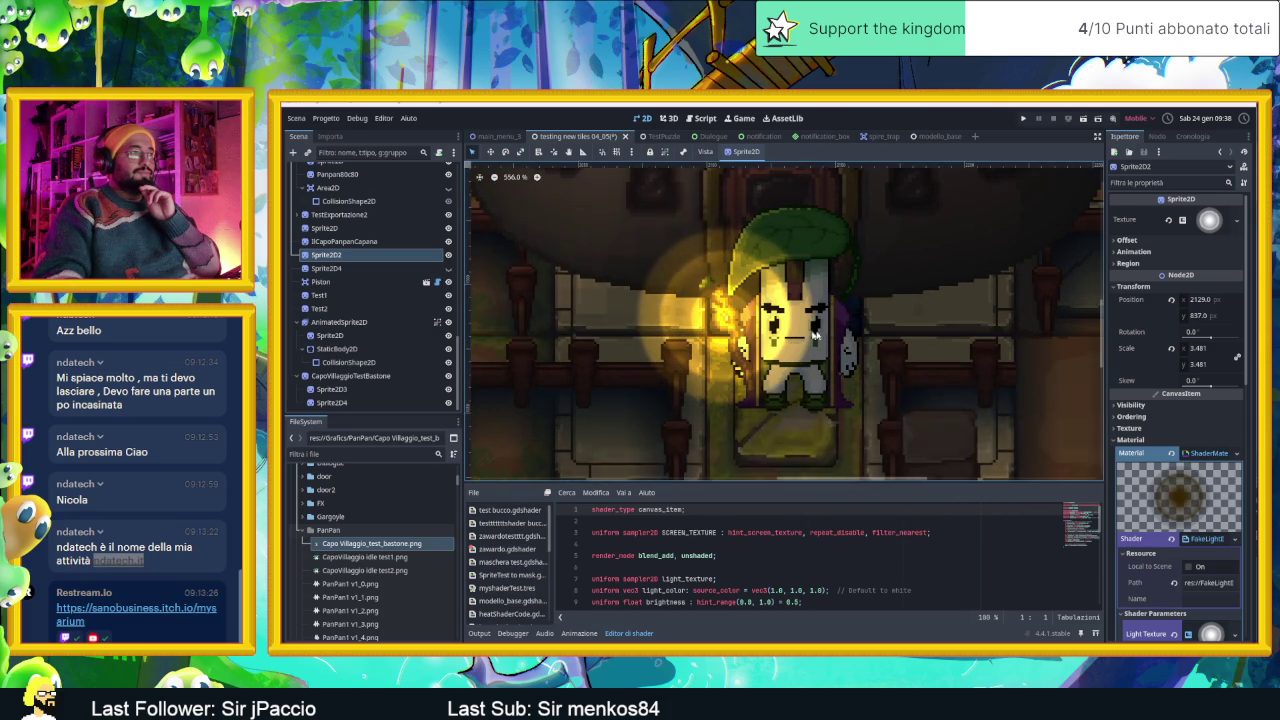
{"action": "scroll", "coordinate": [805, 337], "scroll_direction": "right", "scroll_amount": 2}
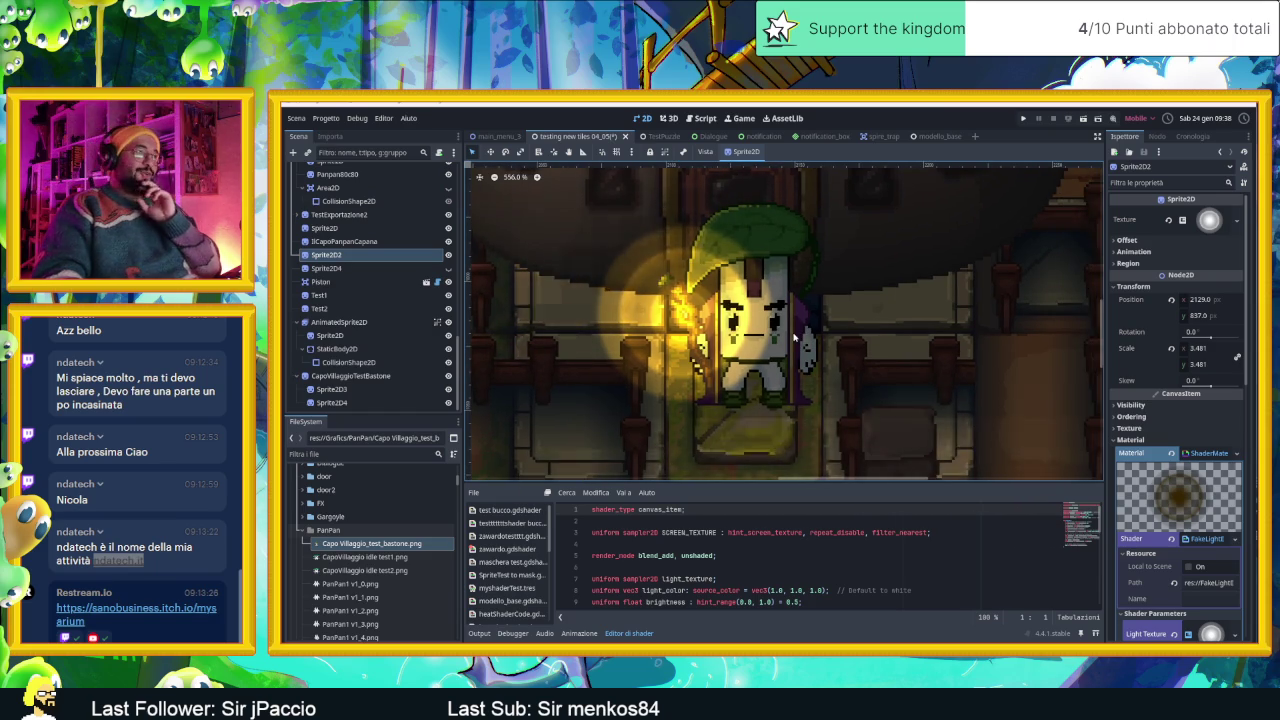
{"action": "scroll", "coordinate": [805, 334], "scroll_direction": "right", "scroll_amount": 1}
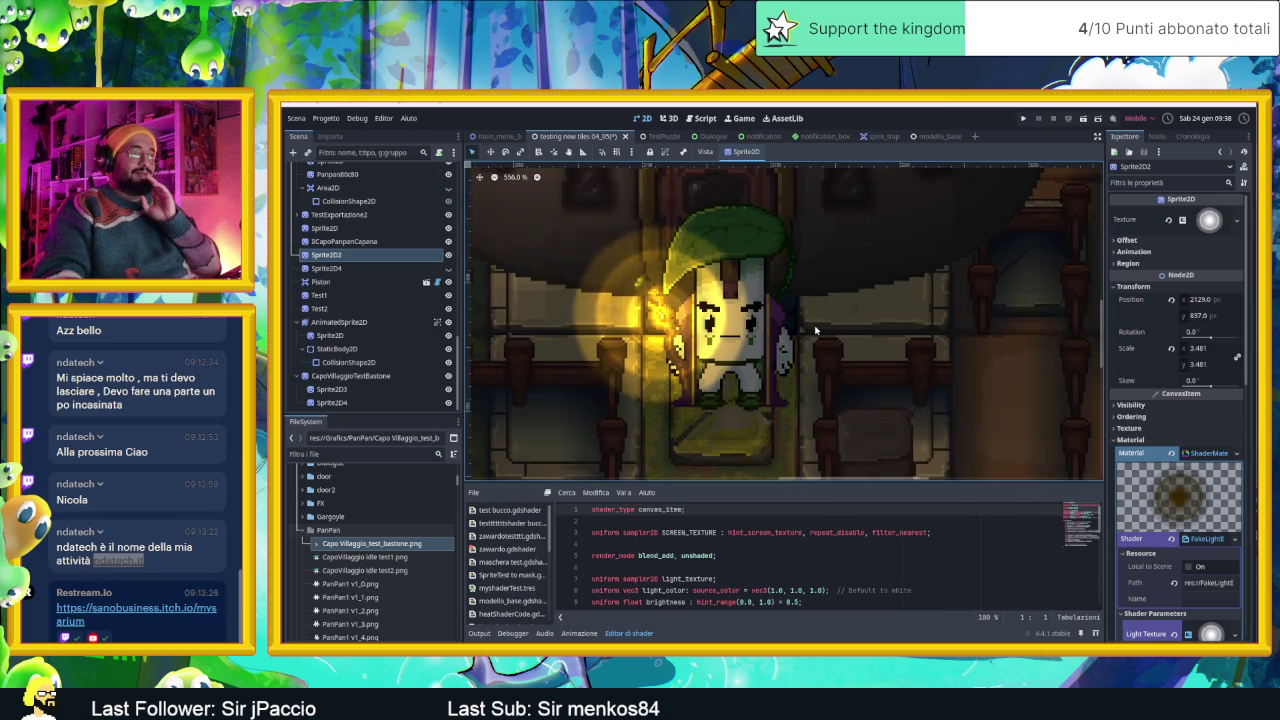
{"action": "scroll", "coordinate": [815, 330], "scroll_direction": "down", "scroll_amount": 3}
{"action": "scroll", "coordinate": [815, 330], "scroll_direction": "down", "scroll_amount": 2}
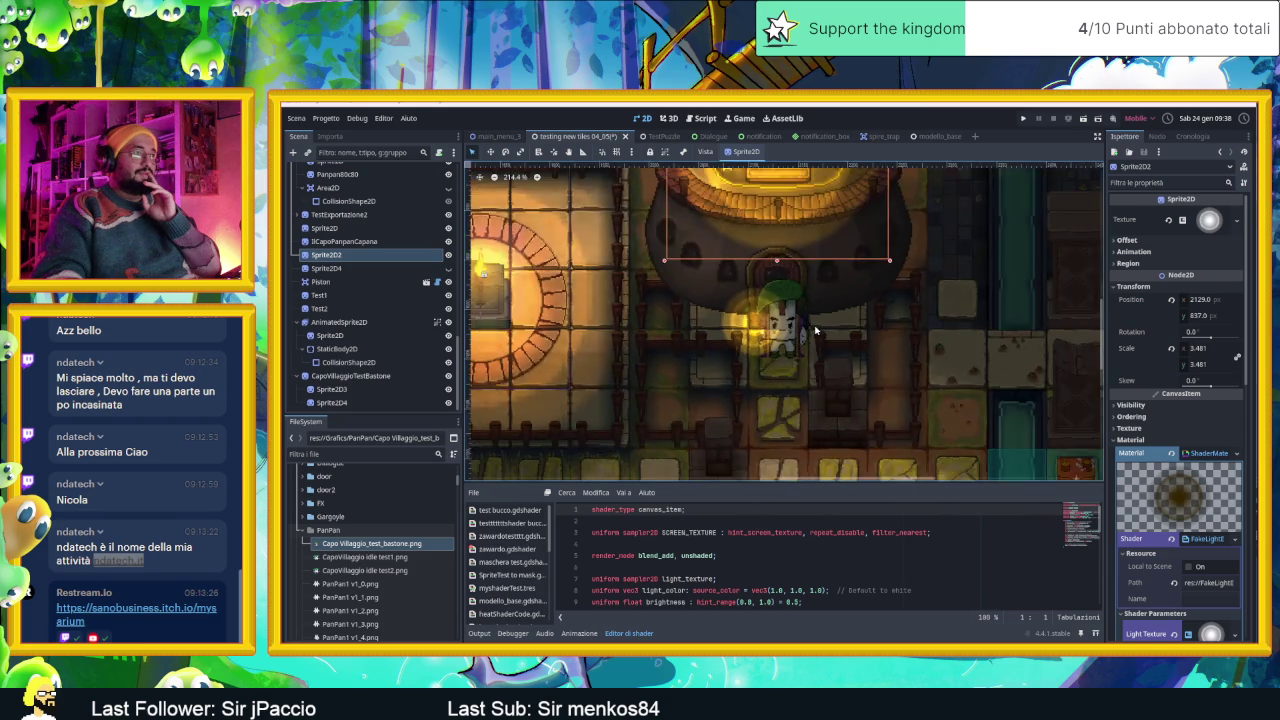
{"action": "scroll", "coordinate": [815, 330], "scroll_direction": "down", "scroll_amount": 2}
{"action": "scroll", "coordinate": [815, 330], "scroll_direction": "down", "scroll_amount": 1}
{"action": "scroll", "coordinate": [815, 330], "scroll_direction": "down", "scroll_amount": 2}
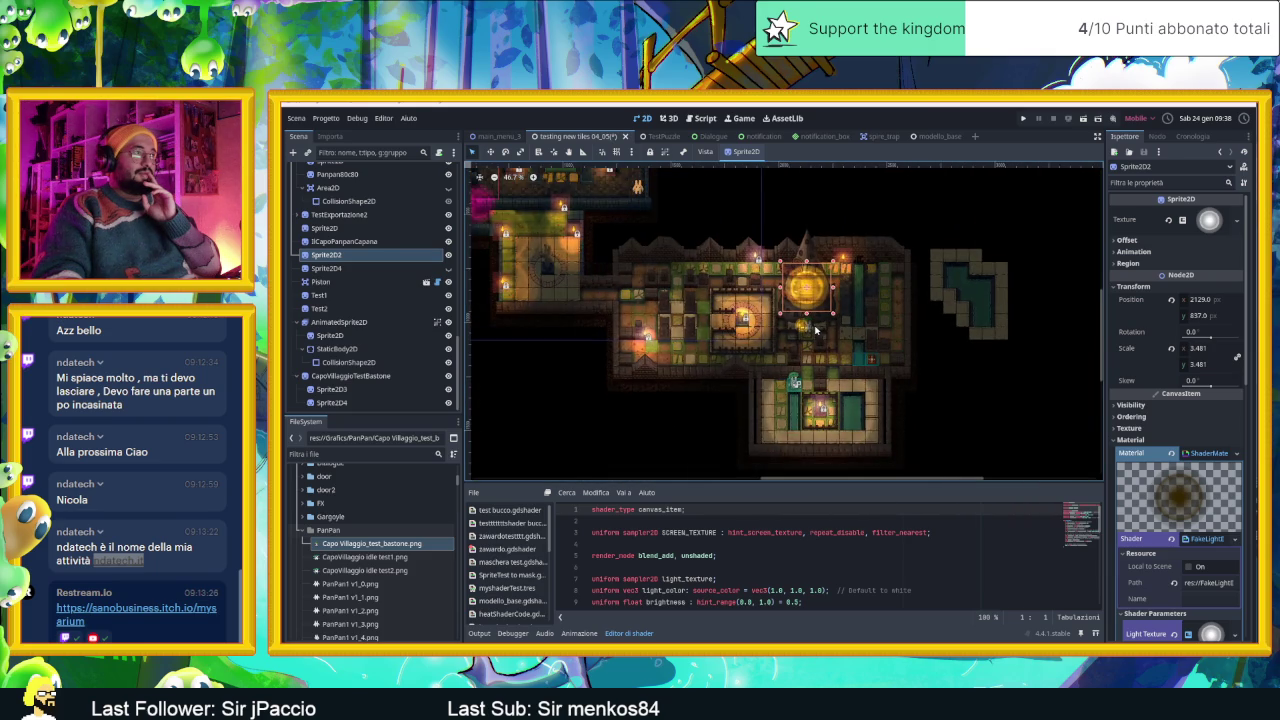
{"action": "scroll", "coordinate": [815, 330], "scroll_direction": "up", "scroll_amount": 1}
{"action": "scroll", "coordinate": [812, 330], "scroll_direction": "up", "scroll_amount": 2}
{"action": "scroll", "coordinate": [805, 330], "scroll_direction": "up", "scroll_amount": 3}
{"action": "scroll", "coordinate": [797, 330], "scroll_direction": "up", "scroll_amount": 3}
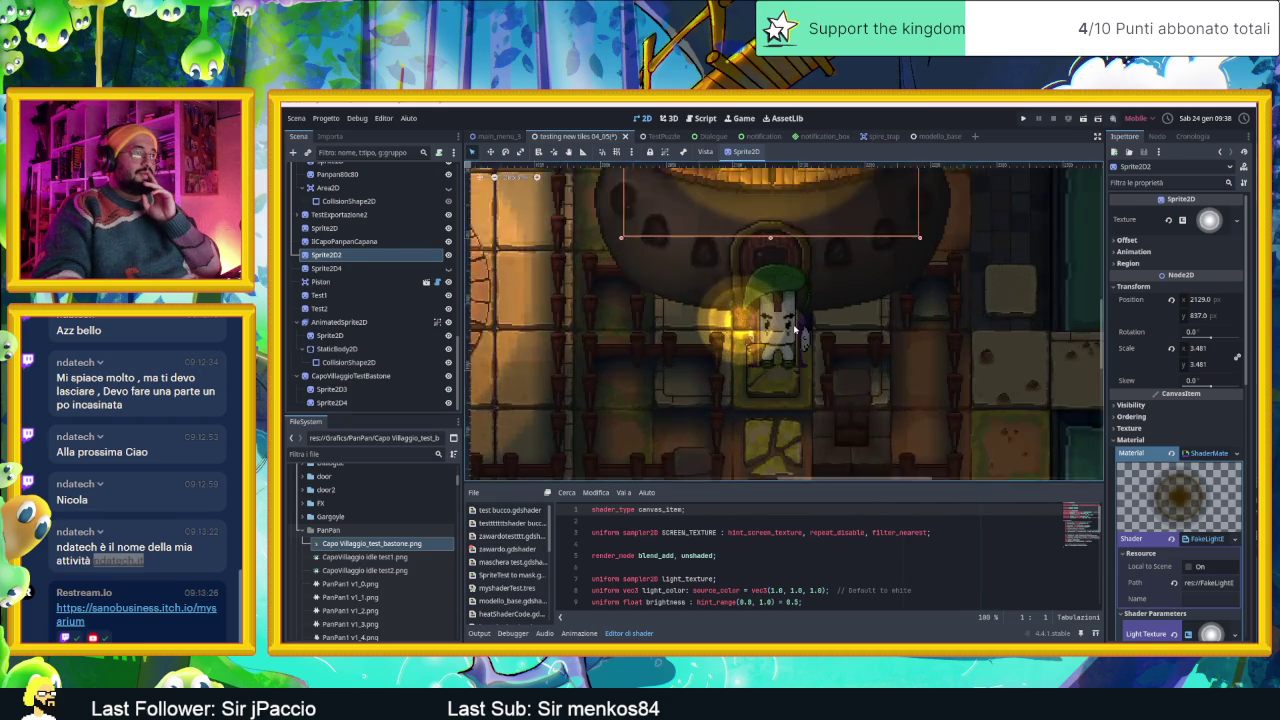
{"action": "scroll", "coordinate": [795, 330], "scroll_direction": "up", "scroll_amount": 2}
{"action": "scroll", "coordinate": [795, 330], "scroll_direction": "up", "scroll_amount": 2}
{"action": "scroll", "coordinate": [795, 330], "scroll_direction": "up", "scroll_amount": 2}
{"action": "scroll", "coordinate": [795, 330], "scroll_direction": "up", "scroll_amount": 1}
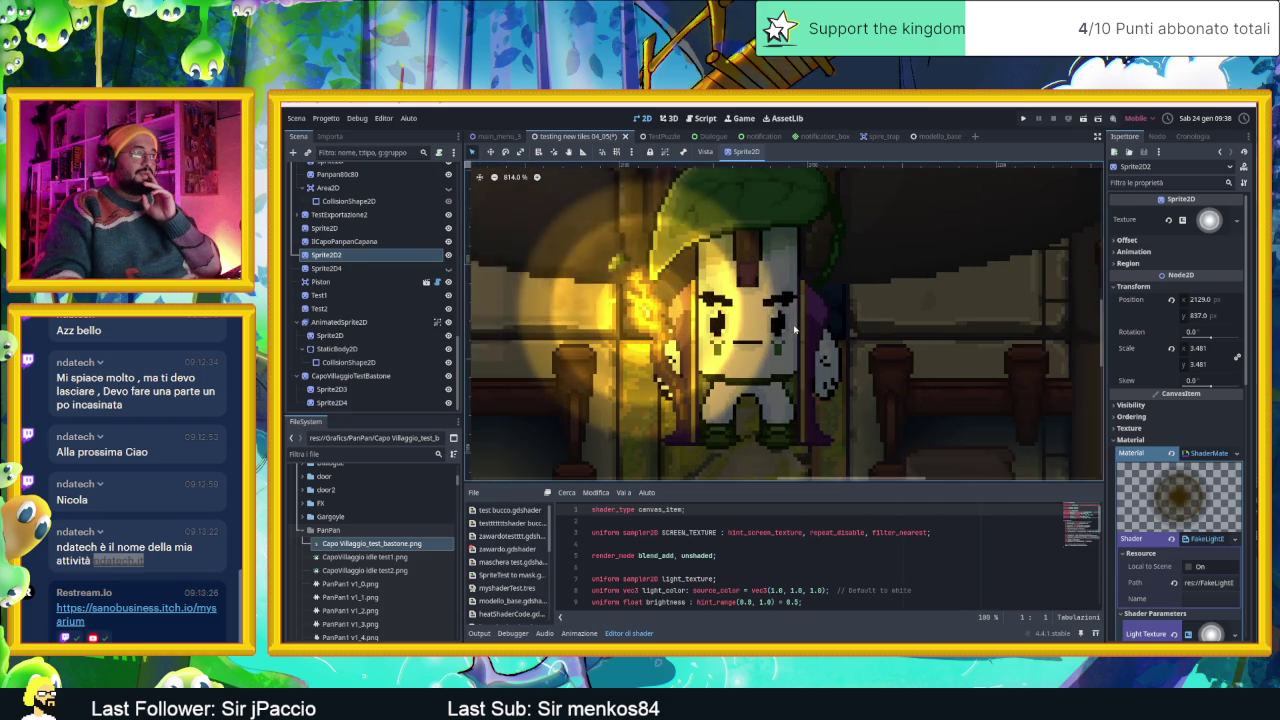
{"action": "scroll", "coordinate": [800, 326], "scroll_direction": "left", "scroll_amount": 2}
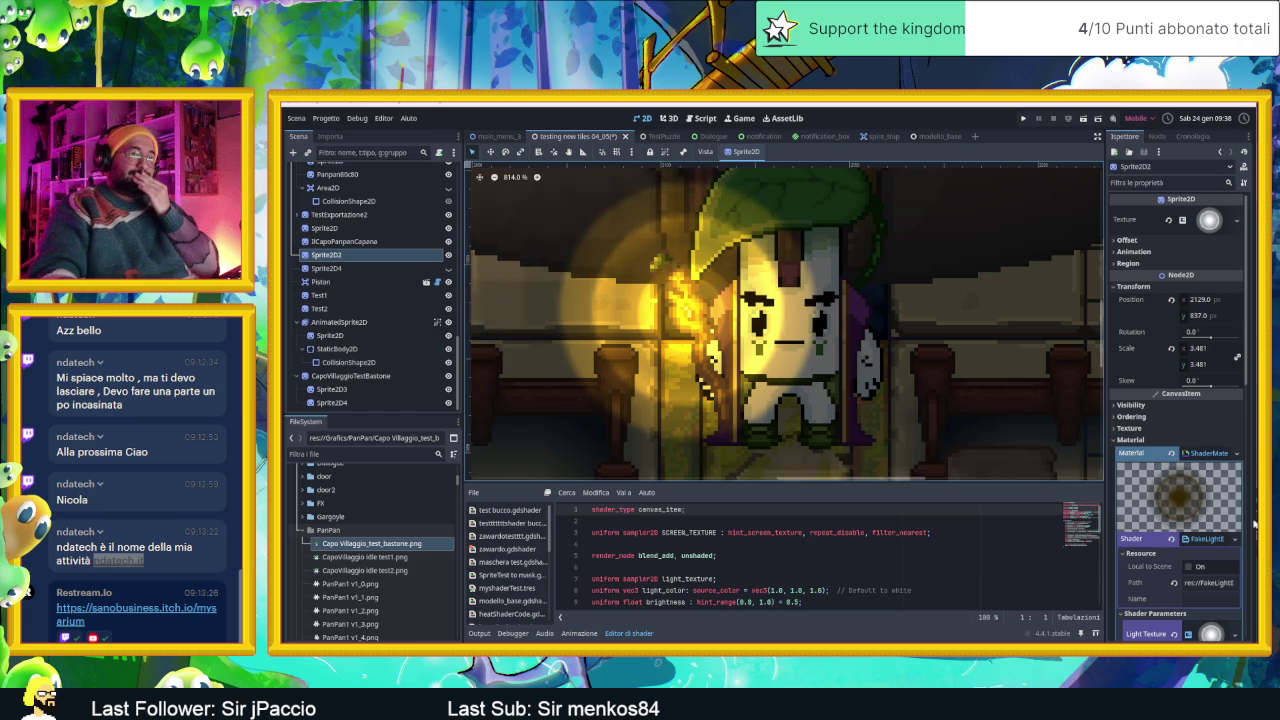
Remove Sprite2D2's ShaderMaterial, then restore it with undo.
{"action": "left_click", "coordinate": [1217, 540]}
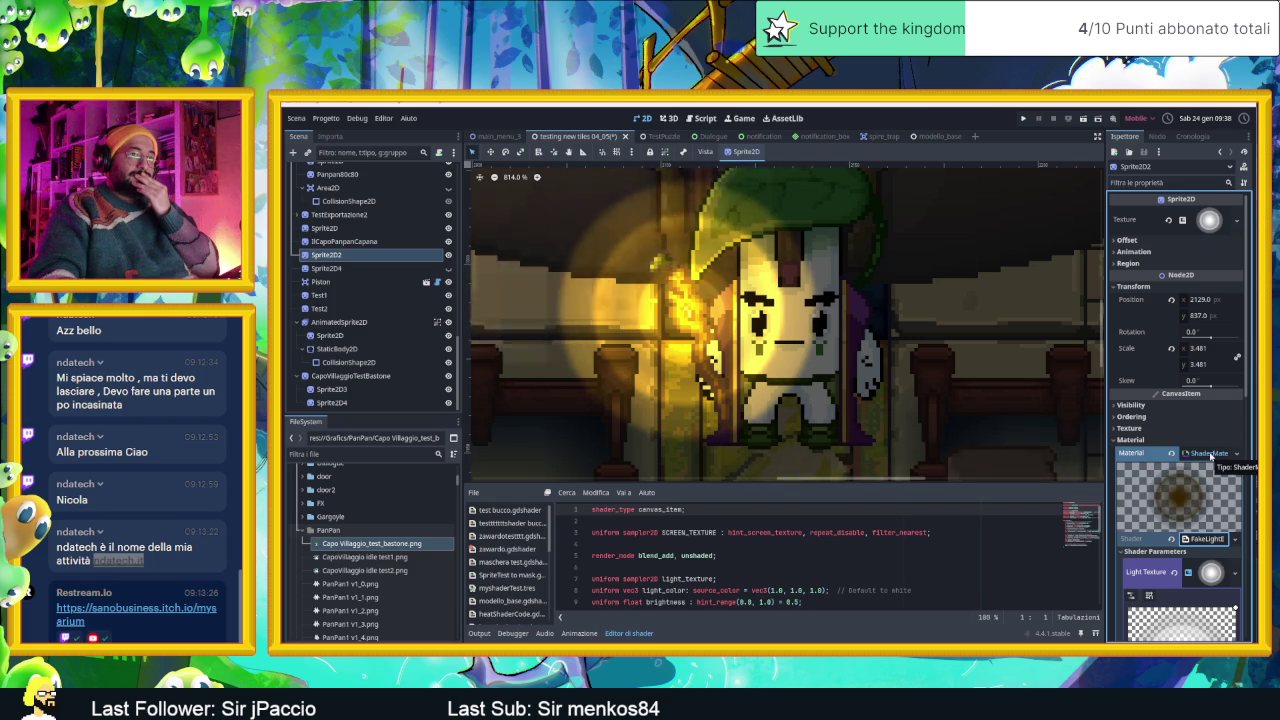
{"action": "left_click", "coordinate": [1205, 453]}
{"action": "left_click", "coordinate": [1205, 453]}
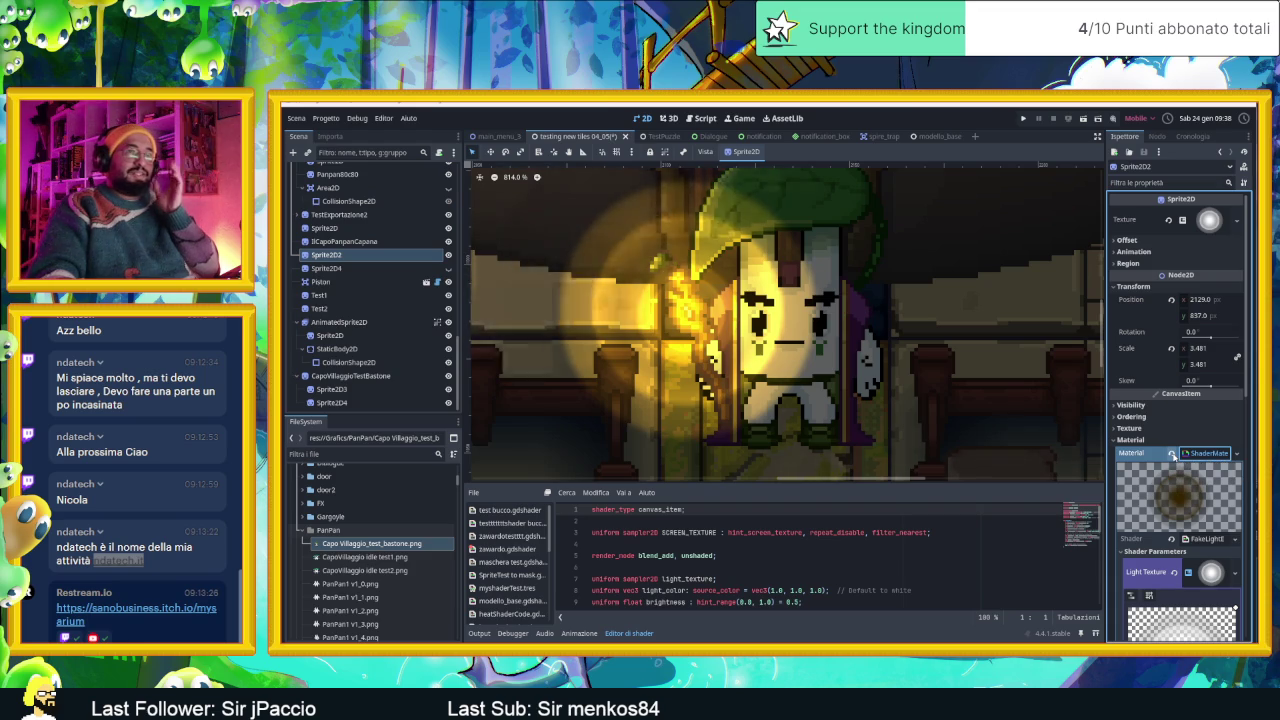
{"action": "left_click", "coordinate": [1172, 454]}
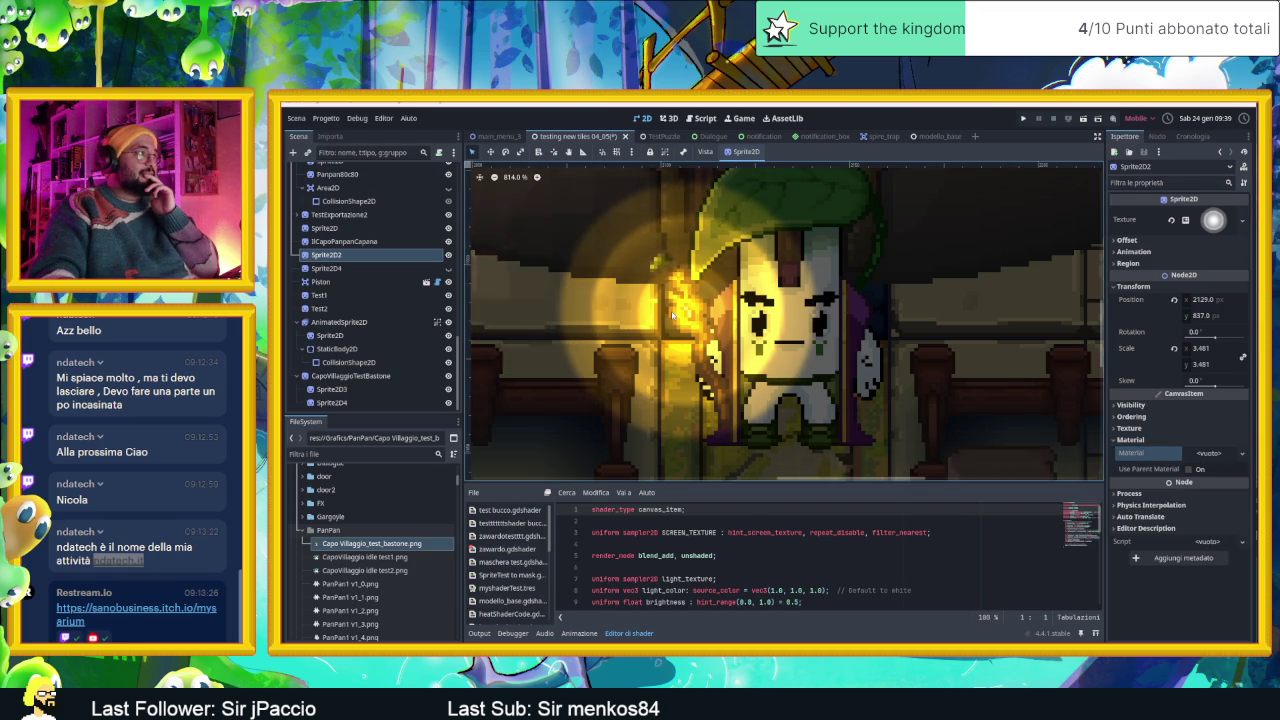
{"action": "key", "text": "ctrl+z"}
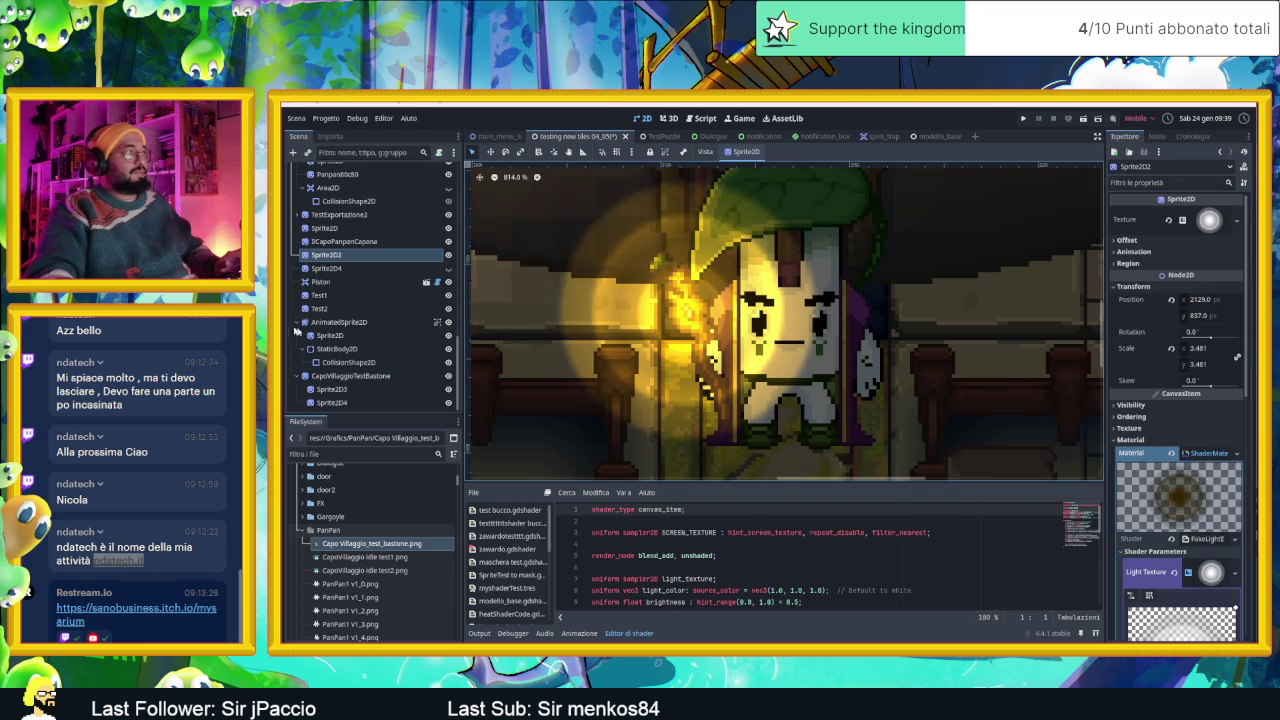
Select Sprite2D4 and review its FakeLight material and radial gradient light texture.
{"action": "left_click", "coordinate": [340, 402]}
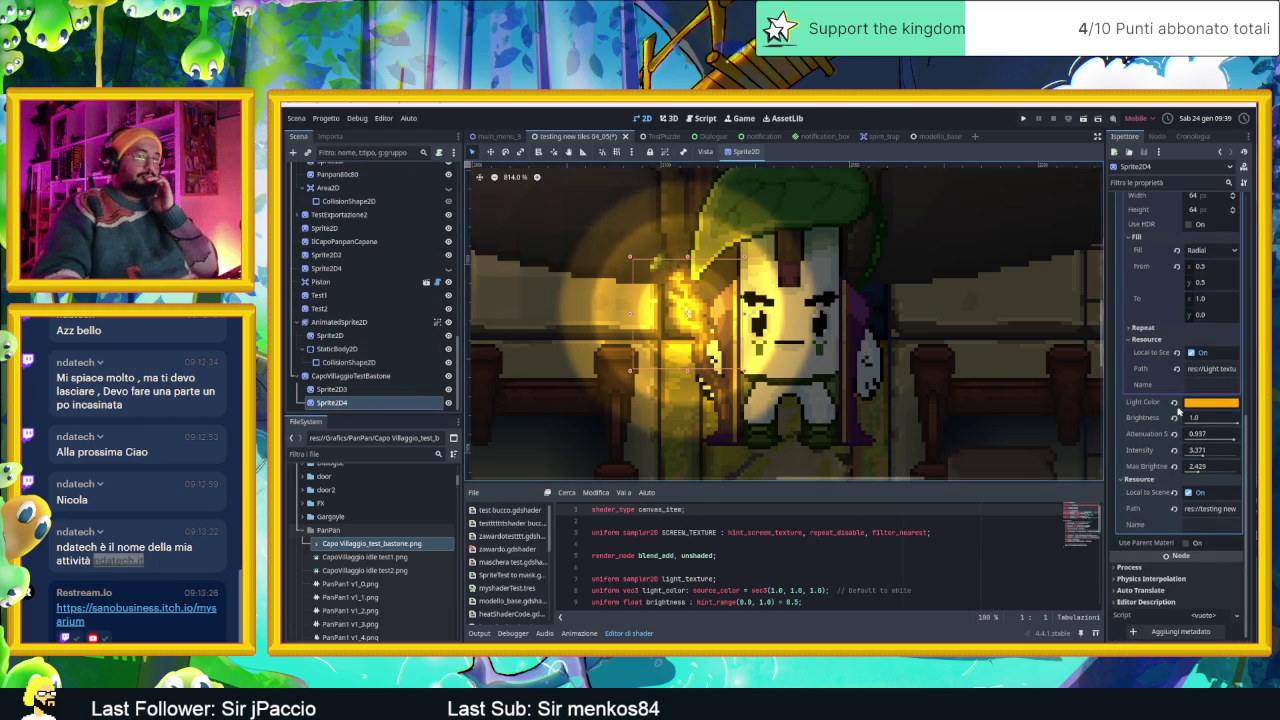
{"action": "scroll", "coordinate": [1178, 410], "scroll_direction": "up", "scroll_amount": 2}
{"action": "scroll", "coordinate": [1176, 412], "scroll_direction": "up", "scroll_amount": 2}
{"action": "scroll", "coordinate": [1167, 405], "scroll_direction": "up", "scroll_amount": 2}
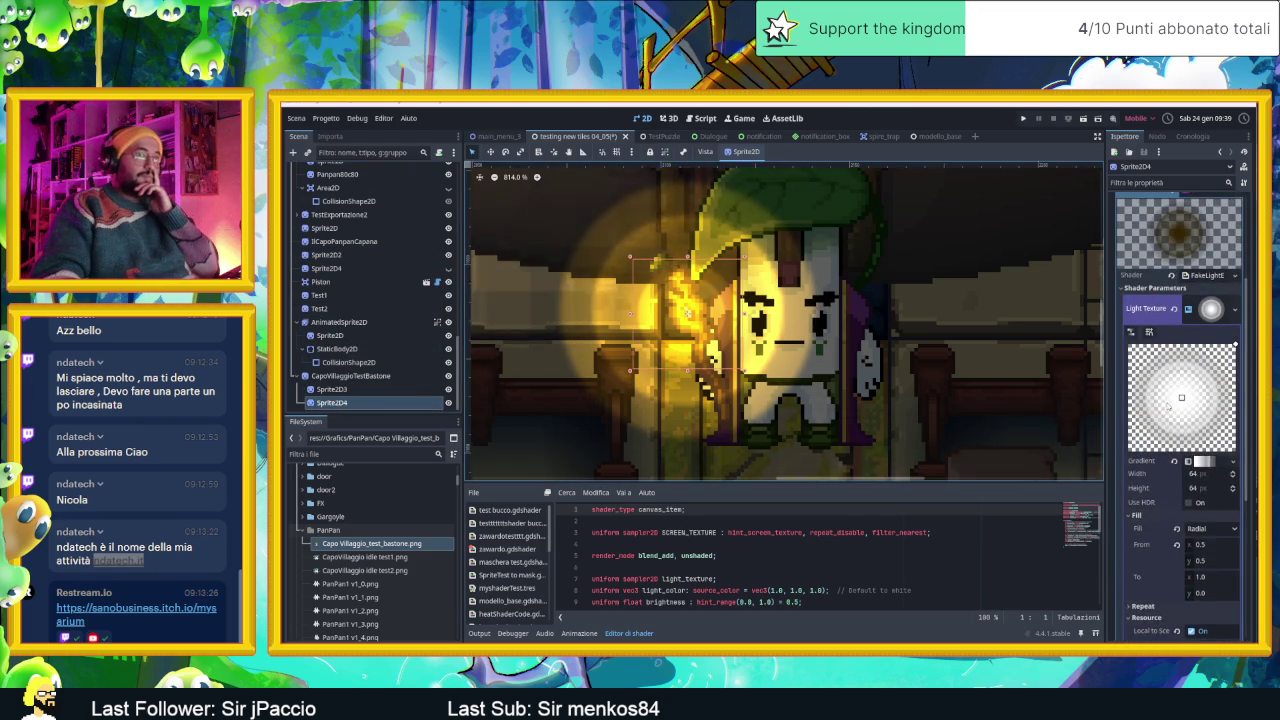
{"action": "scroll", "coordinate": [1163, 395], "scroll_direction": "up", "scroll_amount": 2}
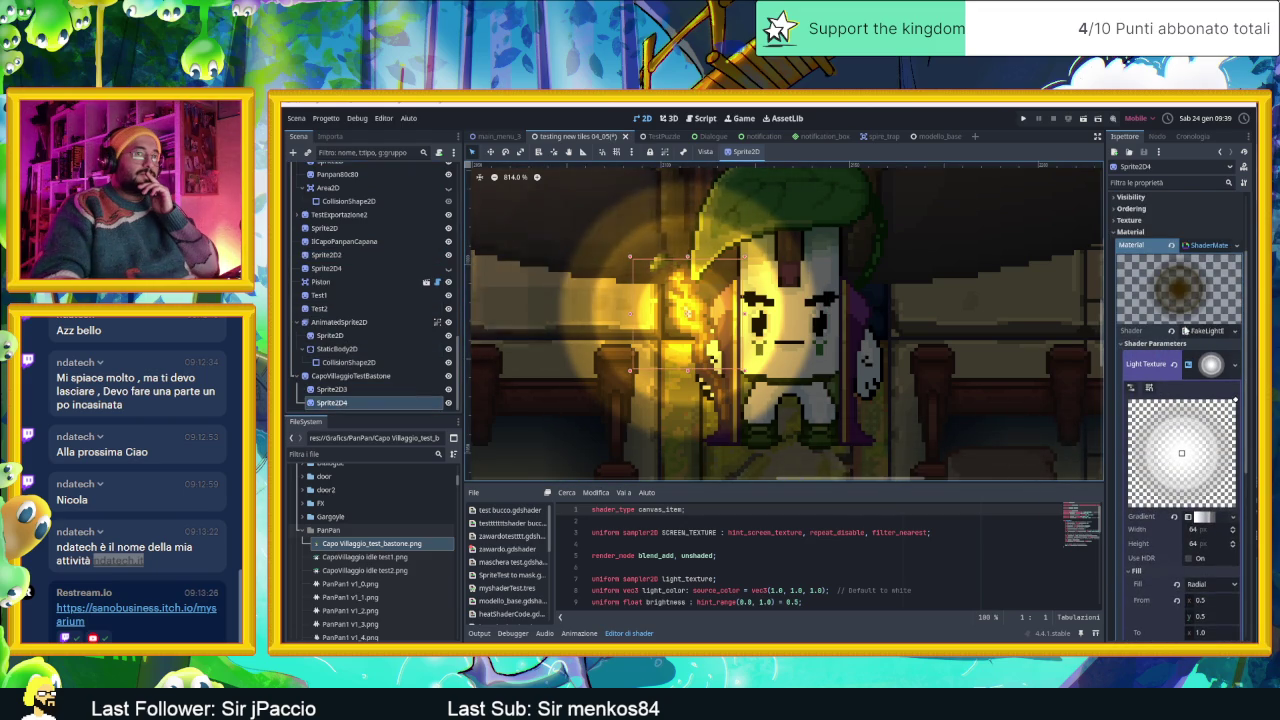
Replace Sprite2D4's shader with a new CanvasItemMaterial using Add blend mode.
{"action": "left_click", "coordinate": [1171, 247]}
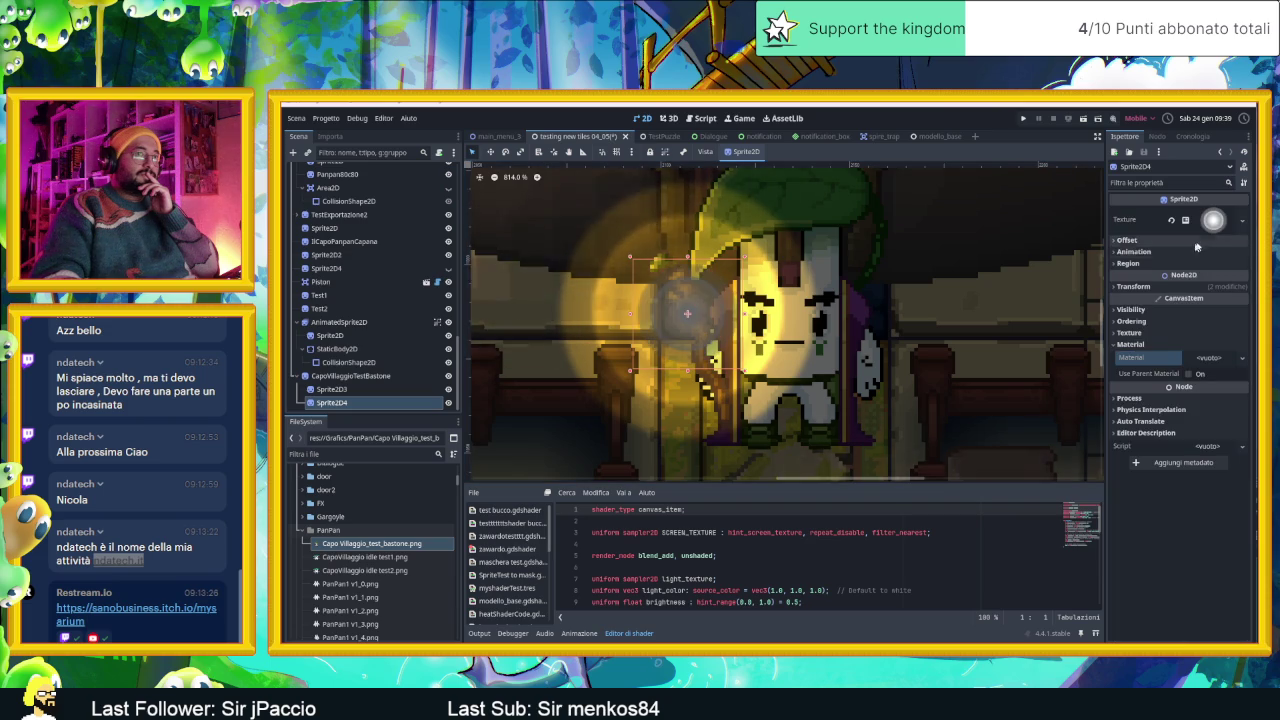
{"action": "left_click", "coordinate": [1210, 358]}
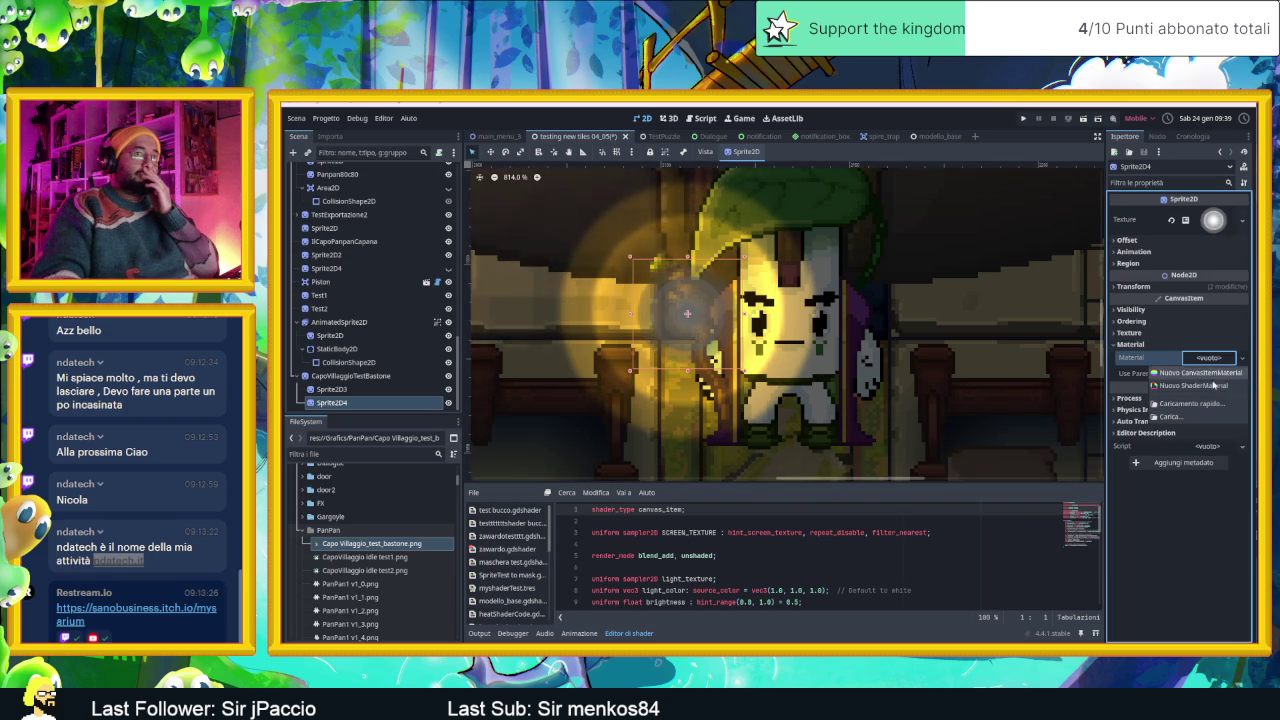
{"action": "left_click", "coordinate": [1200, 372]}
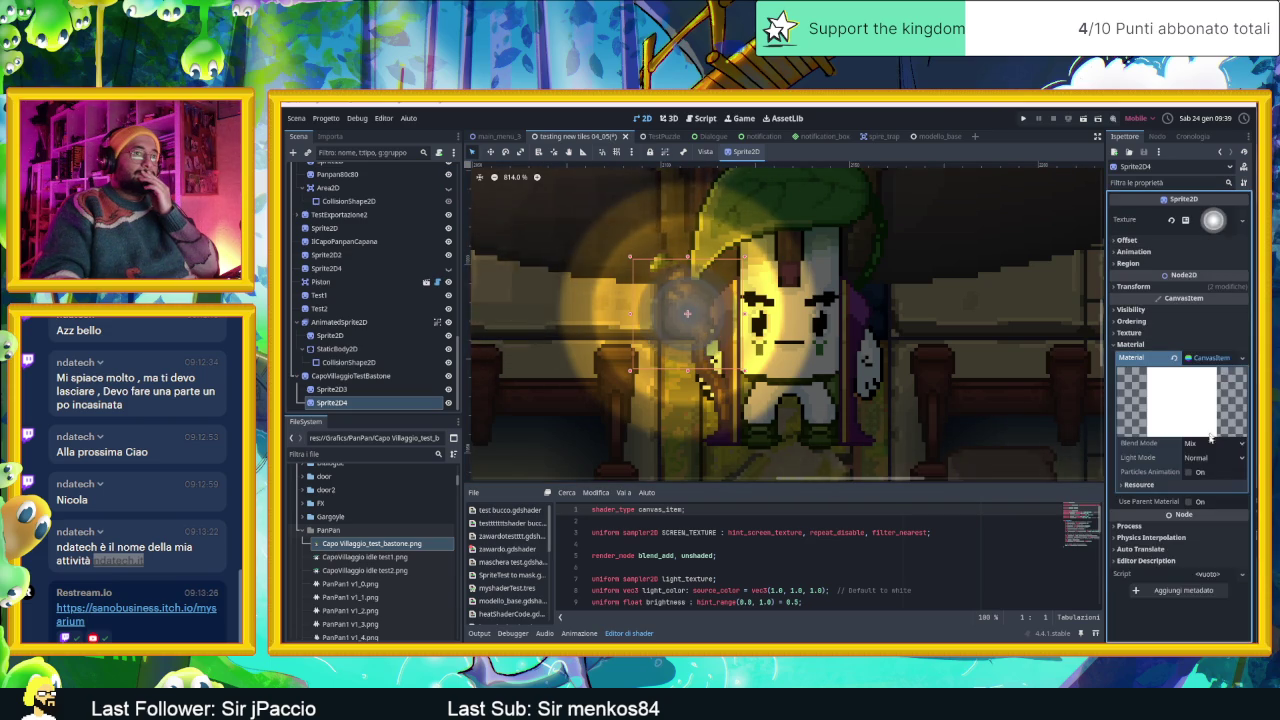
{"action": "left_click", "coordinate": [1208, 445]}
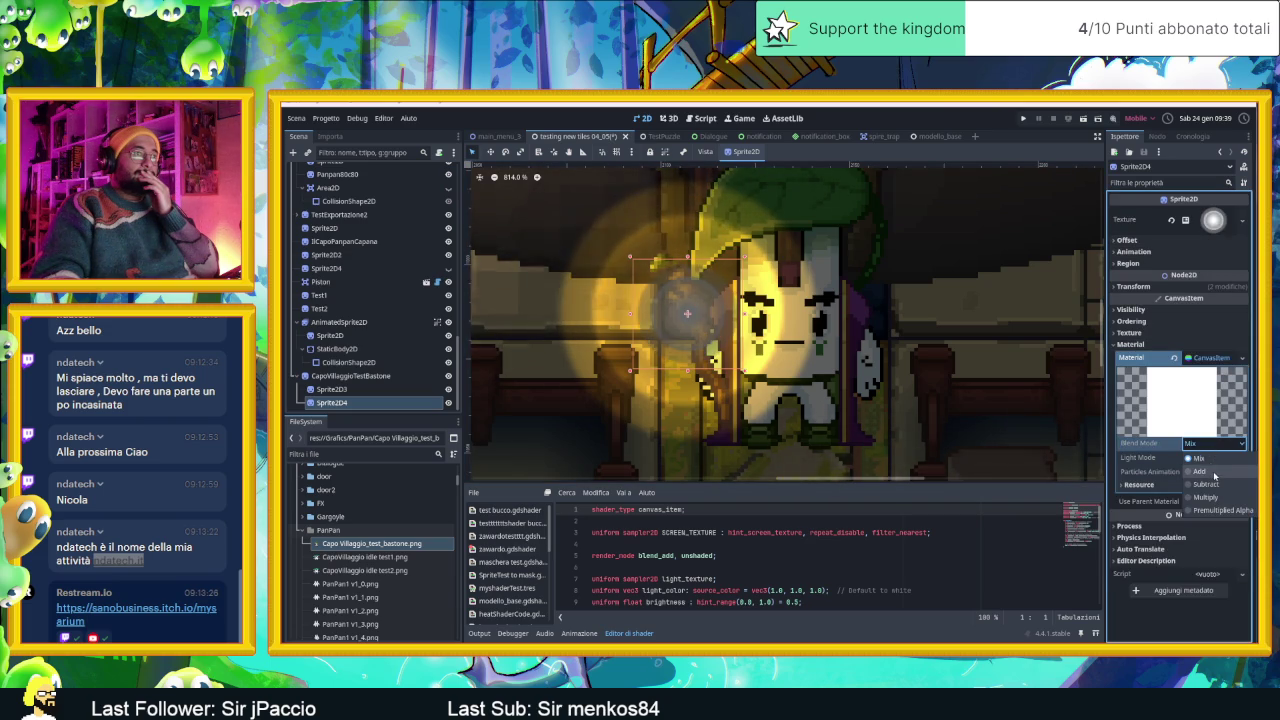
{"action": "left_click", "coordinate": [1212, 472]}
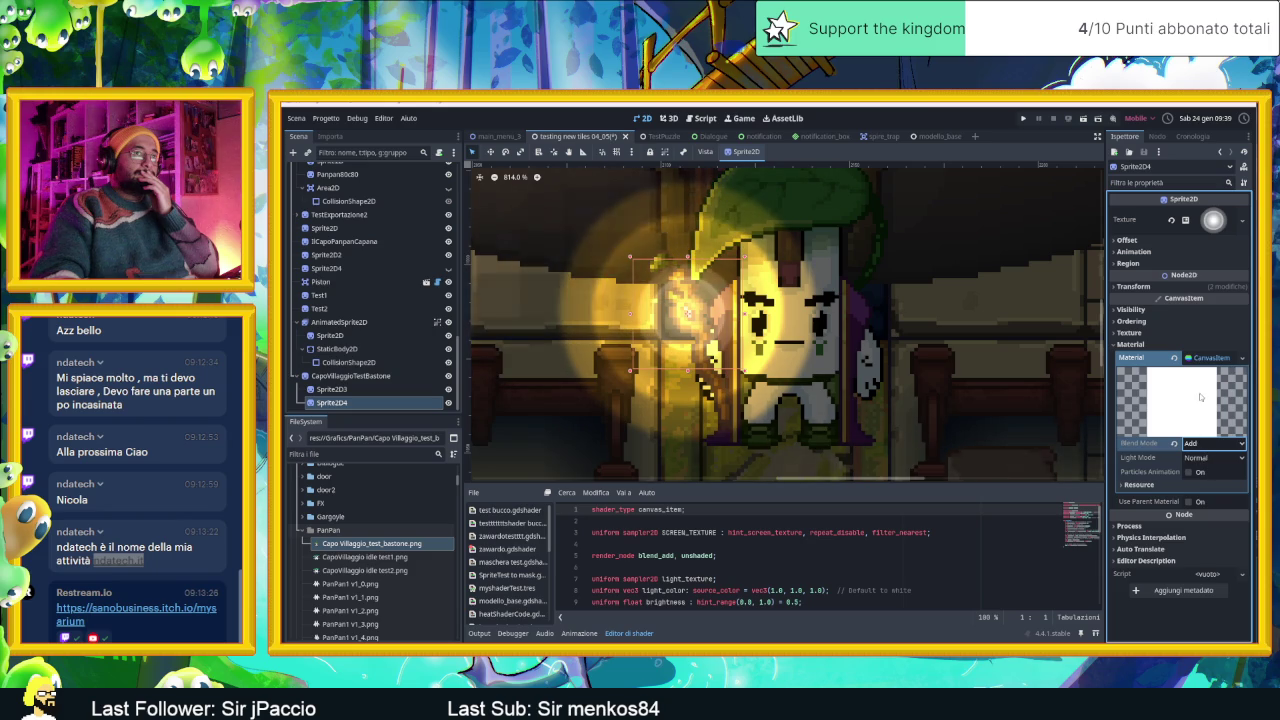
Expand Sprite2D4's Visibility section and bring up its Modulate colour.
{"action": "left_click", "coordinate": [1146, 335]}
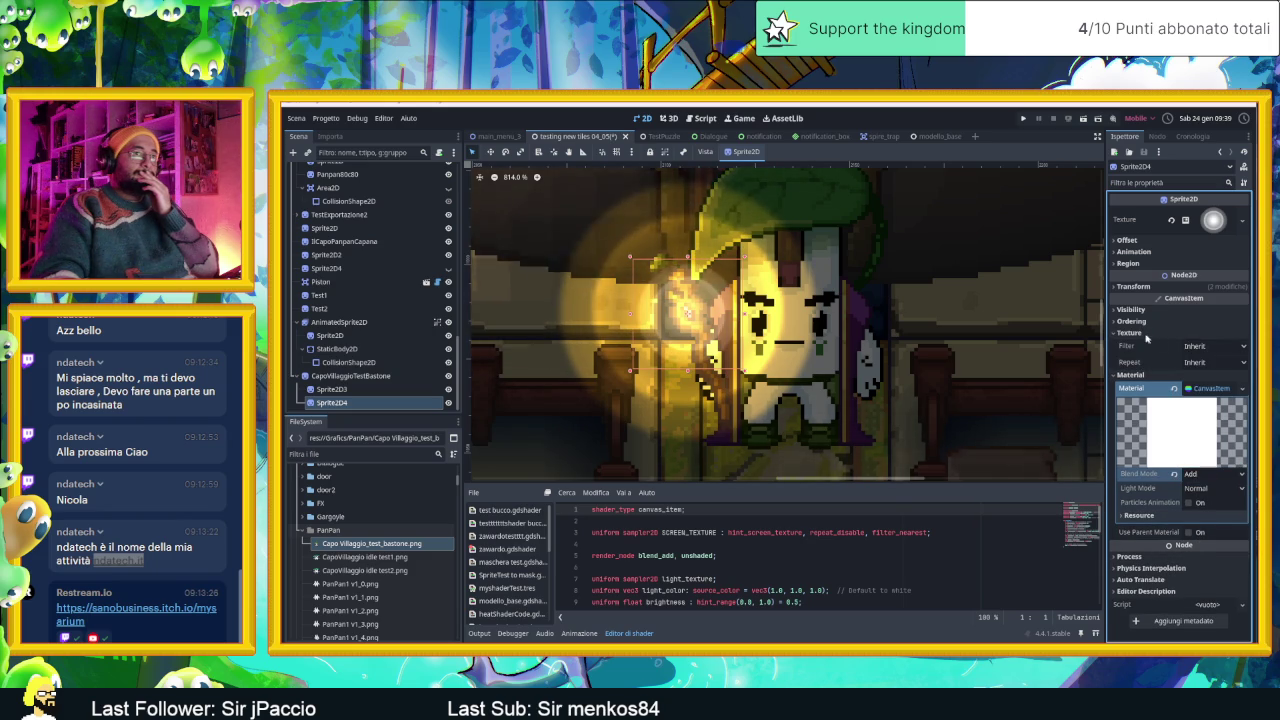
{"action": "left_click", "coordinate": [1146, 334]}
{"action": "left_click", "coordinate": [1140, 309]}
{"action": "left_click", "coordinate": [1140, 309]}
{"action": "left_click", "coordinate": [1140, 309]}
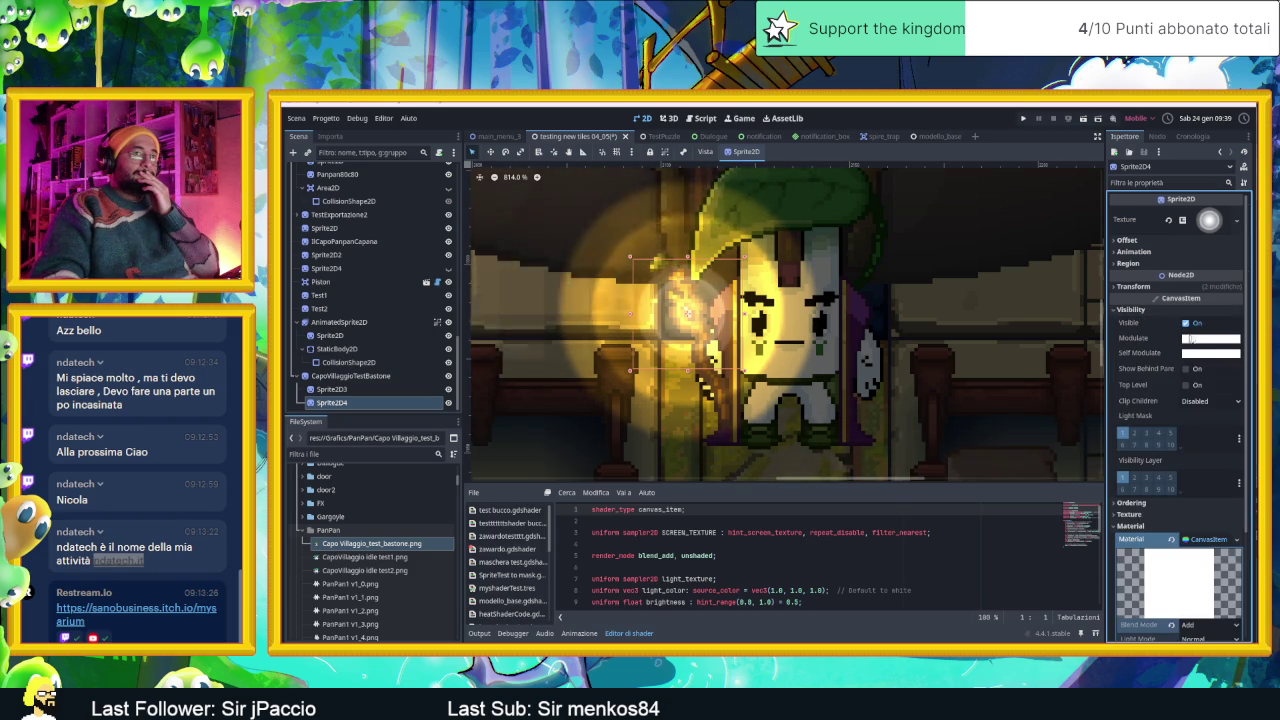
{"action": "left_click", "coordinate": [1190, 339]}
Tint the staff glow orange through its Modulate colour.
{"action": "left_click_drag", "start_coordinate": [1245, 425], "coordinate": [1254, 432]}
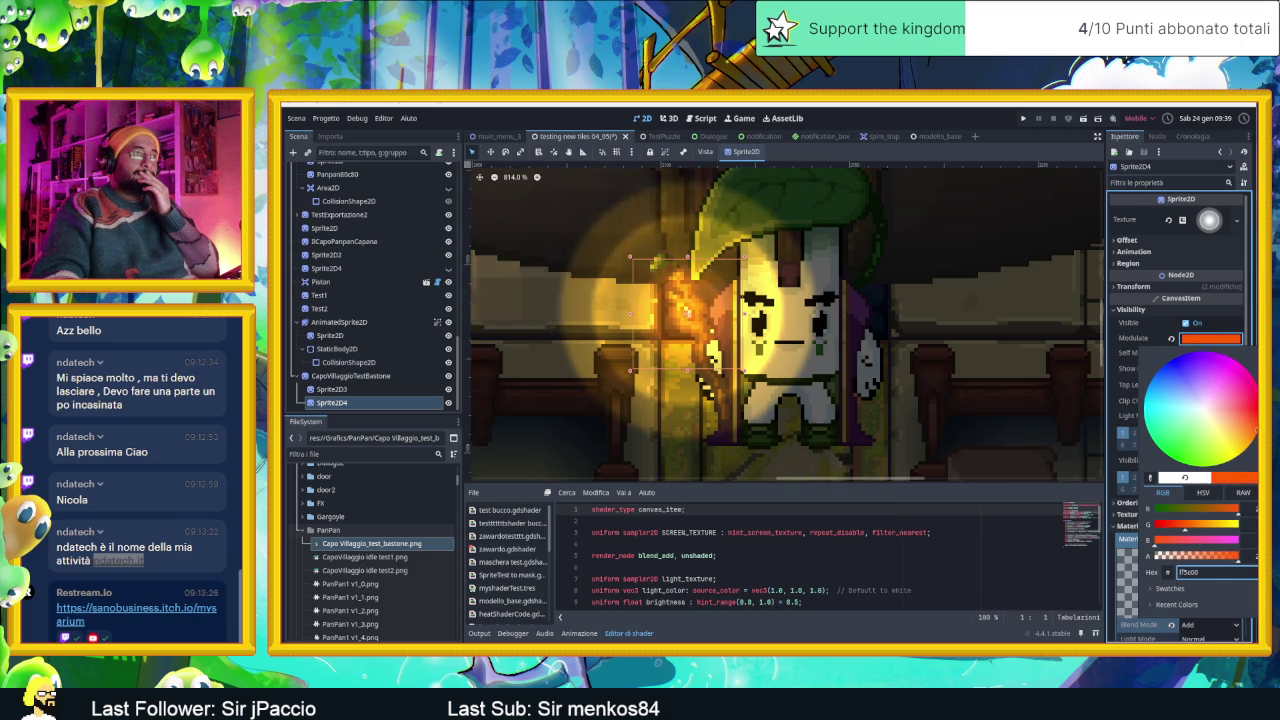
{"action": "scroll", "coordinate": [778, 309], "scroll_direction": "down", "scroll_amount": 4}
{"action": "scroll", "coordinate": [778, 309], "scroll_direction": "up", "scroll_amount": 2}
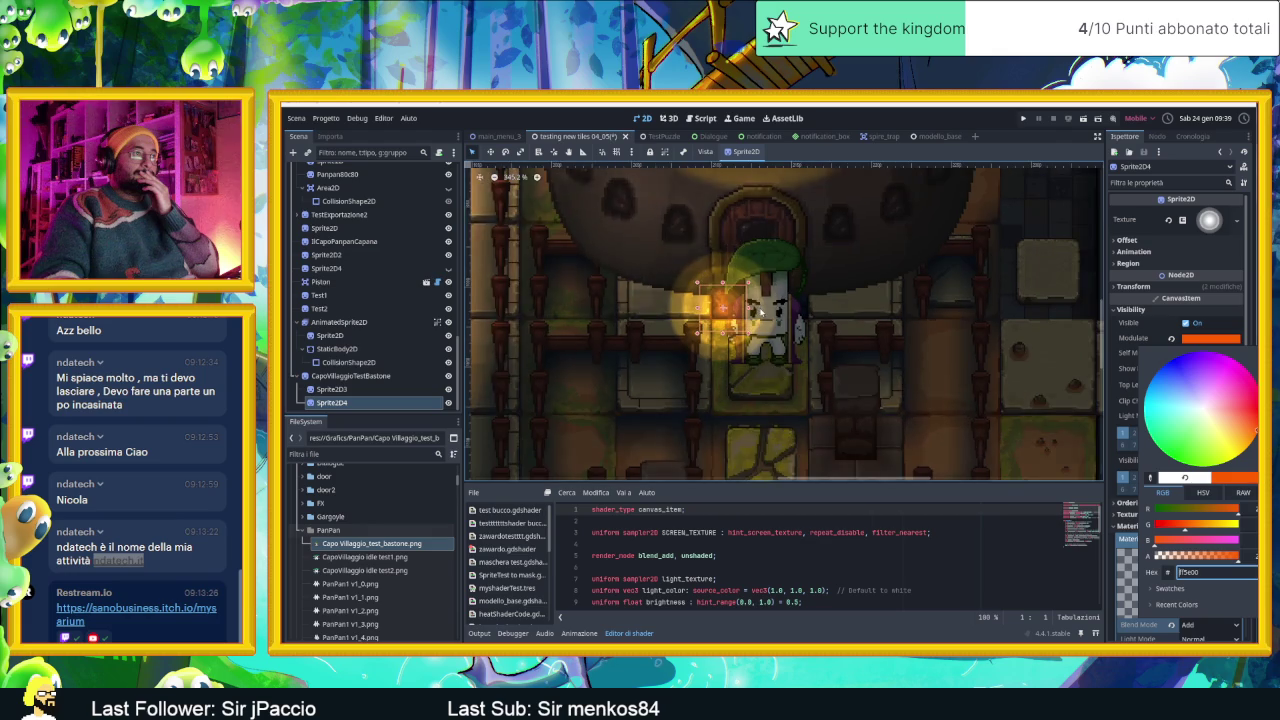
{"action": "scroll", "coordinate": [725, 320], "scroll_direction": "down", "scroll_amount": 2}
{"action": "scroll", "coordinate": [725, 320], "scroll_direction": "down", "scroll_amount": 1}
{"action": "left_click", "coordinate": [392, 390]}
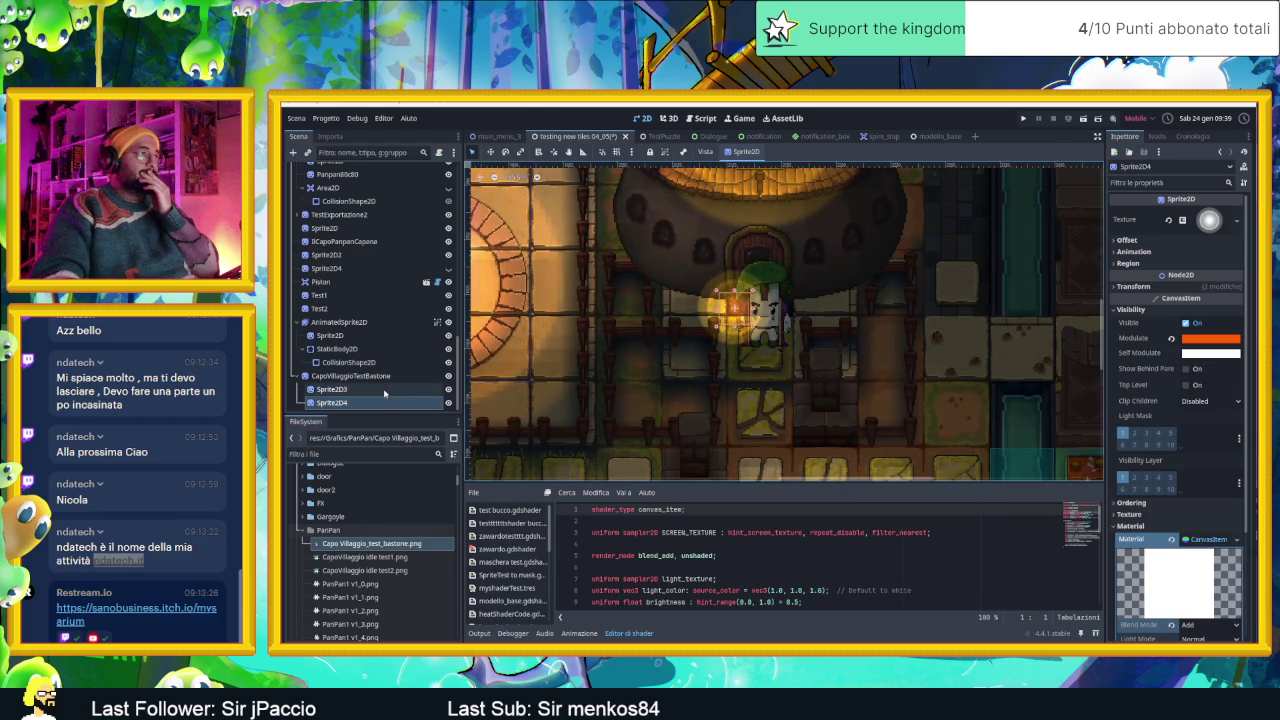
Deselect the glow and zoom around the scene to inspect the staff glow.
{"action": "scroll", "coordinate": [780, 363], "scroll_direction": "down", "scroll_amount": 2}
{"action": "scroll", "coordinate": [787, 366], "scroll_direction": "up", "scroll_amount": 1}
{"action": "scroll", "coordinate": [787, 366], "scroll_direction": "down", "scroll_amount": 1}
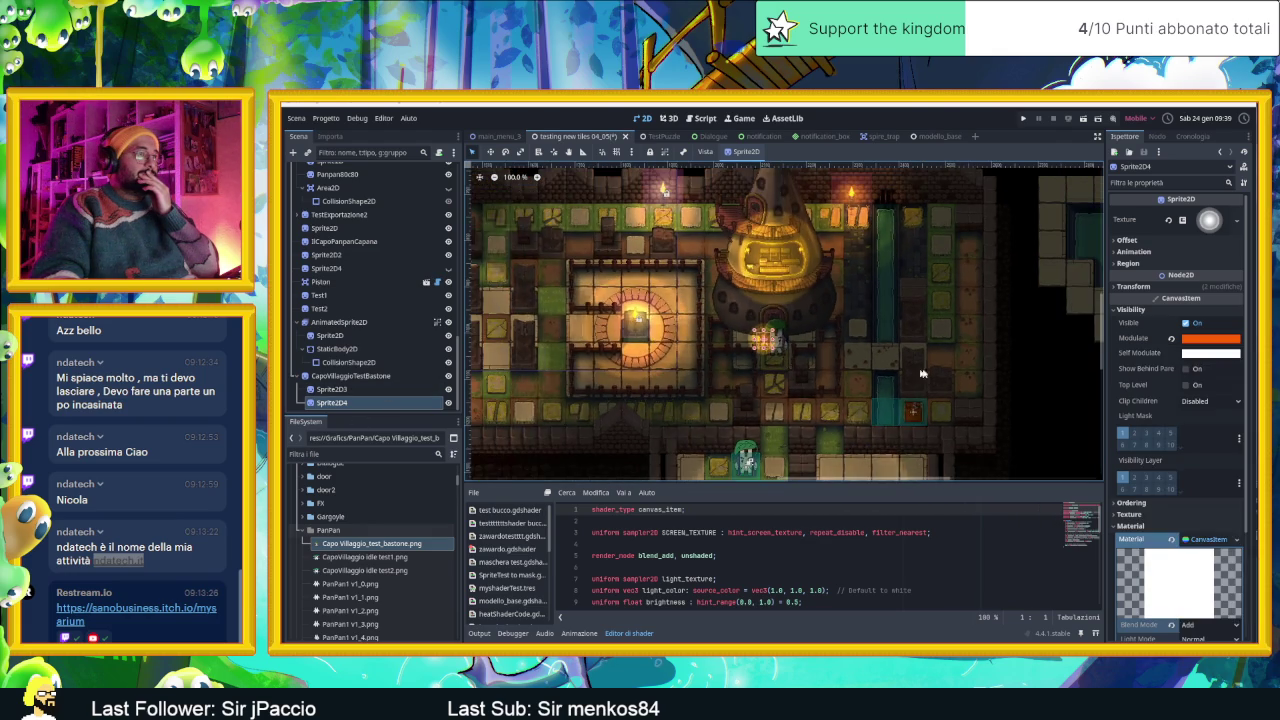
{"action": "left_click", "coordinate": [898, 363]}
{"action": "scroll", "coordinate": [799, 347], "scroll_direction": "up", "scroll_amount": 1}
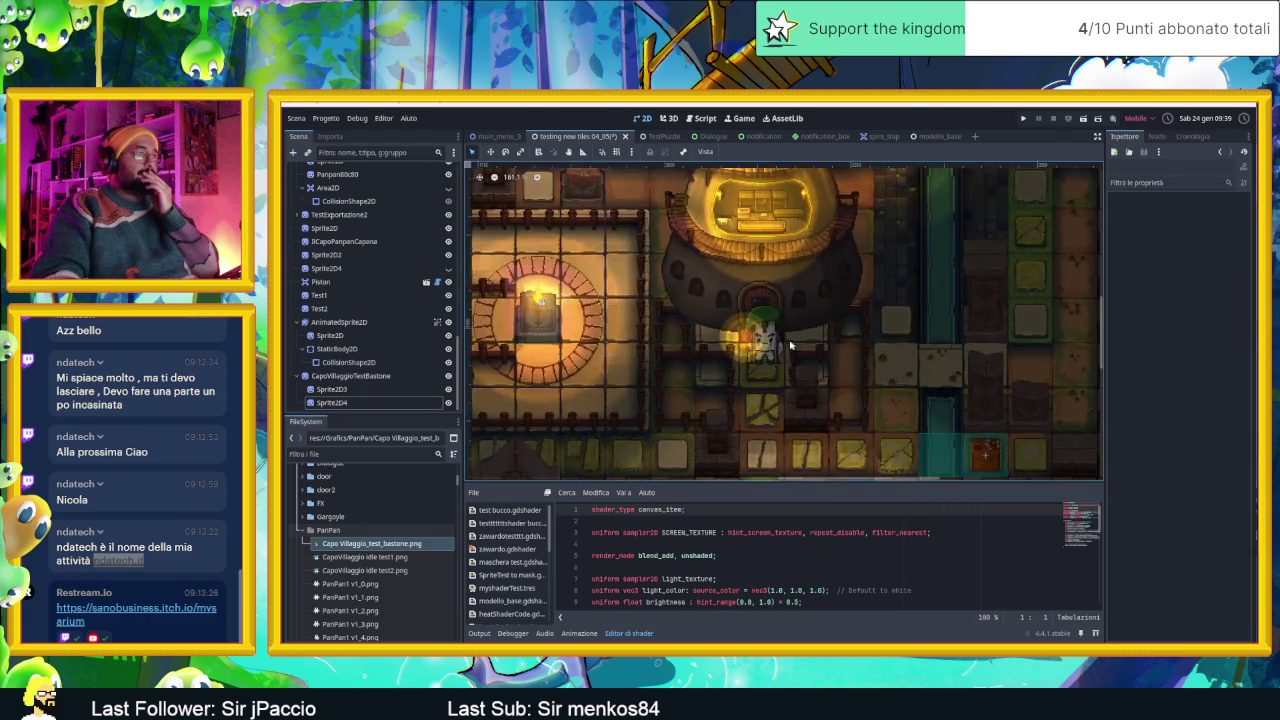
{"action": "scroll", "coordinate": [795, 346], "scroll_direction": "up", "scroll_amount": 2}
{"action": "scroll", "coordinate": [785, 345], "scroll_direction": "up", "scroll_amount": 3}
{"action": "scroll", "coordinate": [773, 343], "scroll_direction": "up", "scroll_amount": 2}
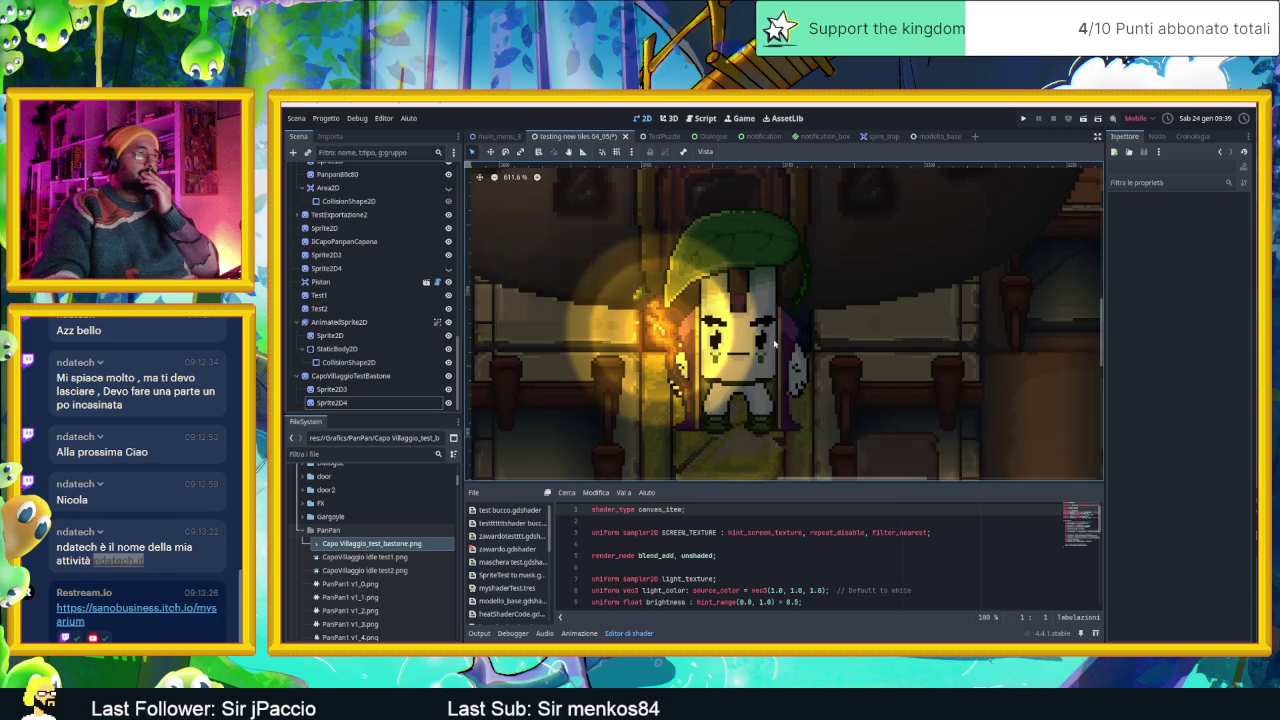
{"action": "scroll", "coordinate": [773, 343], "scroll_direction": "down", "scroll_amount": 3}
{"action": "scroll", "coordinate": [773, 343], "scroll_direction": "up", "scroll_amount": 1}
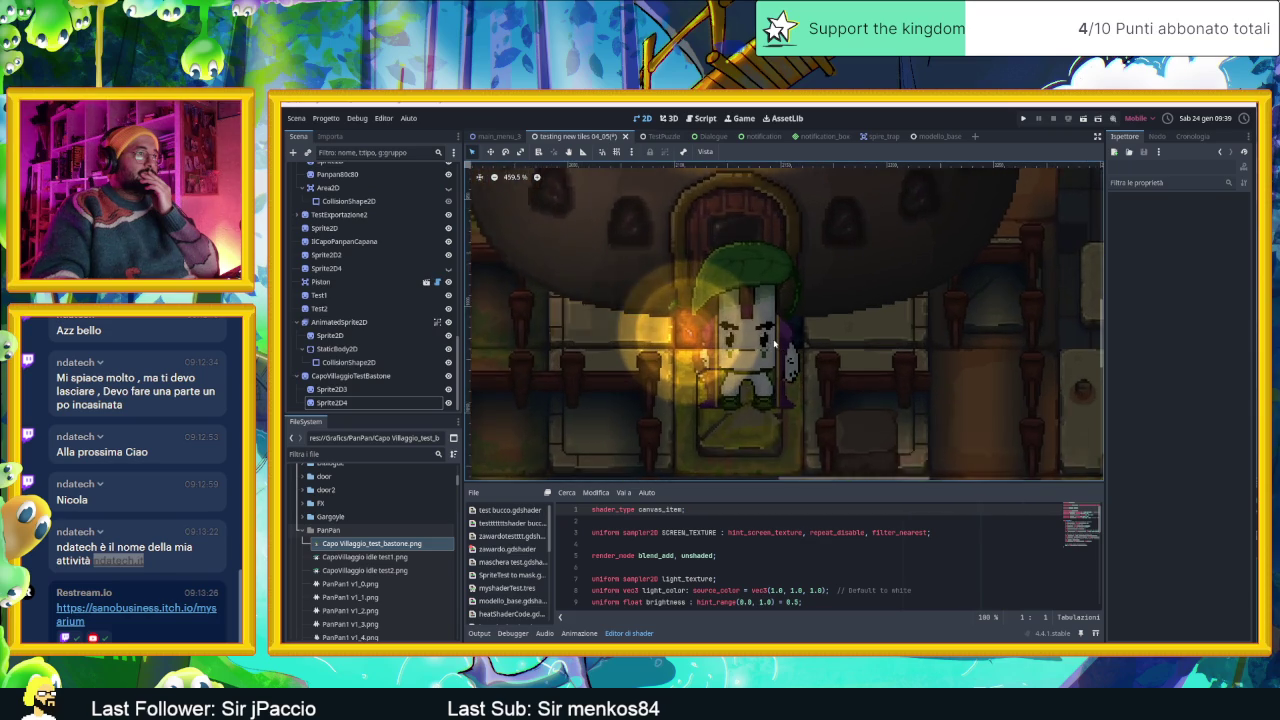
{"action": "scroll", "coordinate": [773, 343], "scroll_direction": "up", "scroll_amount": 2}
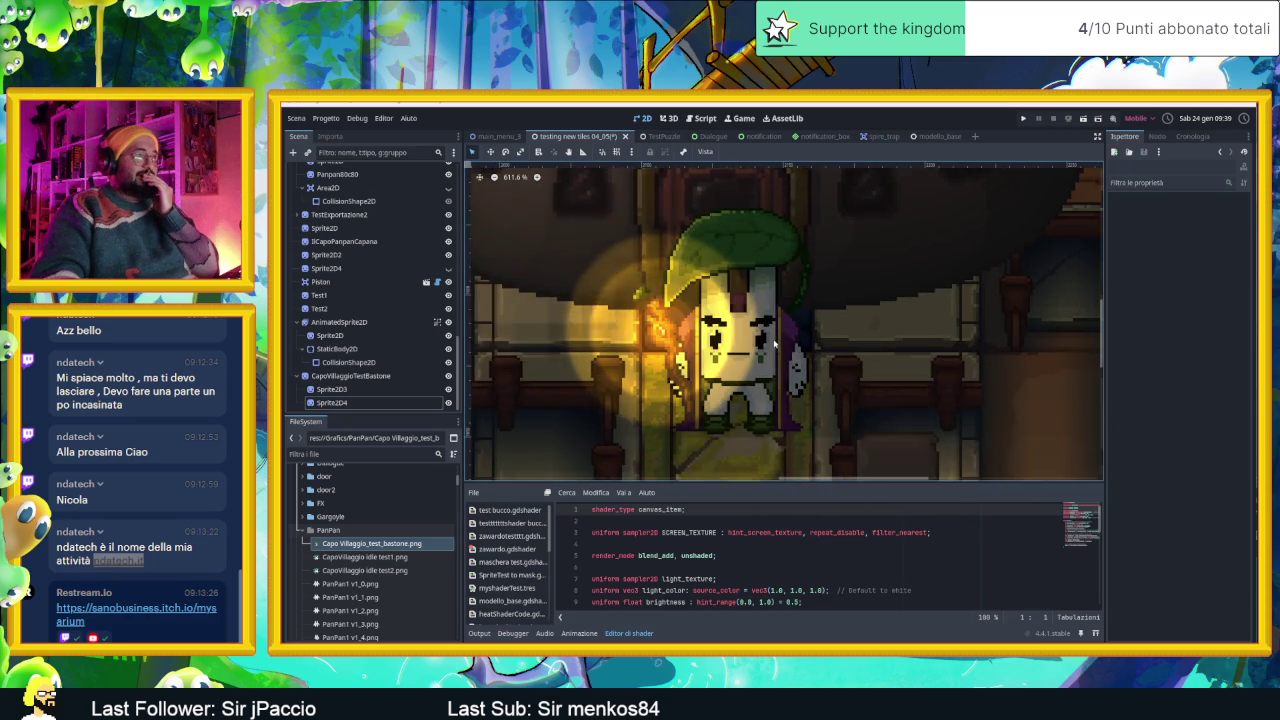
{"action": "scroll", "coordinate": [773, 343], "scroll_direction": "down", "scroll_amount": 1}
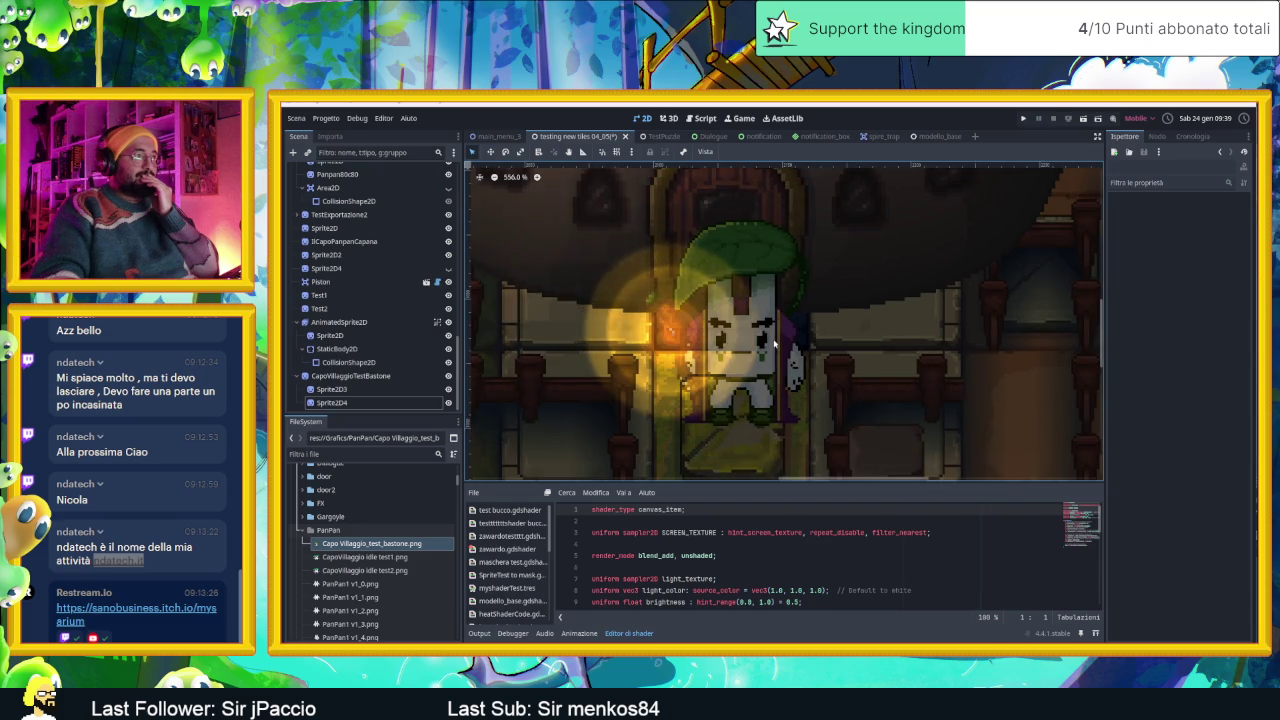
{"action": "scroll", "coordinate": [773, 343], "scroll_direction": "down", "scroll_amount": 4}
{"action": "scroll", "coordinate": [773, 343], "scroll_direction": "up", "scroll_amount": 5}
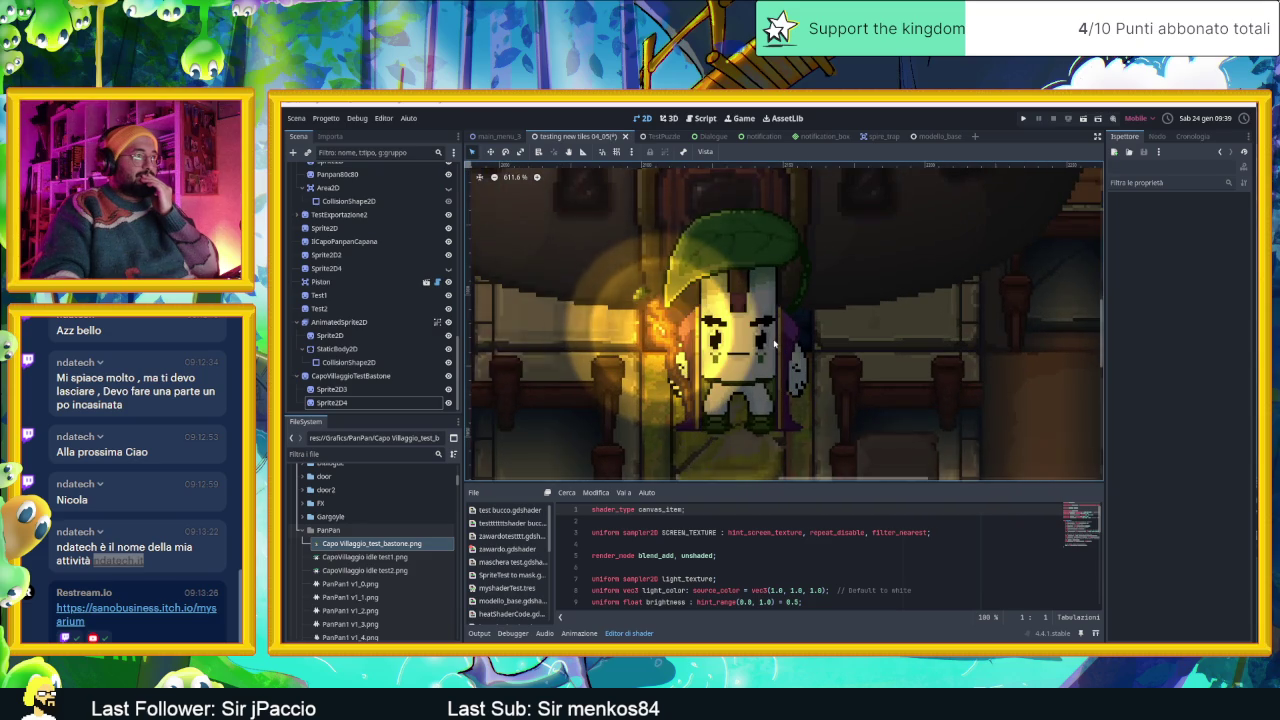
{"action": "scroll", "coordinate": [773, 343], "scroll_direction": "down", "scroll_amount": 4}
{"action": "scroll", "coordinate": [773, 343], "scroll_direction": "down", "scroll_amount": 4}
{"action": "scroll", "coordinate": [773, 343], "scroll_direction": "down", "scroll_amount": 4}
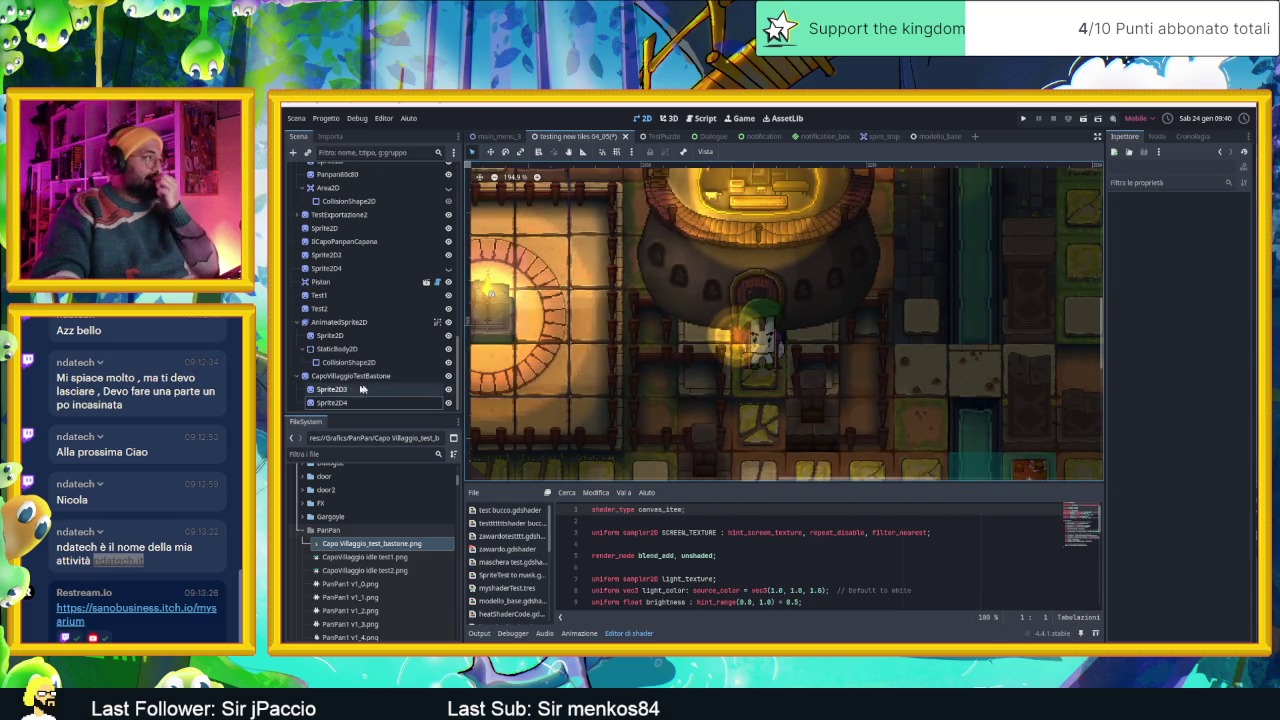
{"action": "scroll", "coordinate": [790, 338], "scroll_direction": "down", "scroll_amount": 3}
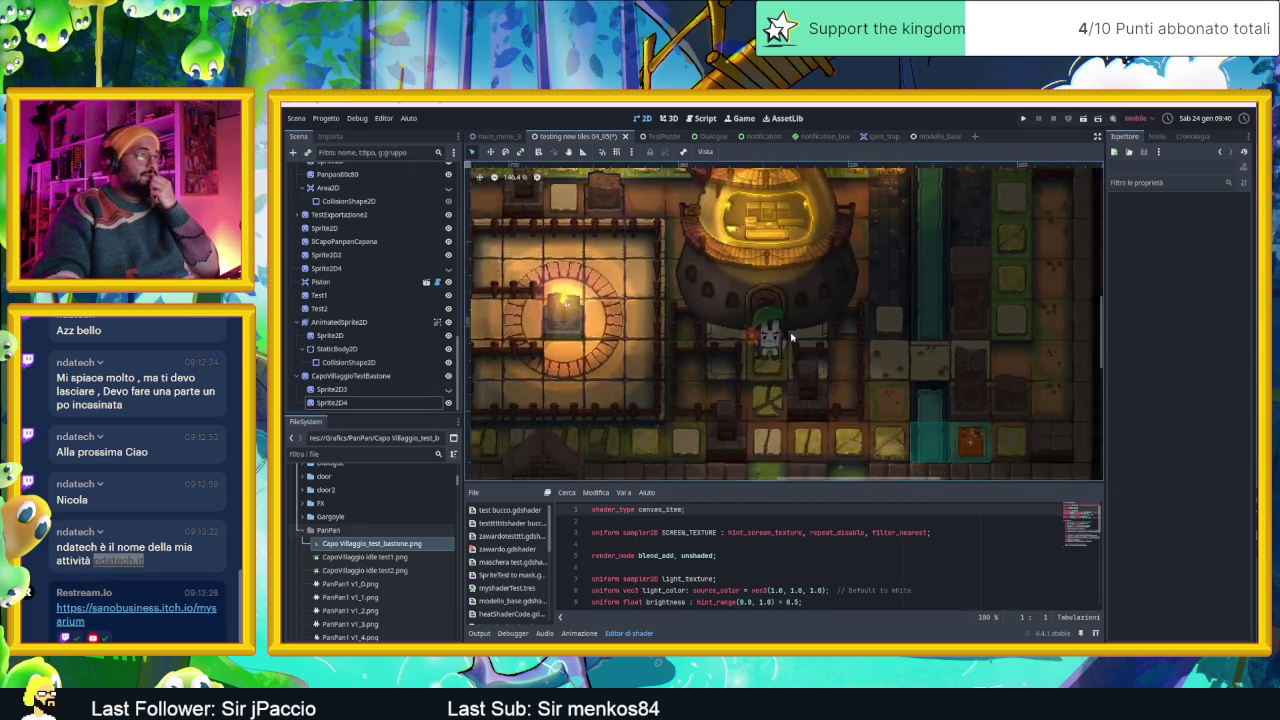
{"action": "scroll", "coordinate": [790, 338], "scroll_direction": "up", "scroll_amount": 5}
{"action": "scroll", "coordinate": [790, 338], "scroll_direction": "up", "scroll_amount": 5}
{"action": "scroll", "coordinate": [760, 342], "scroll_direction": "up", "scroll_amount": 5}
Shift Sprite2D4's Modulate tint to a yellower orange.
{"action": "left_click", "coordinate": [728, 347]}
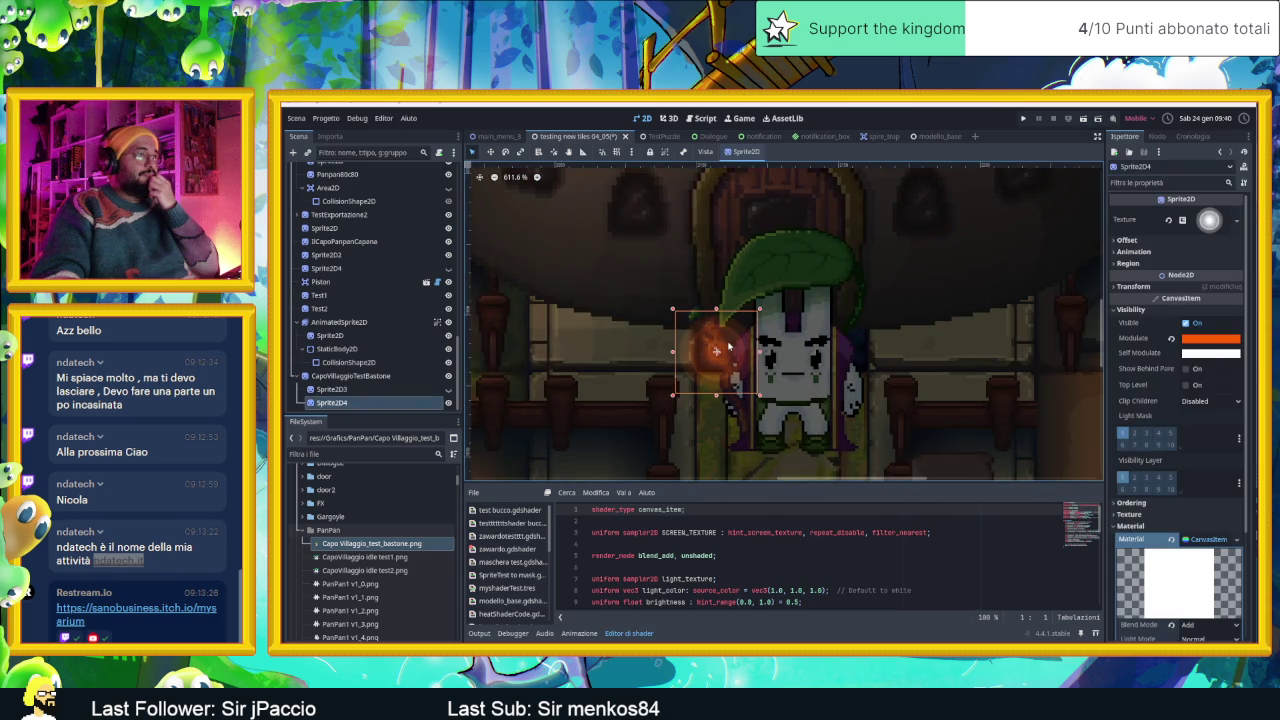
{"action": "left_click", "coordinate": [1196, 340]}
{"action": "left_click_drag", "start_coordinate": [1239, 409], "coordinate": [1253, 433]}
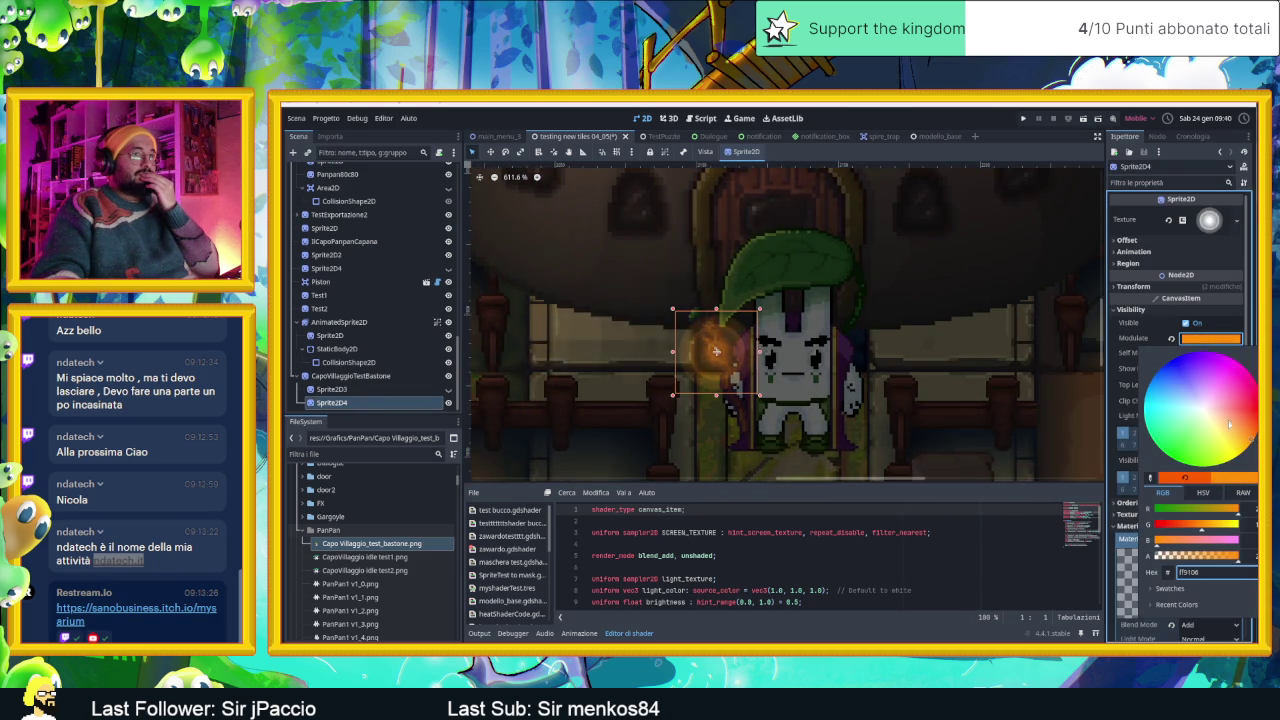
{"action": "left_click_drag", "start_coordinate": [1229, 424], "coordinate": [1253, 448]}
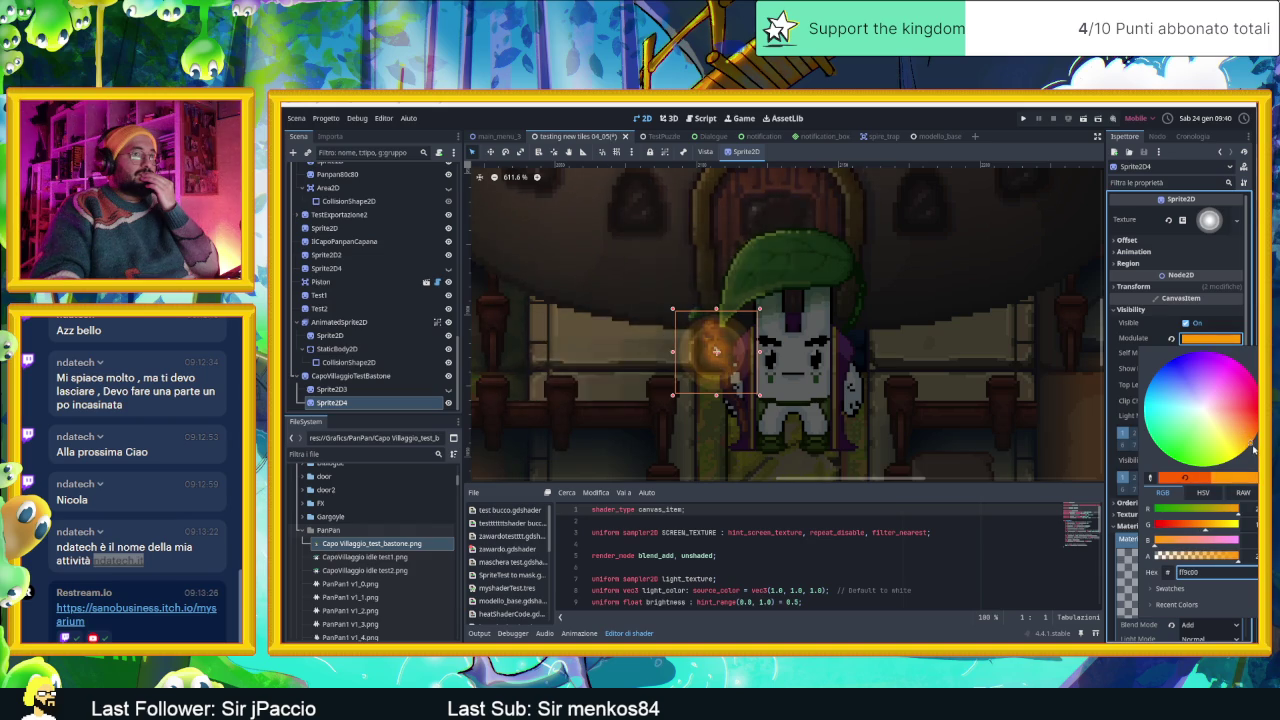
{"action": "left_click", "coordinate": [1116, 465]}
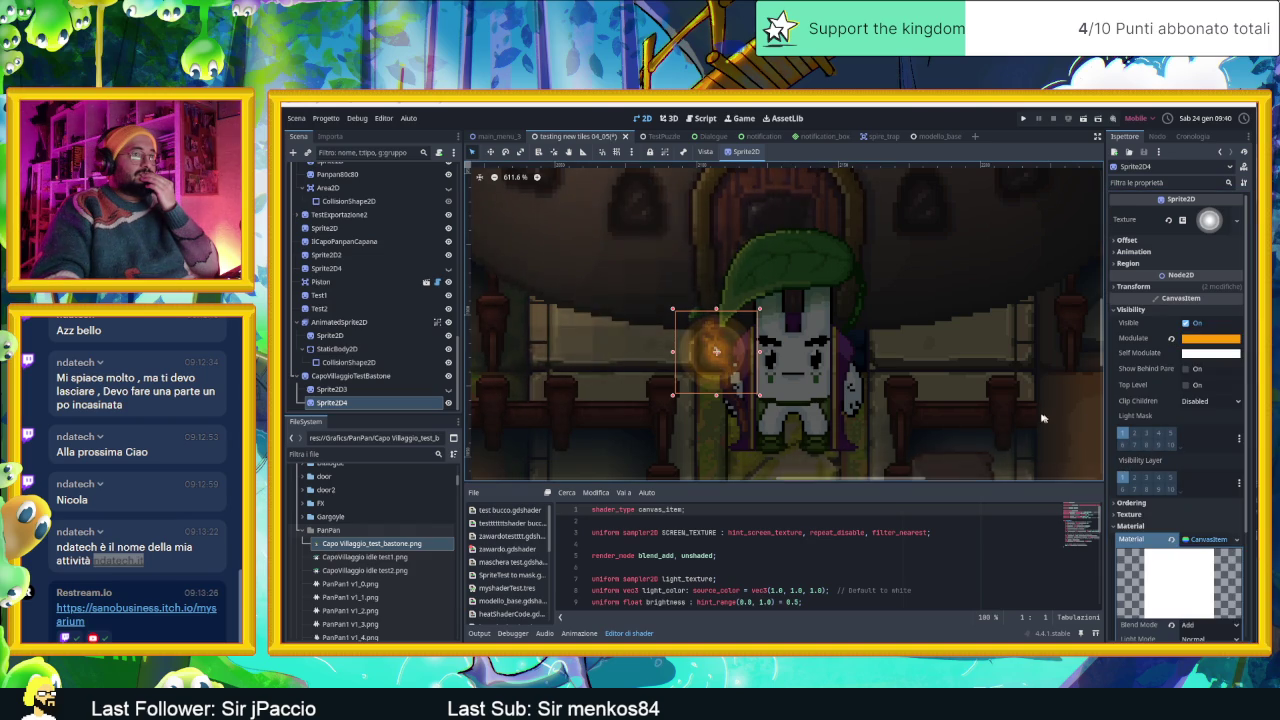
Adjust the Modulate tint's RAW red, green and blue channel values.
{"action": "left_click", "coordinate": [1225, 338]}
{"action": "left_click", "coordinate": [1240, 493]}
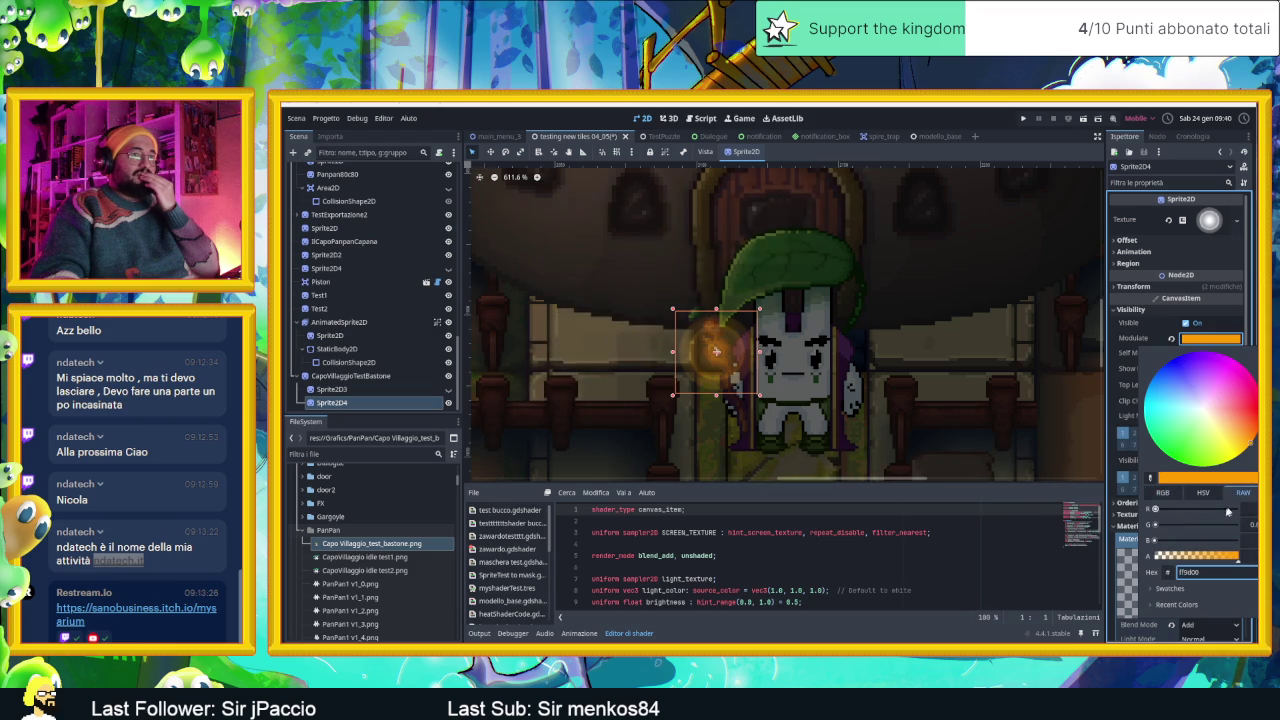
{"action": "left_click", "coordinate": [1175, 510]}
{"action": "left_click_drag", "start_coordinate": [1166, 514], "coordinate": [1156, 514]}
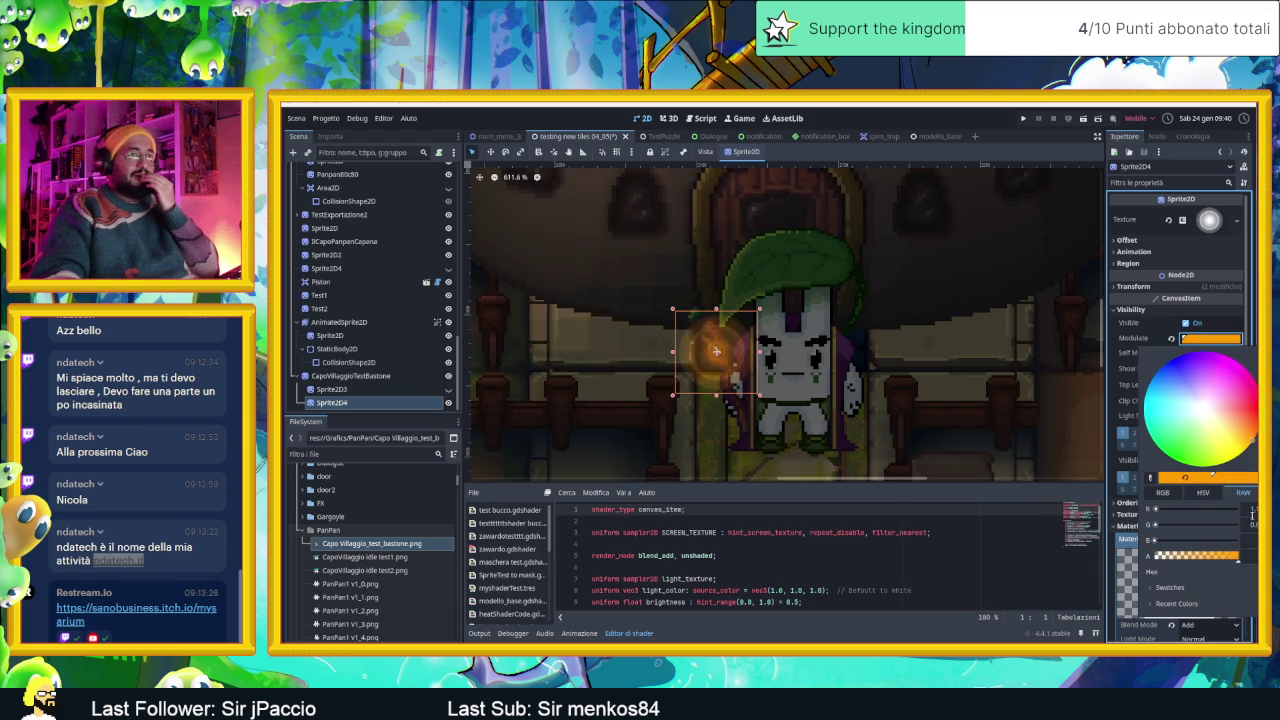
{"action": "left_click_drag", "start_coordinate": [1156, 526], "coordinate": [1157, 526]}
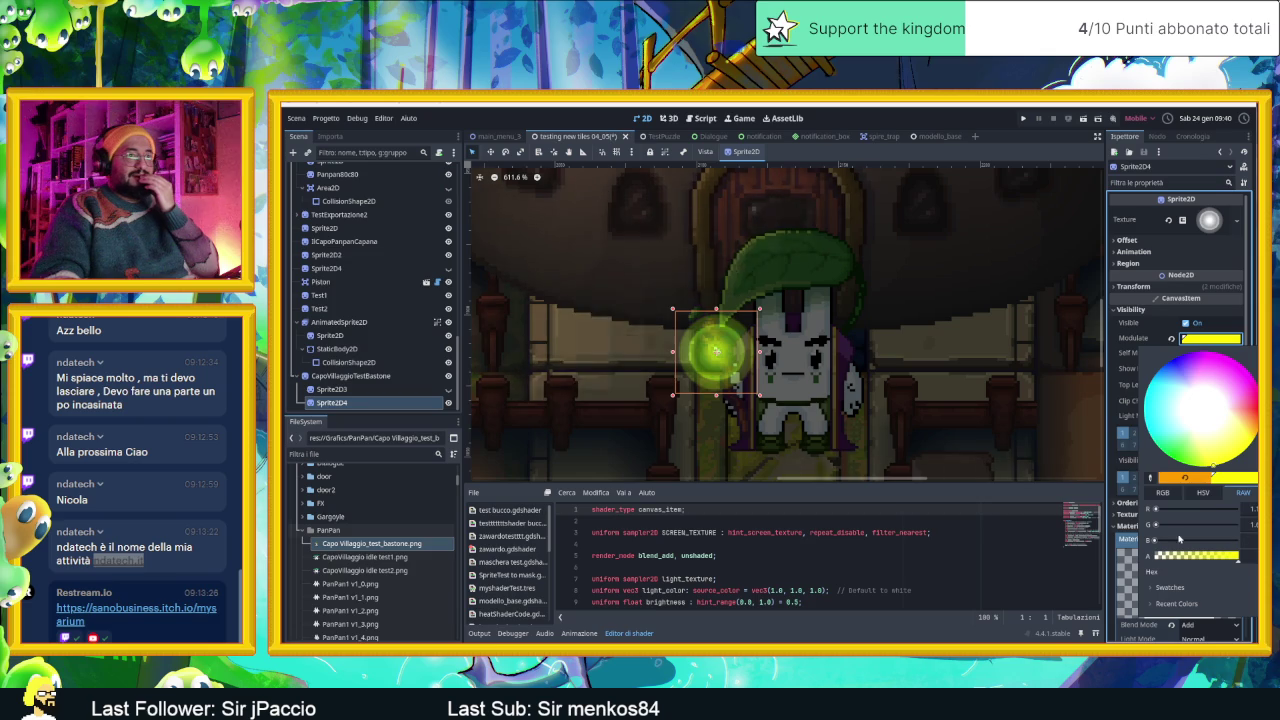
{"action": "left_click_drag", "start_coordinate": [1161, 540], "coordinate": [1155, 540]}
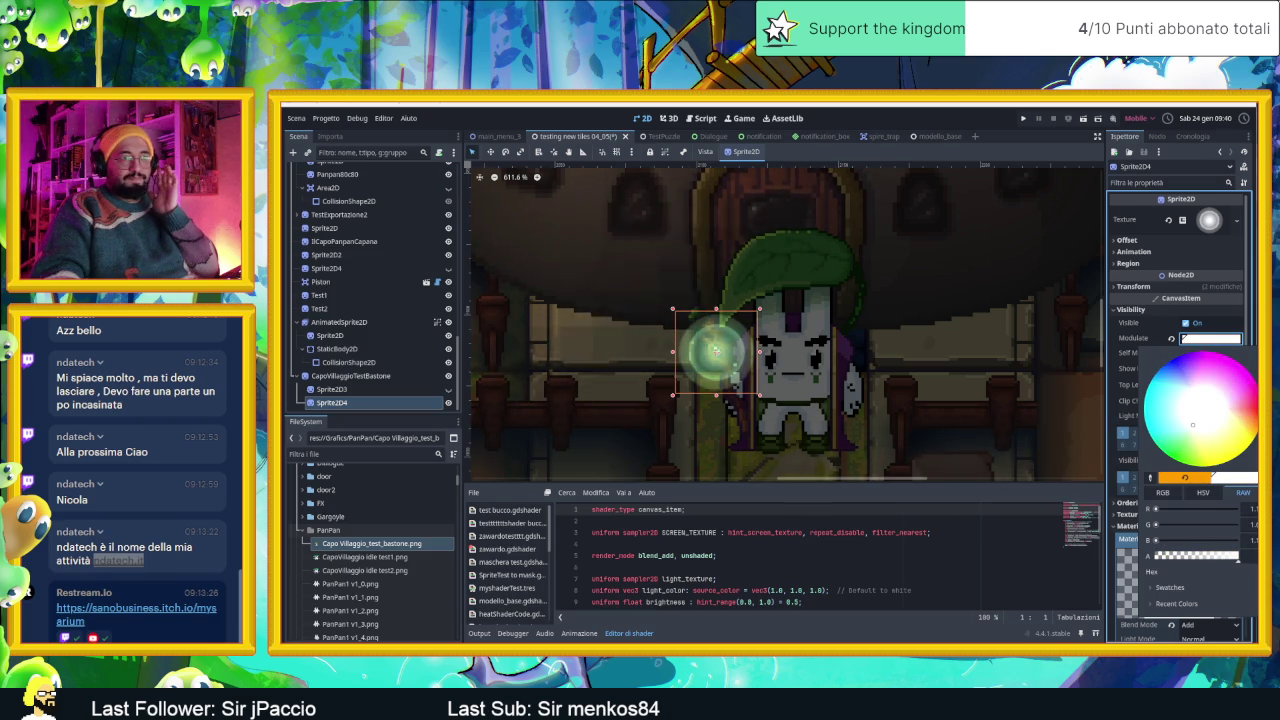
{"action": "left_click", "coordinate": [1249, 510]}
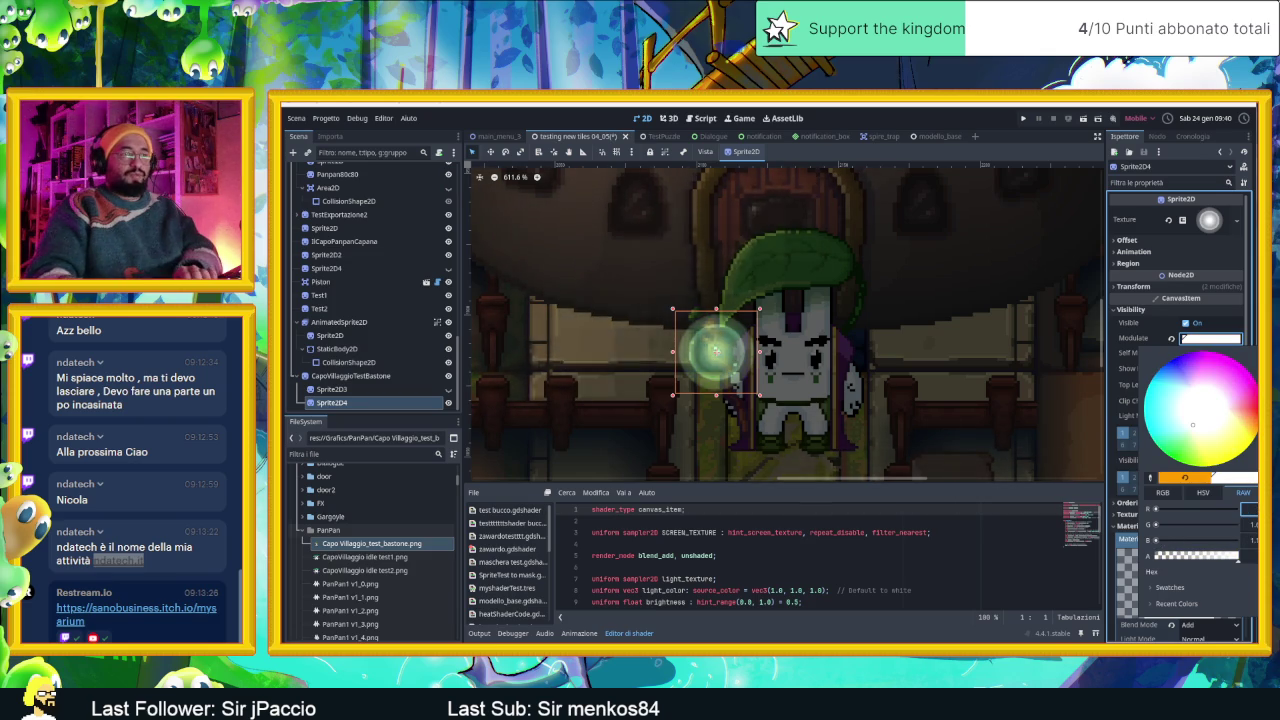
{"action": "key", "text": "Escape"}
Settle the glow's Modulate tint on a bright warm yellow.
{"action": "left_click", "coordinate": [1182, 339]}
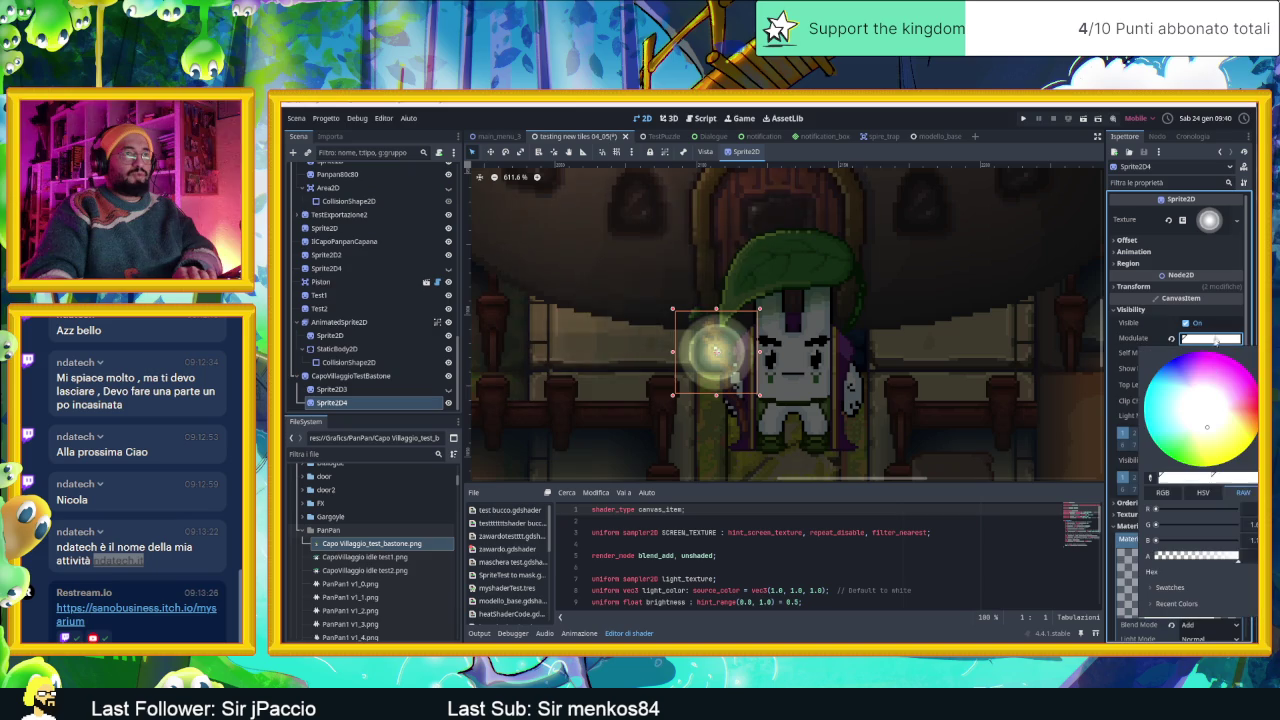
{"action": "left_click", "coordinate": [1249, 524]}
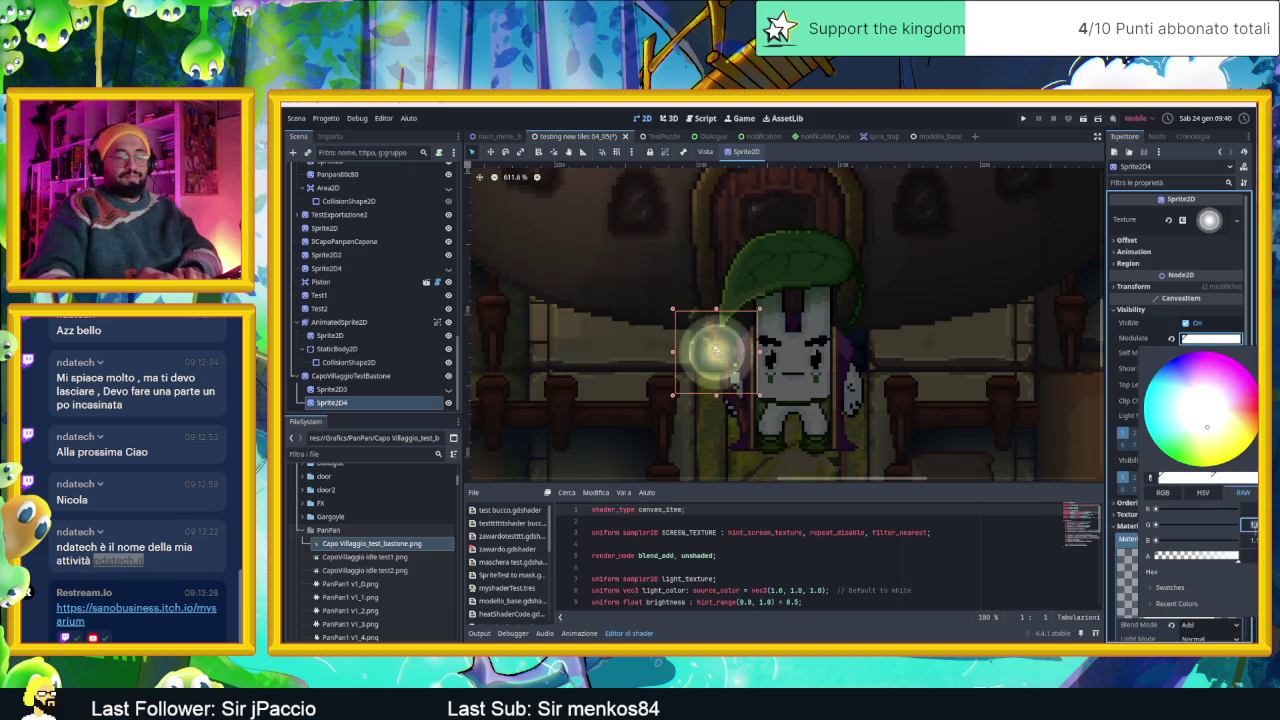
{"action": "key", "text": "Tab"}
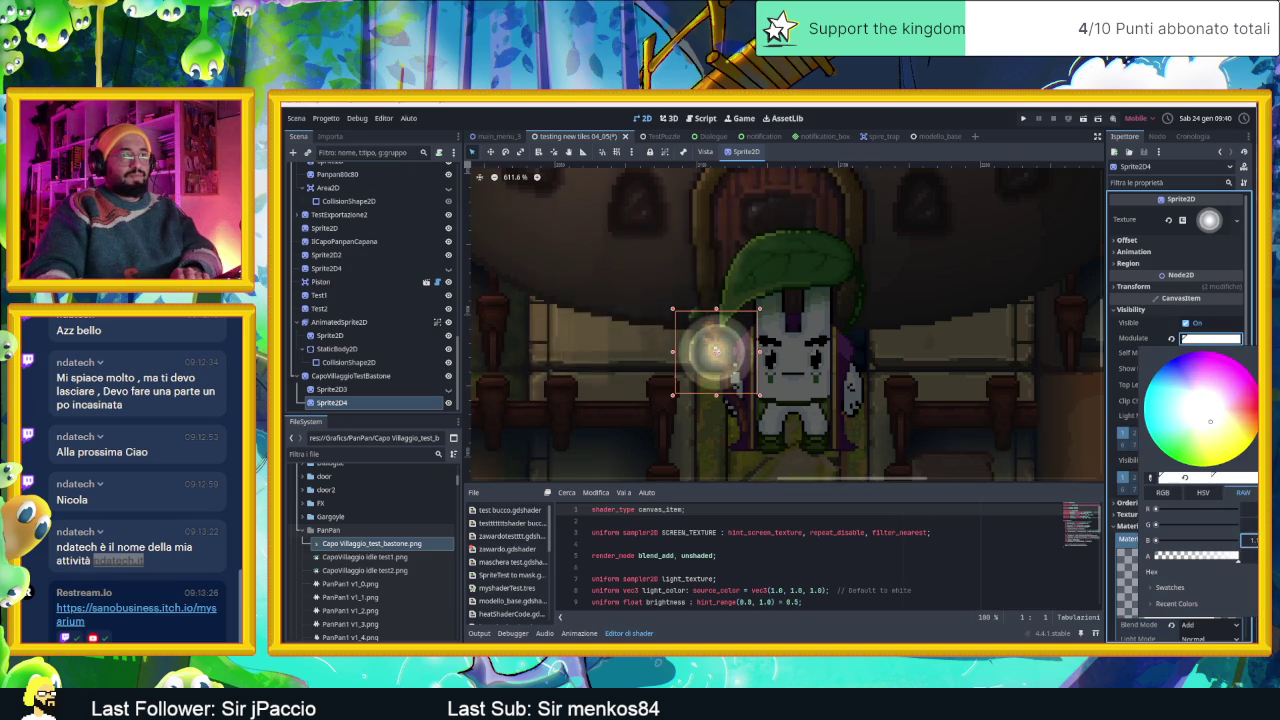
{"action": "left_click", "coordinate": [1242, 437]}
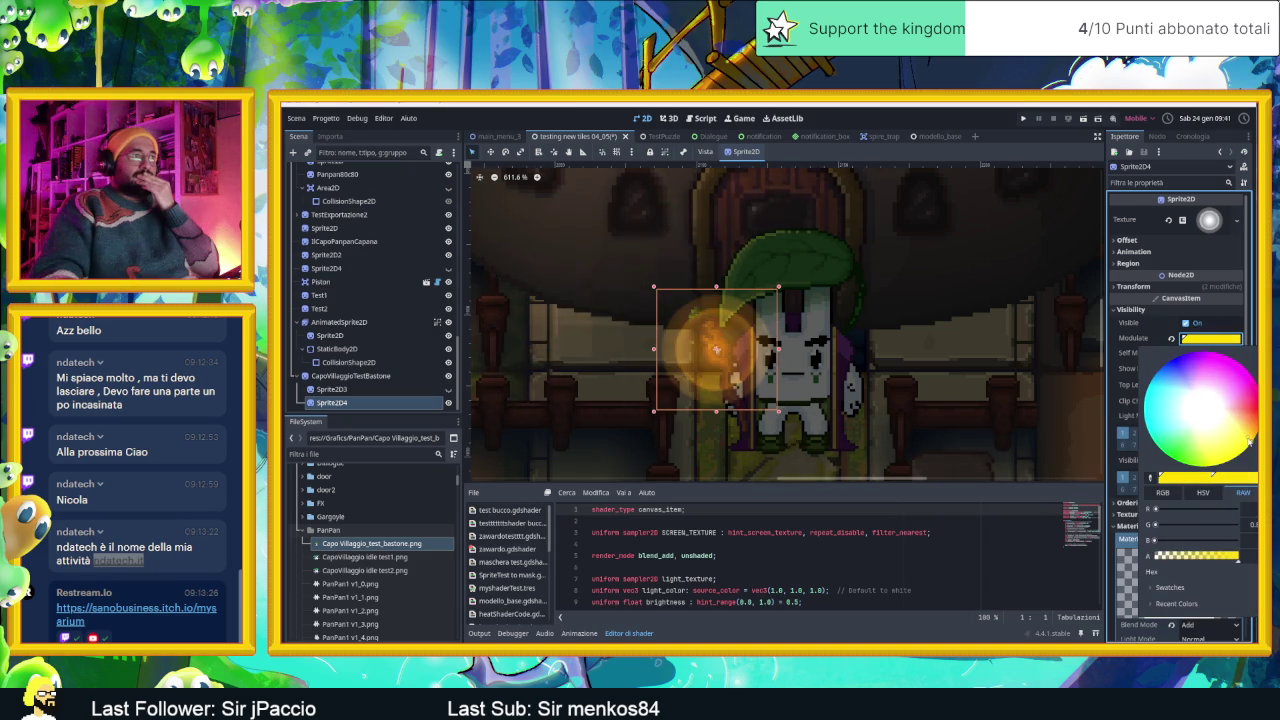
{"action": "left_click", "coordinate": [1215, 416]}
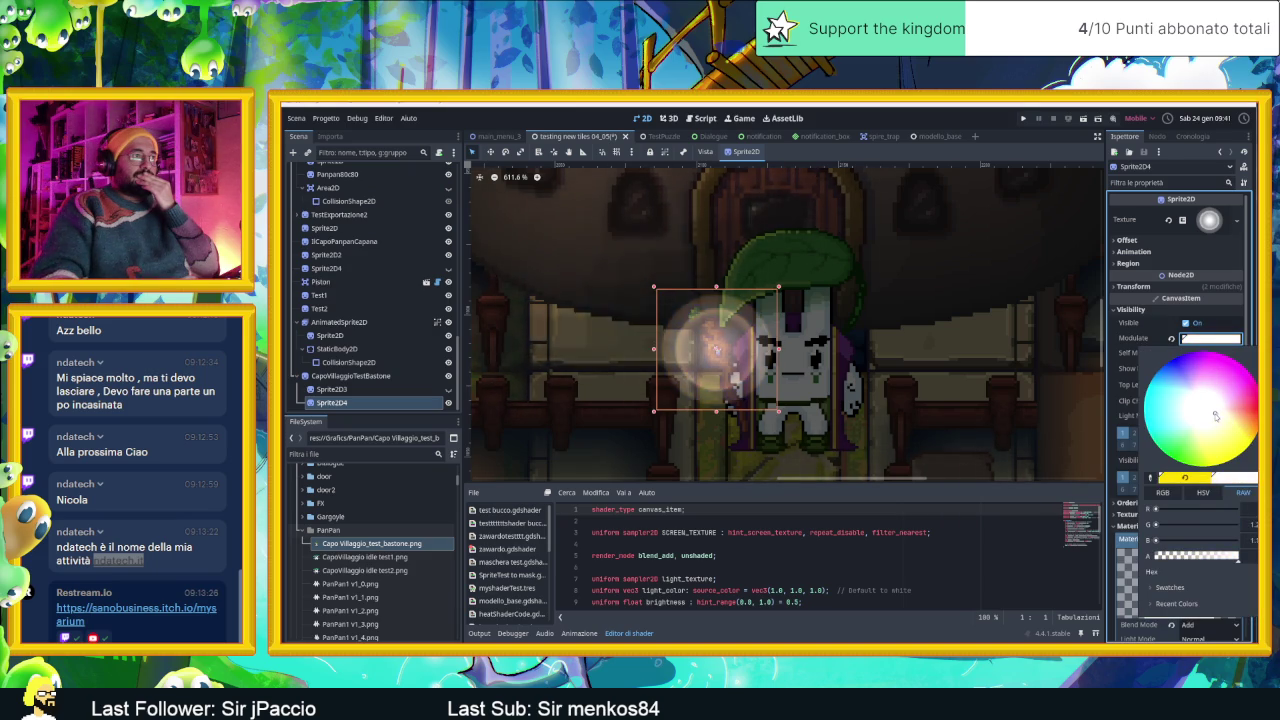
{"action": "left_click", "coordinate": [1234, 430]}
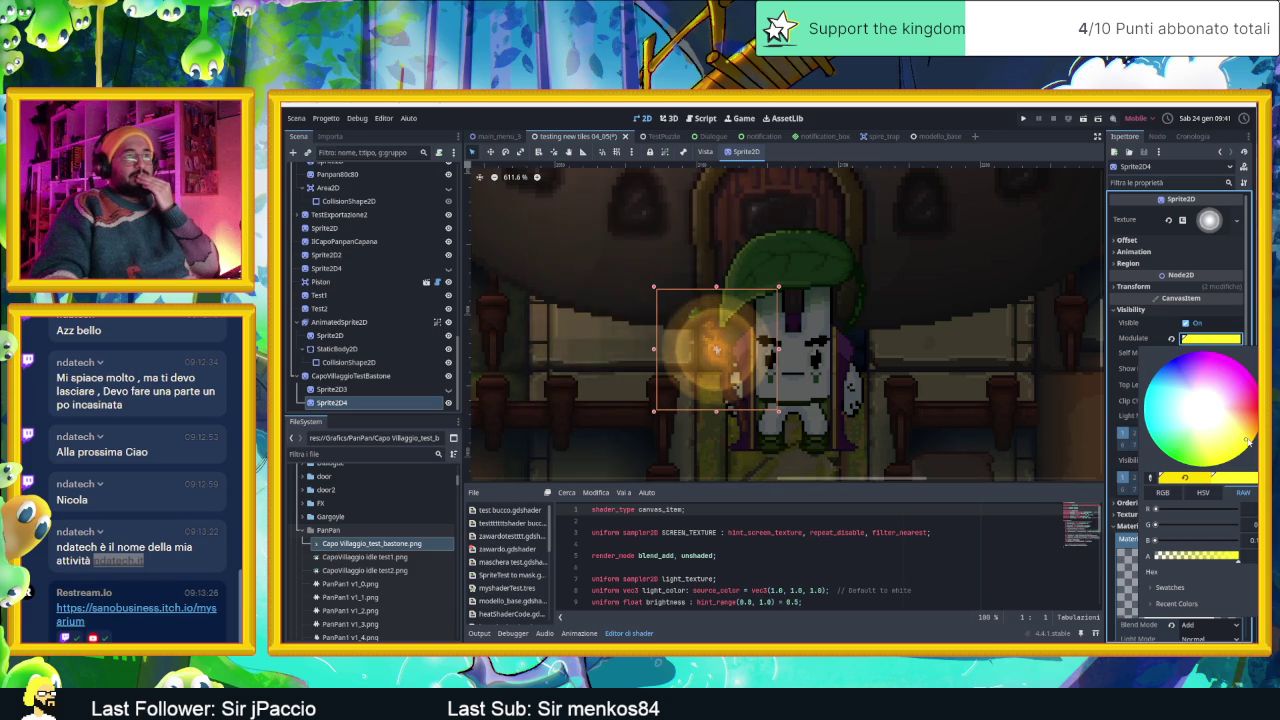
{"action": "left_click", "coordinate": [1251, 447]}
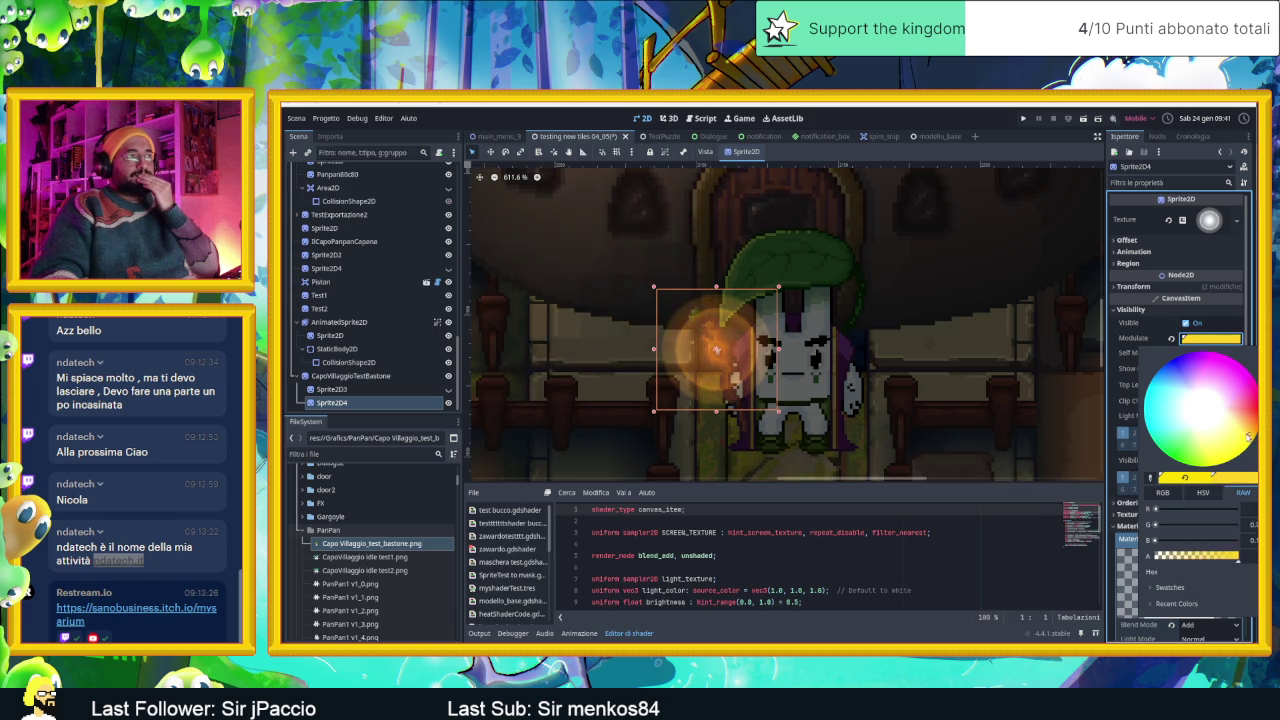
Edit the glow sprite's Modulate RGB values, keeping full green, for a saturated yellow tint.
{"action": "left_click", "coordinate": [1252, 441]}
{"action": "left_click", "coordinate": [1202, 492]}
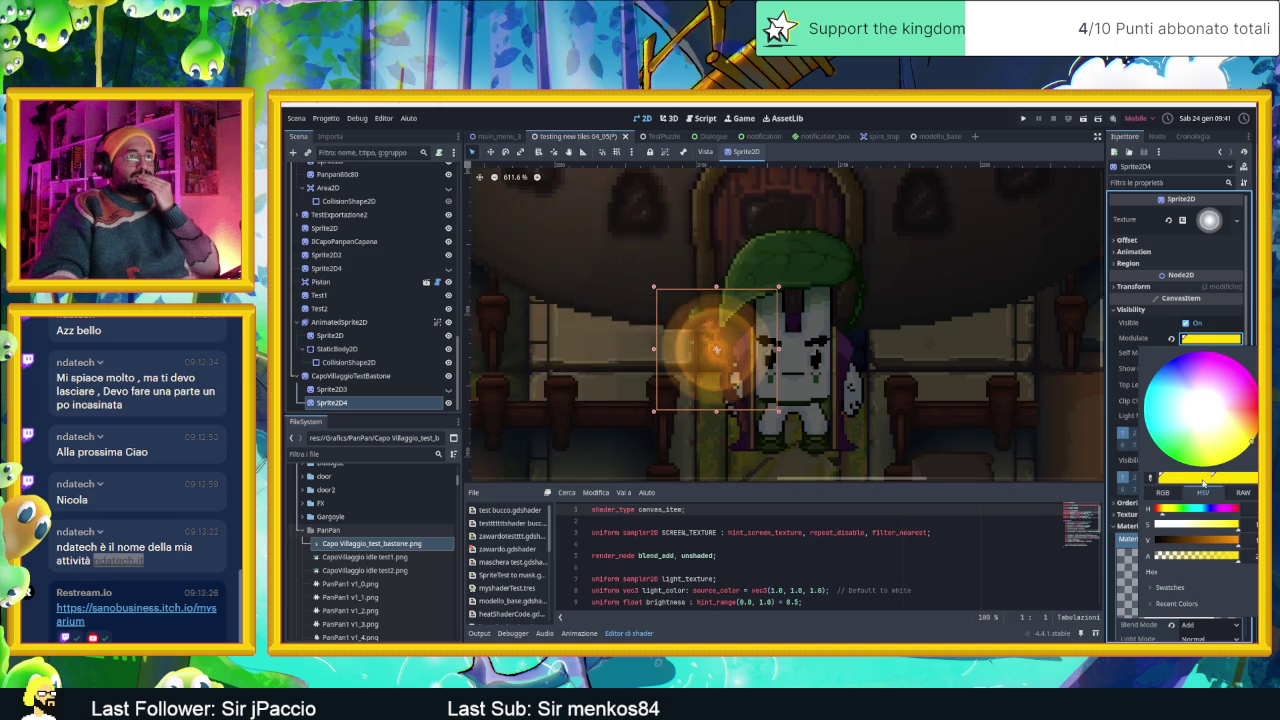
{"action": "left_click", "coordinate": [1243, 492]}
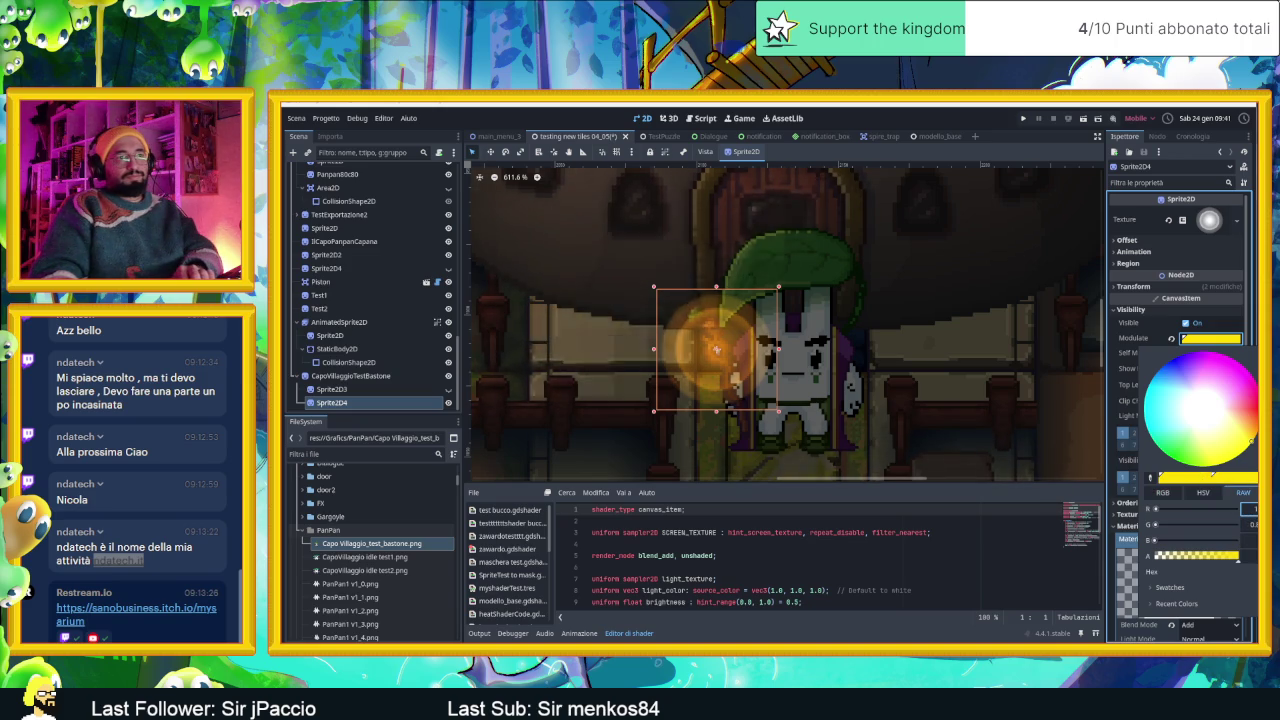
{"action": "left_click_drag", "start_coordinate": [1252, 524], "coordinate": [1240, 524]}
{"action": "key", "text": "Tab"}
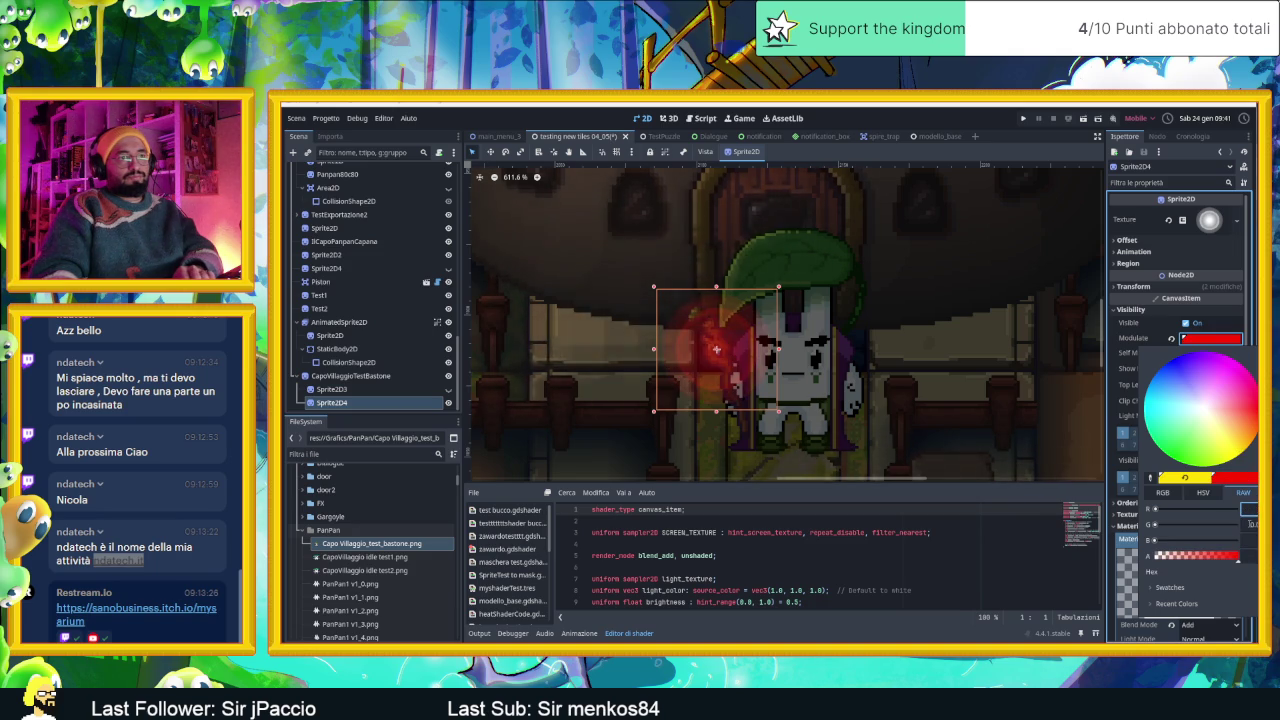
{"action": "key", "text": "Tab"}
{"action": "key", "text": "Tab"}
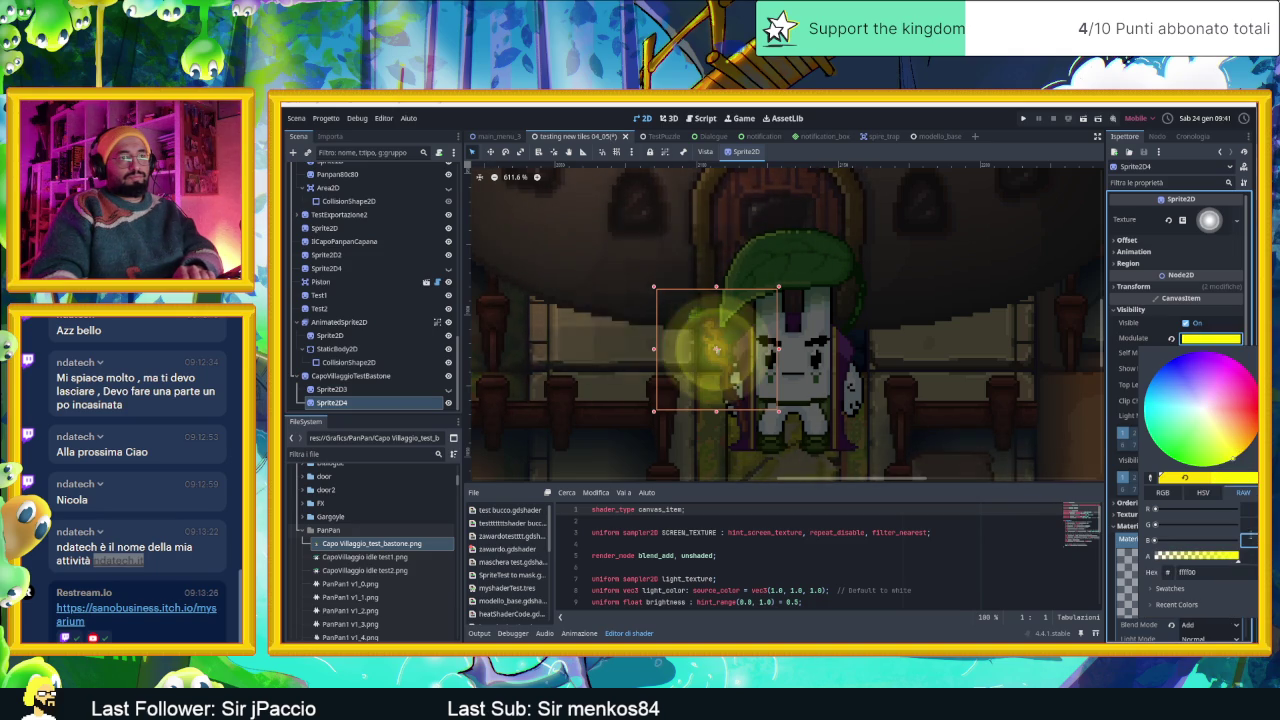
{"action": "key", "text": "Tab"}
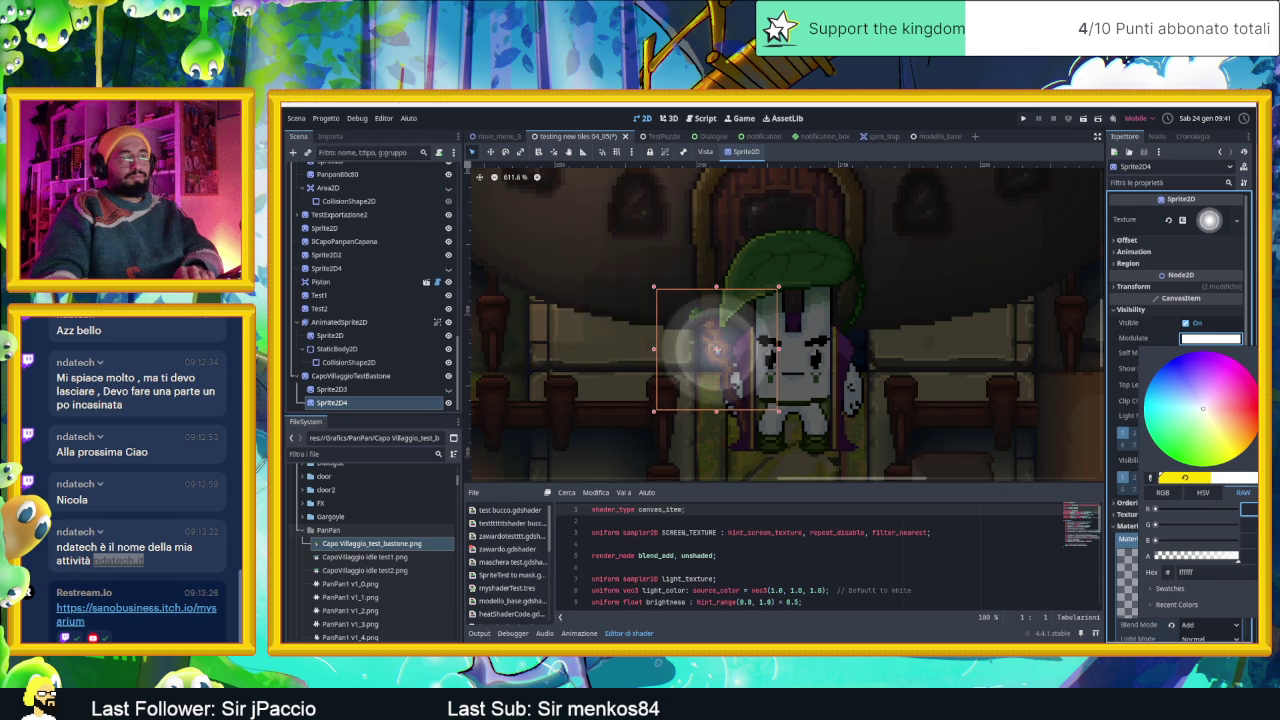
{"action": "left_click", "coordinate": [1218, 423]}
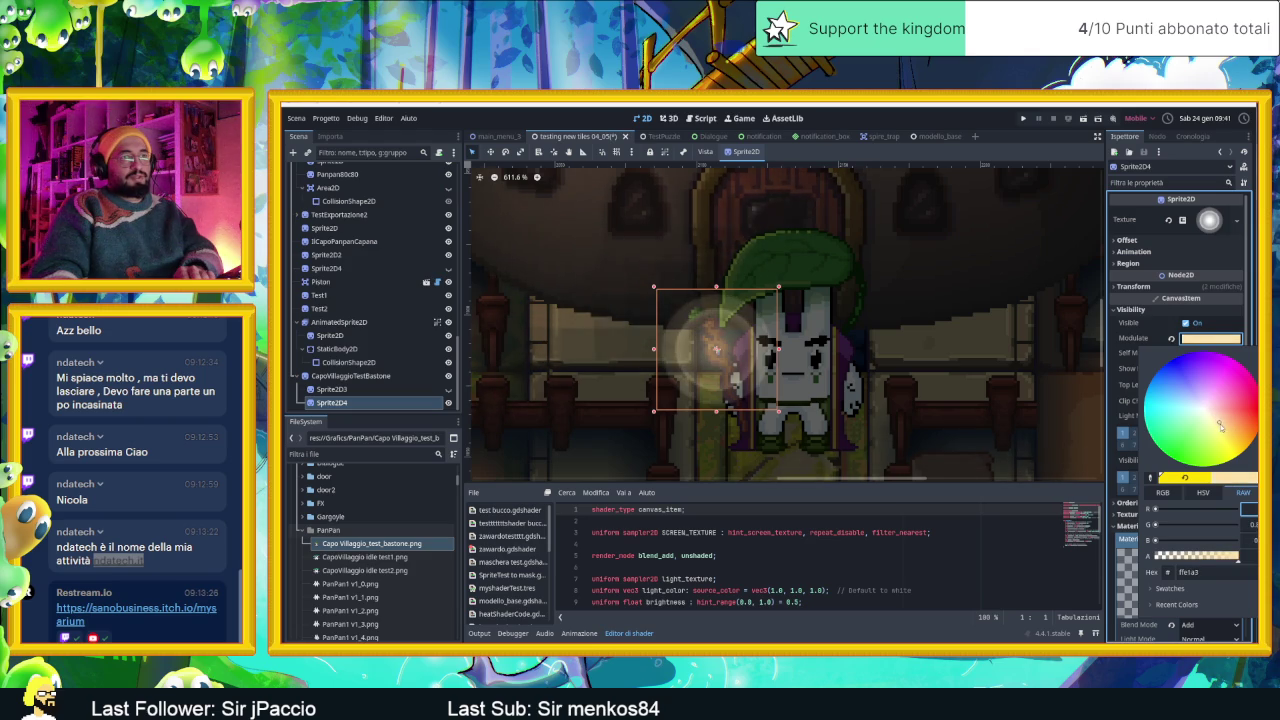
{"action": "left_click_drag", "start_coordinate": [1222, 430], "coordinate": [1249, 449]}
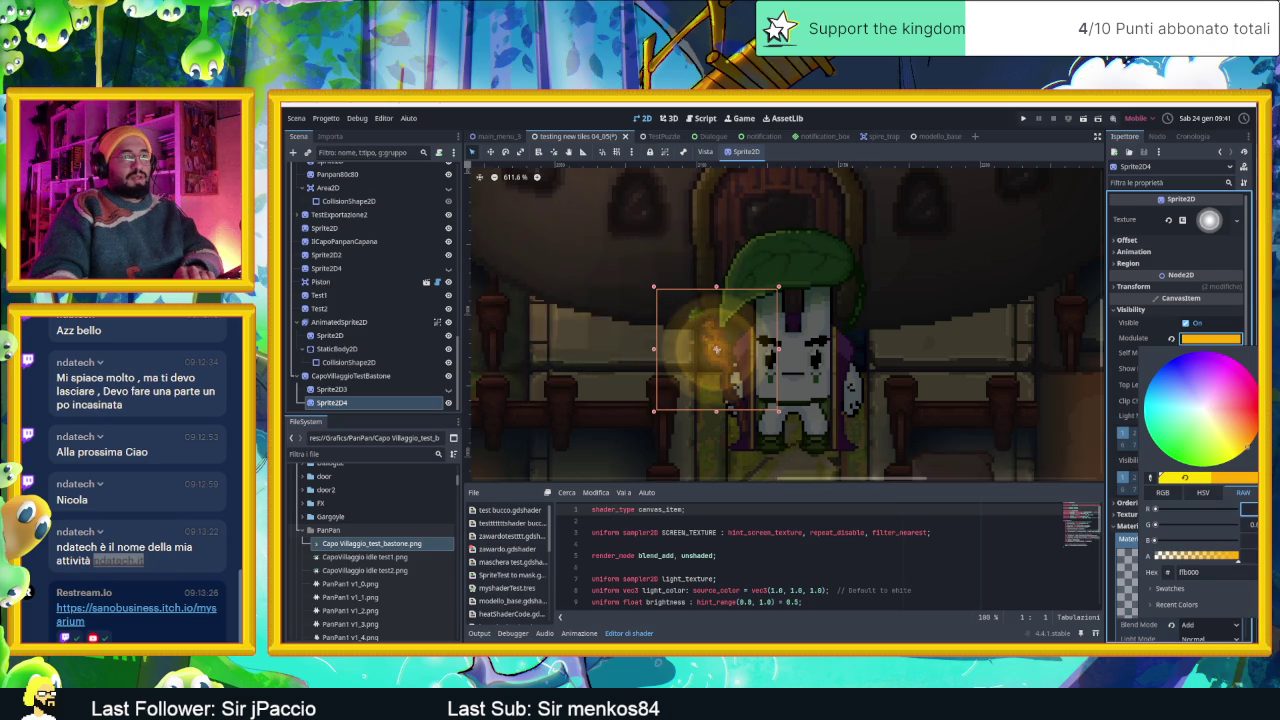
{"action": "key", "text": "Tab"}
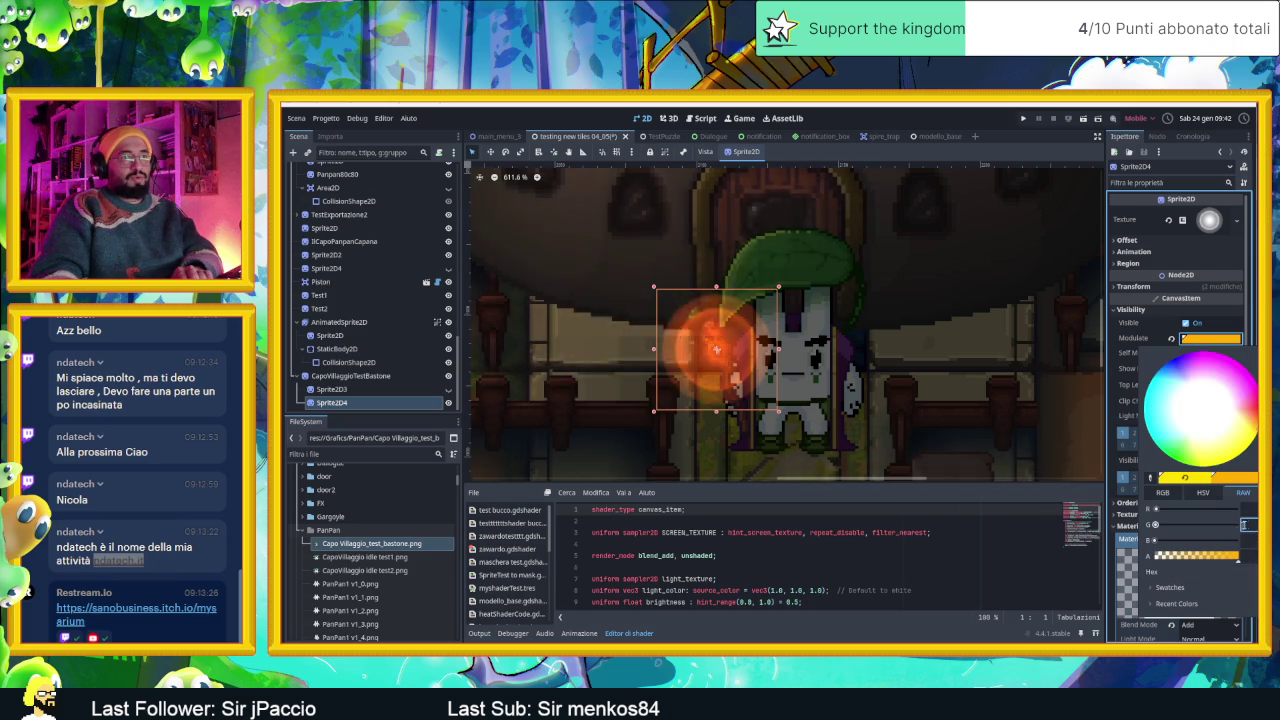
{"action": "key", "text": "Return"}
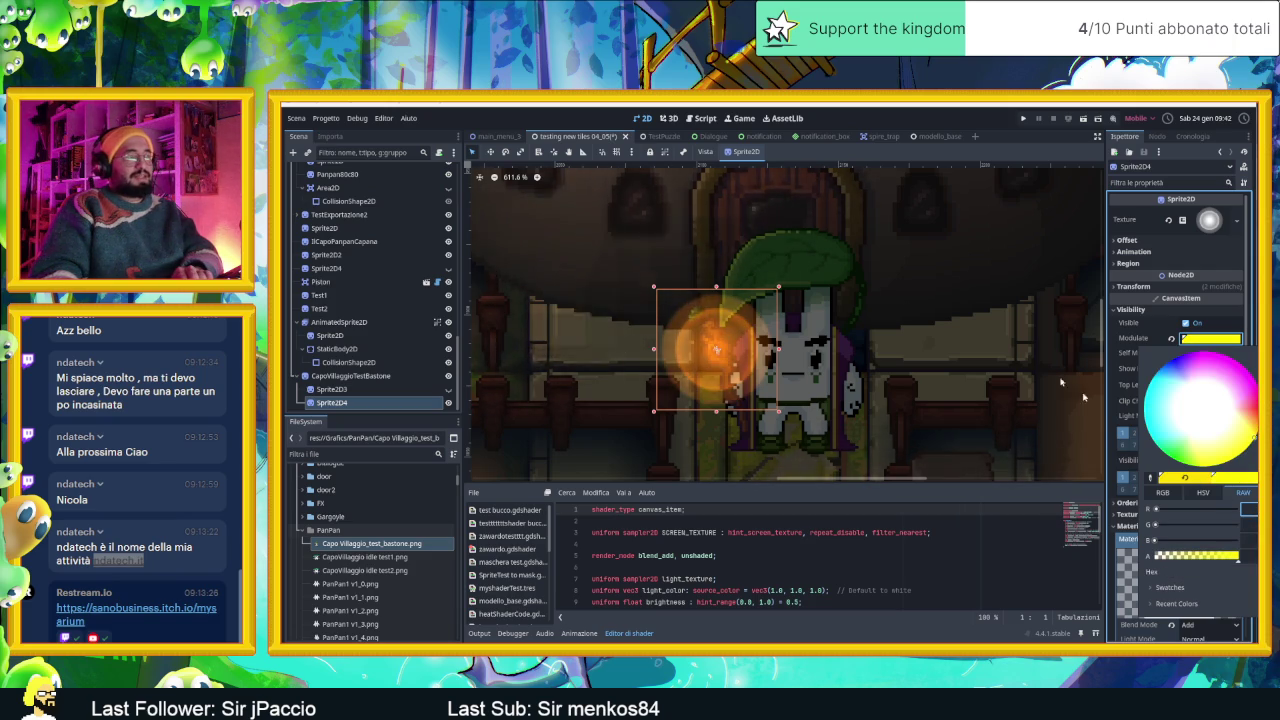
Enlarge the staff glow sprite by its corner handle and nudge it slightly left and down.
{"action": "scroll", "coordinate": [806, 316], "scroll_direction": "down", "scroll_amount": 2}
{"action": "scroll", "coordinate": [806, 316], "scroll_direction": "down", "scroll_amount": 2}
{"action": "scroll", "coordinate": [806, 316], "scroll_direction": "down", "scroll_amount": 2}
{"action": "scroll", "coordinate": [806, 316], "scroll_direction": "down", "scroll_amount": 1}
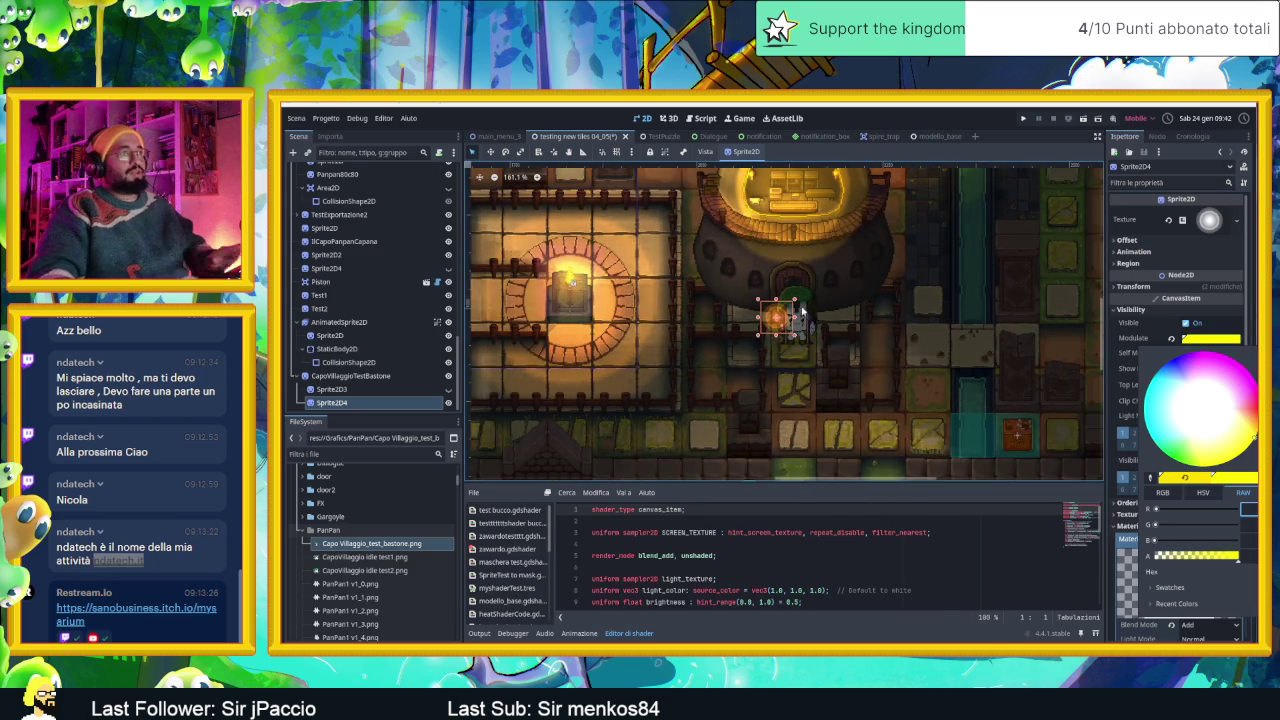
{"action": "left_click", "coordinate": [810, 291]}
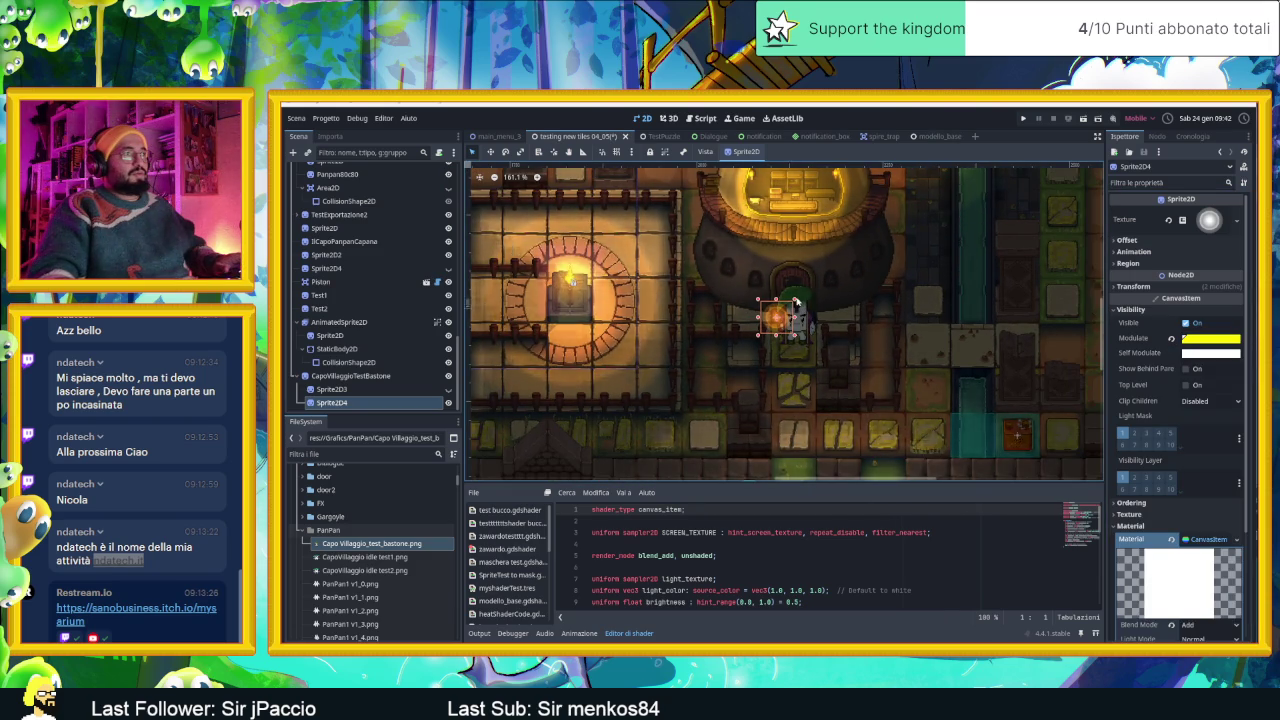
{"action": "left_click_drag", "start_coordinate": [796, 298], "coordinate": [813, 284]}
{"action": "scroll", "coordinate": [800, 305], "scroll_direction": "up", "scroll_amount": 1}
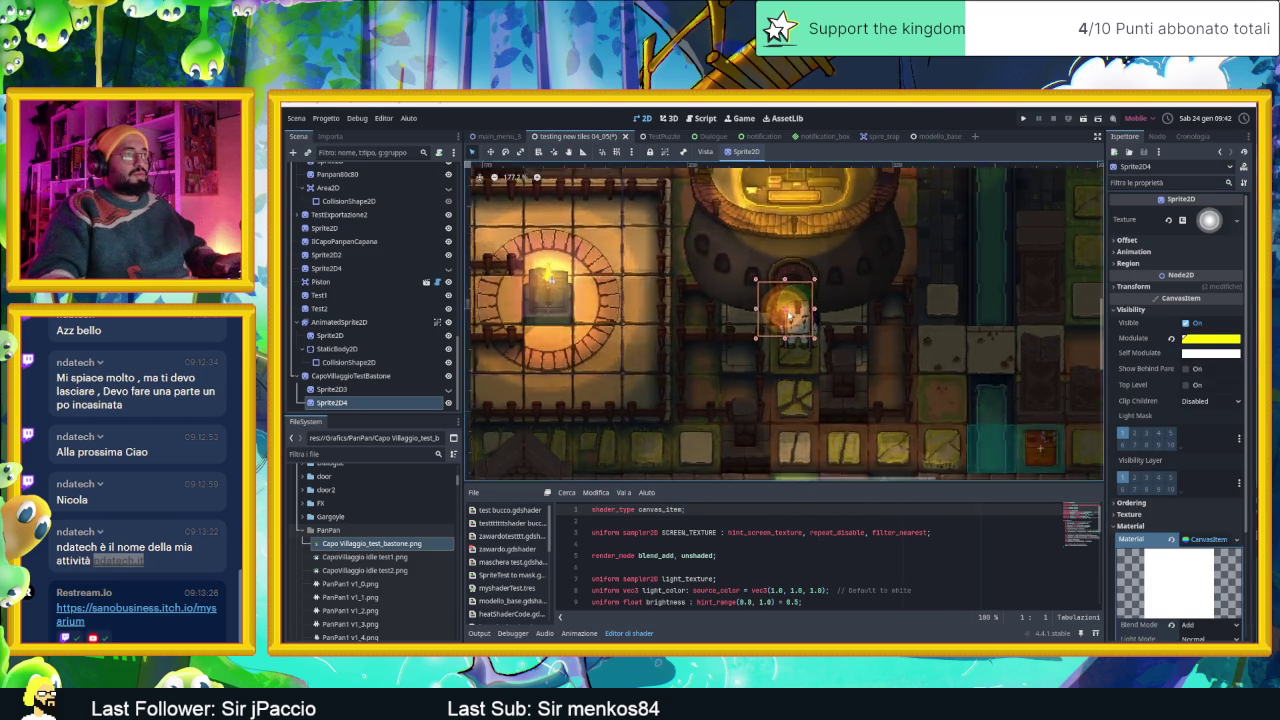
{"action": "scroll", "coordinate": [785, 318], "scroll_direction": "up", "scroll_amount": 2}
{"action": "scroll", "coordinate": [775, 326], "scroll_direction": "up", "scroll_amount": 2}
{"action": "left_click_drag", "start_coordinate": [771, 329], "coordinate": [766, 334]}
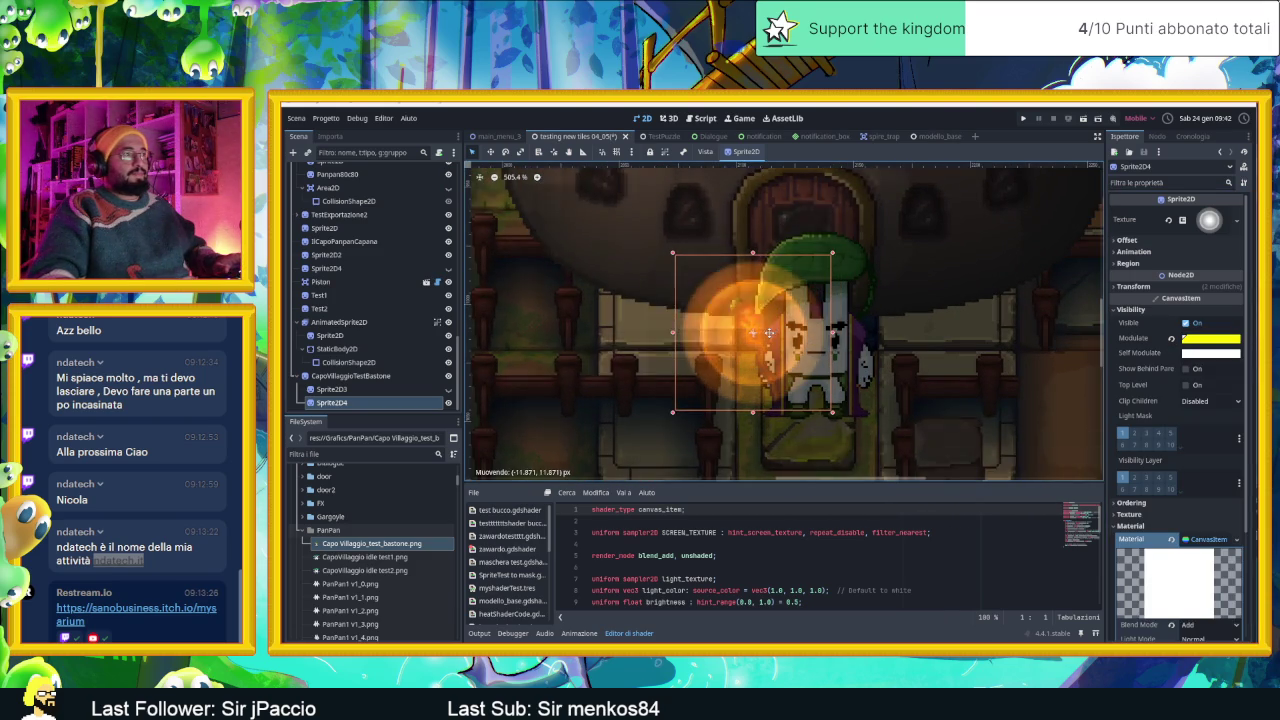
Set the glow's Modulate tint to warm amber ffba01, then minimize the Godot editor.
{"action": "left_click", "coordinate": [1227, 344]}
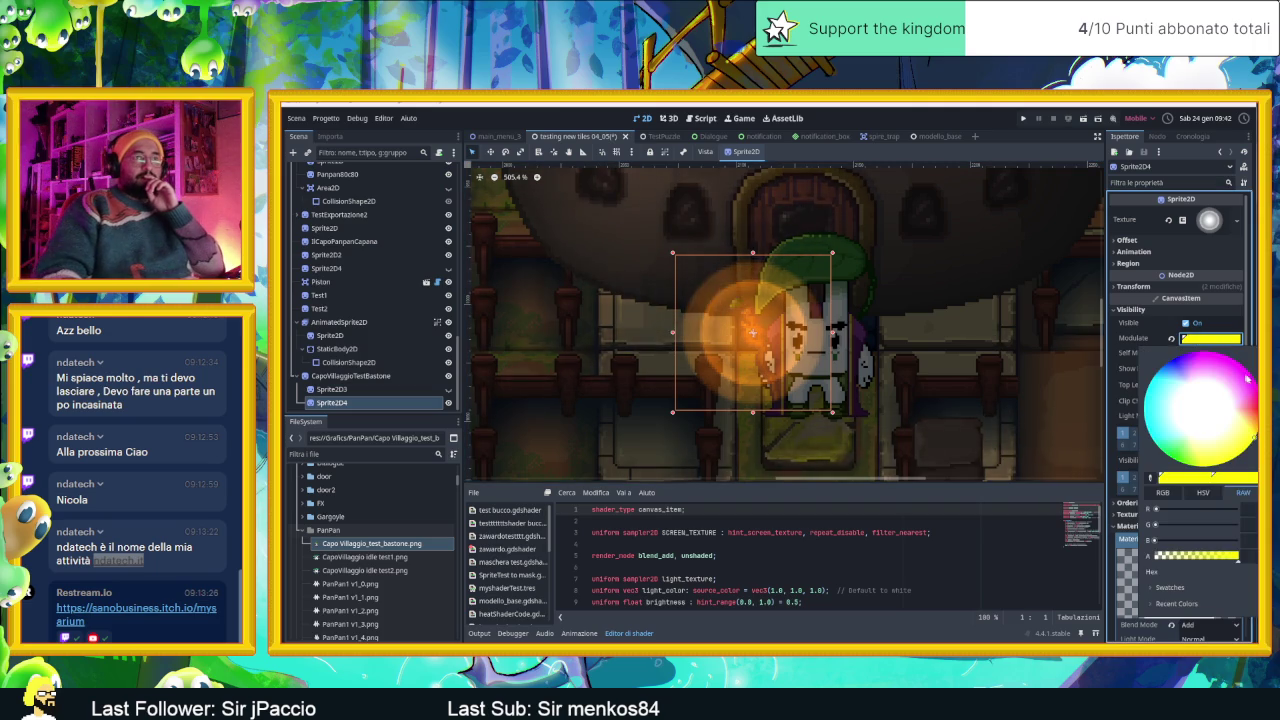
{"action": "left_click", "coordinate": [1254, 437]}
{"action": "left_click", "coordinate": [1254, 437]}
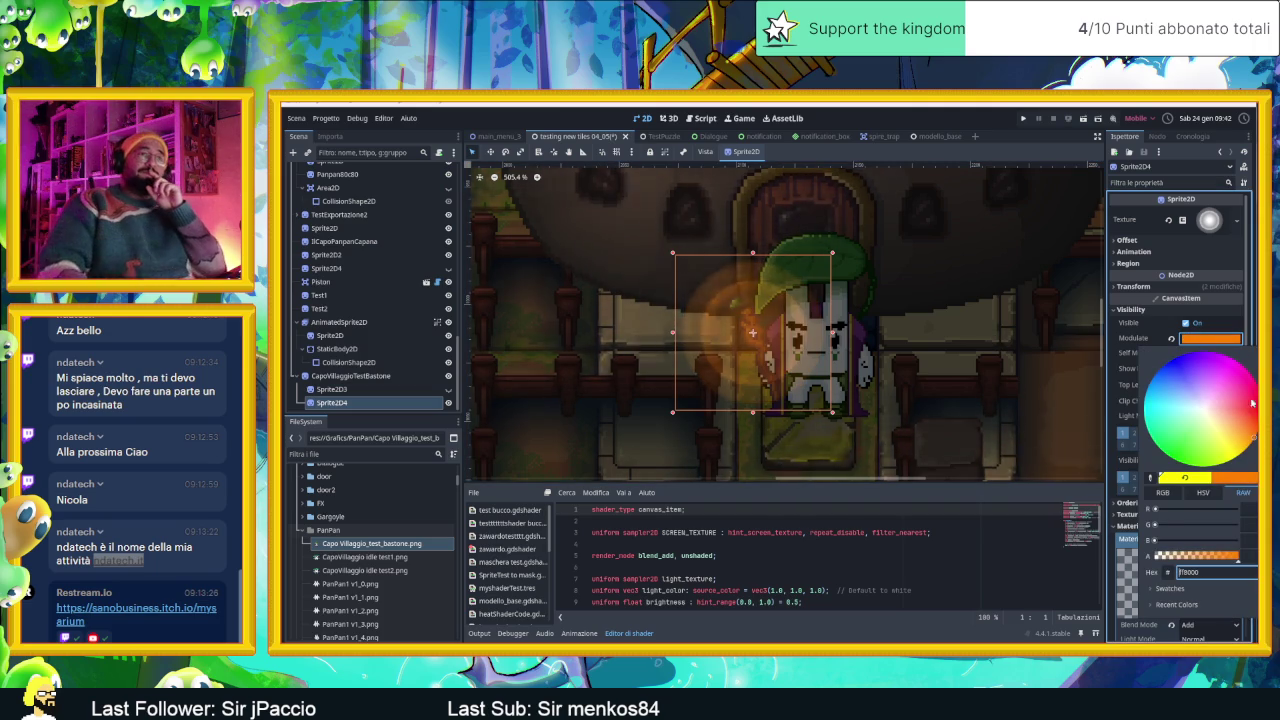
{"action": "left_click", "coordinate": [1254, 440]}
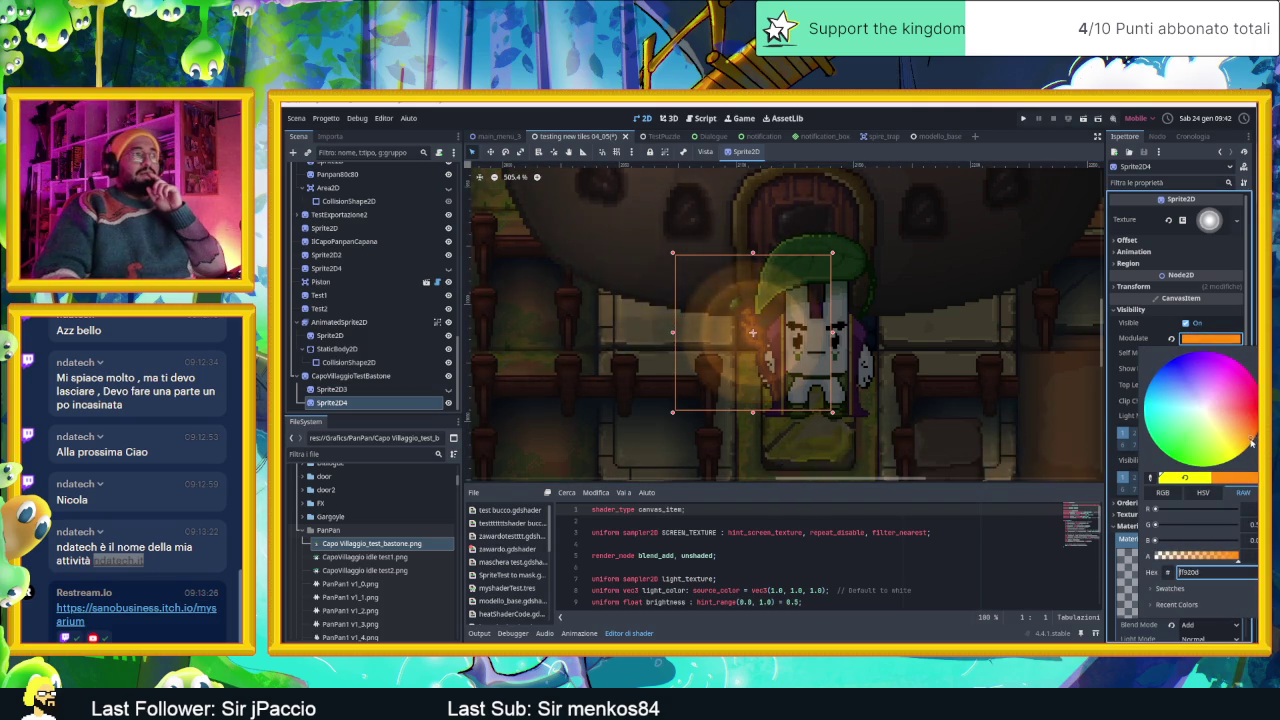
{"action": "left_click", "coordinate": [1250, 450]}
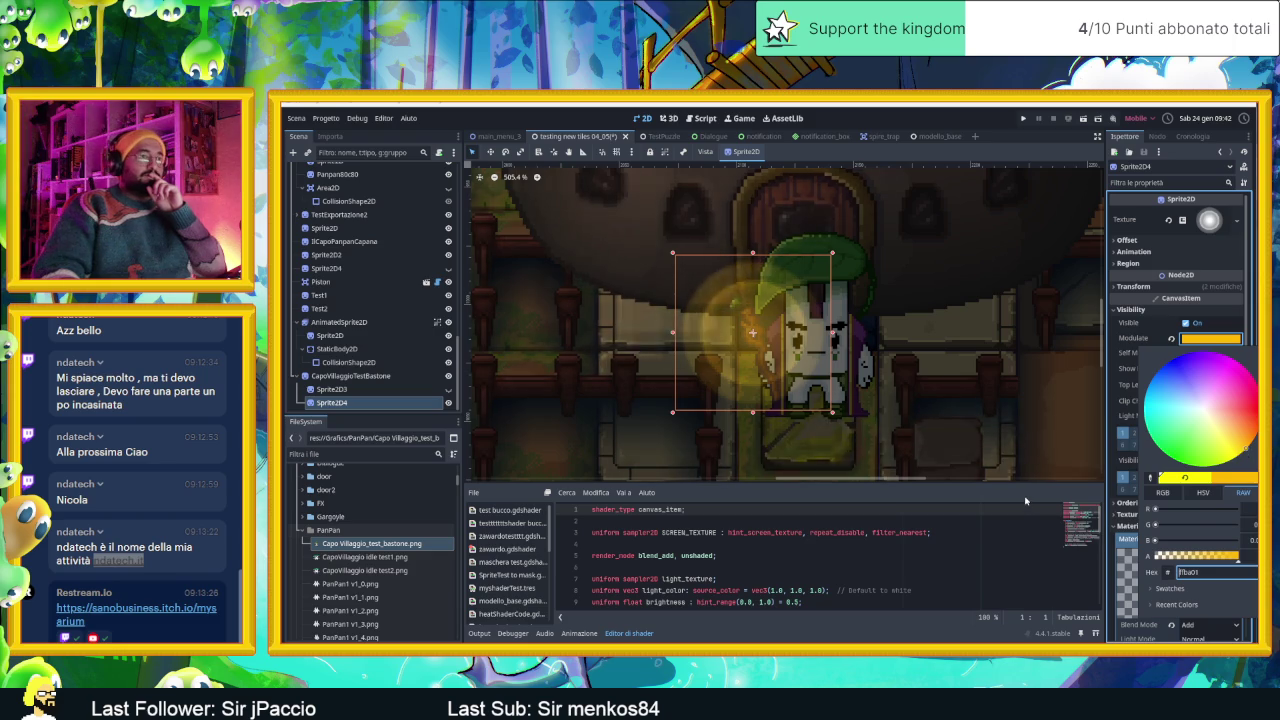
{"action": "left_click", "coordinate": [1106, 522]}
{"action": "scroll", "coordinate": [909, 345], "scroll_direction": "down", "scroll_amount": 2}
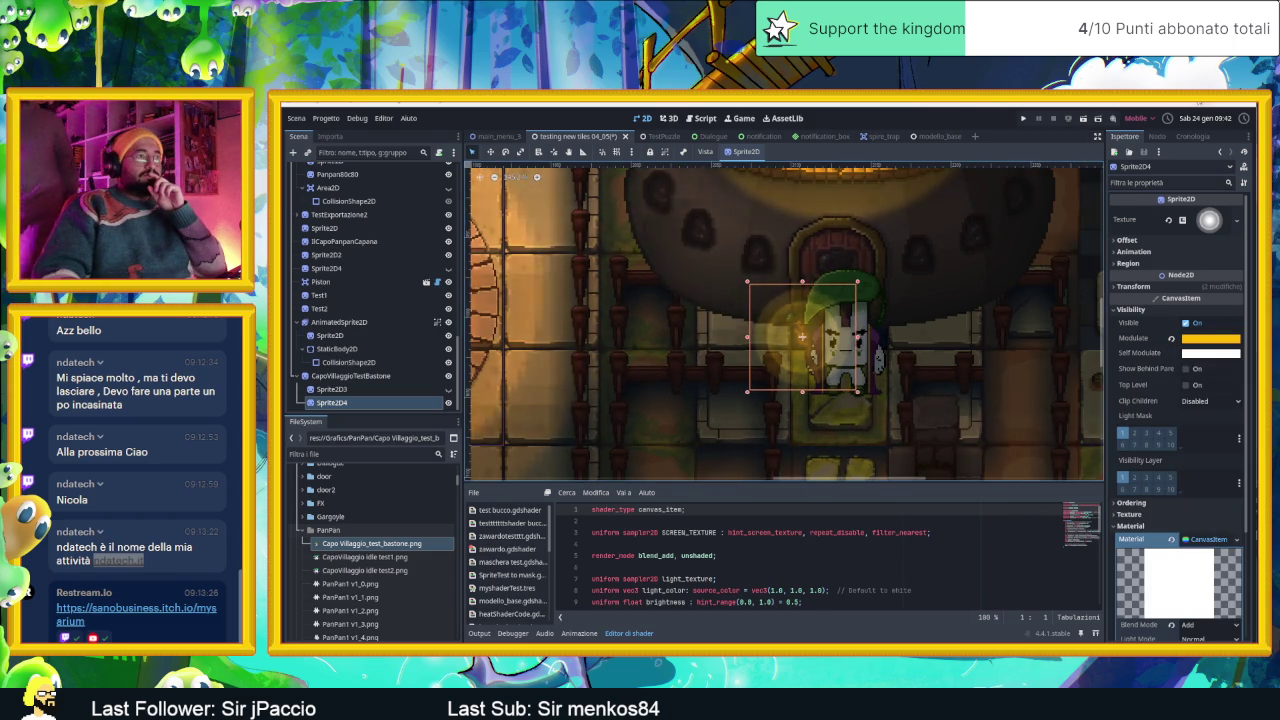
{"action": "key", "text": "super+d"}
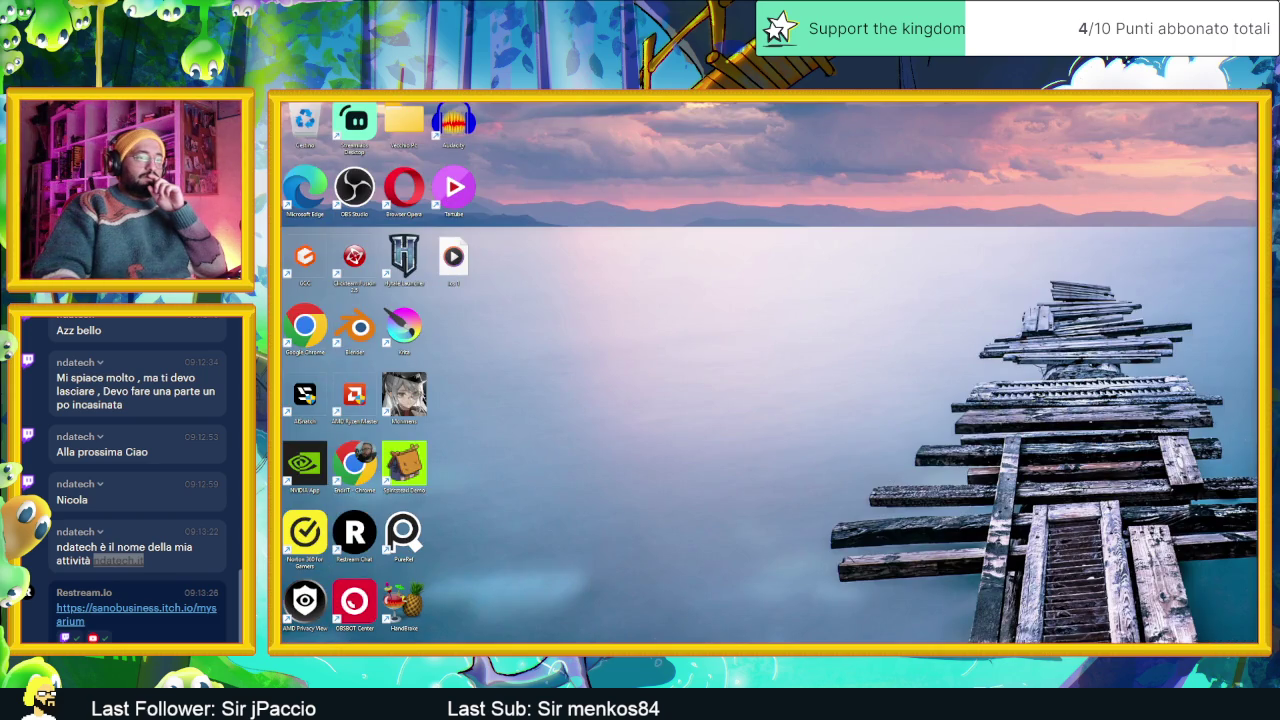
Switch to Aseprite and move the chief's painted reference image up and left beside the canvas.
{"action": "key", "text": "alt+Tab"}
{"action": "scroll", "coordinate": [705, 383], "scroll_direction": "up", "scroll_amount": 2}
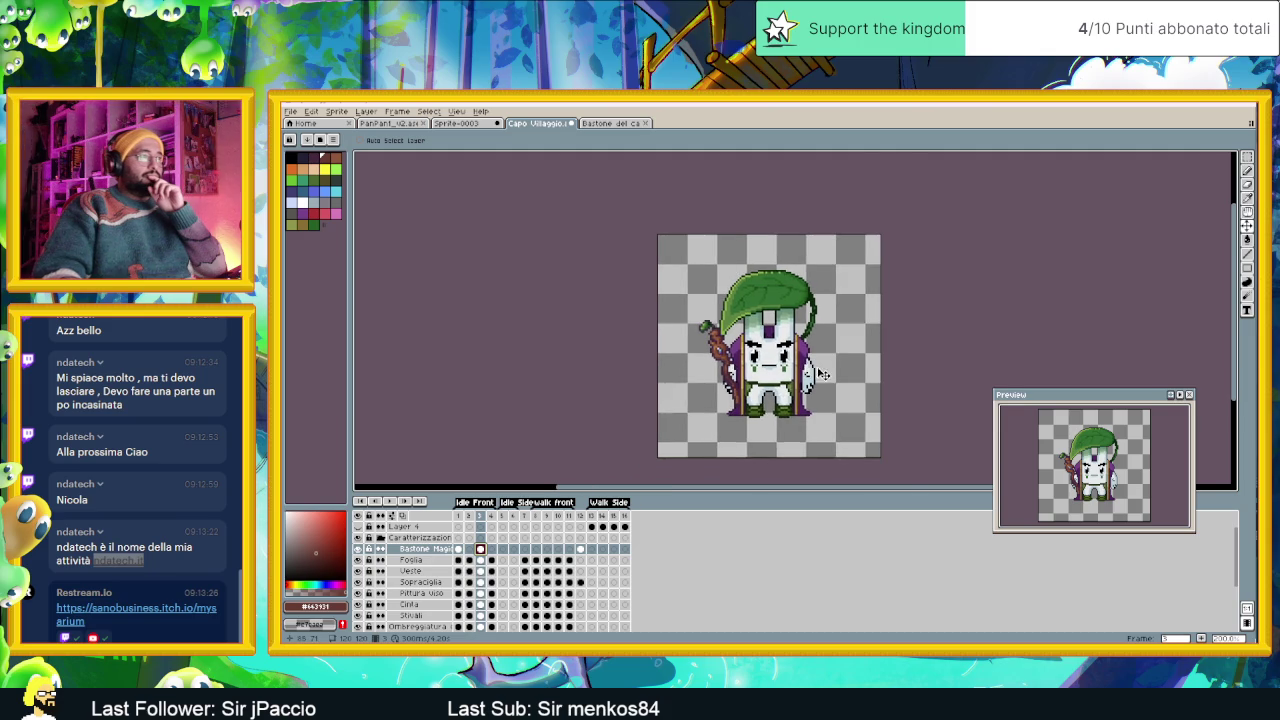
{"action": "scroll", "coordinate": [805, 400], "scroll_direction": "down", "scroll_amount": 1}
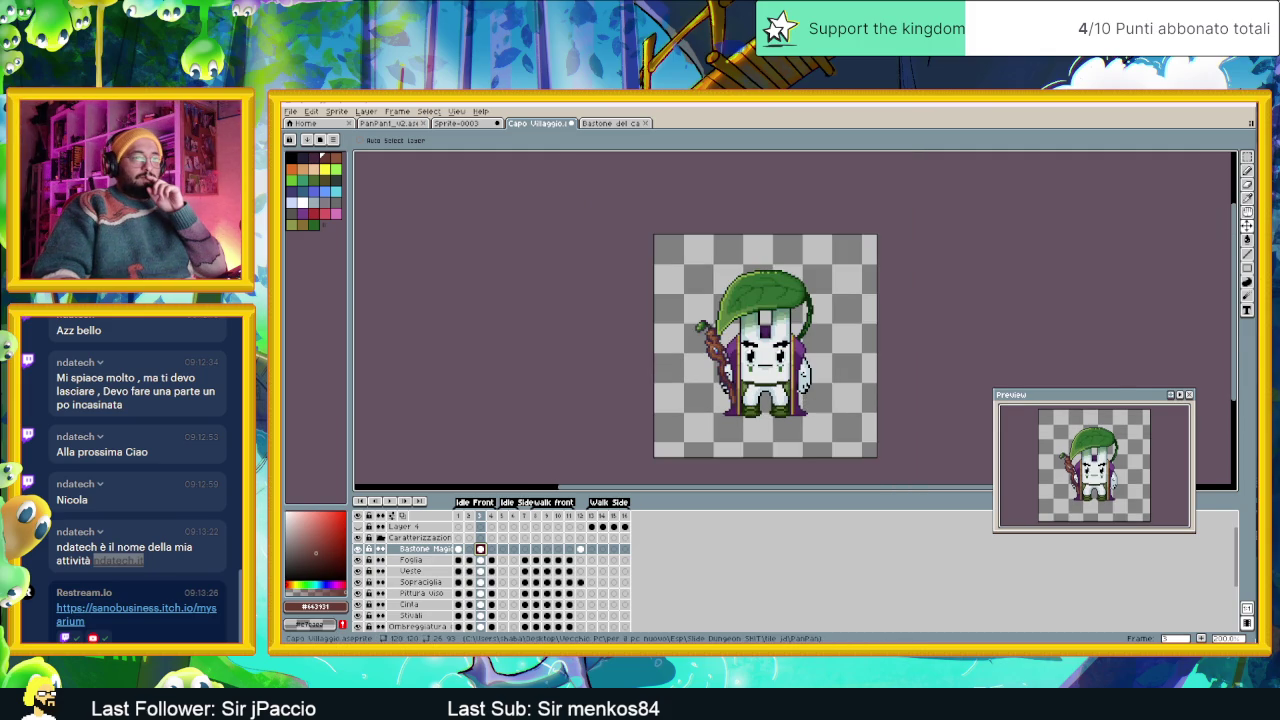
{"action": "key", "text": "alt+Tab"}
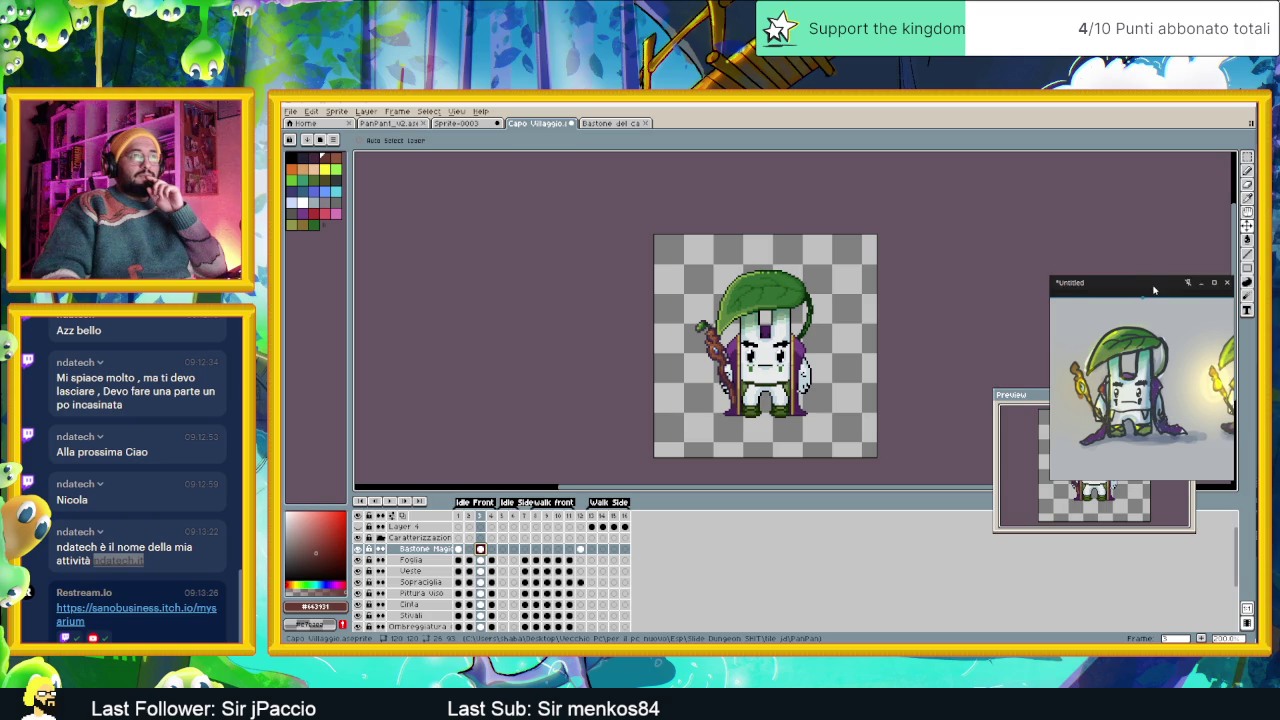
{"action": "left_click_drag", "start_coordinate": [1153, 289], "coordinate": [1118, 227]}
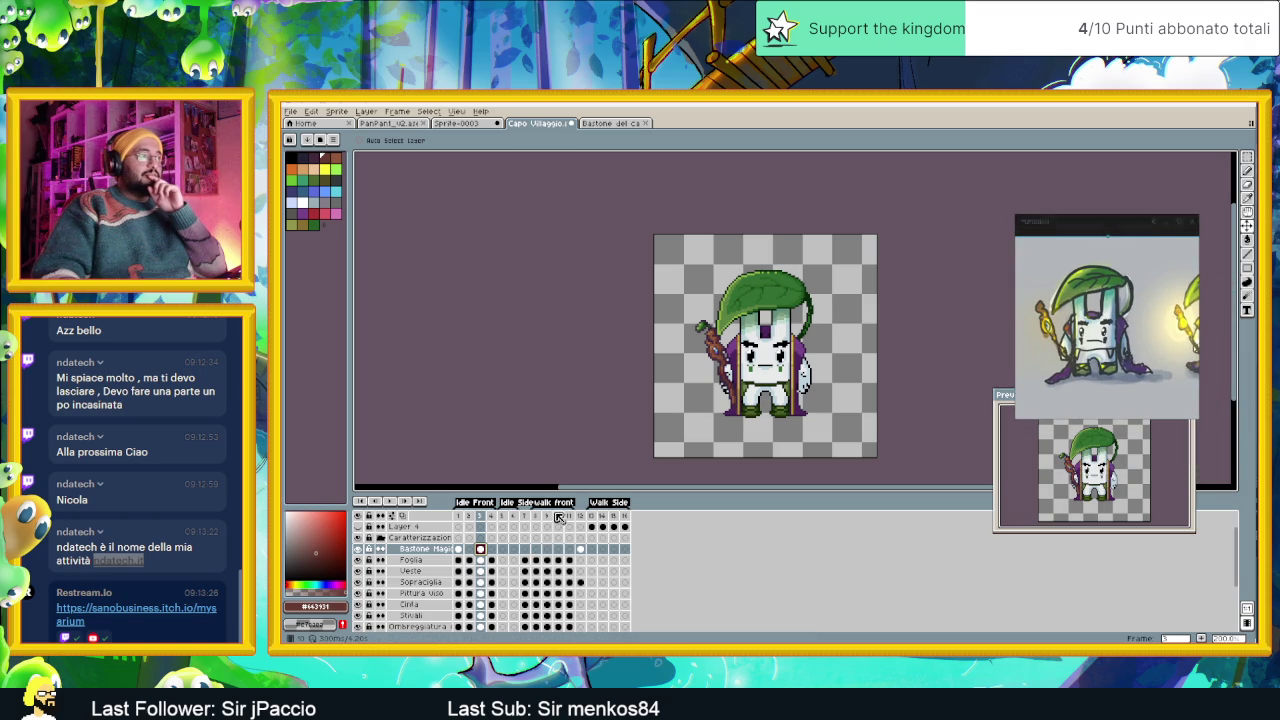
Preview the walk front and Walk Side animations, toggling the Caratterizzazione group off and back on.
{"action": "left_click", "coordinate": [540, 517]}
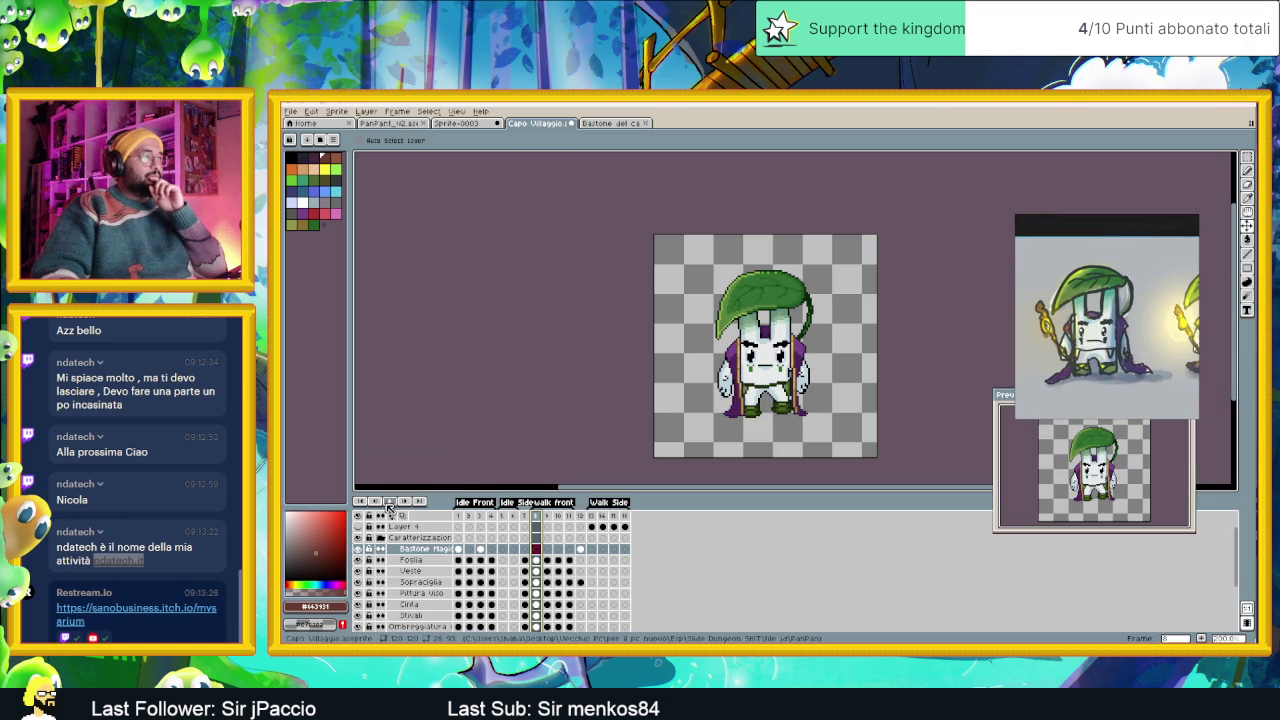
{"action": "left_click", "coordinate": [390, 507]}
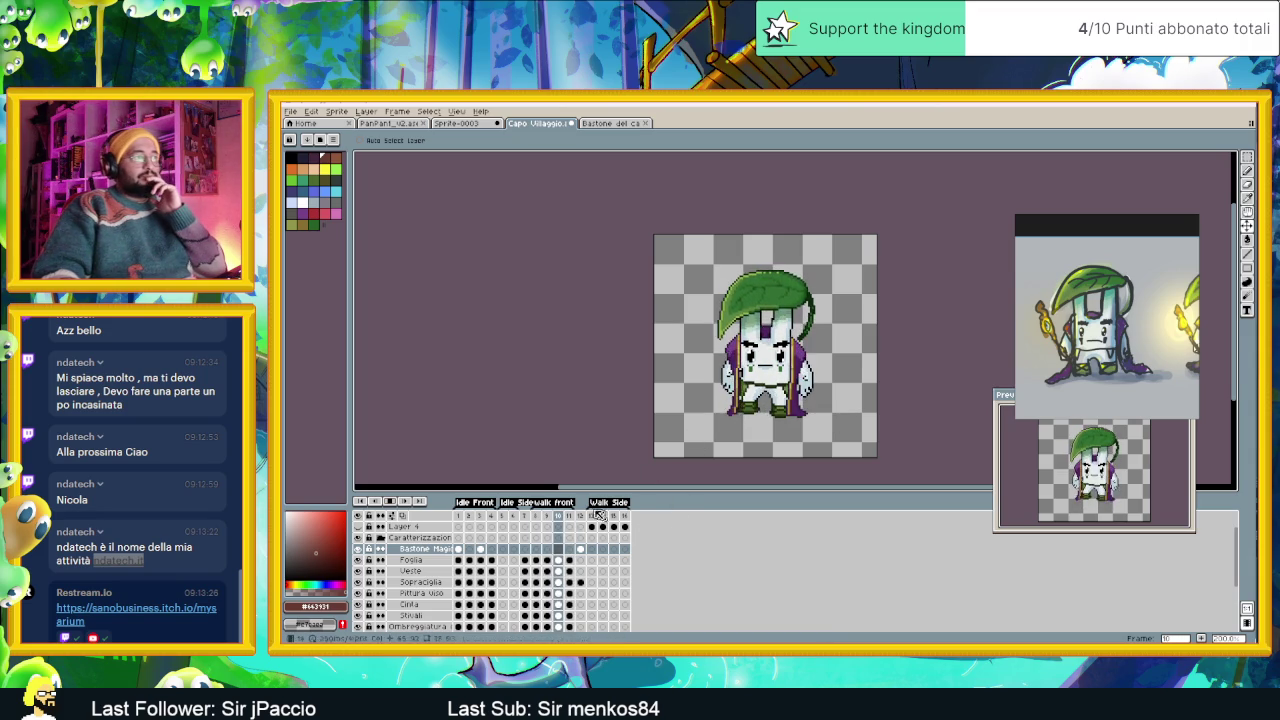
{"action": "left_click", "coordinate": [596, 514]}
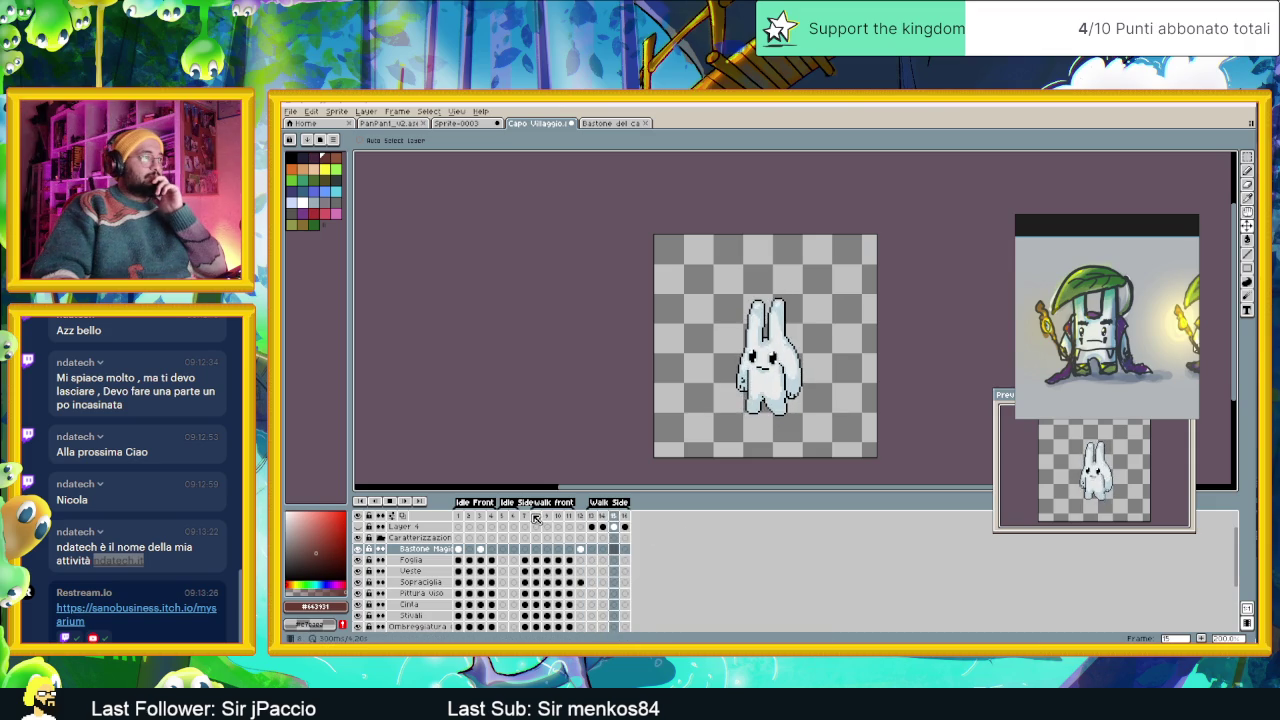
{"action": "left_click", "coordinate": [536, 517]}
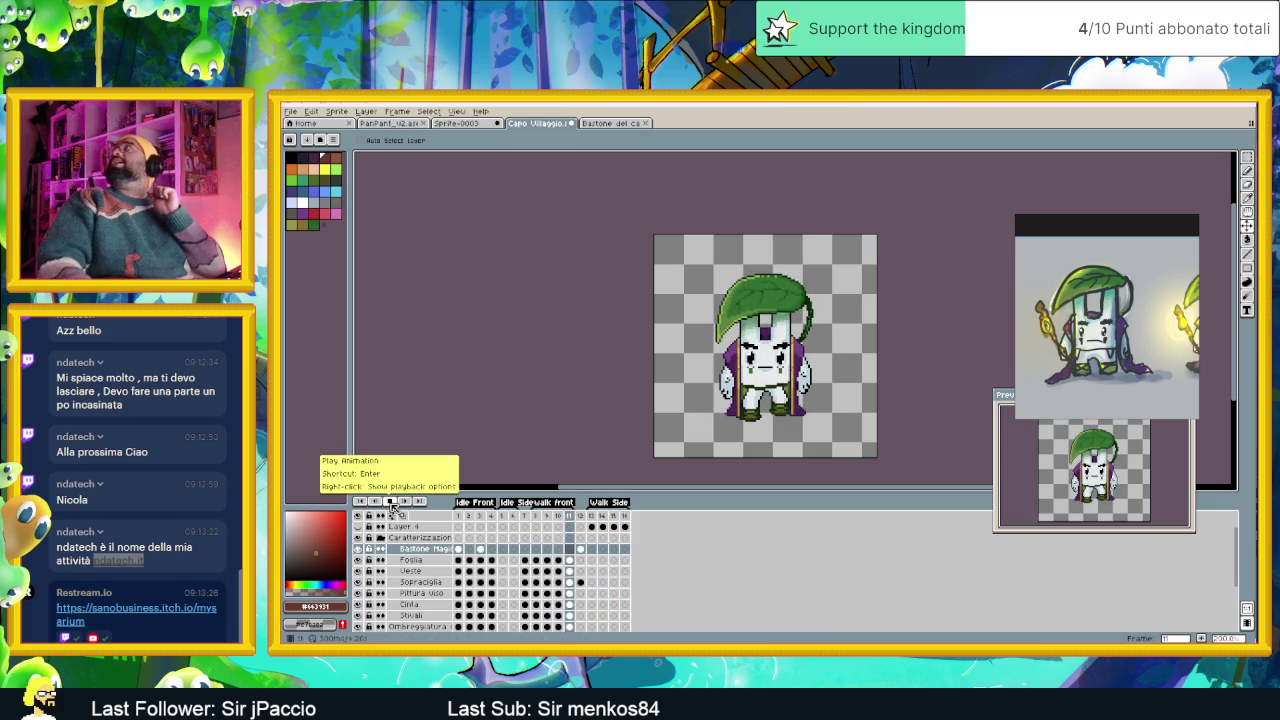
{"action": "left_click", "coordinate": [393, 506]}
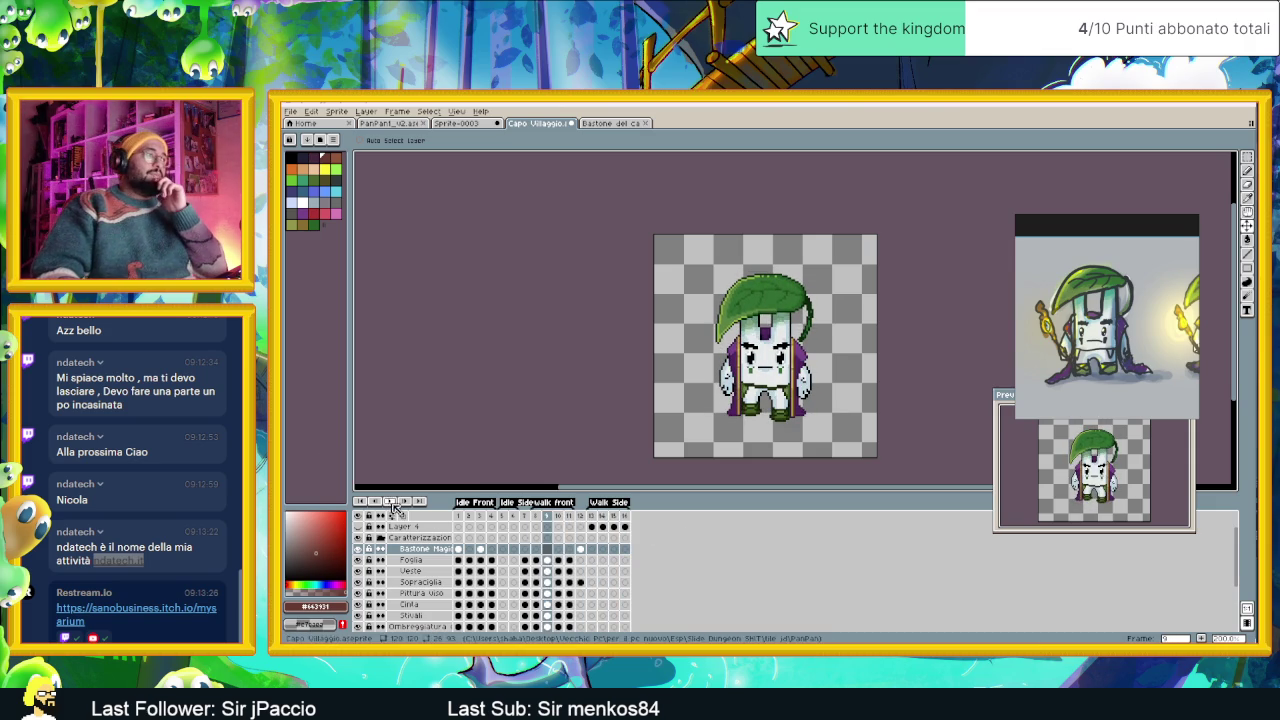
{"action": "left_click", "coordinate": [358, 538]}
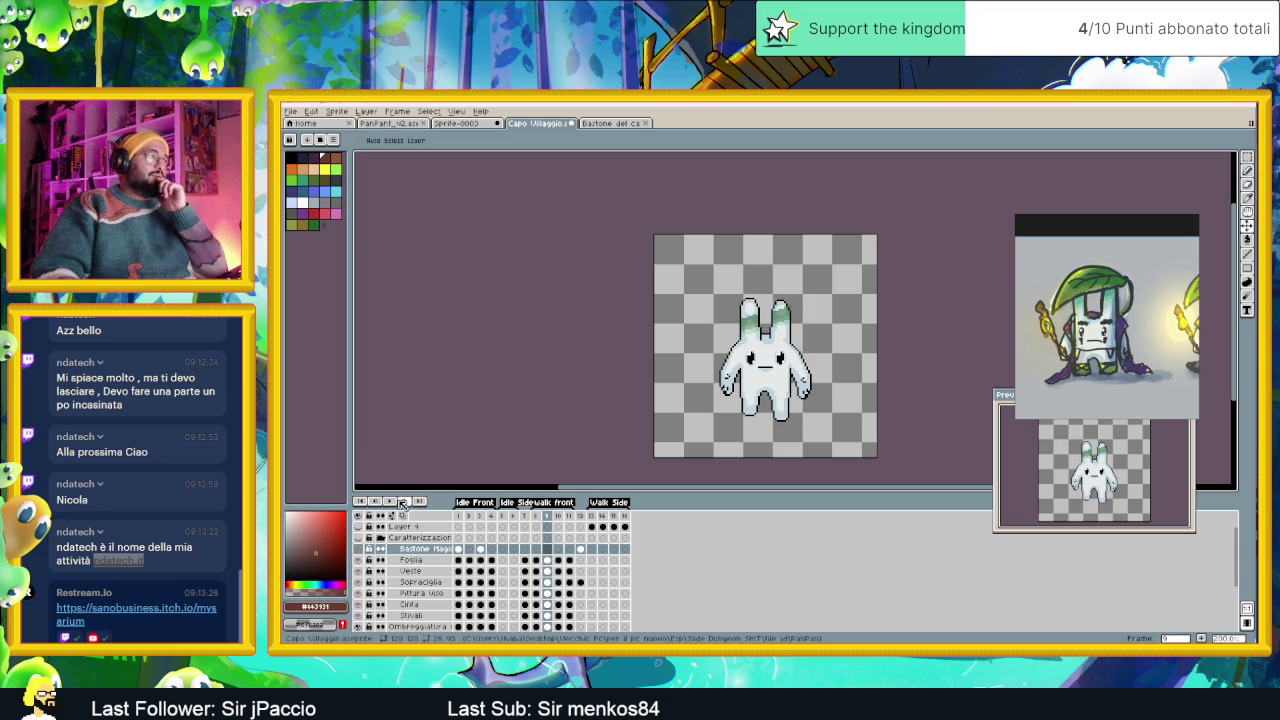
{"action": "left_click", "coordinate": [393, 505]}
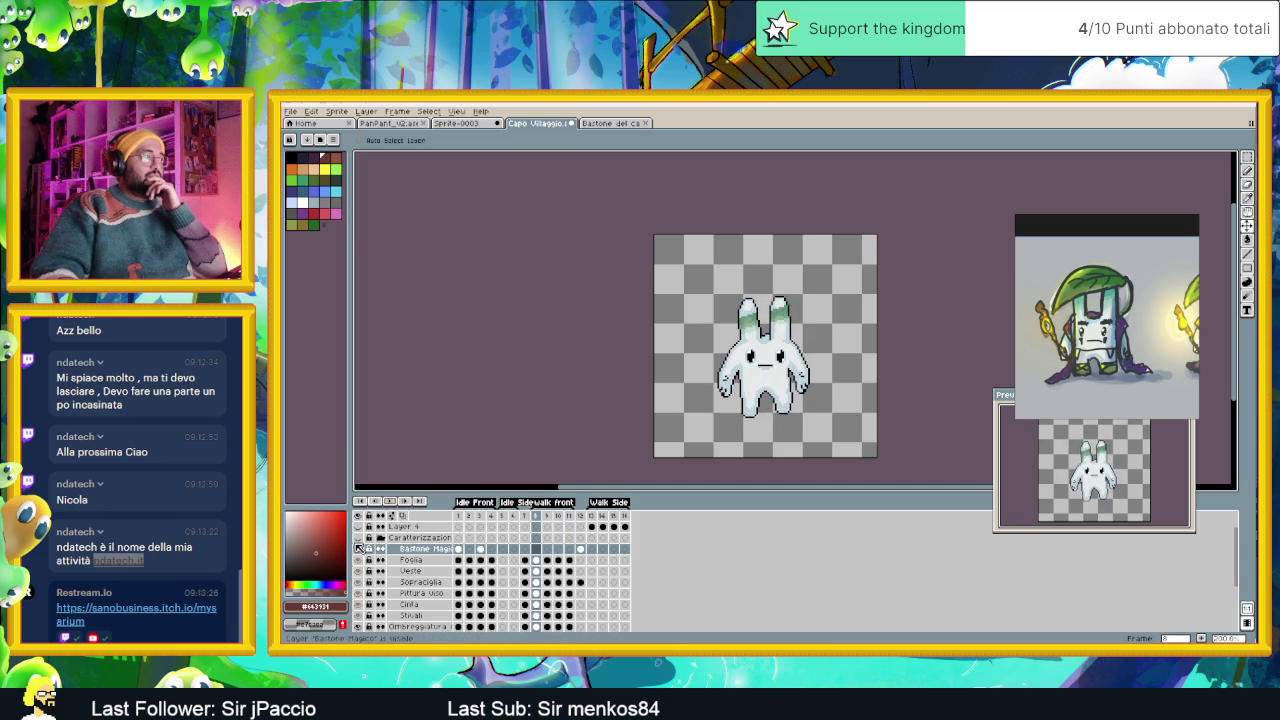
{"action": "left_click", "coordinate": [358, 548]}
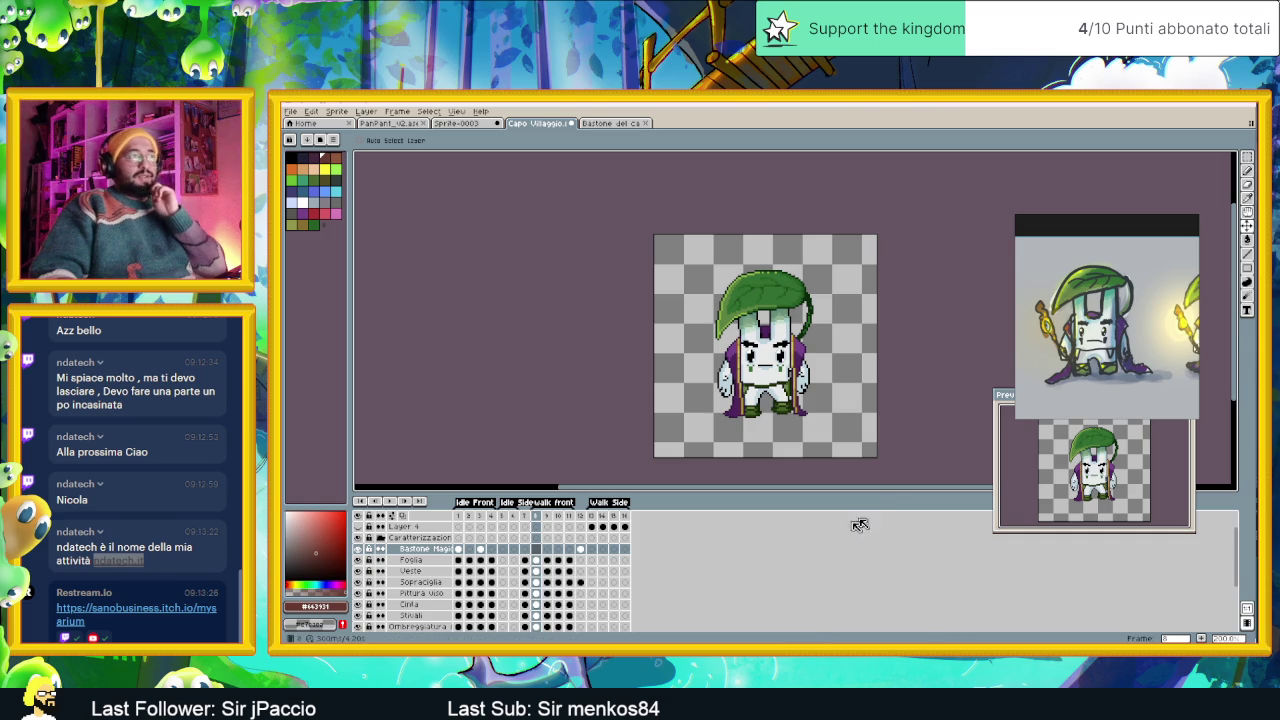
View the 'Bastone del ca…' staff sprite, then return to Capo Villaggio and play its animation.
{"action": "left_click", "coordinate": [462, 517]}
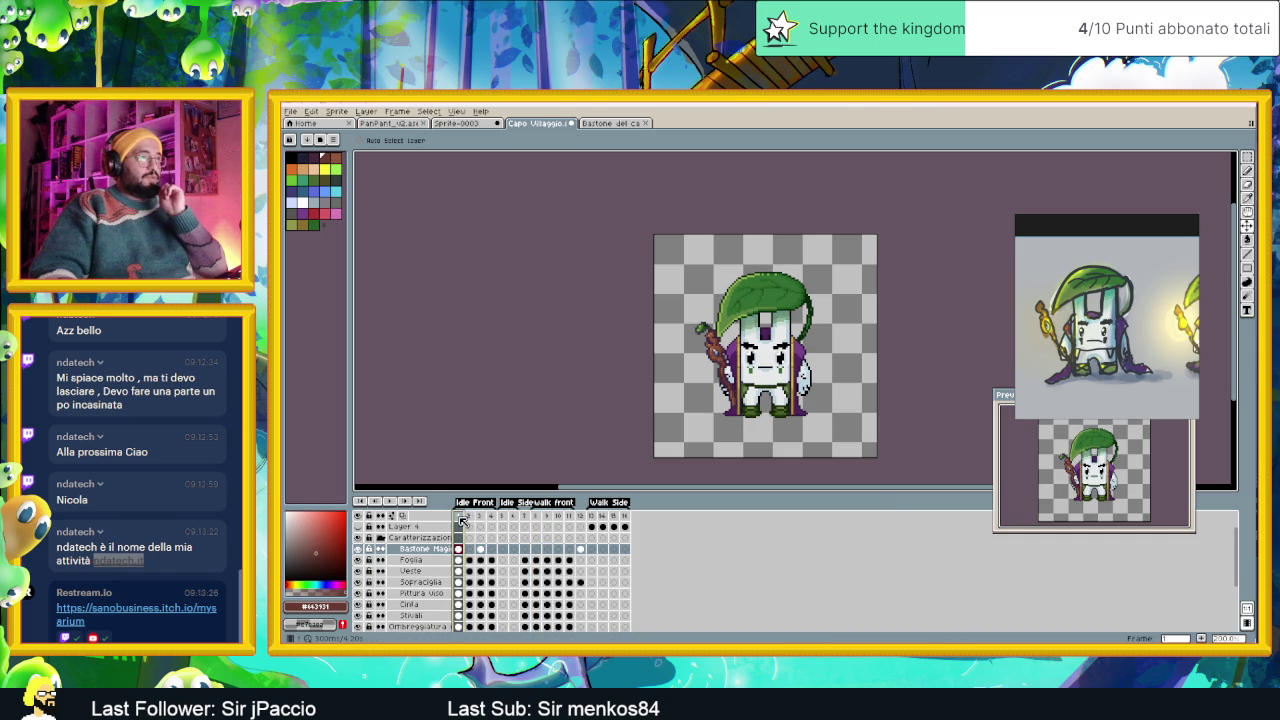
{"action": "left_click", "coordinate": [615, 123]}
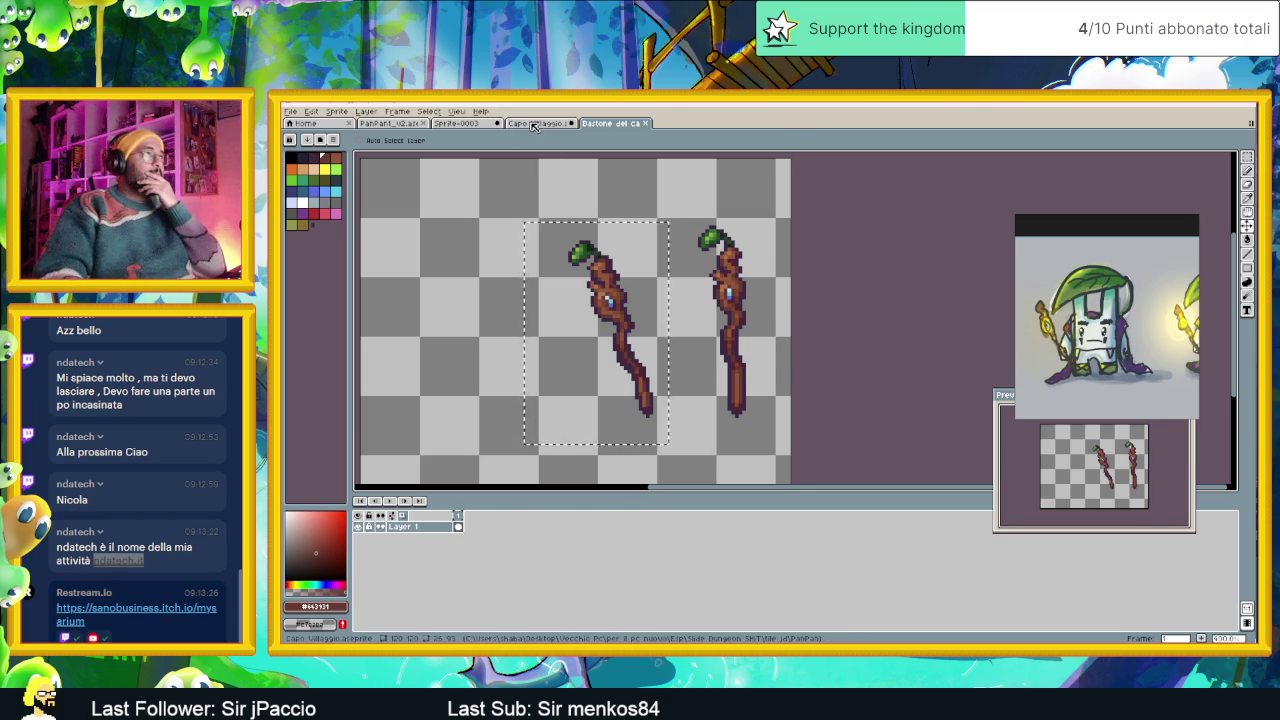
{"action": "left_click", "coordinate": [533, 124]}
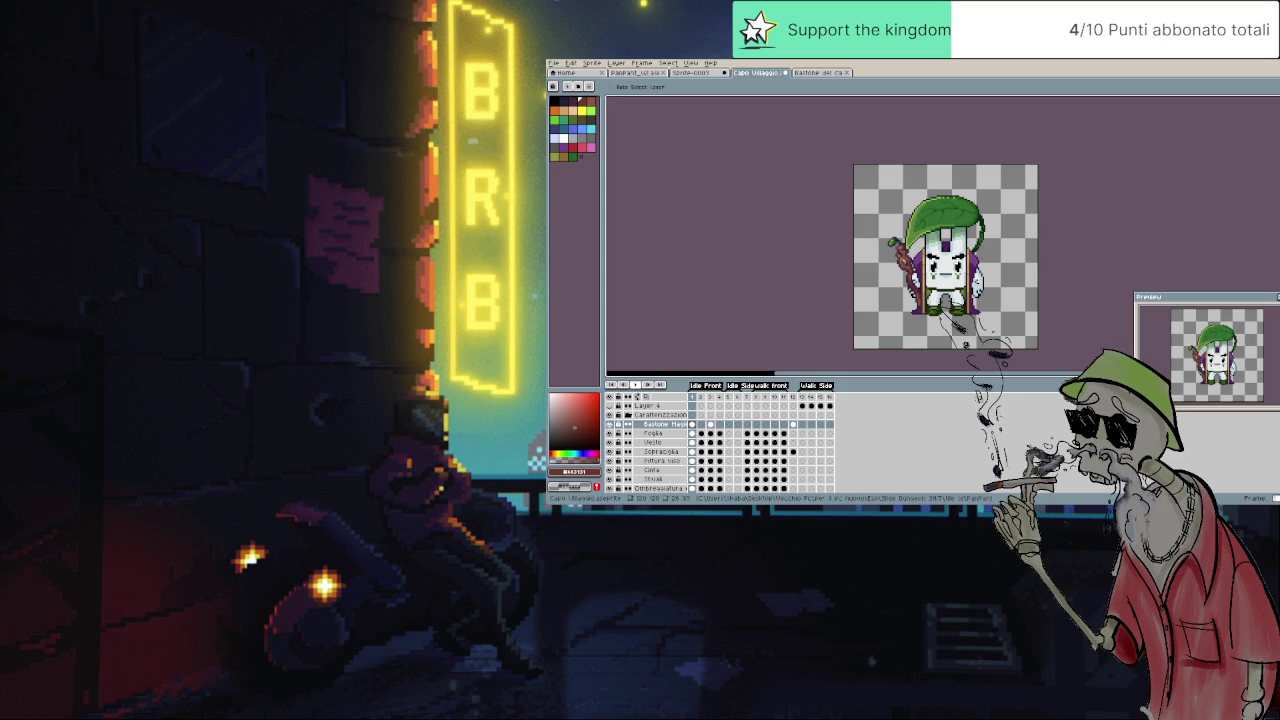
{"action": "key", "text": "Return"}
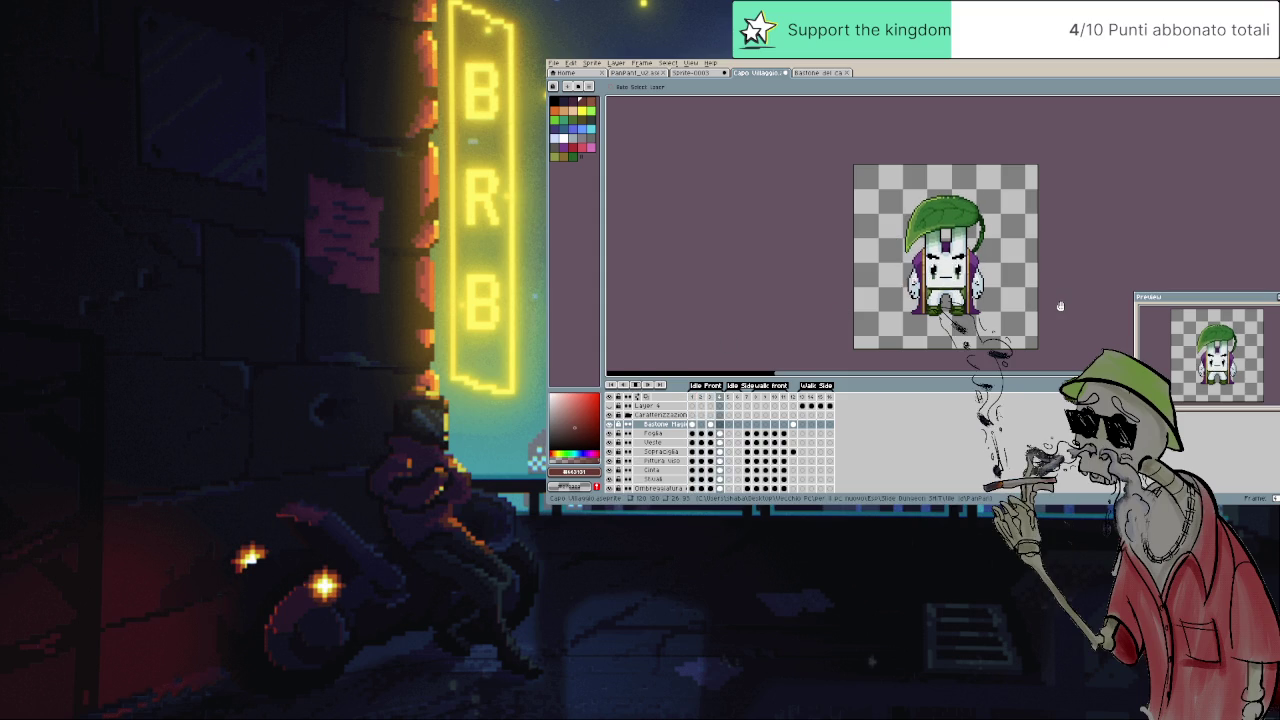